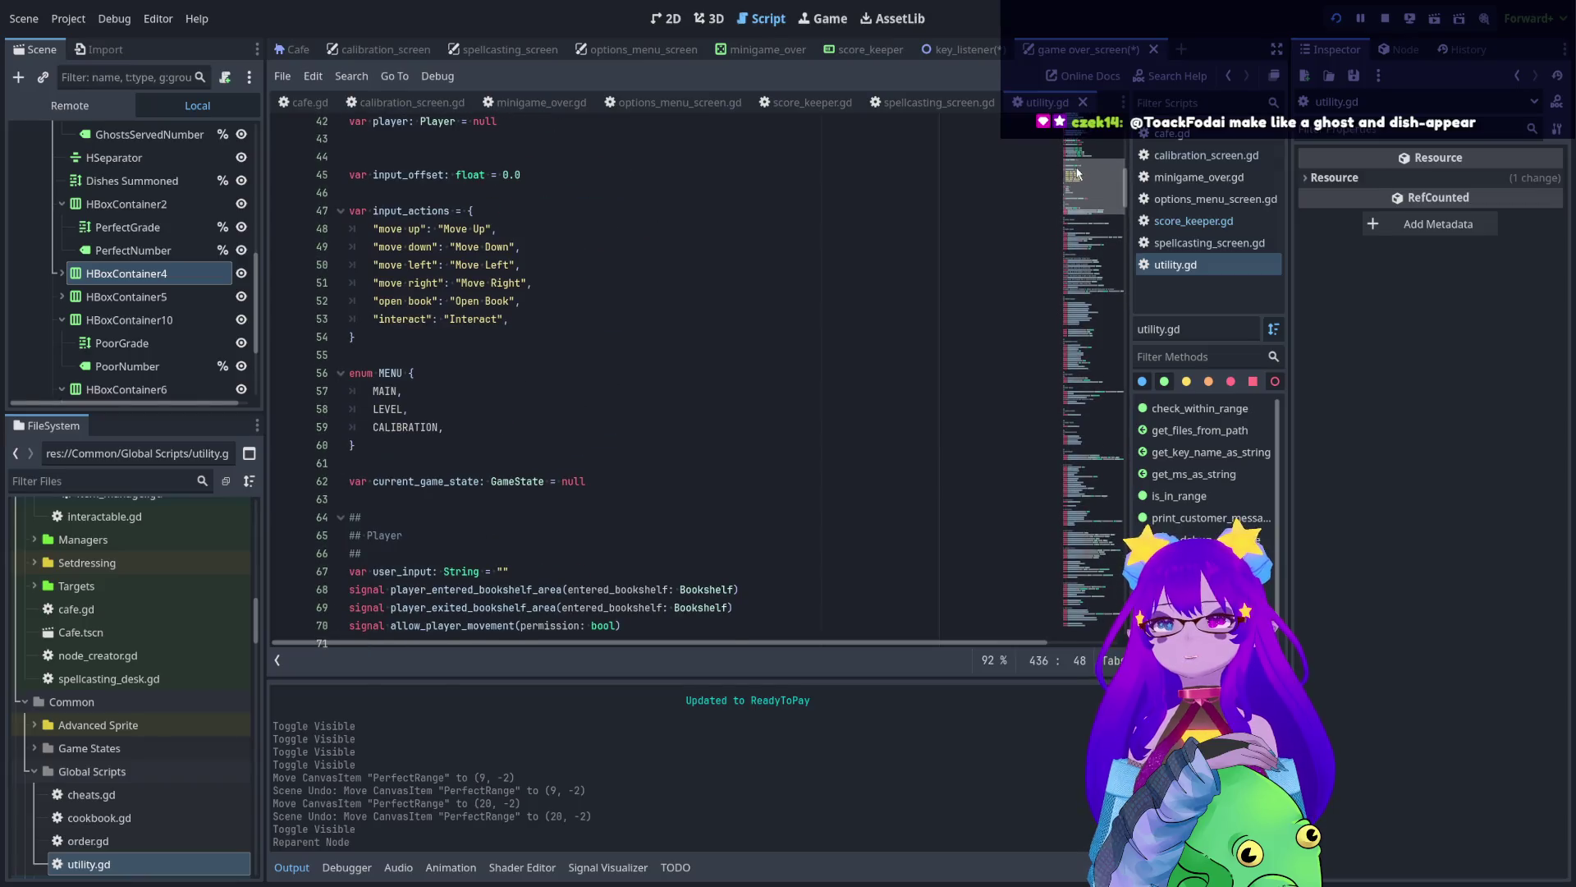
- Review score_keeper.gd and step through the DISH_GRADE enum values in utility.gd
left_click(574, 336)
left_click(873, 49)
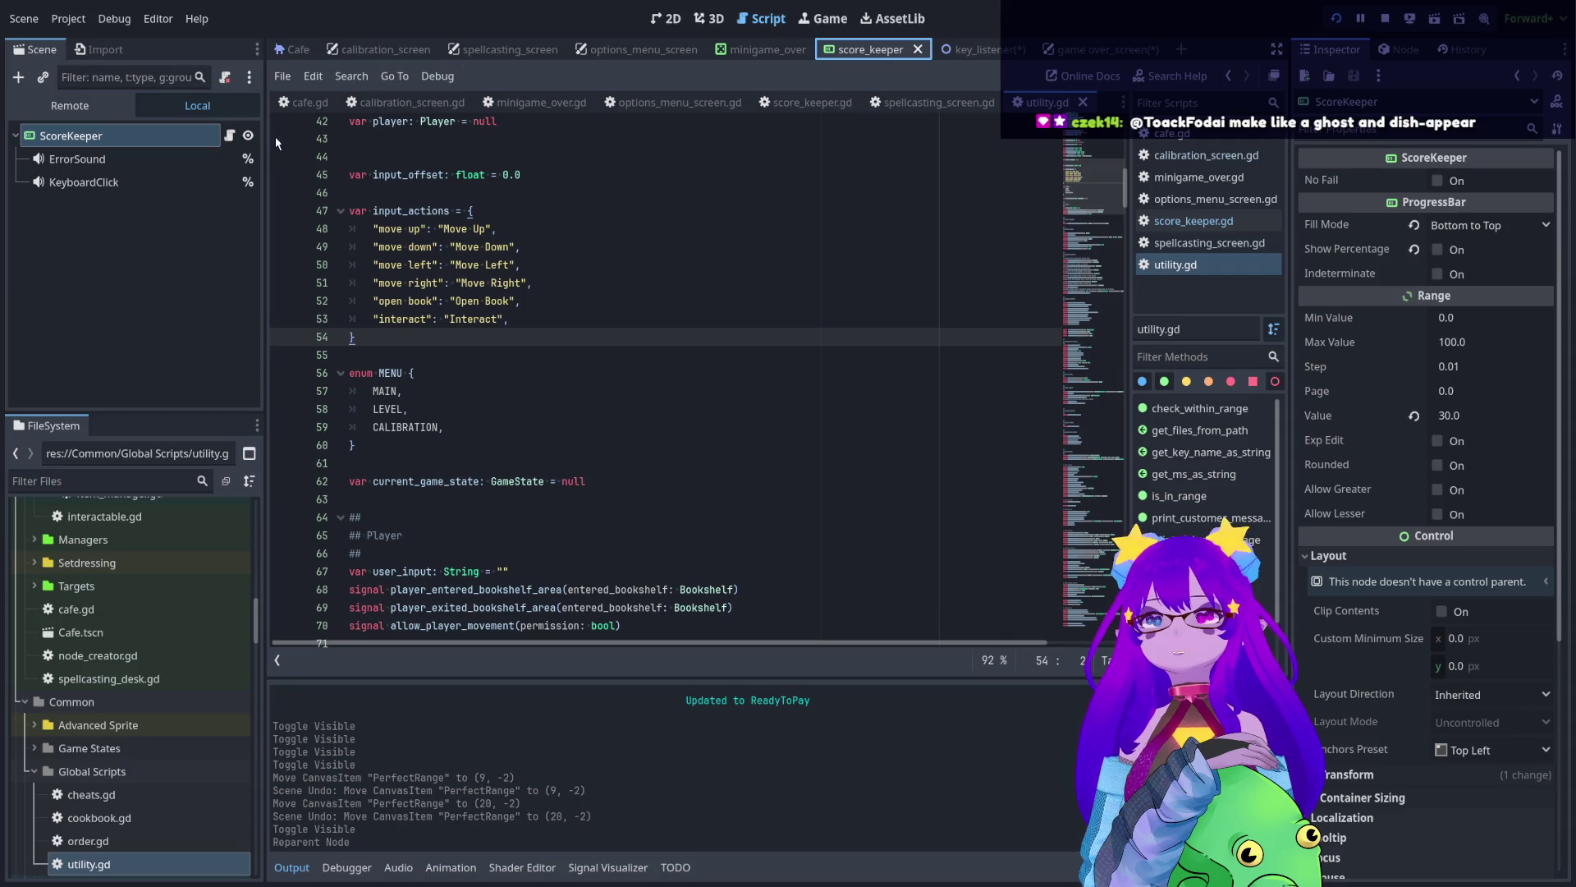
left_click(230, 136)
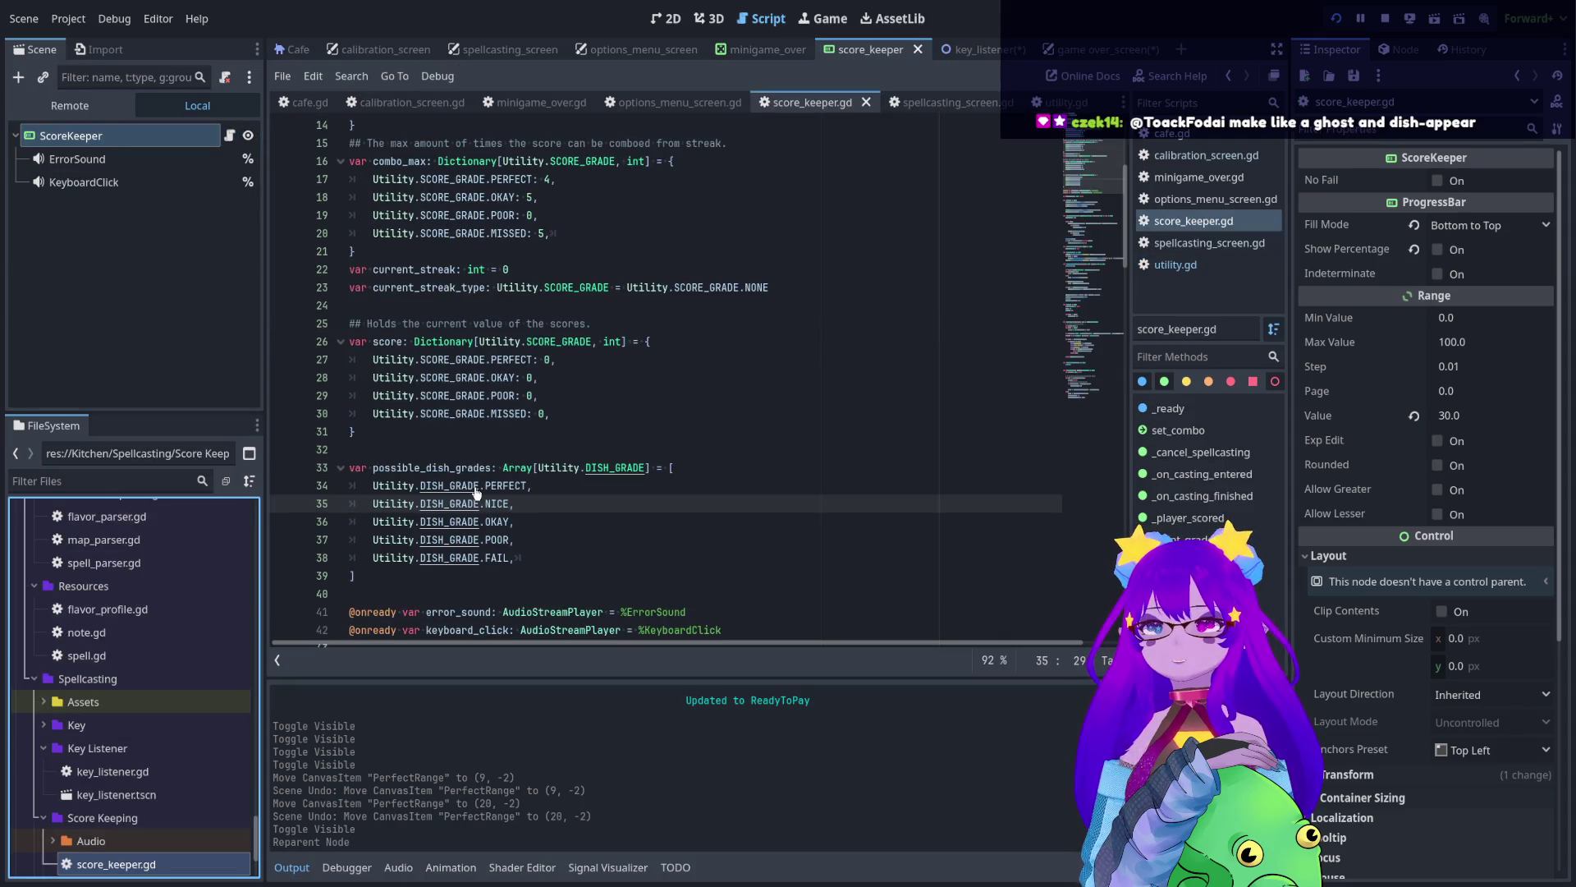
left_click(457, 489, "ctrl")
key("Down")
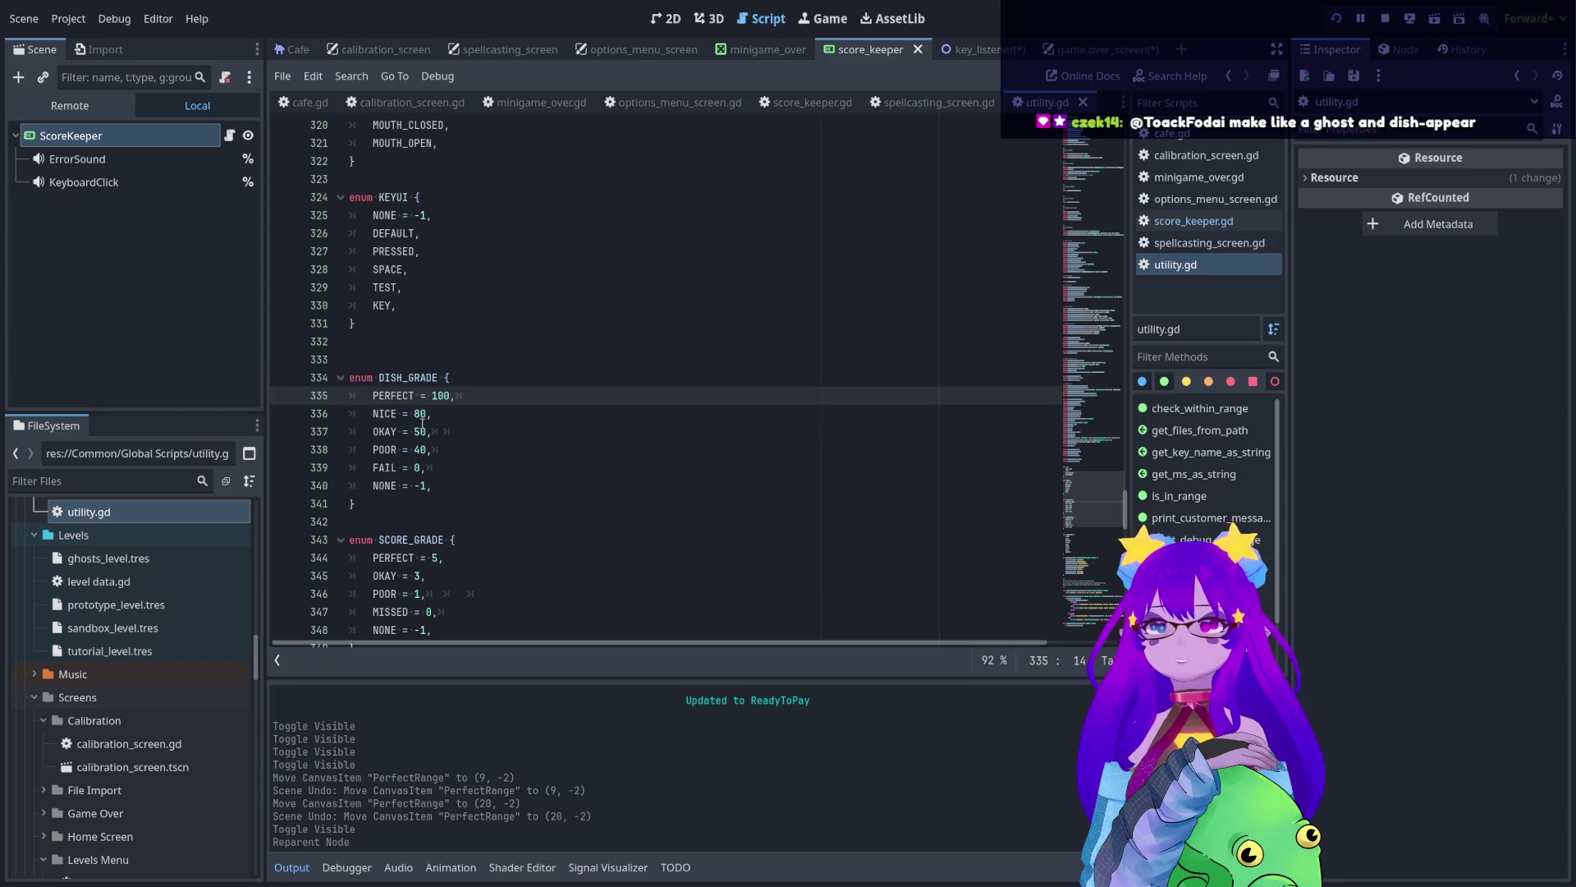
key("Down")
key("Down")
key("Down")
key("Down")
left_click(435, 486)
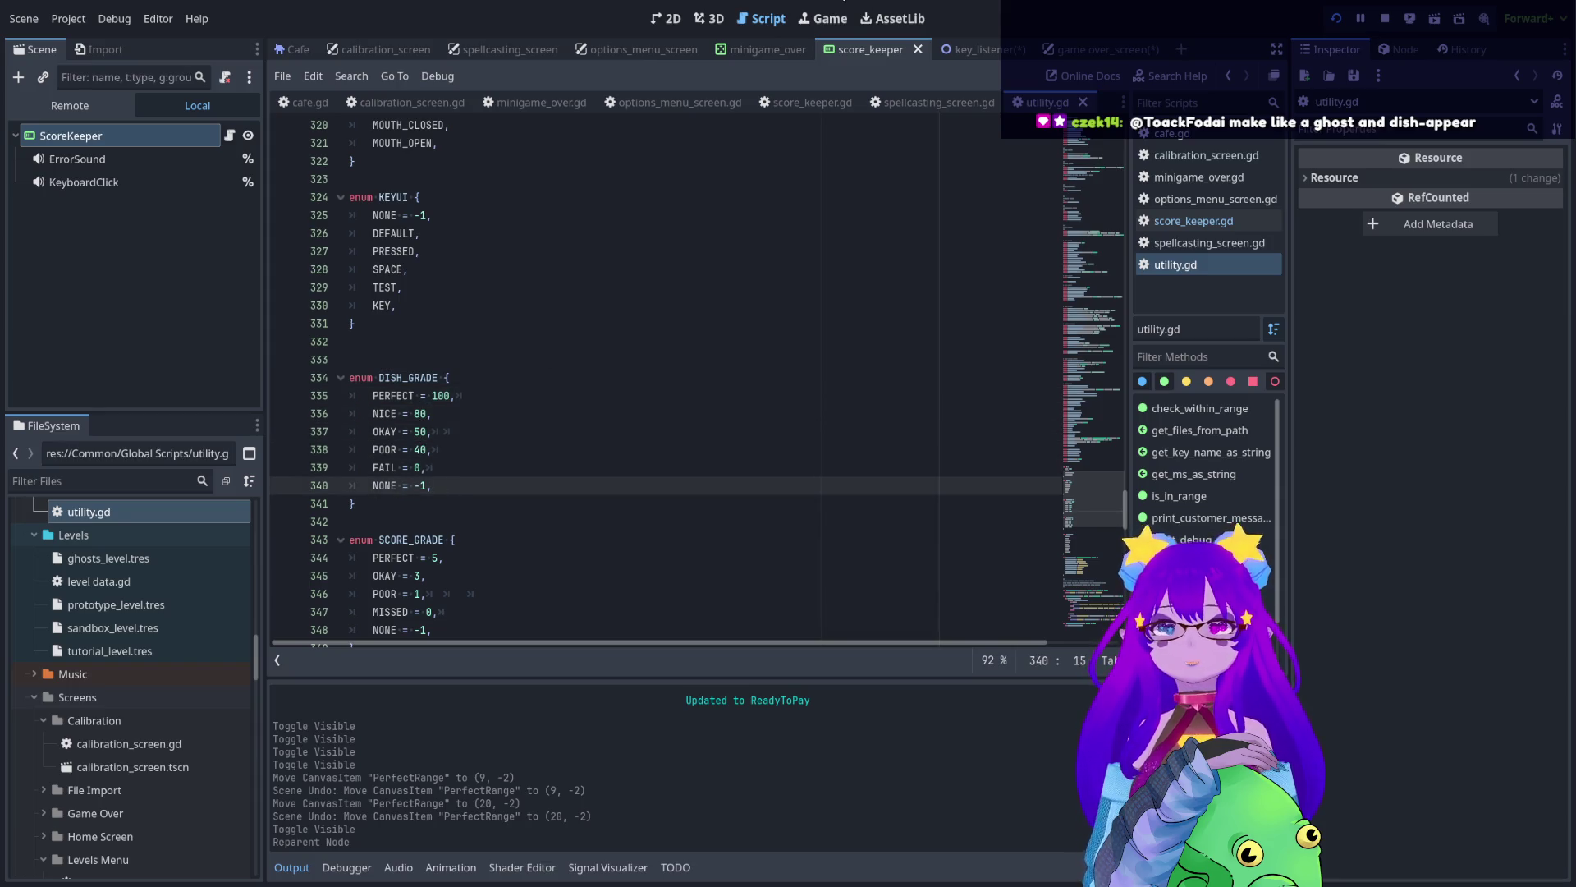
- Check the key_listener and game over screen layout in 2D view, then switch to the changelog
left_click(966, 50)
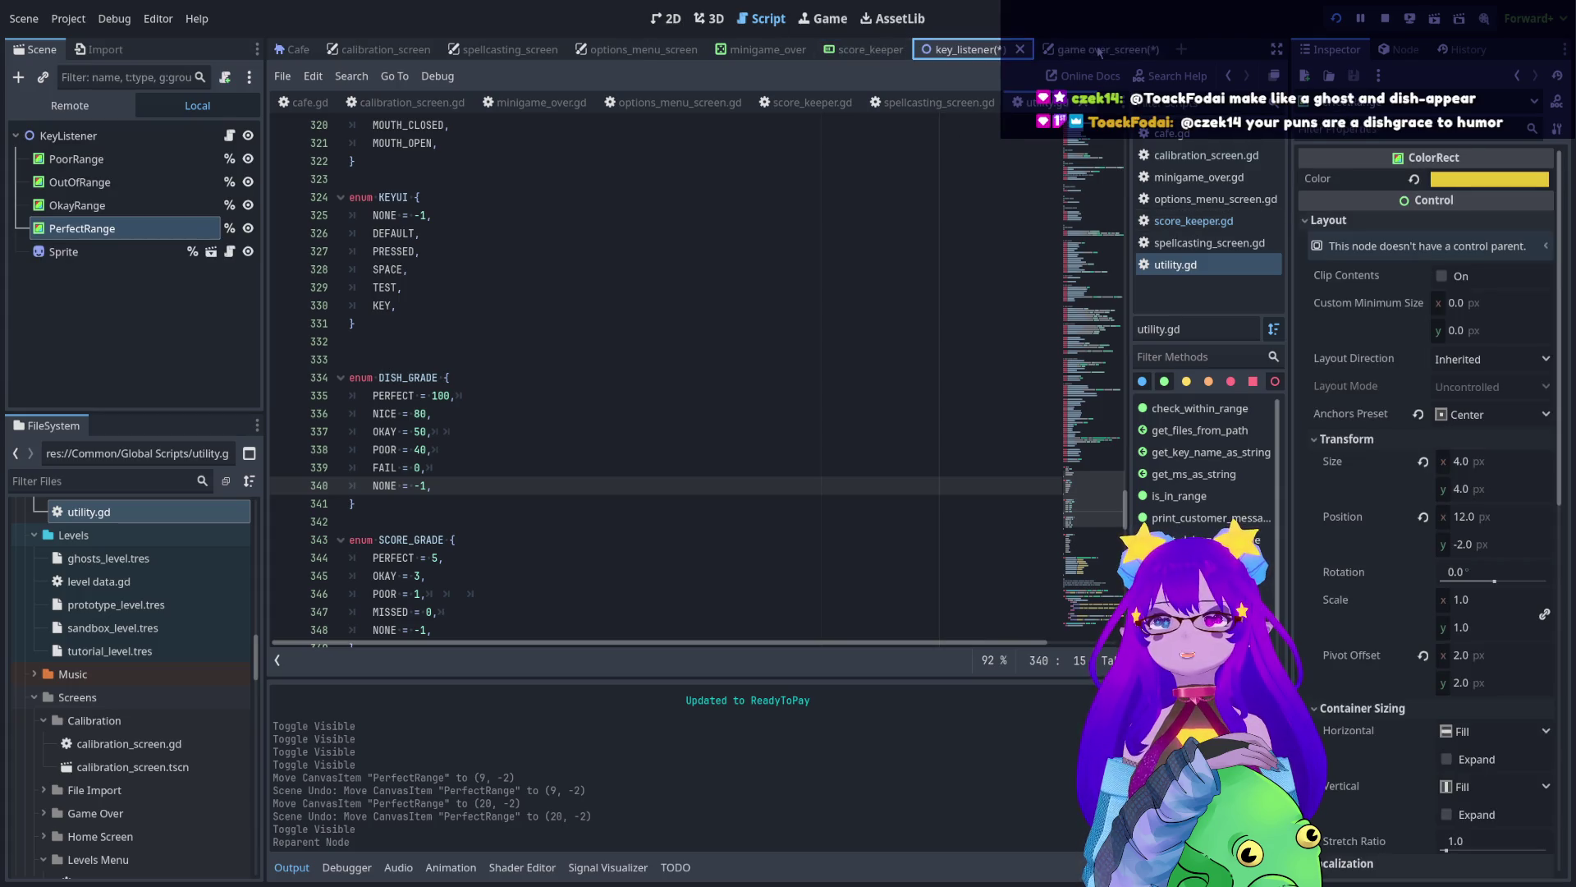
key("ctrl+Tab")
left_click(665, 18)
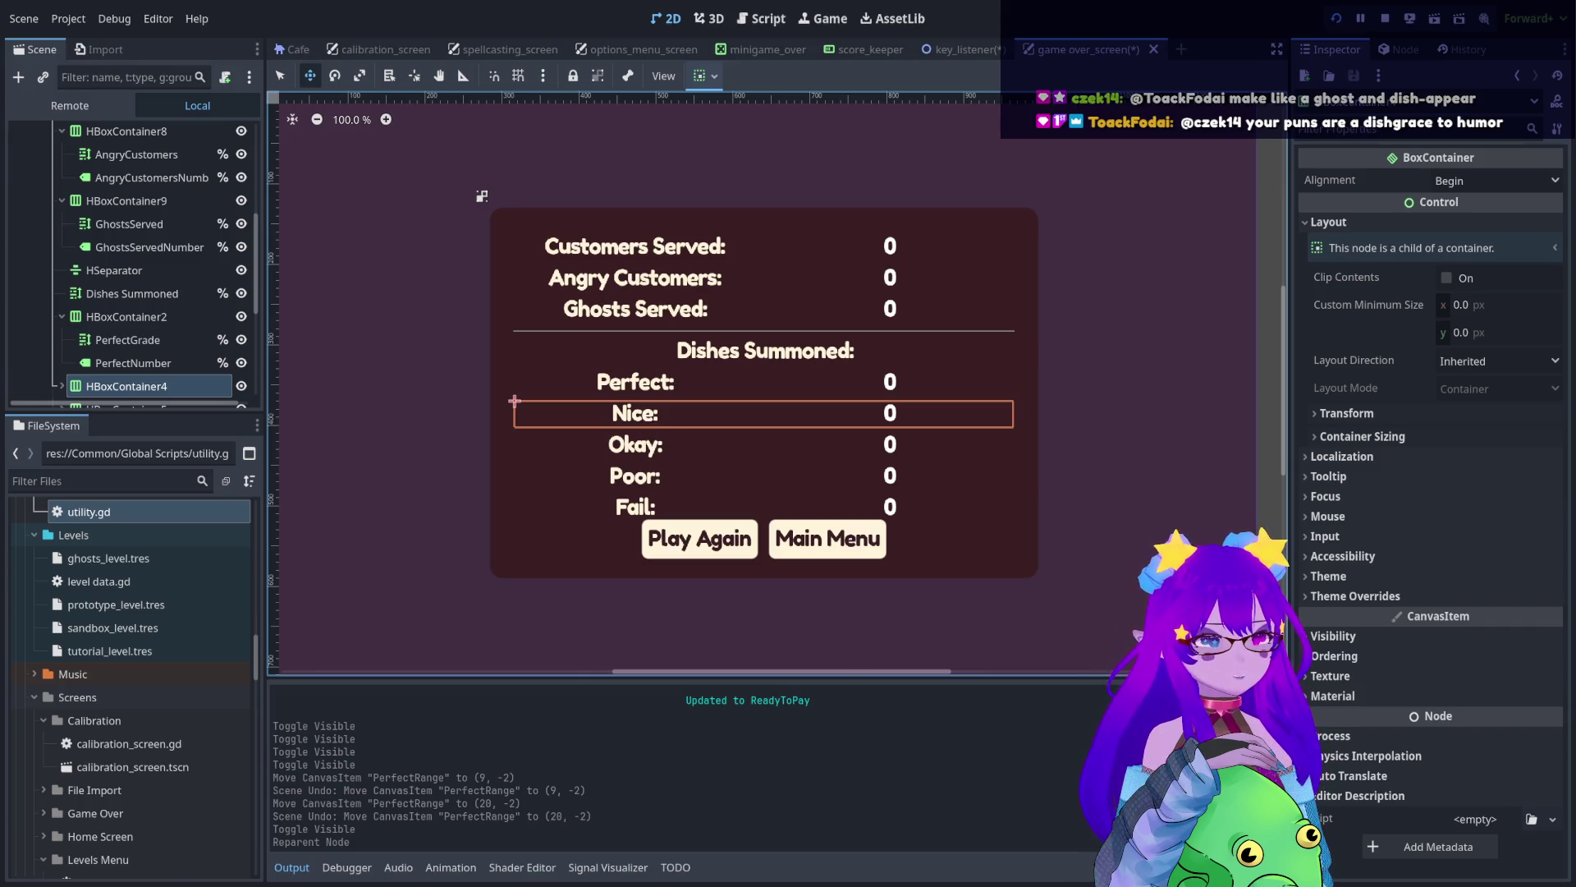
key("alt+Tab")
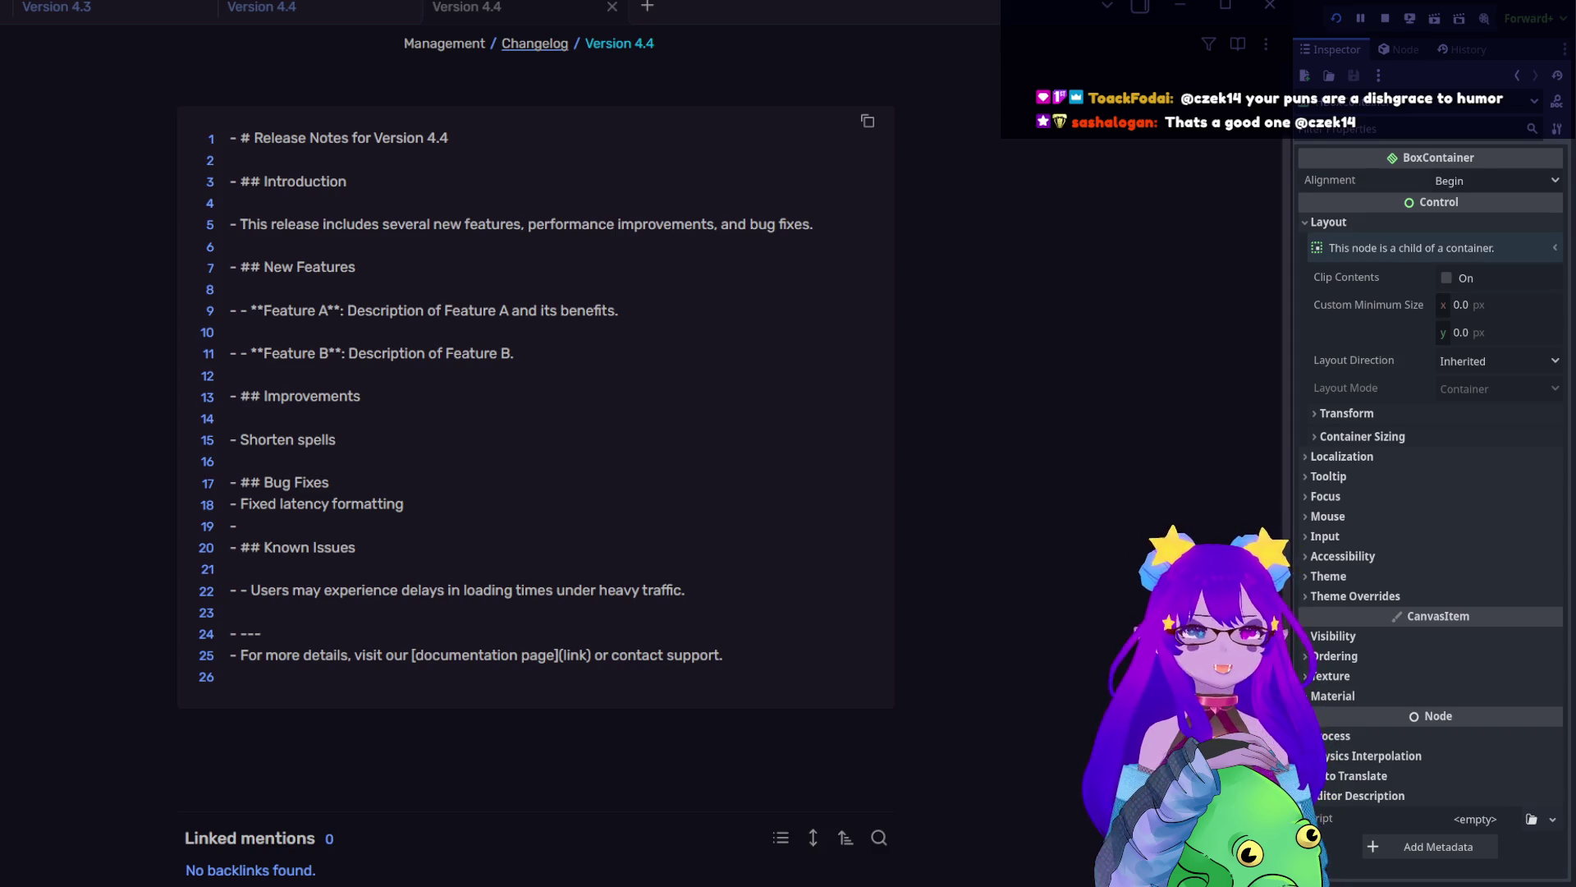
- Add the Bug Fixes entry '- Tweaked order of dish grades for end screen' on line 19
left_click(240, 525)
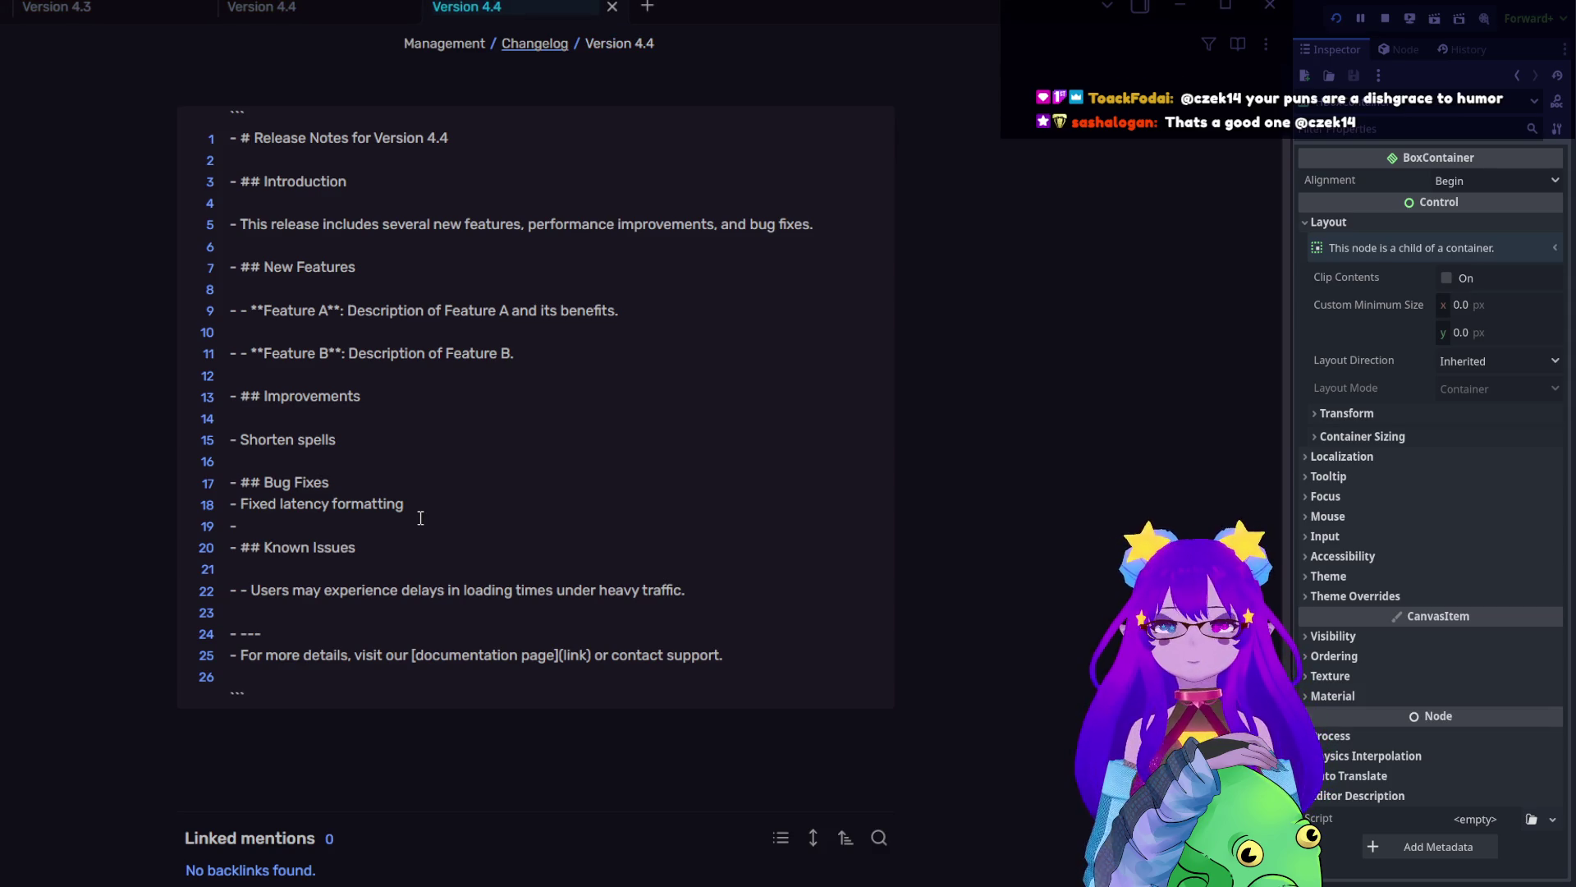
type("Tweakd")
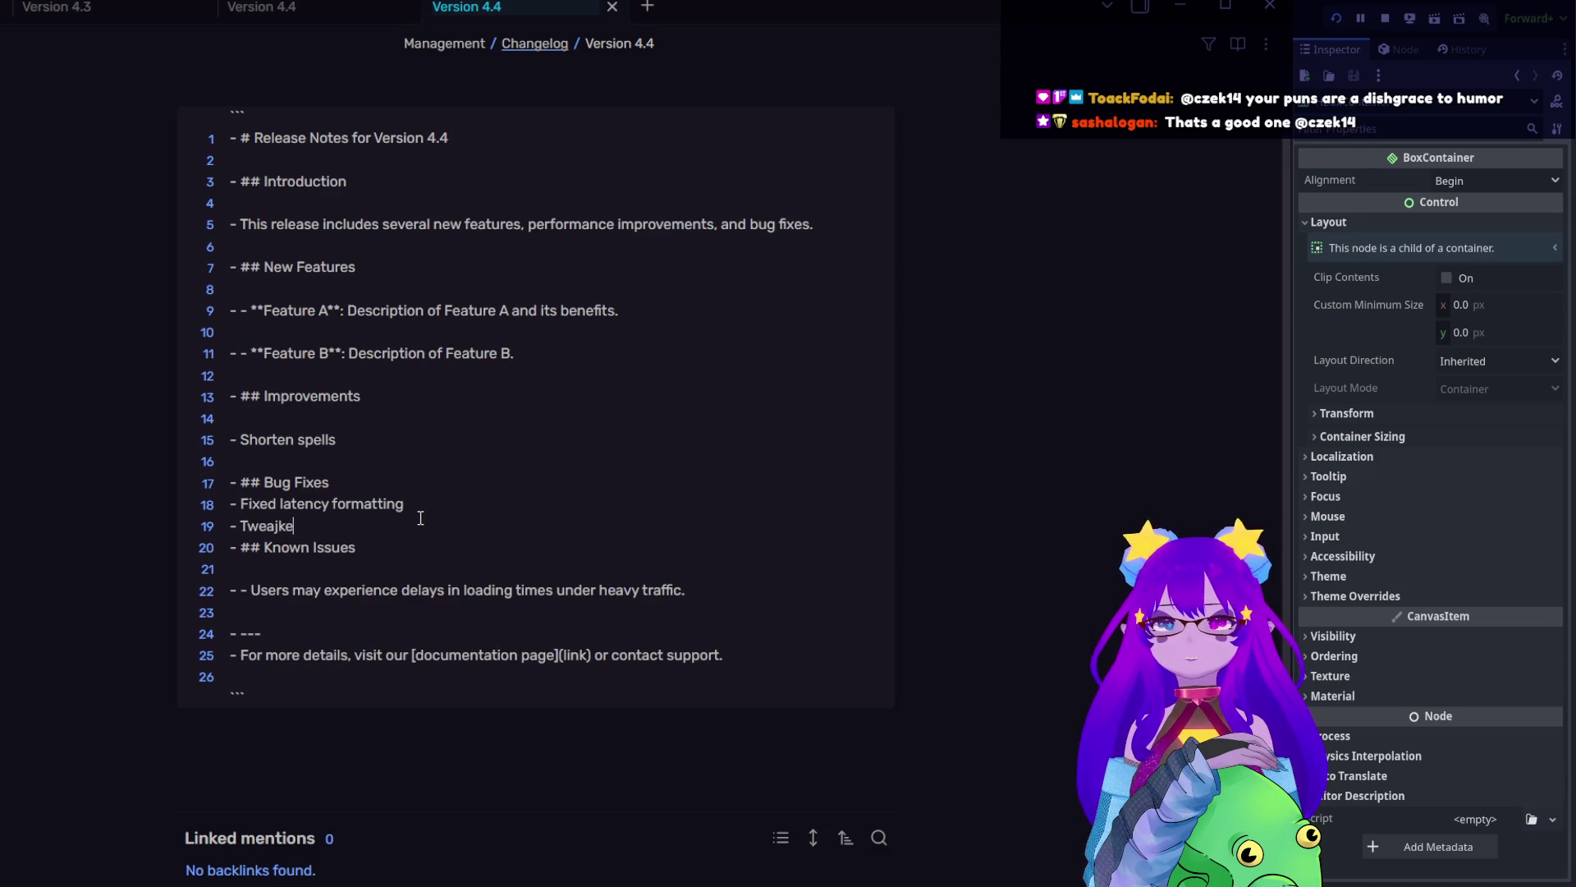
key("BackSpace")
key("BackSpace")
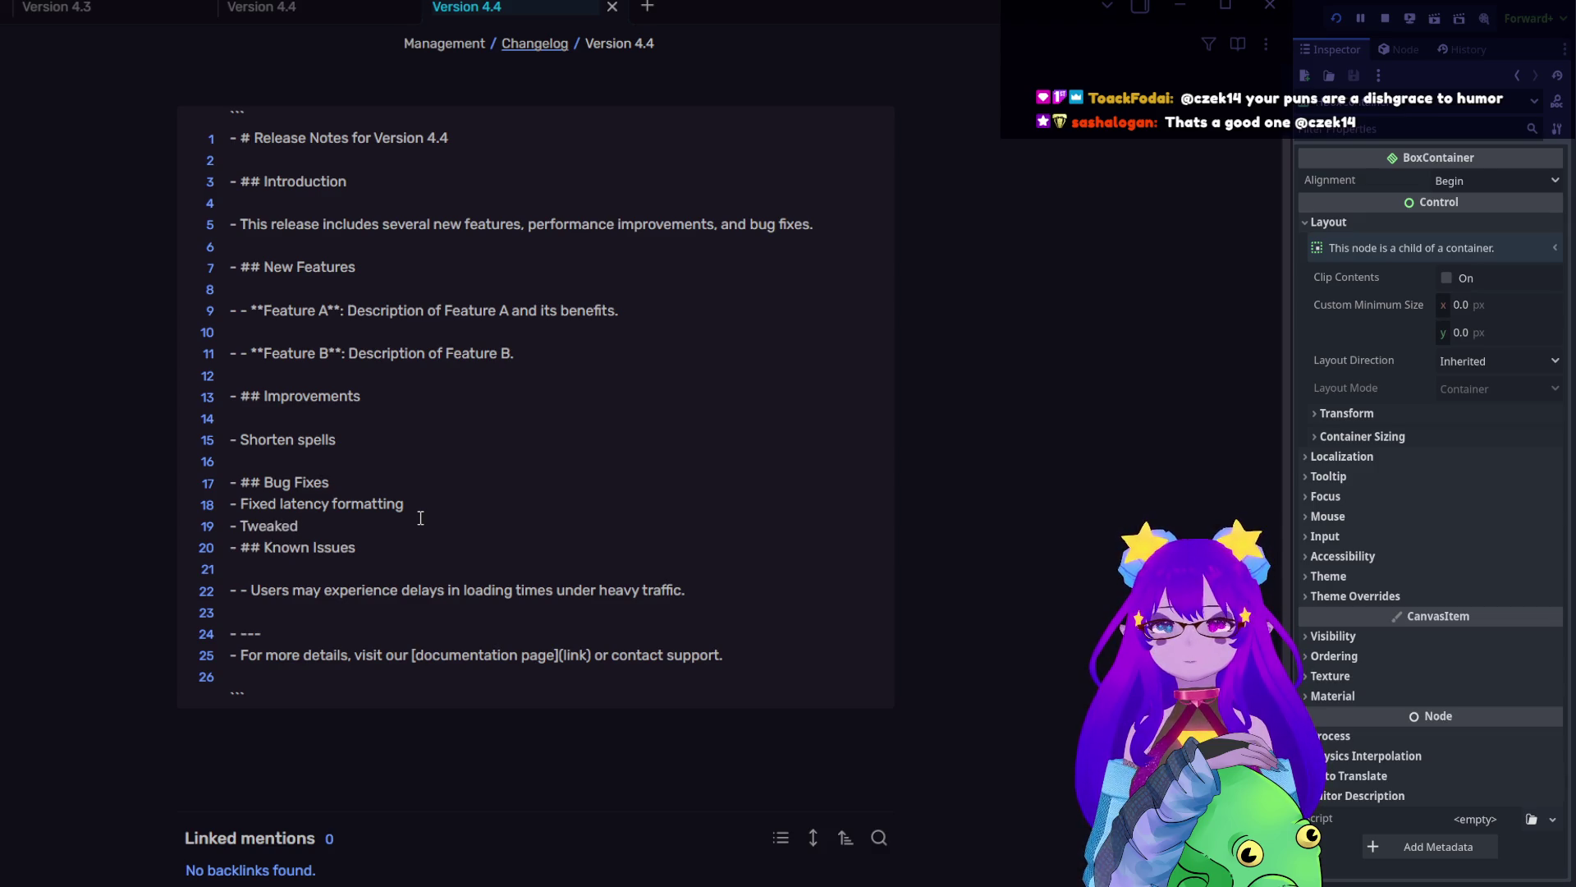
type("O")
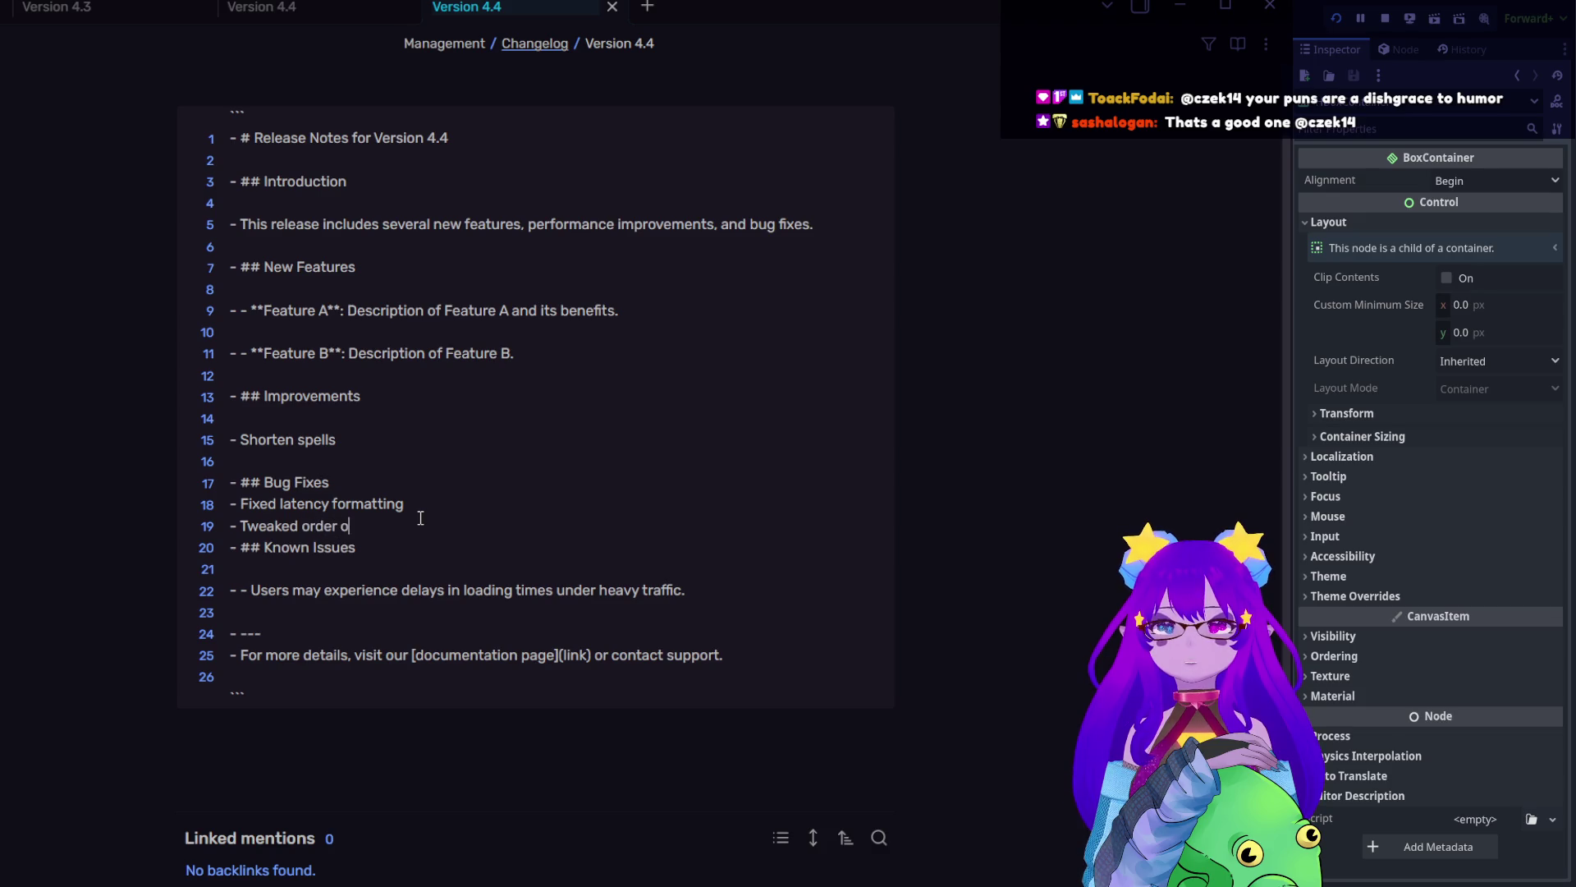
type("grade for")
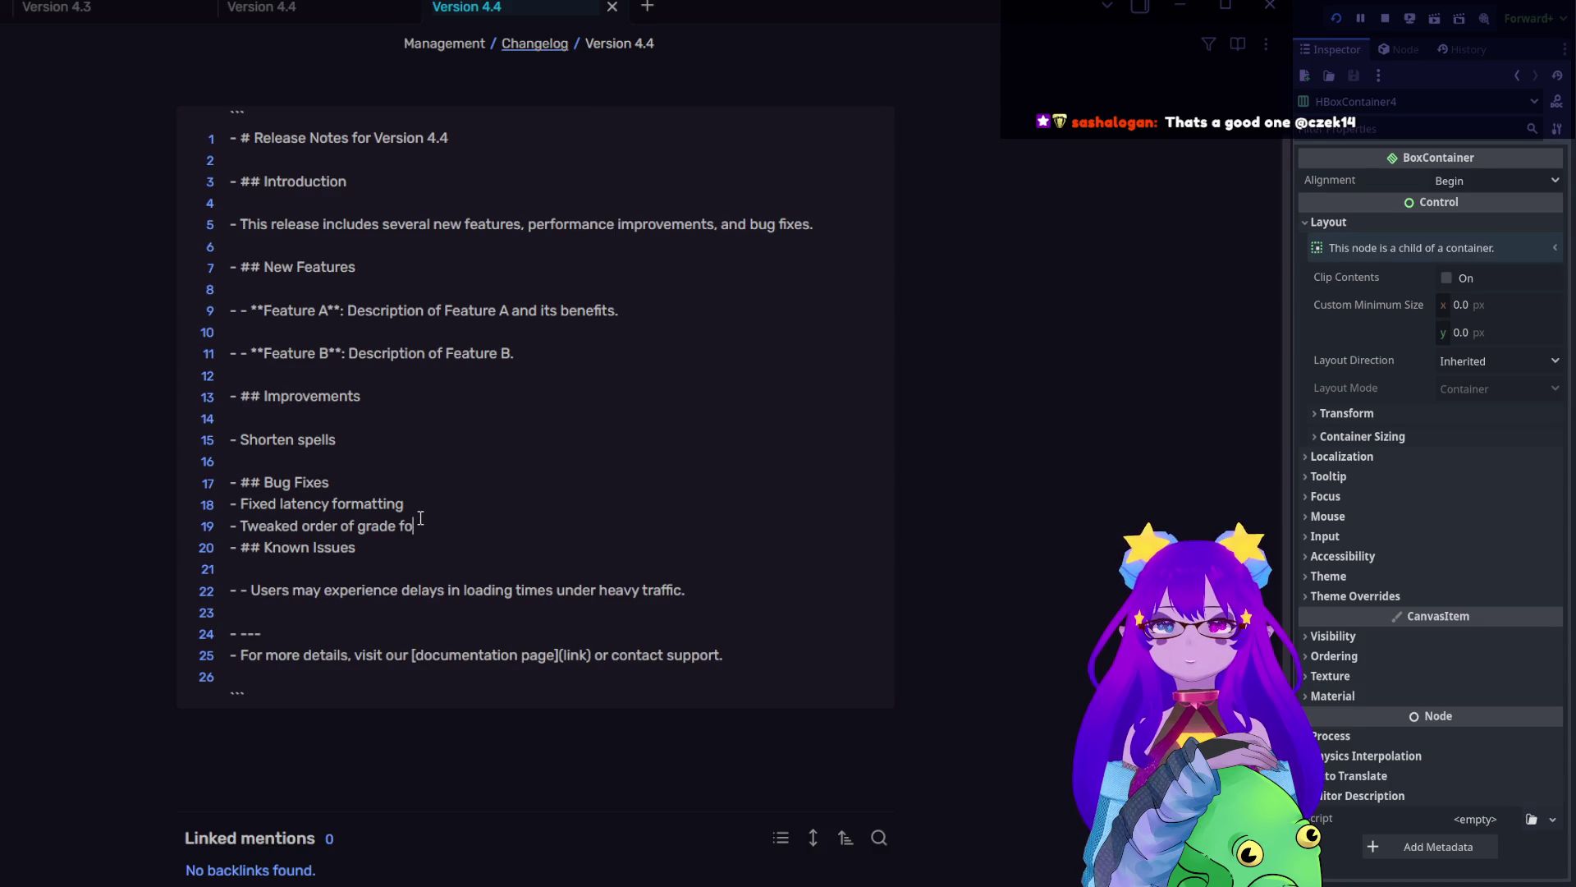
key("BackSpace")
key("BackSpace")
type("dish grade")
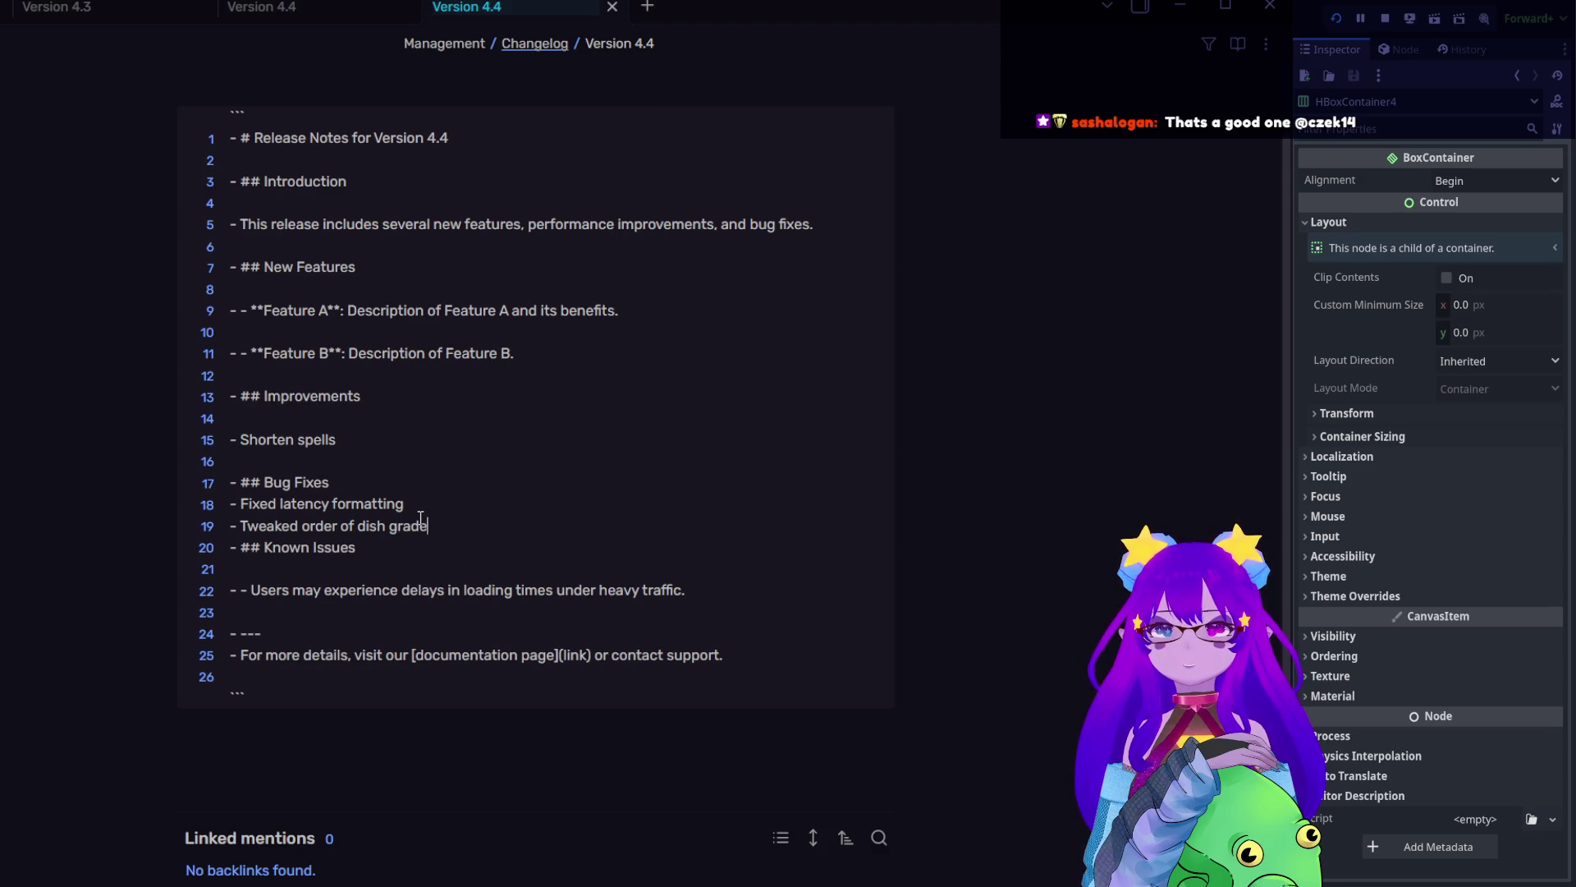
type("s for end screwe")
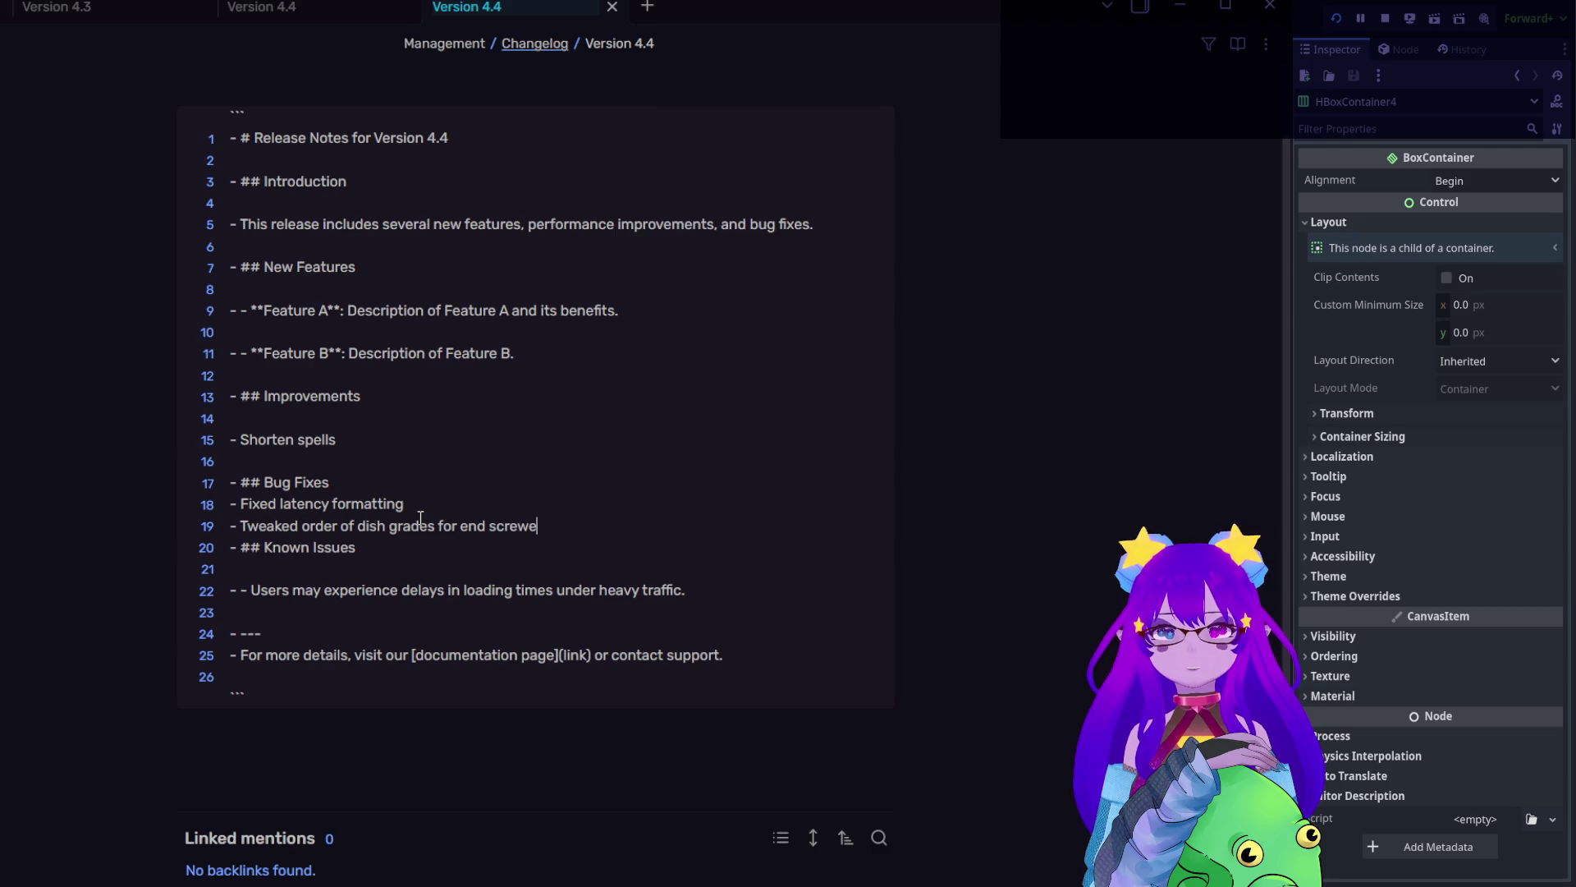
key("BackSpace")
key("BackSpace")
type("en")
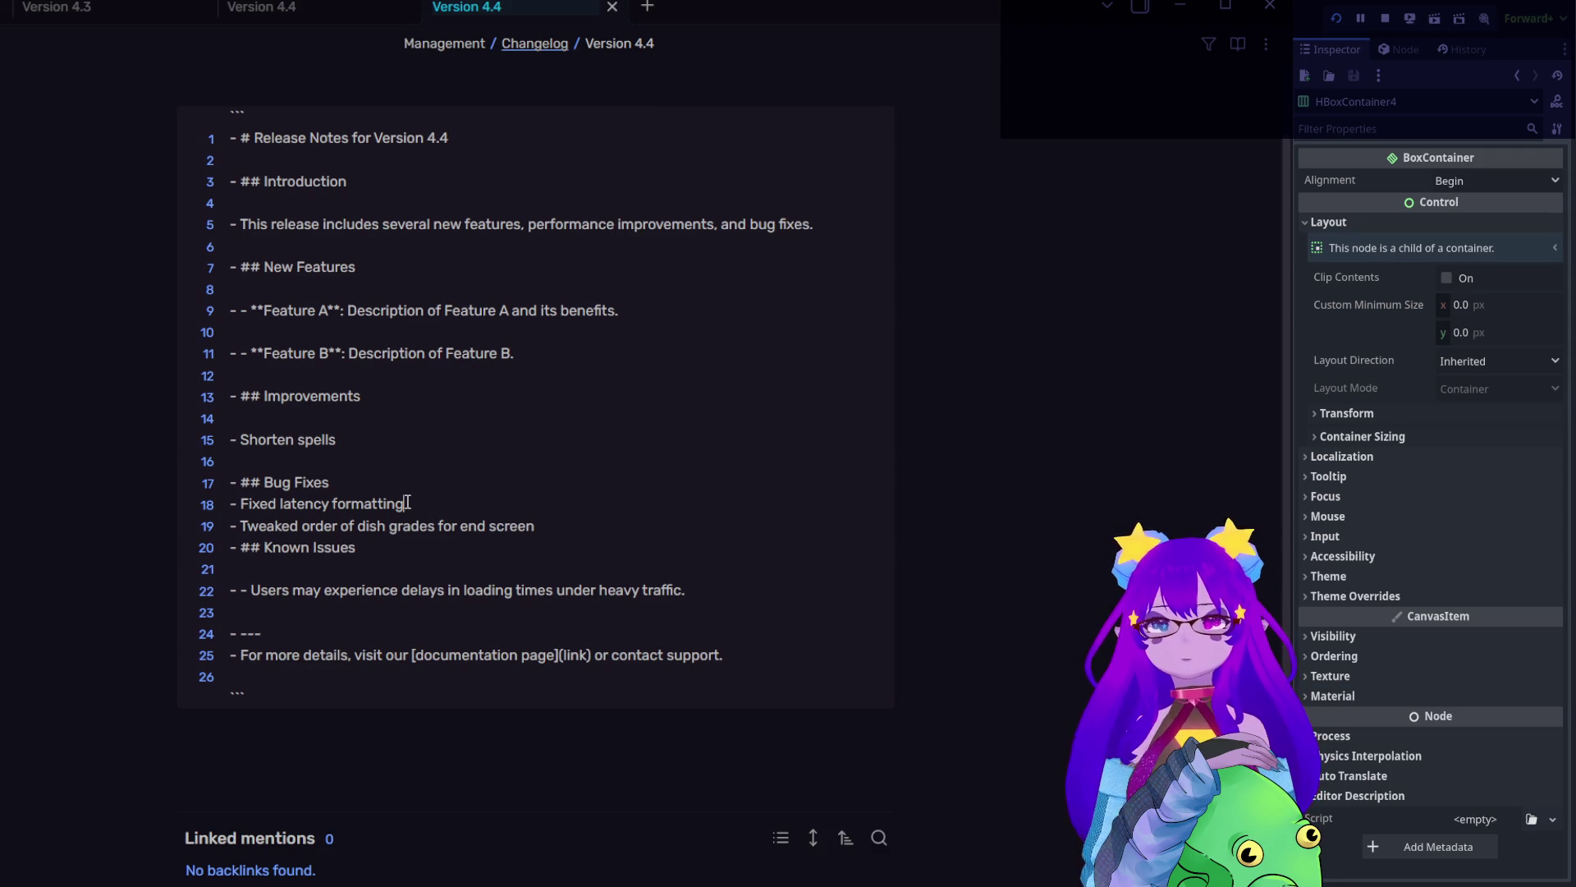
- Show utility.gd in the Script editor with the caret on get_ms_as_string's return line
key("alt+Tab")
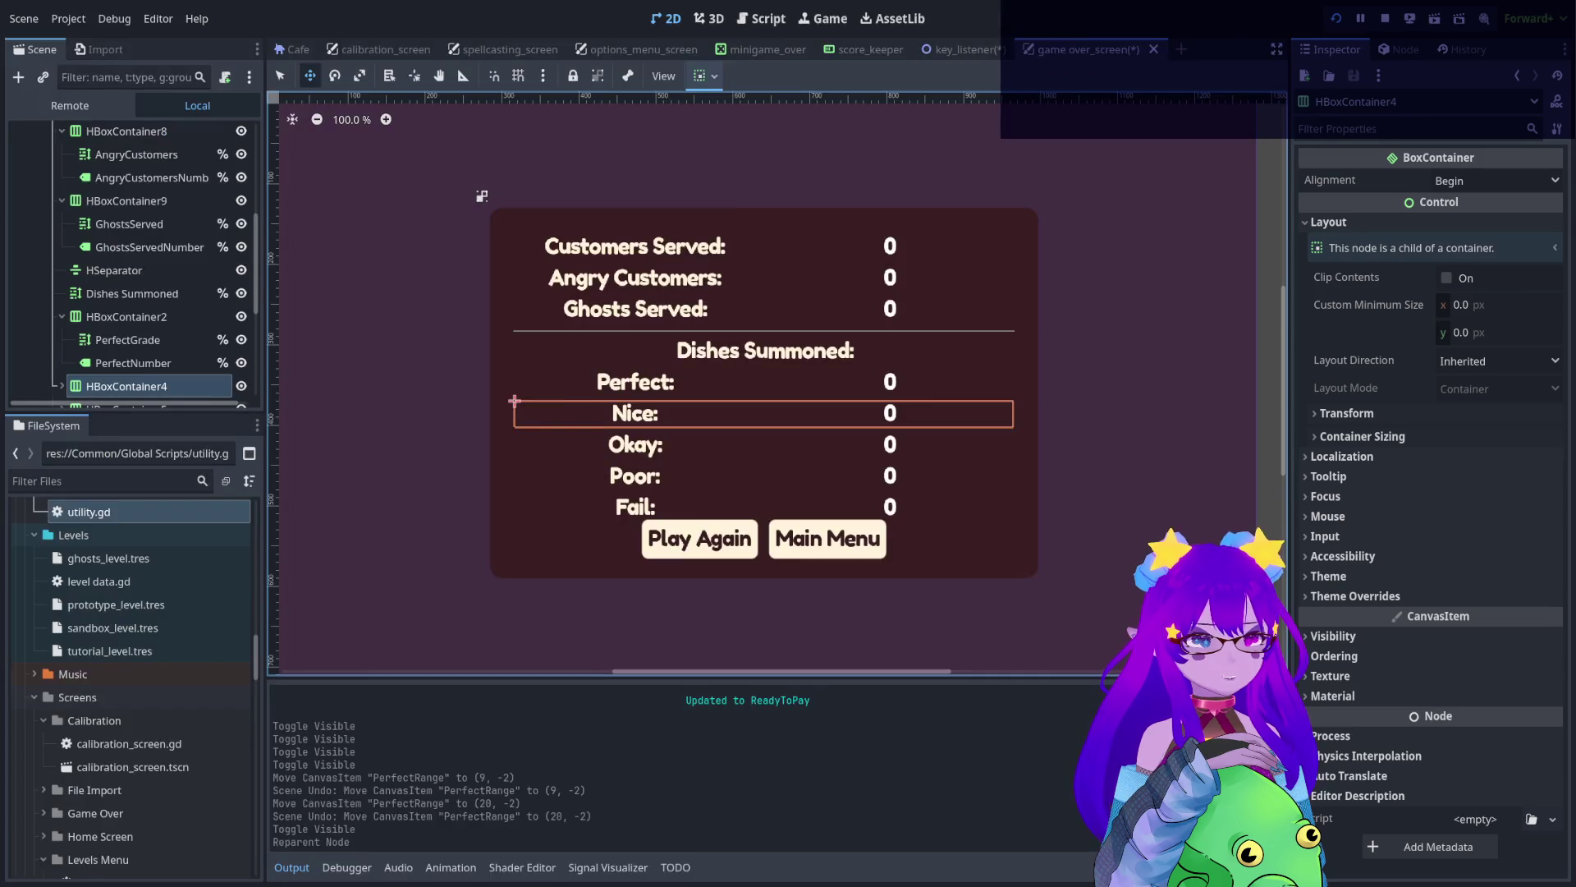
left_click(768, 18)
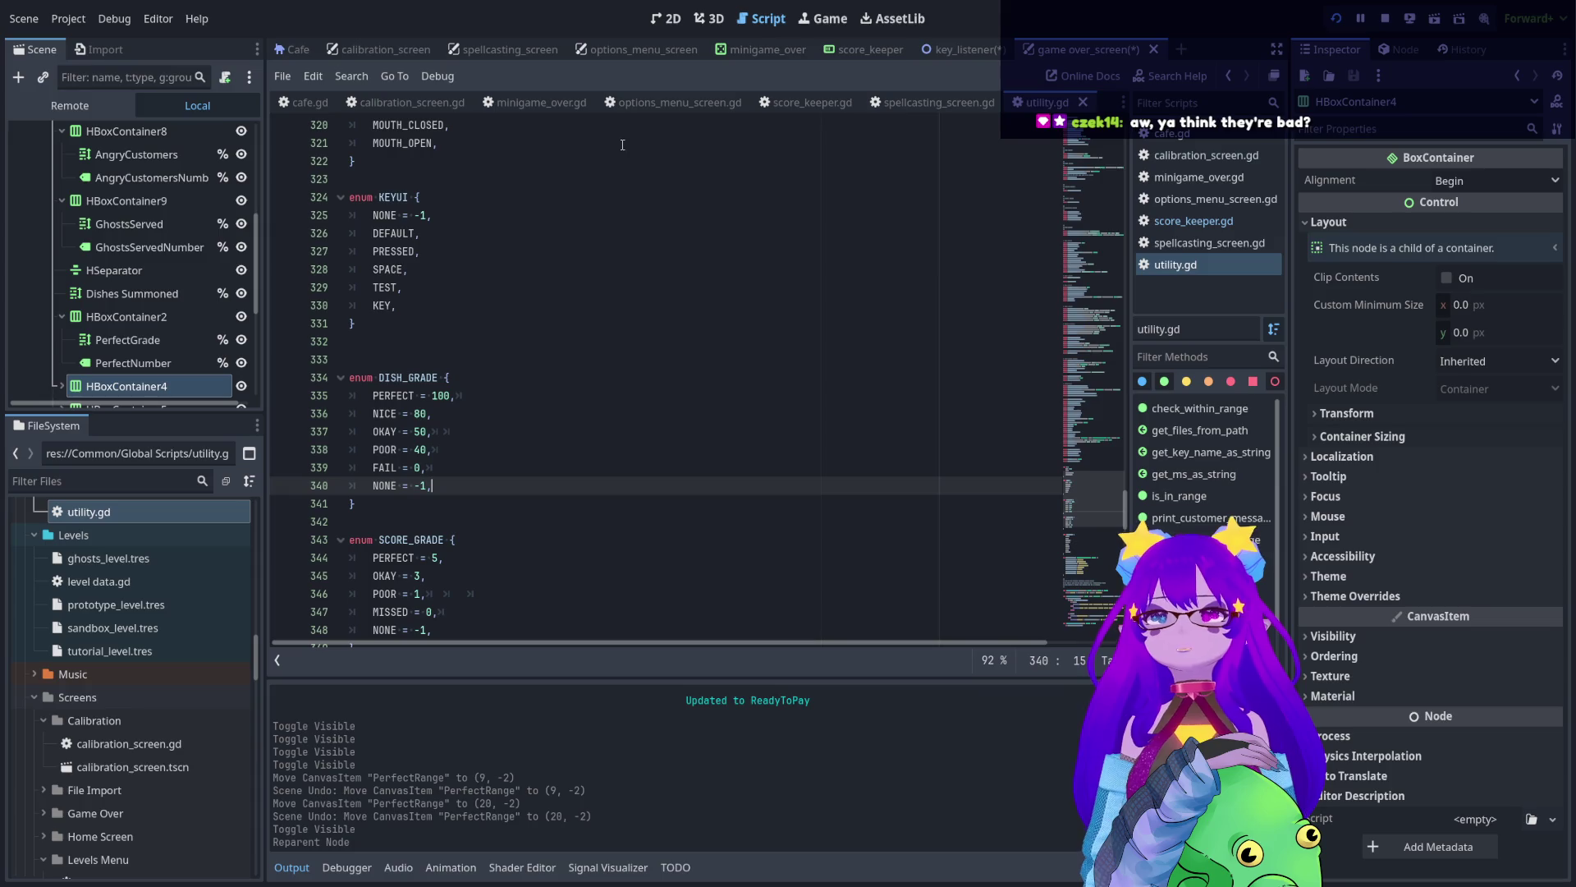
scroll(1061, 487, "down", 20)
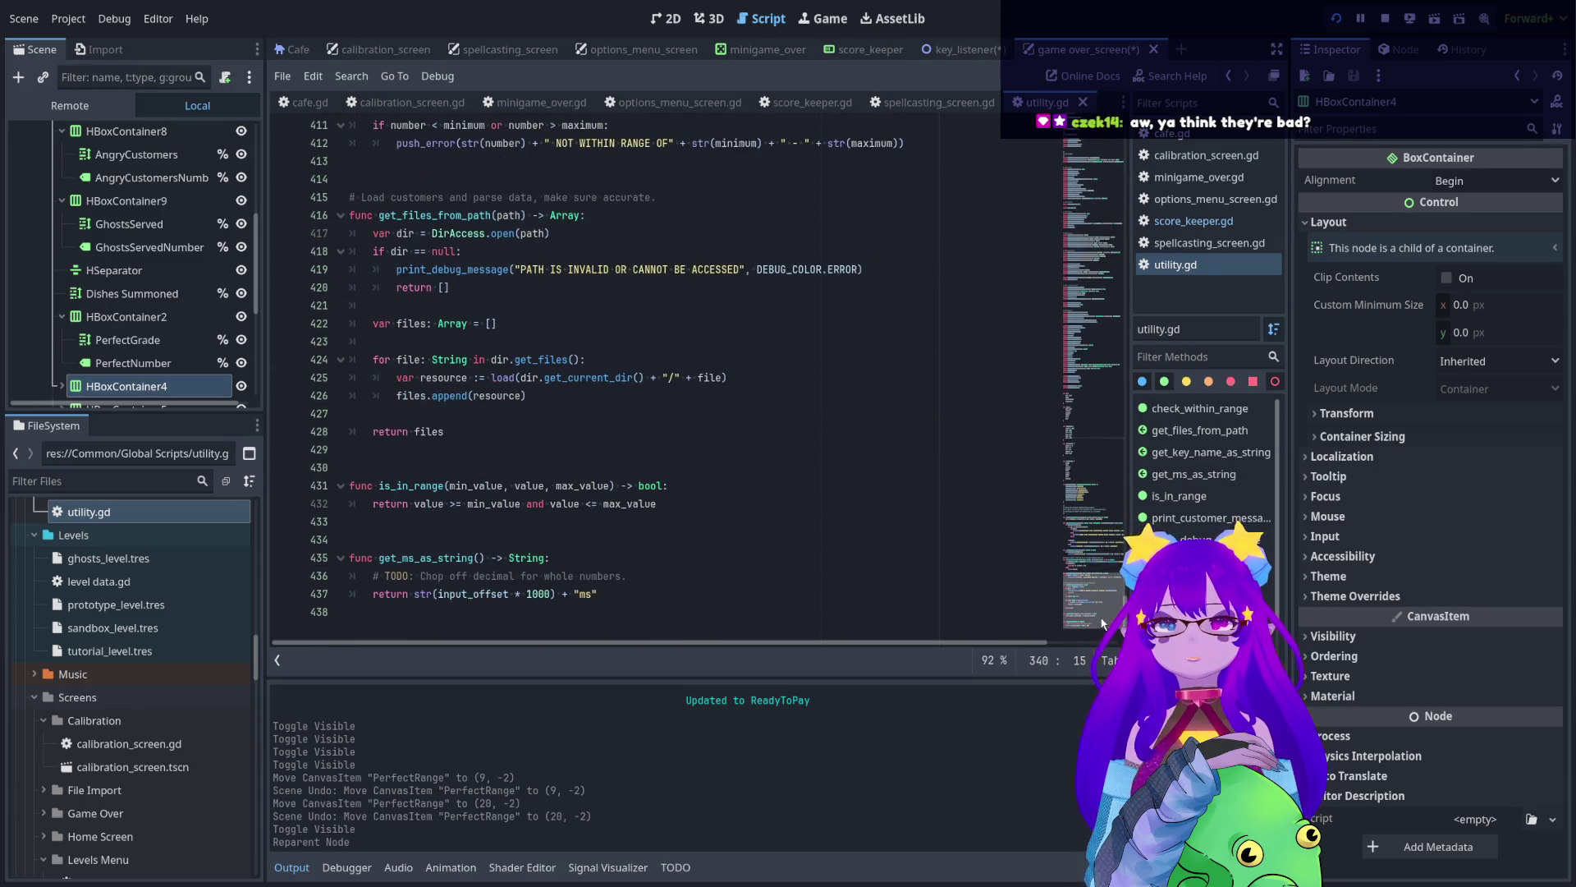
left_click(683, 600)
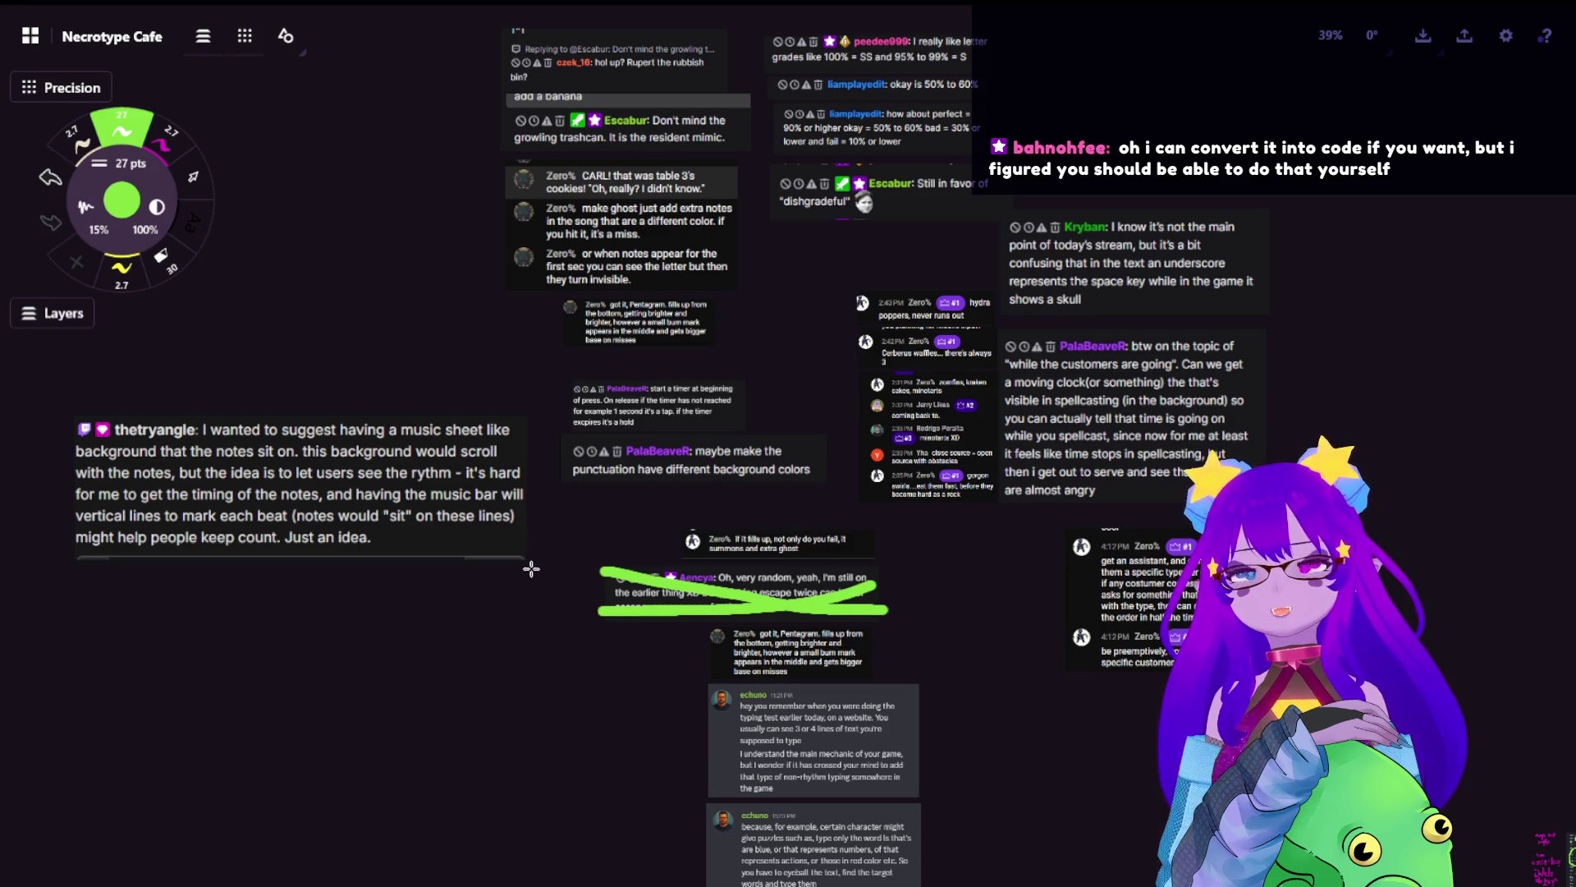
- Paste the Discord chat screenshot onto the Necrotype Cafe board and move it to the top
scroll(525, 569, "down", 3)
scroll(563, 461, "down", 3)
scroll(562, 461, "down", 5)
scroll(511, 499, "down", 5)
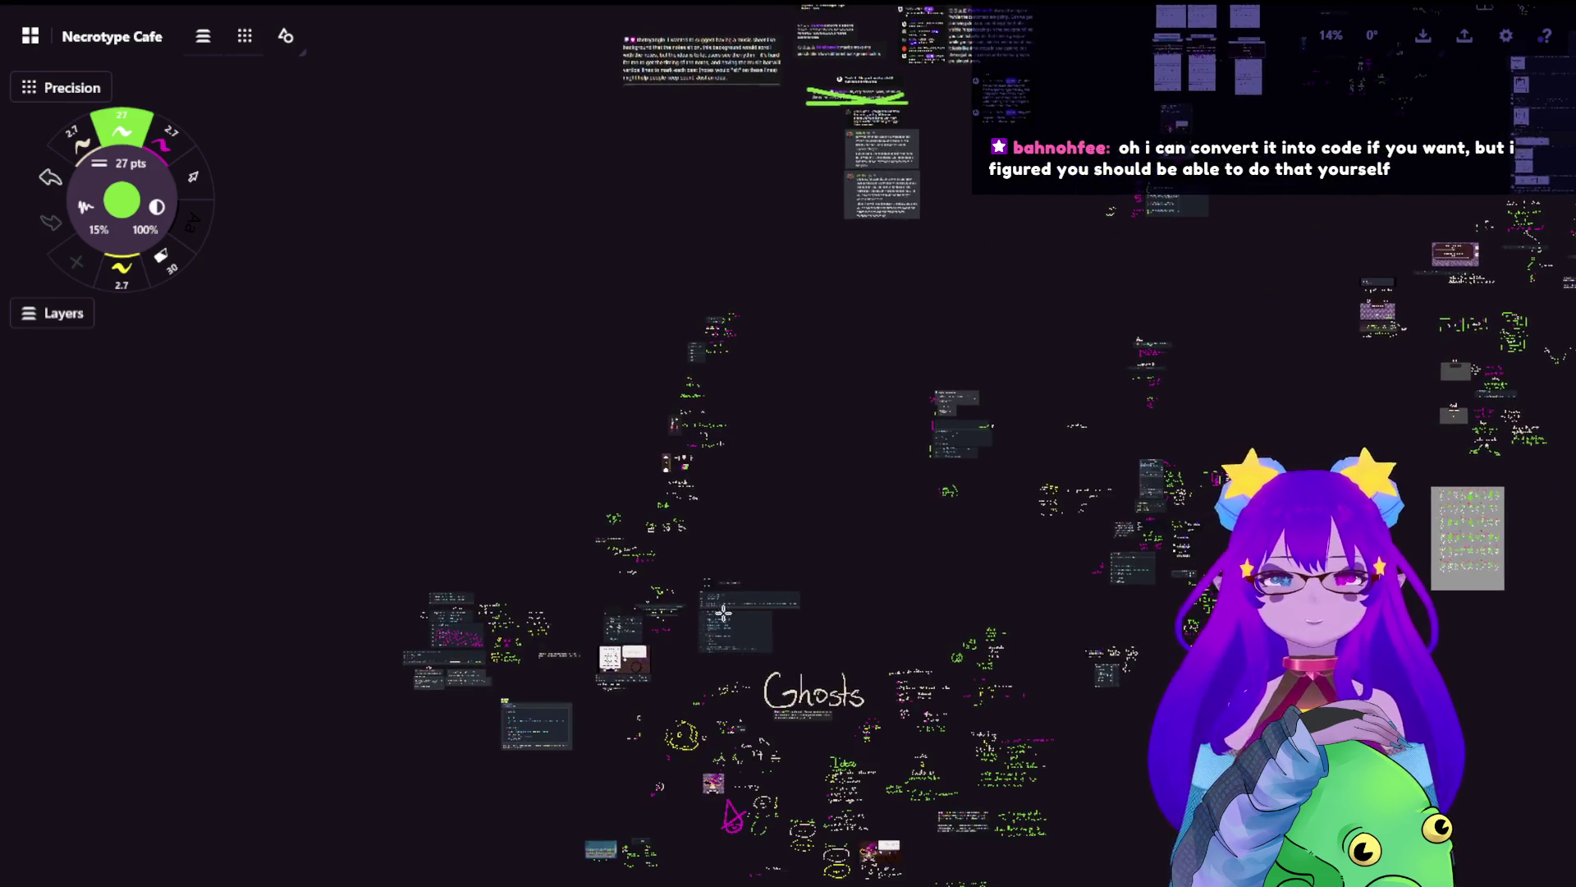
scroll(723, 616, "down", 5)
scroll(605, 528, "left", 5)
scroll(514, 376, "up", 2)
scroll(633, 320, "up", 3)
scroll(673, 337, "up", 3)
scroll(763, 329, "up", 3)
scroll(763, 328, "up", 2)
scroll(879, 282, "up", 3)
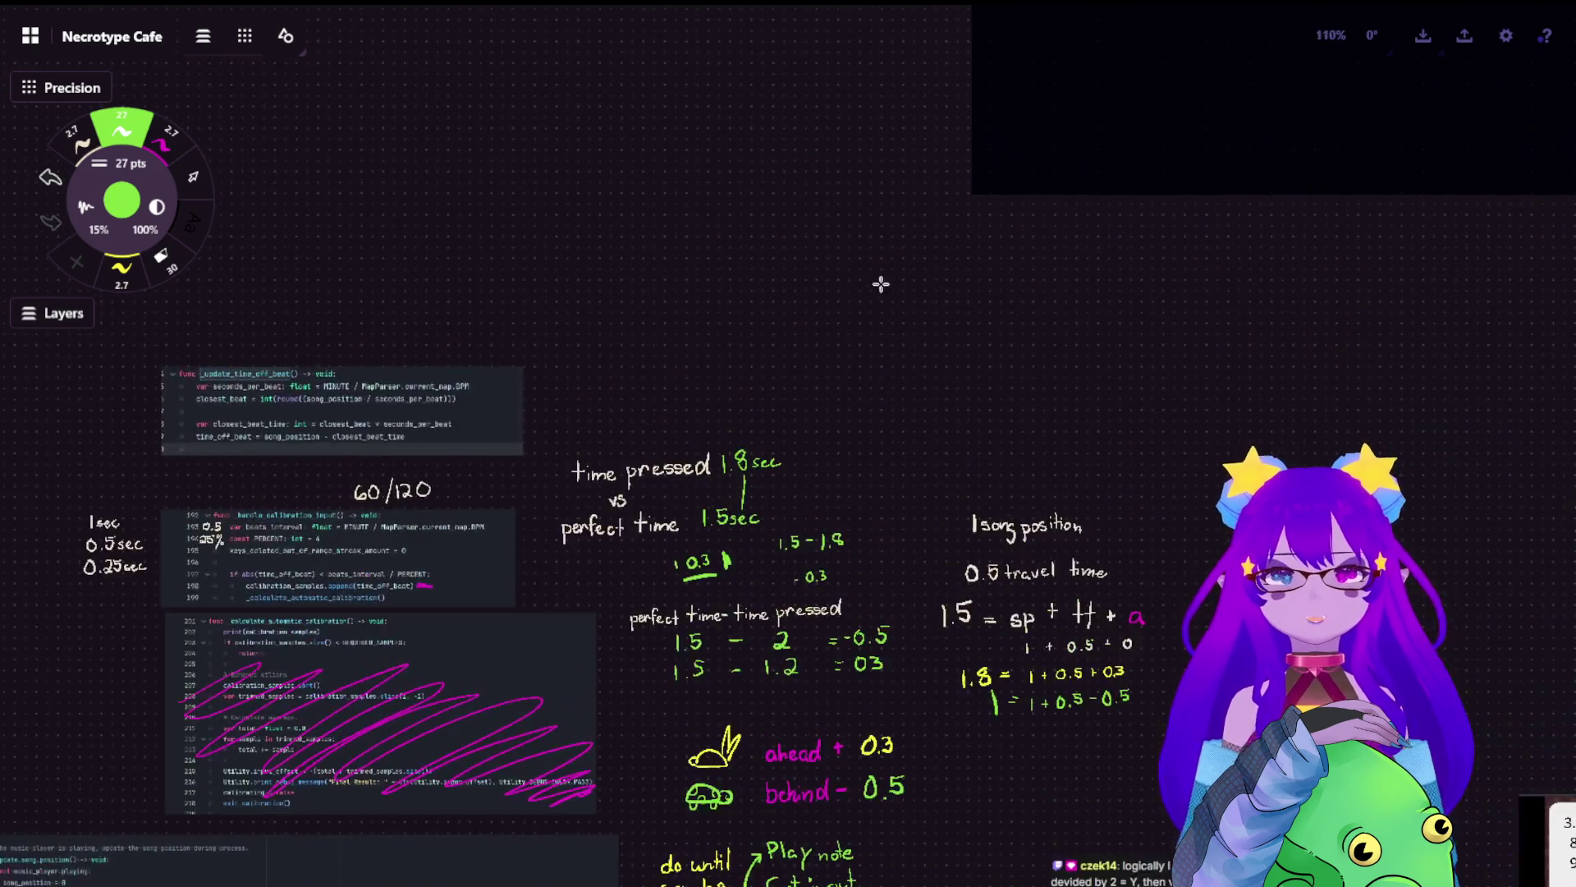
scroll(789, 419, "up", 3)
key("ctrl+v")
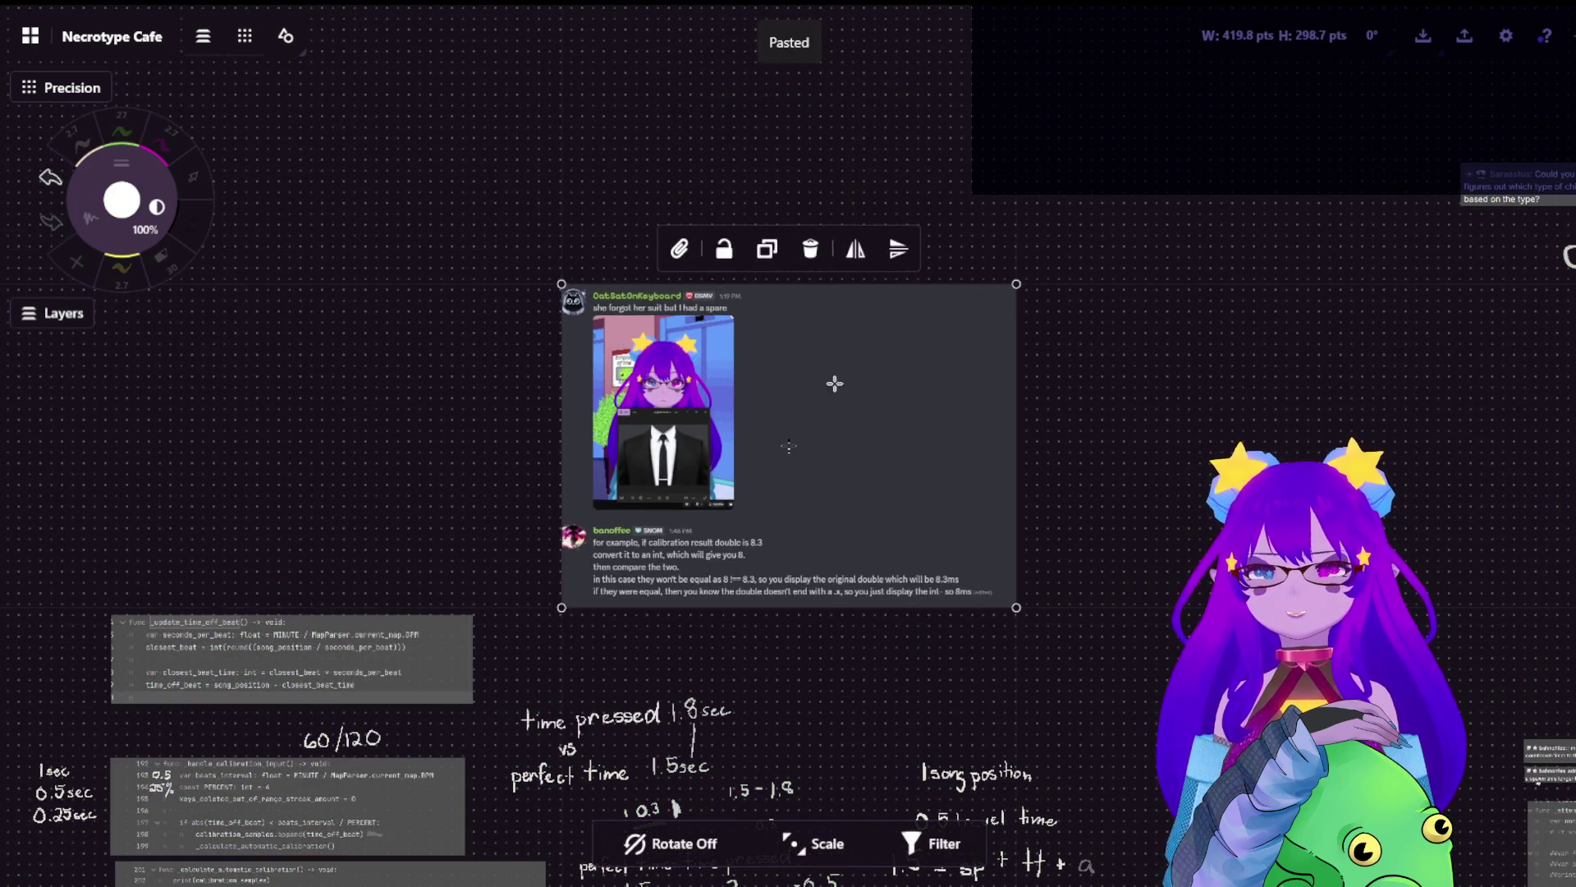
left_click_drag(809, 436, 688, 206)
- Zoom in on the screenshot explaining how to show 8.3ms versus 8ms
scroll(688, 206, "up", 2)
scroll(681, 185, "up", 1)
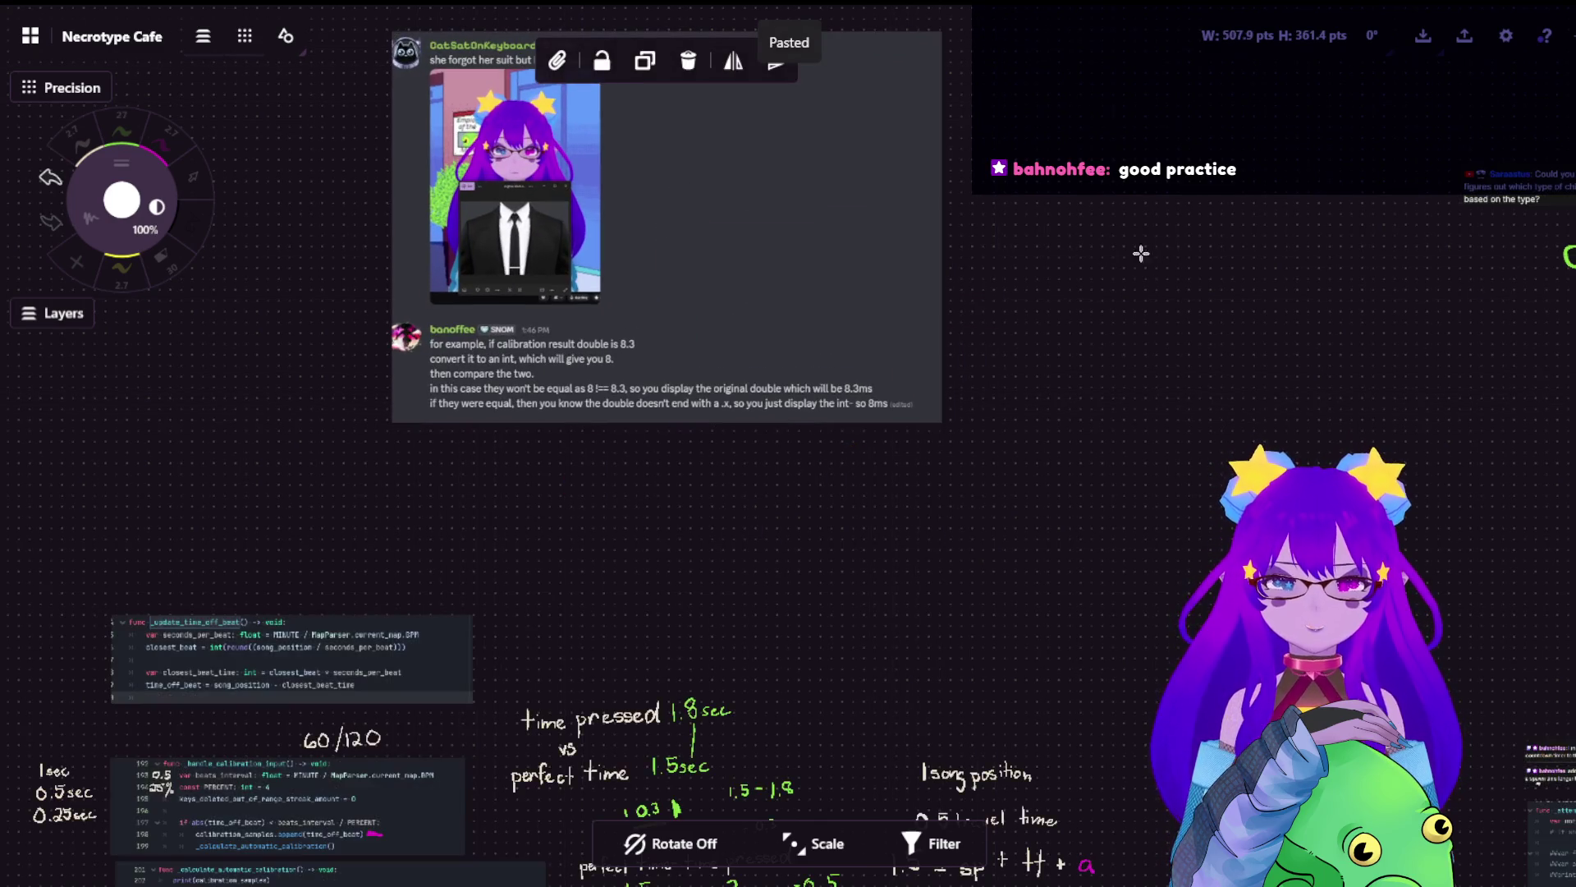
scroll(788, 211, "up", 2)
scroll(821, 298, "up", 2)
mouse_move(821, 298)
left_mouse_down()
mouse_move(827, 336)
mouse_move(757, 429)
left_mouse_up()
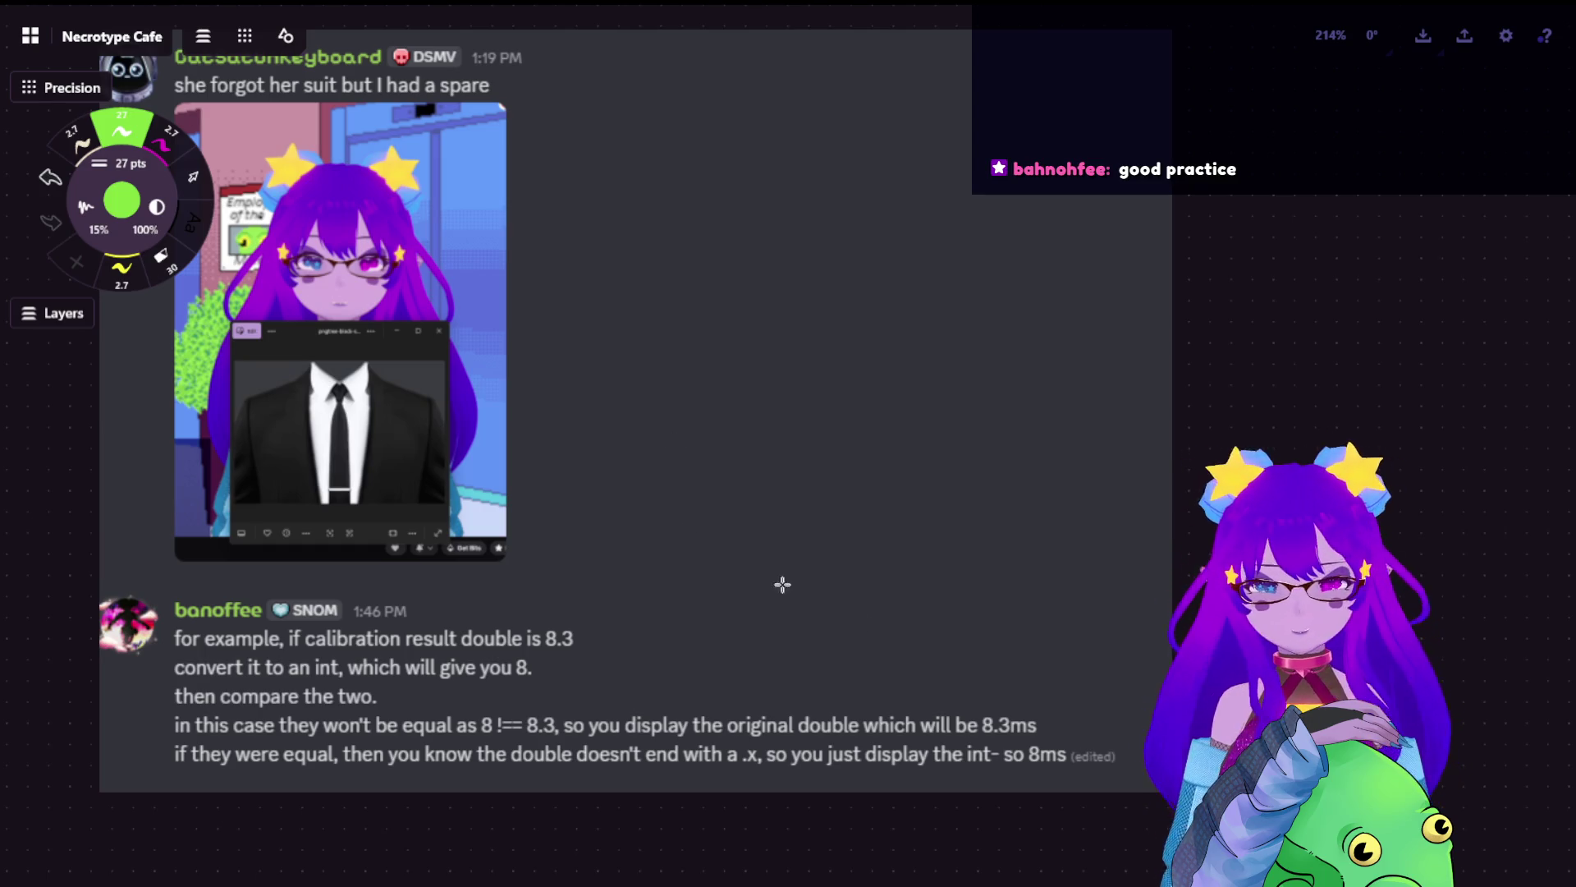
- Bring the chat message into view and set the green highlighter to 2.7 pts, undoing a trial highlight
scroll(780, 584, "down", 3)
scroll(848, 513, "down", 2)
scroll(837, 482, "up", 1)
left_click_drag(835, 539, 873, 451)
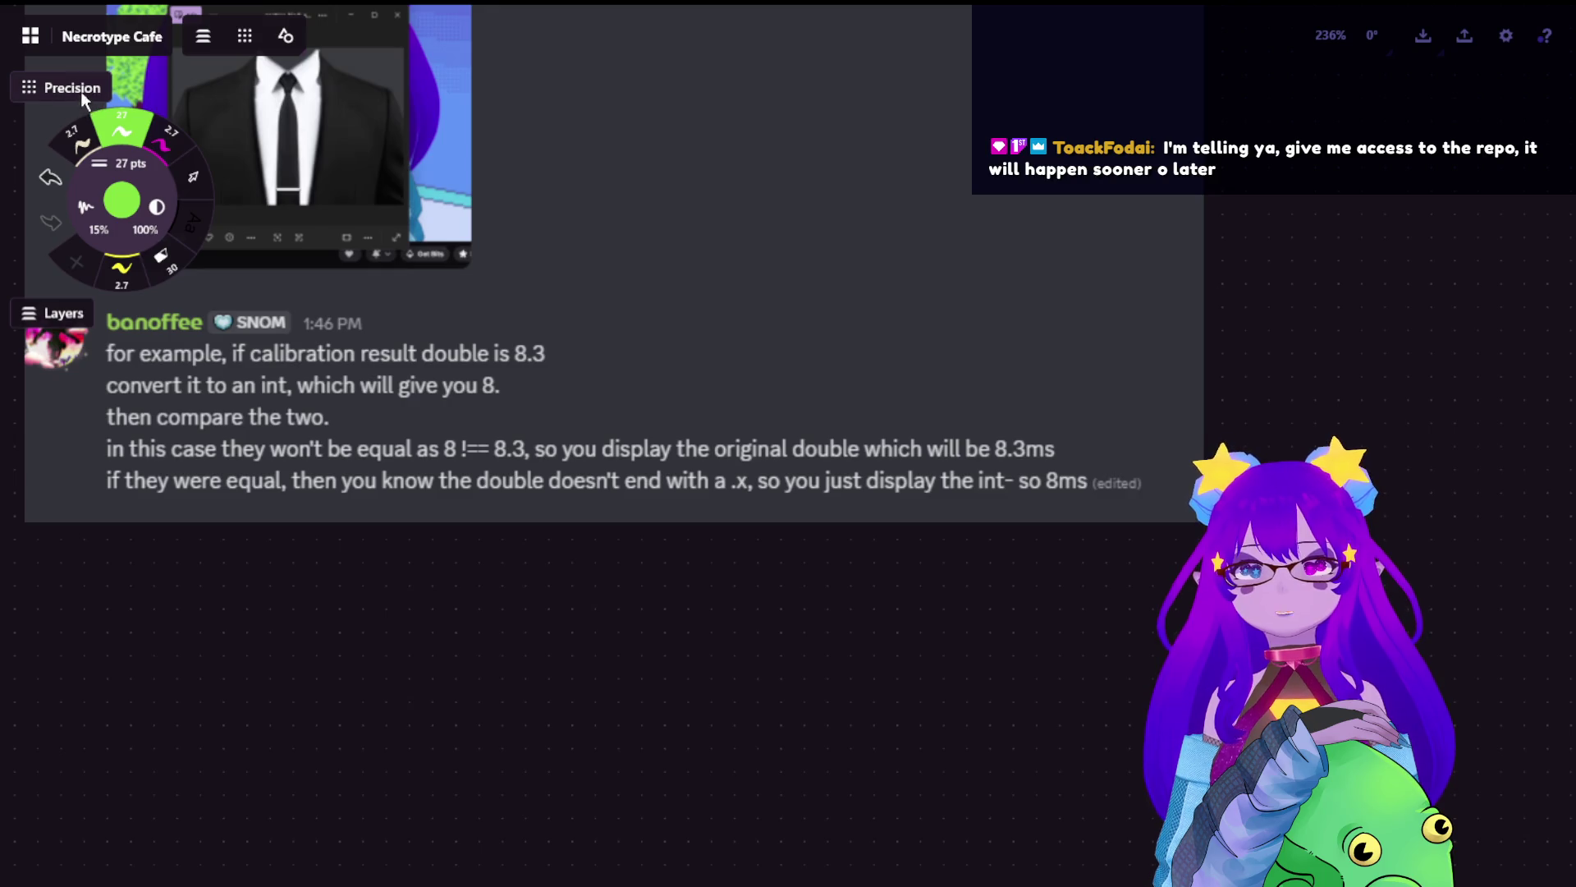
left_click(168, 139)
left_click(123, 136)
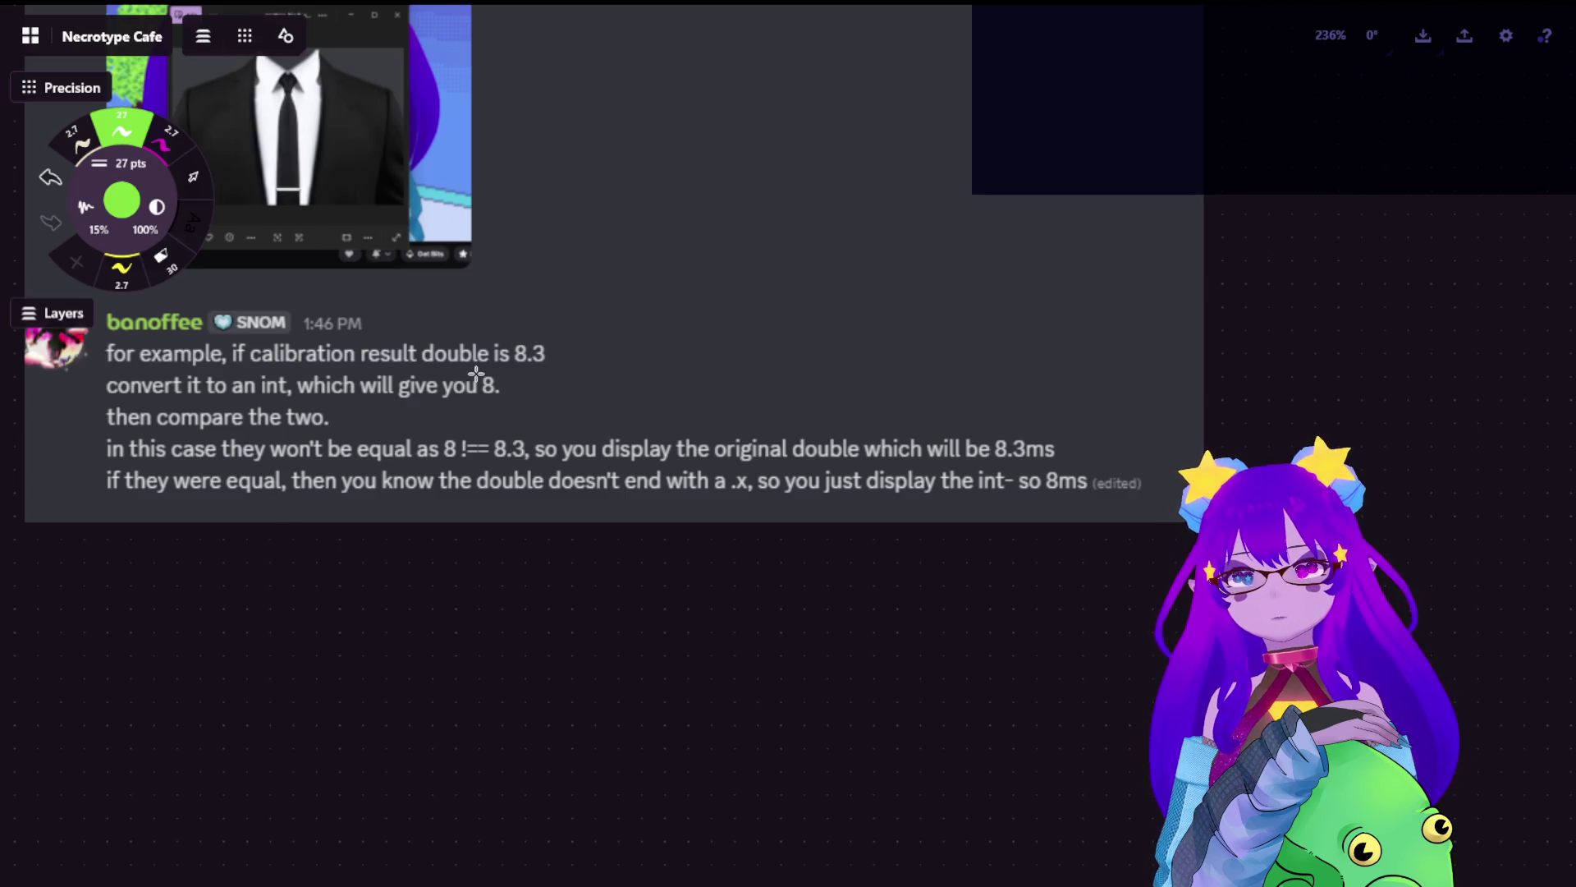
left_click_drag(406, 360, 575, 366)
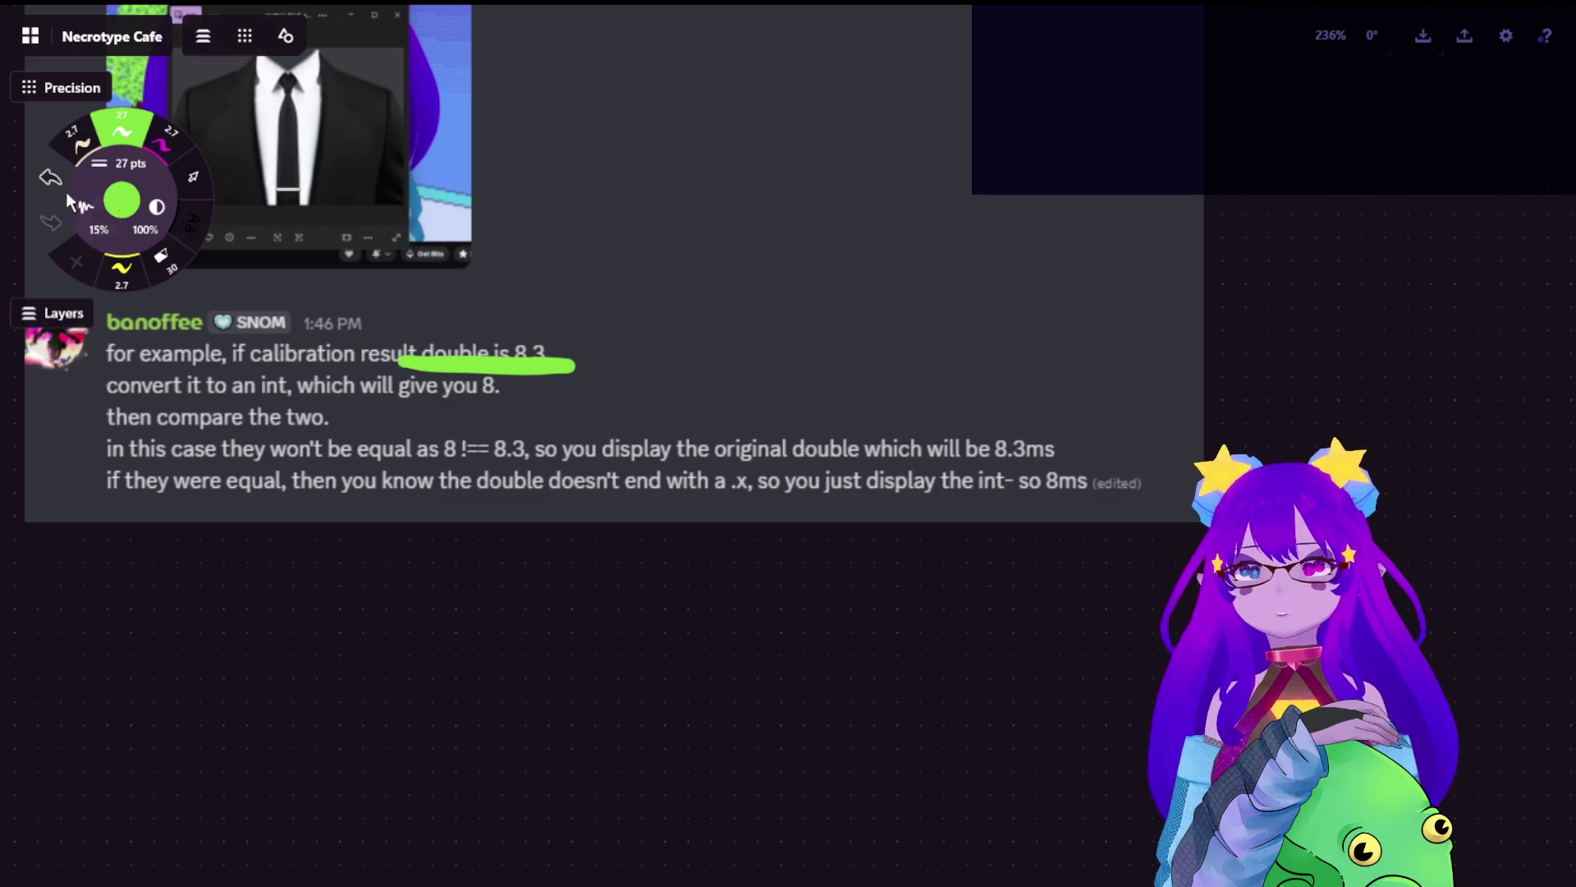
left_click(125, 163)
left_click(224, 174)
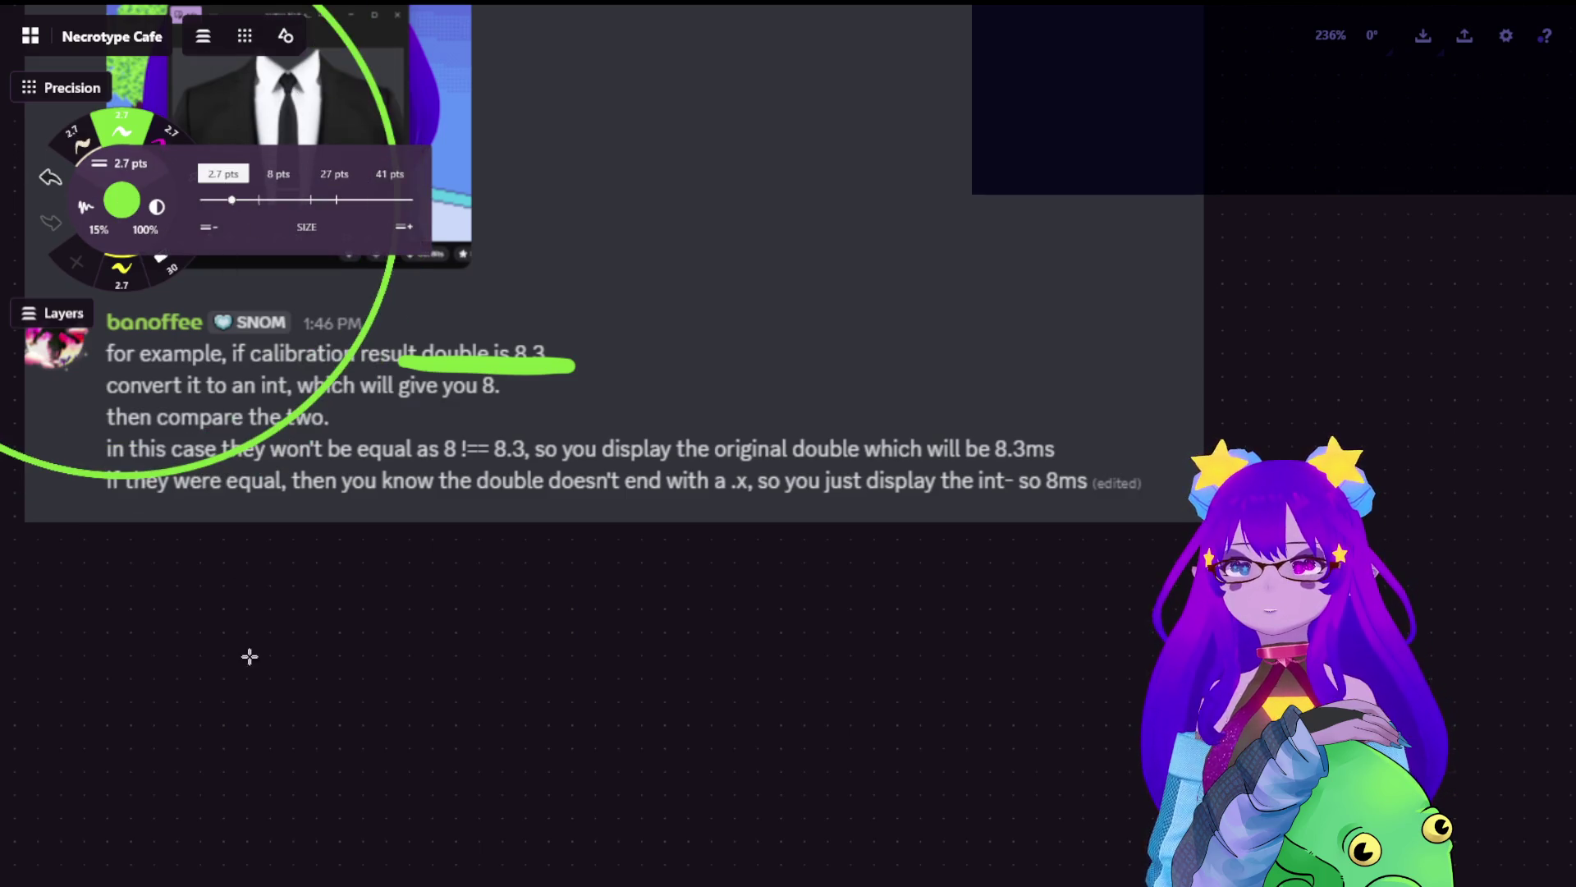
left_click(262, 689)
key("ctrl+z")
key("ctrl+z")
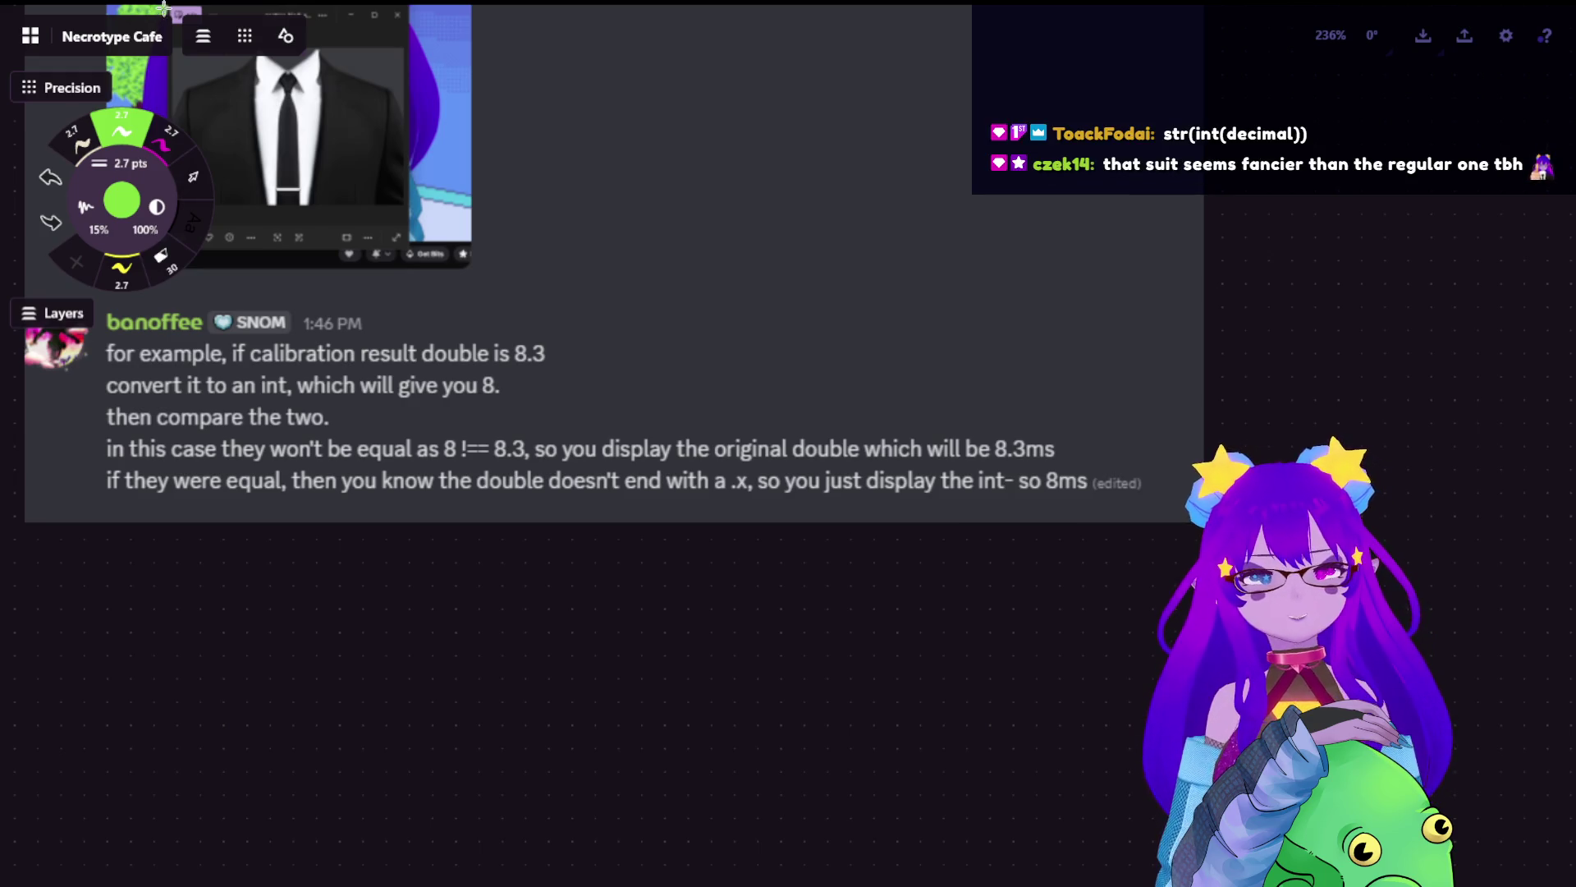
- Pan and zoom the canvas to frame the empty area below the chat message
scroll(736, 462, "up", 5)
scroll(736, 461, "up", 3)
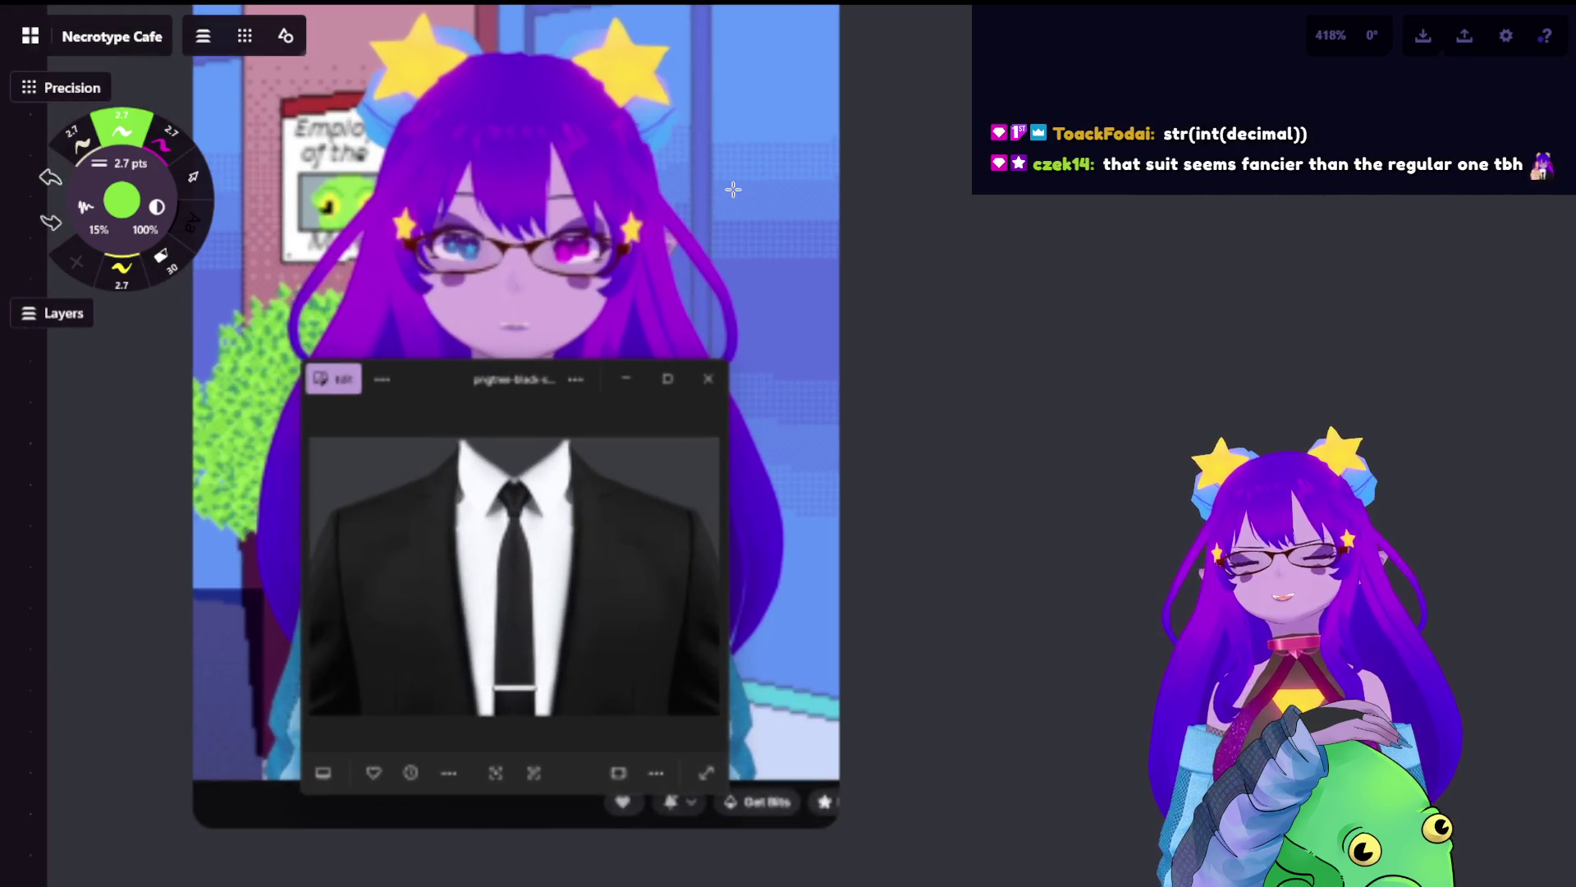
scroll(769, 198, "up", 3)
scroll(769, 198, "right", 2)
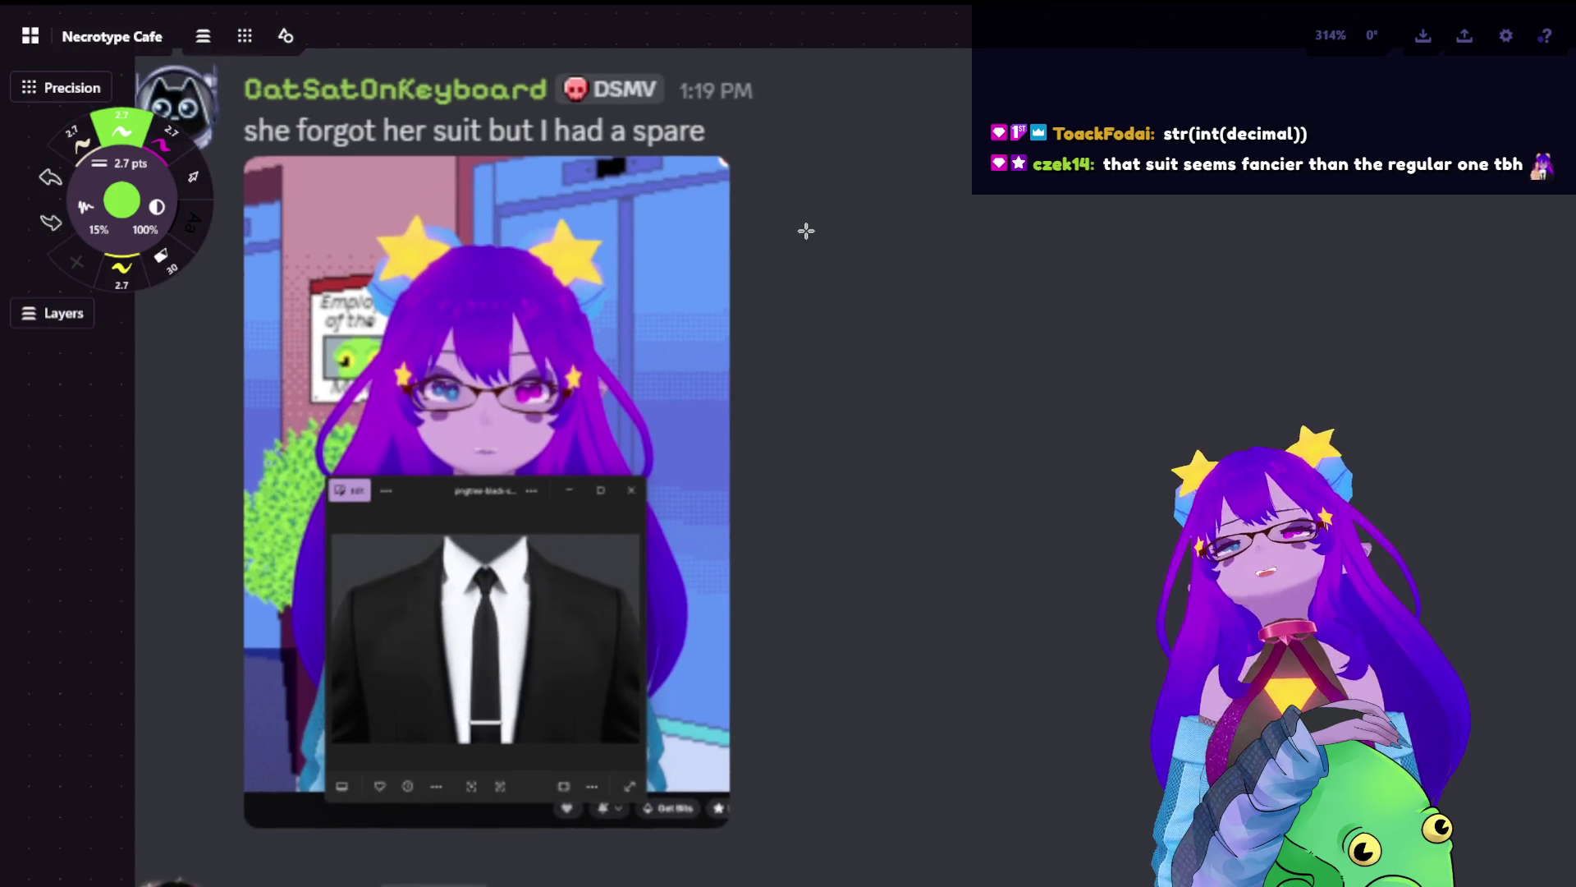
scroll(1017, 366, "down", 4)
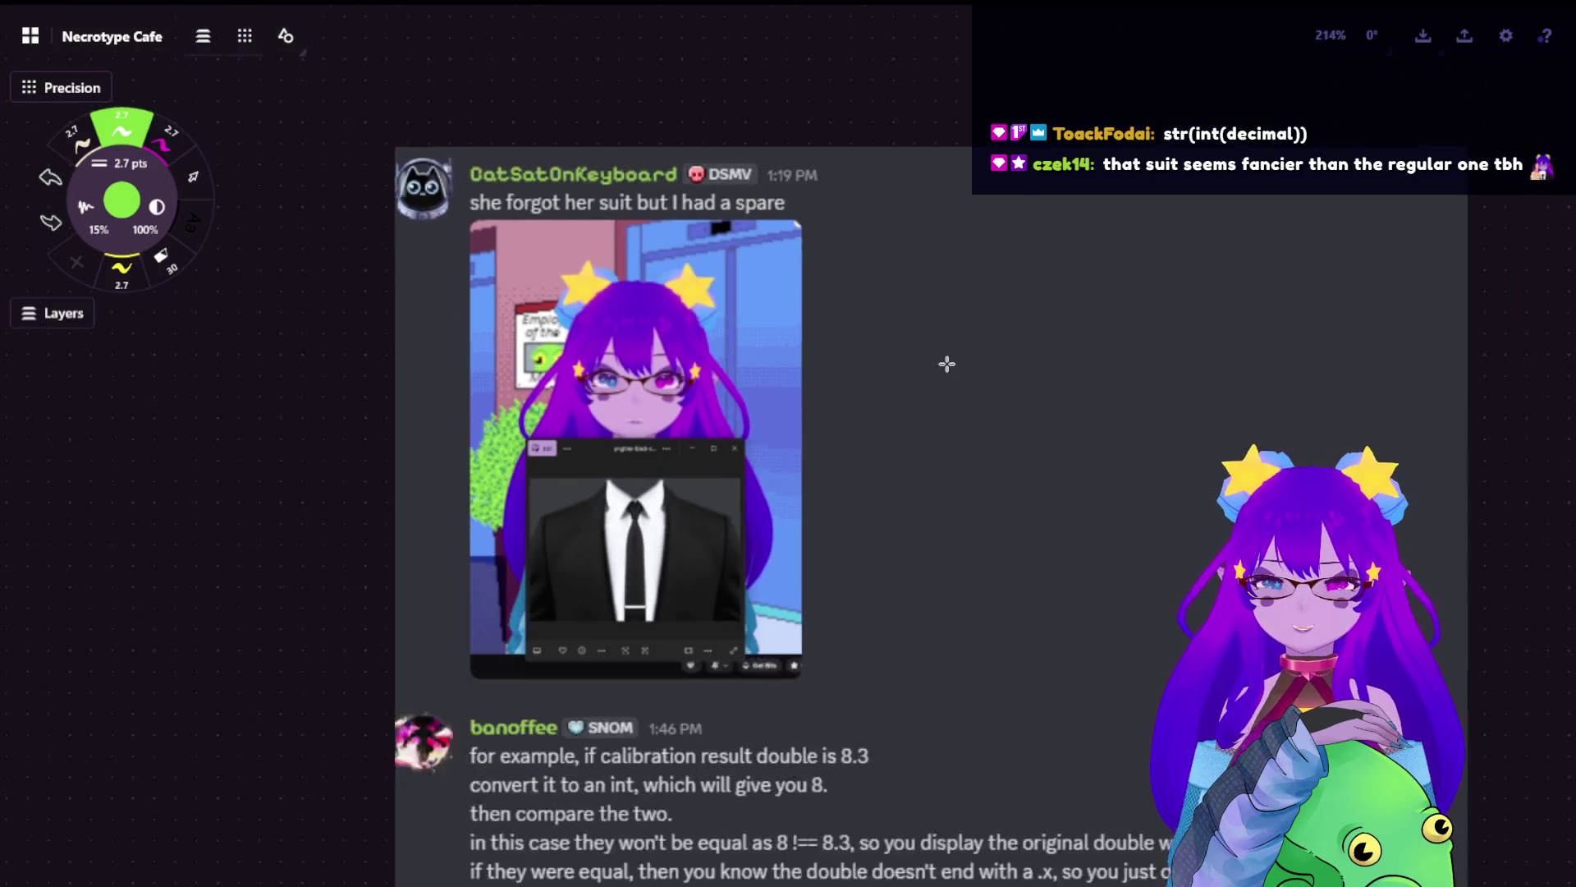
scroll(942, 362, "down", 3)
scroll(907, 145, "down", 2)
scroll(978, 442, "down", 2)
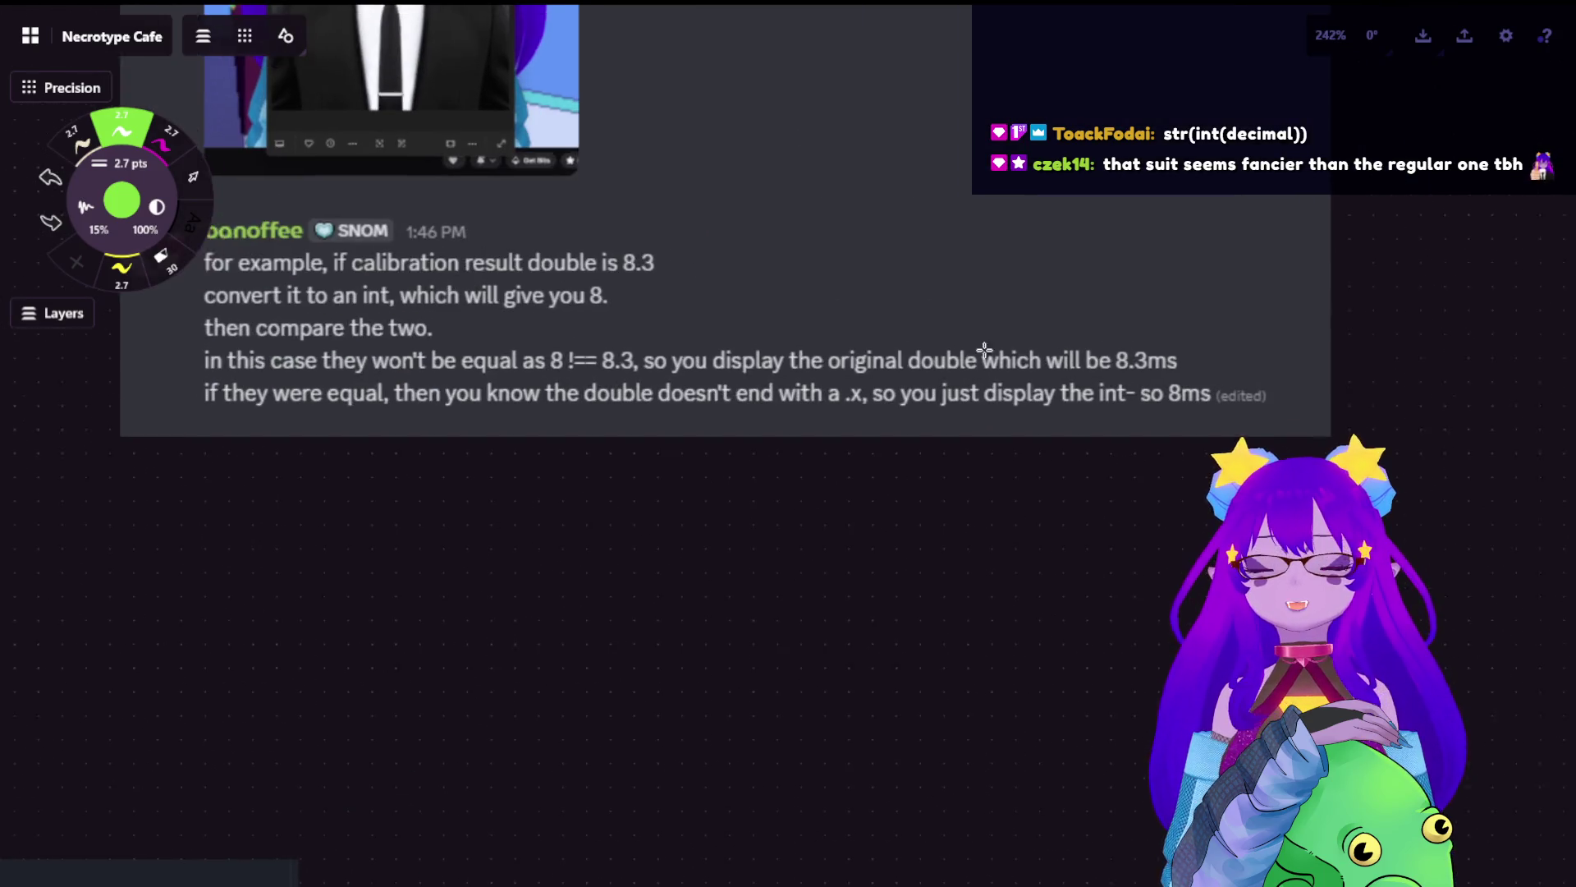
scroll(985, 351, "up", 2)
scroll(986, 433, "up", 2)
scroll(936, 457, "down", 2)
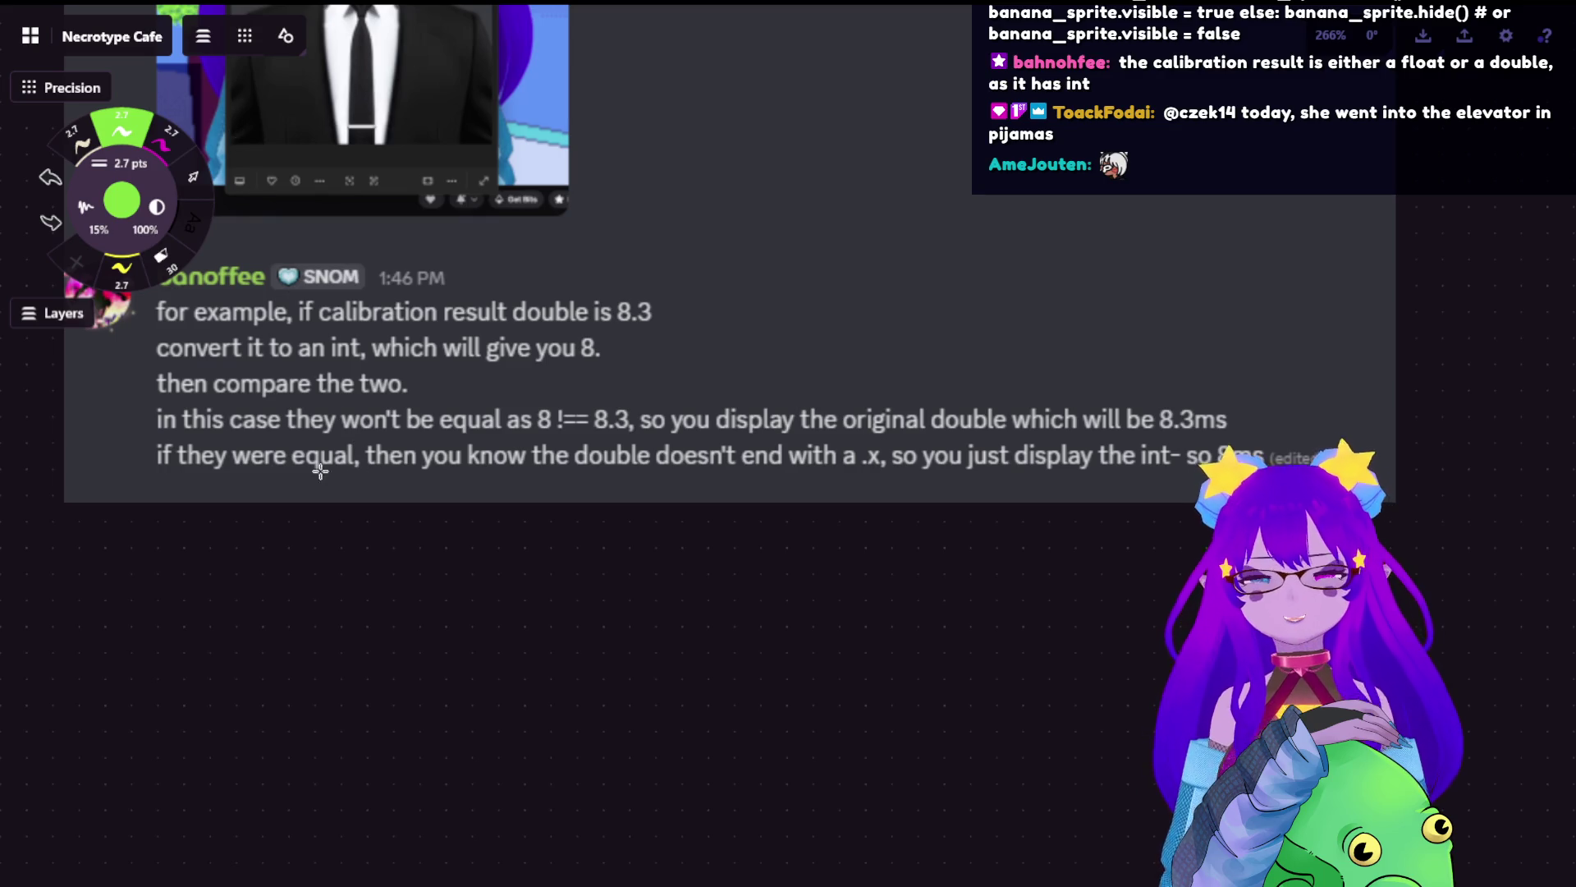
- Undo a stray stroke, try the selection tools, and return to the green pen
left_click_drag(379, 541, 378, 557)
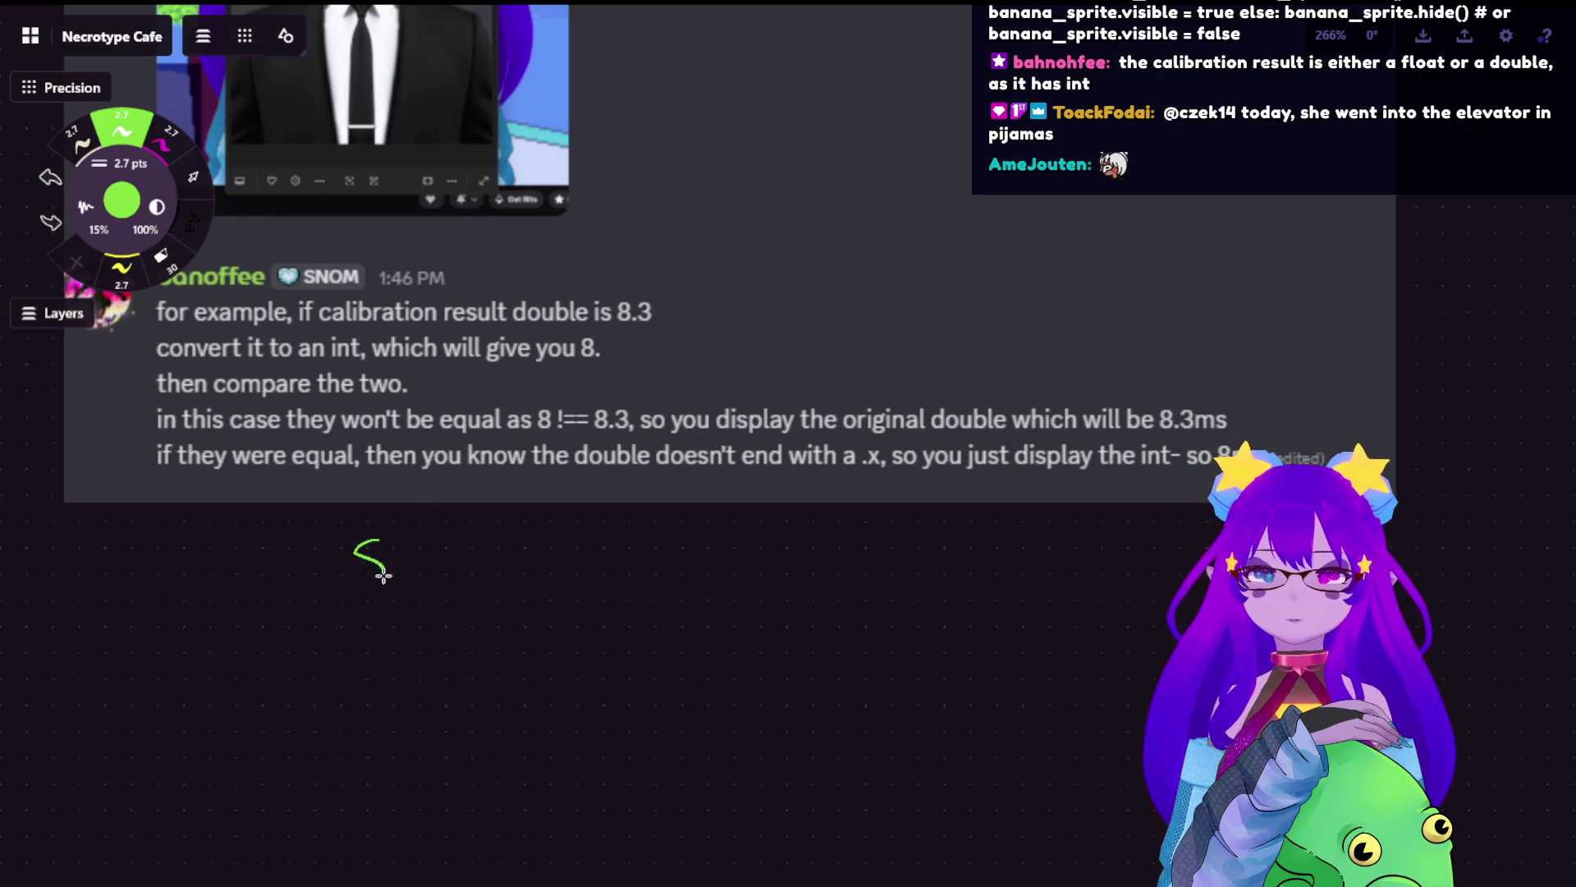
key("ctrl+z")
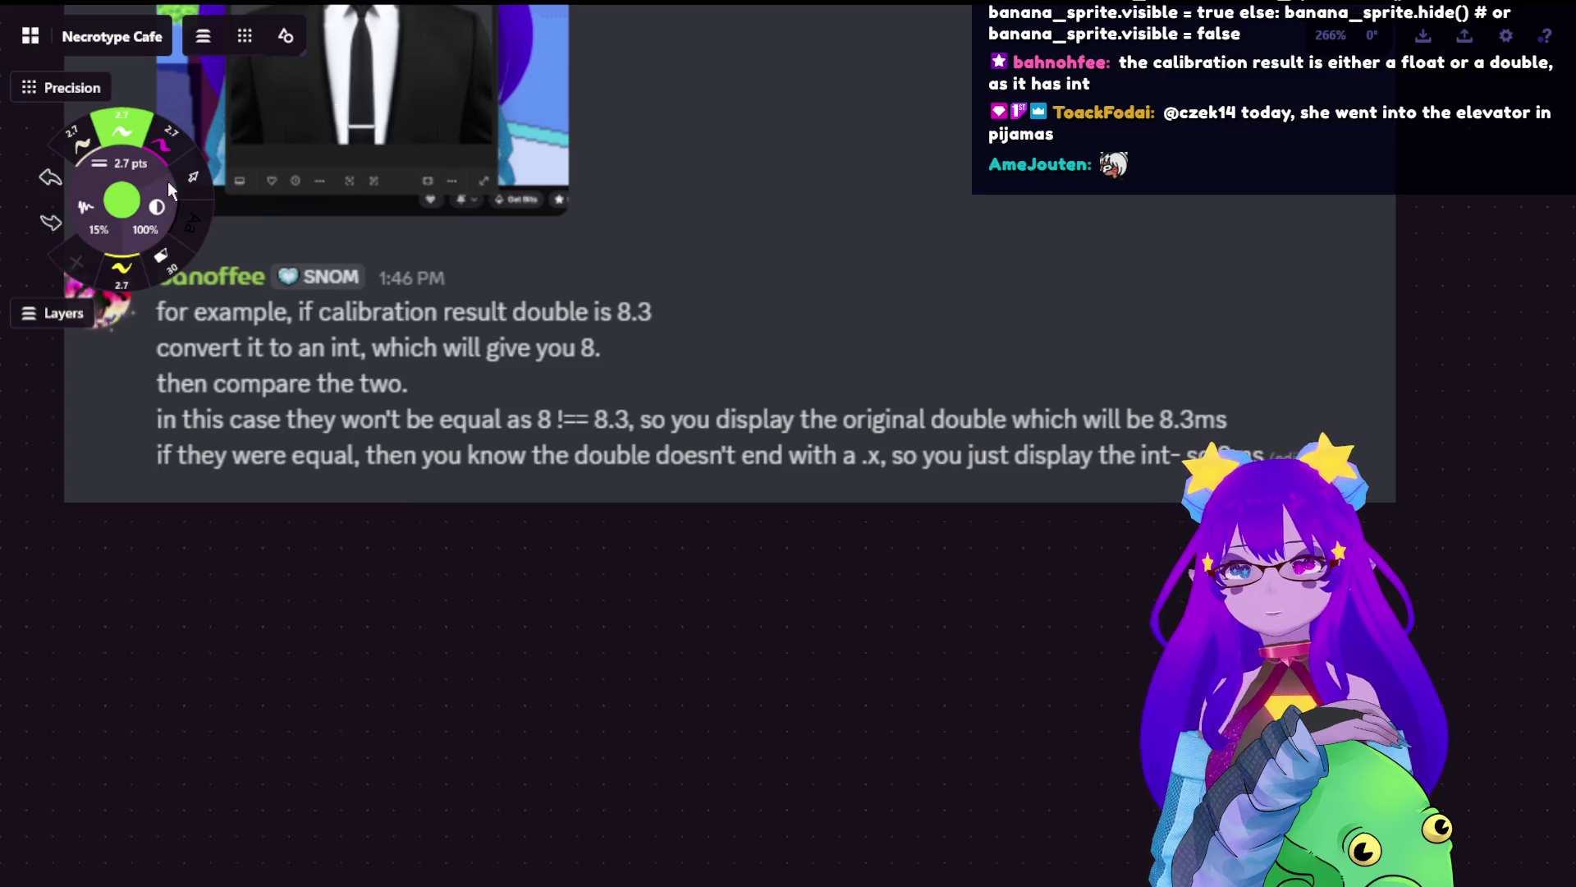
left_click(193, 176)
left_click(530, 288)
scroll(529, 287, "down", 5)
left_click(545, 288)
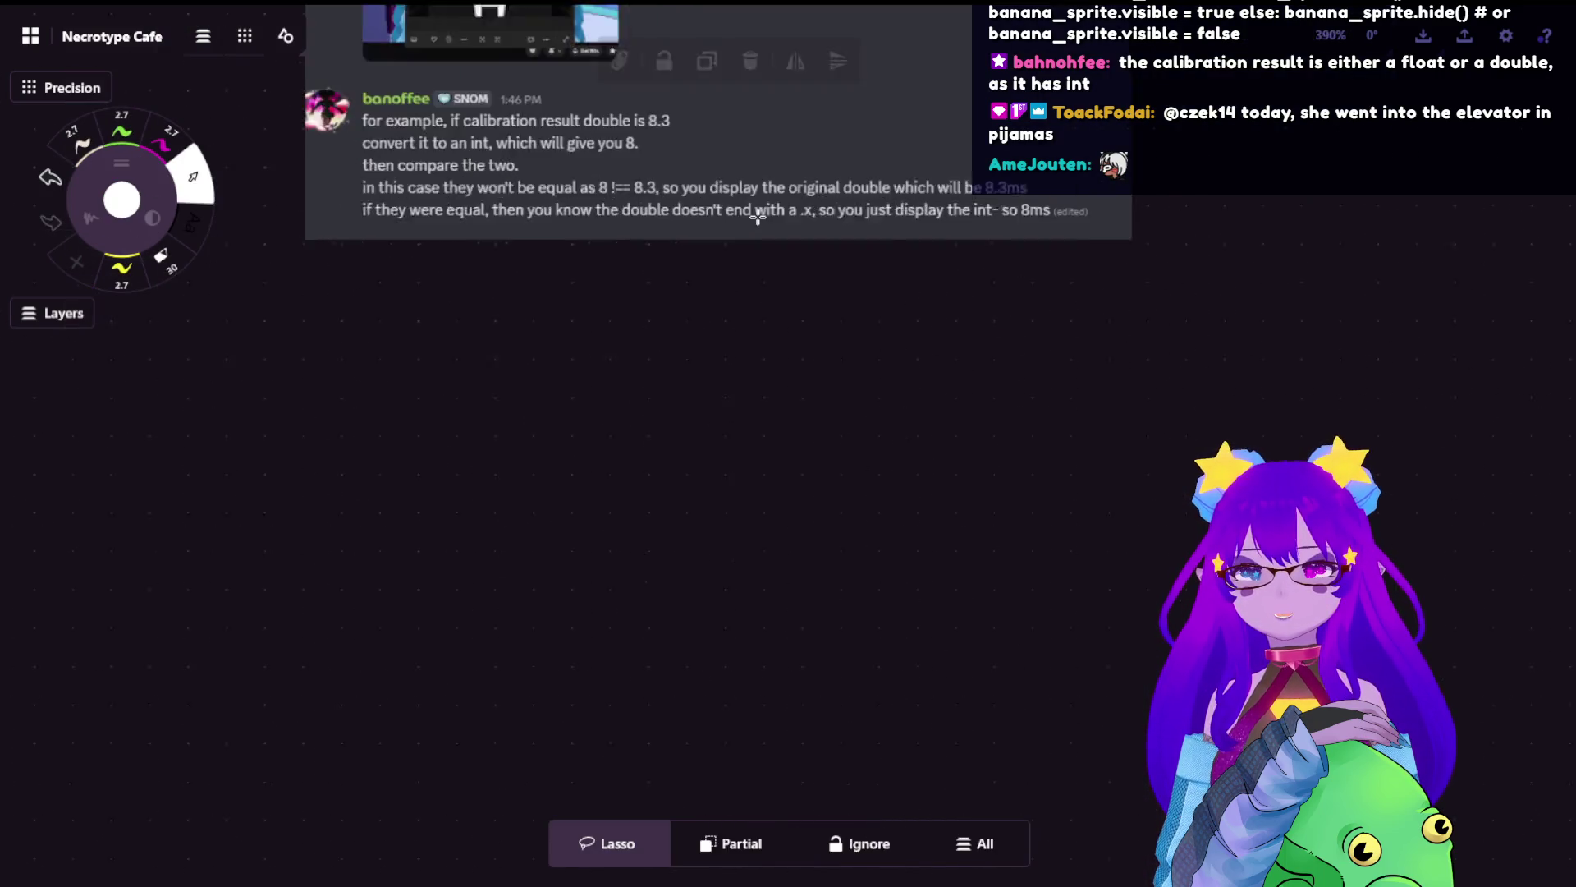
scroll(608, 349, "up", 5)
left_click(122, 127)
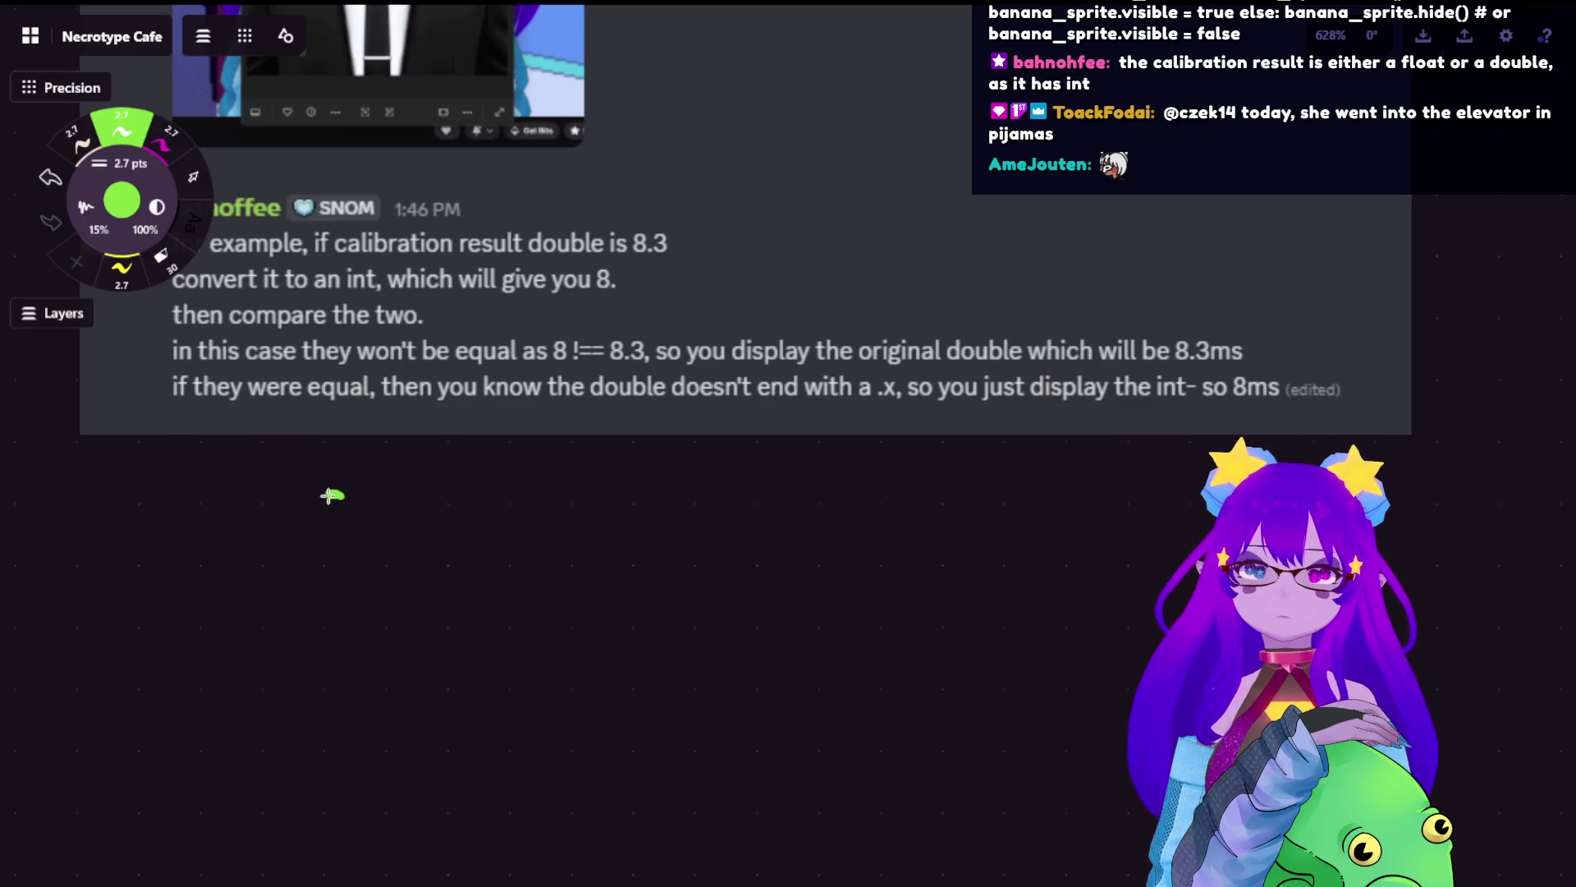
- Handwrite '8.3 → 8' in green below the message with a curved arrow
mouse_move(329, 492)
left_mouse_down()
mouse_move(405, 493)
mouse_move(386, 539)
left_mouse_up()
left_click(365, 538)
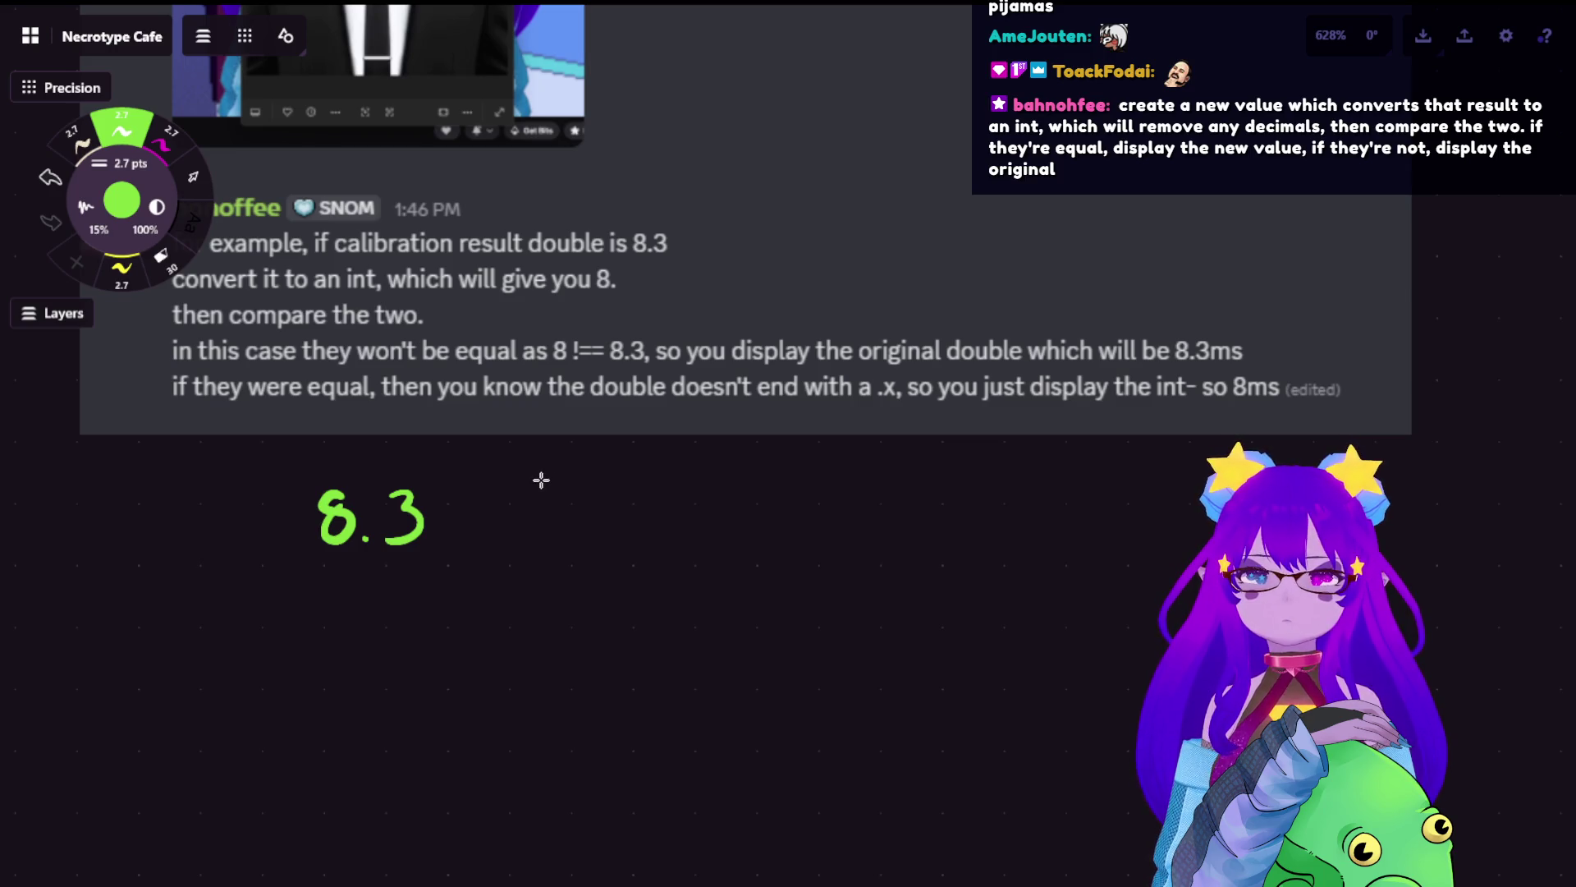
mouse_move(474, 515)
left_mouse_down()
mouse_move(512, 523)
mouse_move(498, 532)
left_mouse_up()
mouse_move(575, 491)
left_mouse_down()
mouse_move(548, 491)
mouse_move(578, 489)
left_mouse_up()
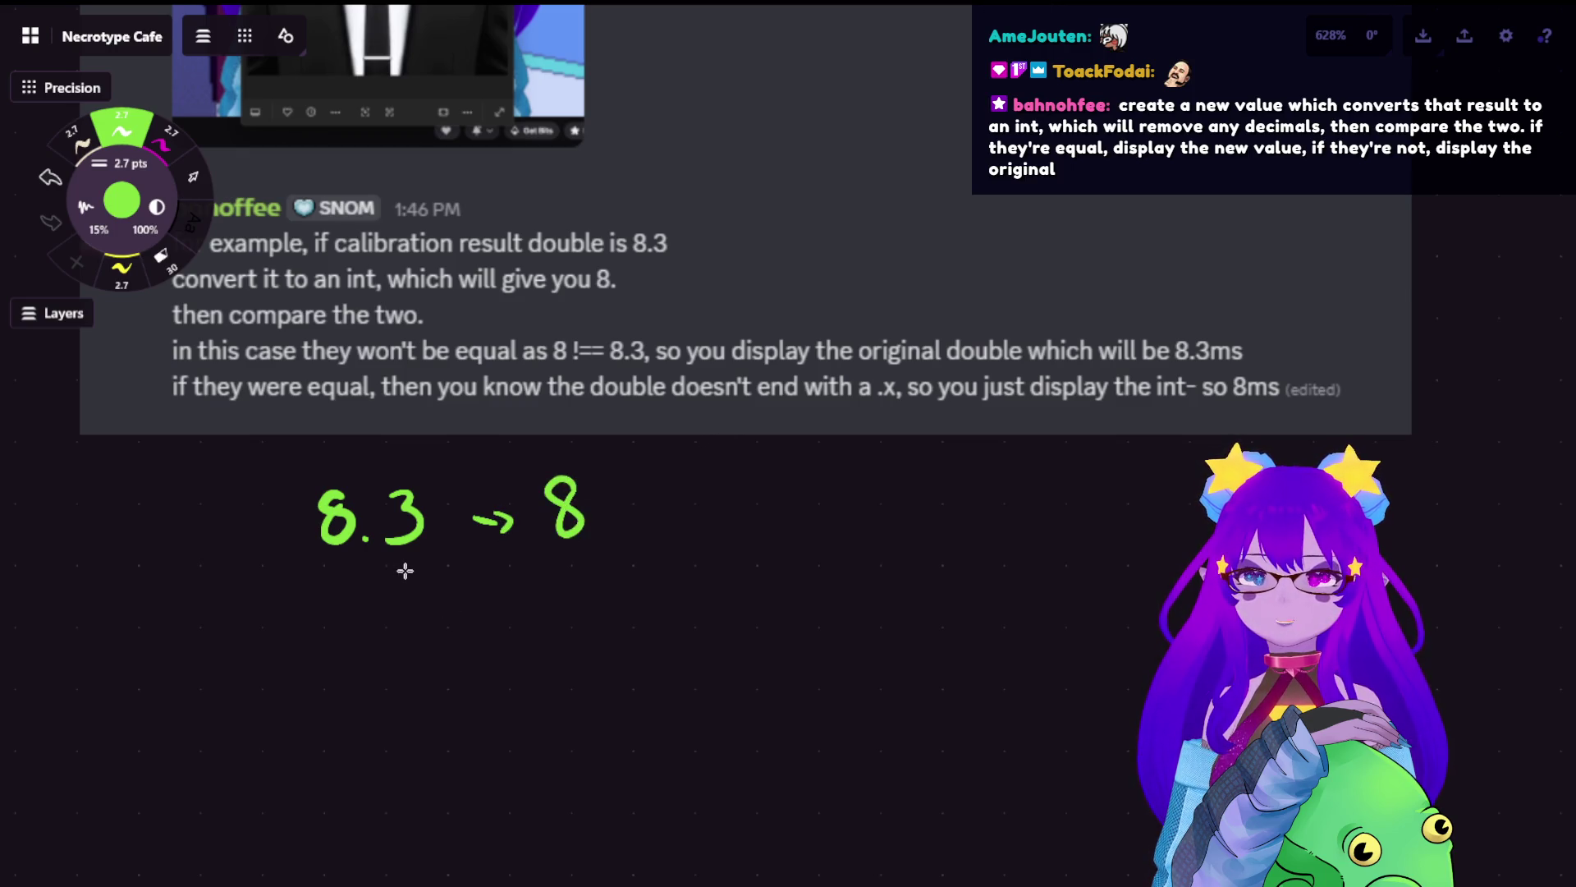
left_click_drag(429, 565, 555, 565)
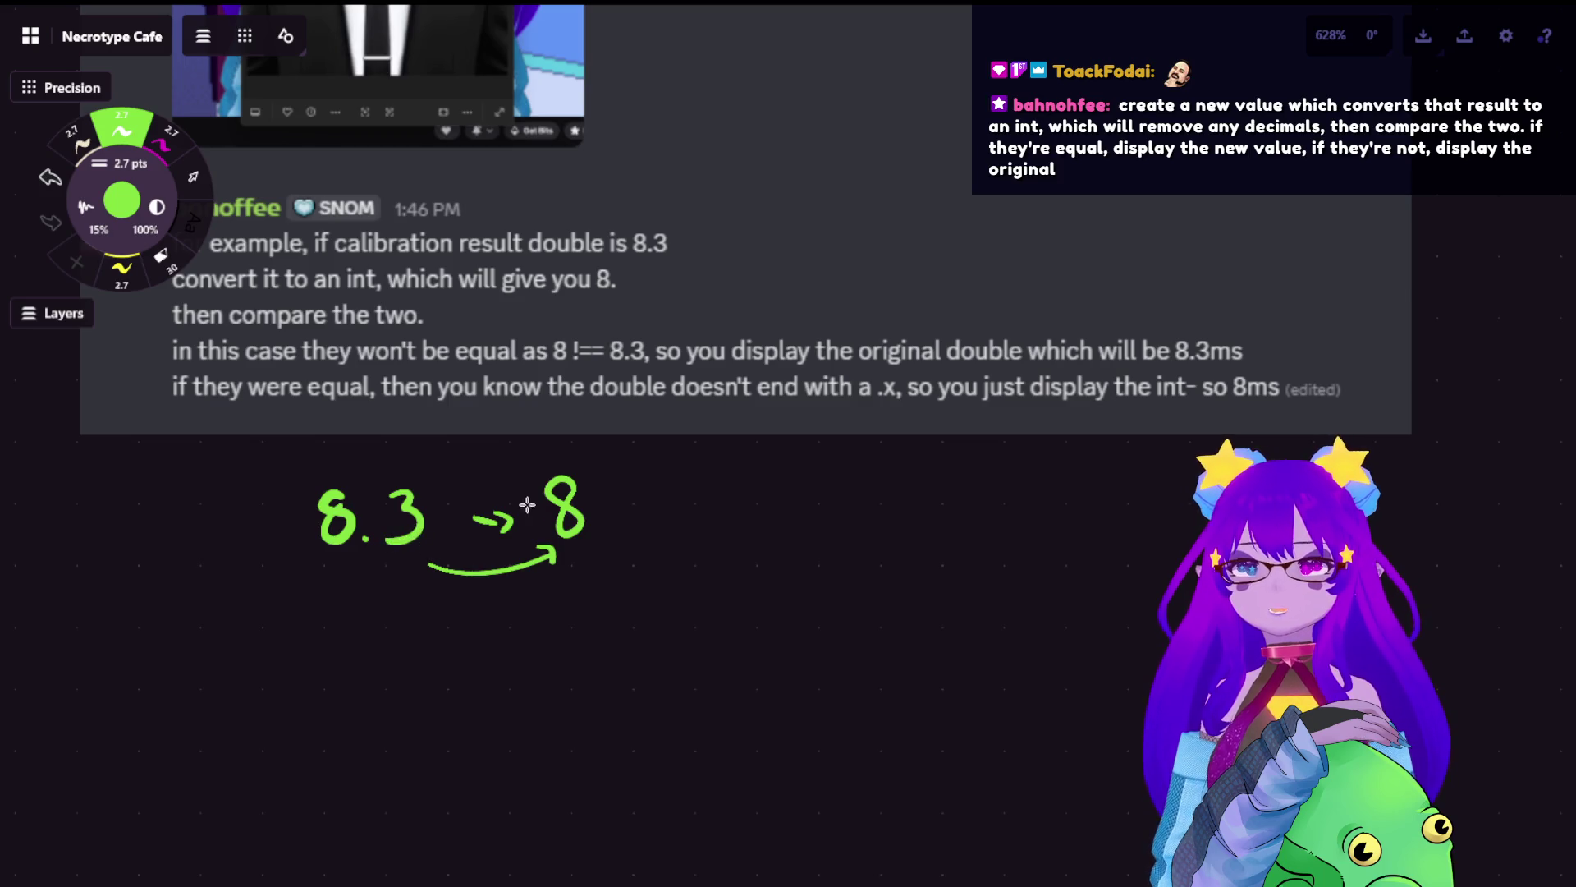
- Write '8.0' beneath it, undoing the extra underline and dash marks
mouse_move(349, 630)
left_mouse_down()
mouse_move(337, 657)
mouse_move(427, 667)
mouse_move(411, 619)
mouse_move(507, 629)
mouse_move(488, 647)
mouse_move(538, 669)
mouse_move(563, 629)
left_mouse_up()
left_click(377, 666)
key("ctrl+z")
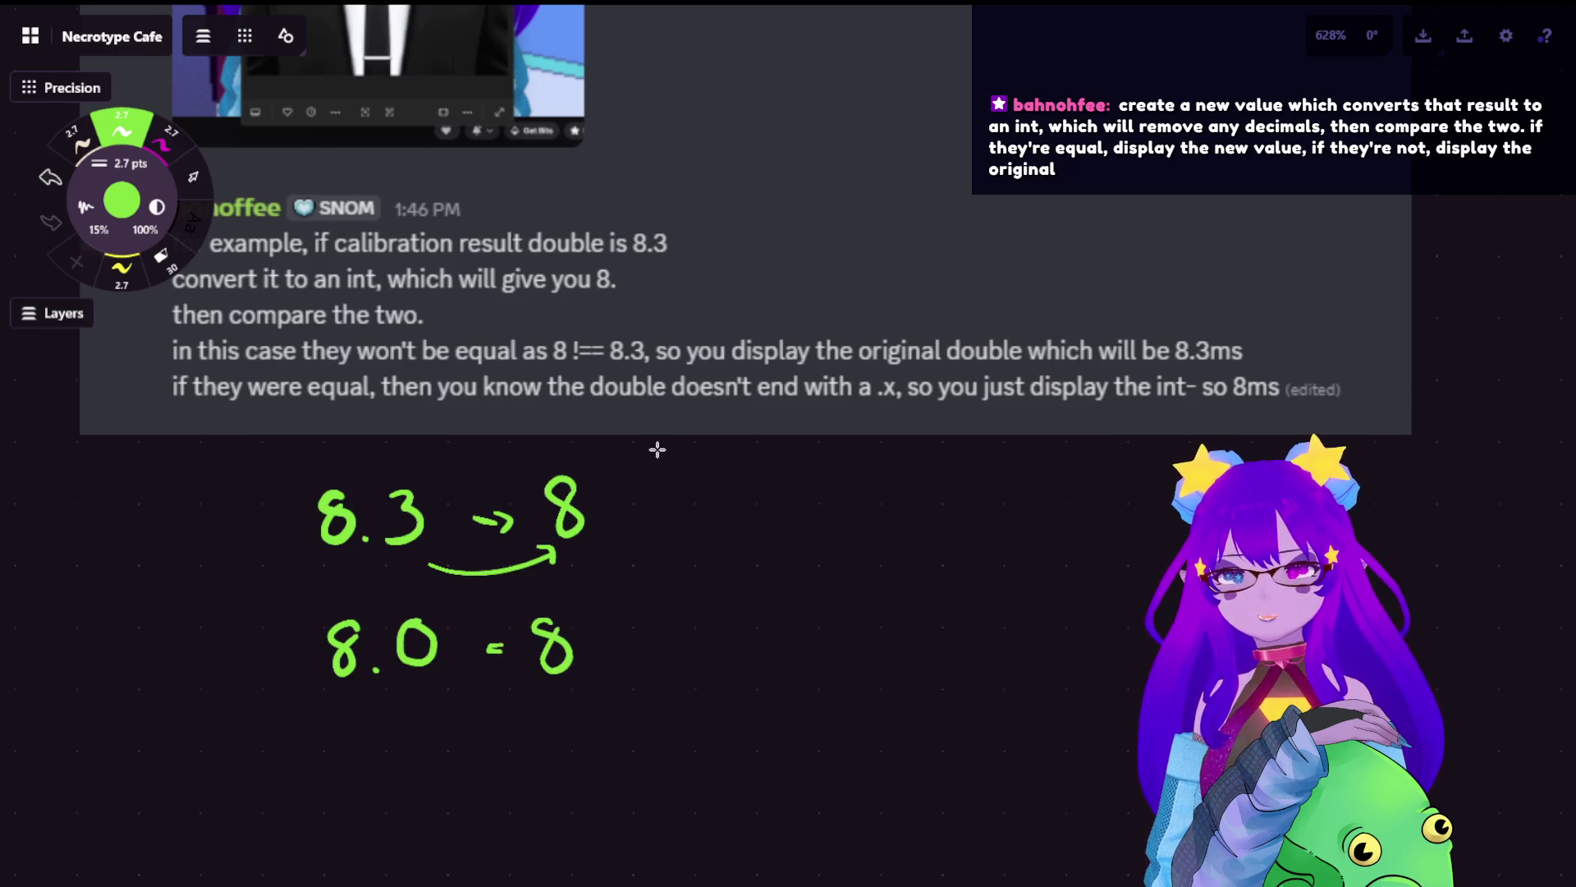
left_click_drag(420, 721, 513, 721)
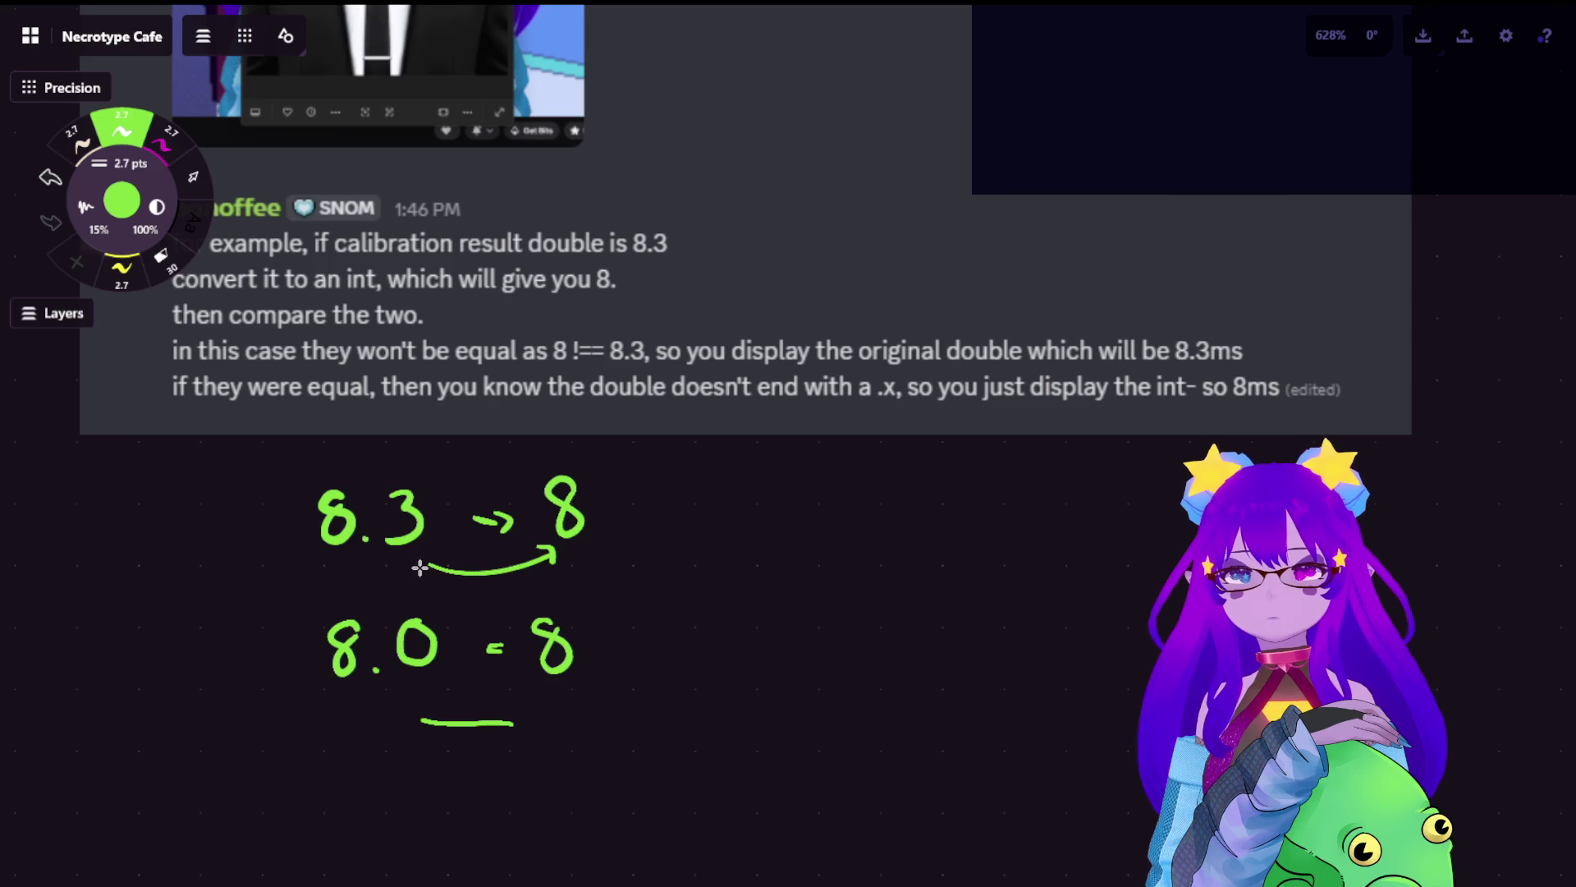
key("ctrl+z")
left_click_drag(369, 576, 394, 574)
left_click_drag(551, 589, 581, 586)
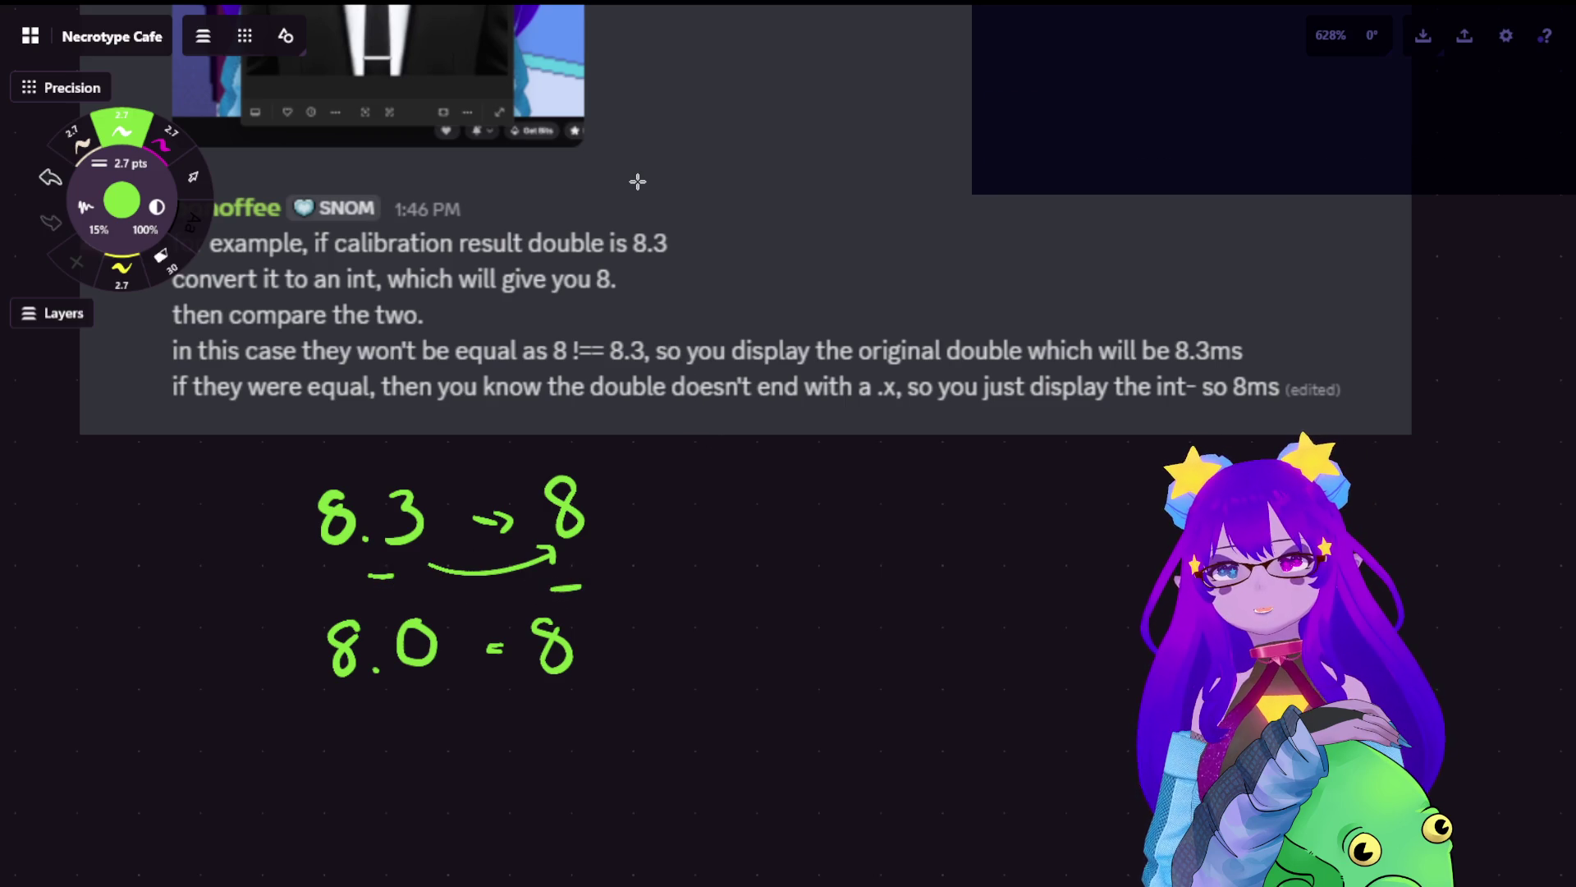
key("ctrl+z")
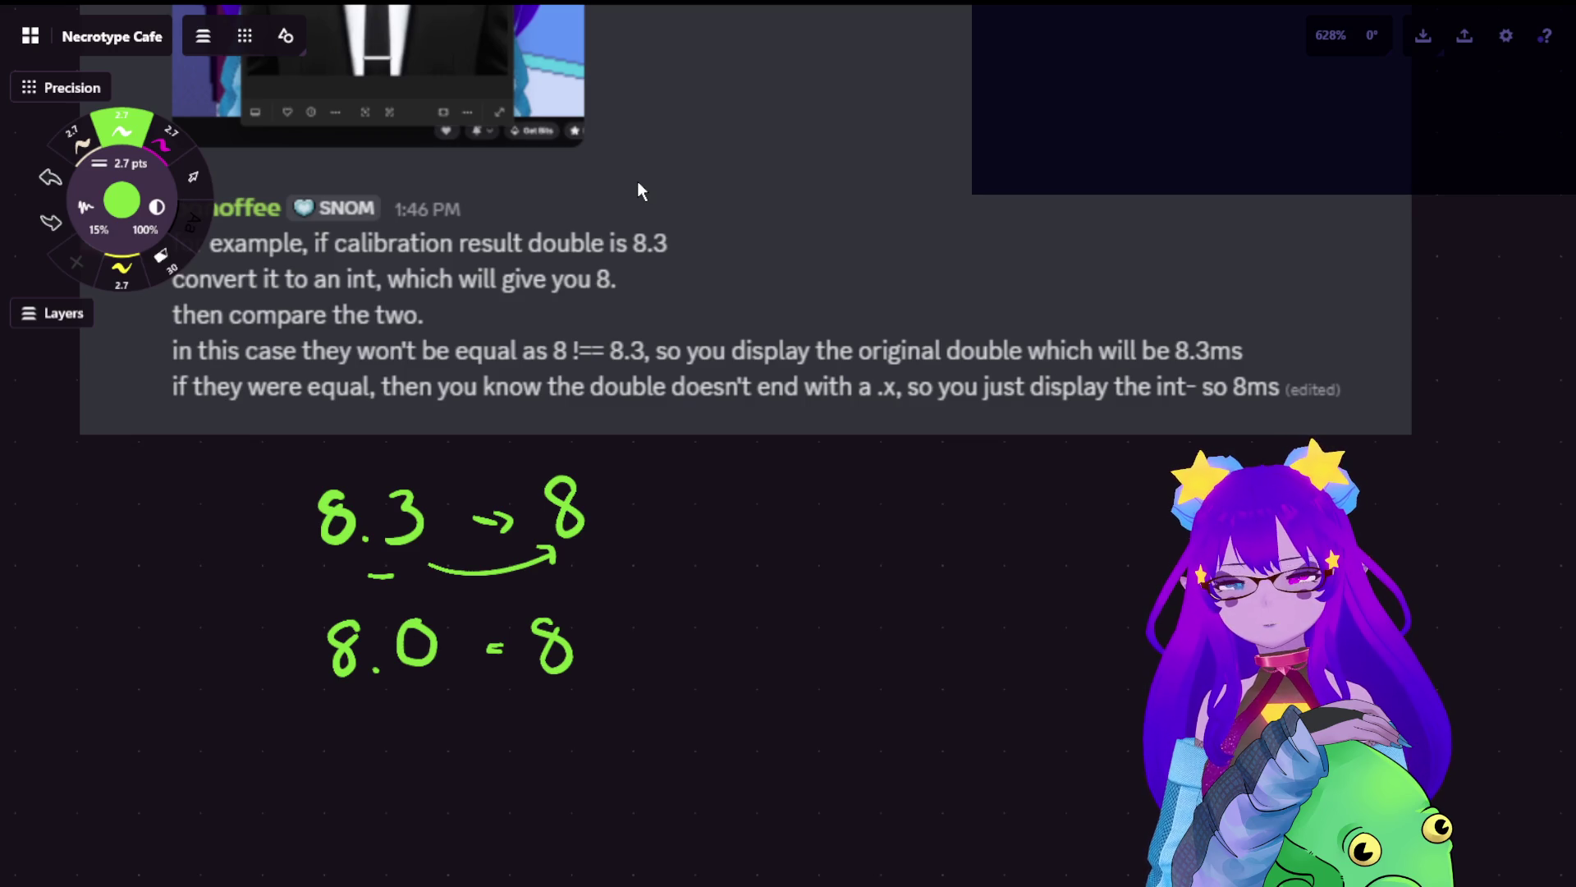
key("ctrl+z")
key("ctrl+z")
key("ctrl+z")
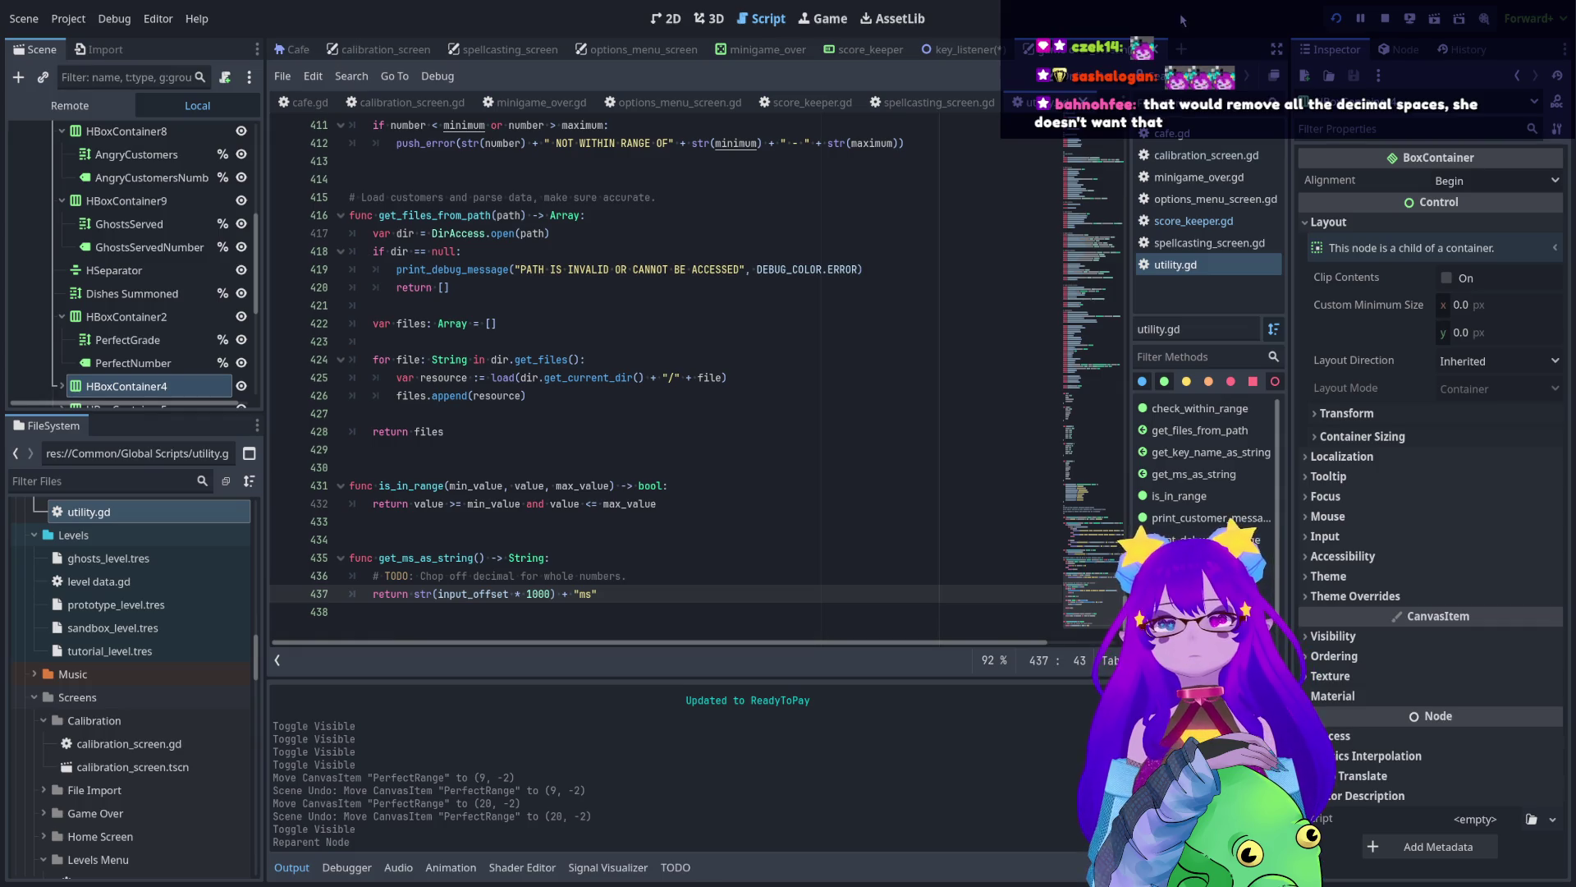
- Insert blank lines between the TODO comment and the return line in get_ms_as_string
key("Up")
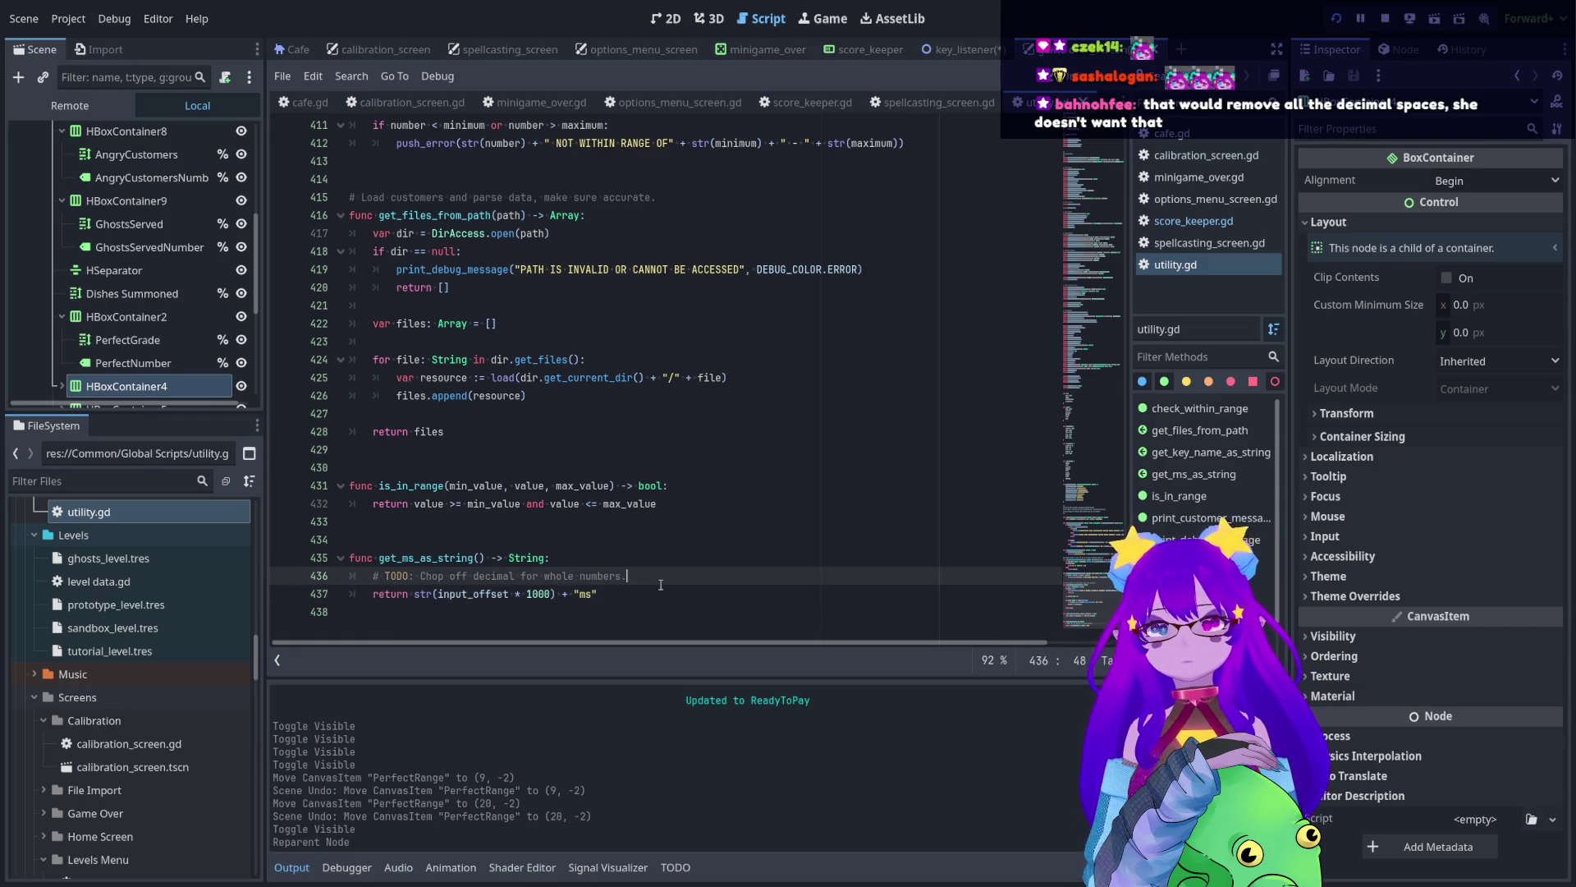
key("End")
key("Return")
key("Down")
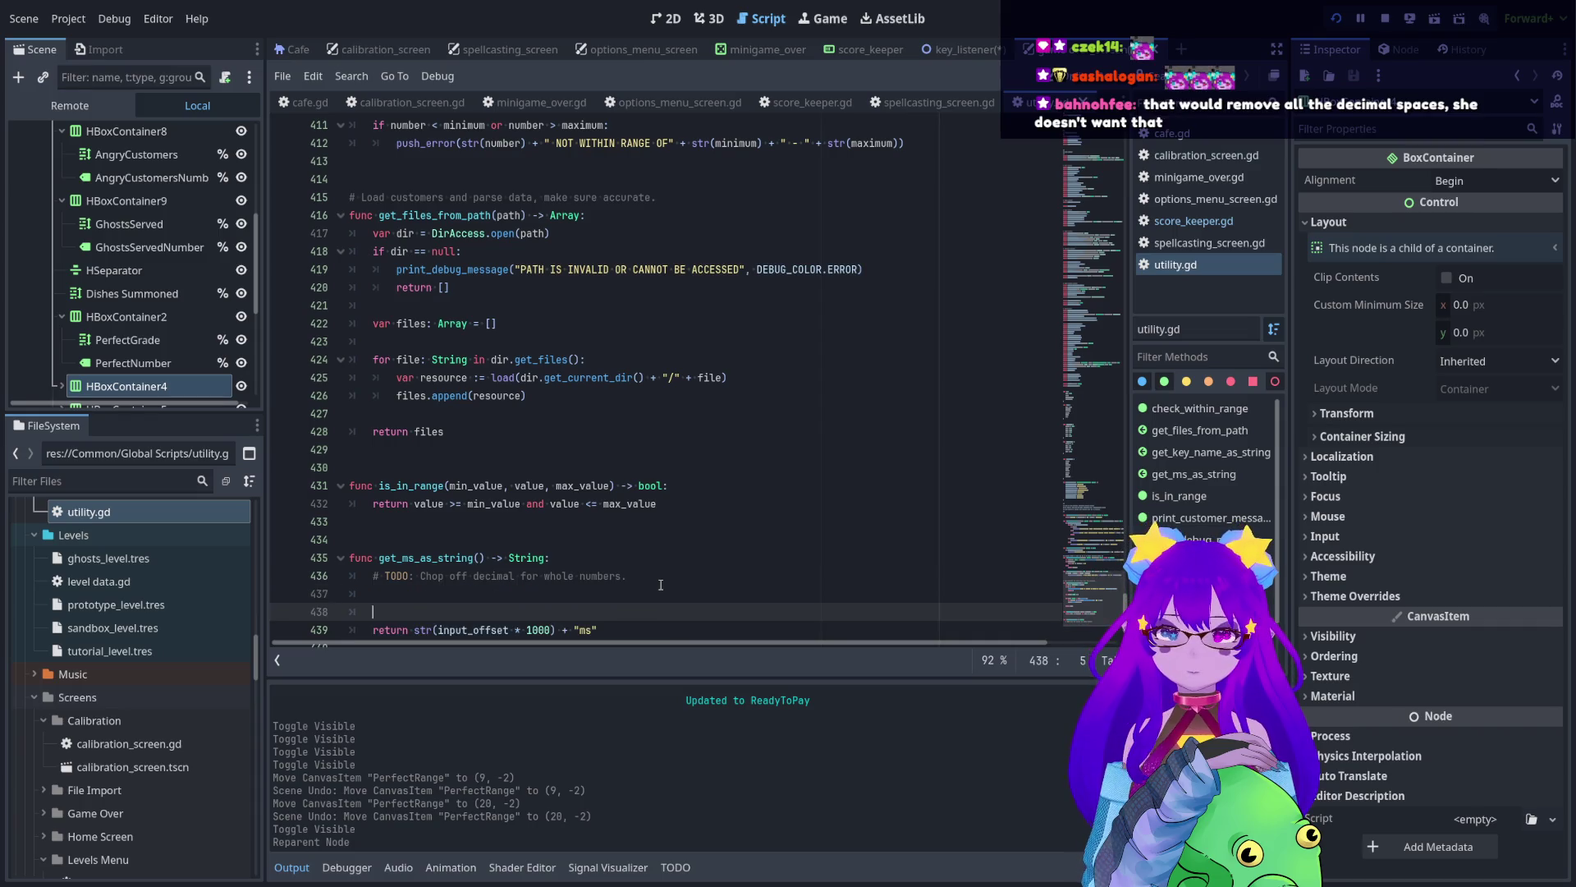
key("Up")
key("Return")
key("Up")
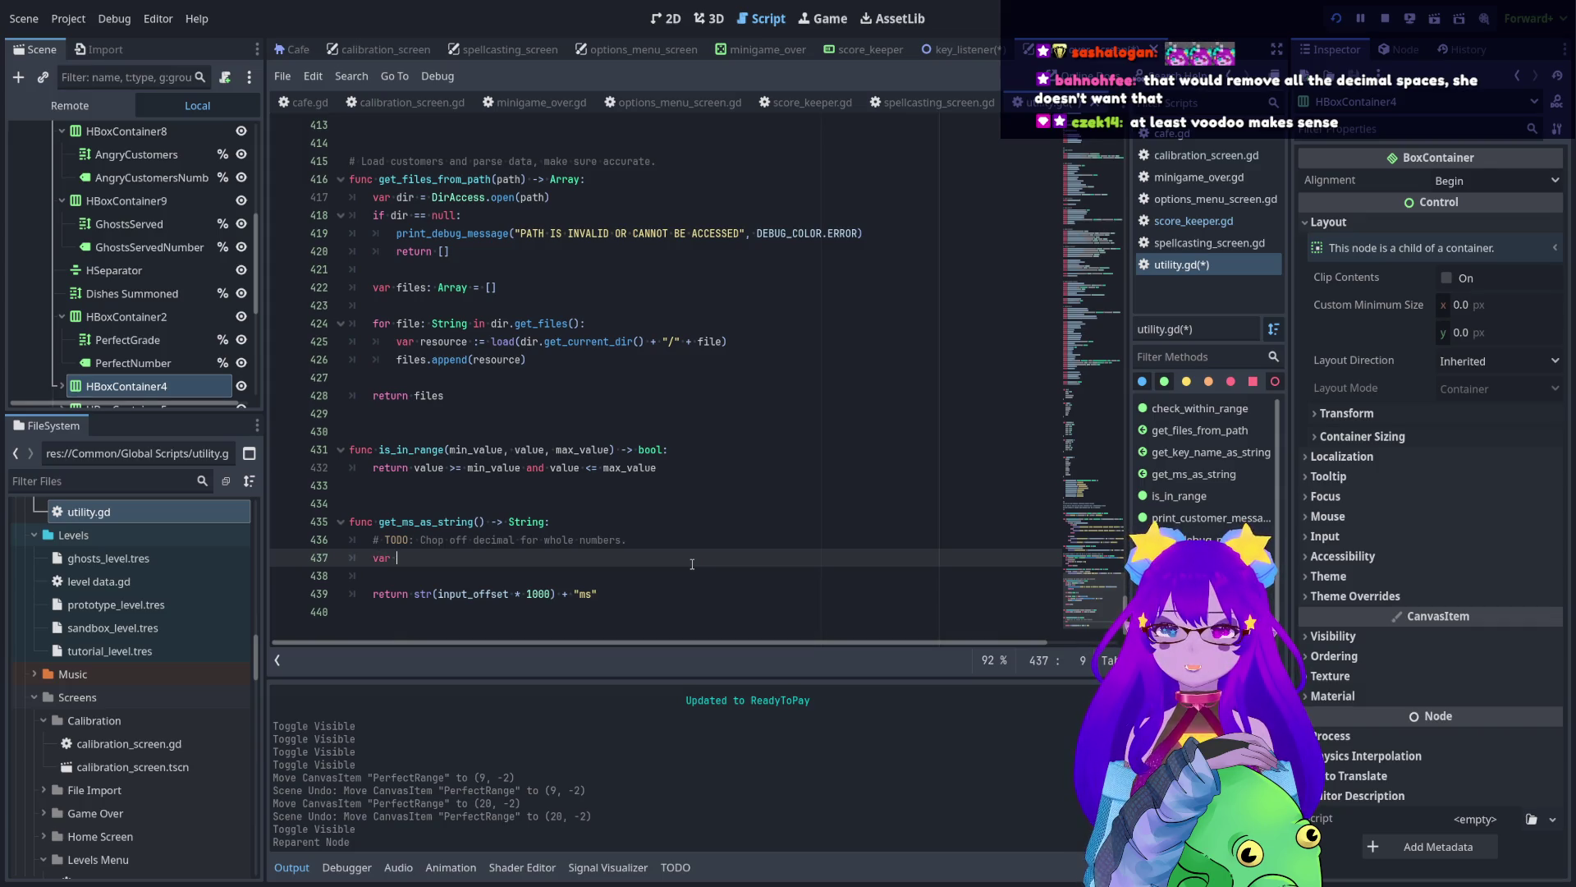
- Assign input_offset to whole_number and change its type annotation to float
type("whole_numb")
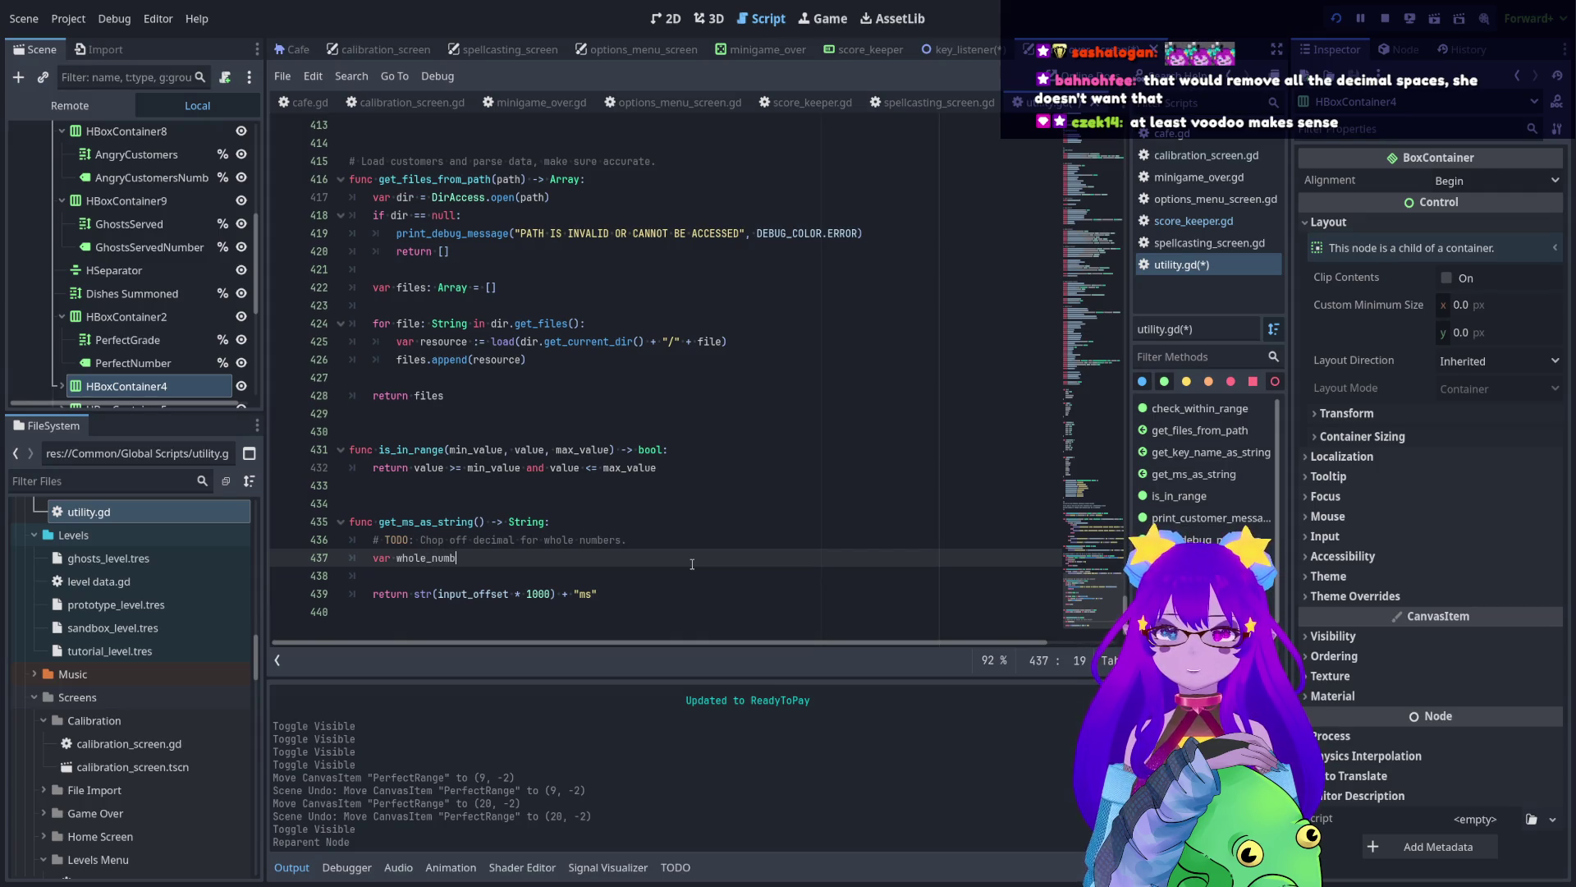
type(" u")
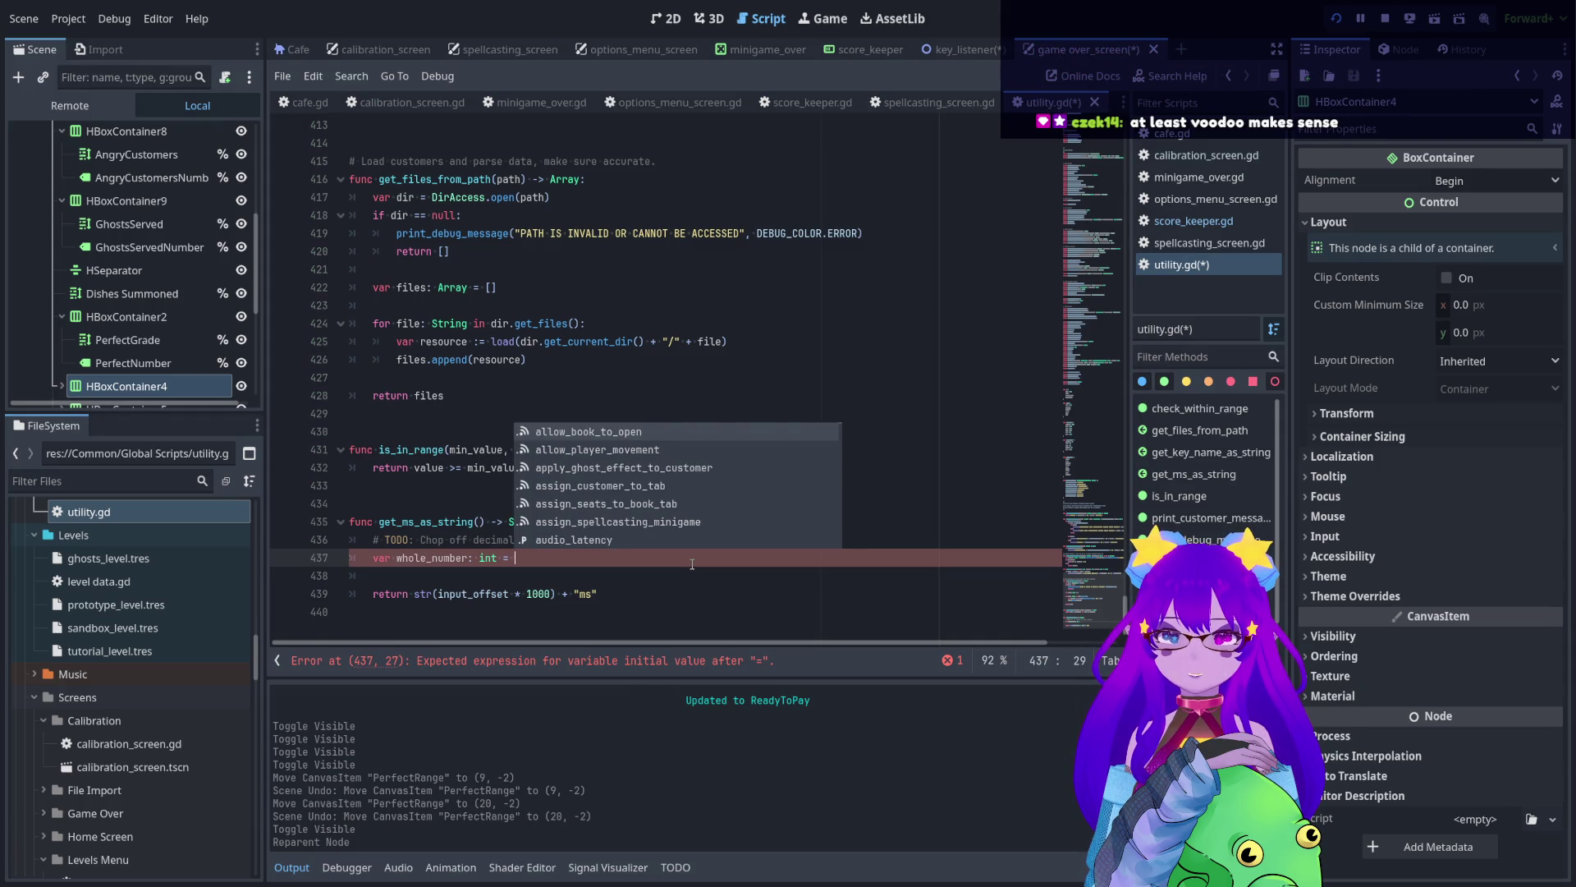
type("inpu")
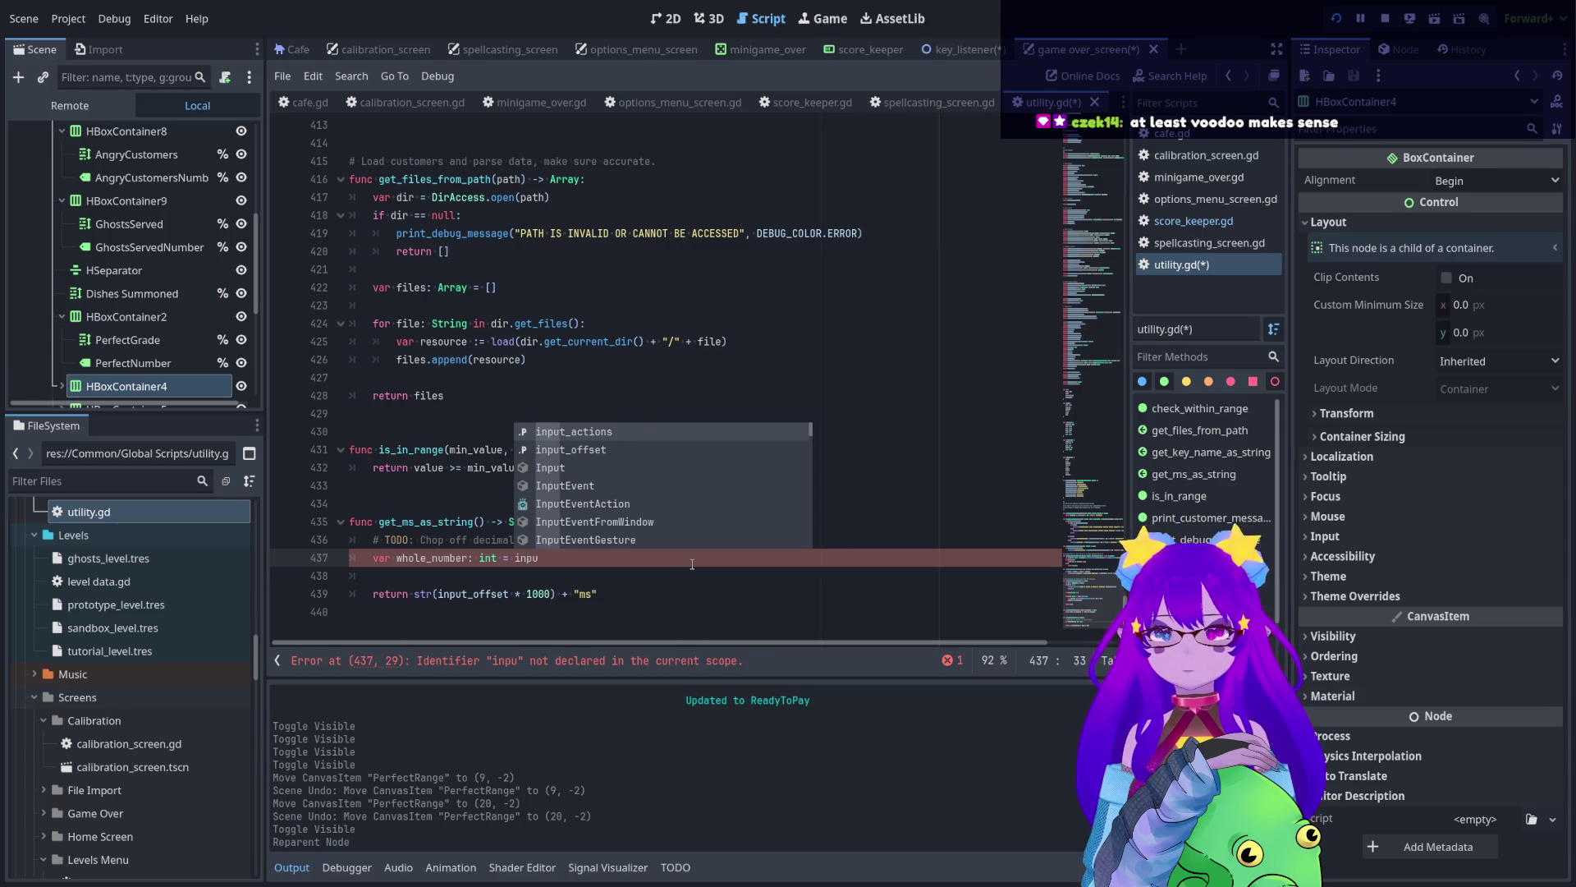
key("Down")
key("Return")
type(".")
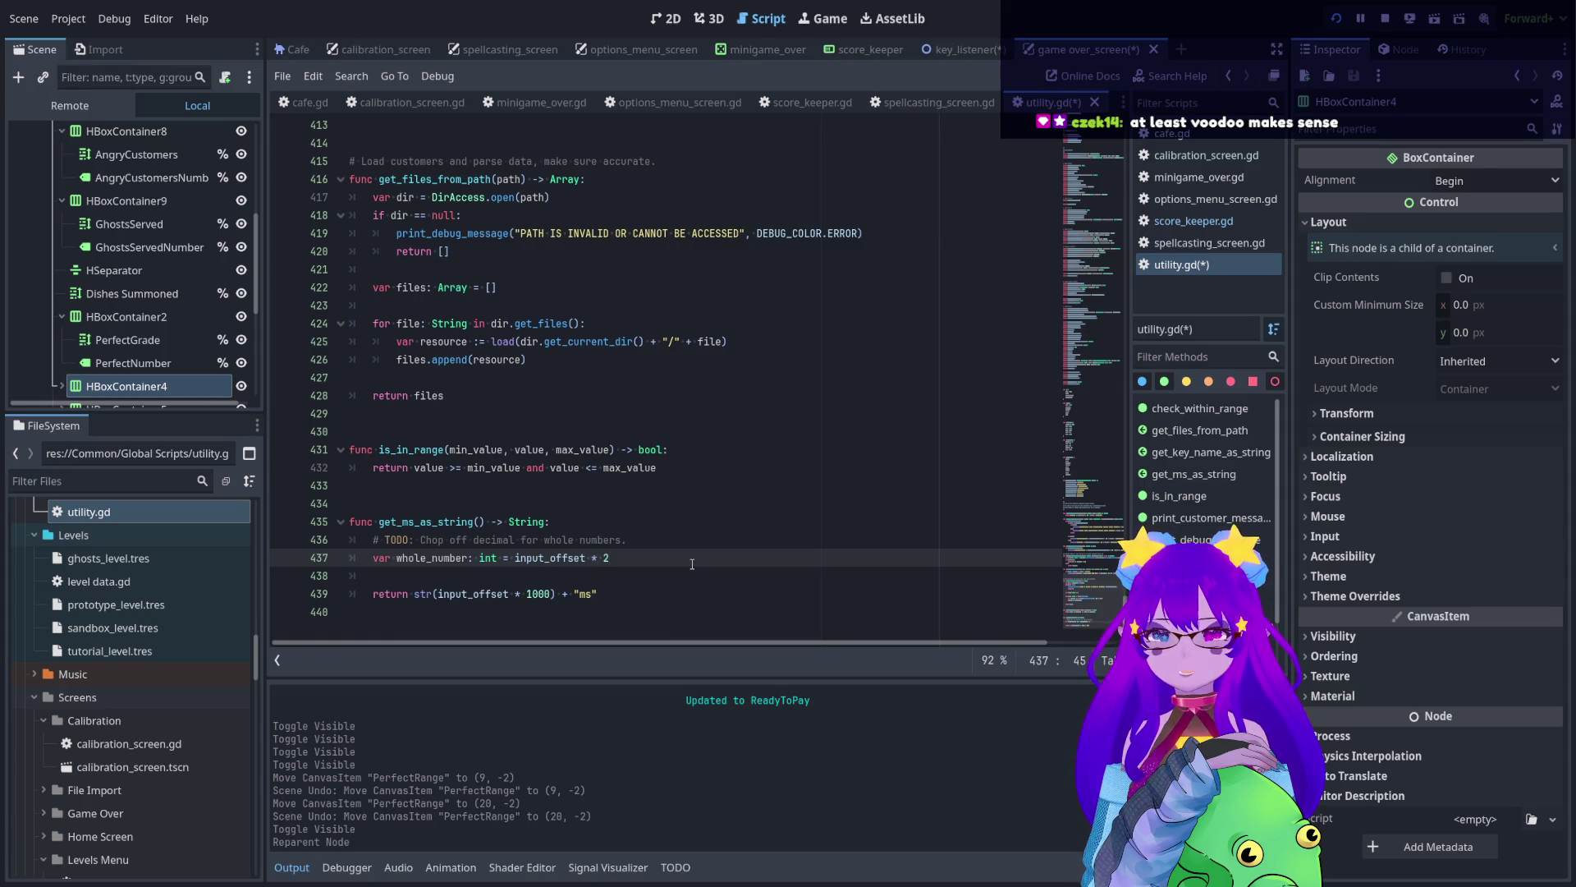
double_click(486, 559)
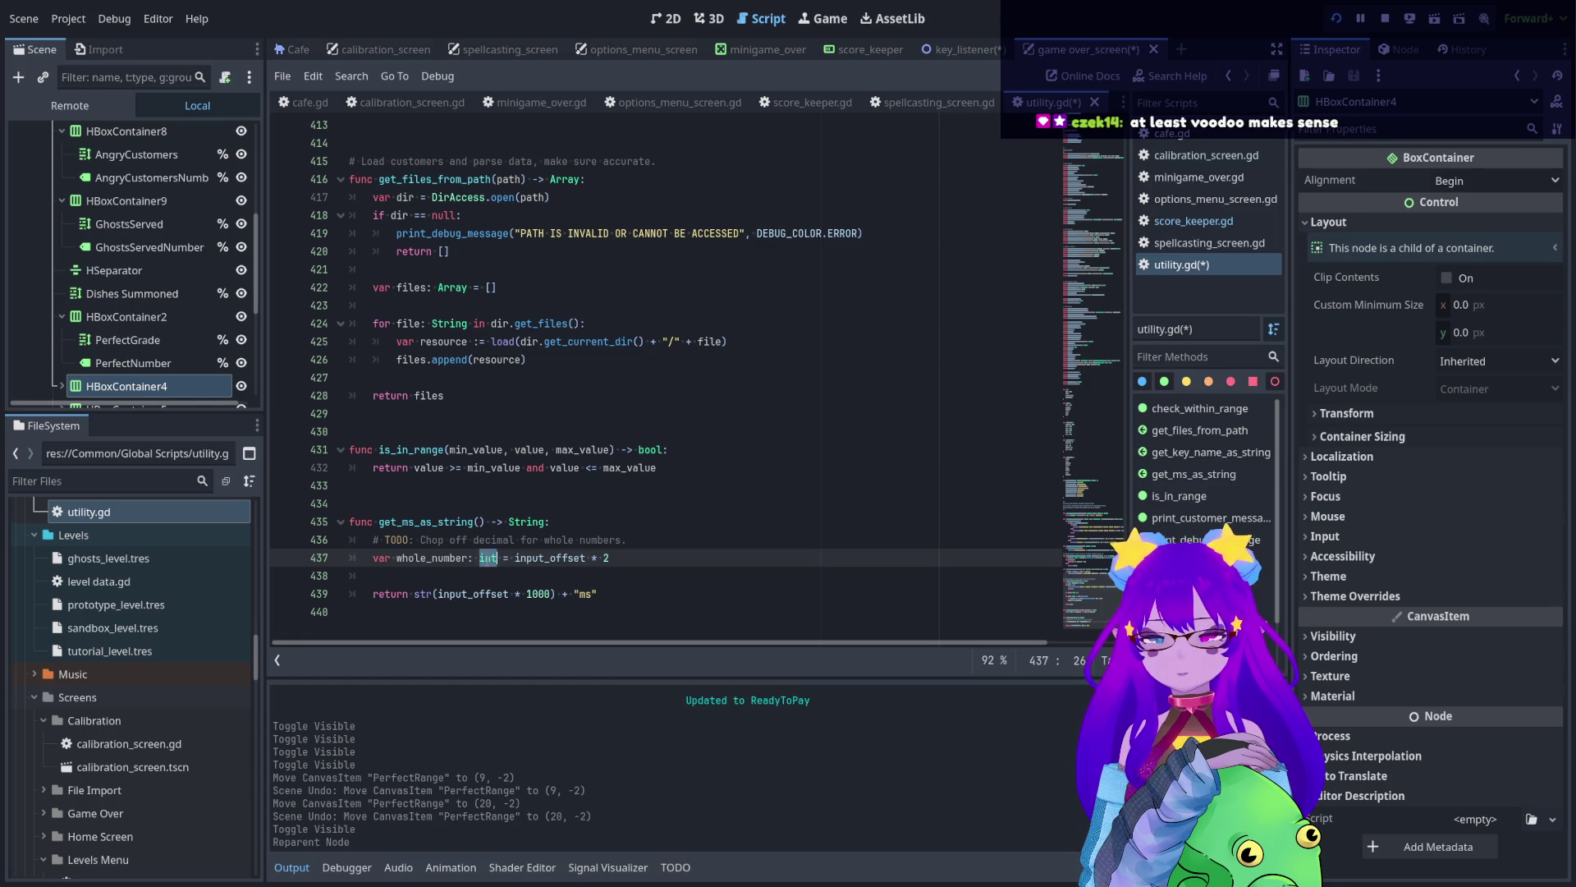
type("float")
- Remove the unfinished 'if whole_number' line and retype whole_number's type as int
left_click(702, 570)
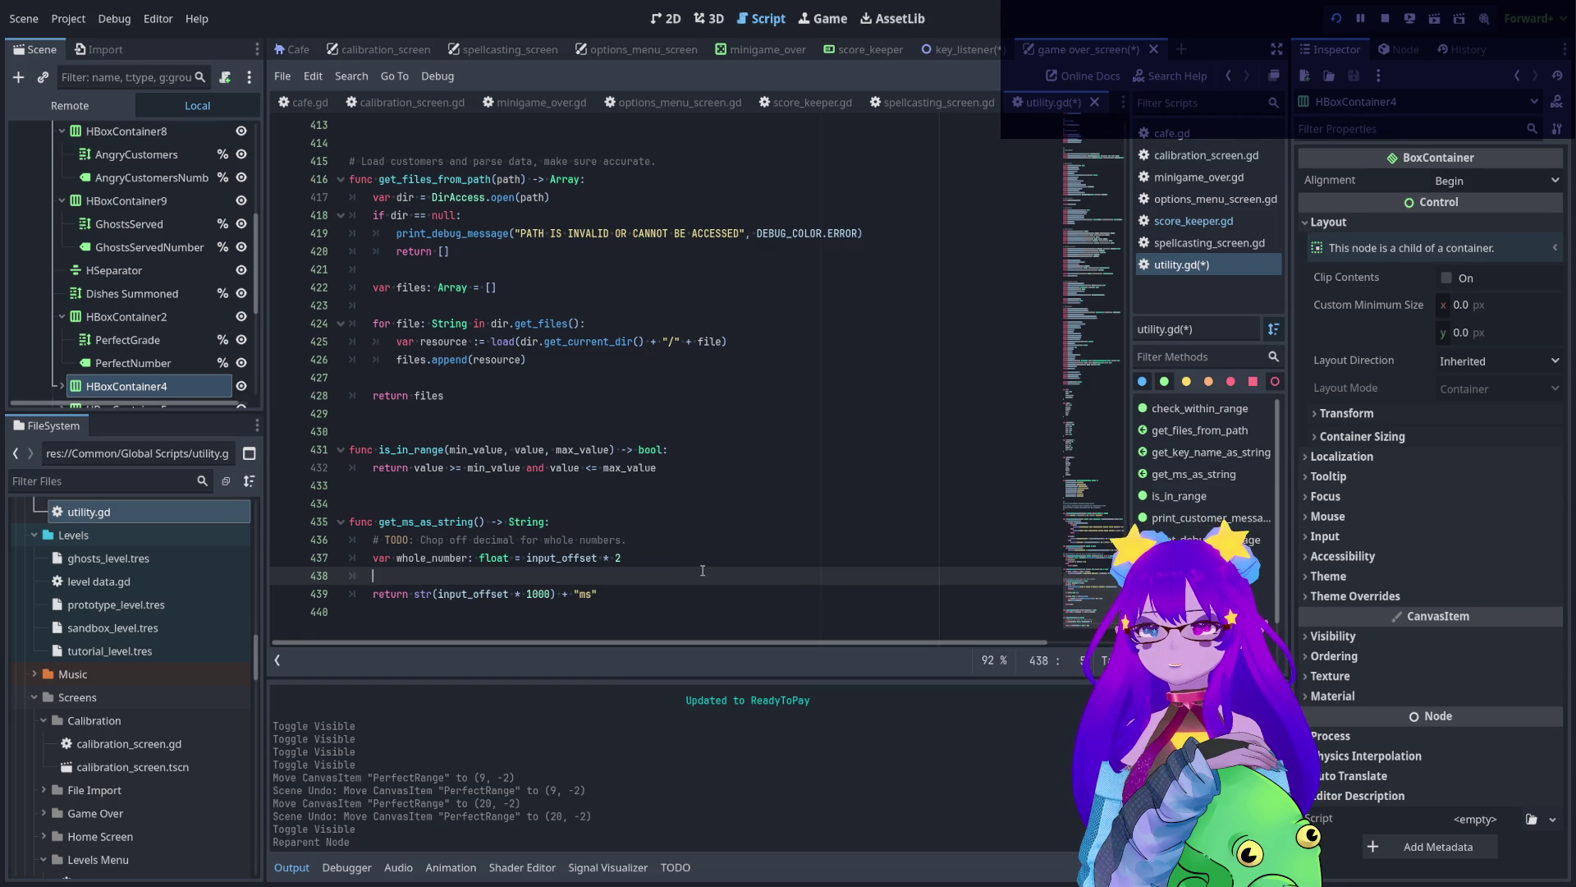
left_click(681, 556)
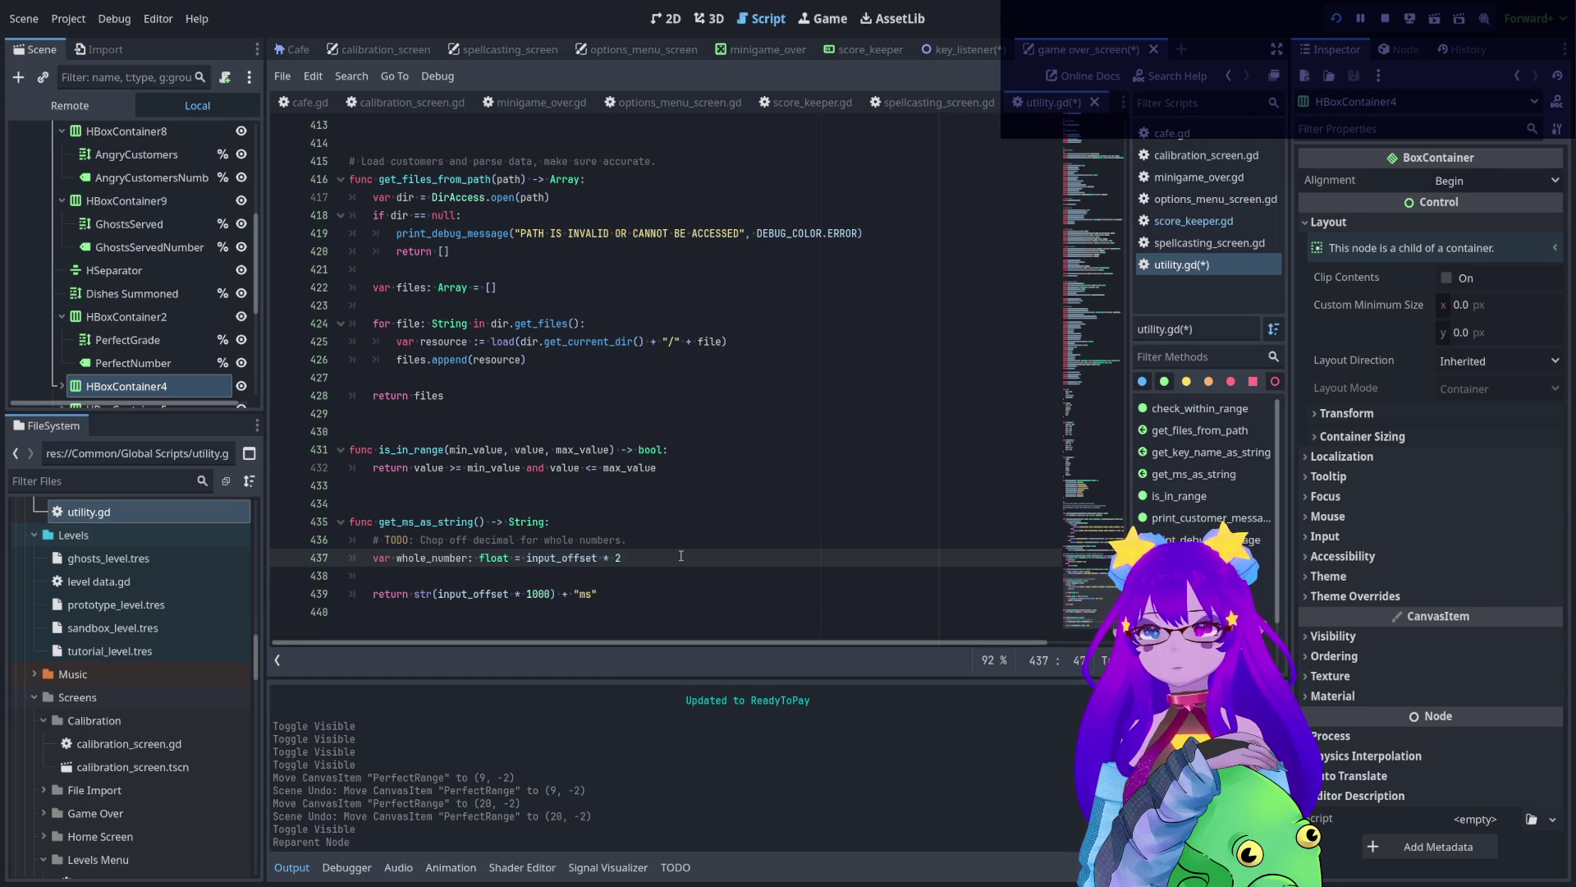
key("Return")
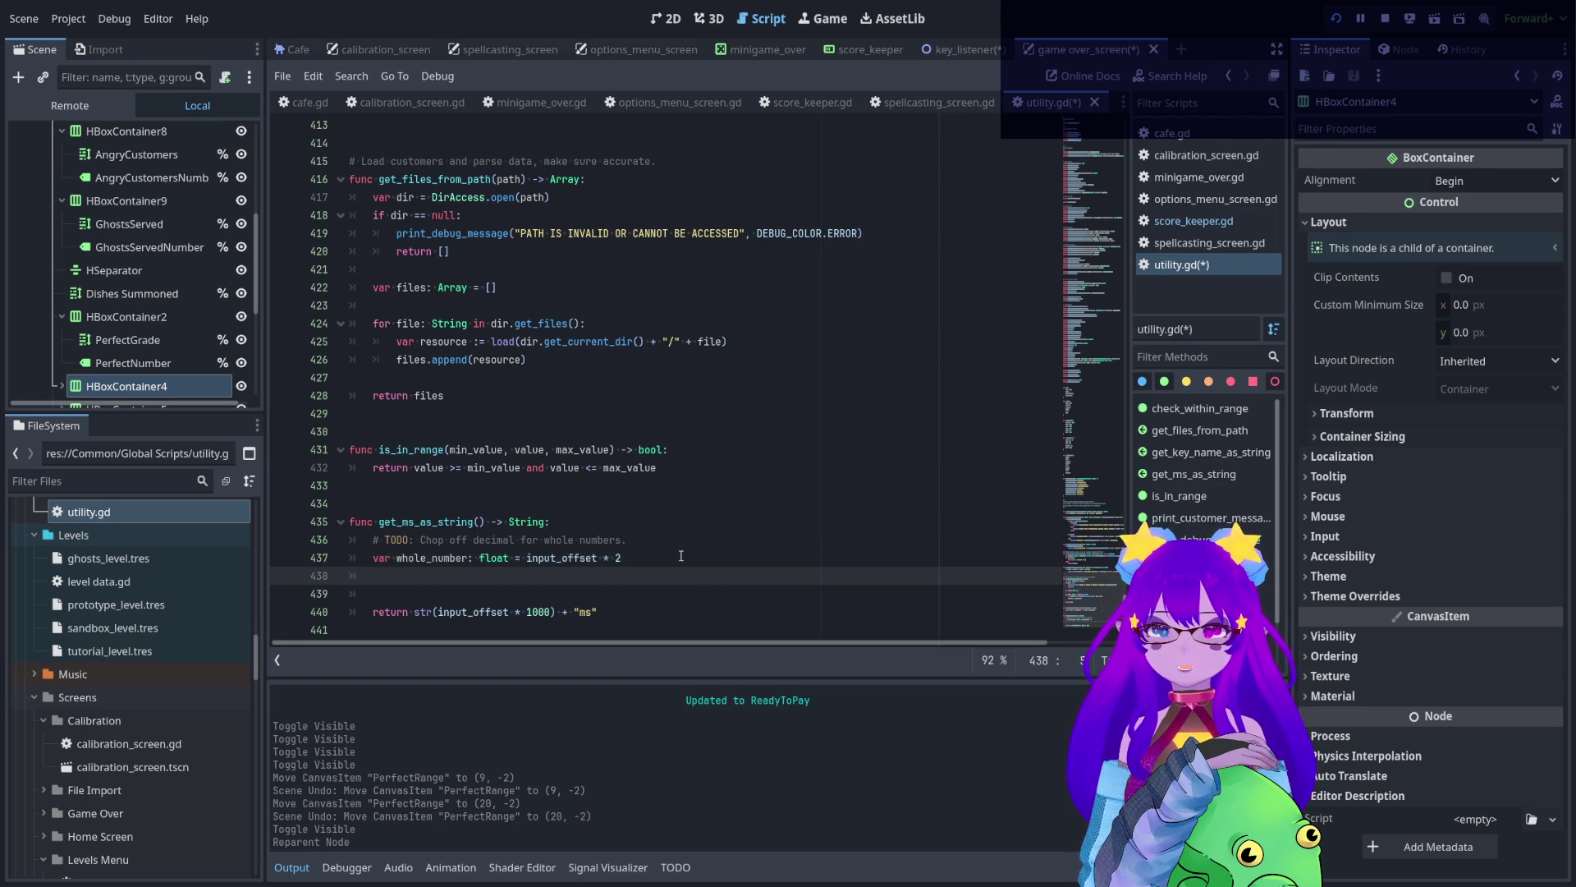
type("if")
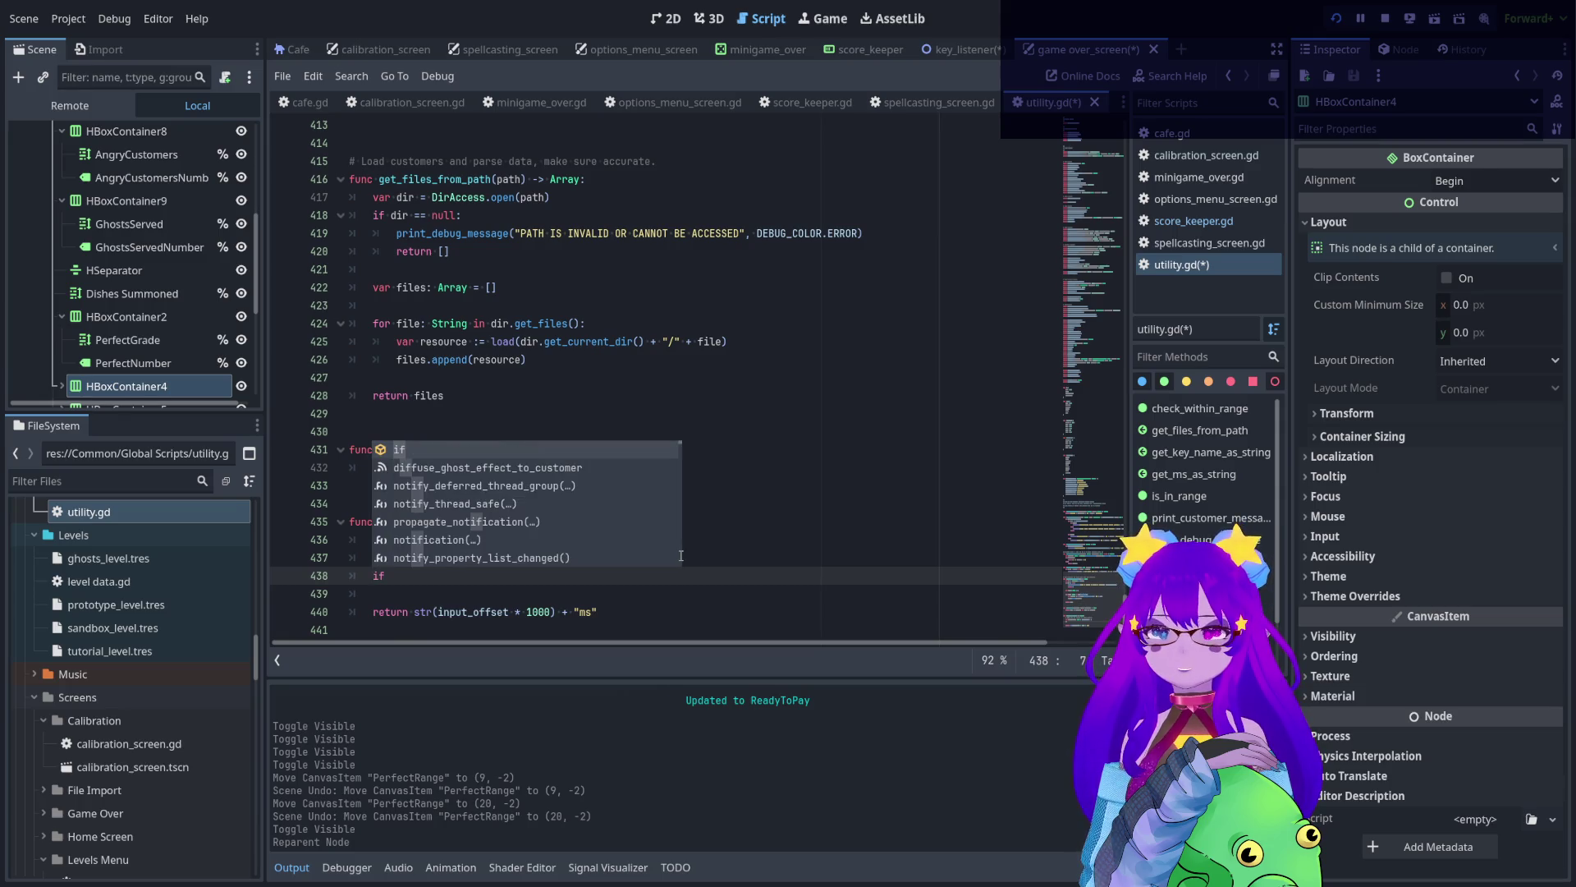
key("Escape")
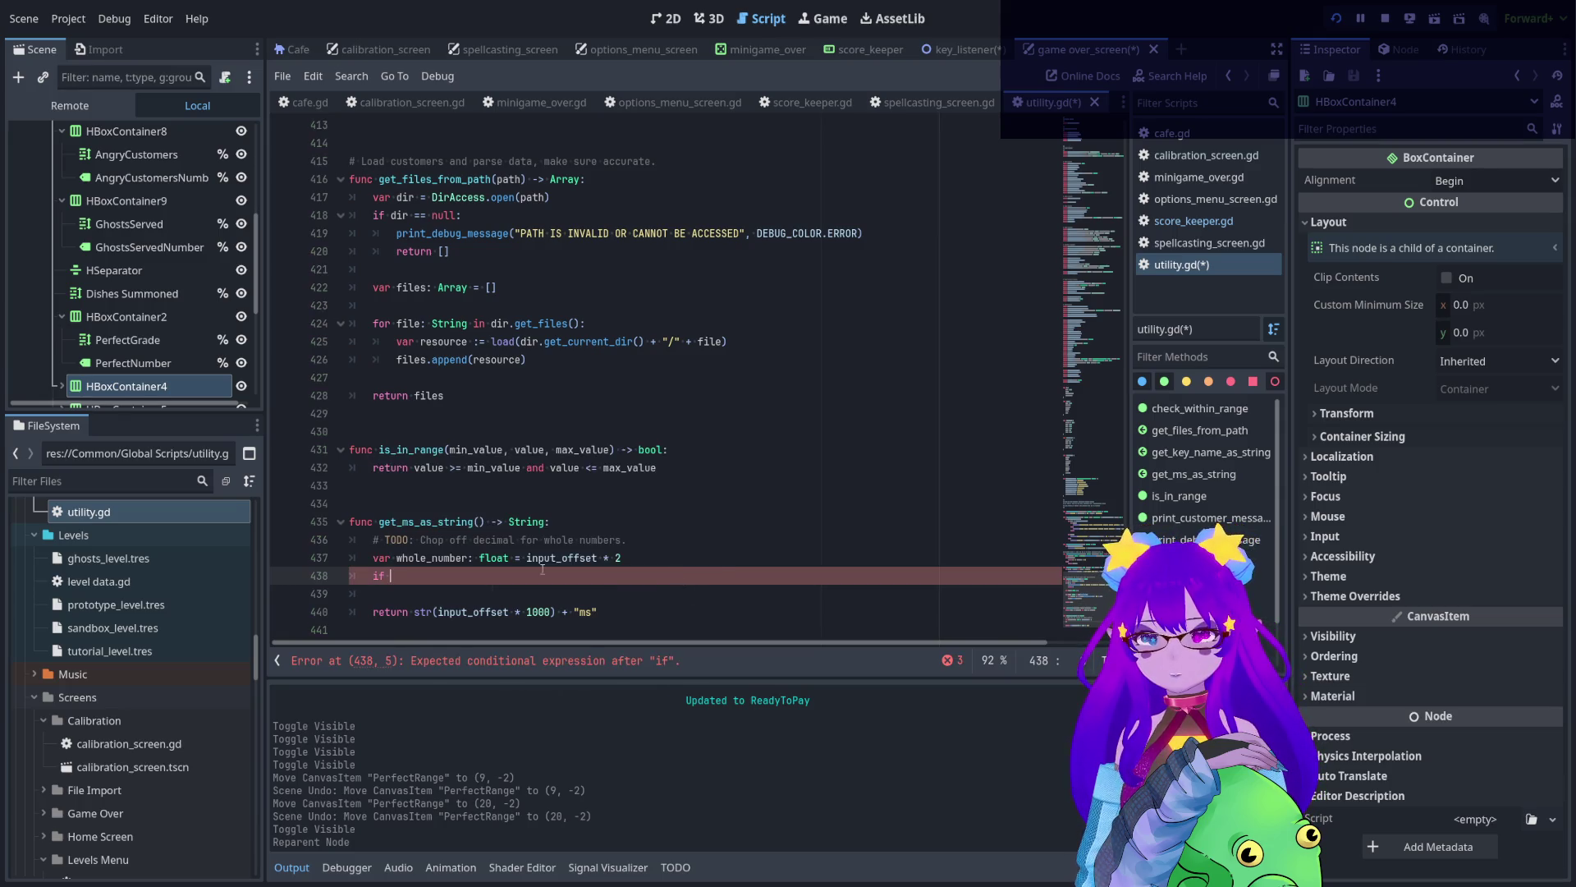
double_click(440, 558)
middle_click(506, 574)
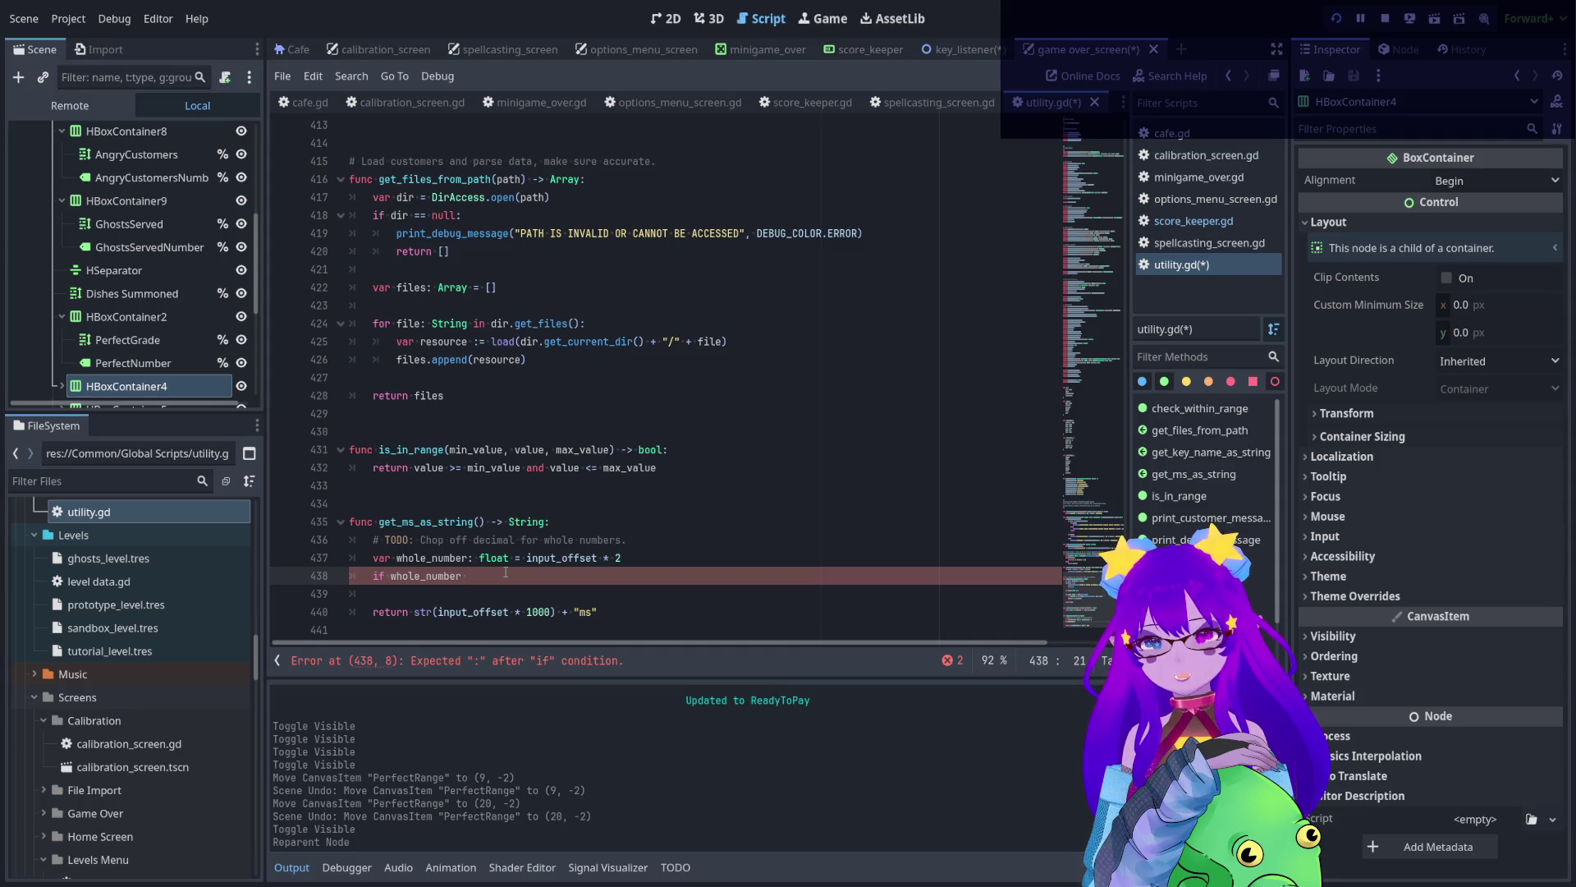
left_click_drag(506, 572, 346, 573)
key("BackSpace")
key("BackSpace")
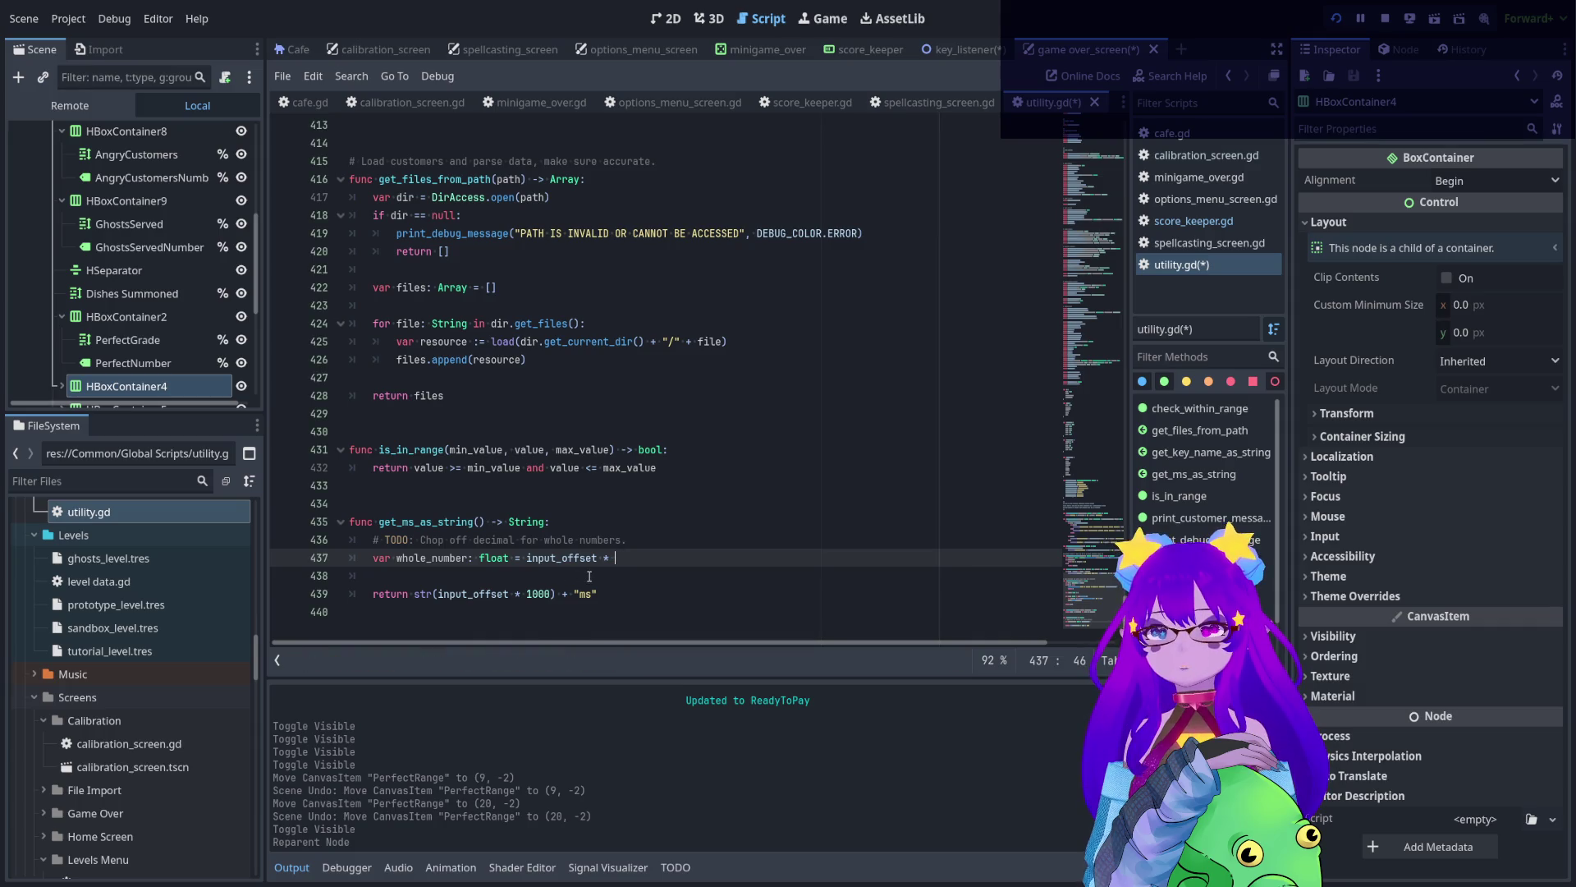
double_click(494, 558)
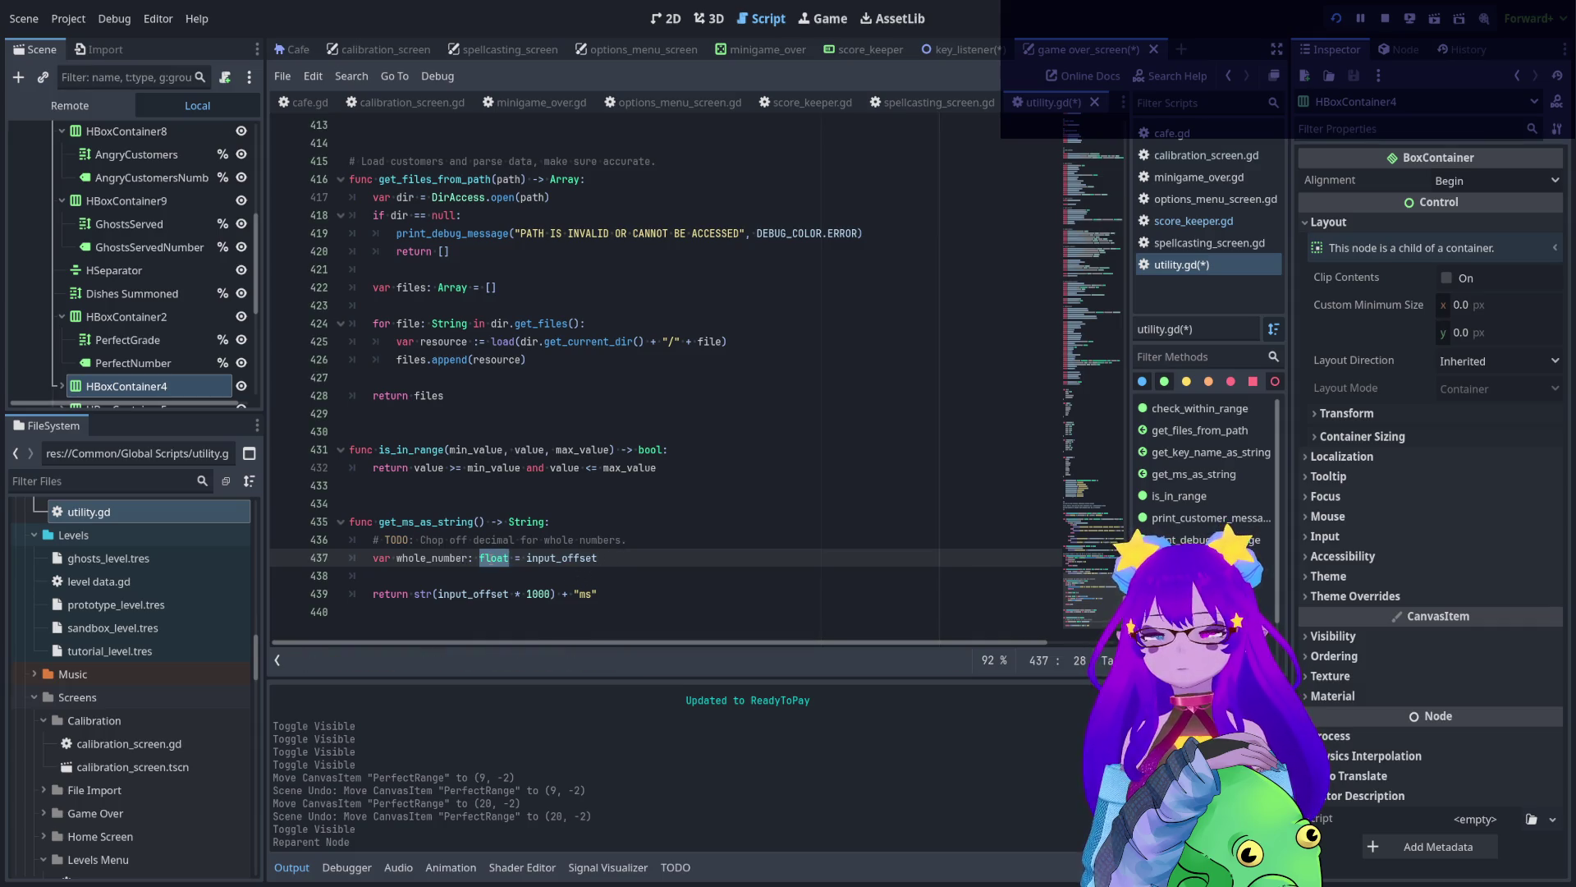
type("int")
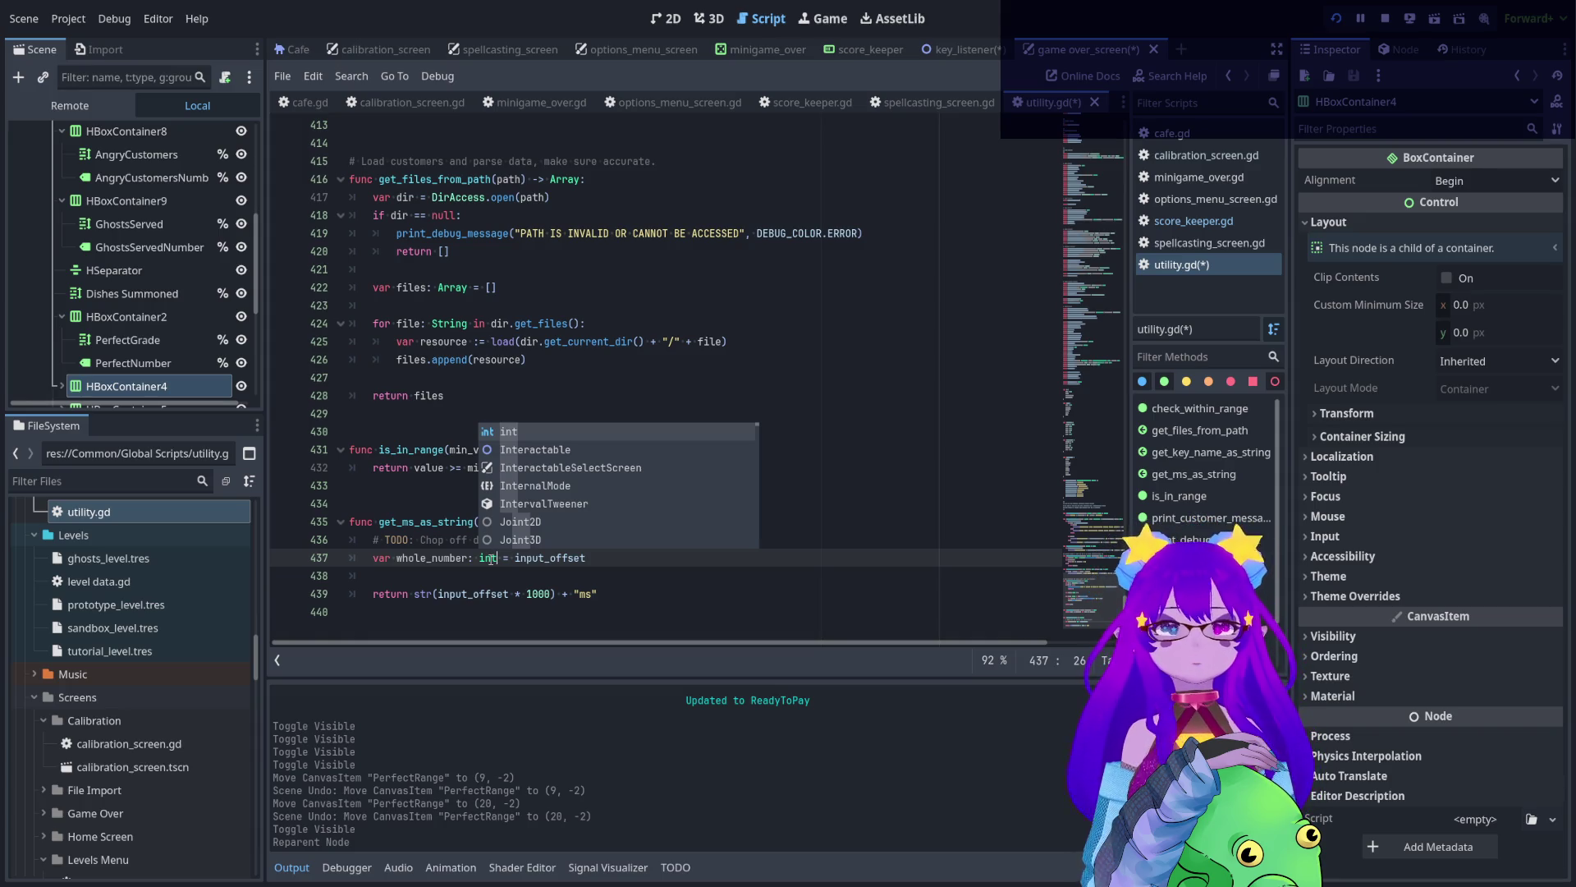
- Append .ciel() to input_offset on line 437 and inspect the 'no member ciel' error
type(".")
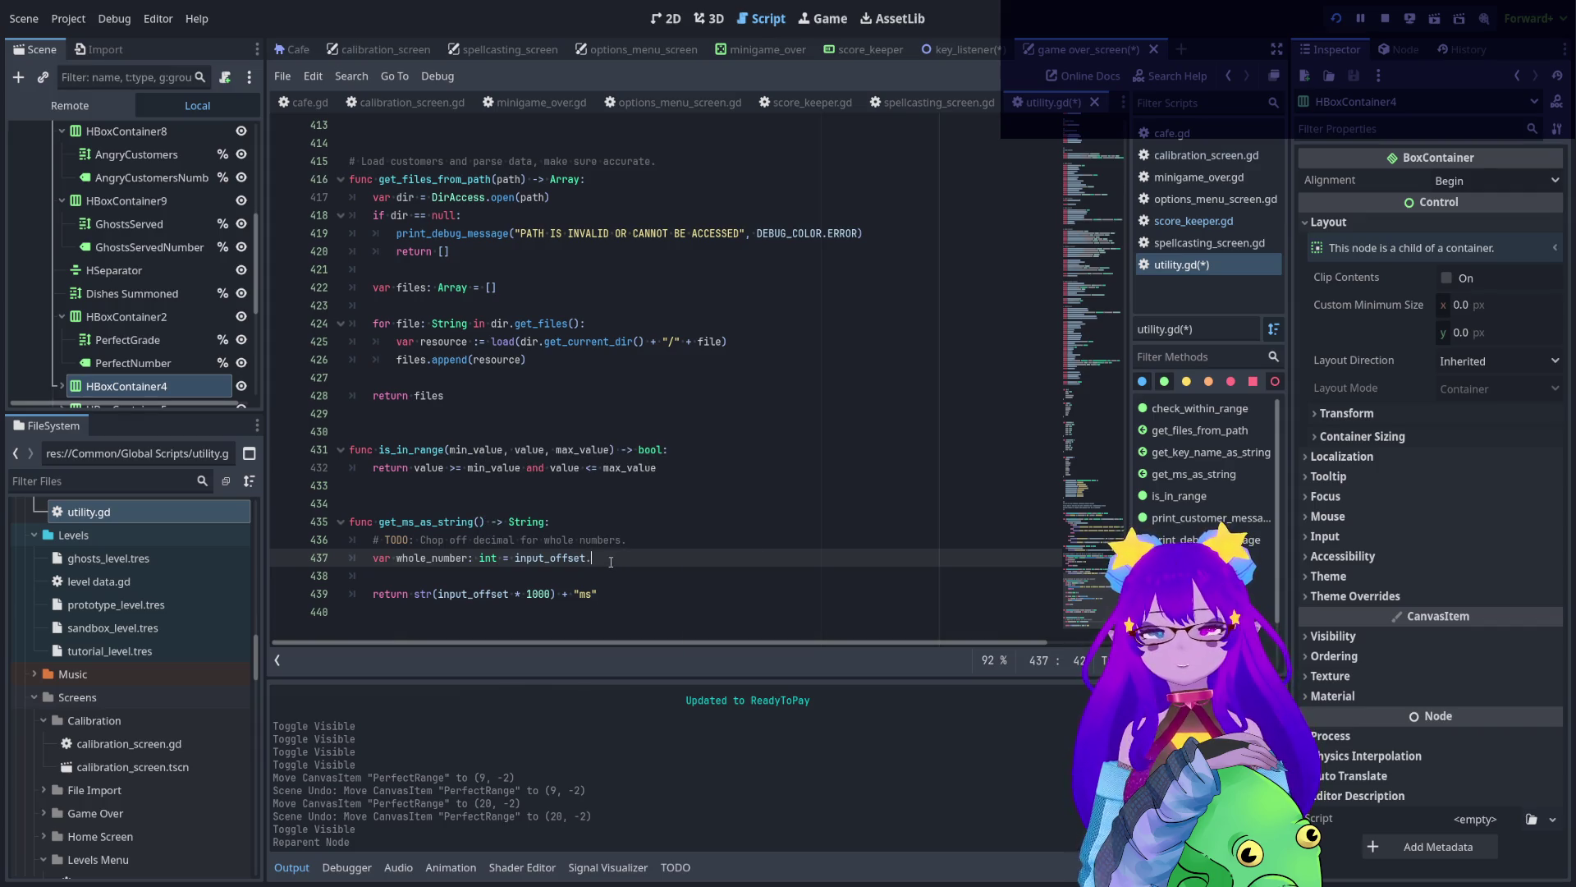
type("ciel")
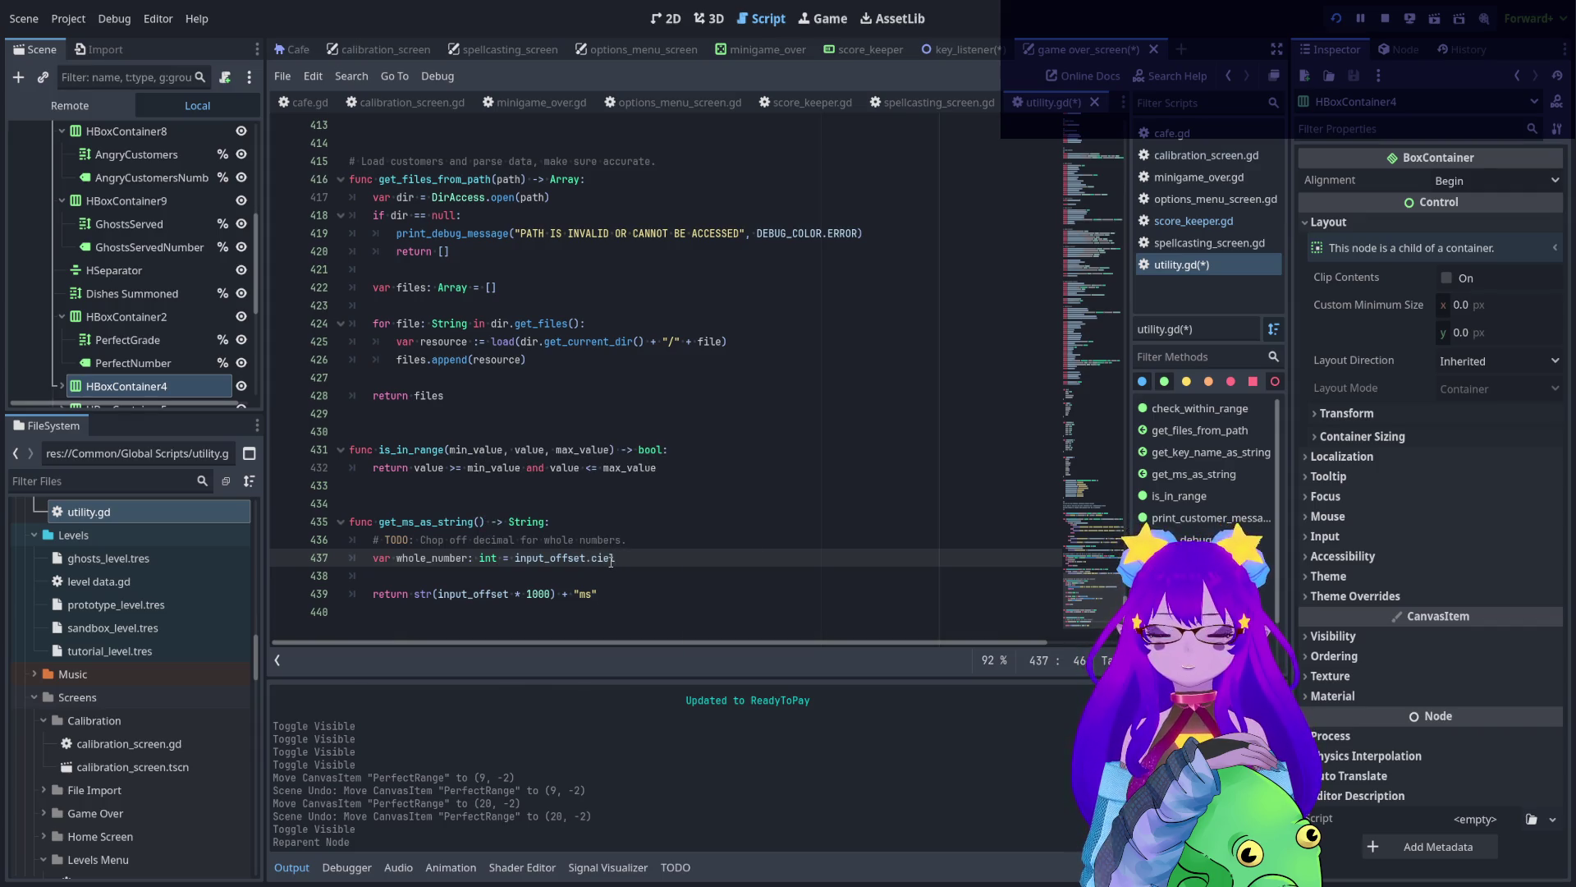
type("()")
left_click(606, 558)
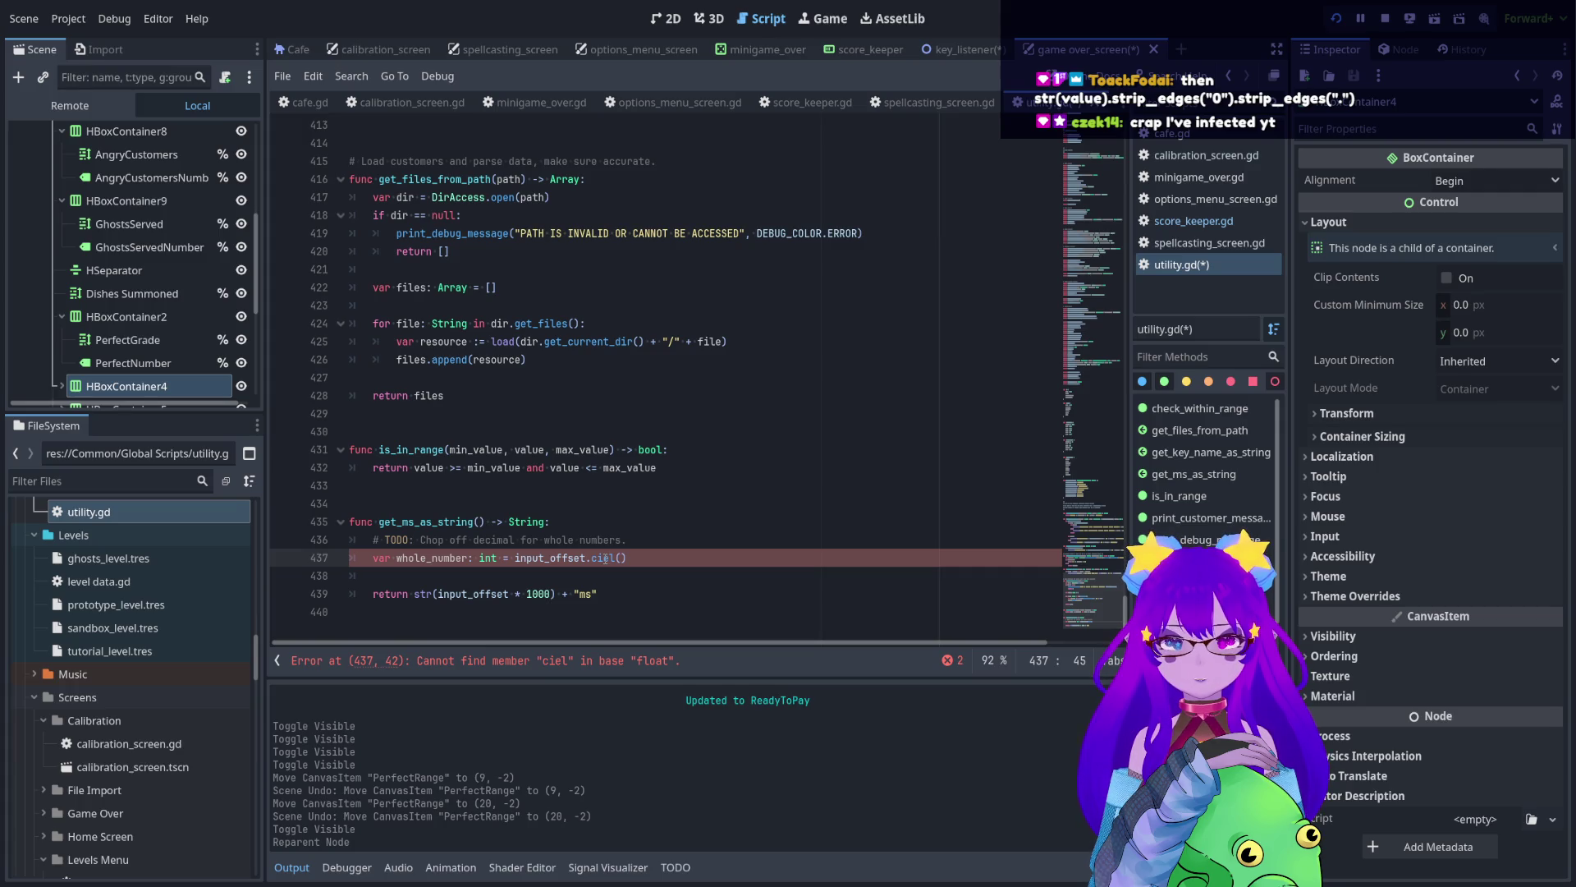
key("Left")
key("Left")
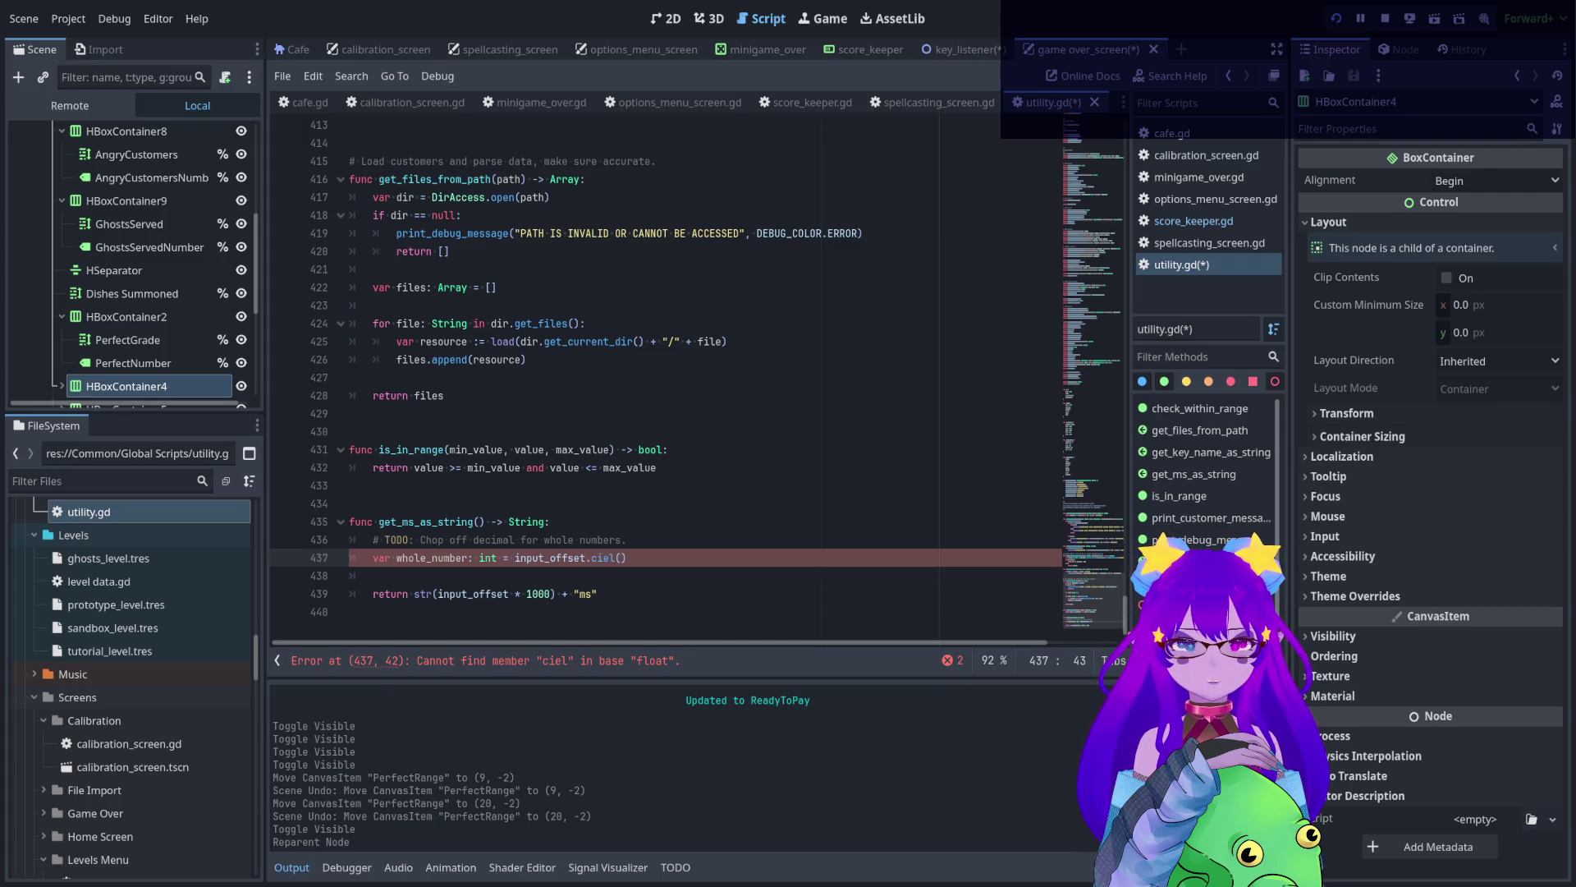
- Add blank lines after line 437 and select input_offset * 1000 in the return line
left_click(635, 558)
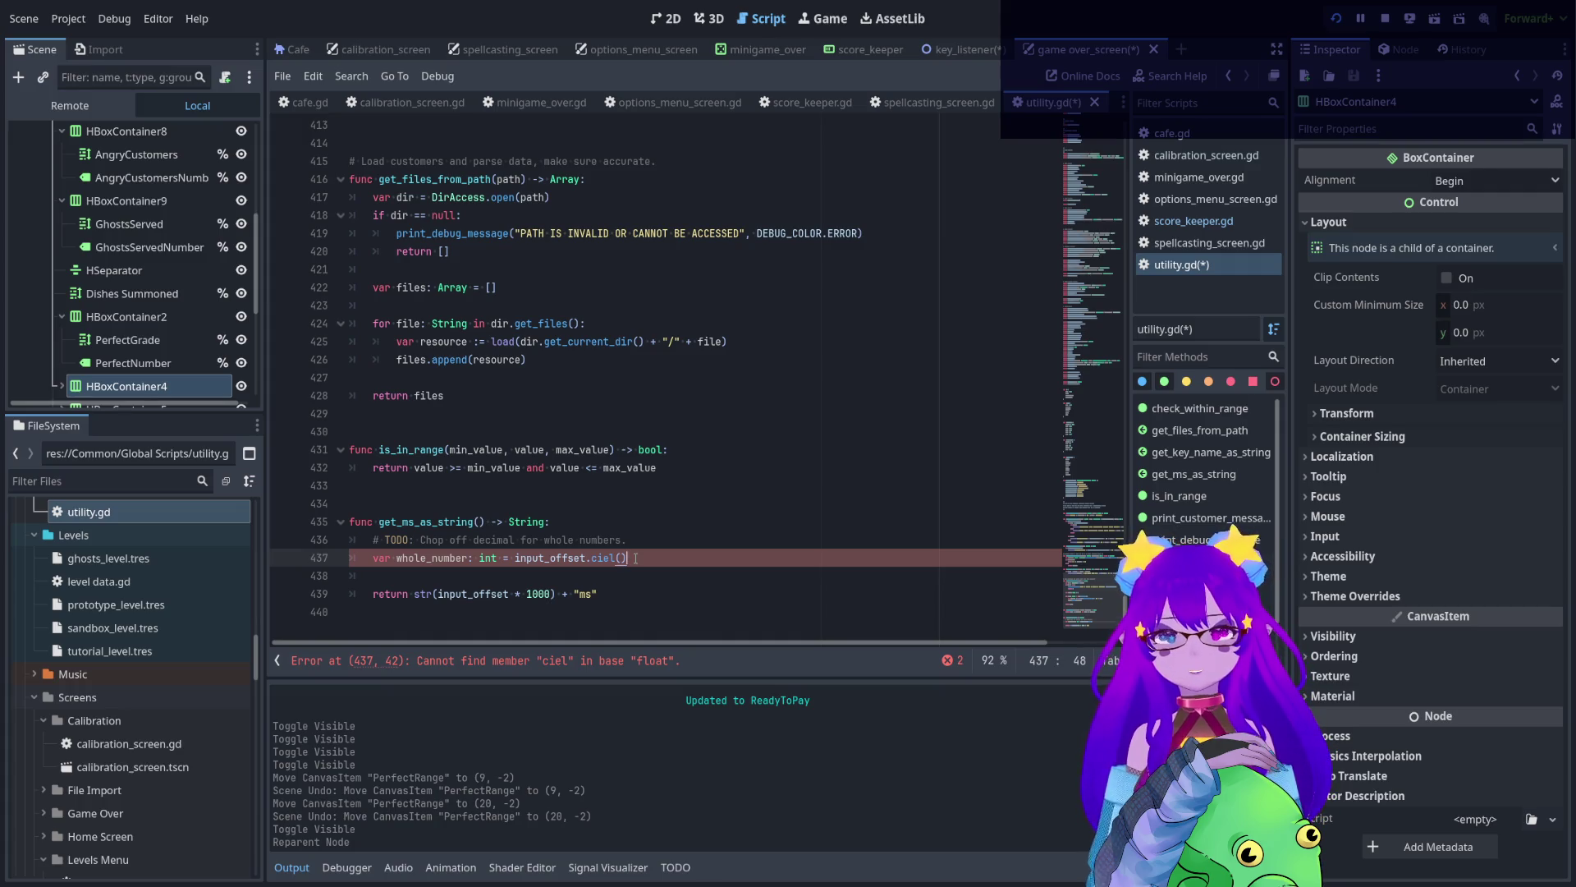
key("Return")
key("Return")
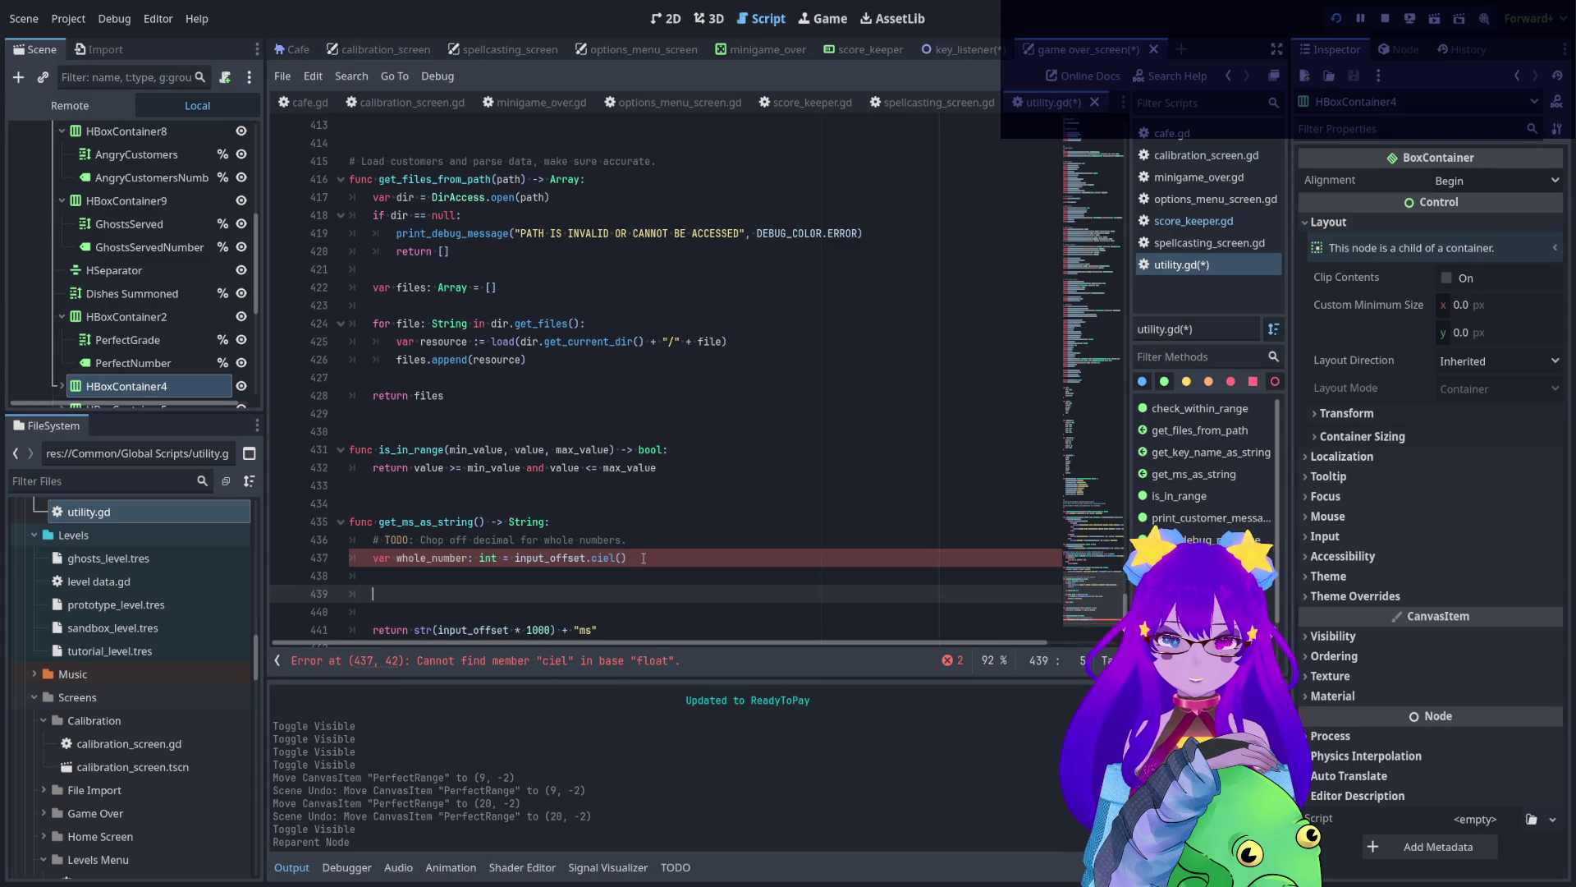
scroll(564, 598, "down", 1)
left_click_drag(556, 595, 420, 595)
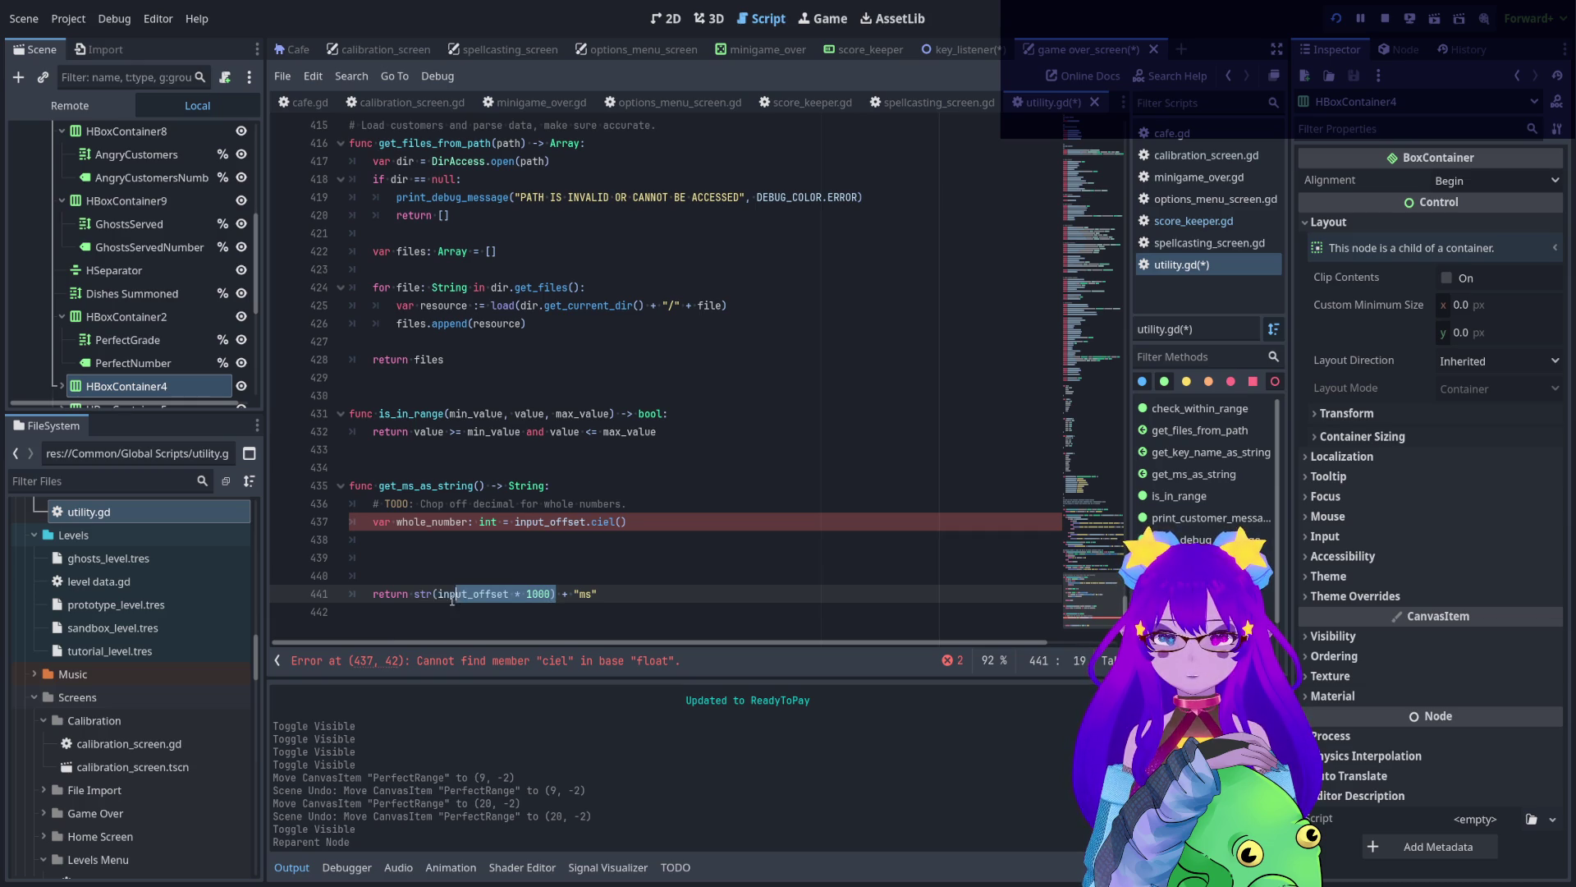
left_click(440, 594)
left_click_drag(439, 594, 550, 597)
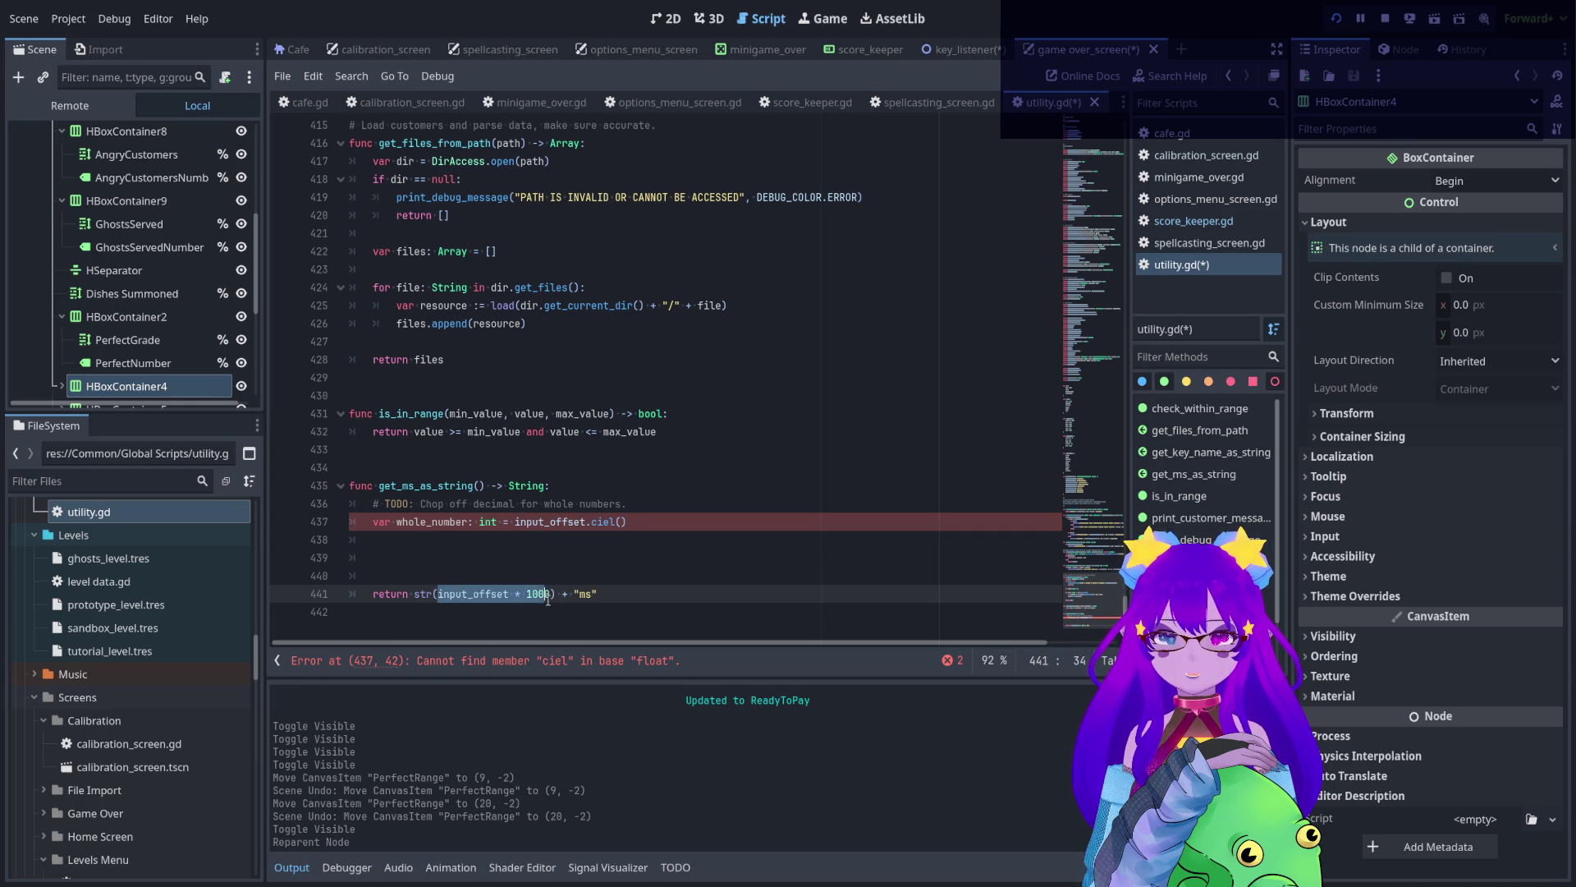
- Declare 'var latency: float = input_offset * 1000' under the function header, followed by two blank lines
left_click(574, 490)
key("Return")
type("var co")
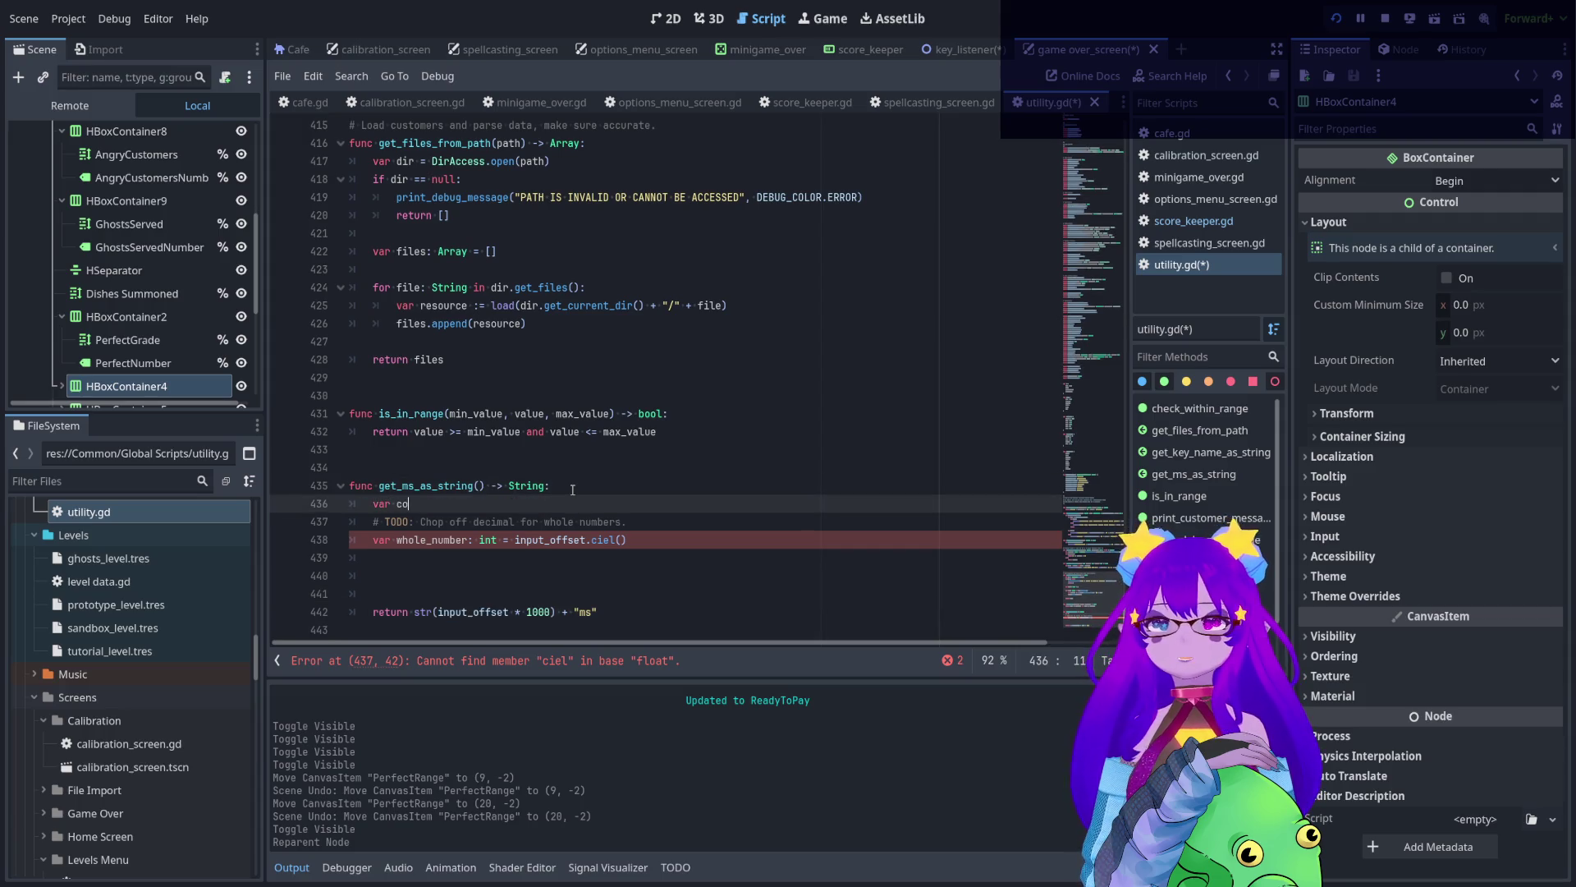
type("nverted_")
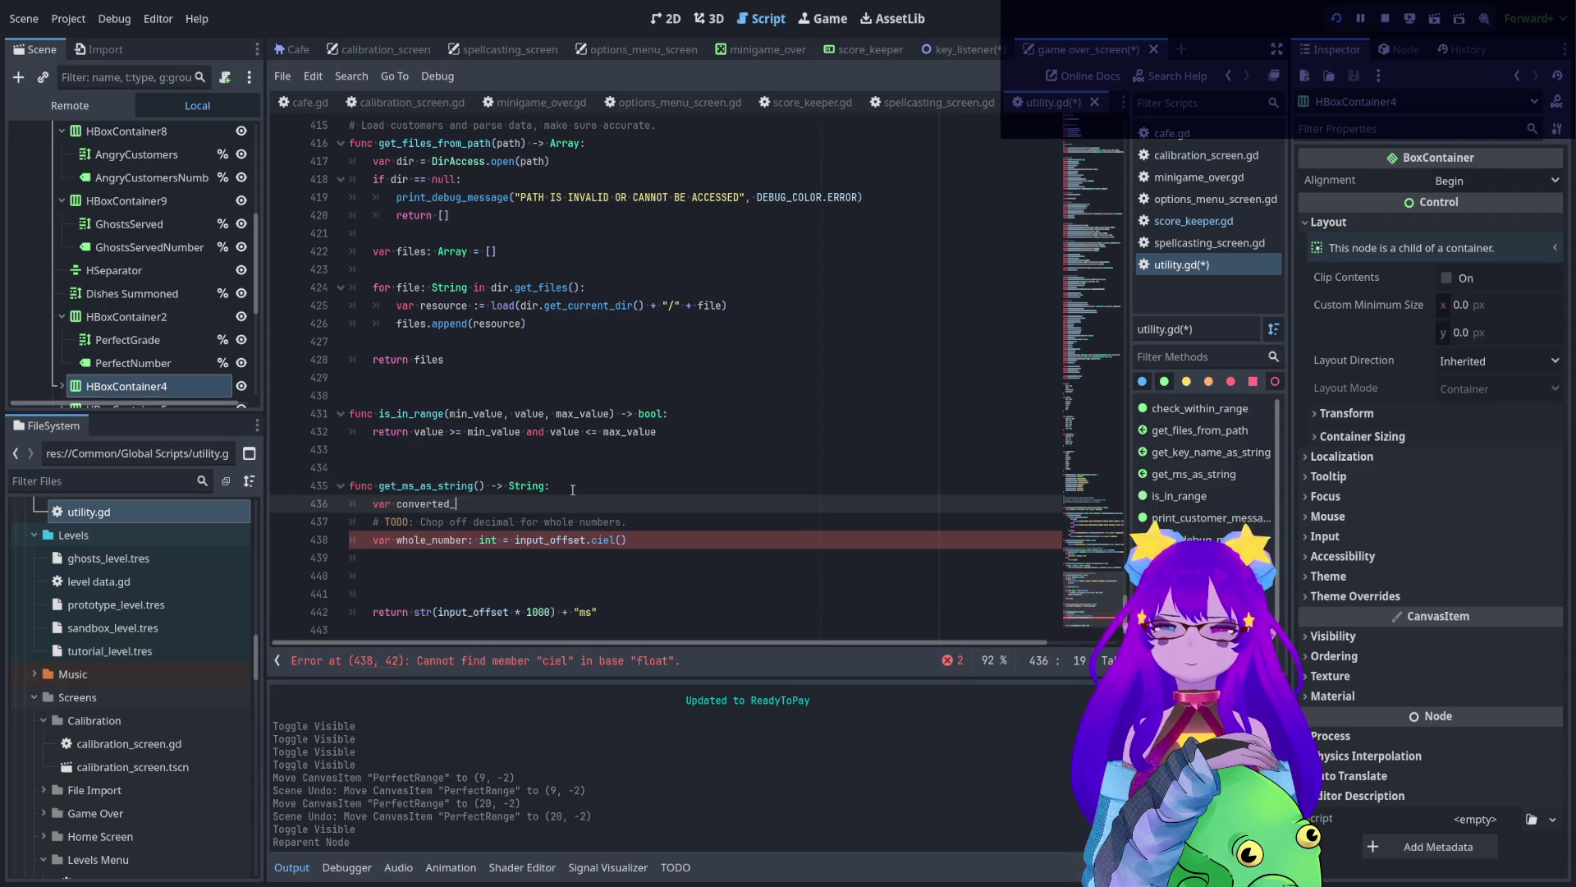
type("in")
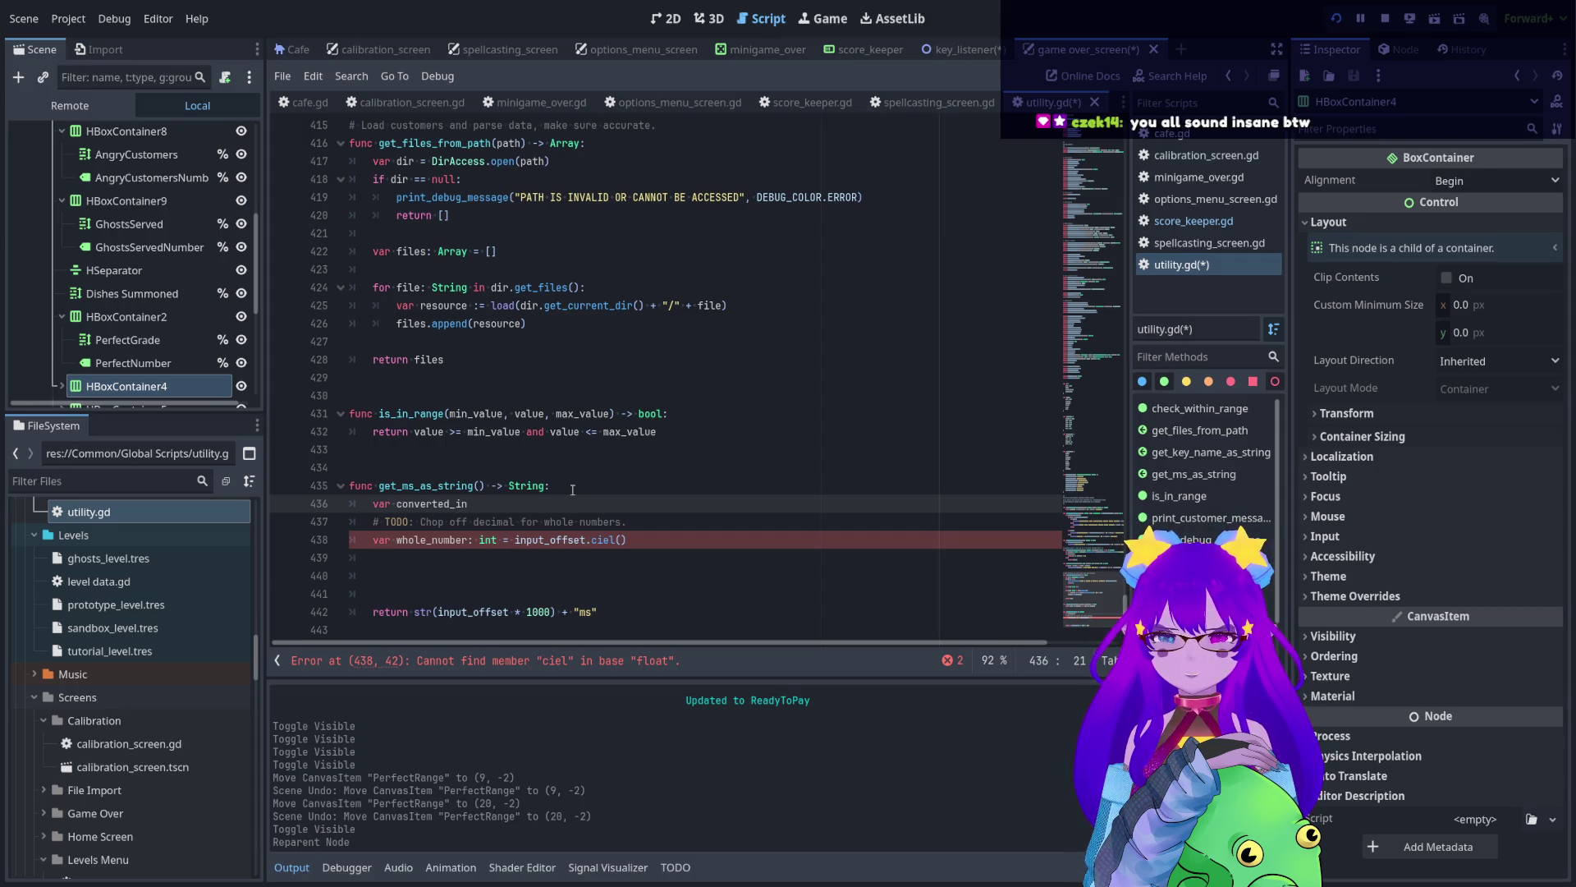
key("BackSpace")
key("BackSpace")
key("BackSpace")
key("BackSpace")
key("BackSpace")
key("BackSpace")
key("BackSpace")
key("BackSpace")
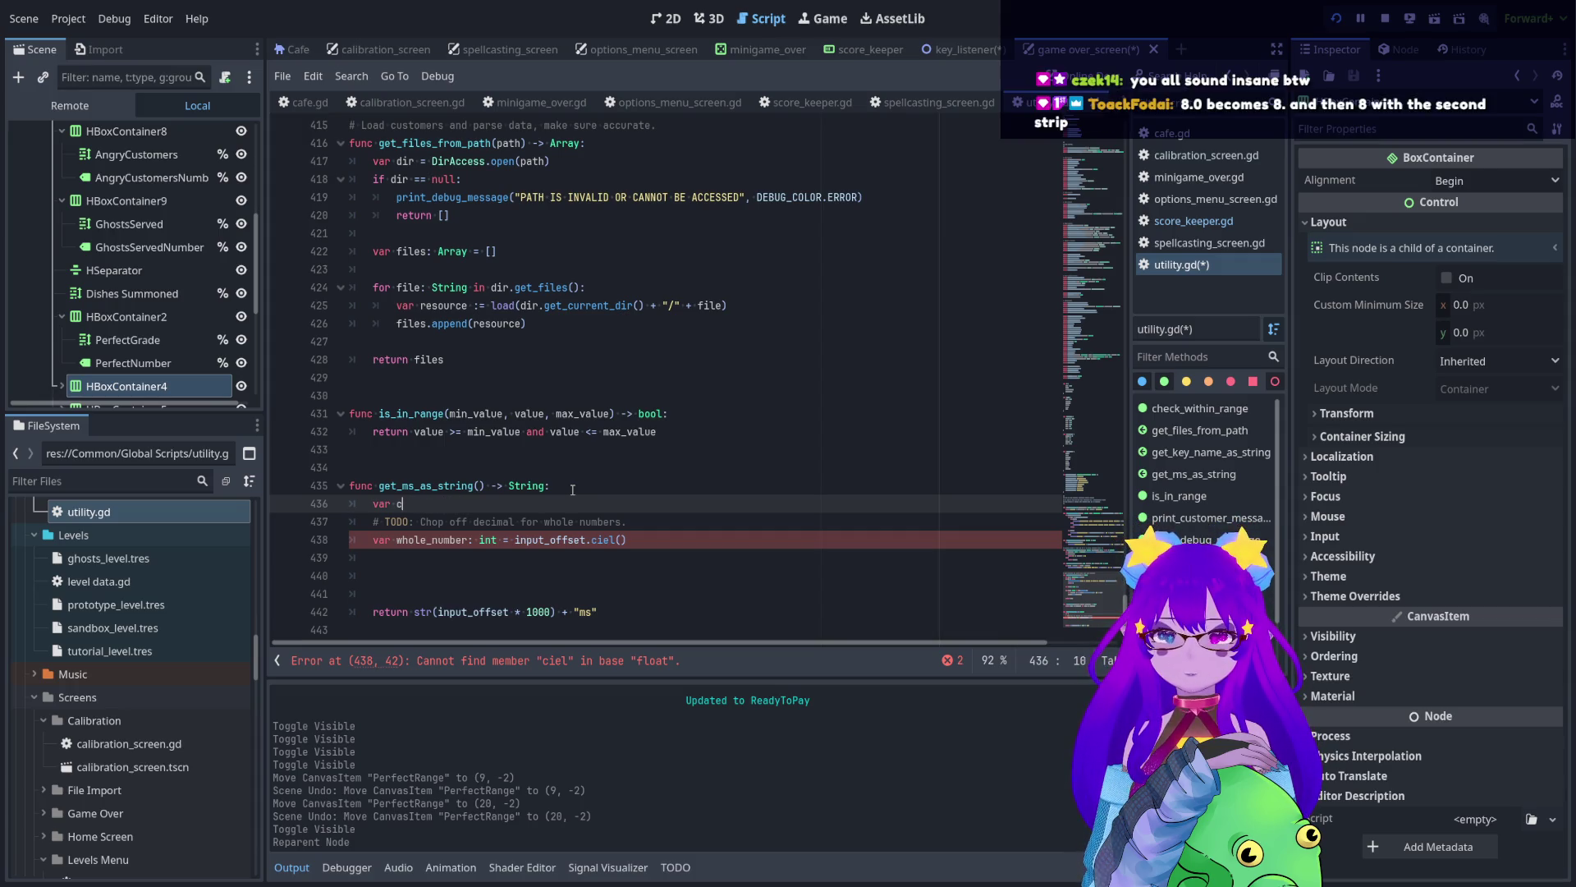
key("BackSpace")
type("latency")
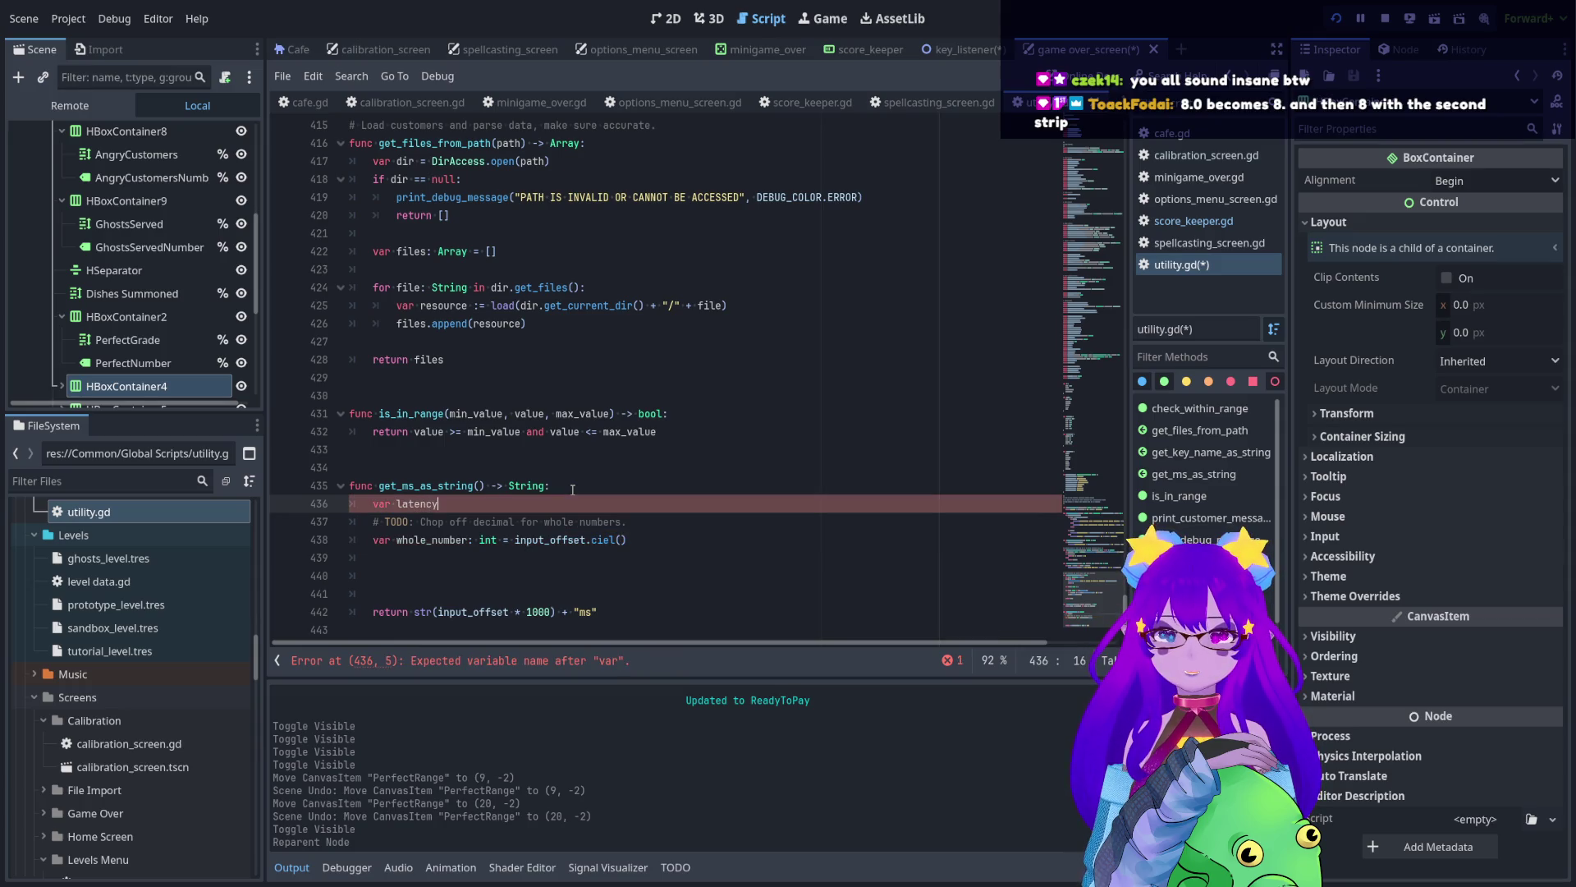
type(": float")
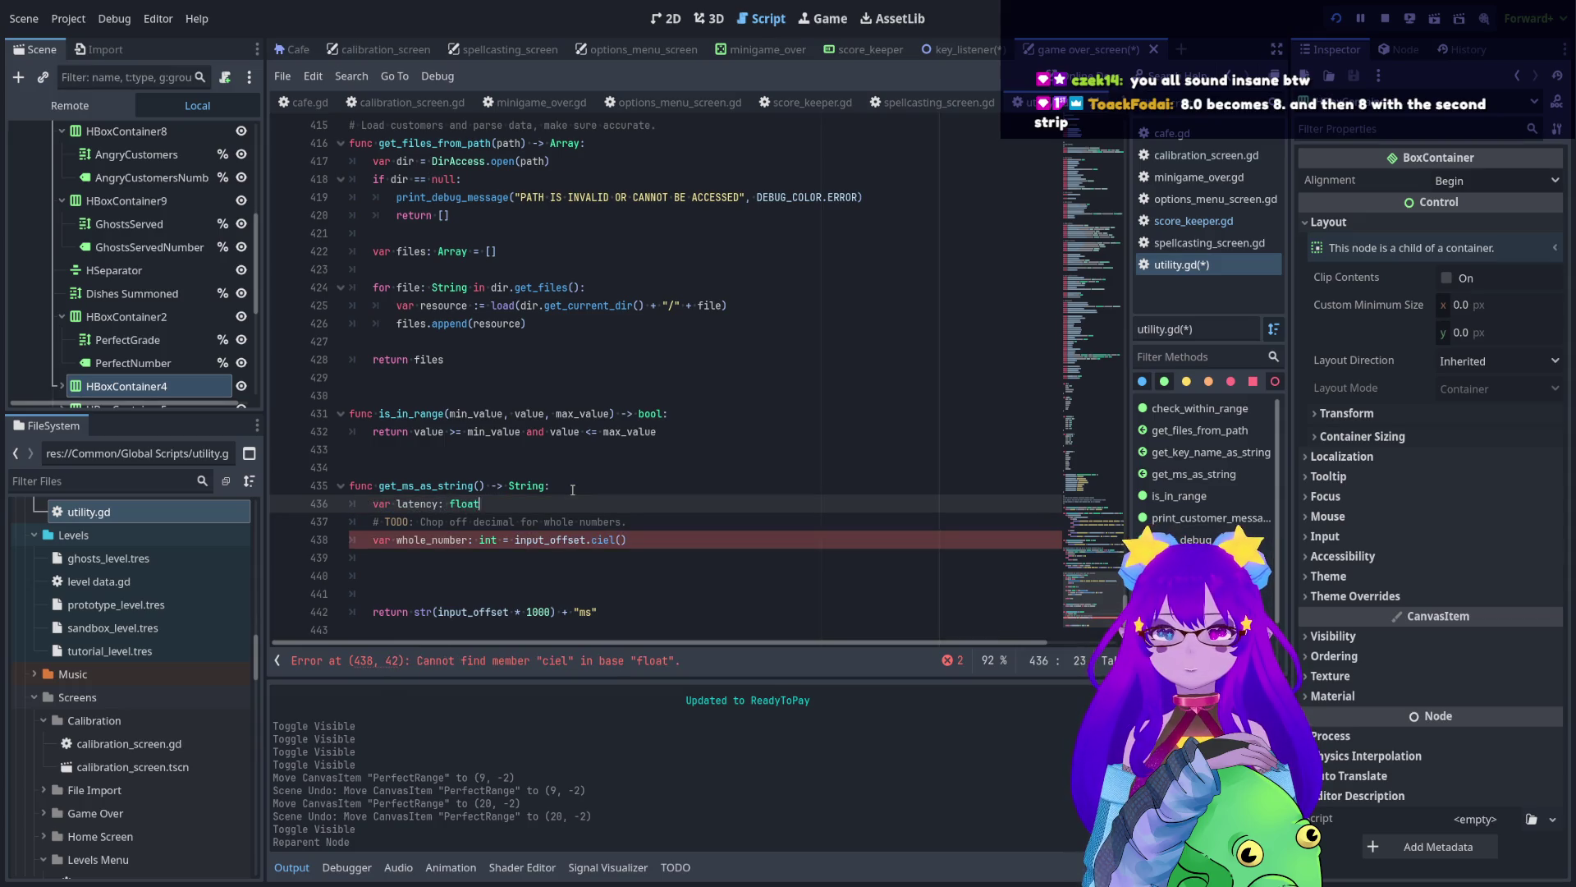
type(" = input_offset * 1000allow_book_to_open")
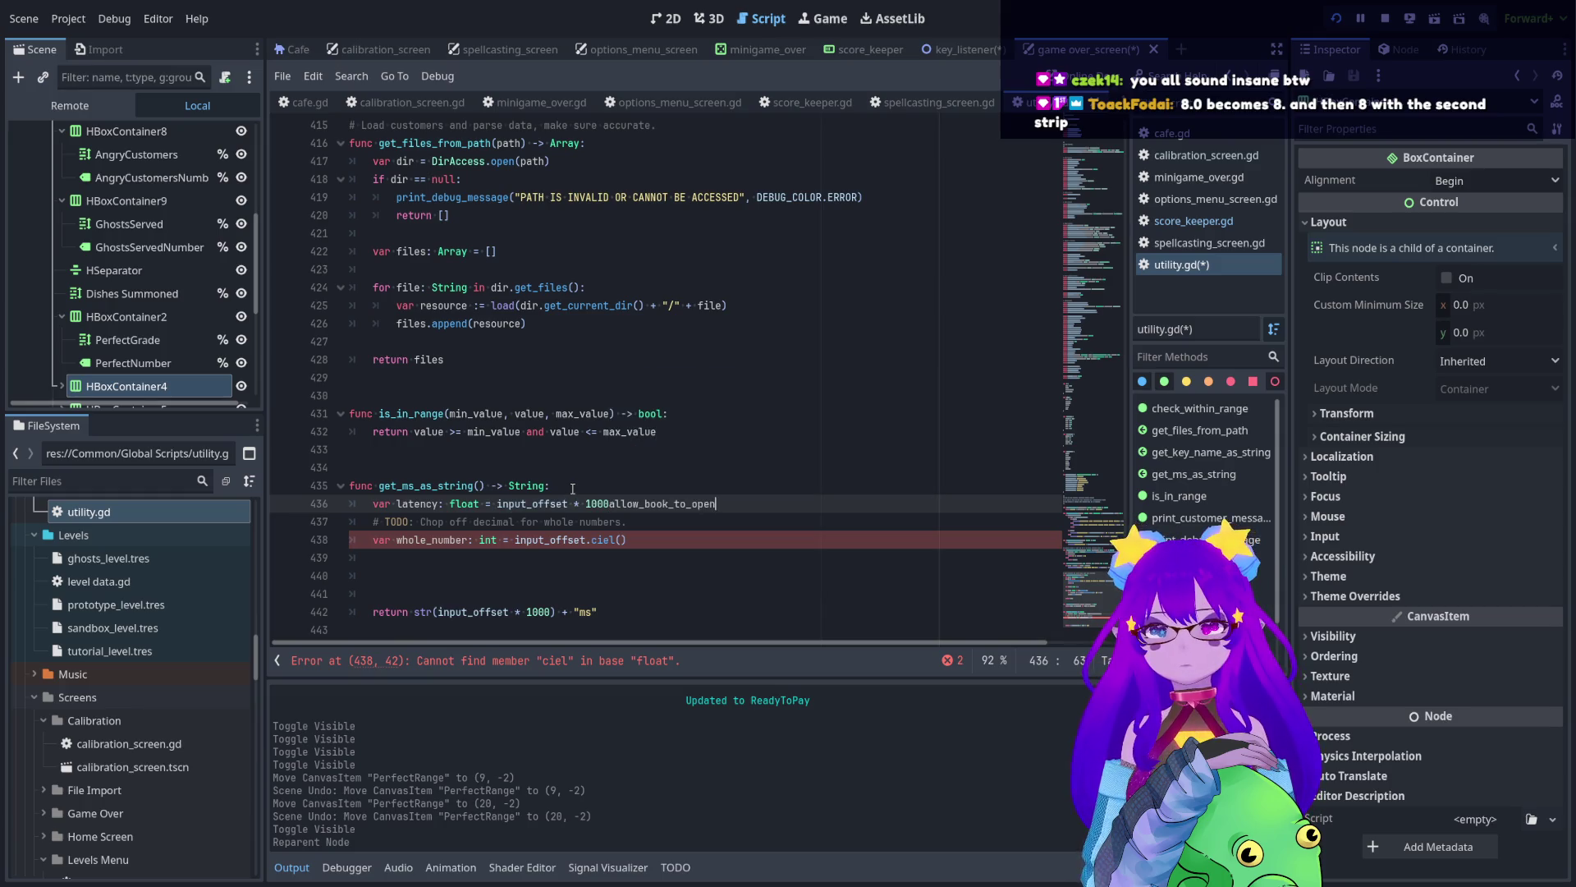
key("Escape")
key("Return")
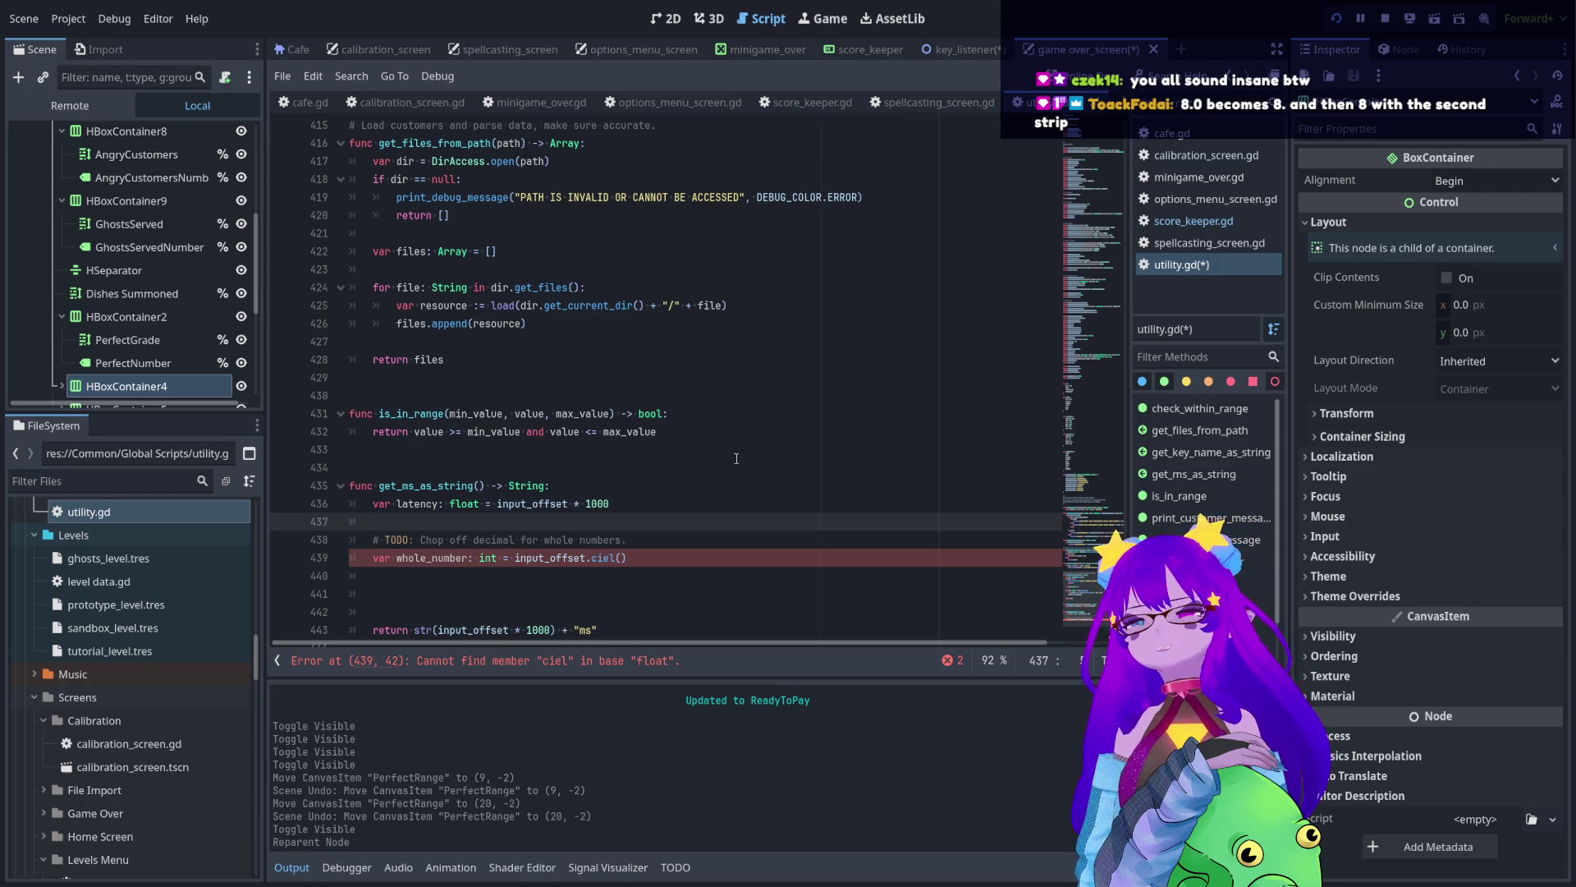
key("Return")
scroll(715, 440, "down", 1)
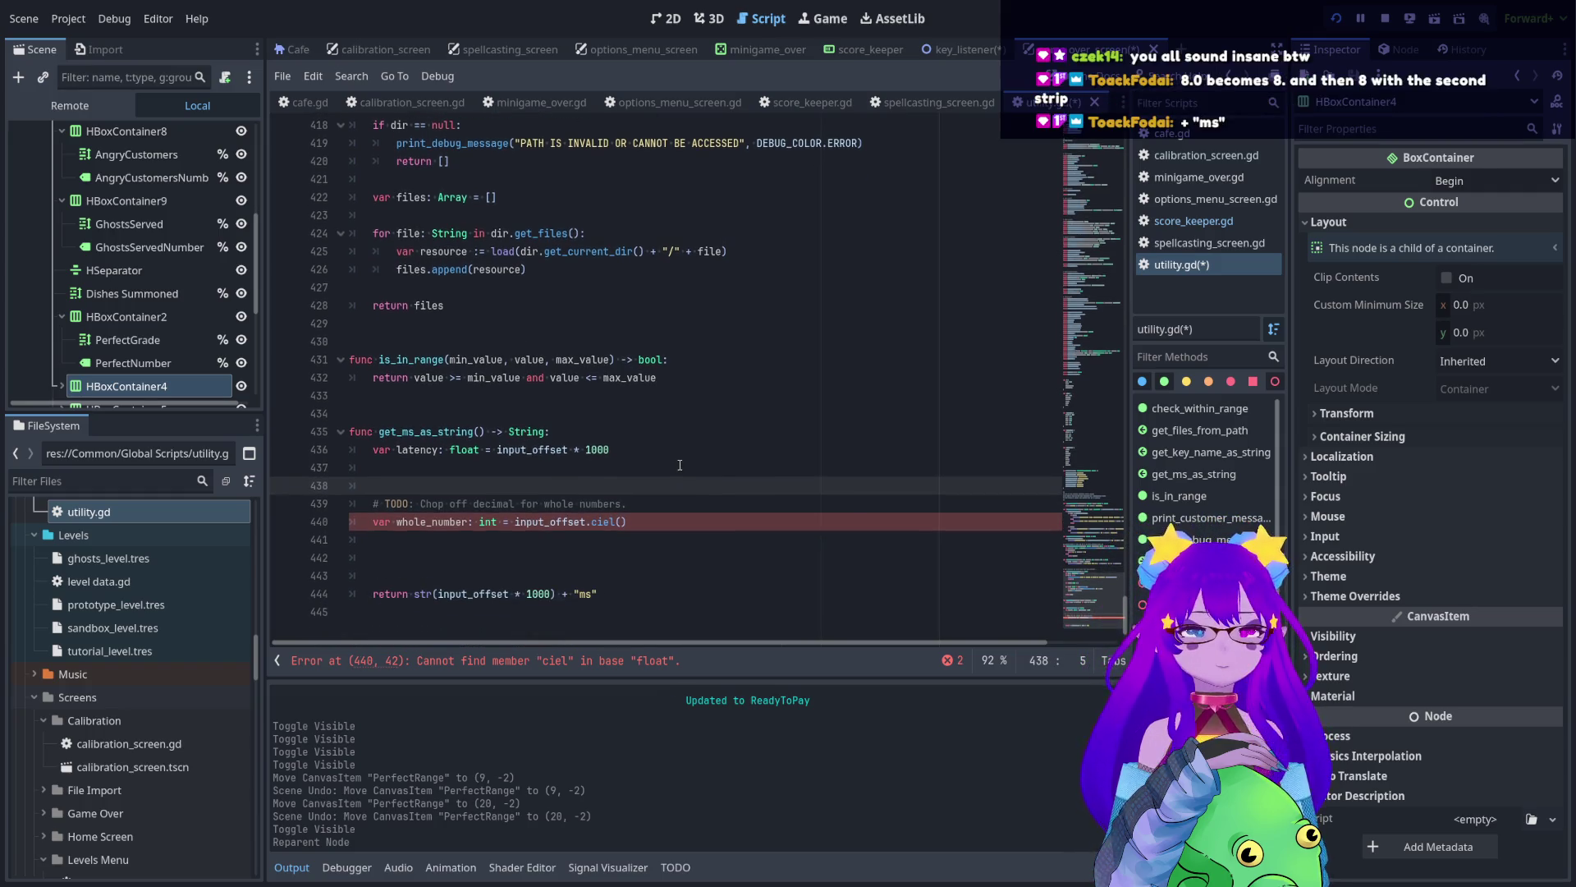
left_click(599, 468)
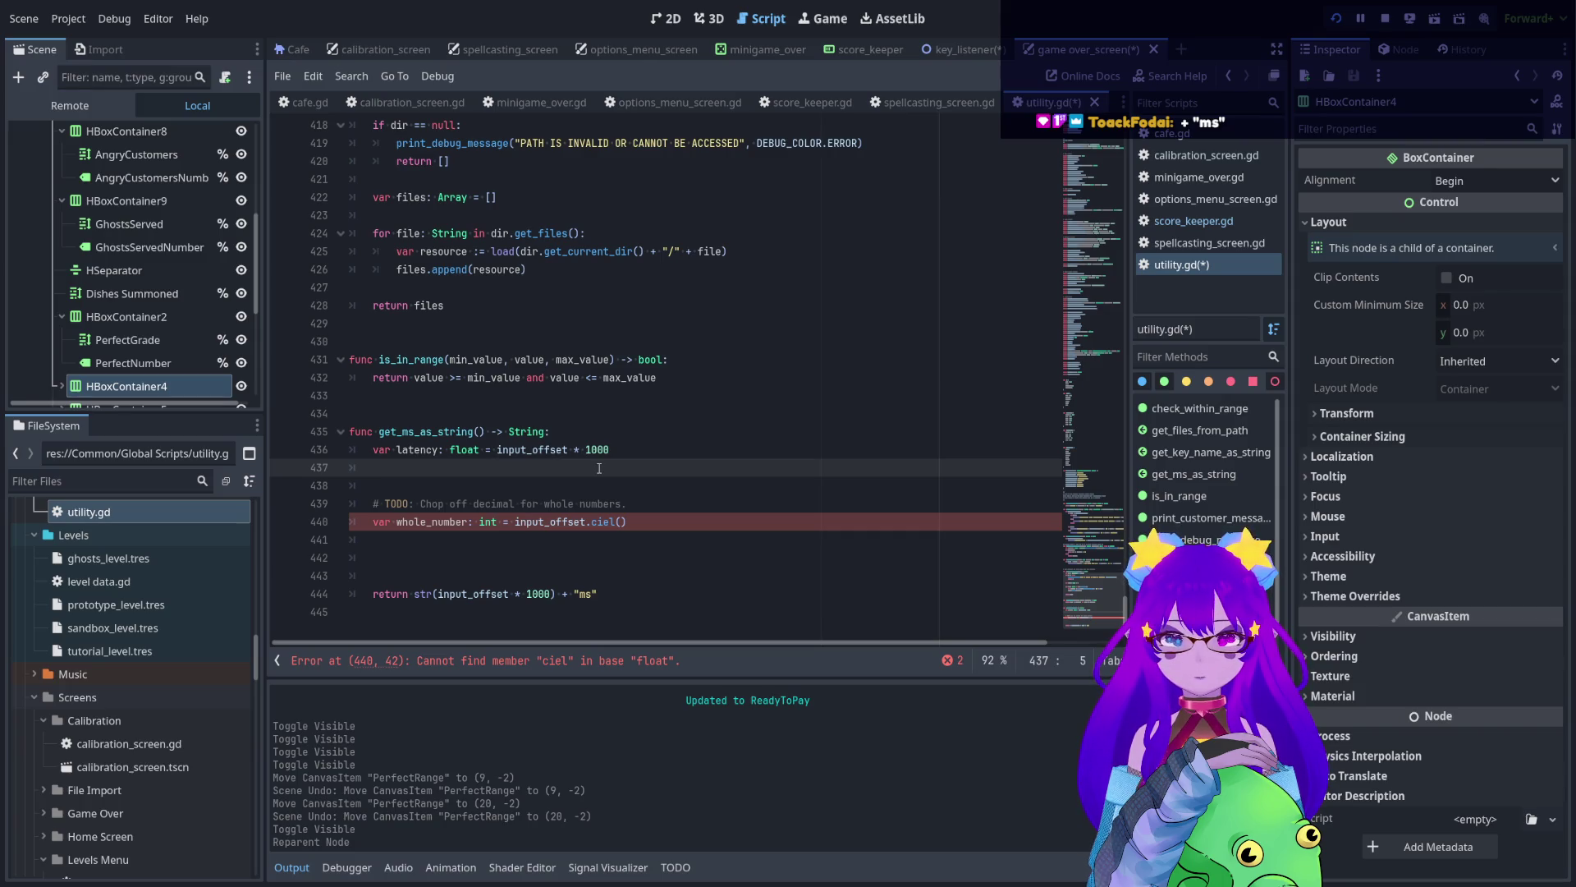
- Write str(latency).strip_edges("0") and open the String documentation at strip_edges
type("str")
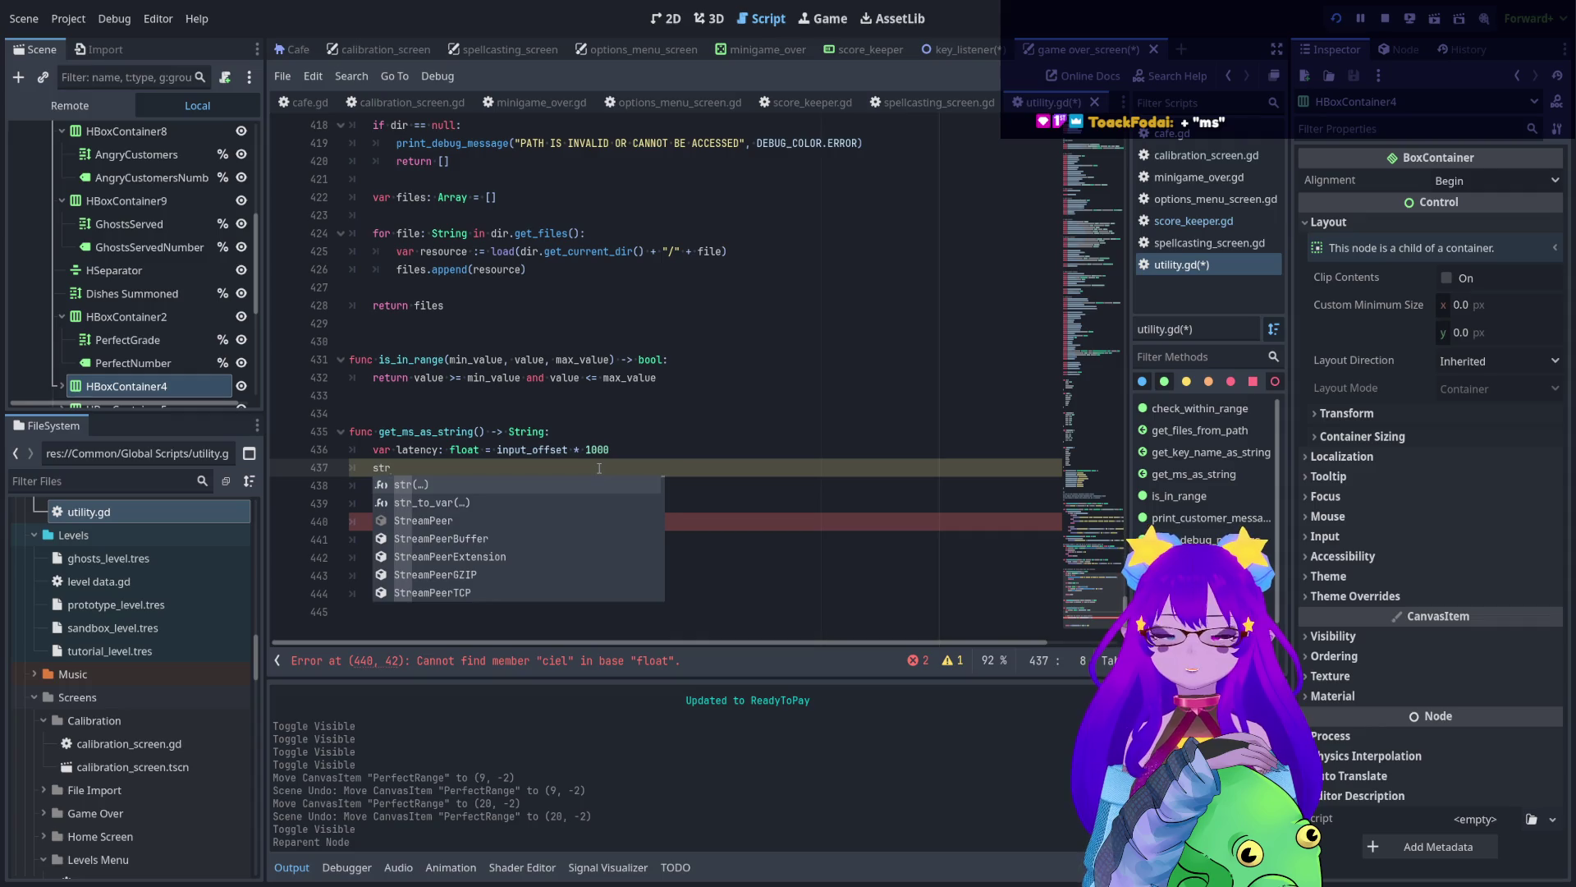
type("(late")
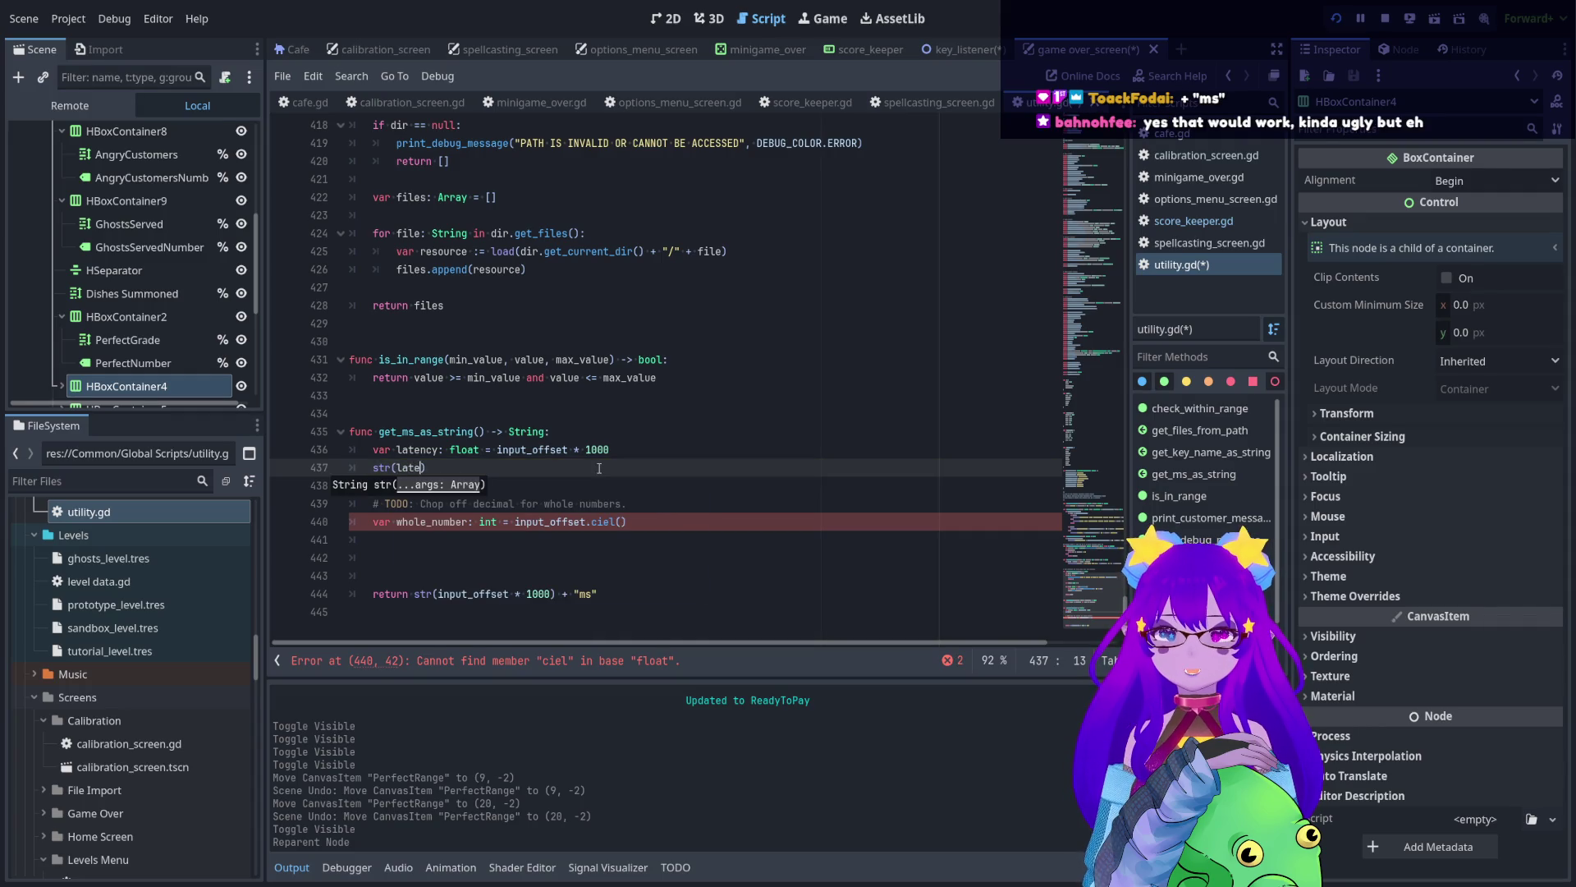
key("Return")
key("Right")
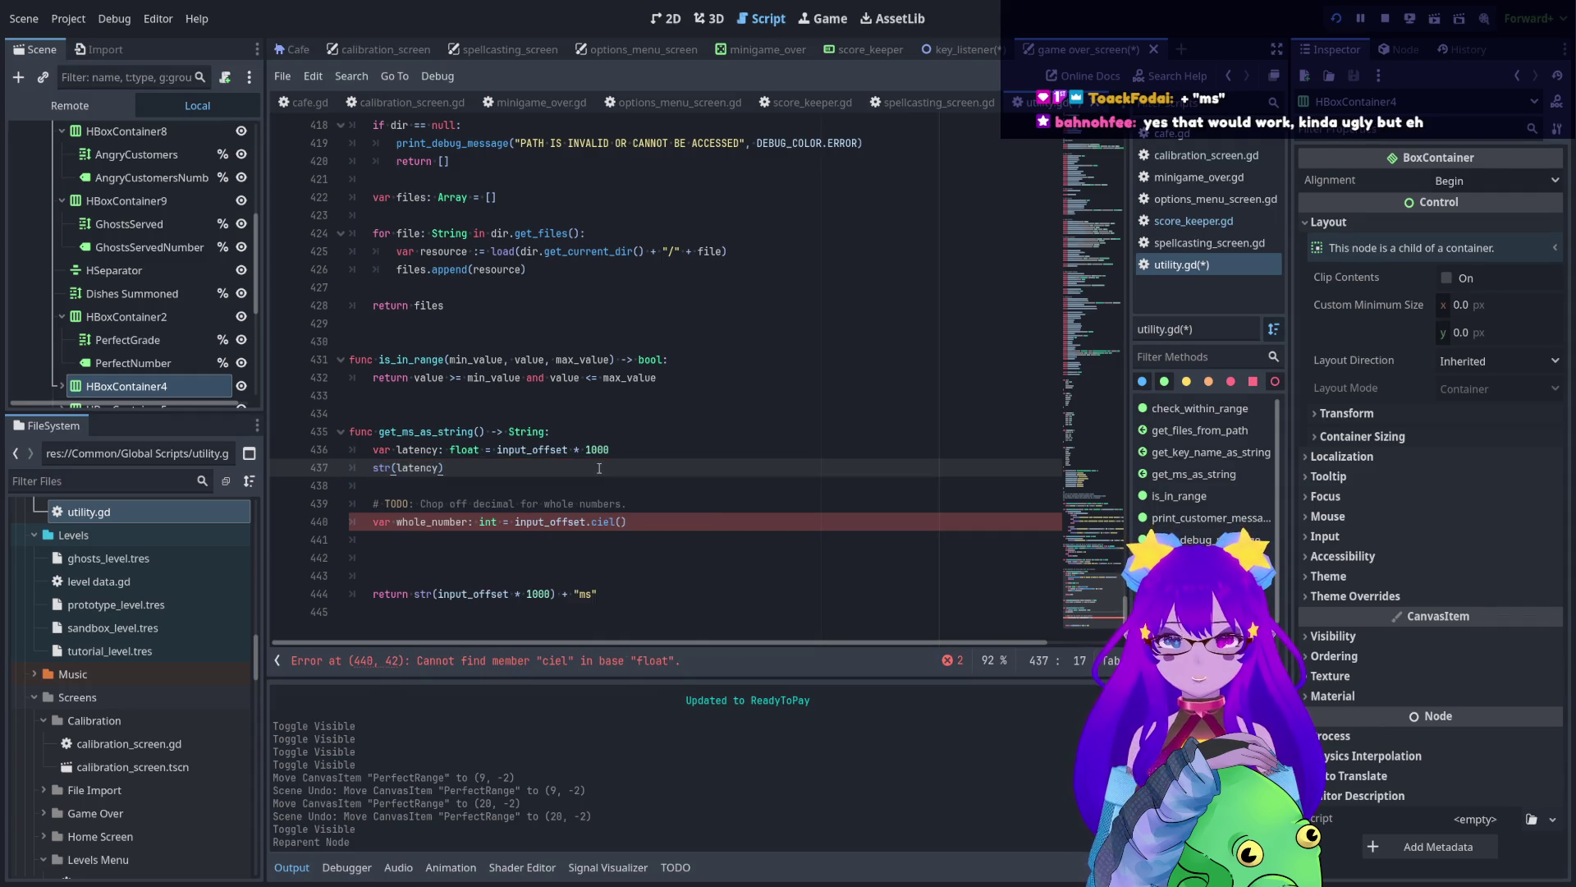
type(".strip")
key("Return")
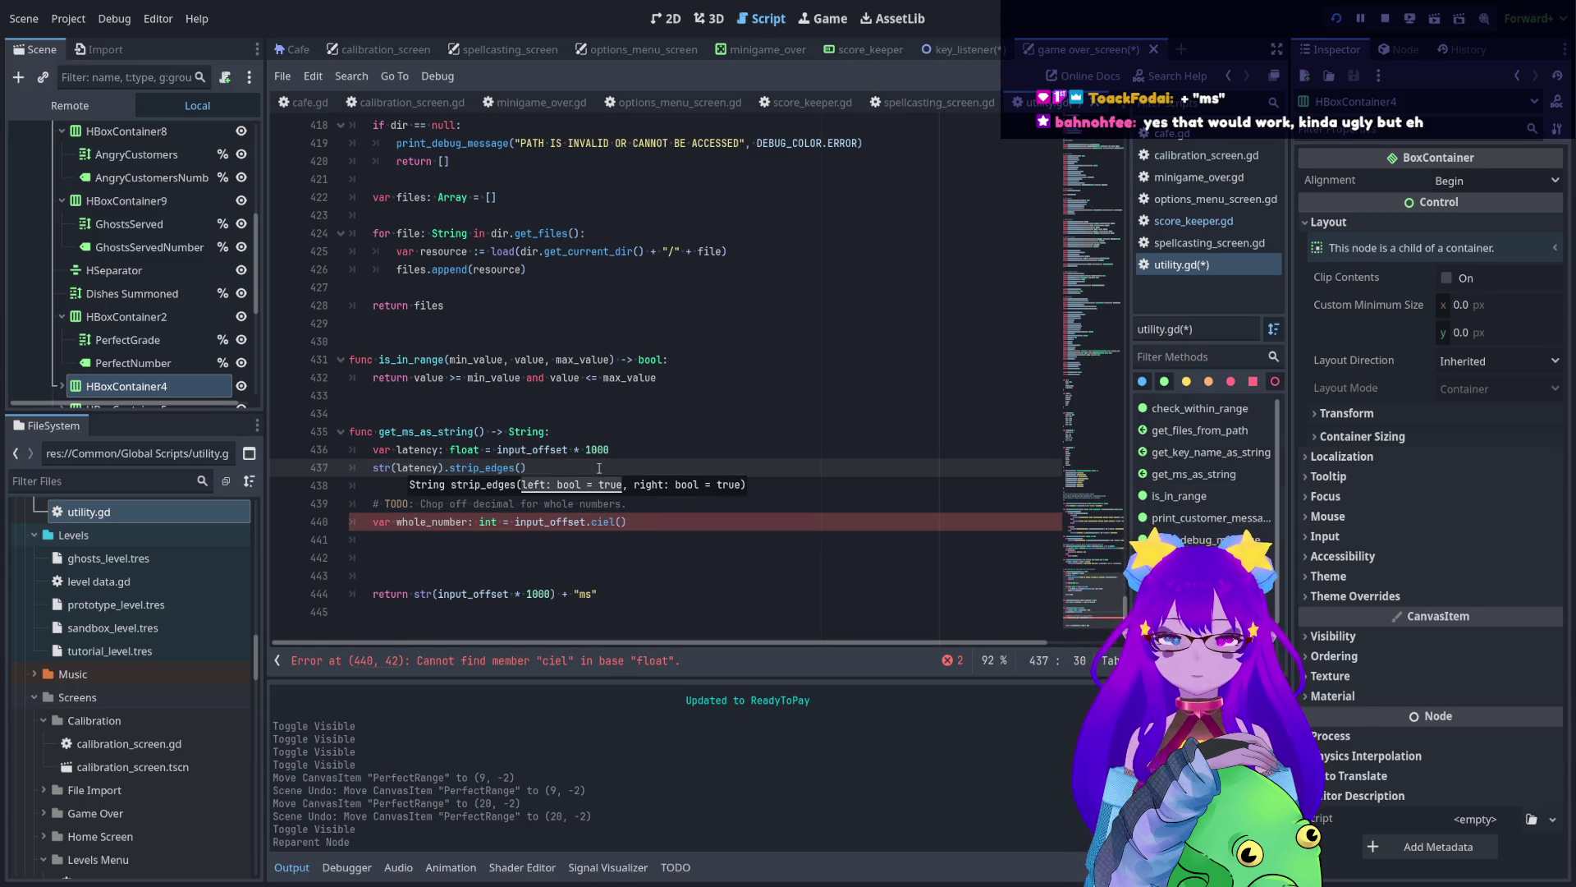
type("\"0")
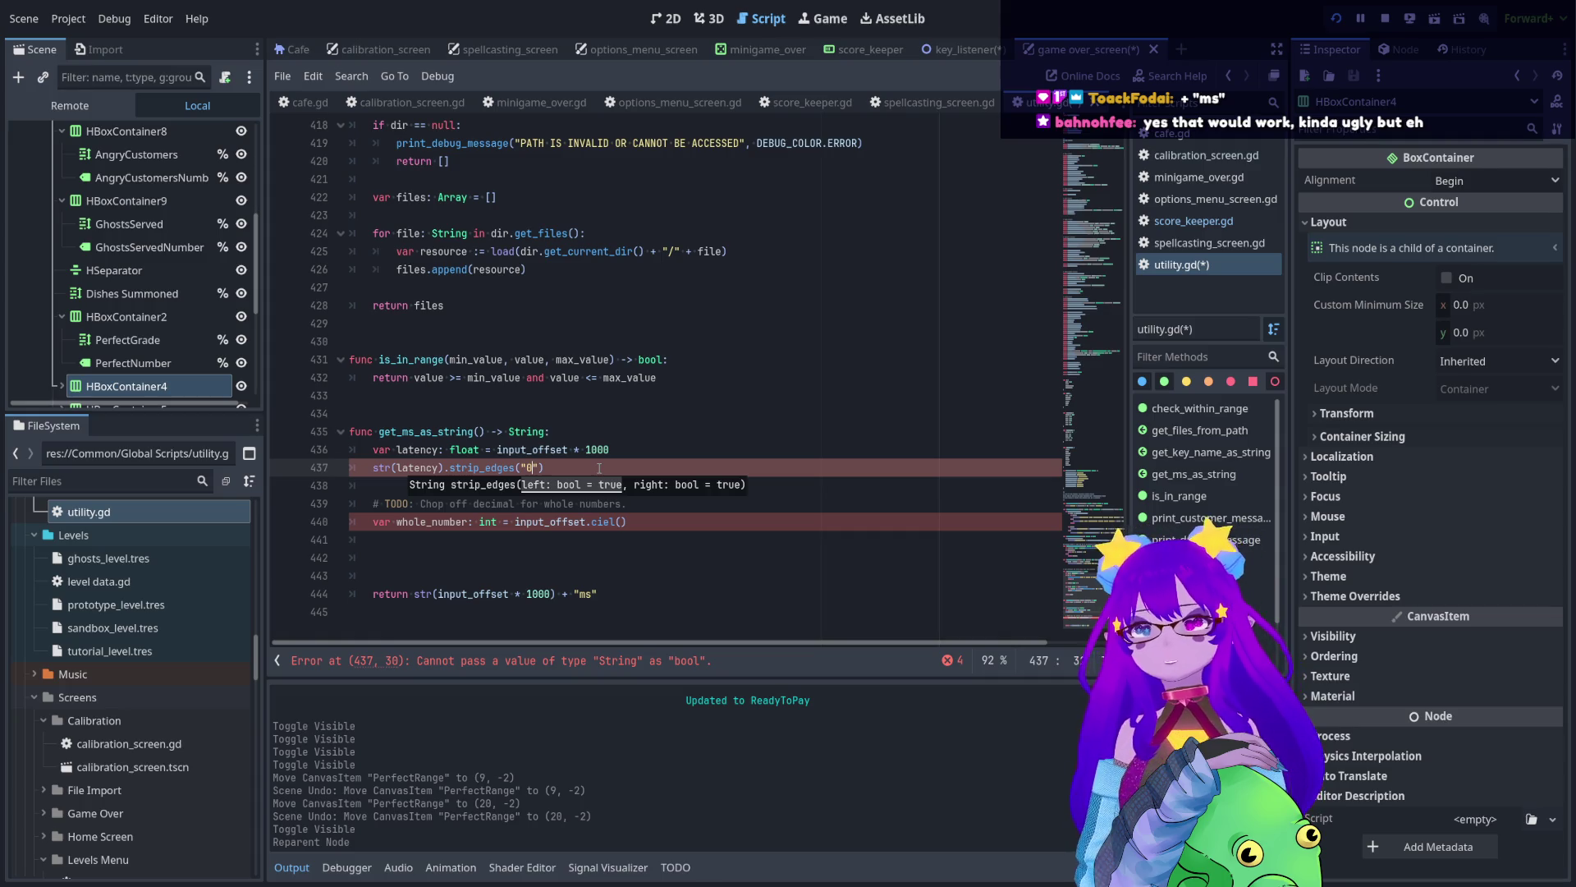
left_click(501, 472)
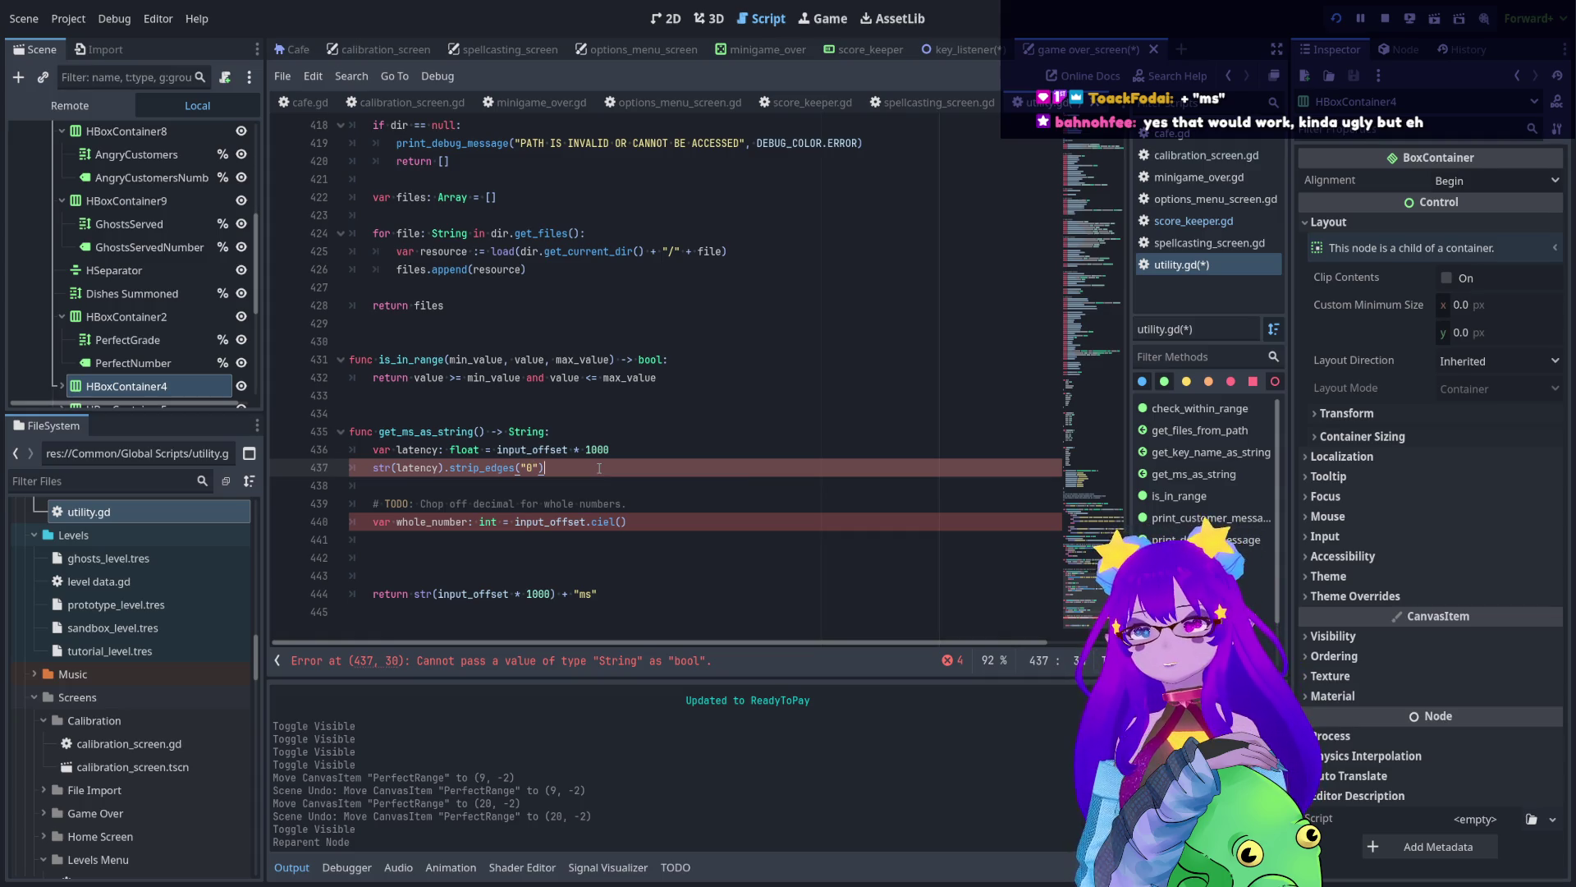
left_click(501, 472, "ctrl")
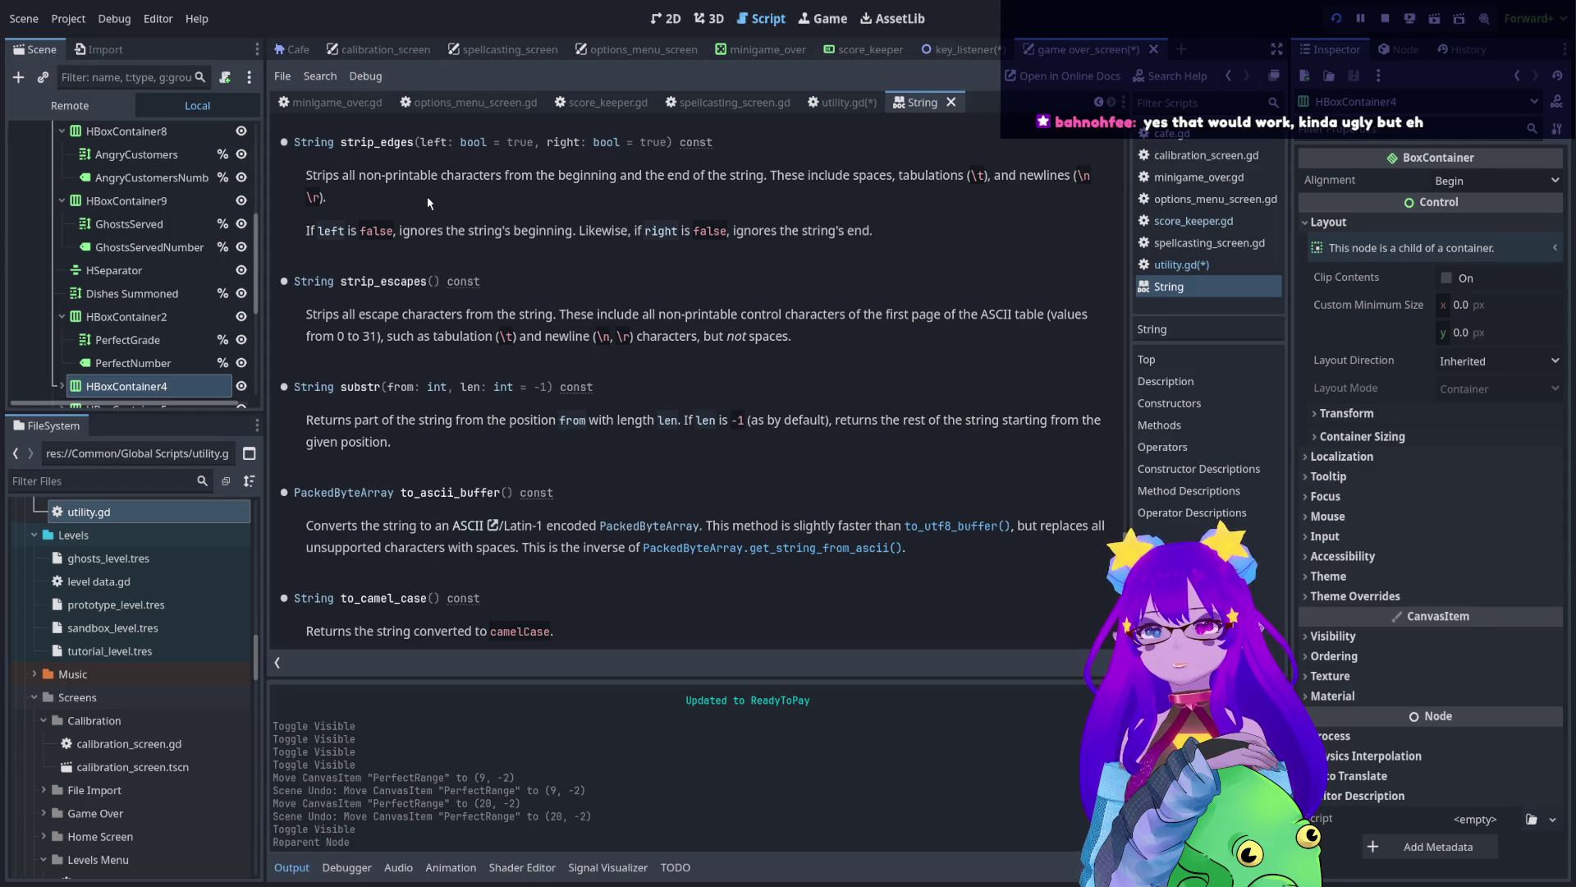
- Back in utility.gd, add a test line reading 80.0 below the latency calculation
left_click_drag(420, 175, 522, 174)
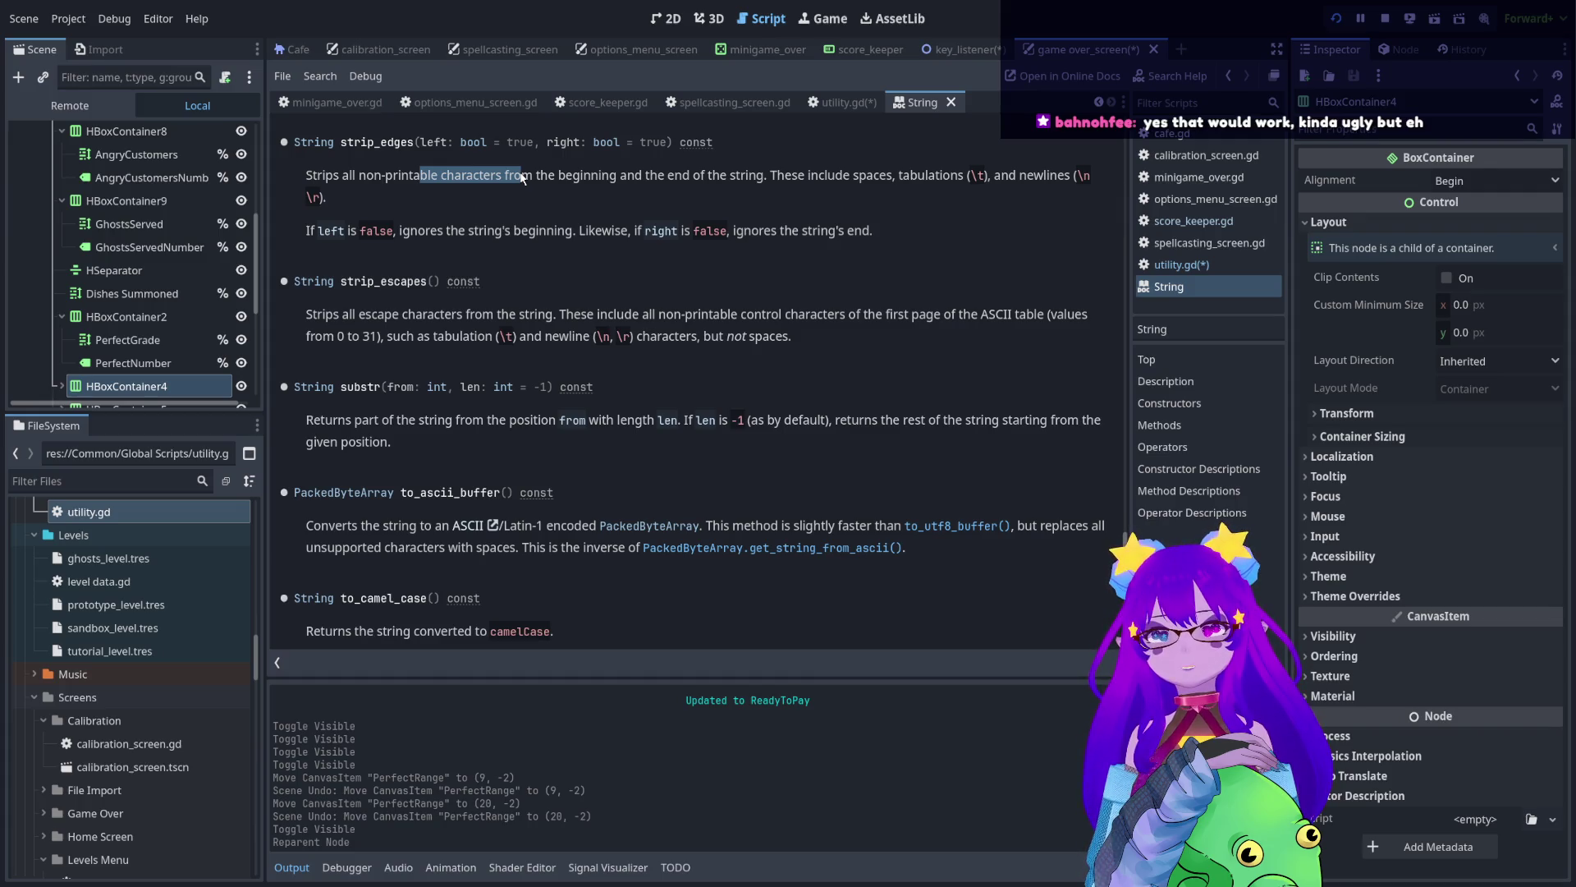
left_click(845, 101)
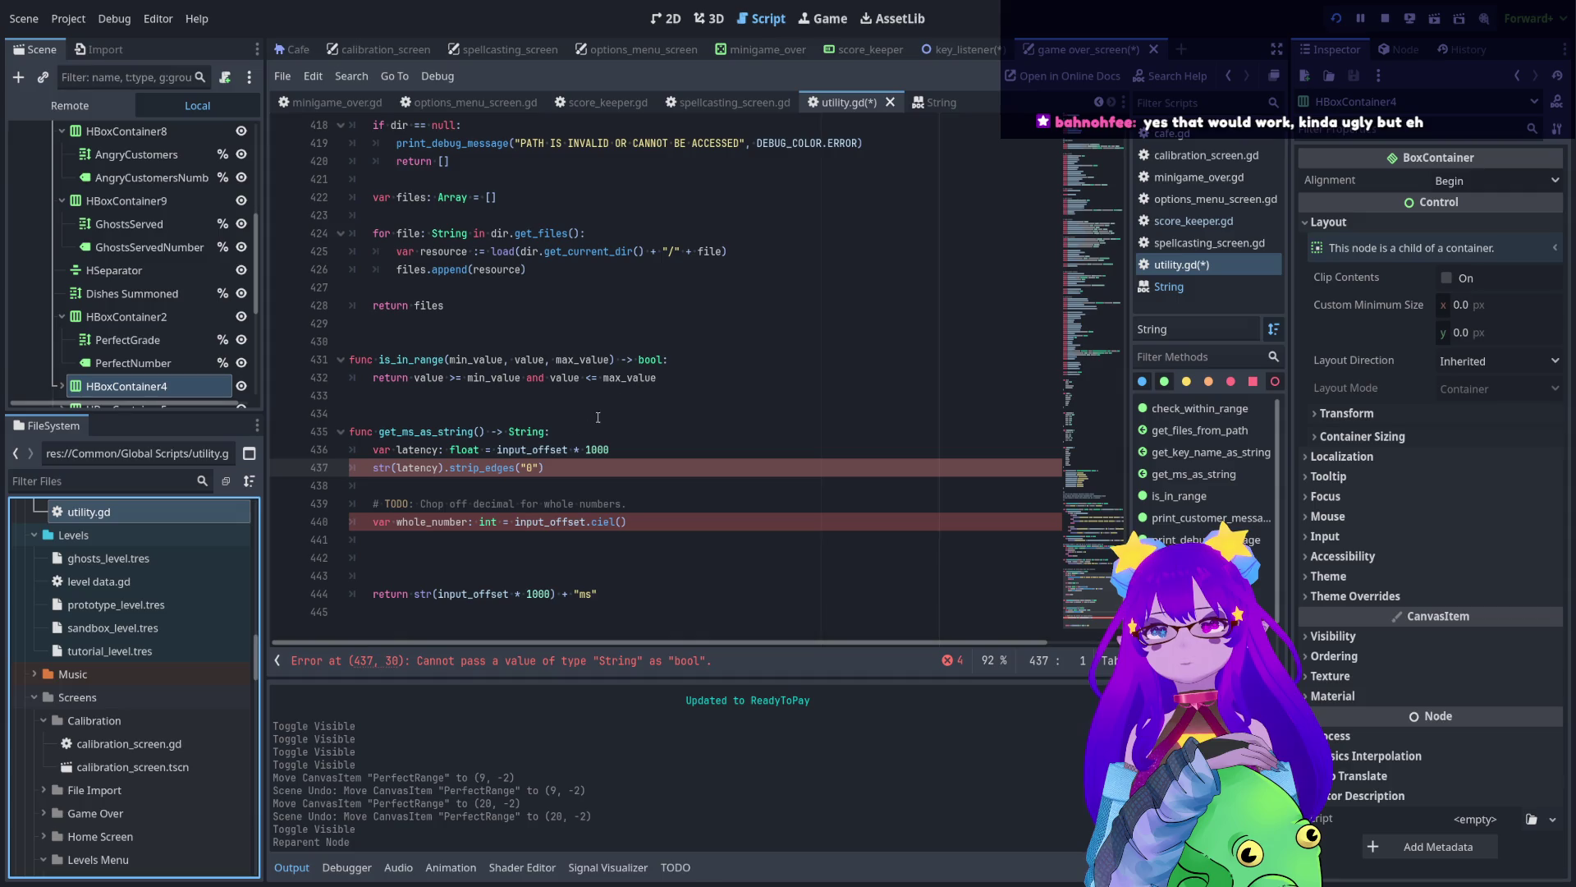
left_click(627, 449)
key("Return")
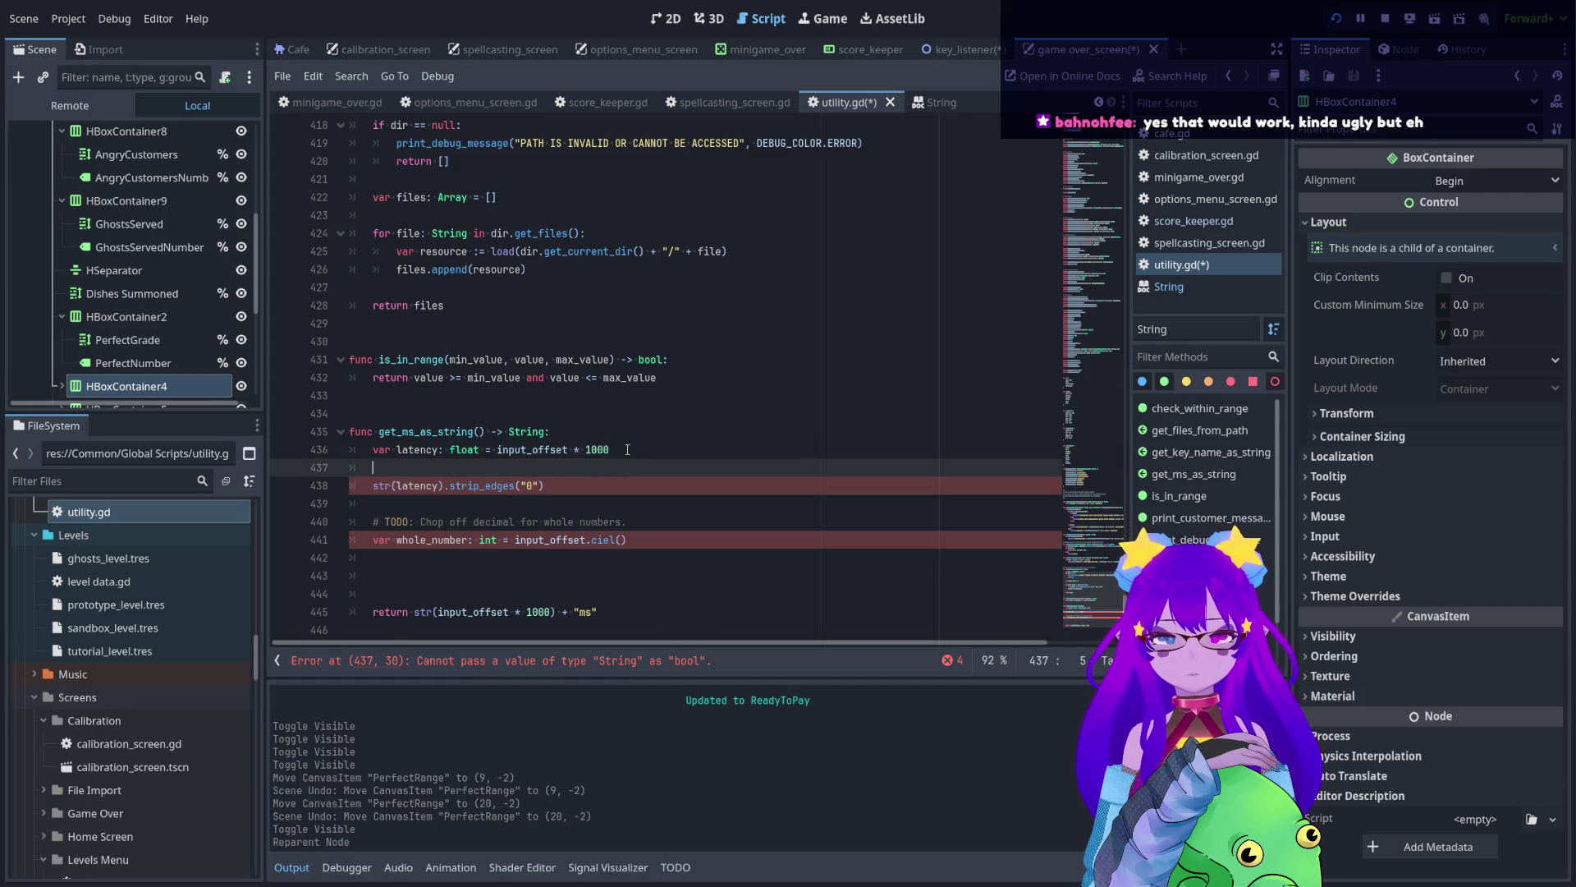
type("80.0")
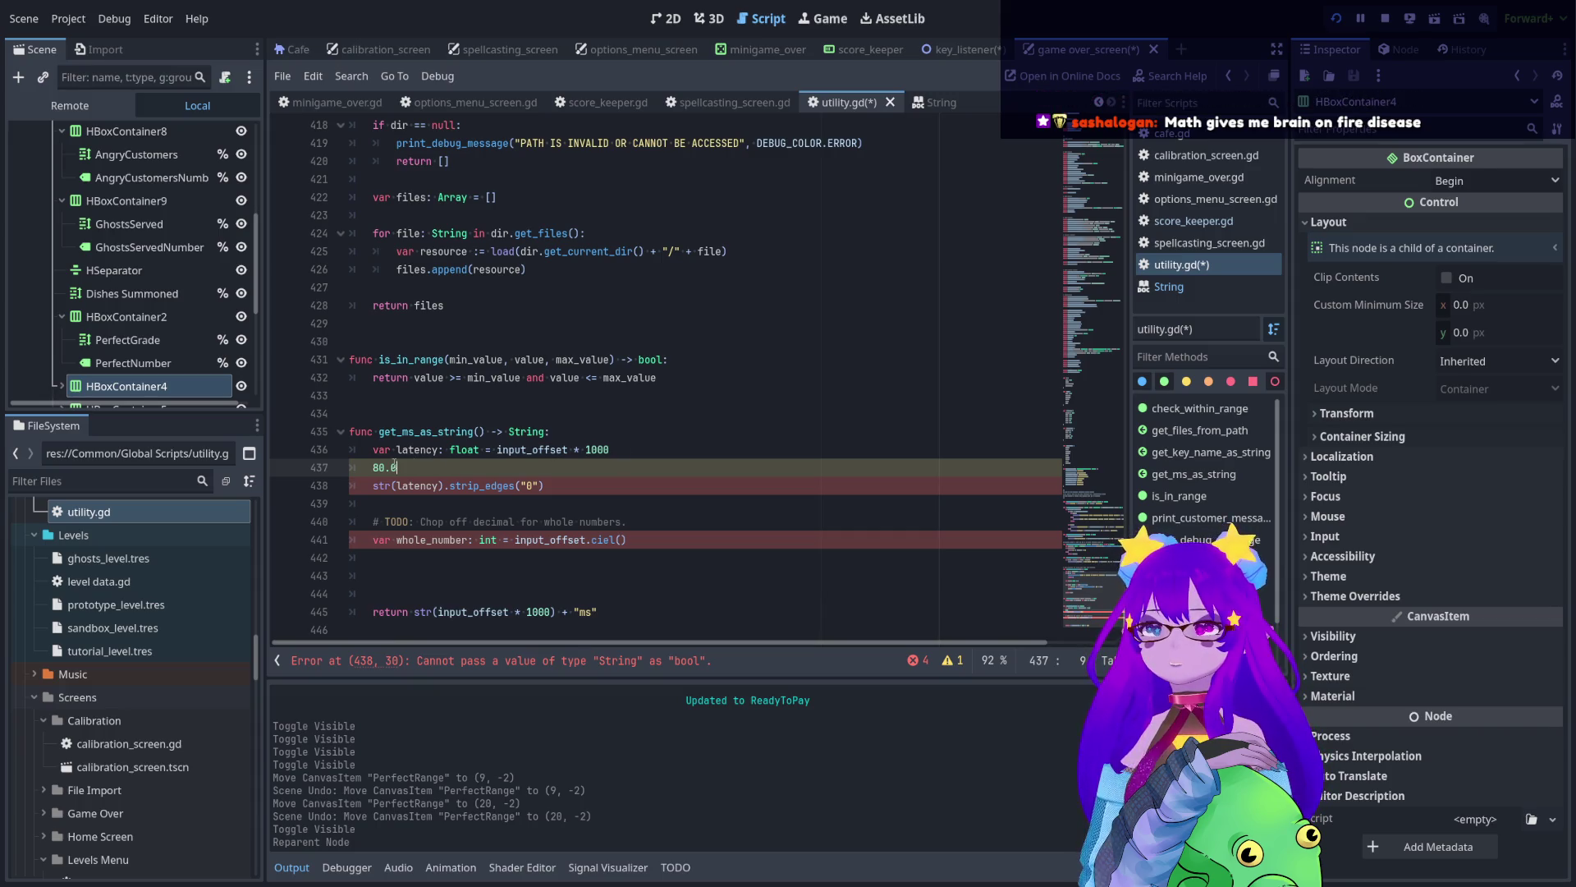
- Delete the 80.0 test line together with the str(latency).strip_edges line
left_click_drag(384, 466, 442, 465)
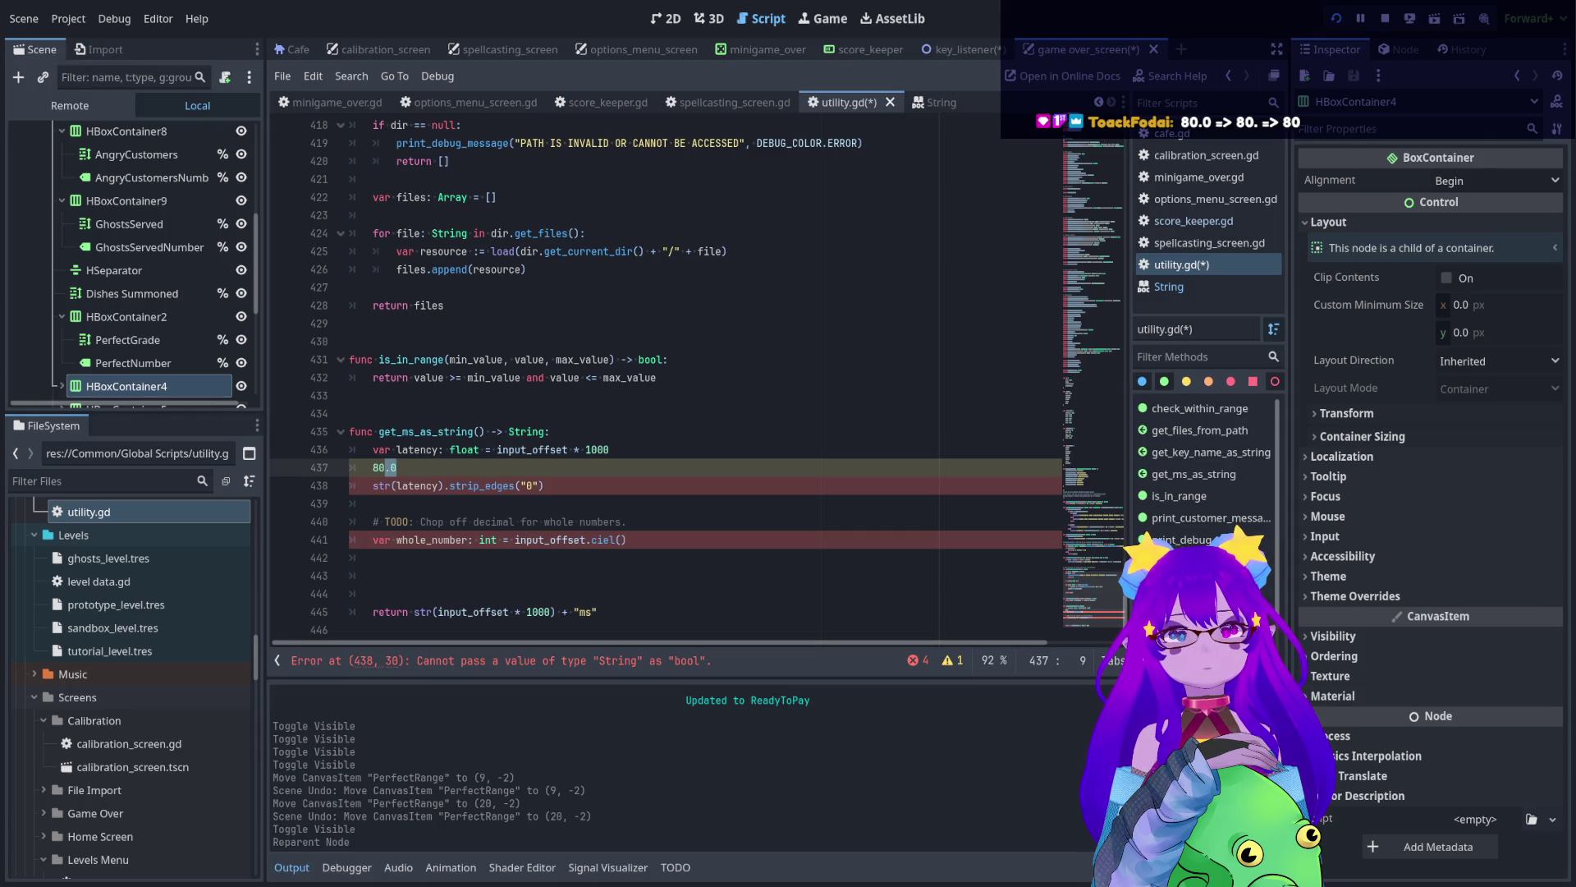
key("Down")
key("End")
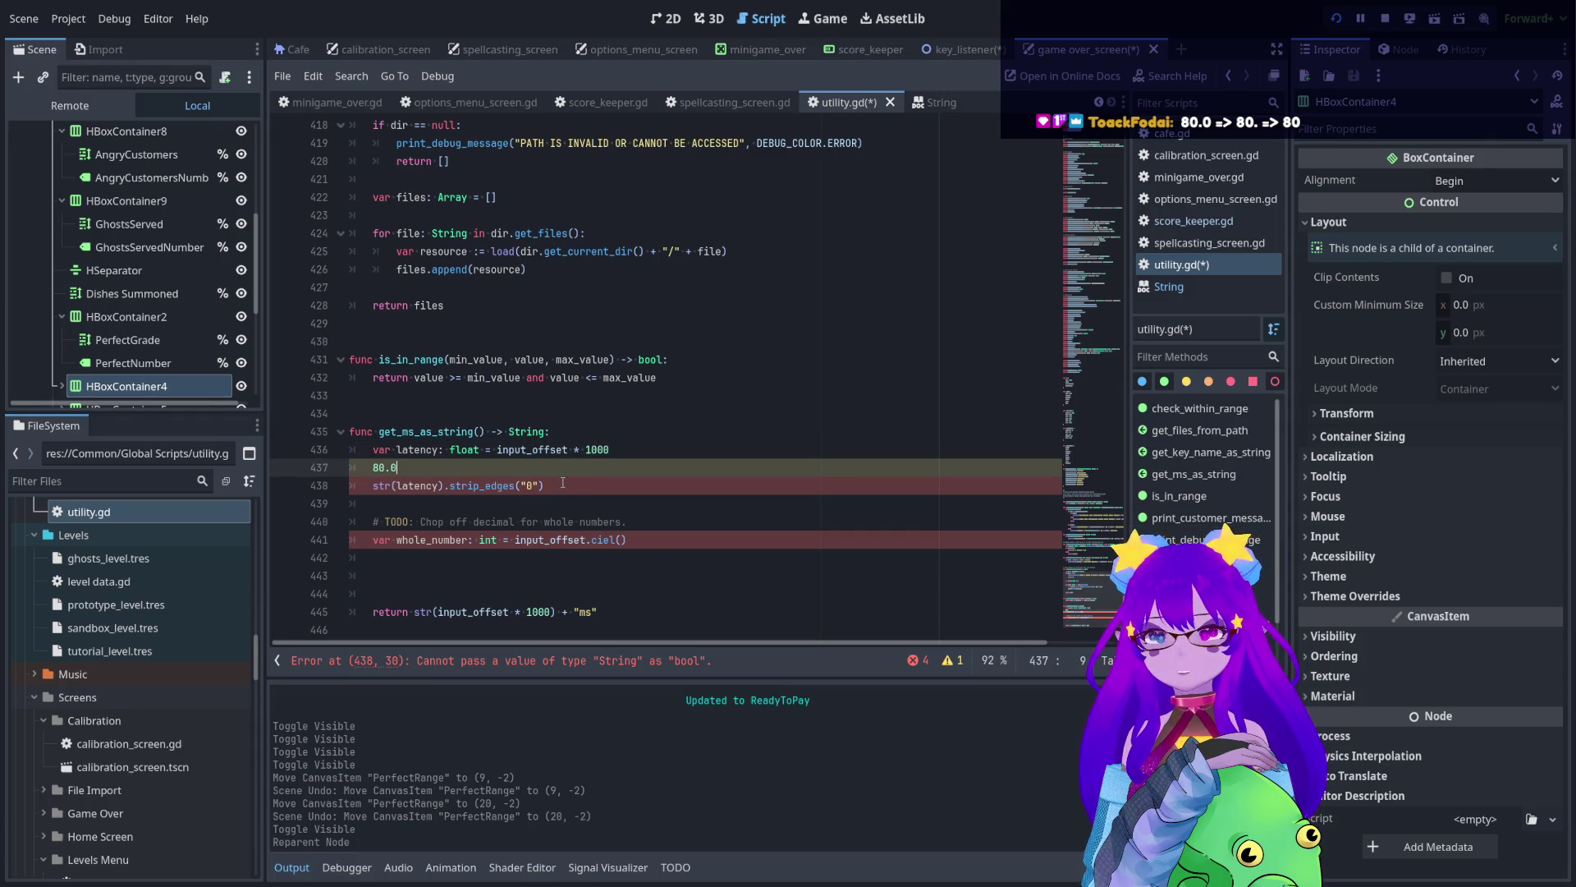
key("shift+Up")
key("shift+Home")
key("shift+Home")
key("BackSpace")
key("BackSpace")
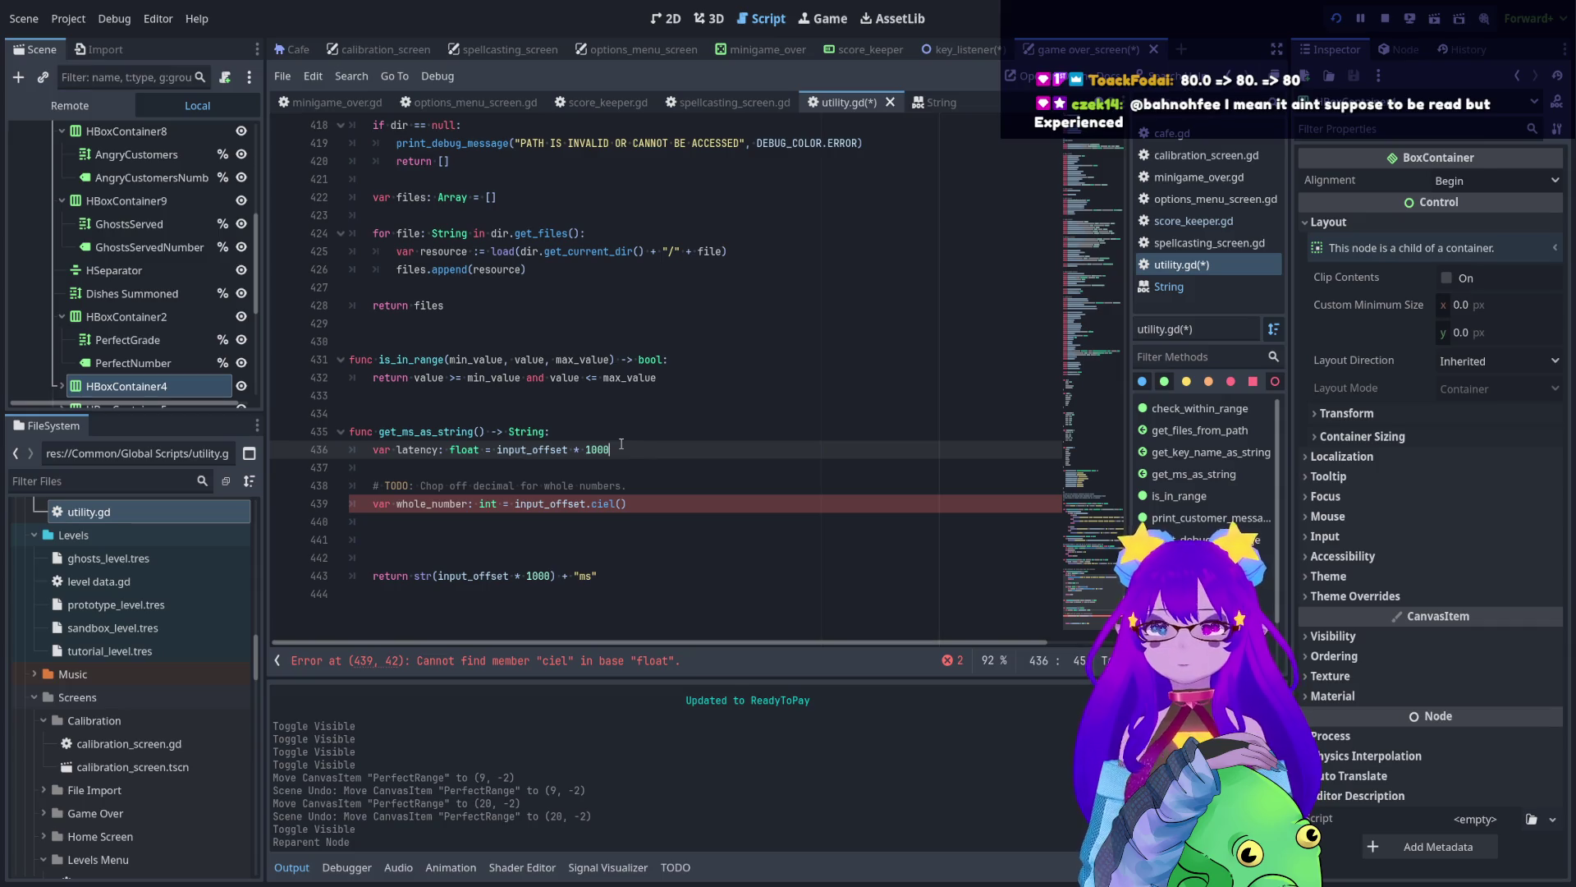
- Add 'var rounded_latency: int = ceil(latency)' on a new line under the latency line
key("Return")
type("var r")
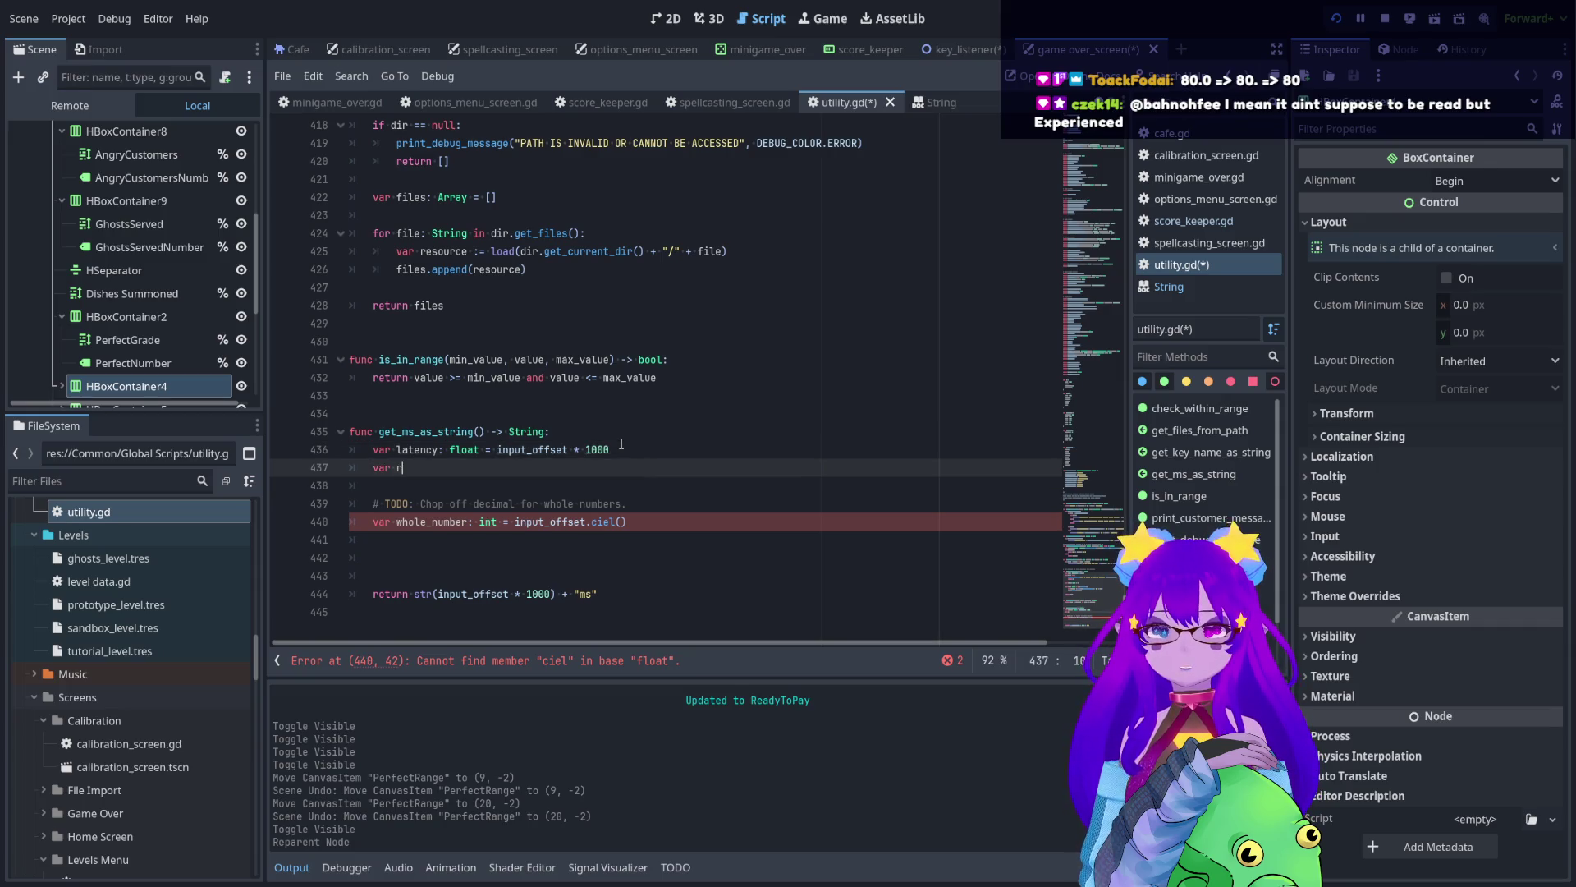
type("ounded")
type("_lat")
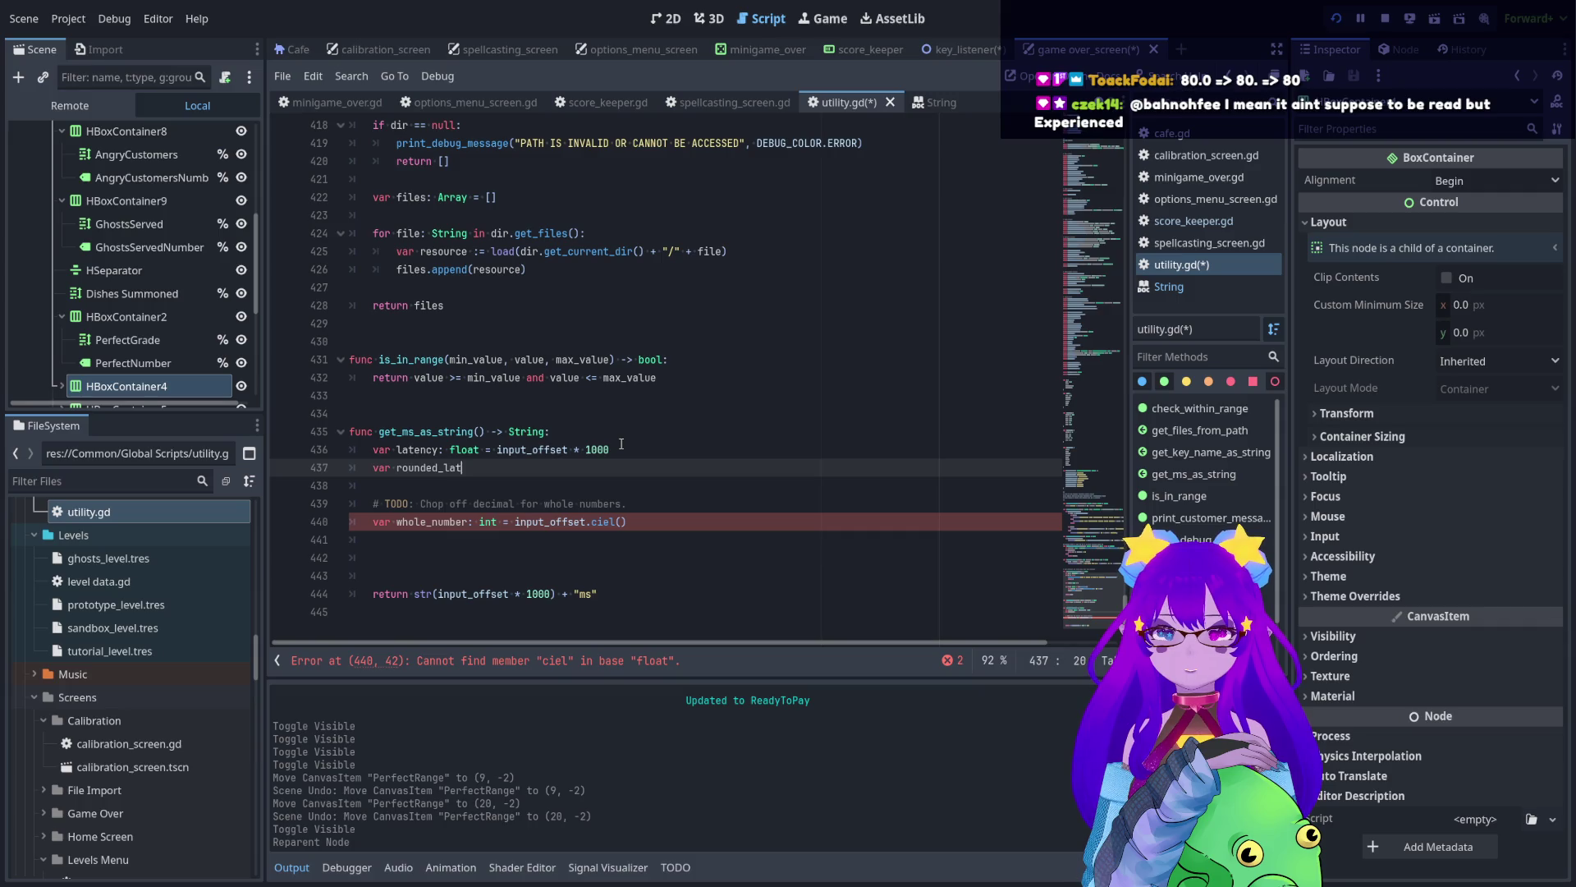
type("ency")
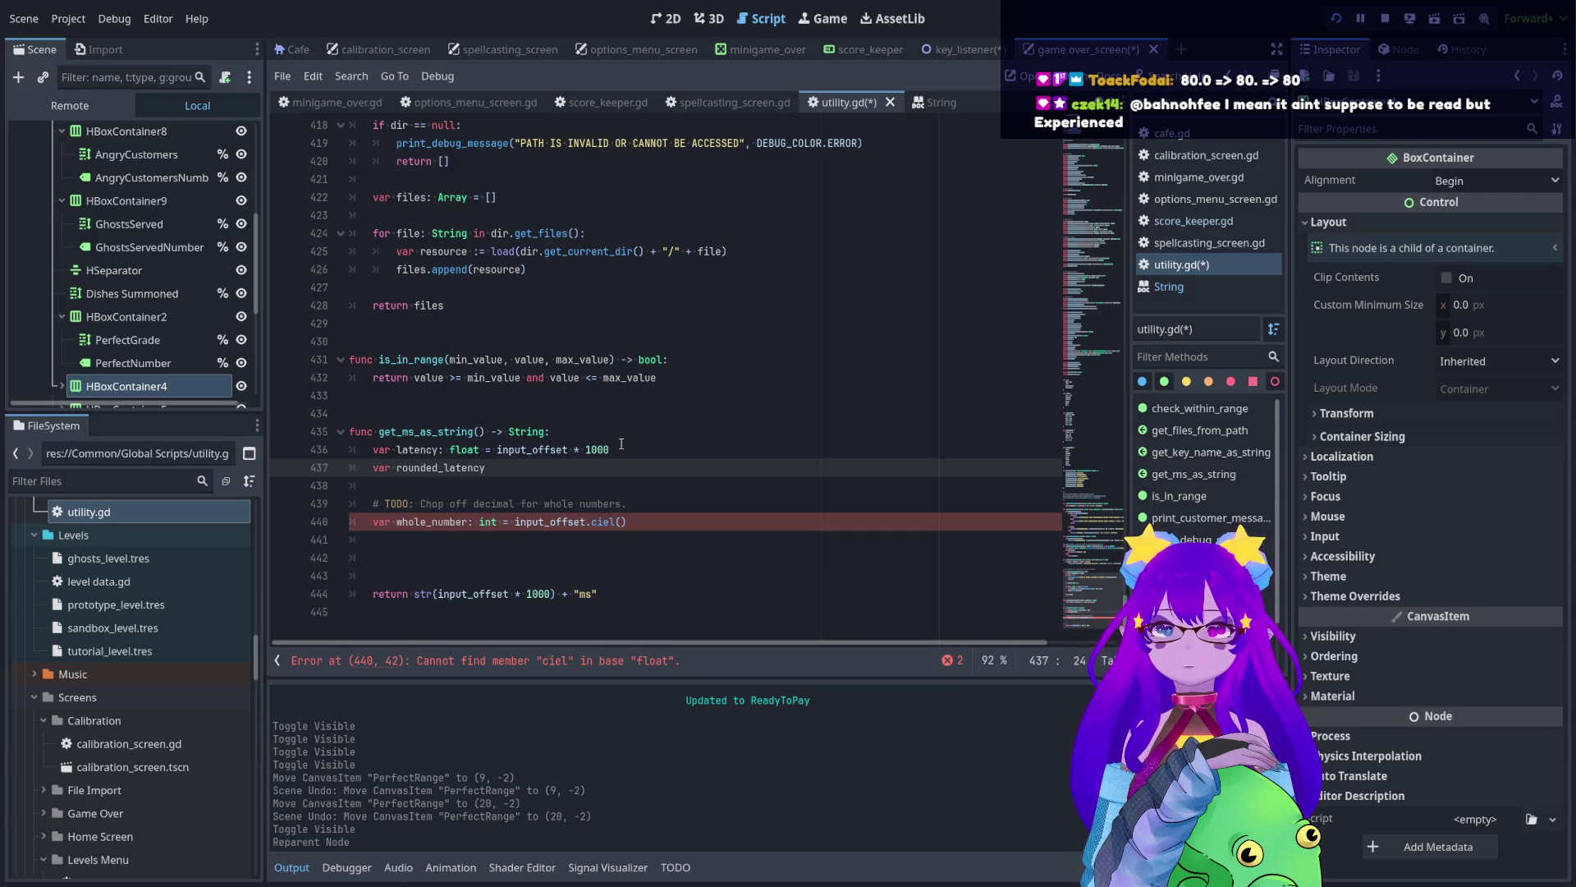
type(": int ")
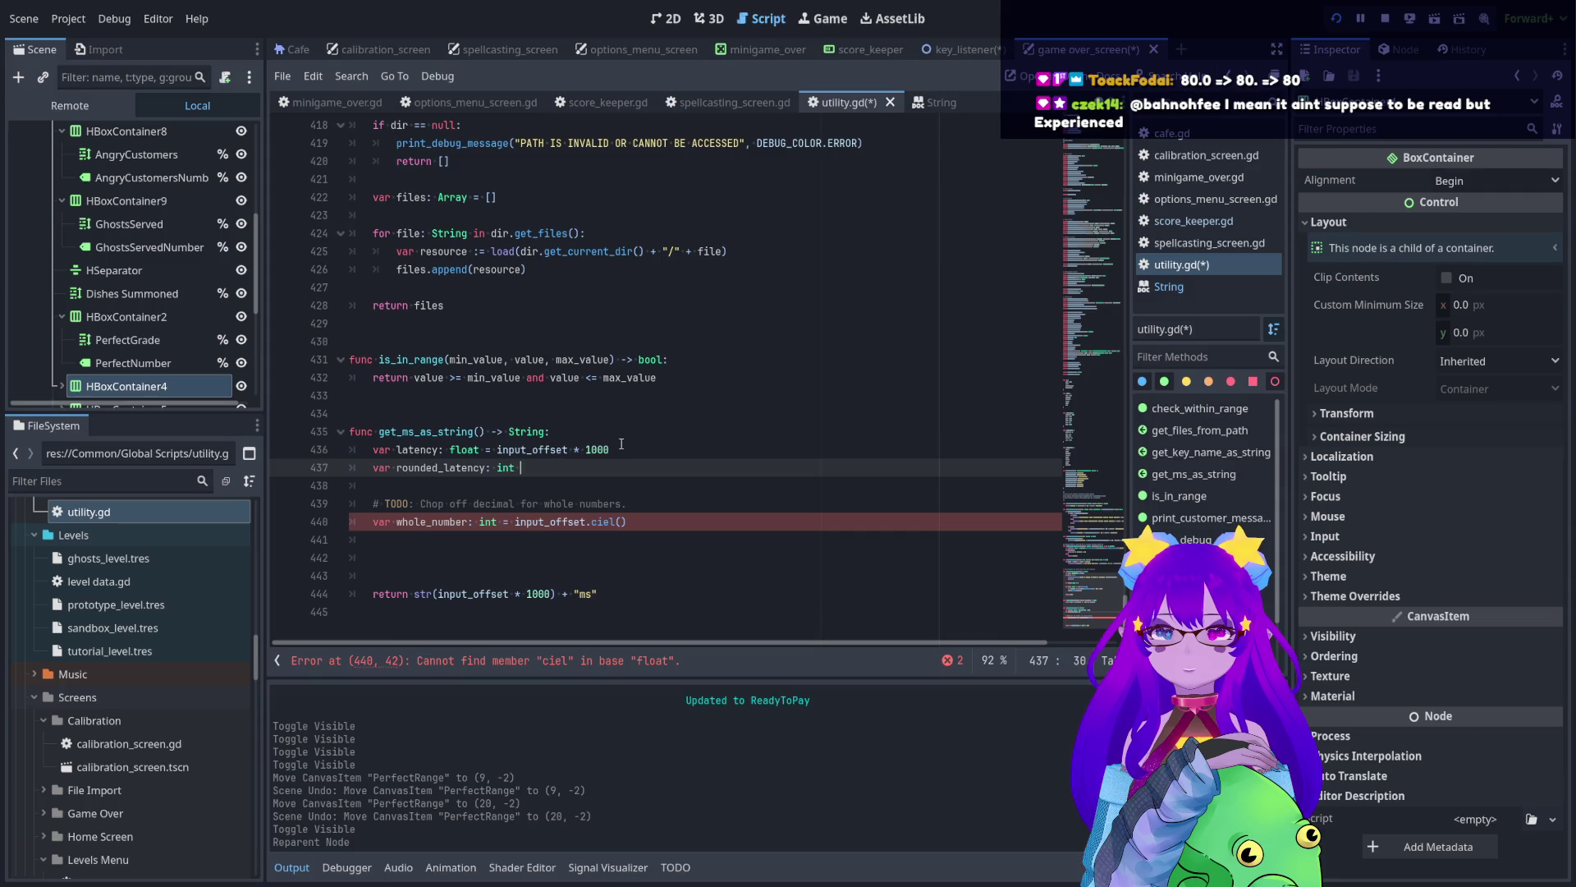
type("= la")
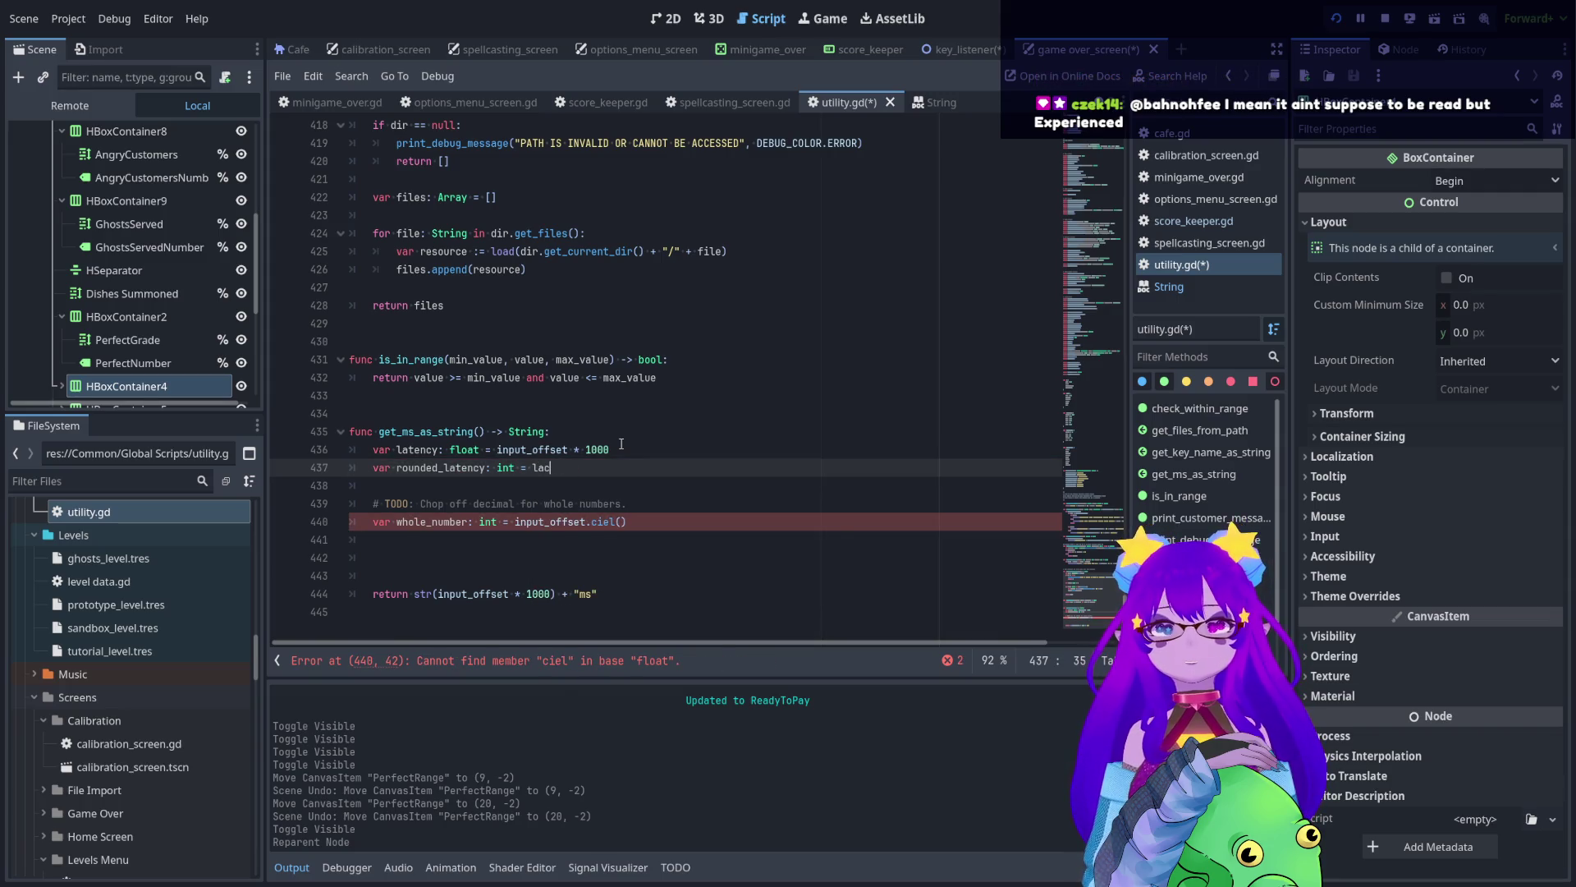
type("c")
key("BackSpace")
key("BackSpace")
key("BackSpace")
type("cui")
key("BackSpace")
key("BackSpace")
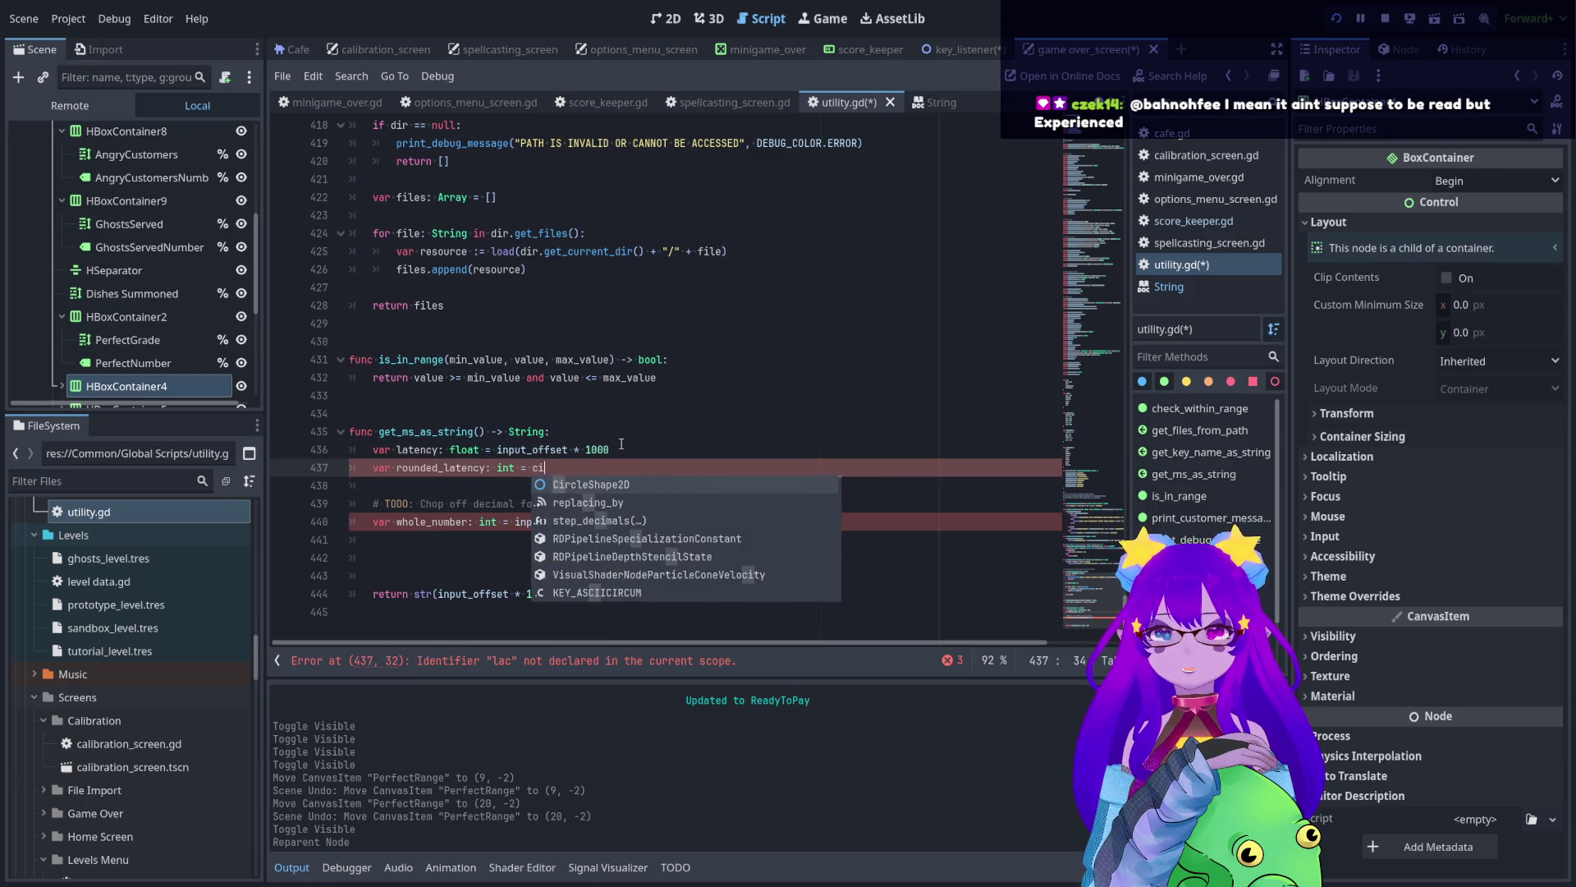
type("iel")
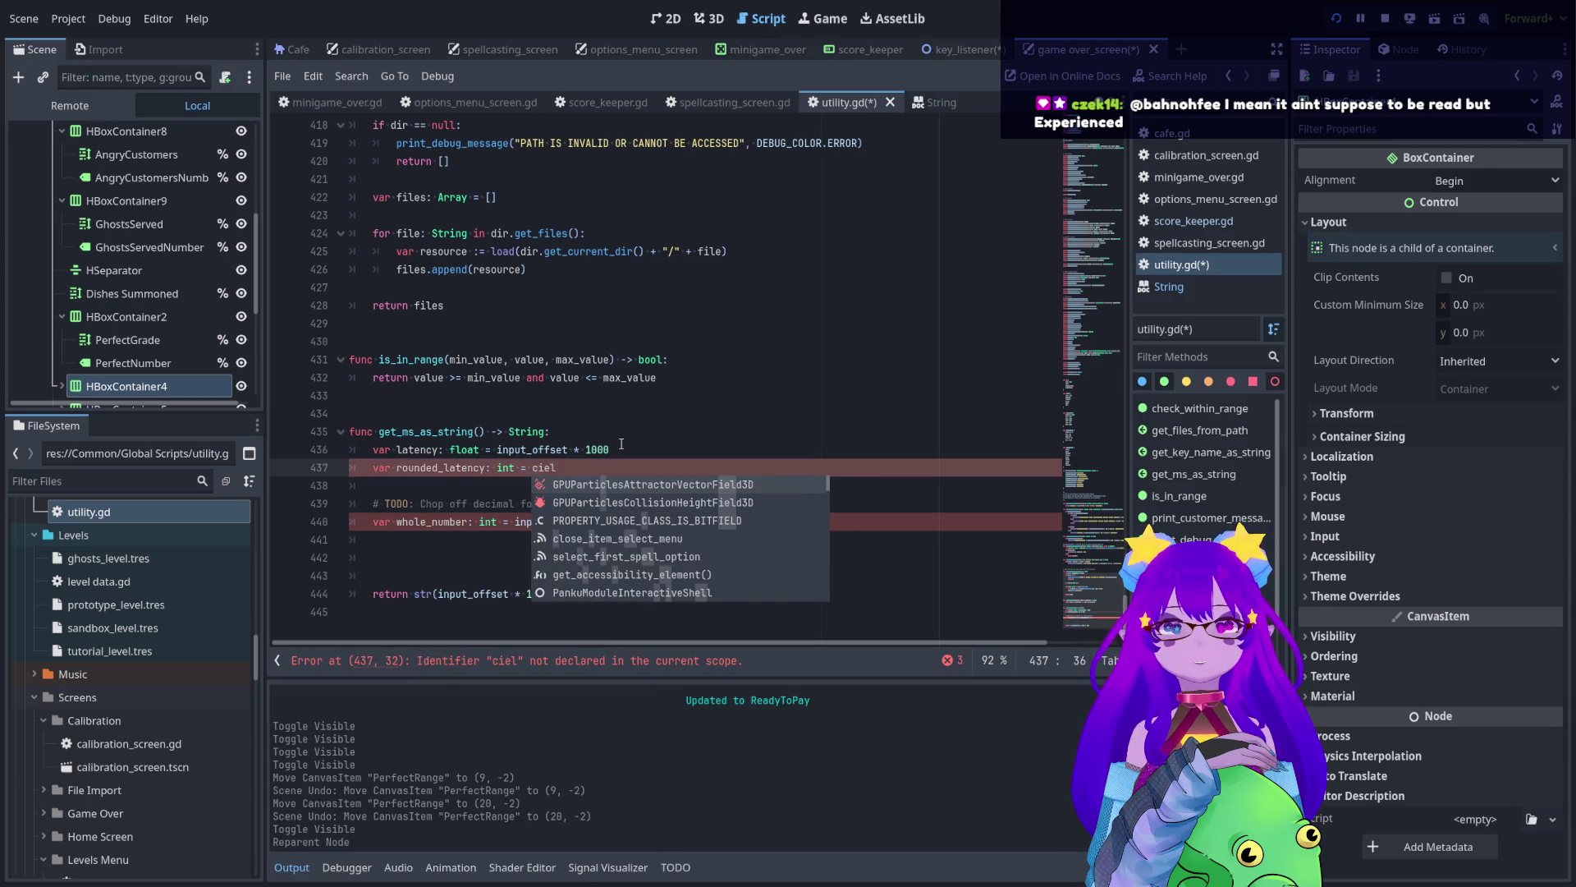
key("BackSpace")
key("BackSpace")
key("BackSpace")
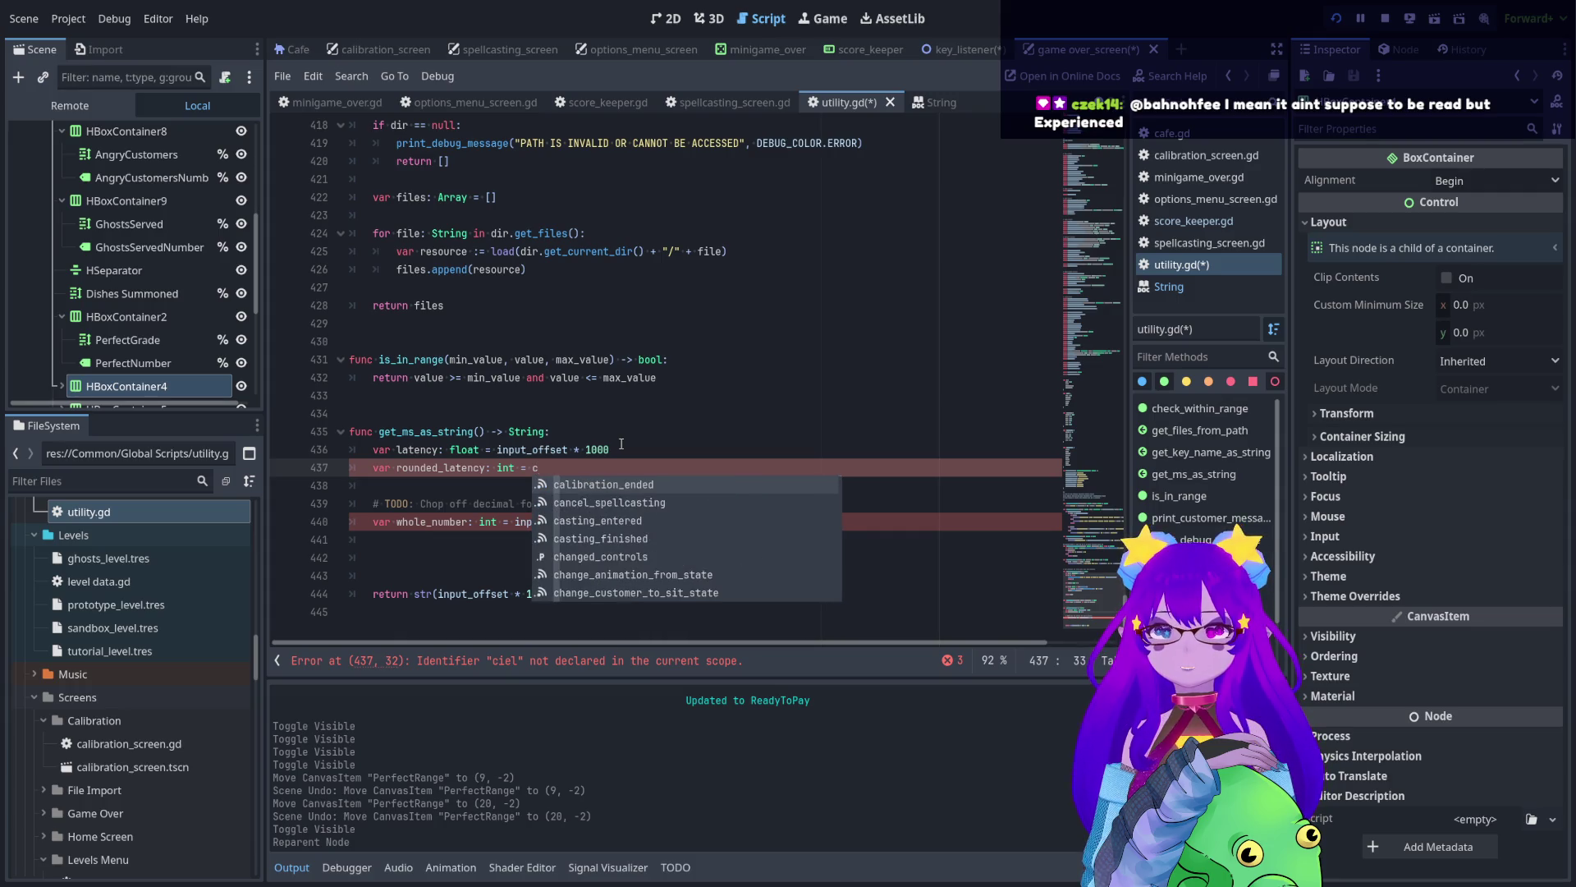
type("eil")
key("Return")
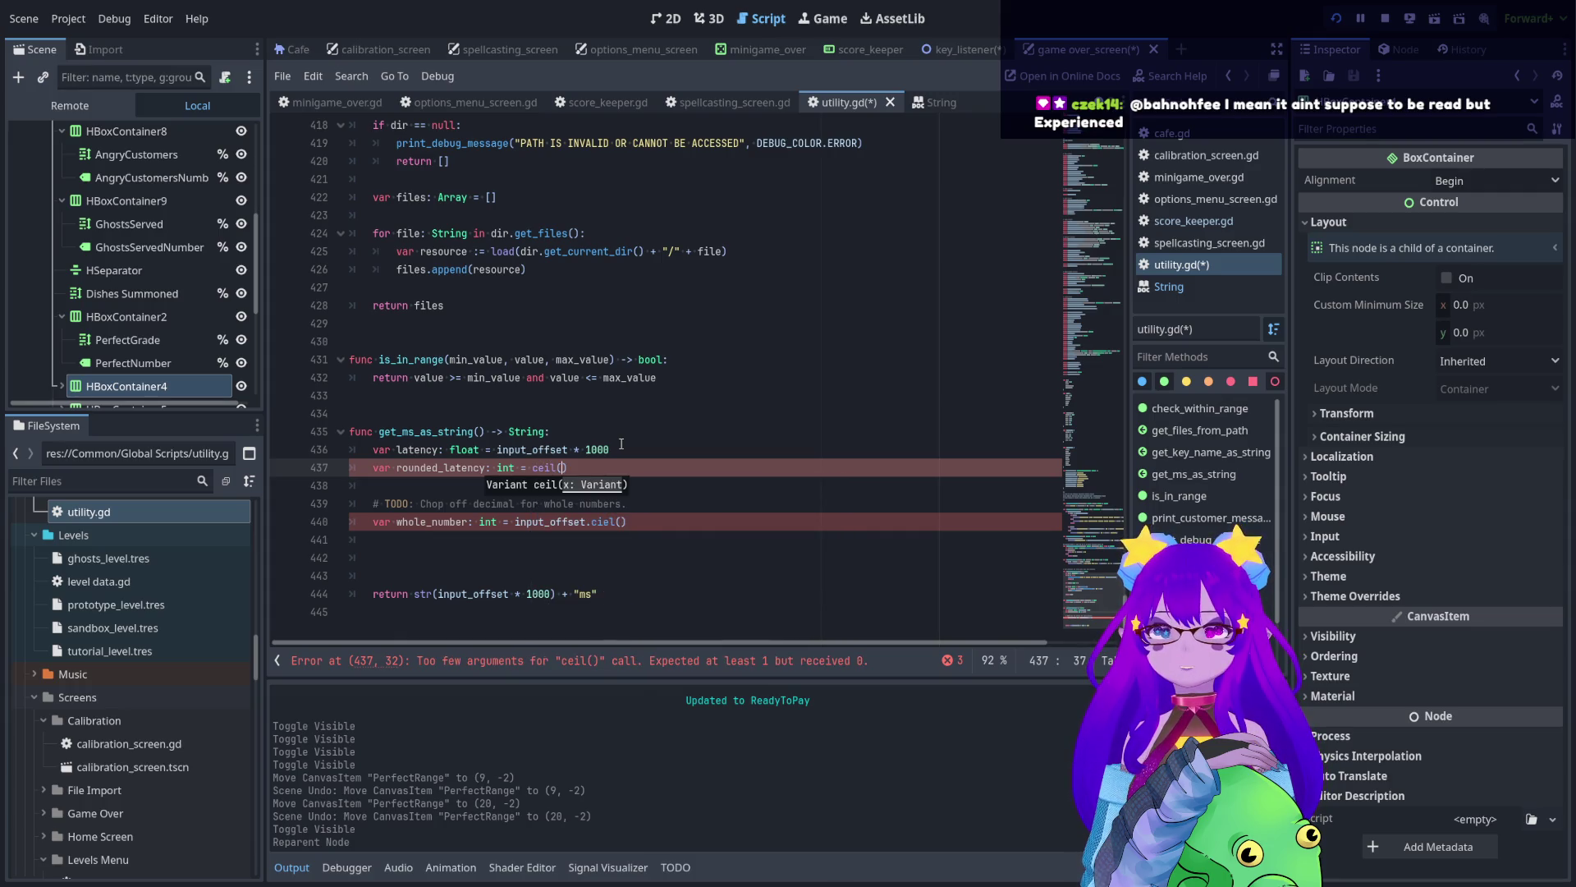
type("la")
key("Return")
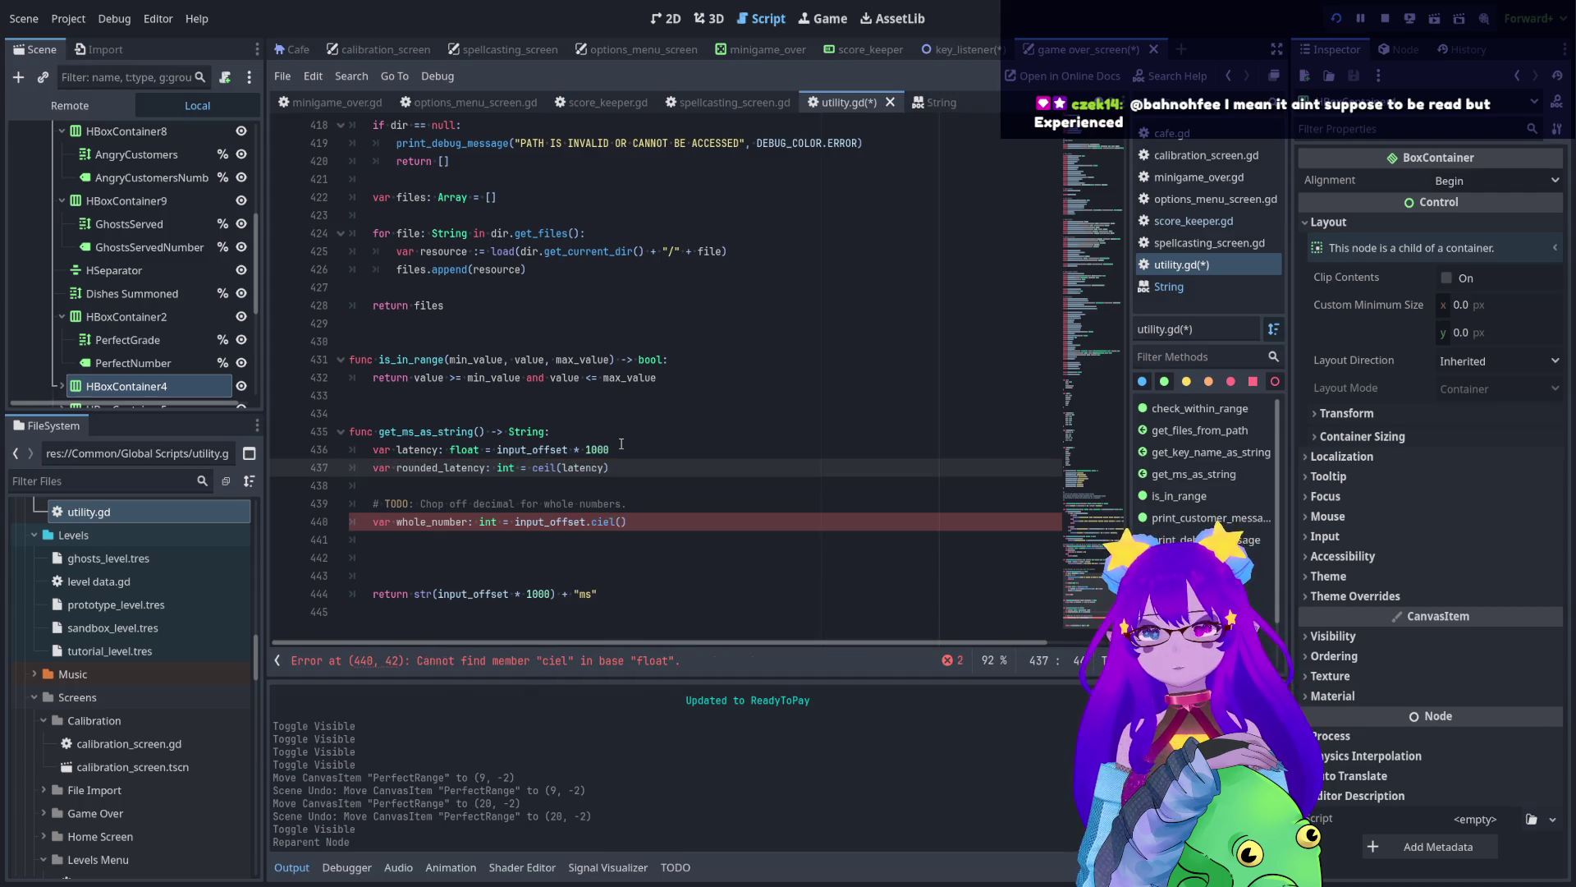
left_click(628, 446)
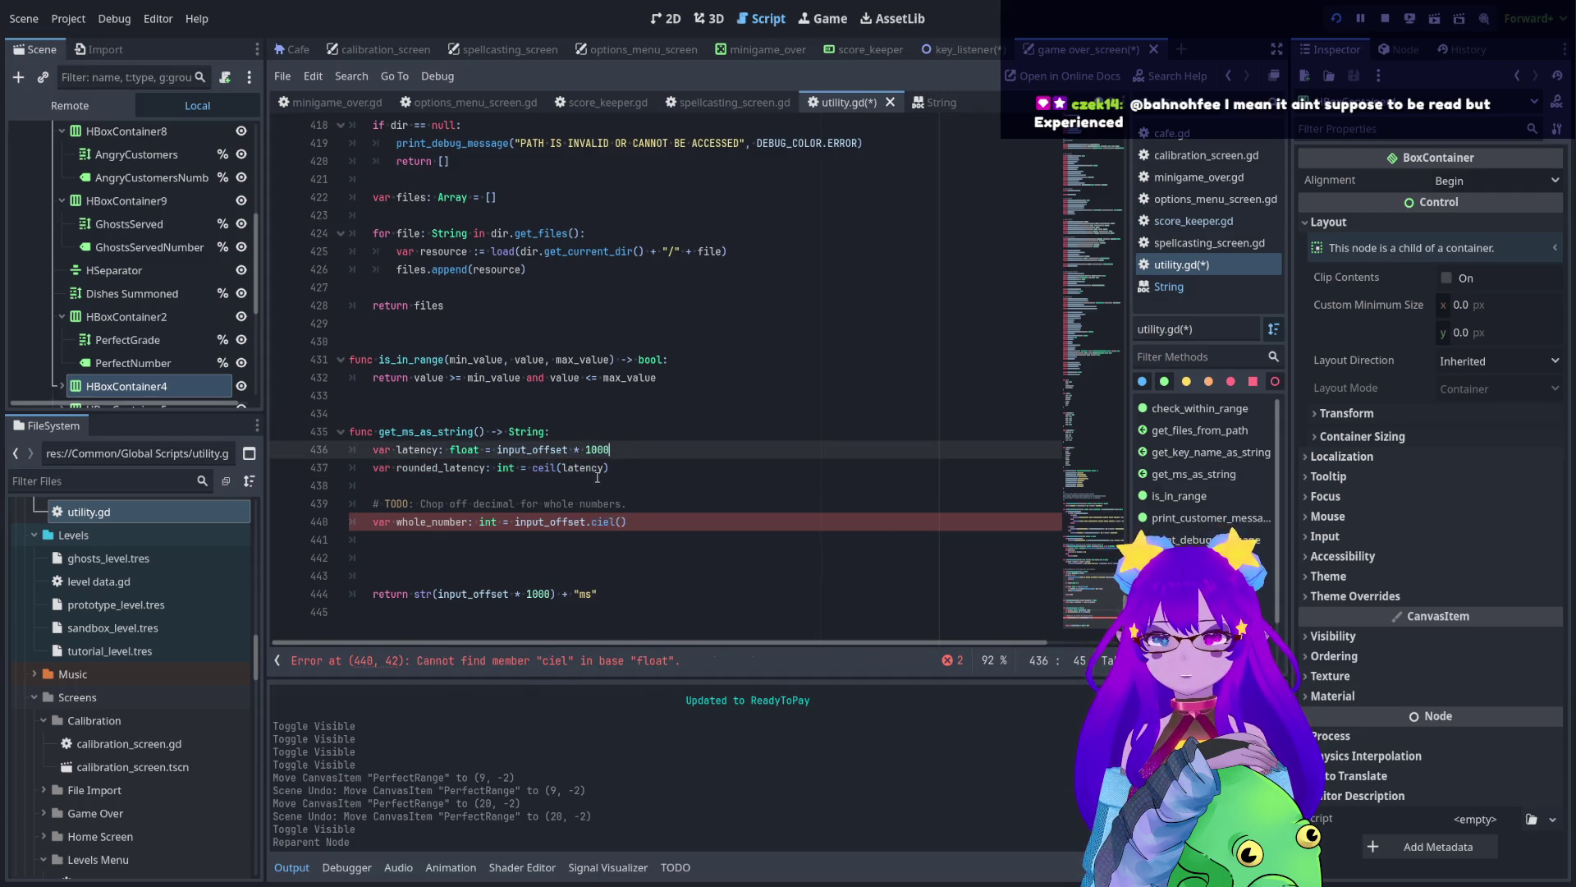
left_click(620, 470)
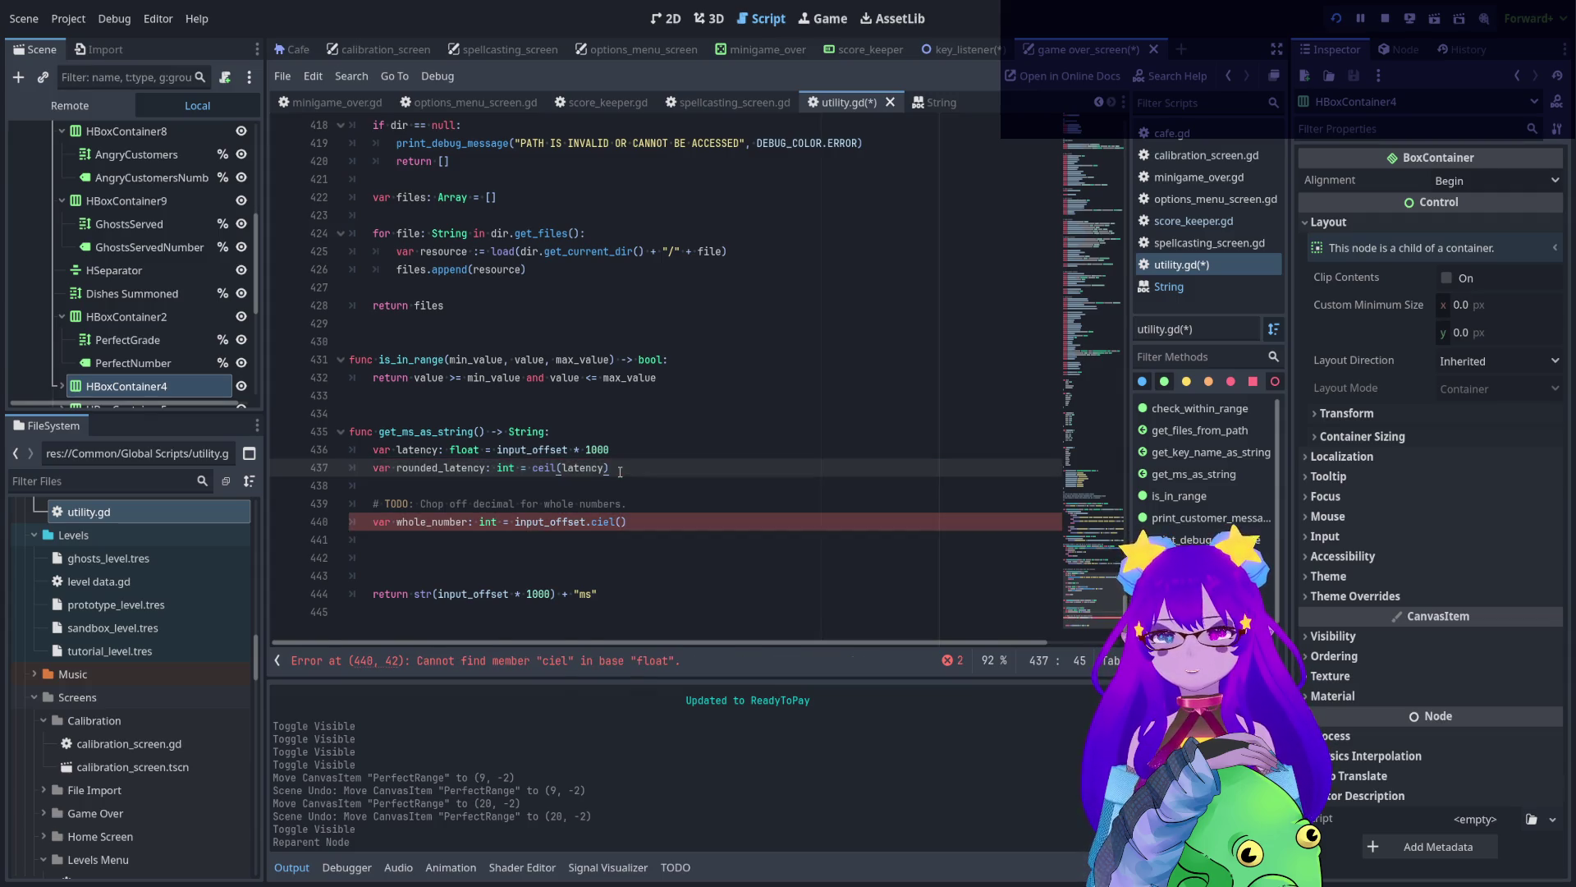
- Jot scratch rounding notes '8.1 - 9', '5.9 - 6' and '8 - 8' below rounded_latency
key("Return")
key("Return")
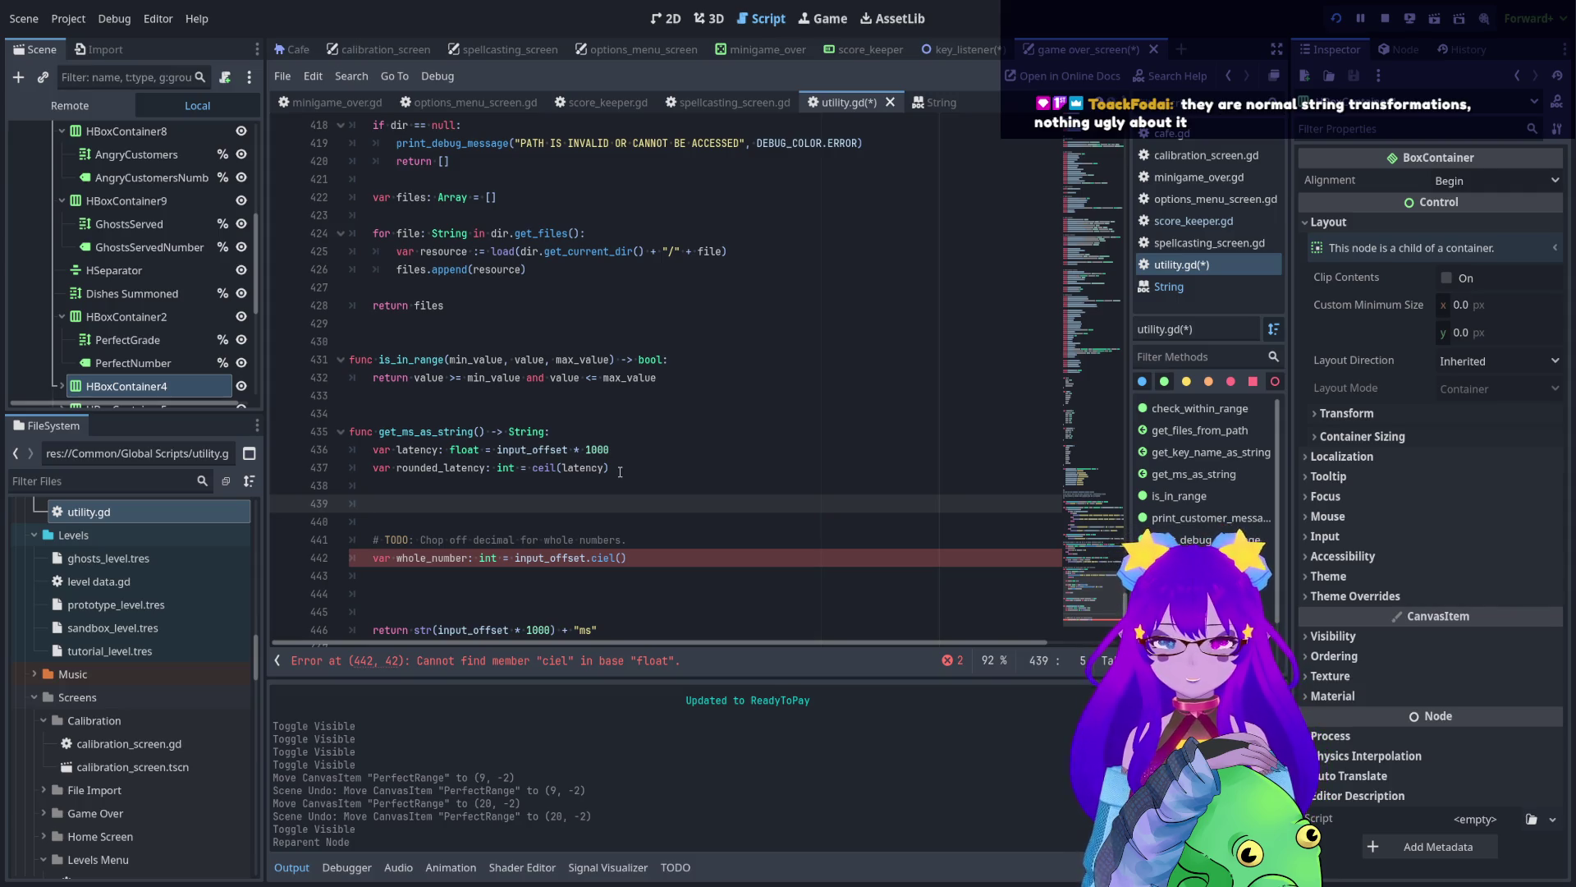
type("8.1 ")
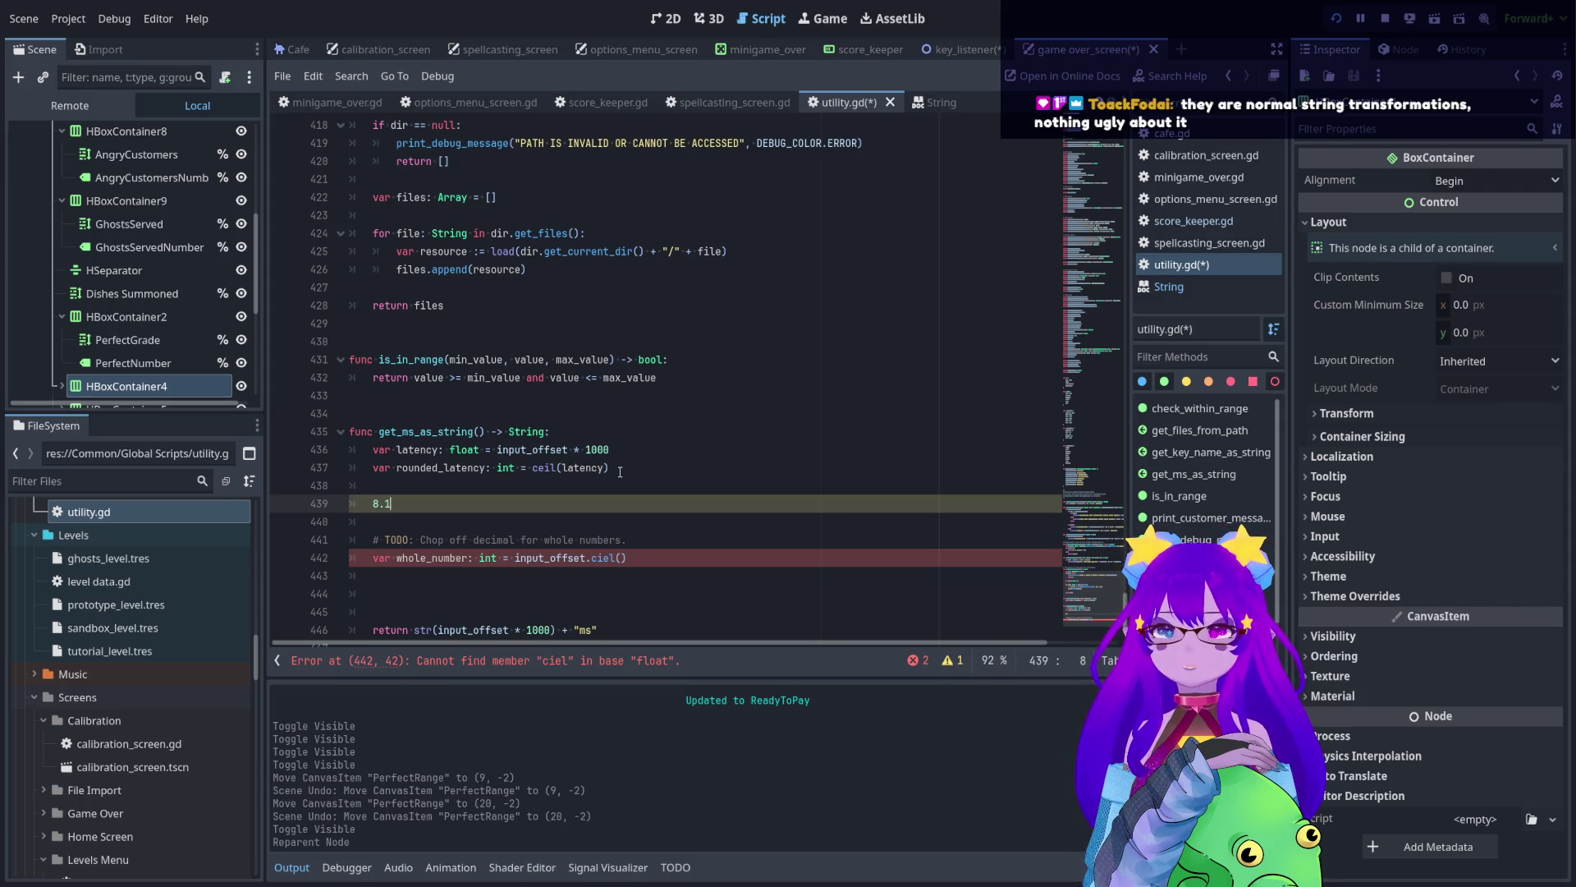
type("- ")
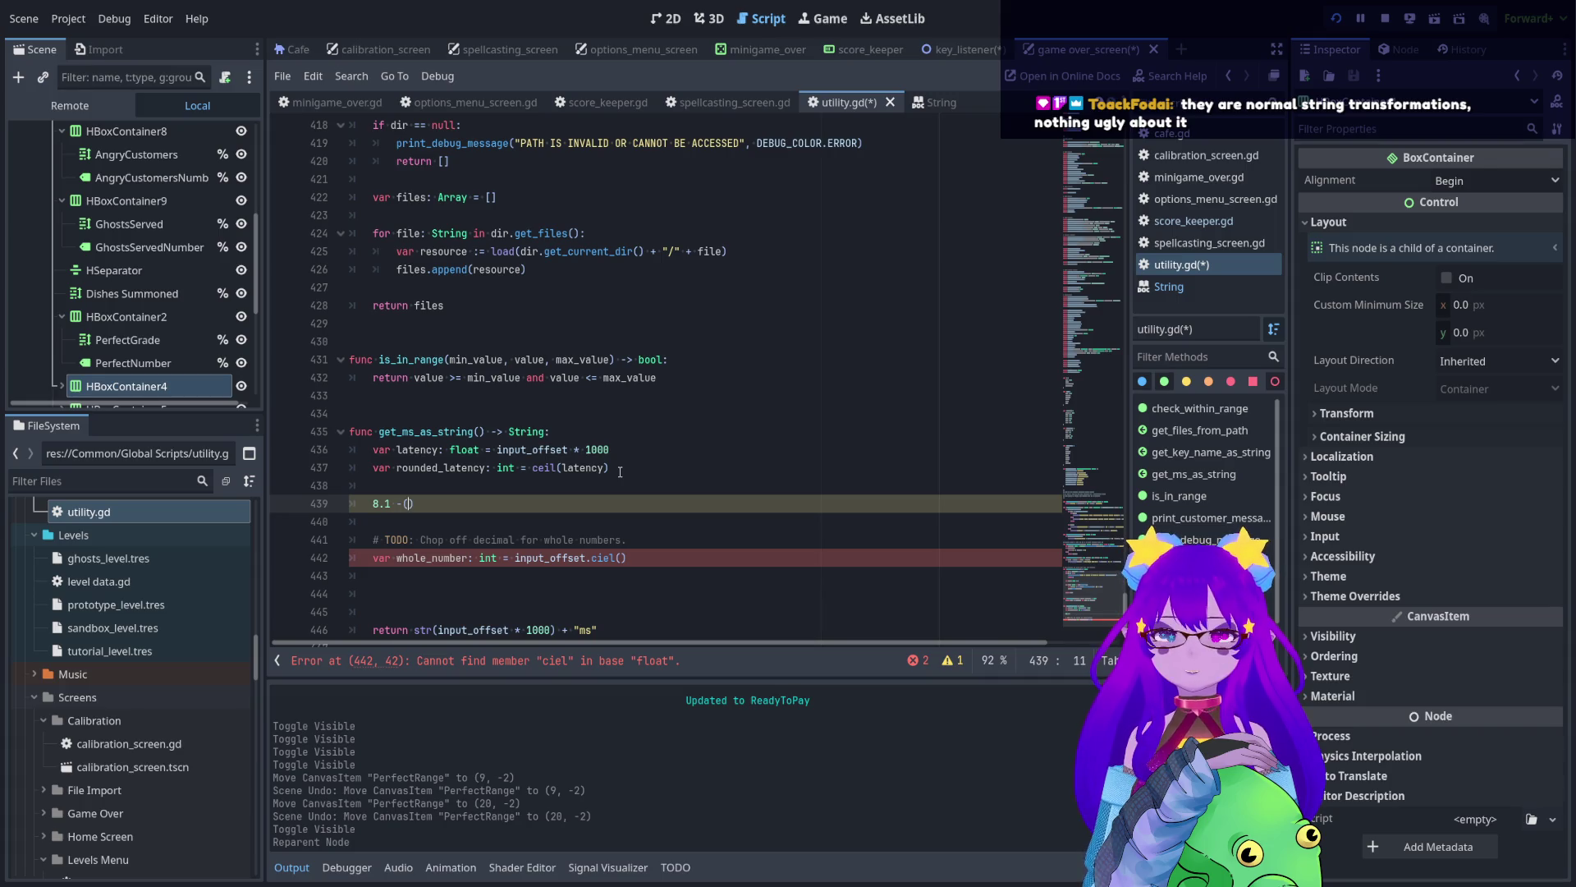
type("9")
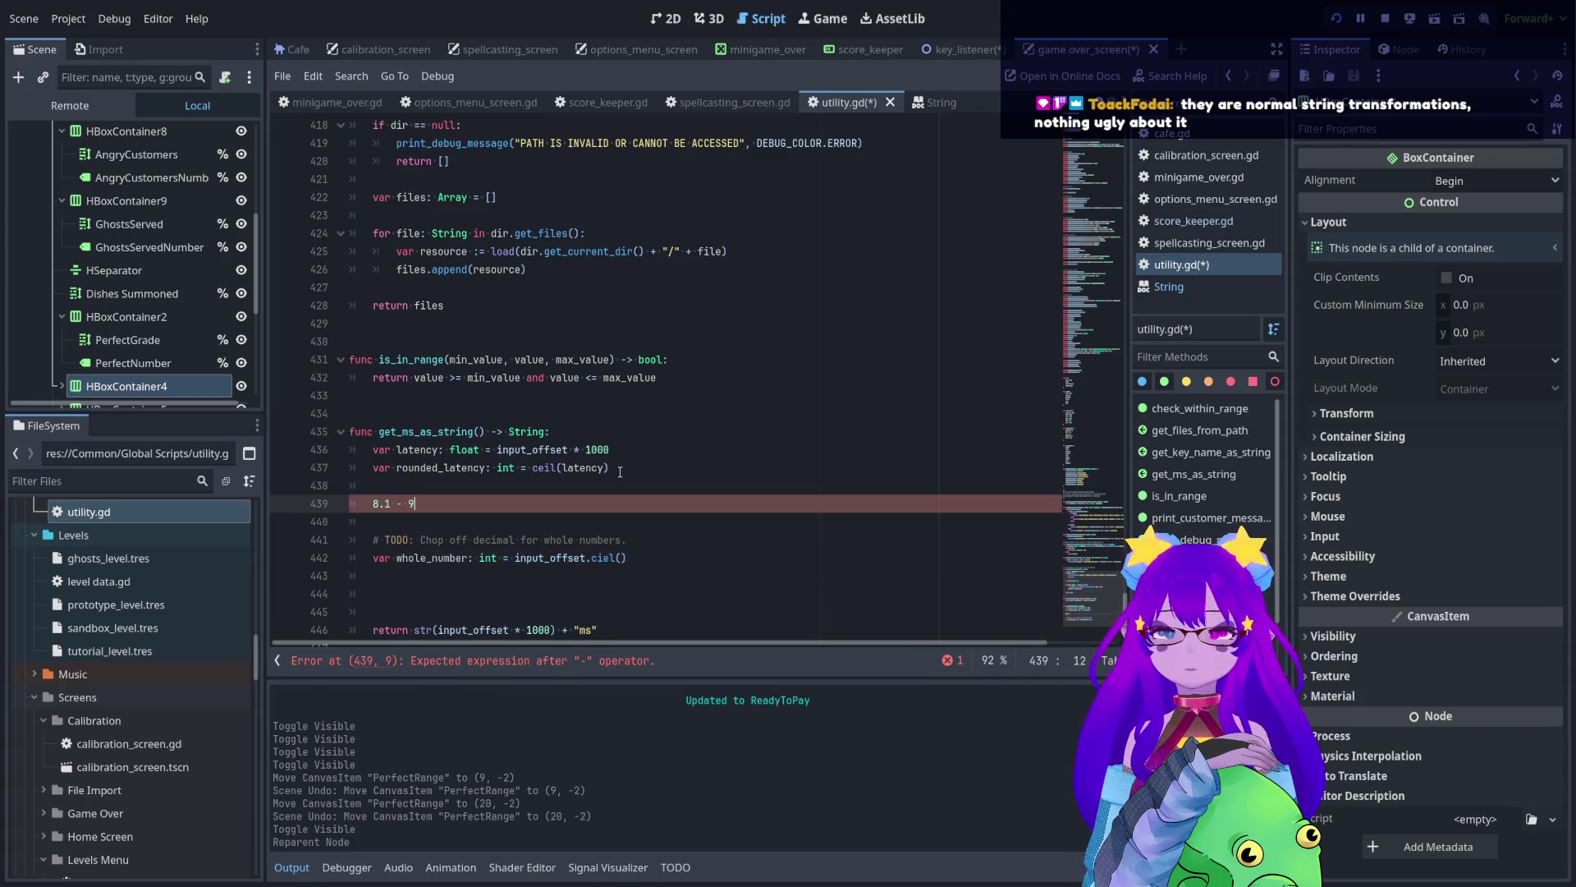
key("Return")
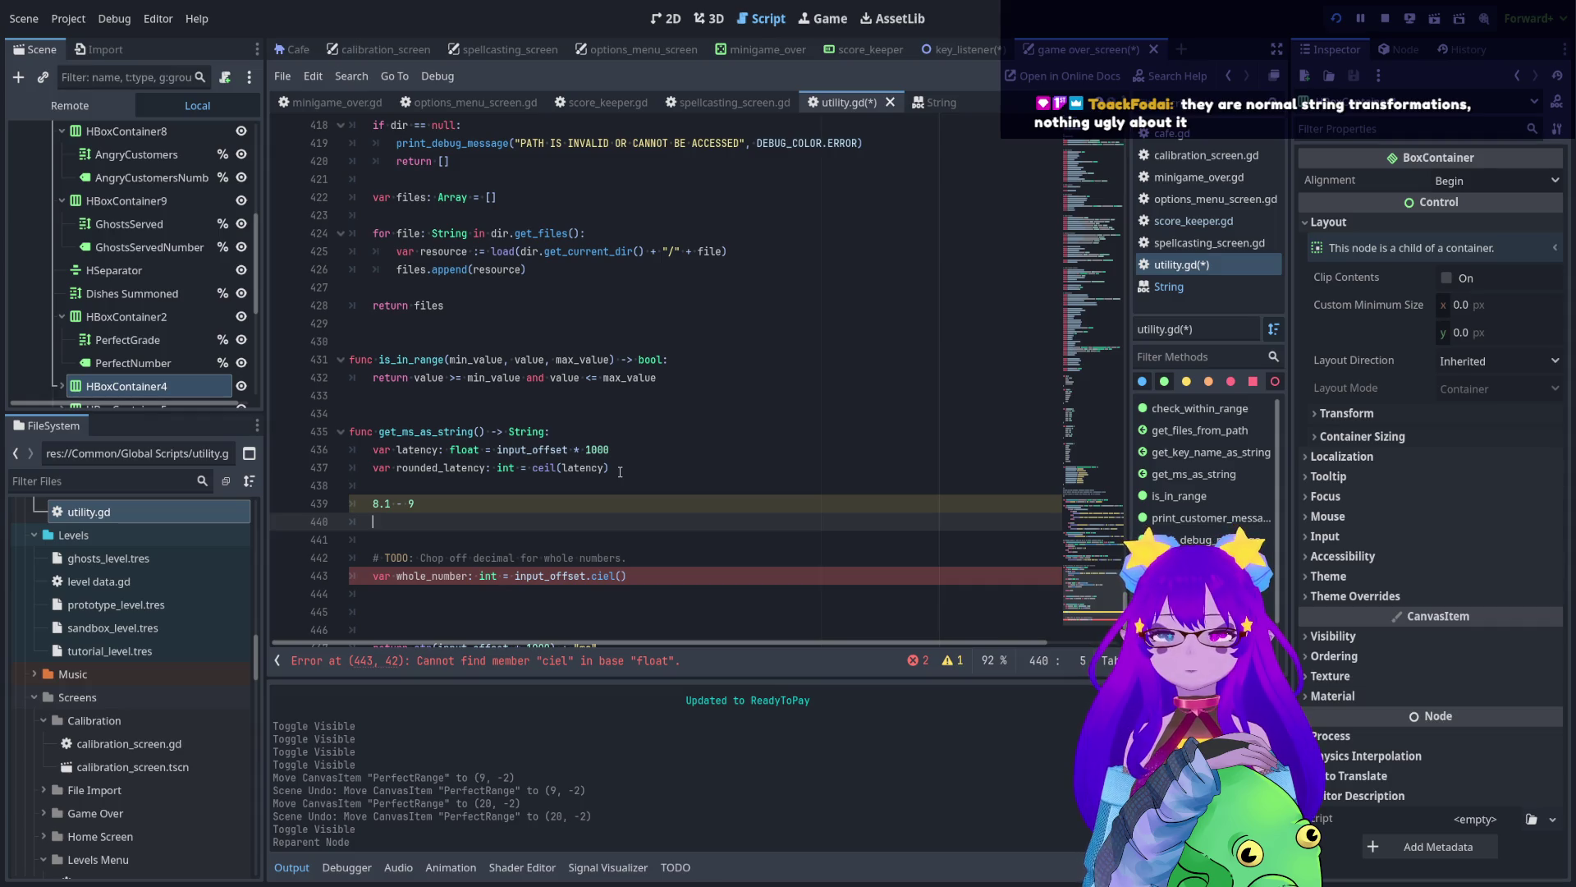
type("5.9 - 6")
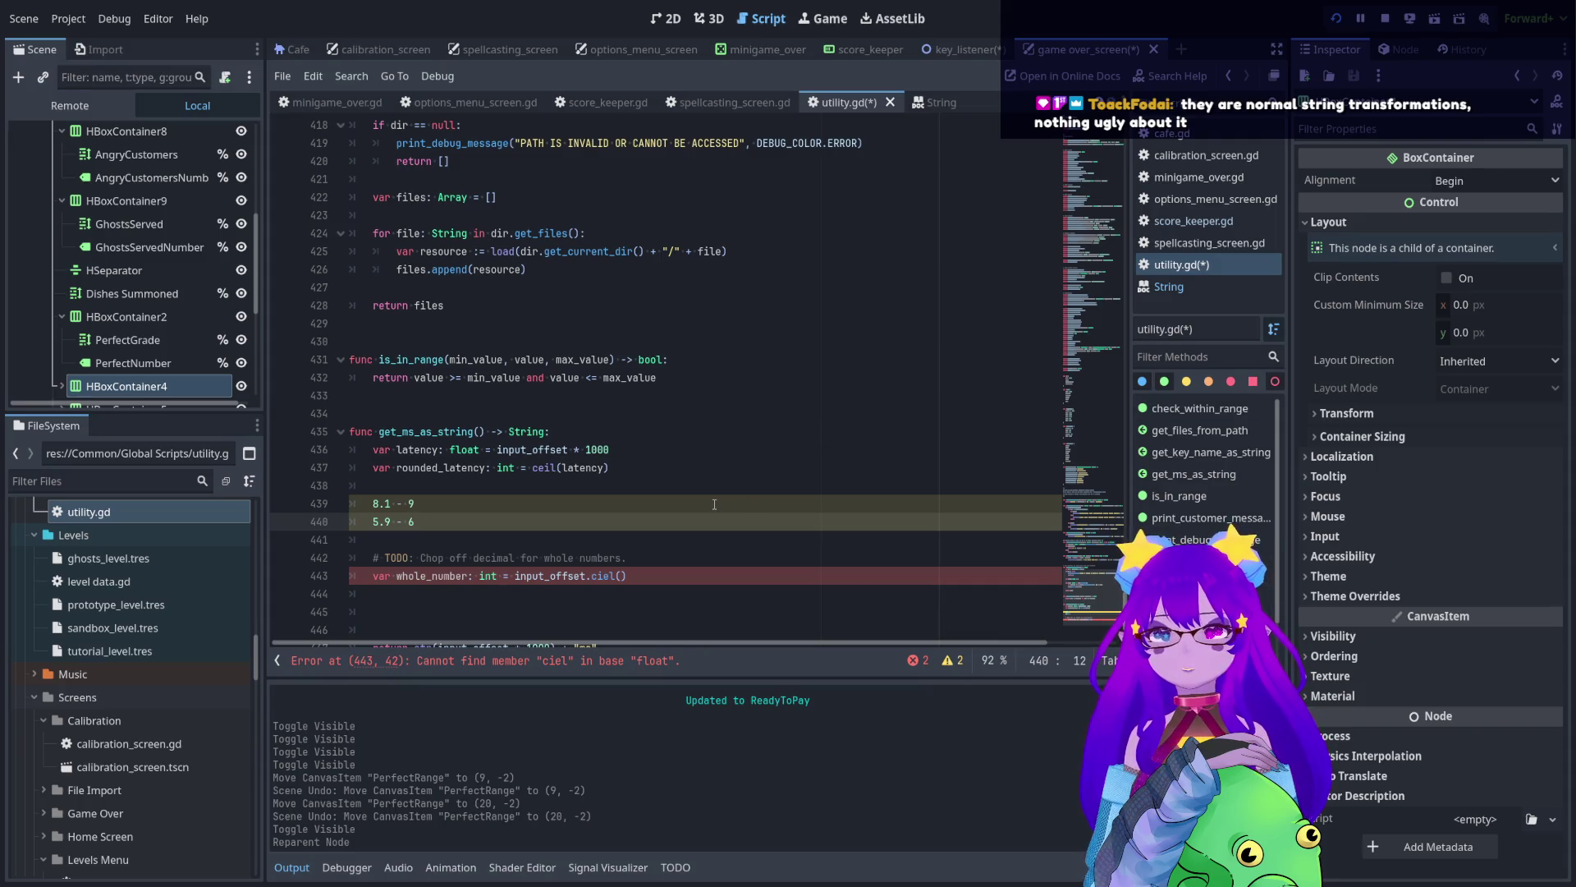
key("Return")
type("8 ")
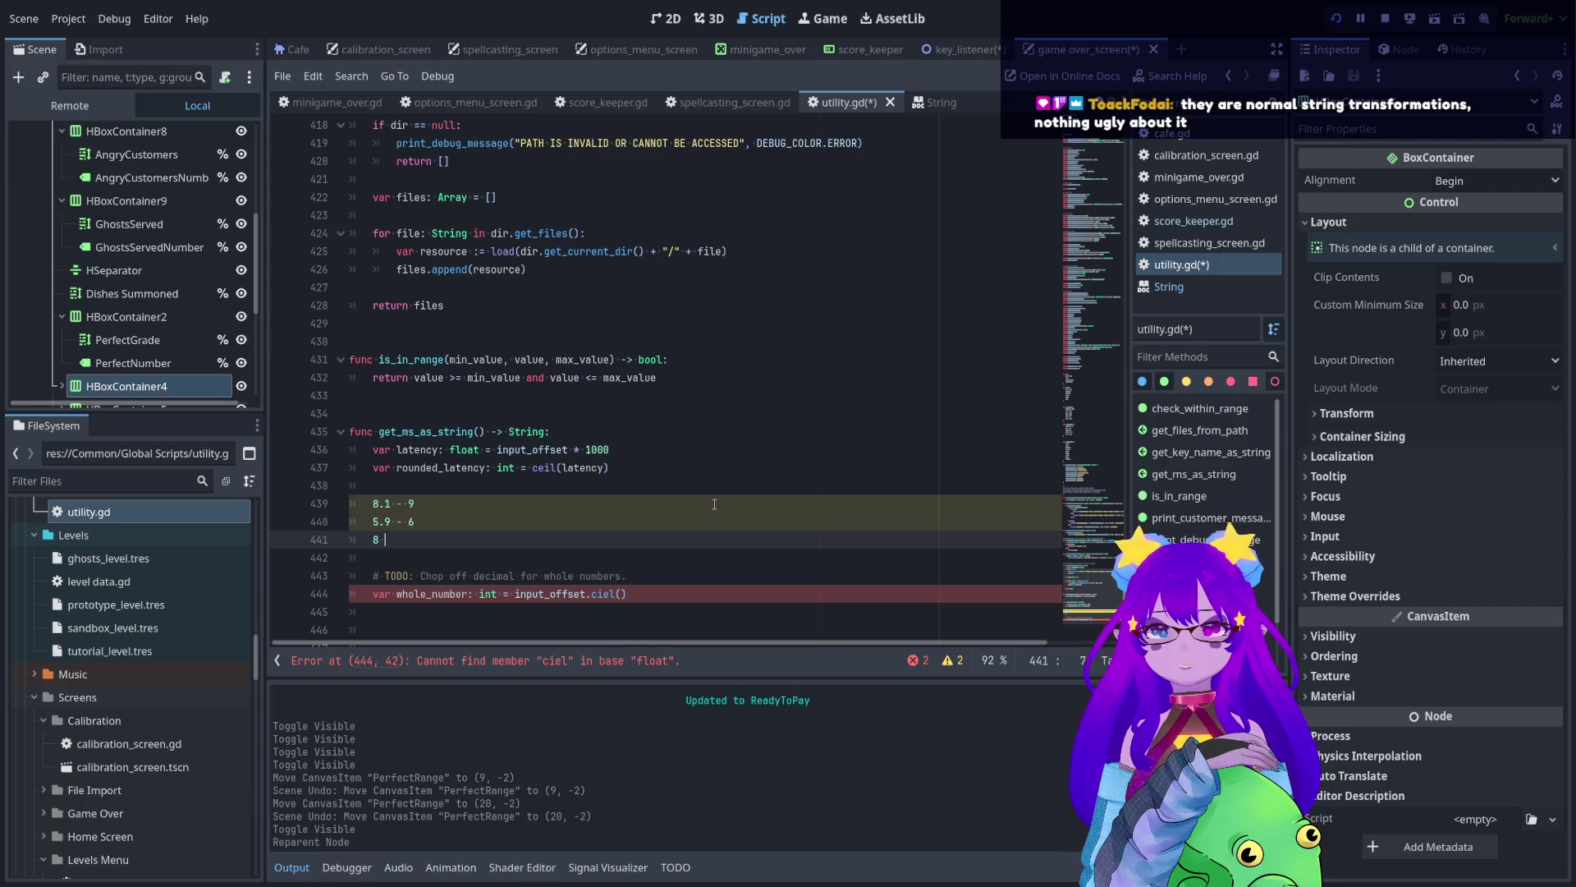
type("- 8")
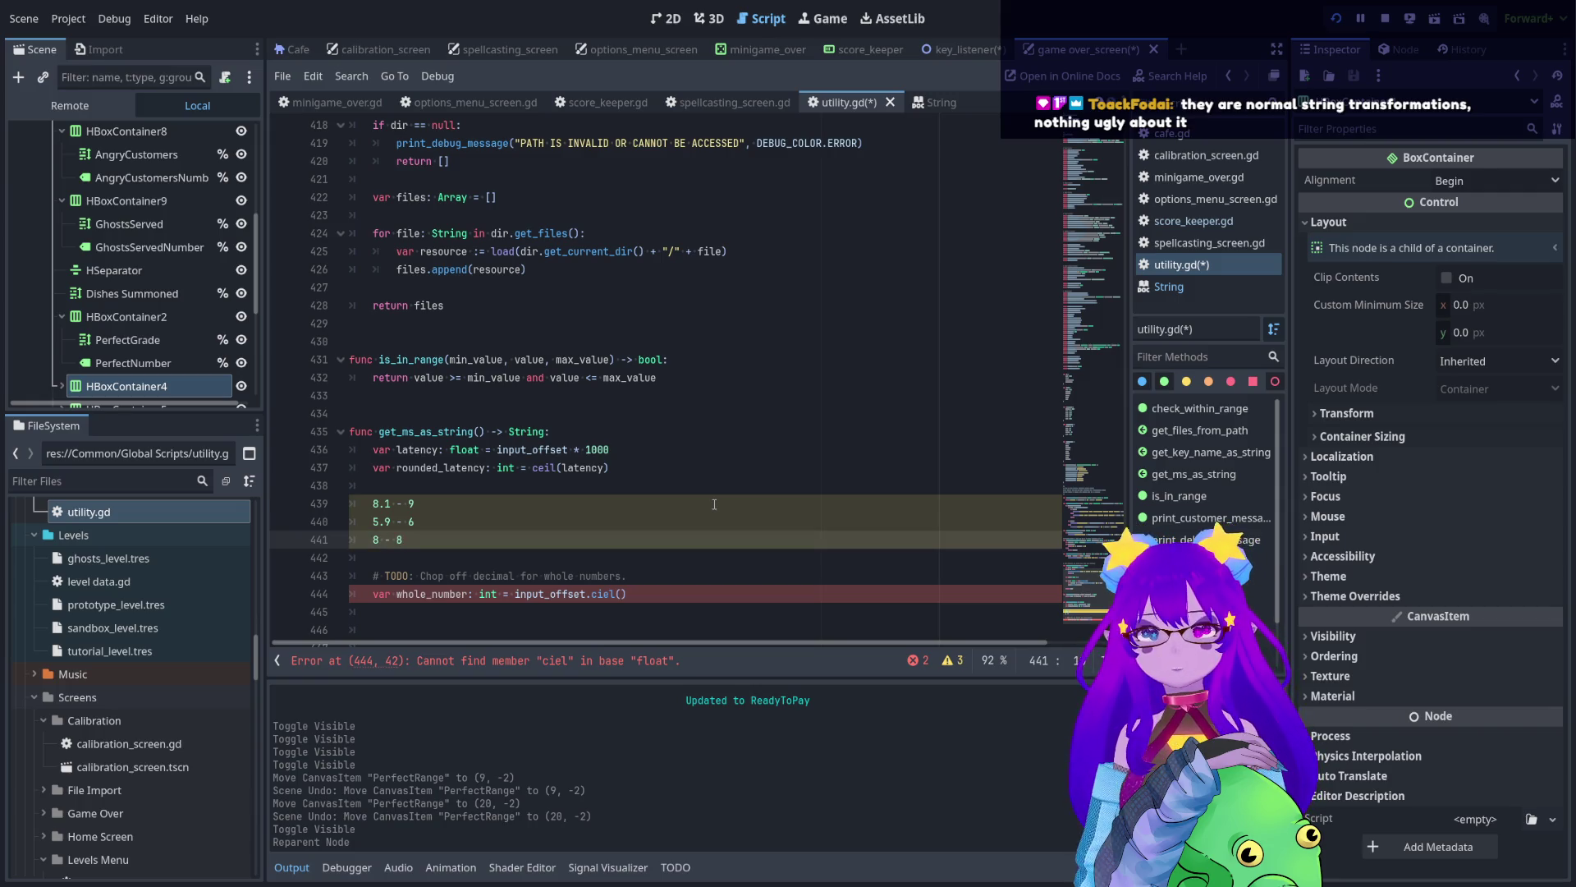
- Select and delete the scratch rounding note lines
left_click(714, 504)
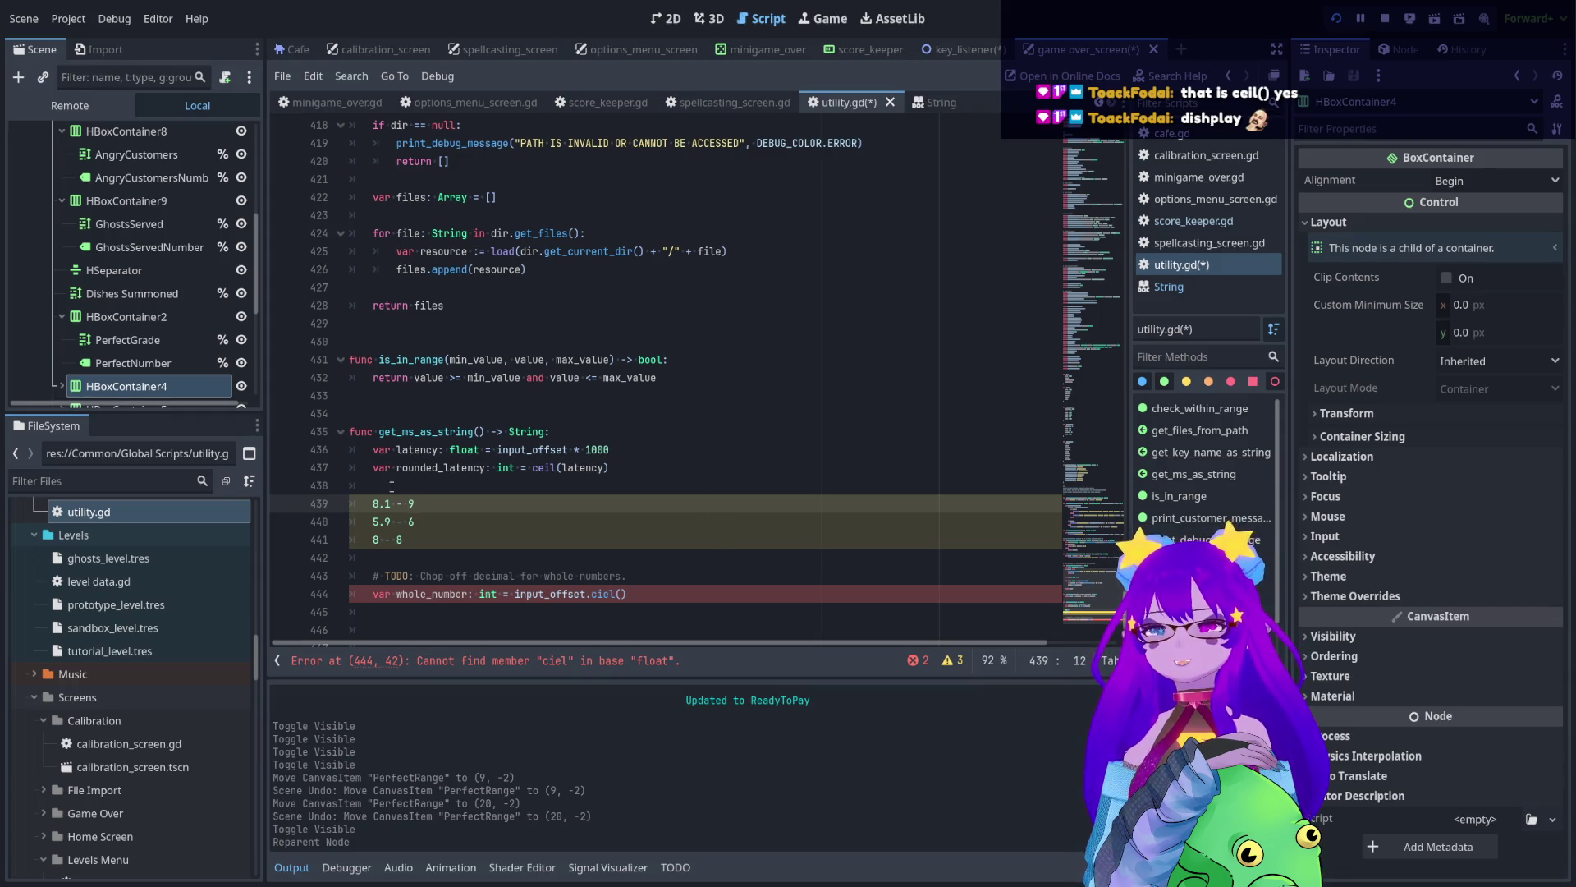
left_click_drag(477, 528, 298, 496)
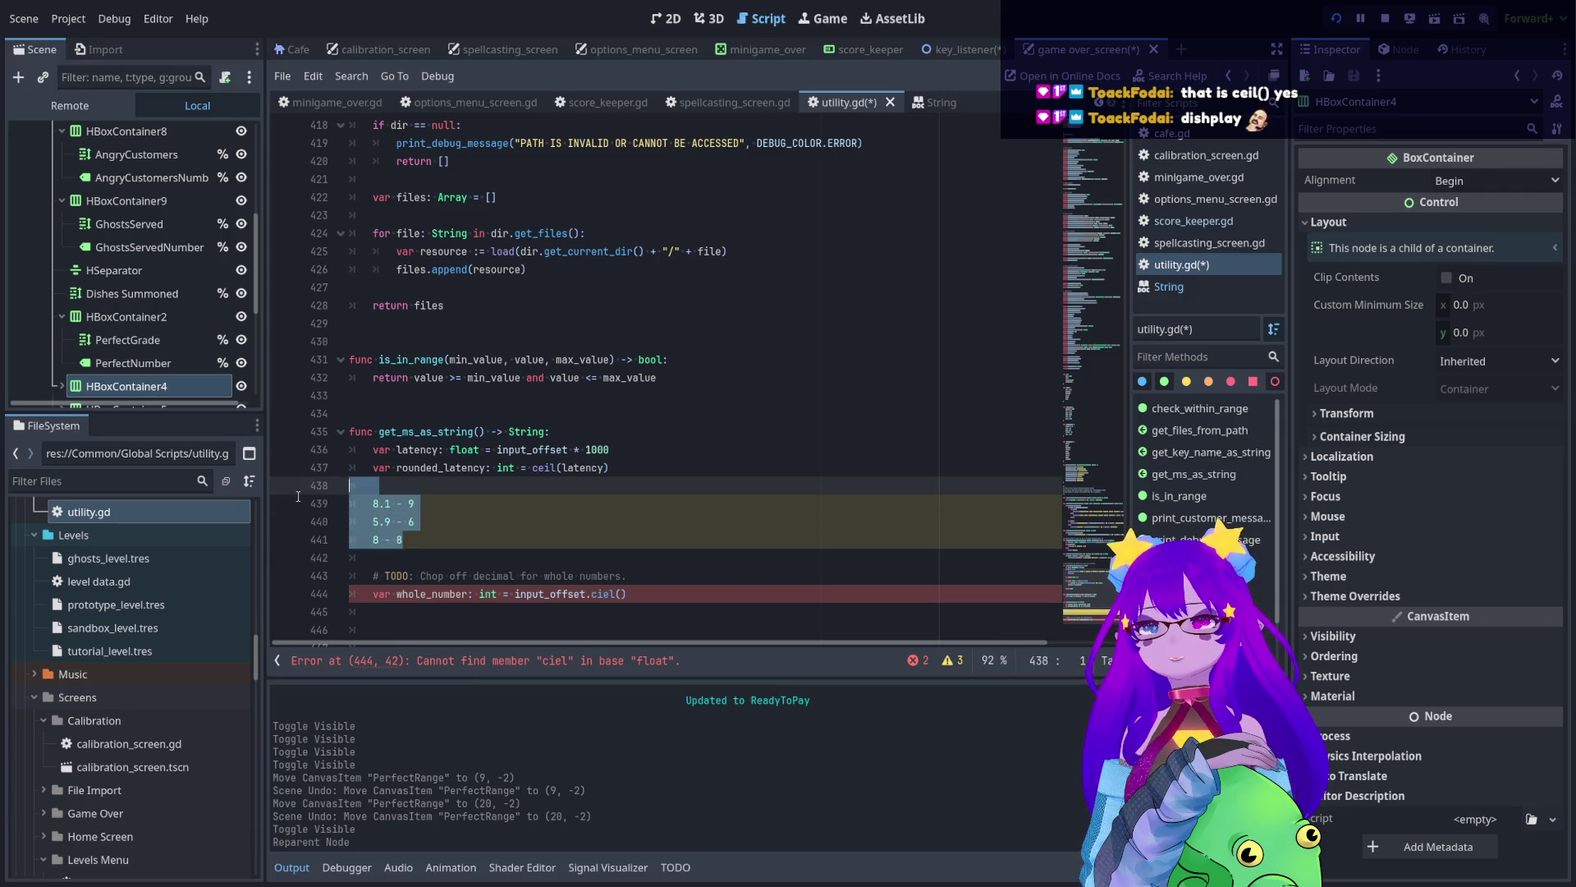
key("BackSpace")
key("BackSpace")
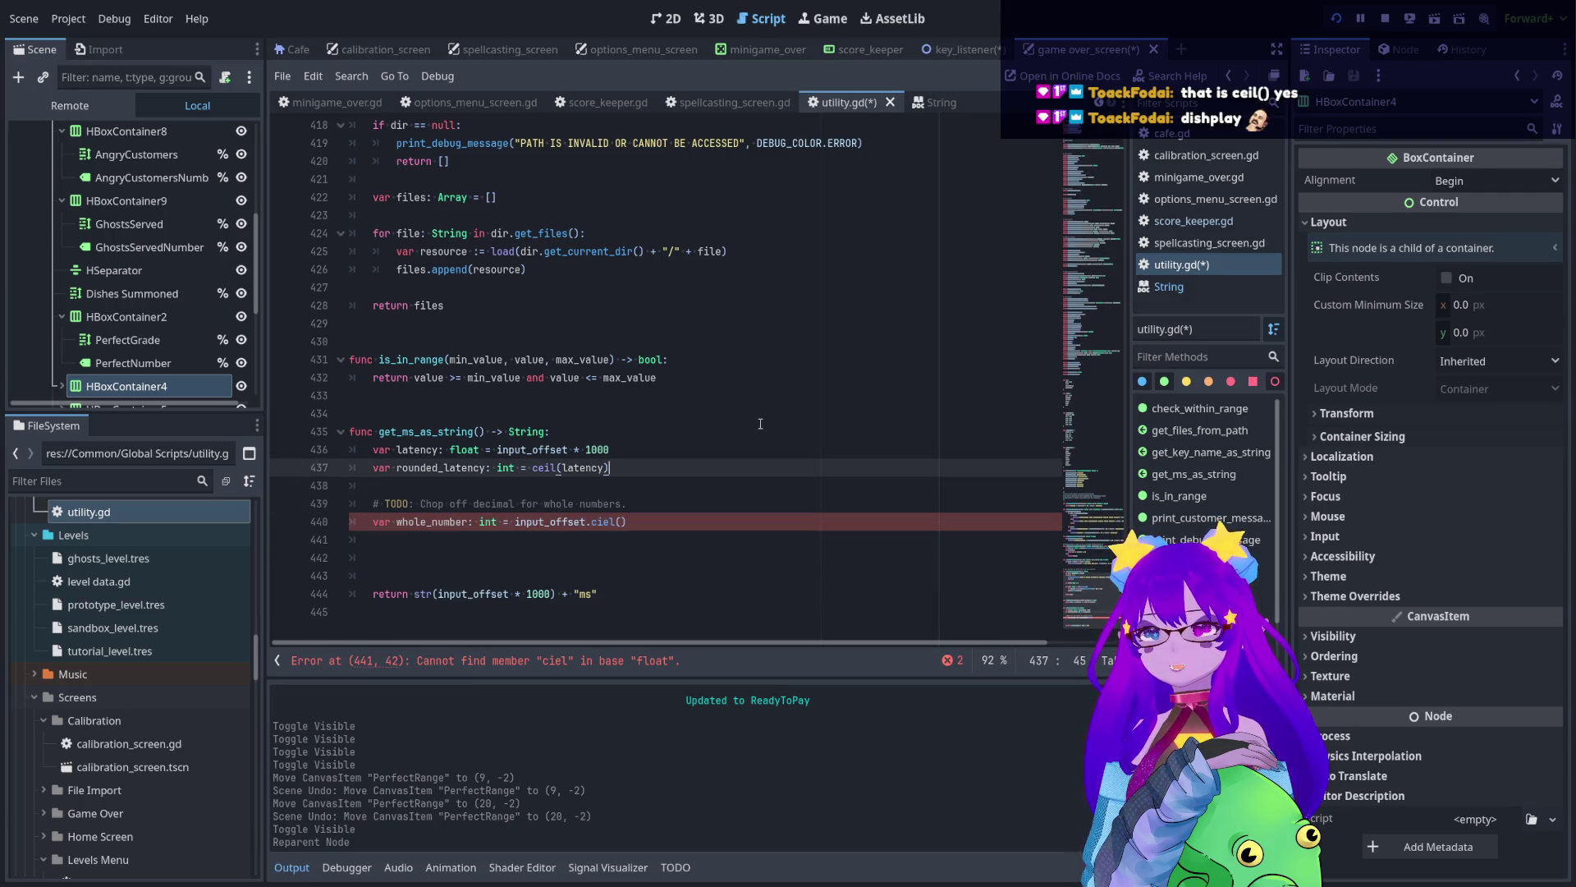
- Save utility.gd and add 'if rounded_latency != latency:' containing pass
key("ctrl+s")
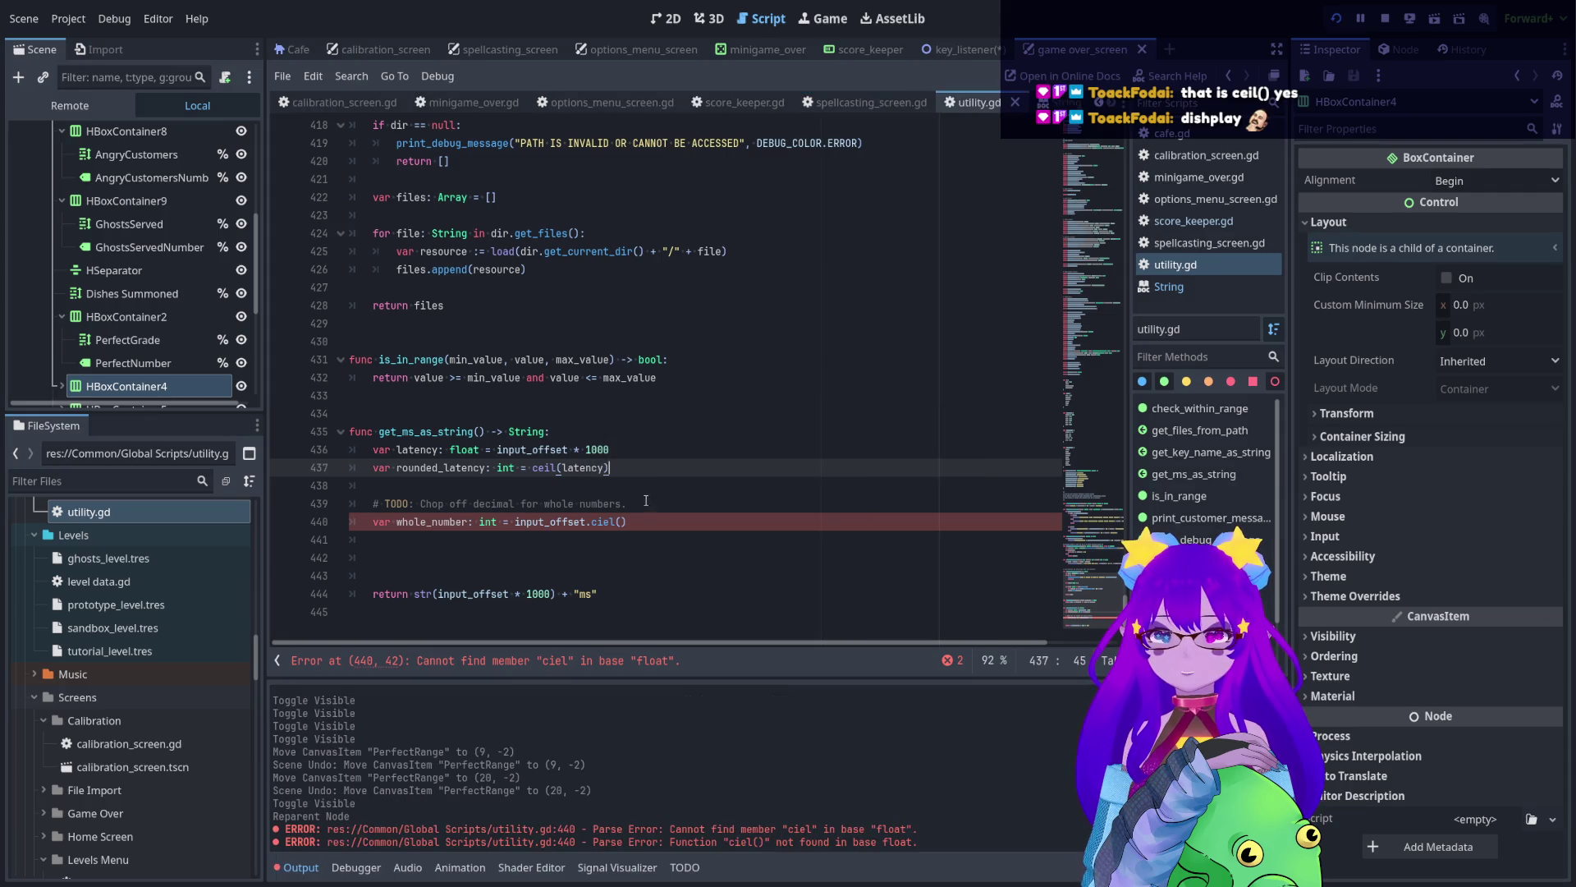
left_click(628, 486)
key("Return")
key("Up")
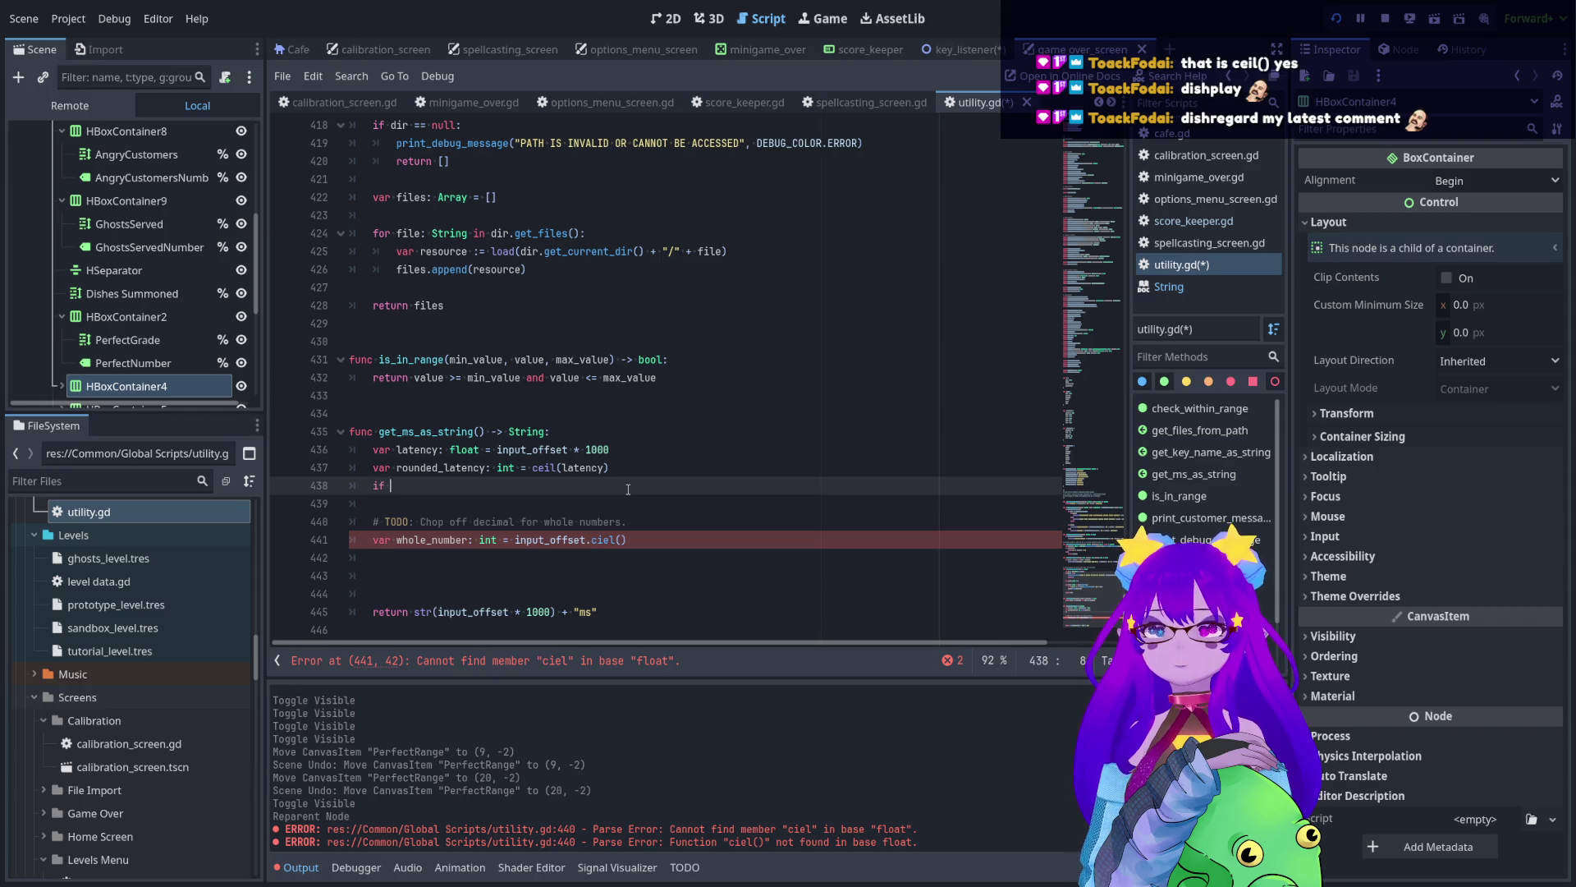
type("f rou")
key("Return")
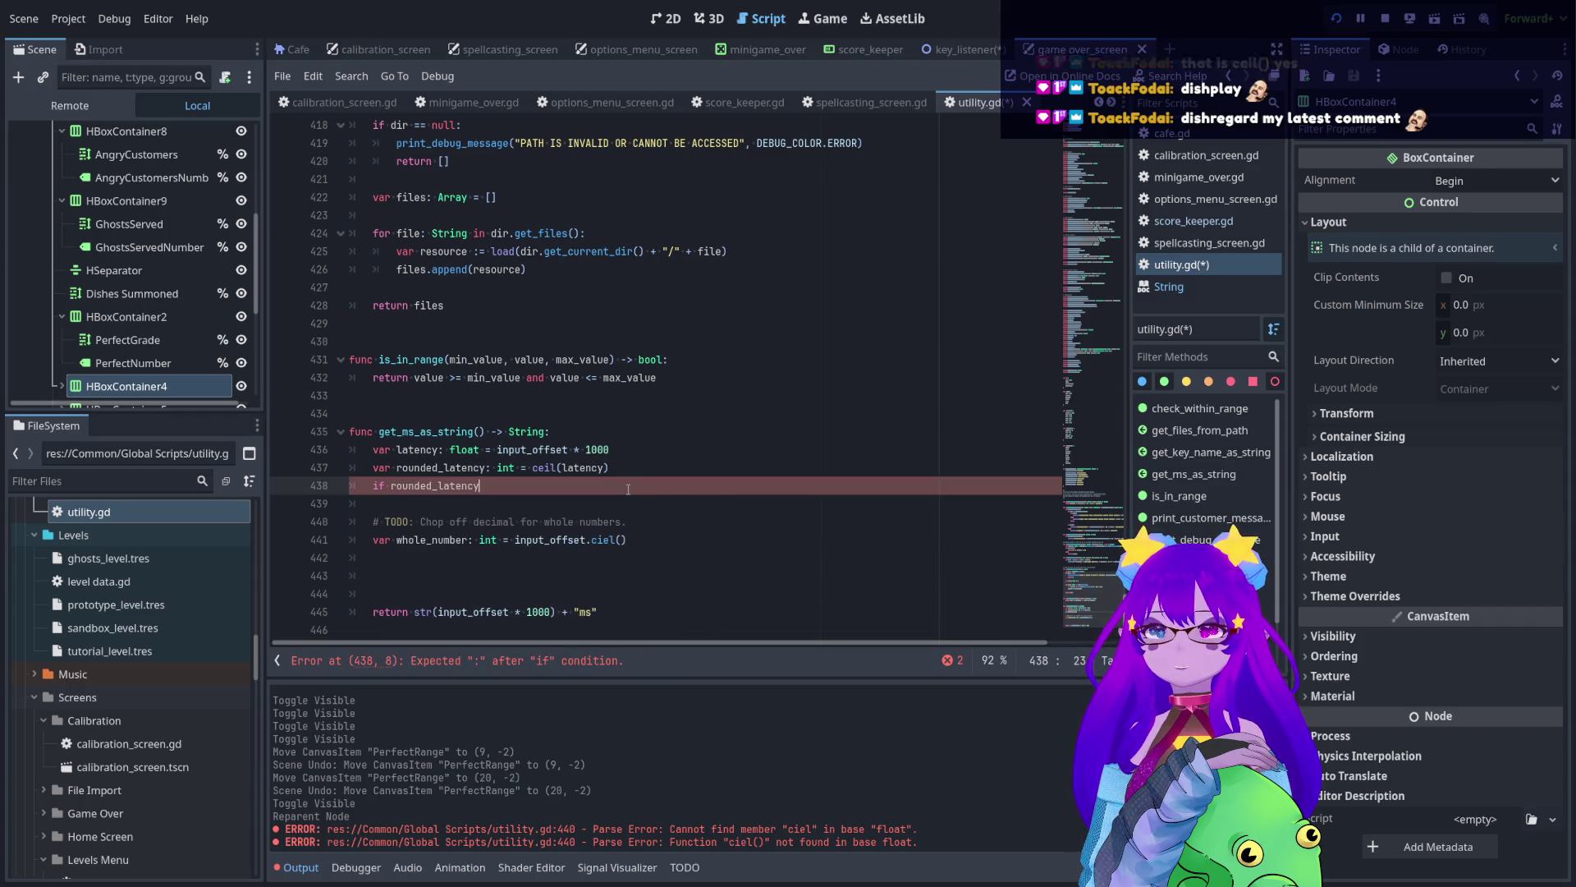
type(" !=")
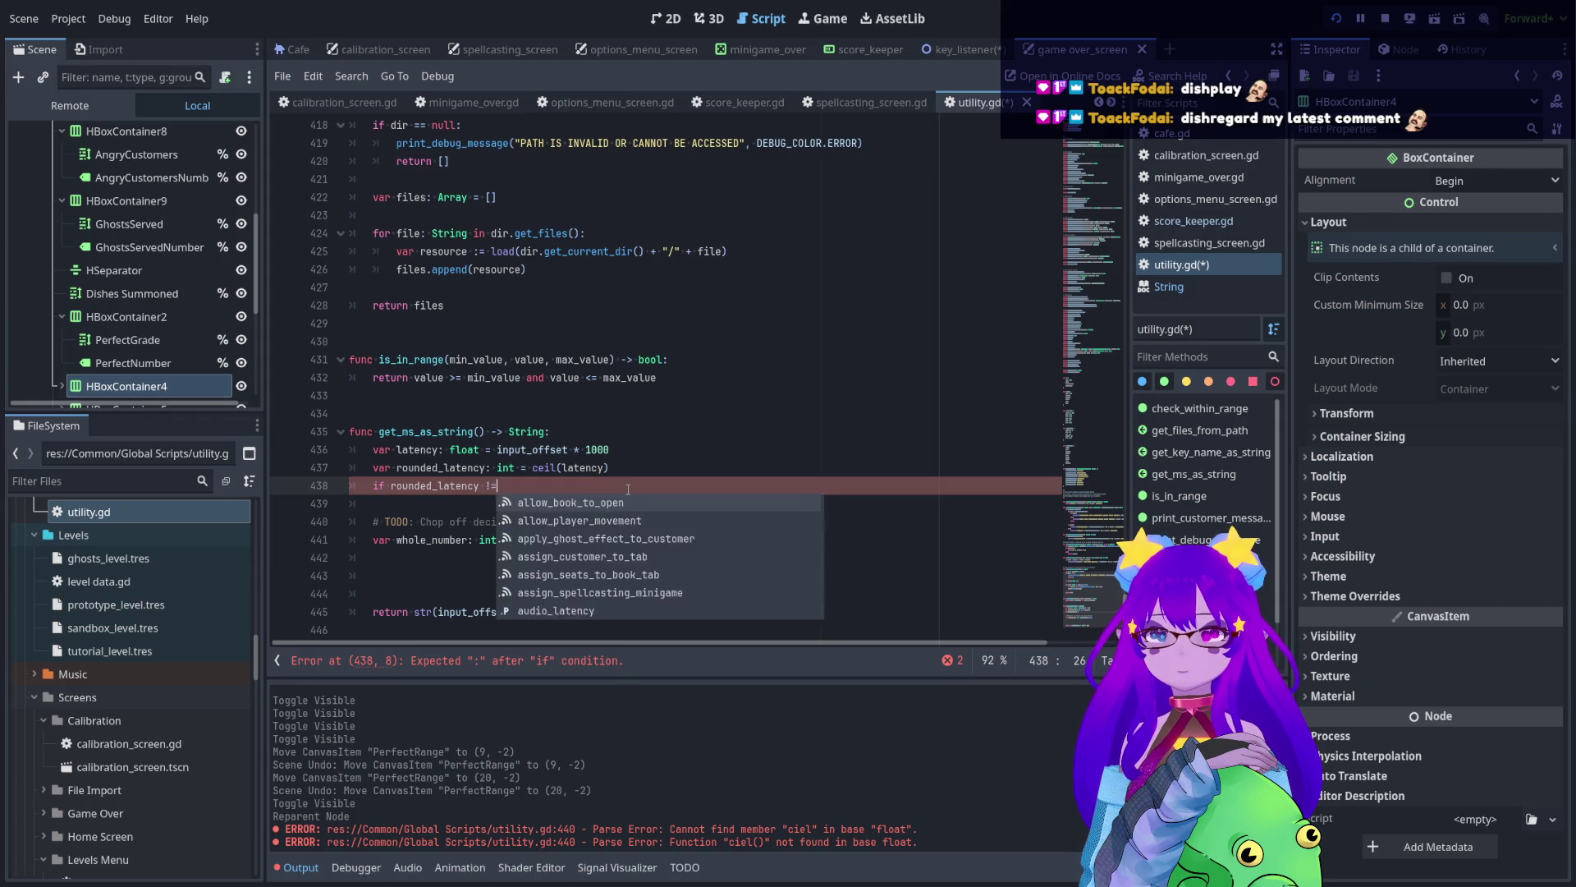
type(" la")
key("Return")
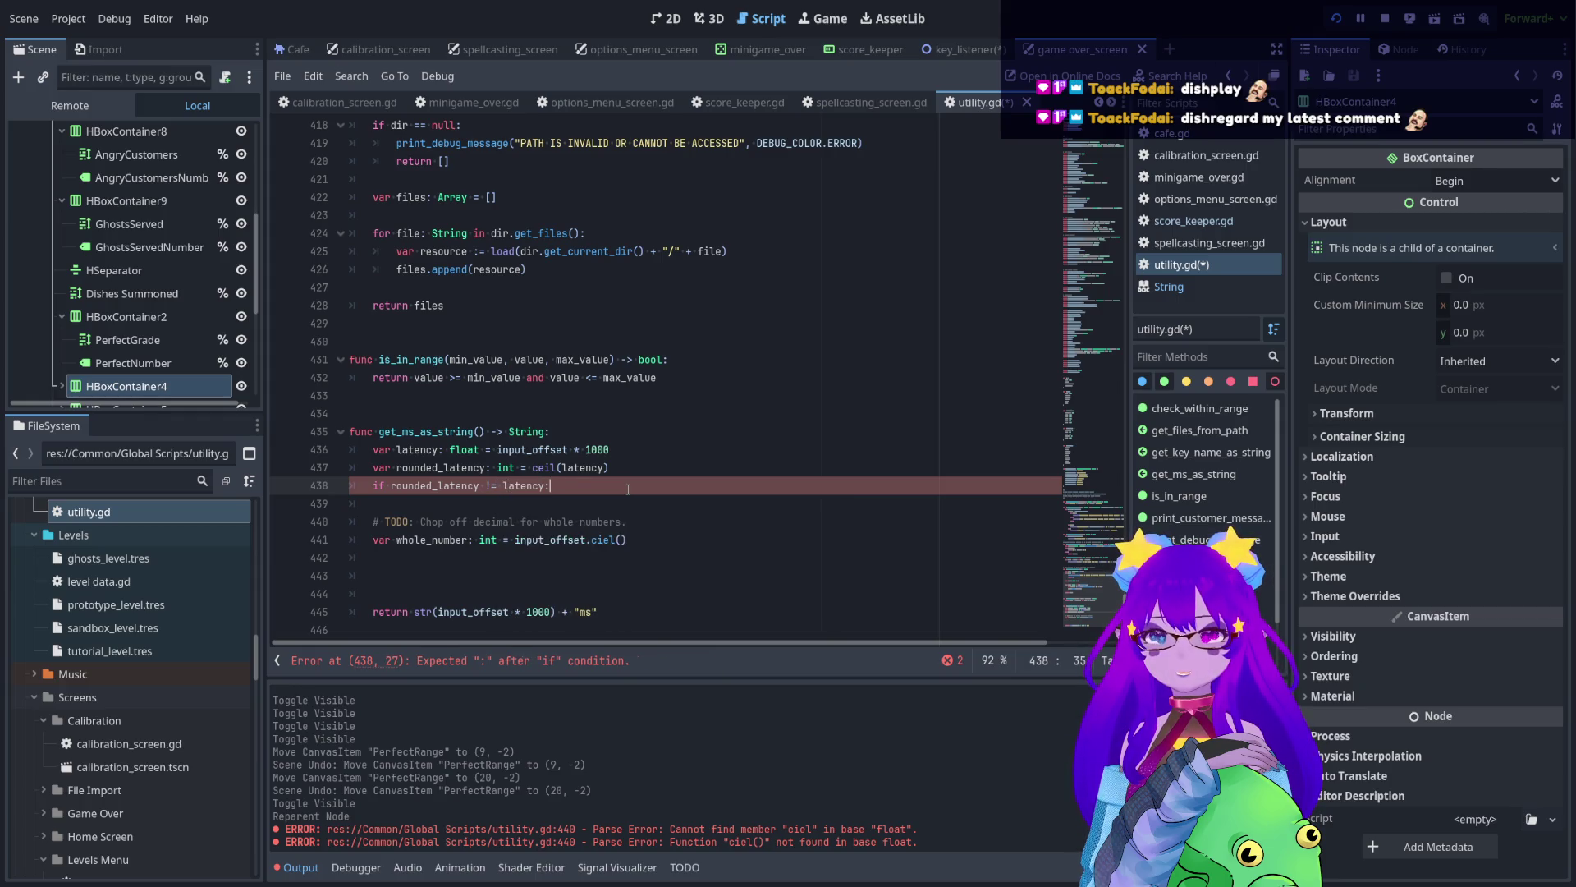
key("Return")
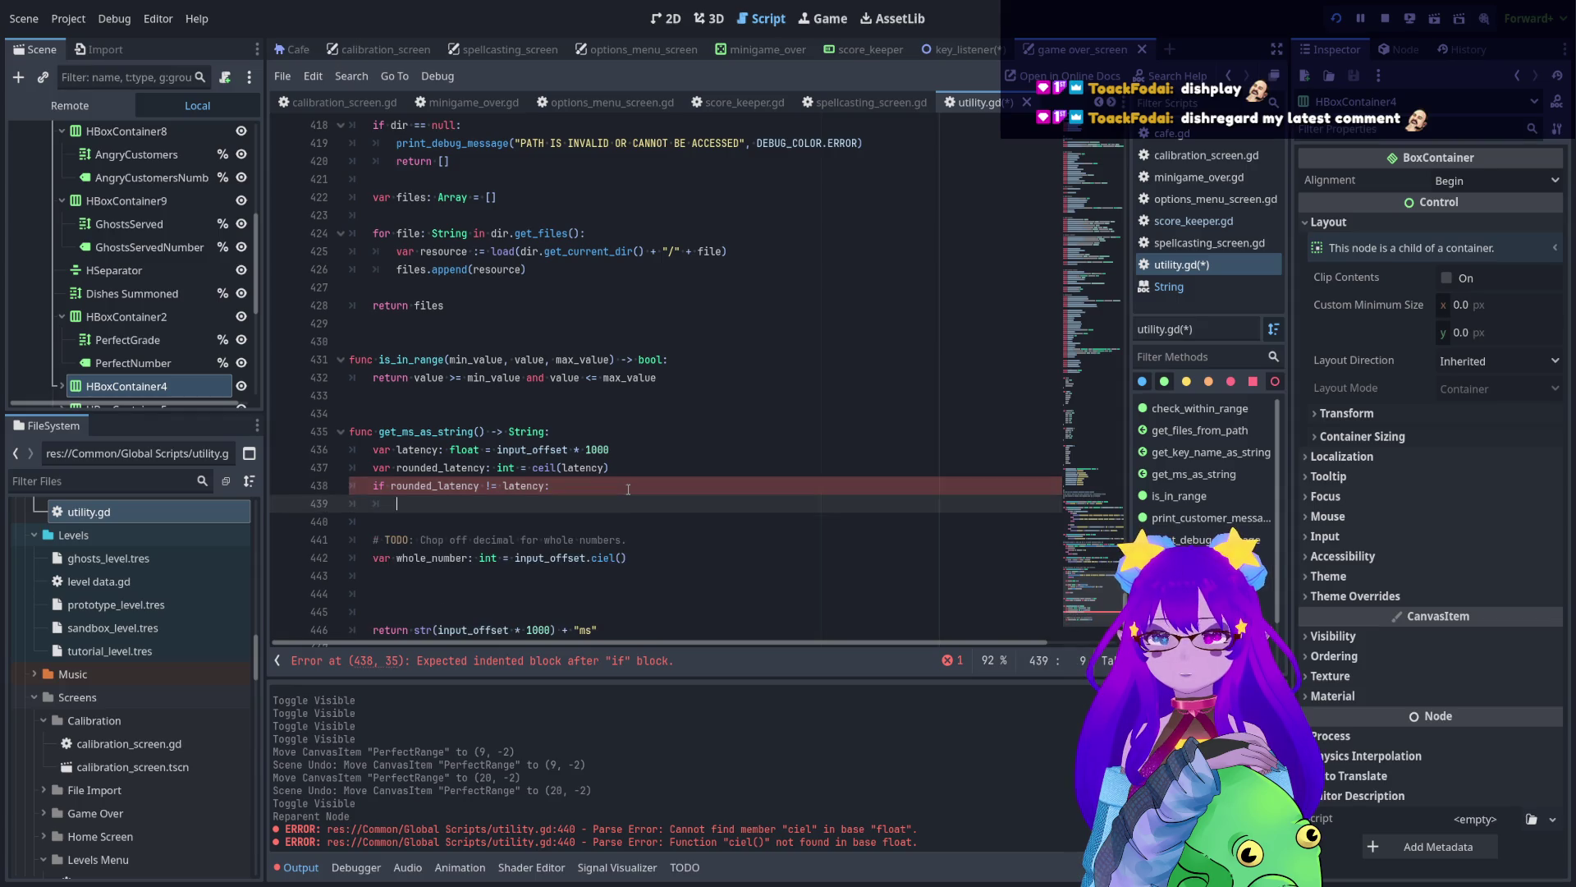
type("pass")
- Add an else branch containing pass after the if block
key("Return")
key("BackSpace")
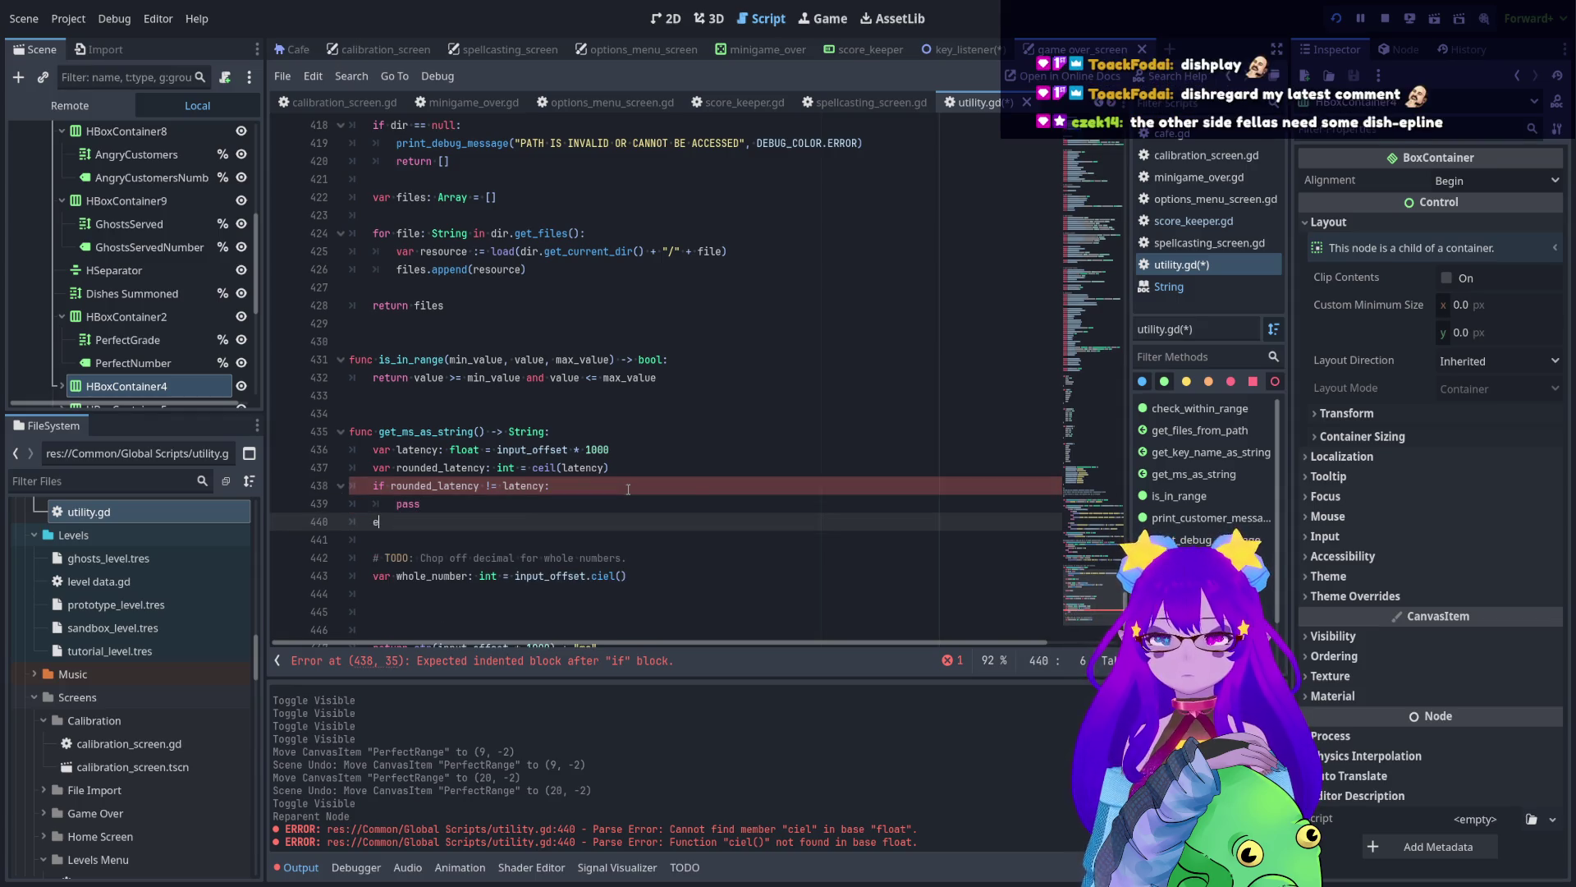
type("else:")
key("Return")
type("pas")
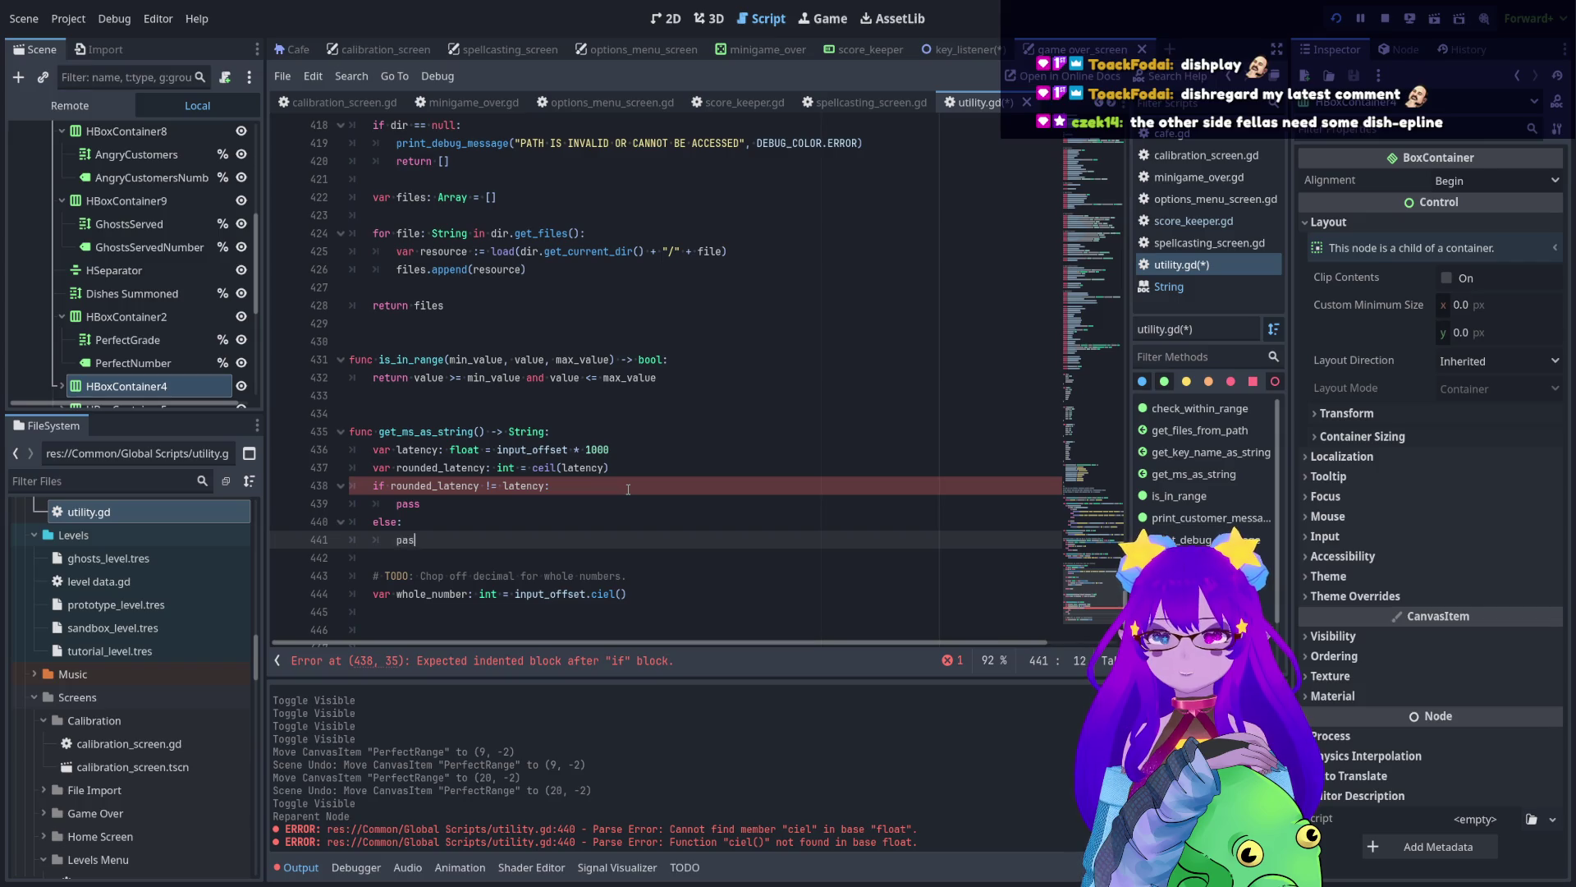
type("s")
scroll(381, 517, "down", 2)
- Delete the TODO comment, broken ciel line and else branch, then add blank lines after rounded_latency
left_click_drag(390, 575, 386, 486)
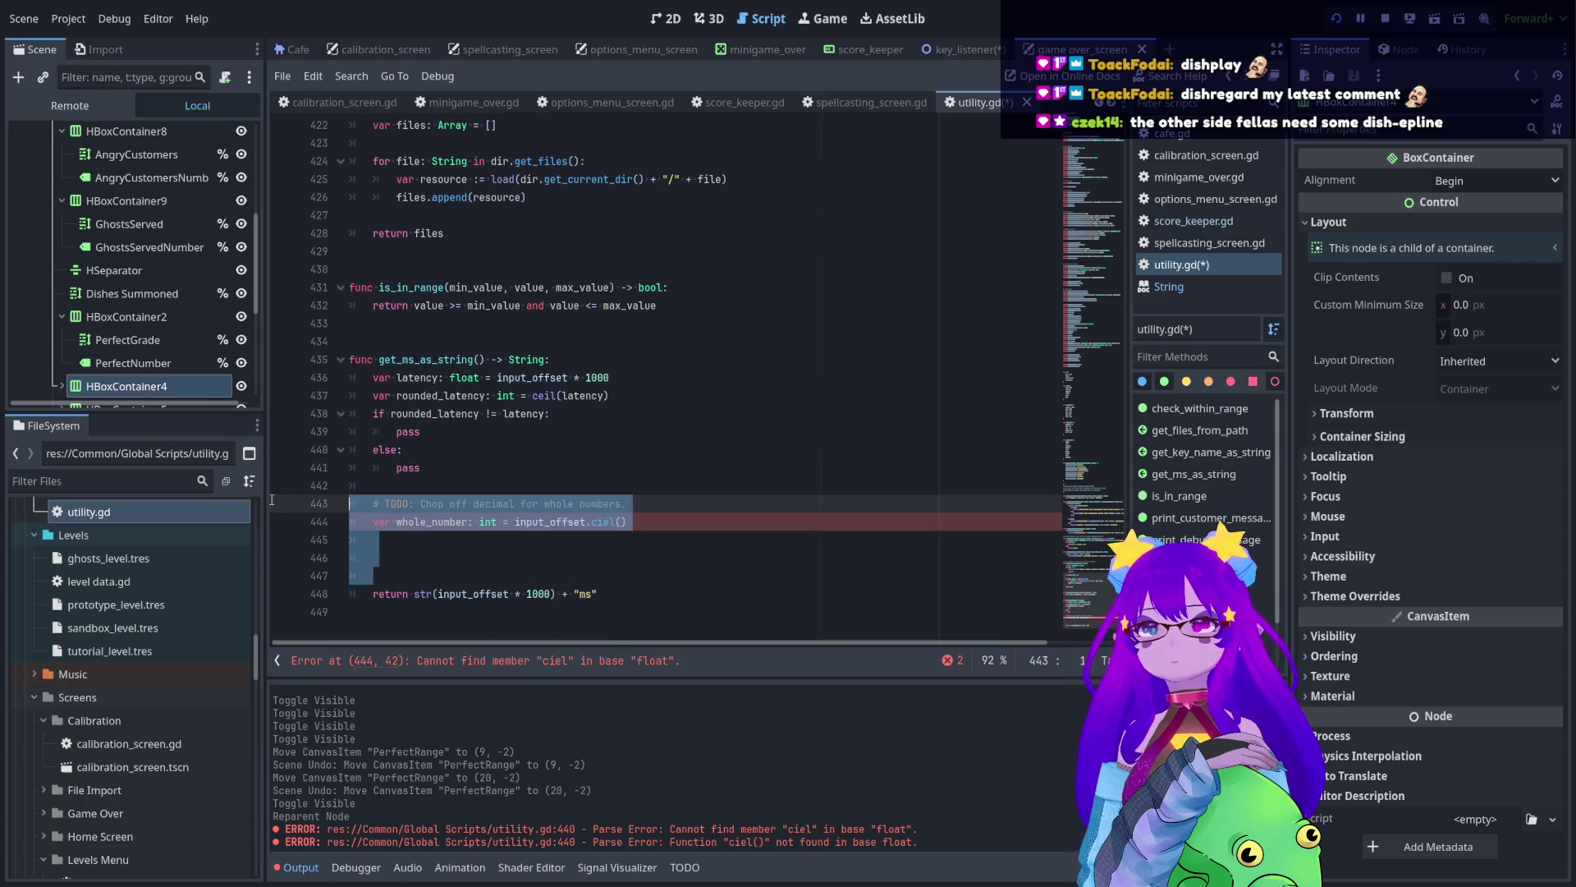
key("BackSpace")
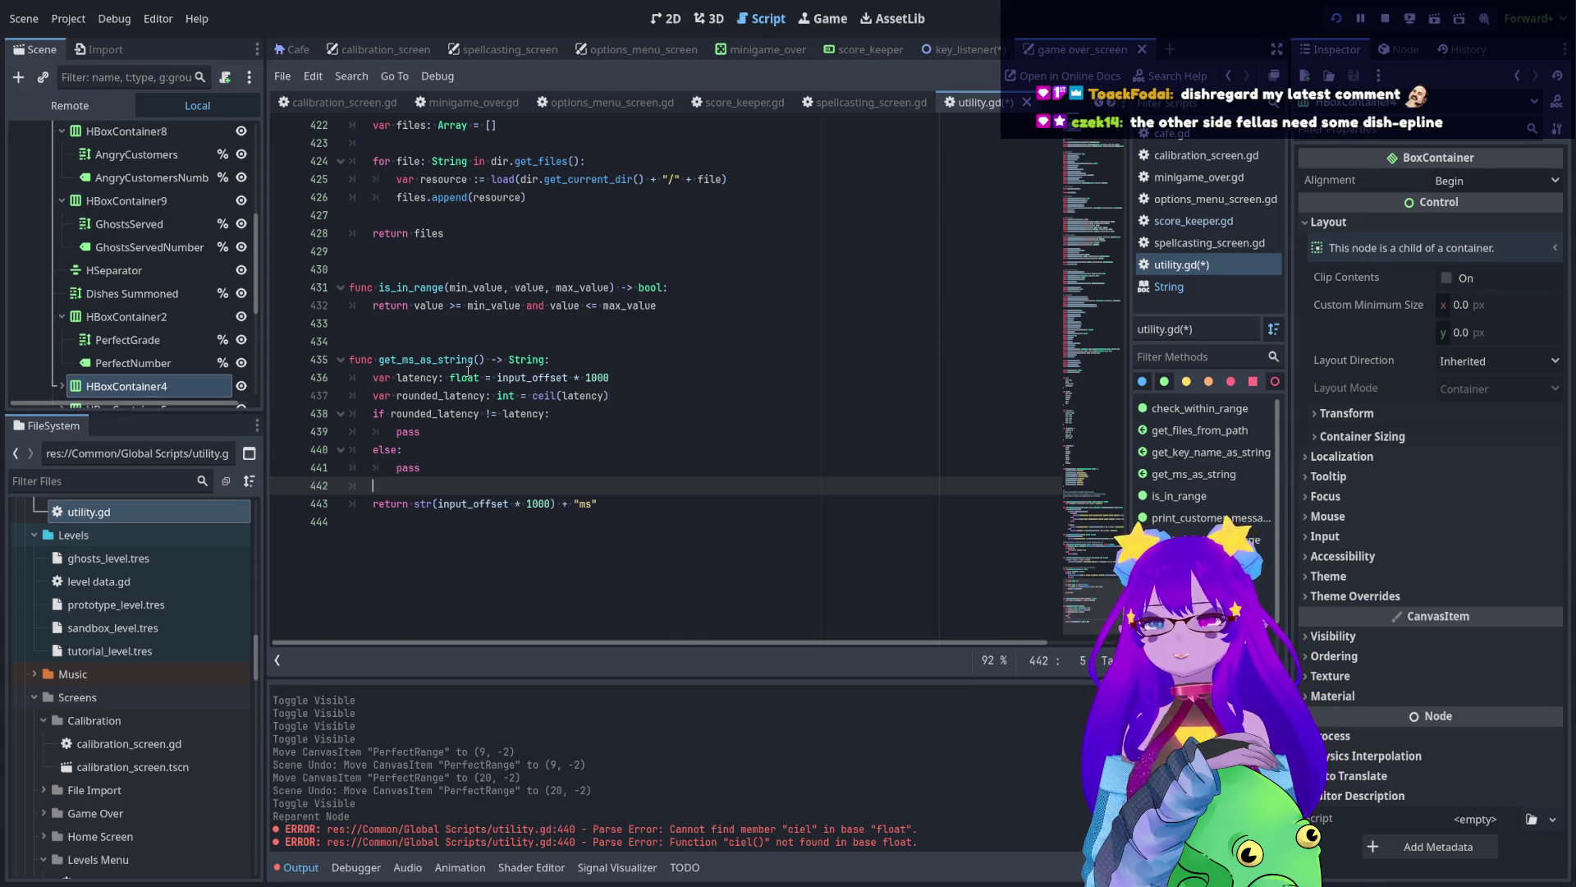
left_click(486, 414)
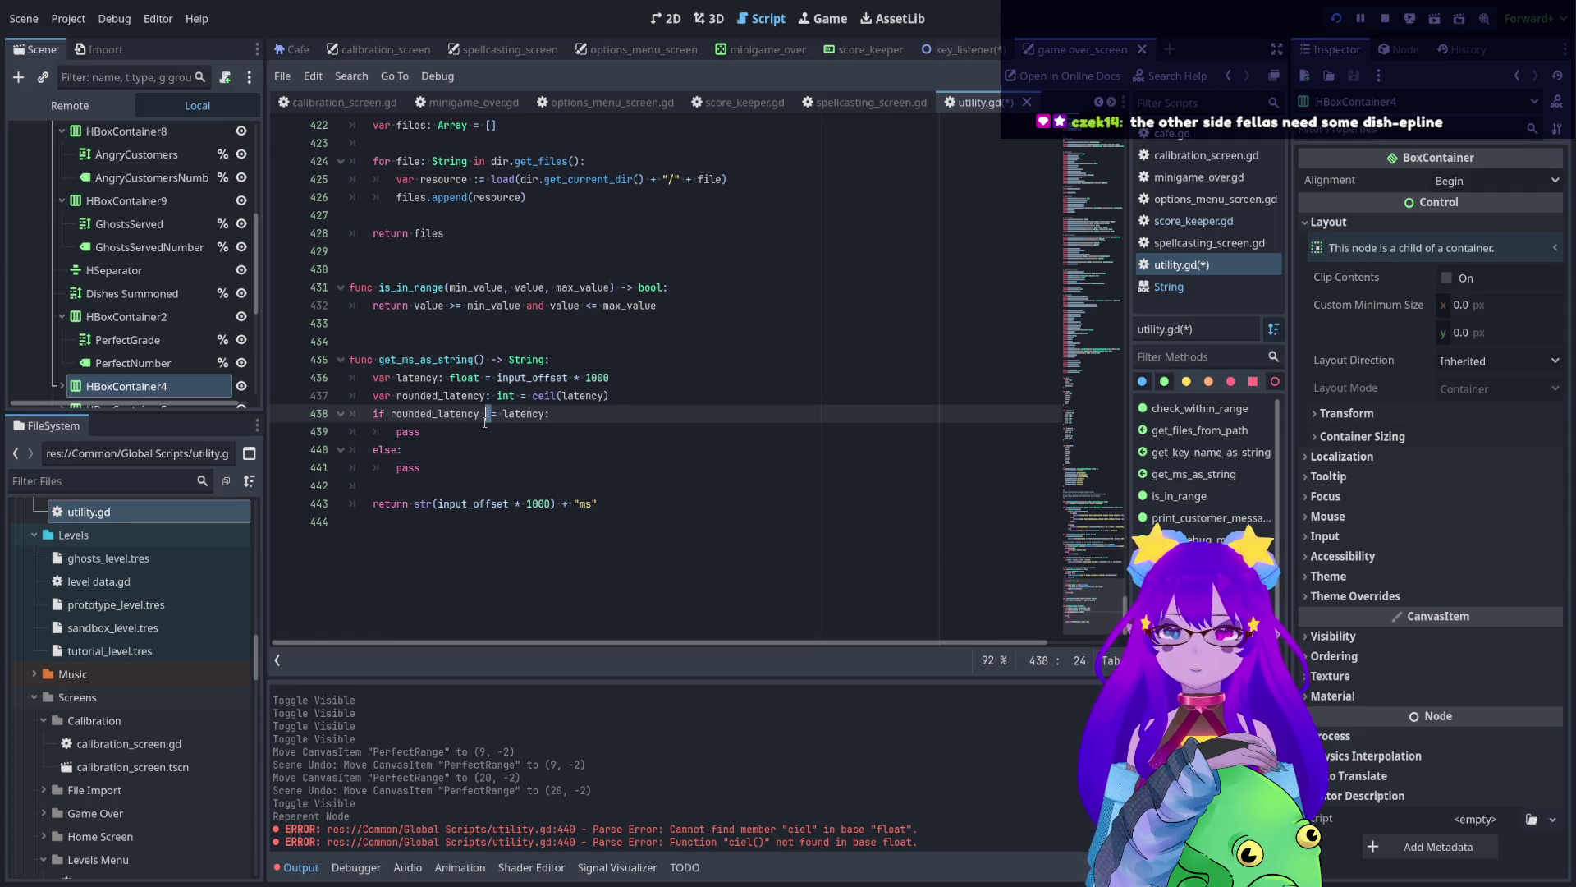
left_click_drag(440, 463, 308, 446)
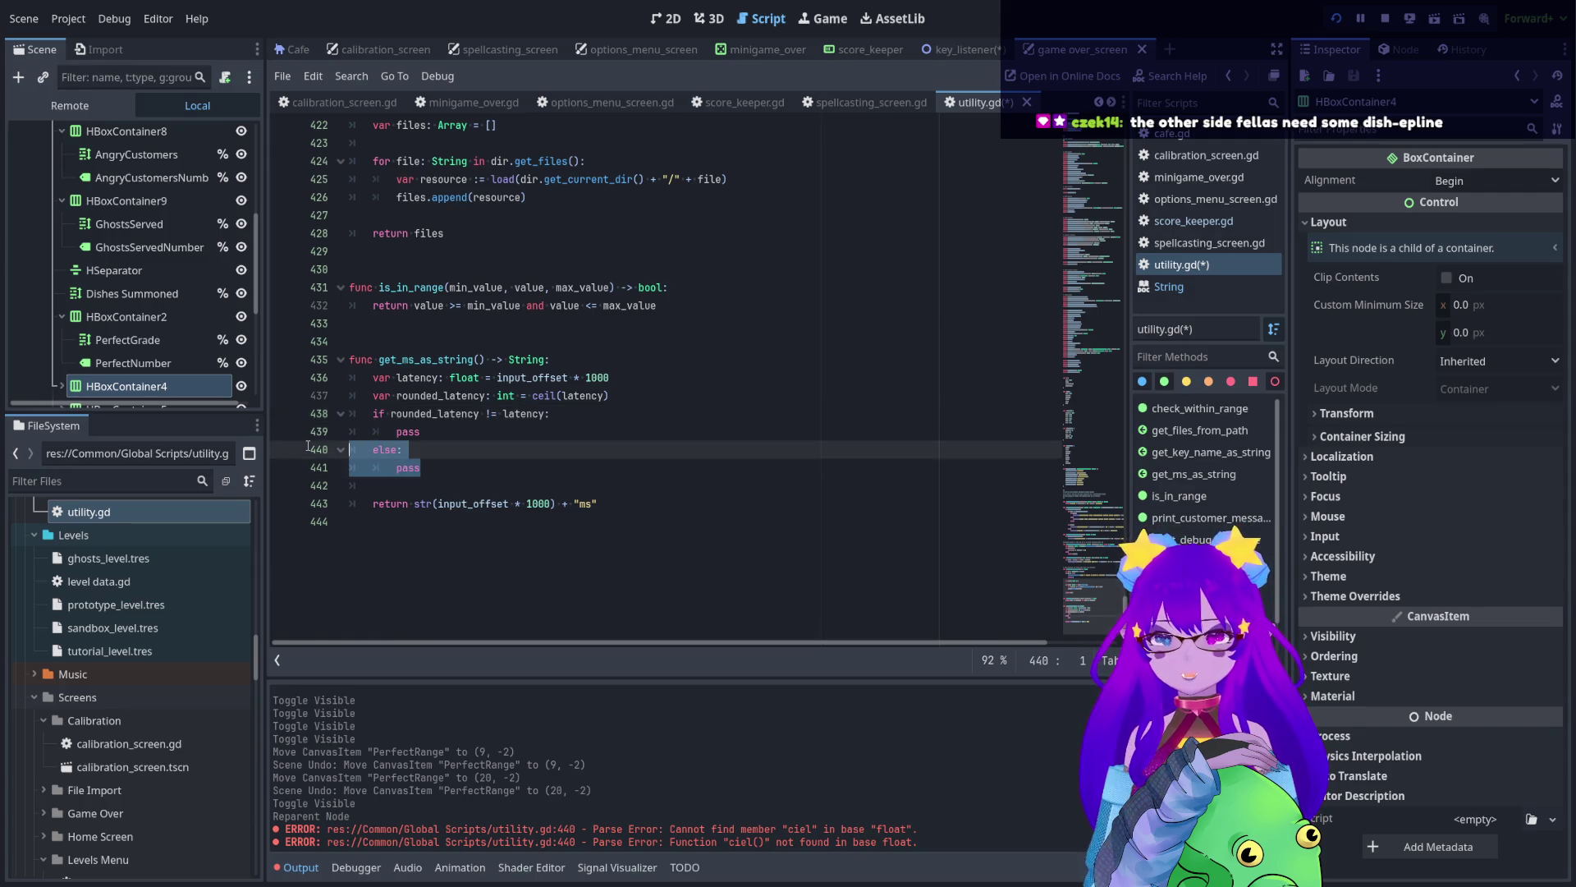
key("BackSpace")
key("BackSpace")
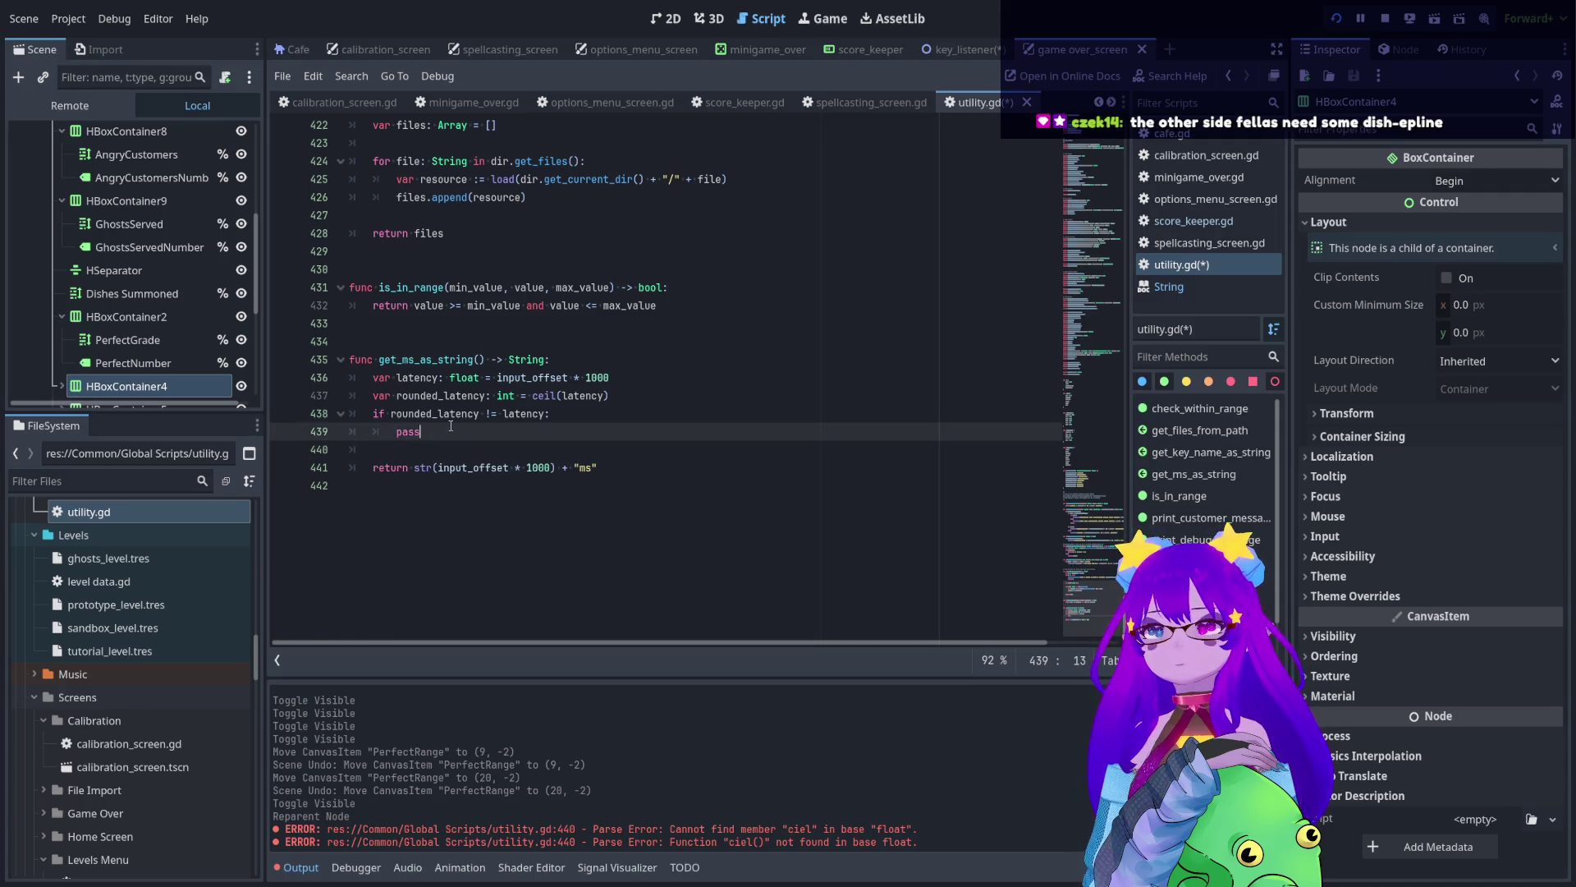
left_click(610, 395)
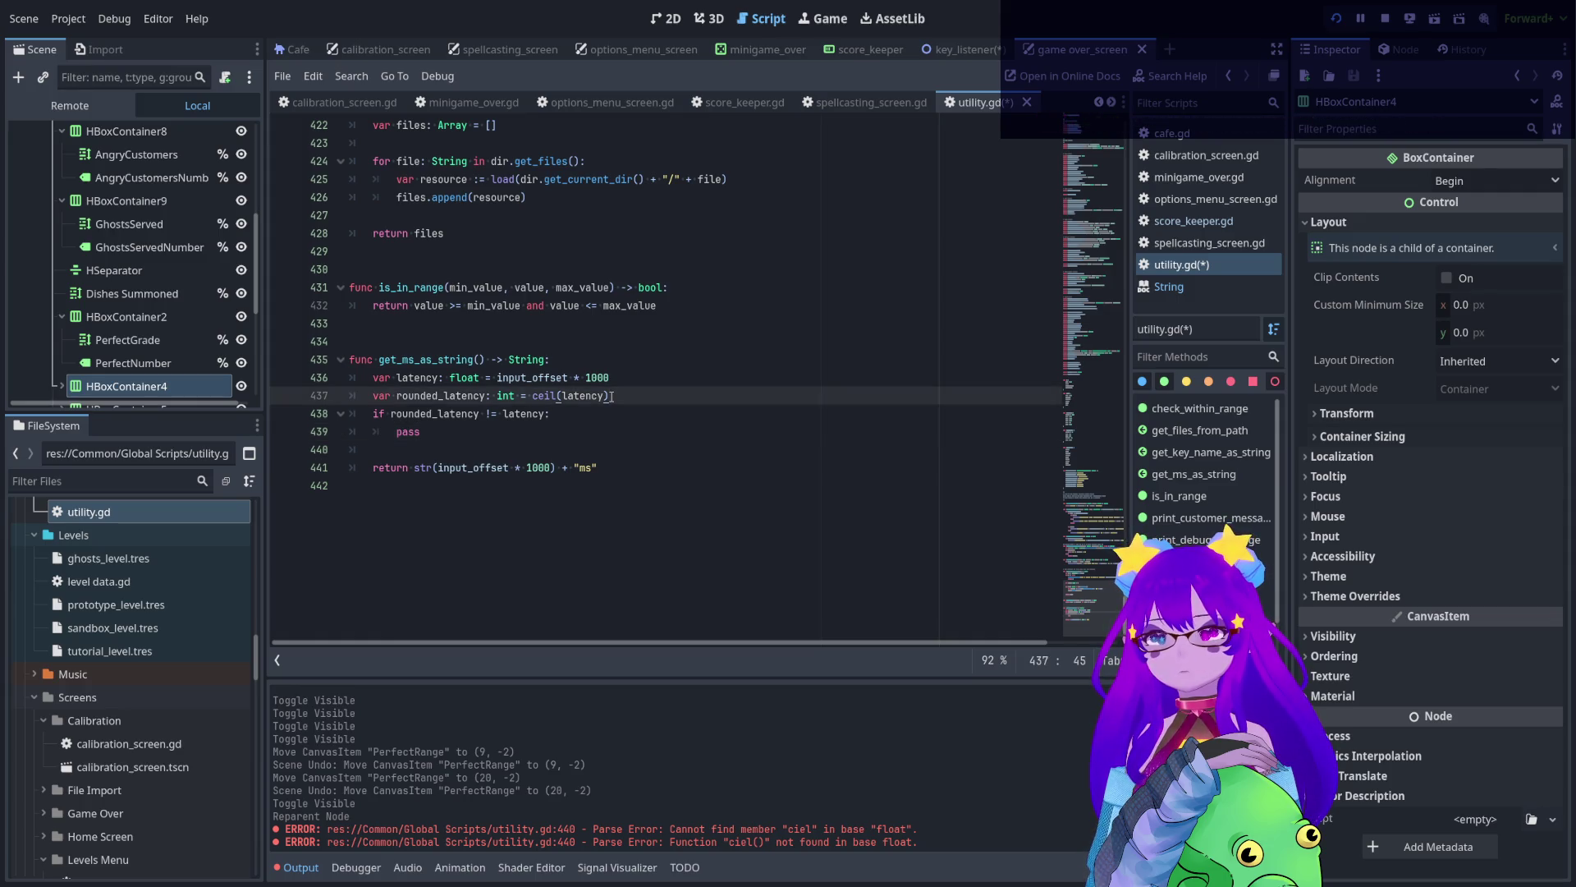
key("Return")
key("Return")
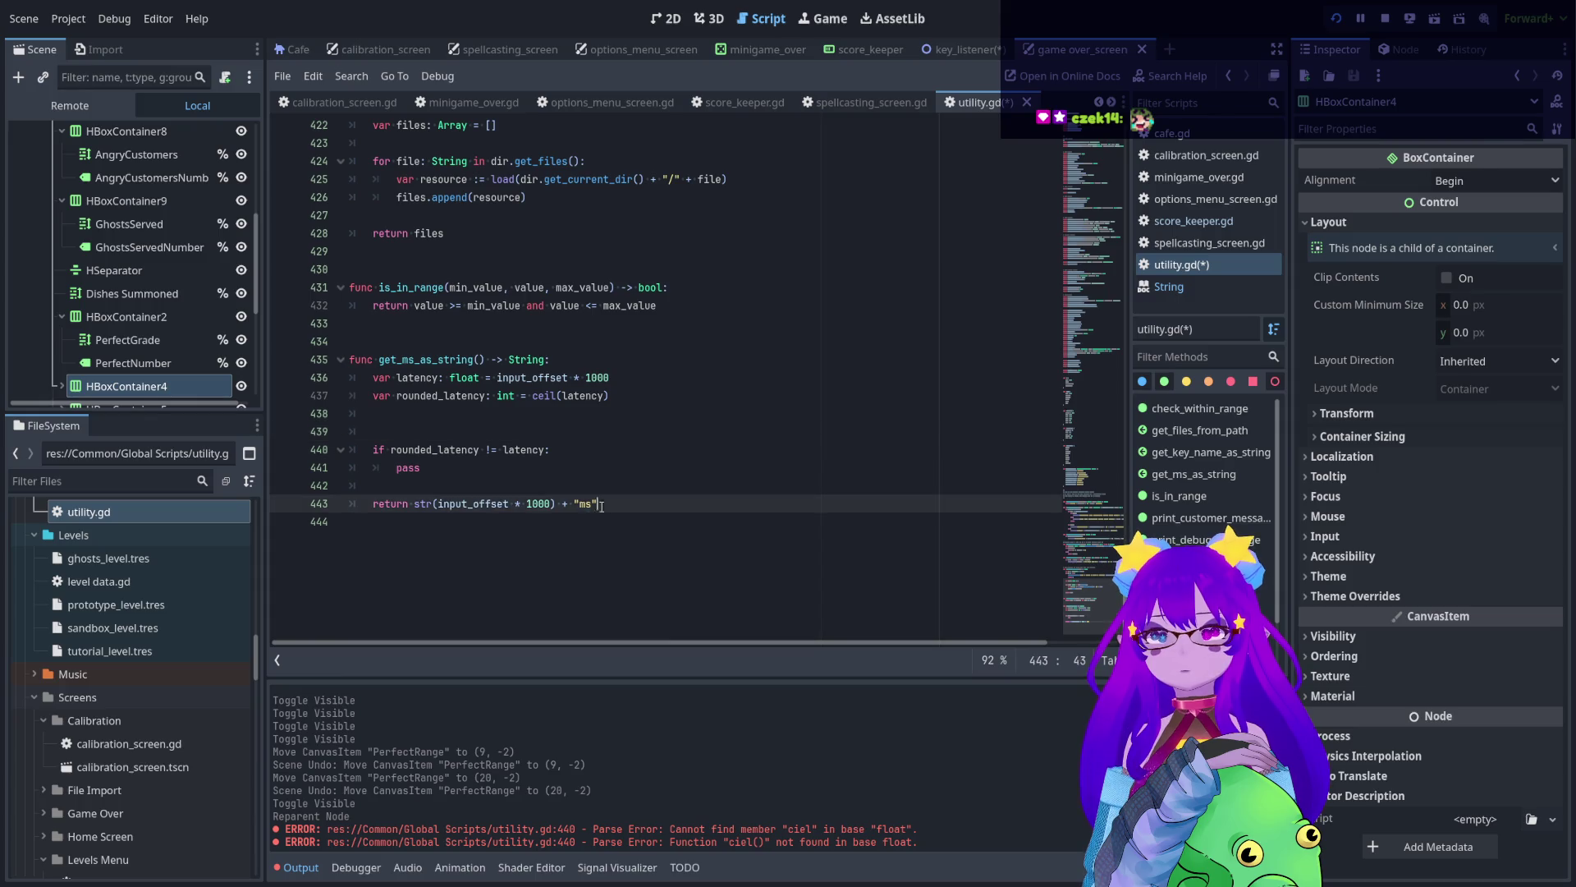
- Move the return statement into the if block in place of pass, returning latency
left_click_drag(603, 504, 372, 503)
key("ctrl+c")
key("BackSpace")
double_click(408, 467)
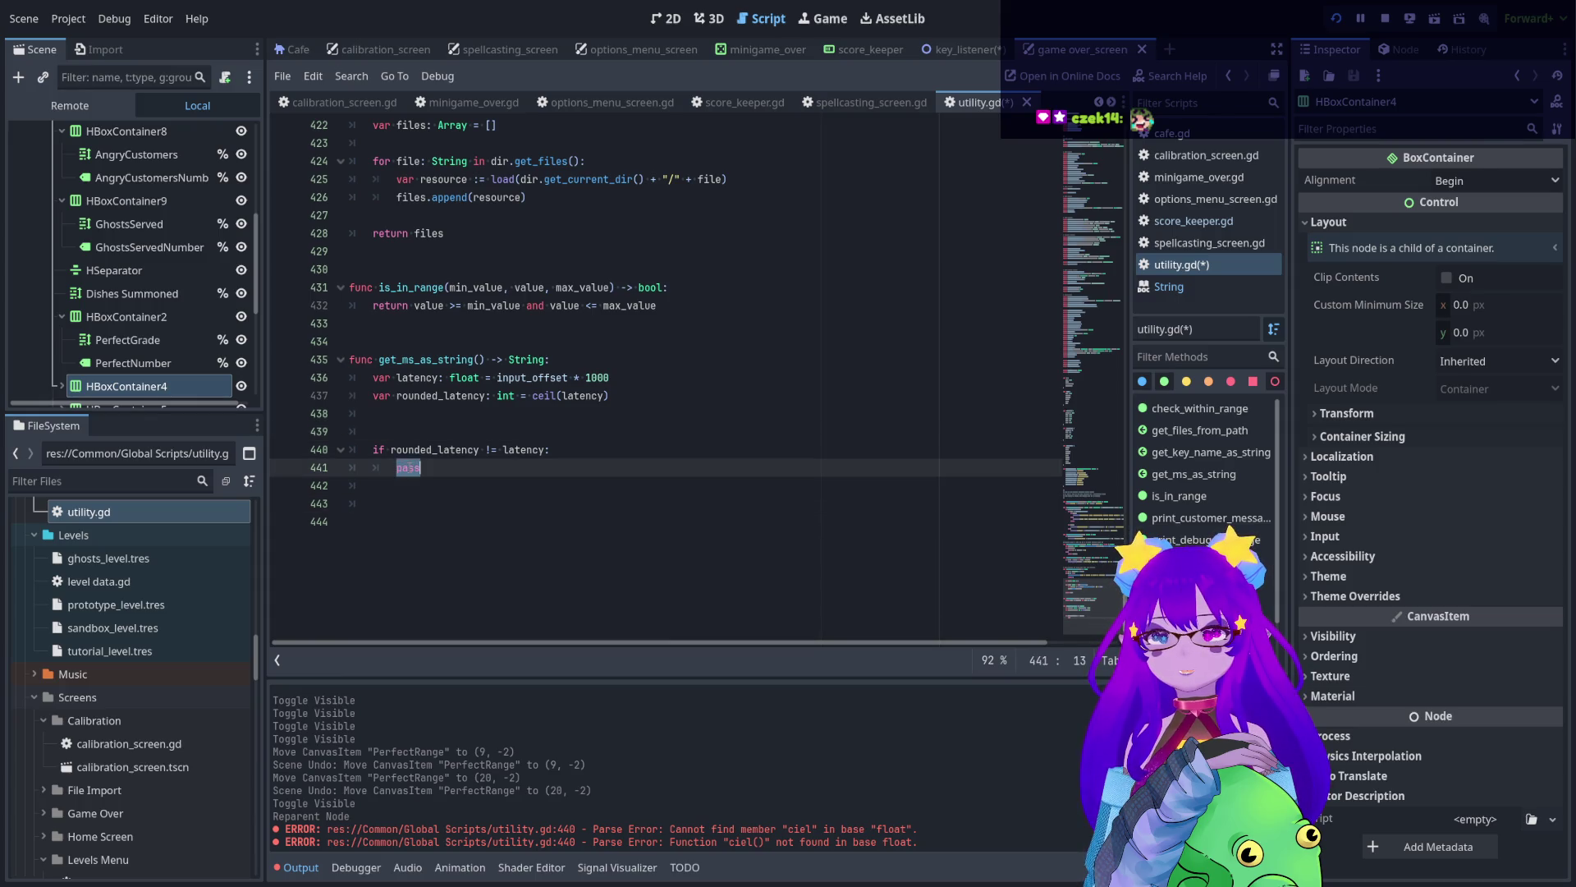
key("ctrl+v")
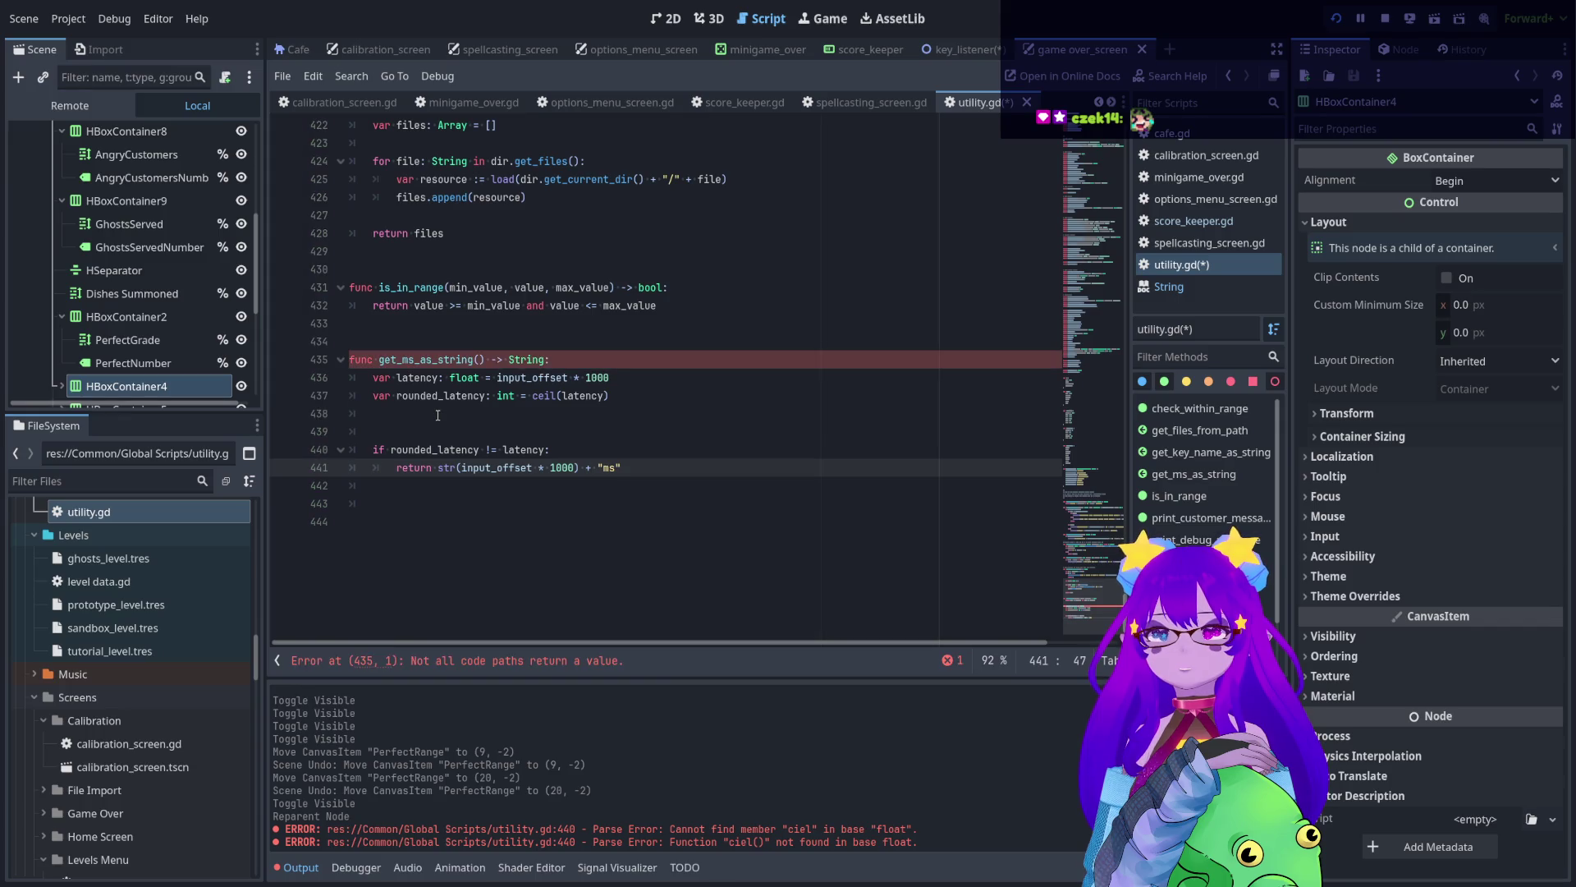
left_click(439, 378)
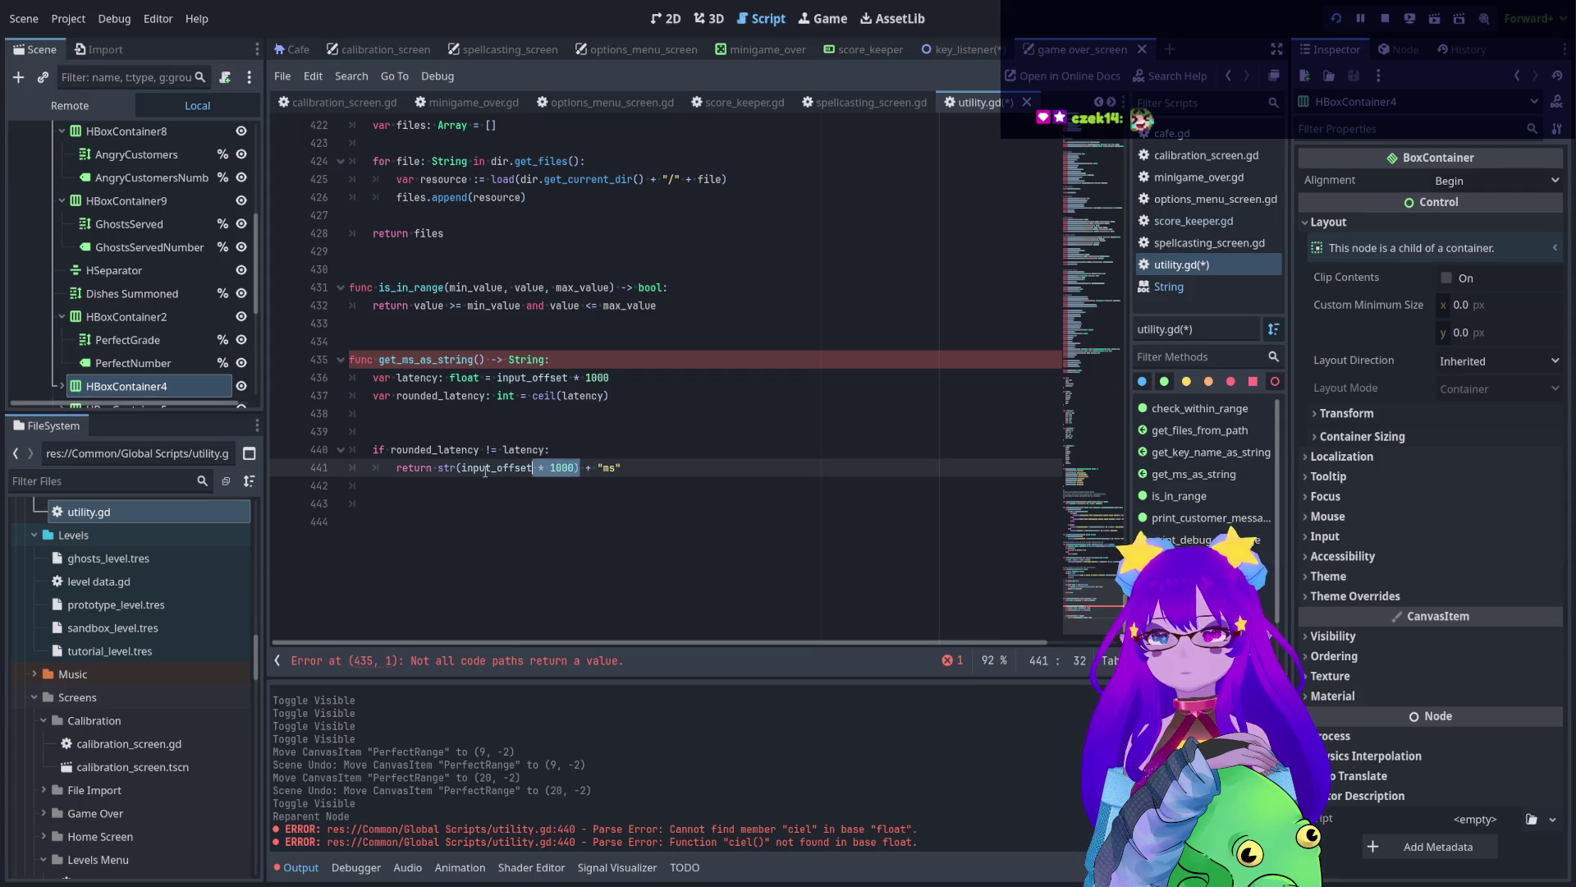
mouse_move(580, 468)
left_mouse_down()
mouse_move(454, 468)
mouse_move(573, 475)
left_mouse_up()
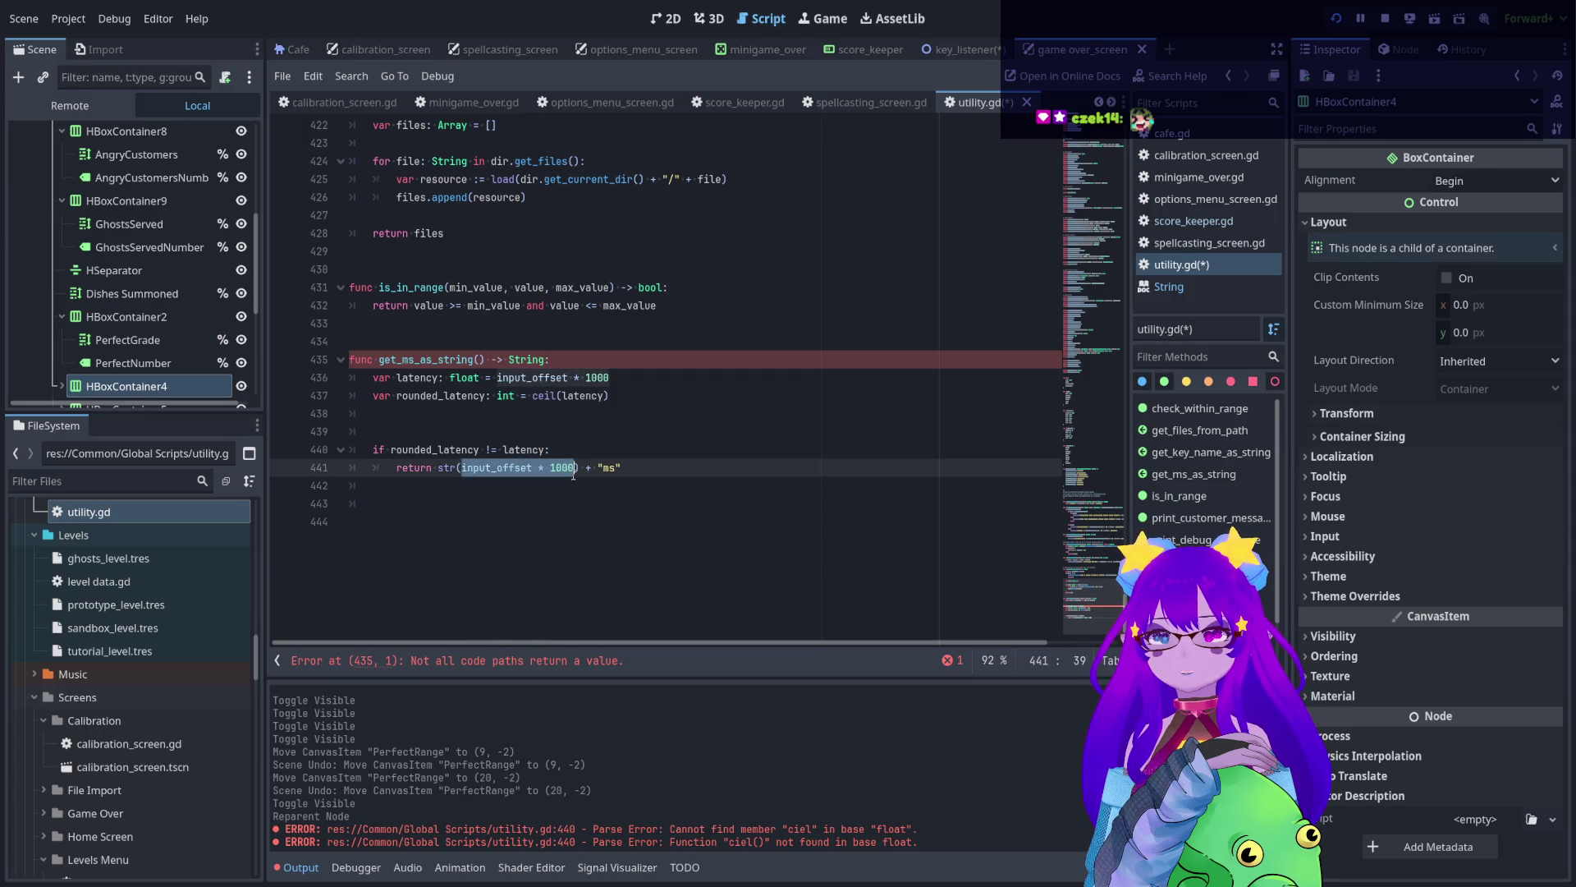
type("latency")
left_click(553, 502)
left_click(534, 484)
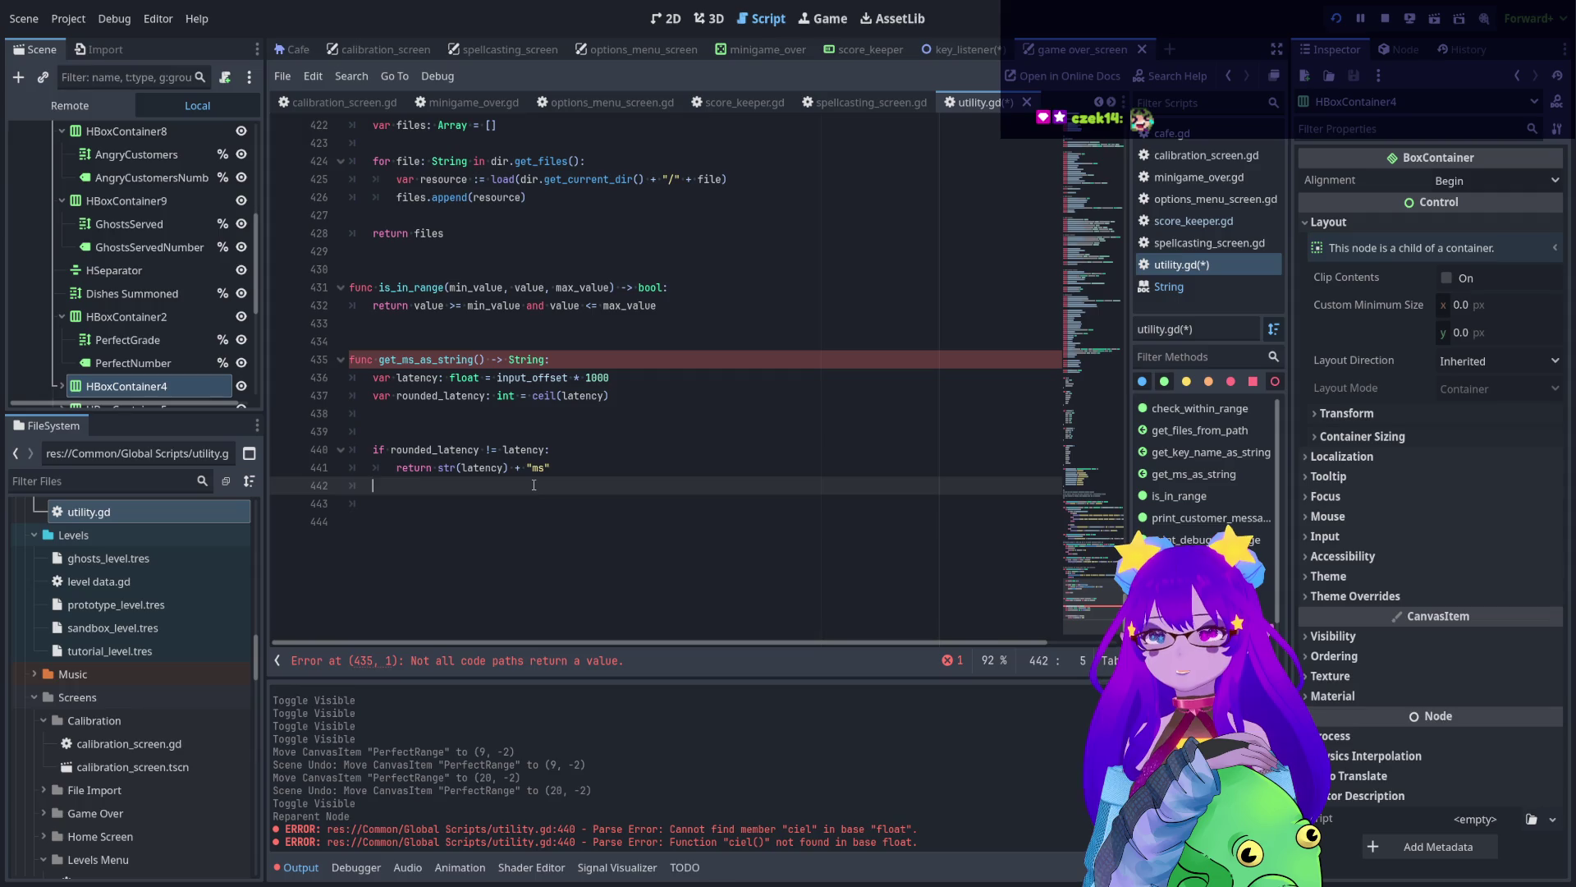
- Duplicate the return statement as a fallback return at function indent level
key("Return")
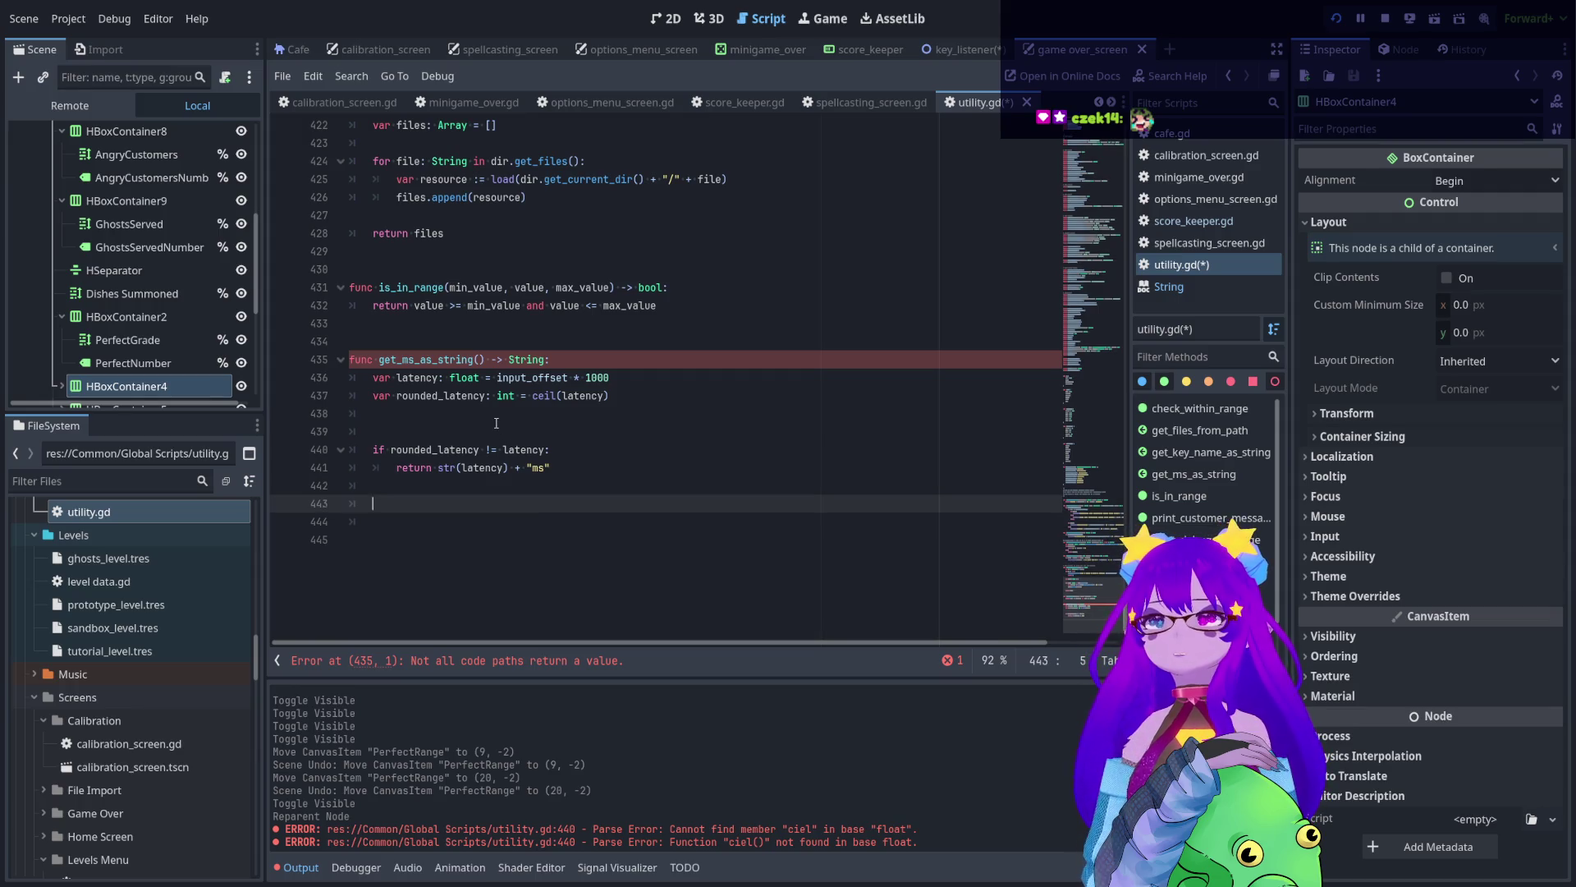
left_click(496, 421)
key("BackSpace")
left_click(453, 489)
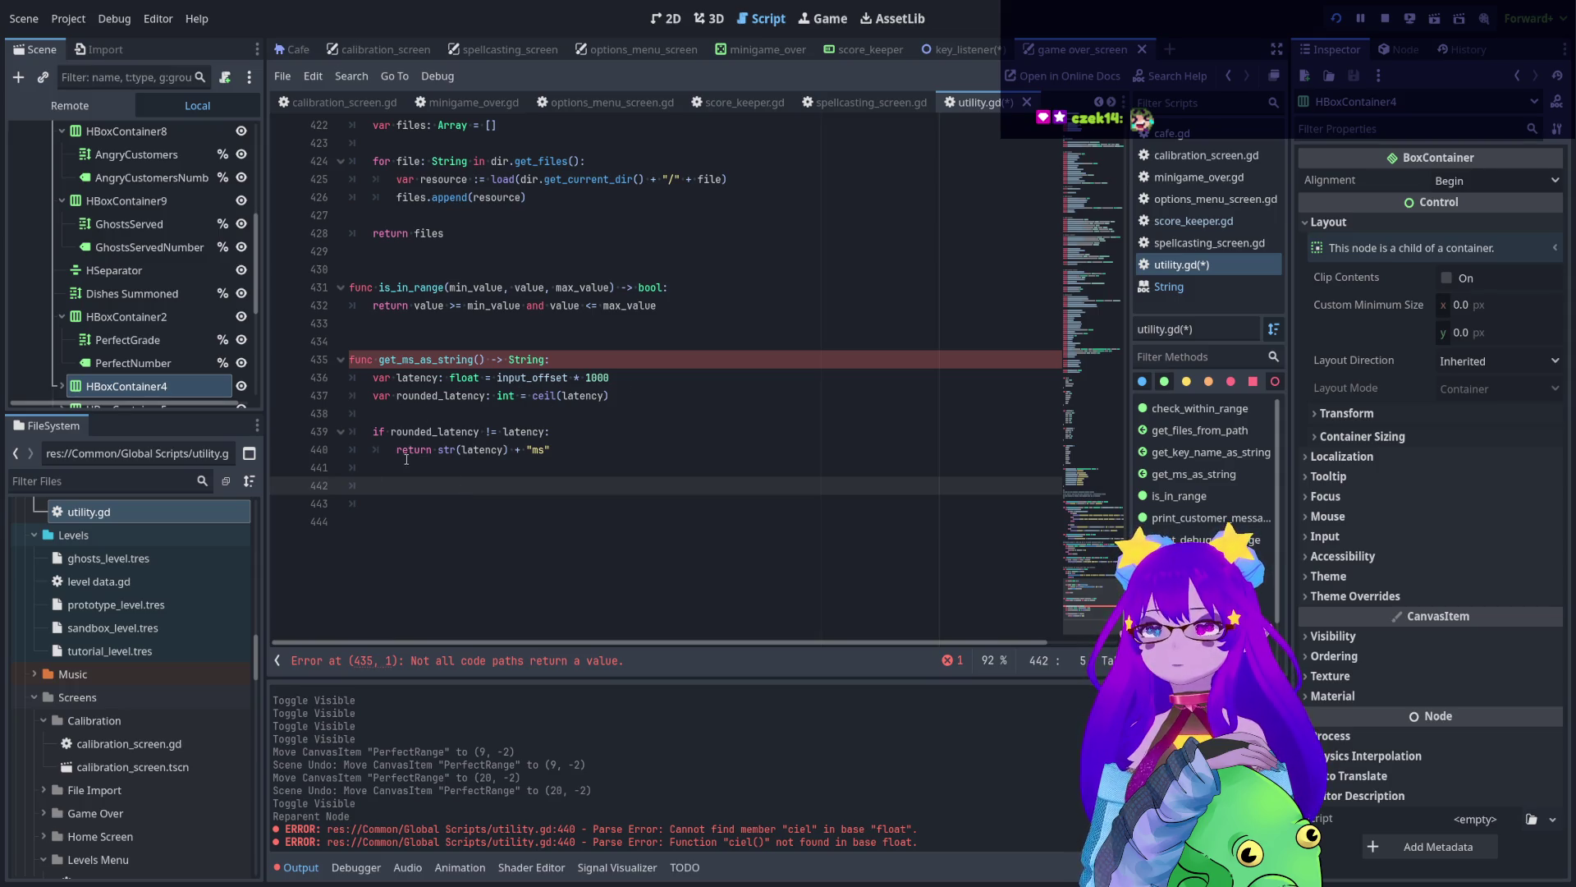
left_click(553, 456)
key("ctrl+shift+d")
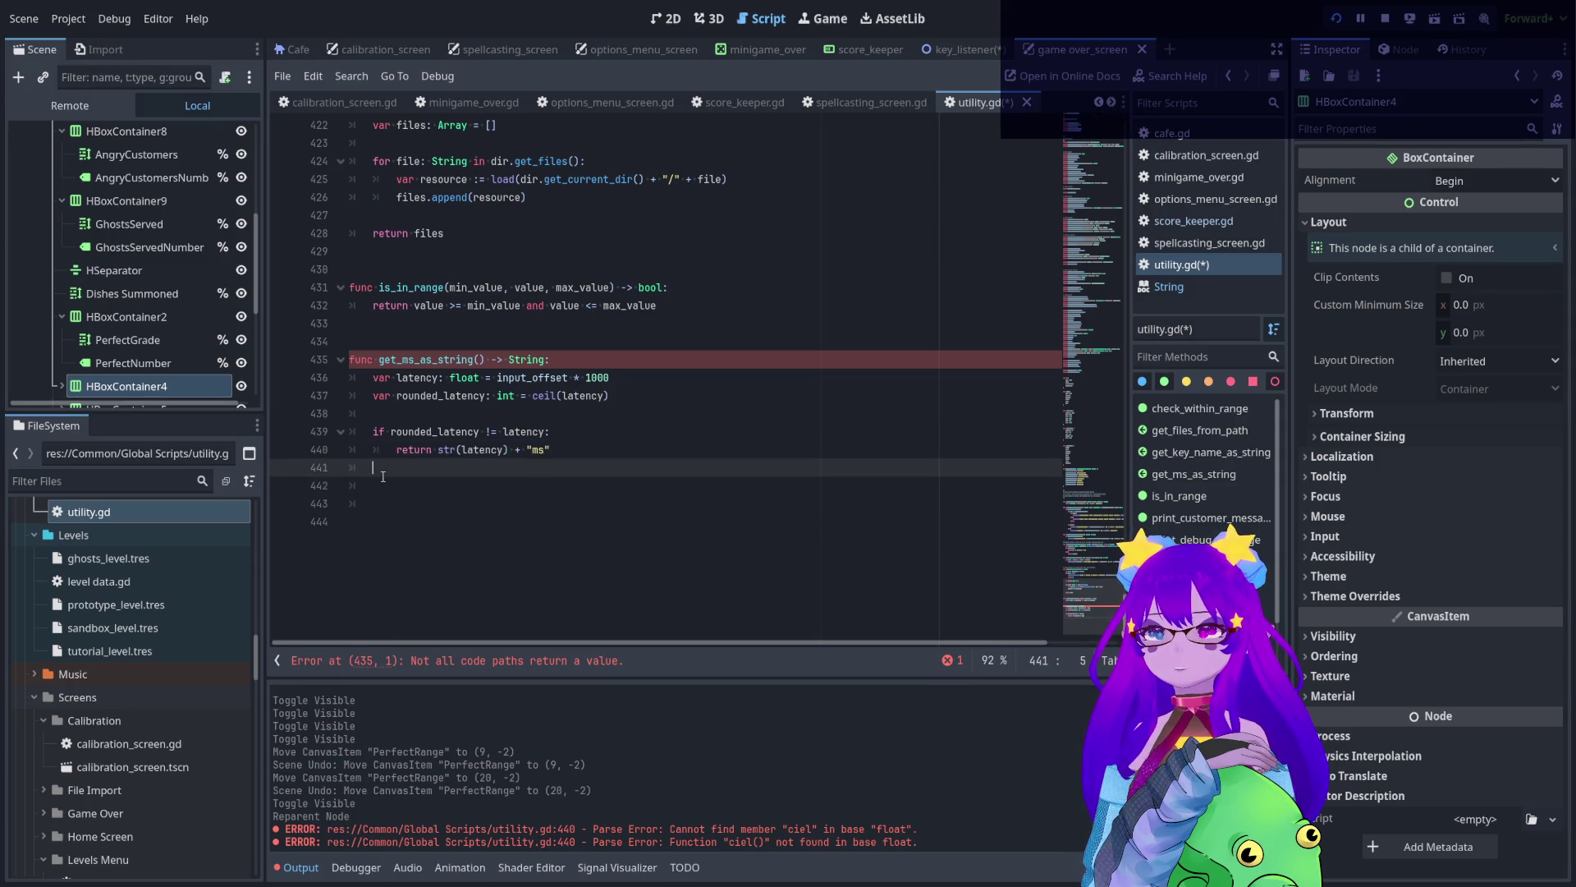
key("Tab")
key("Home")
key("Return")
key("shift+Tab")
key("shift+Tab")
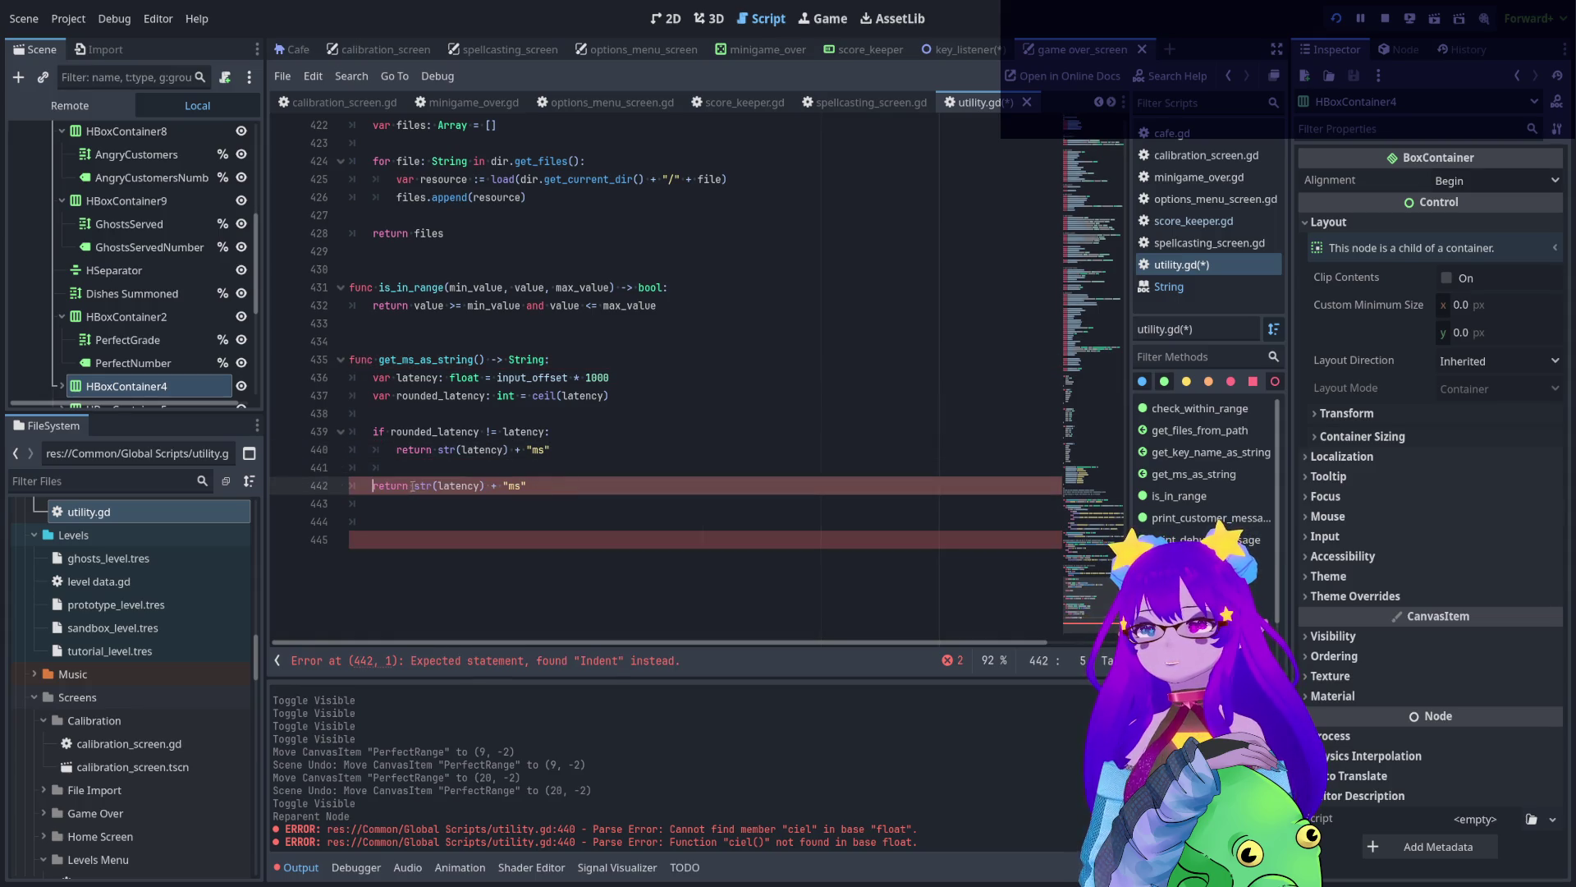
- Make the final return use rounded_latency and save the script
double_click(424, 398)
key("ctrl+c")
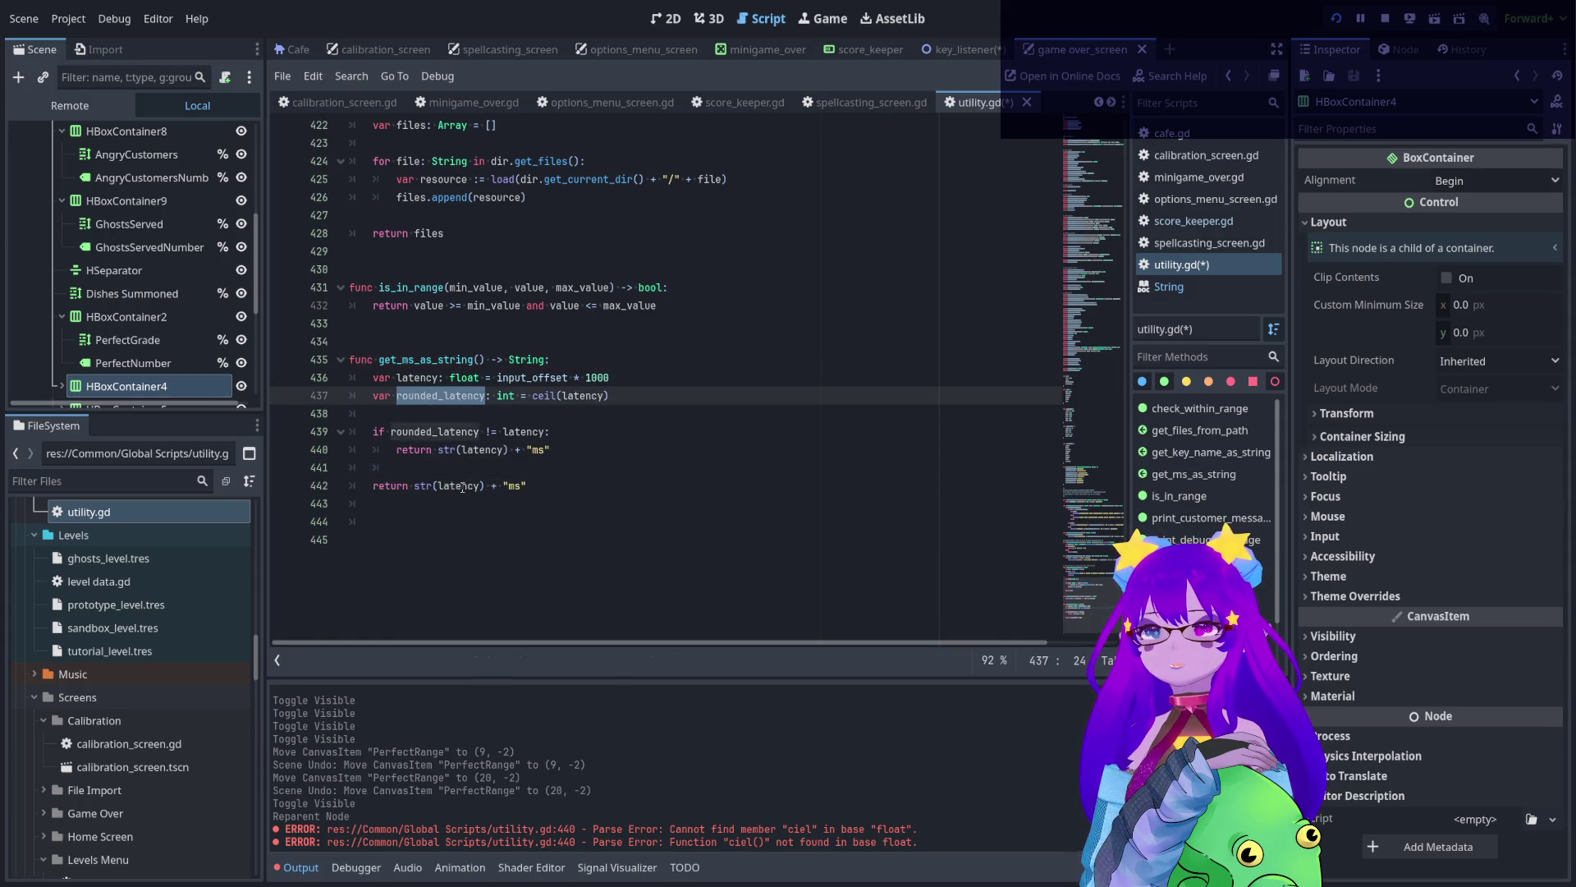
double_click(456, 485)
key("ctrl+v")
left_click(521, 564)
key("ctrl+s")
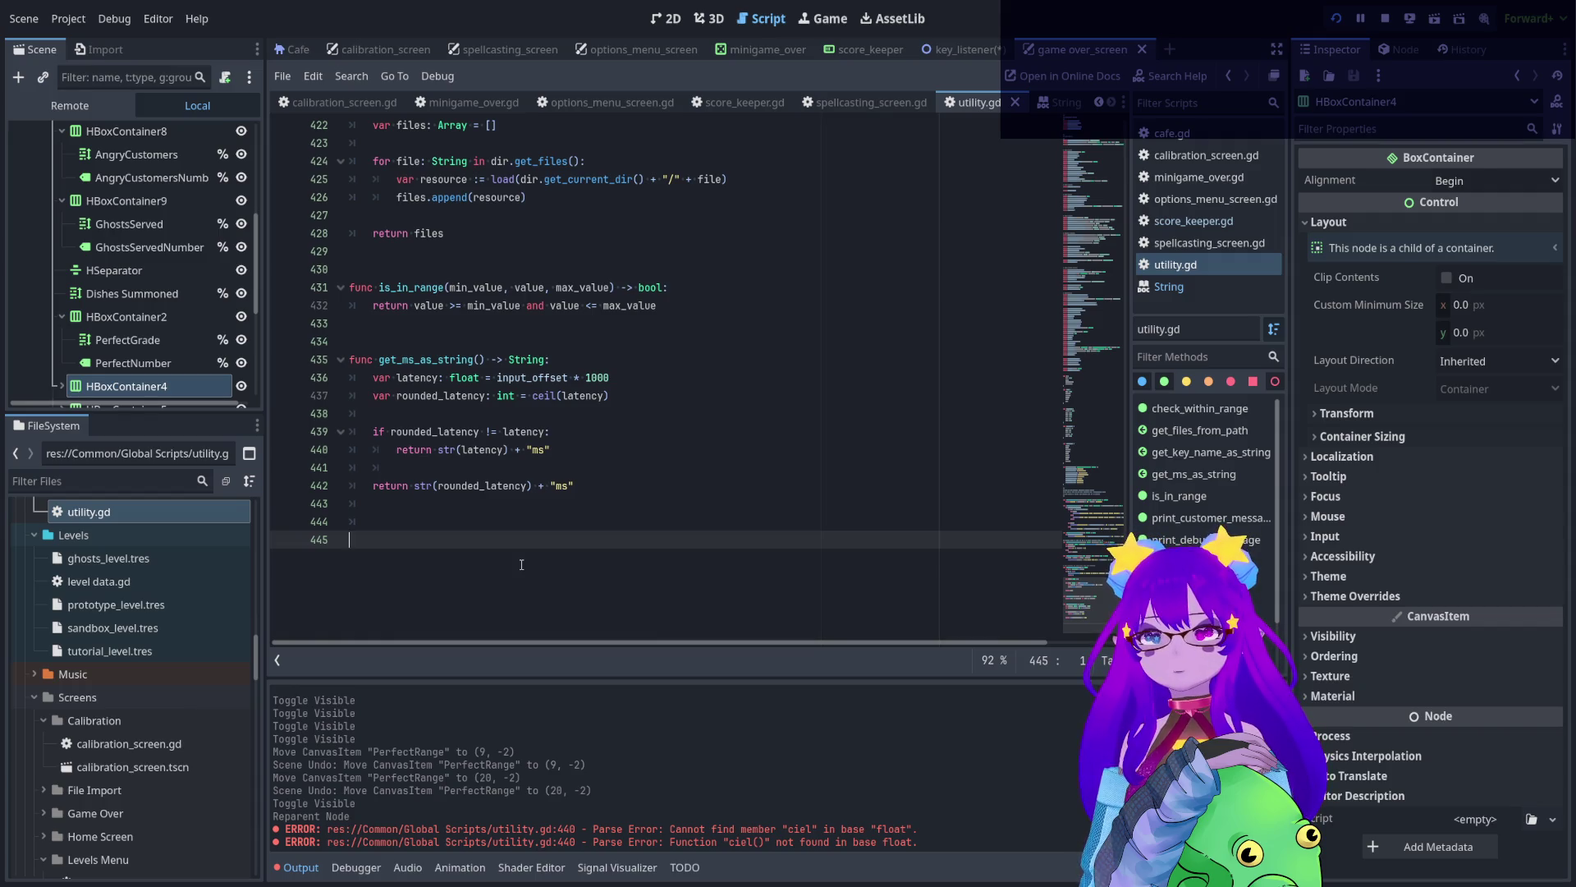
key("BackSpace")
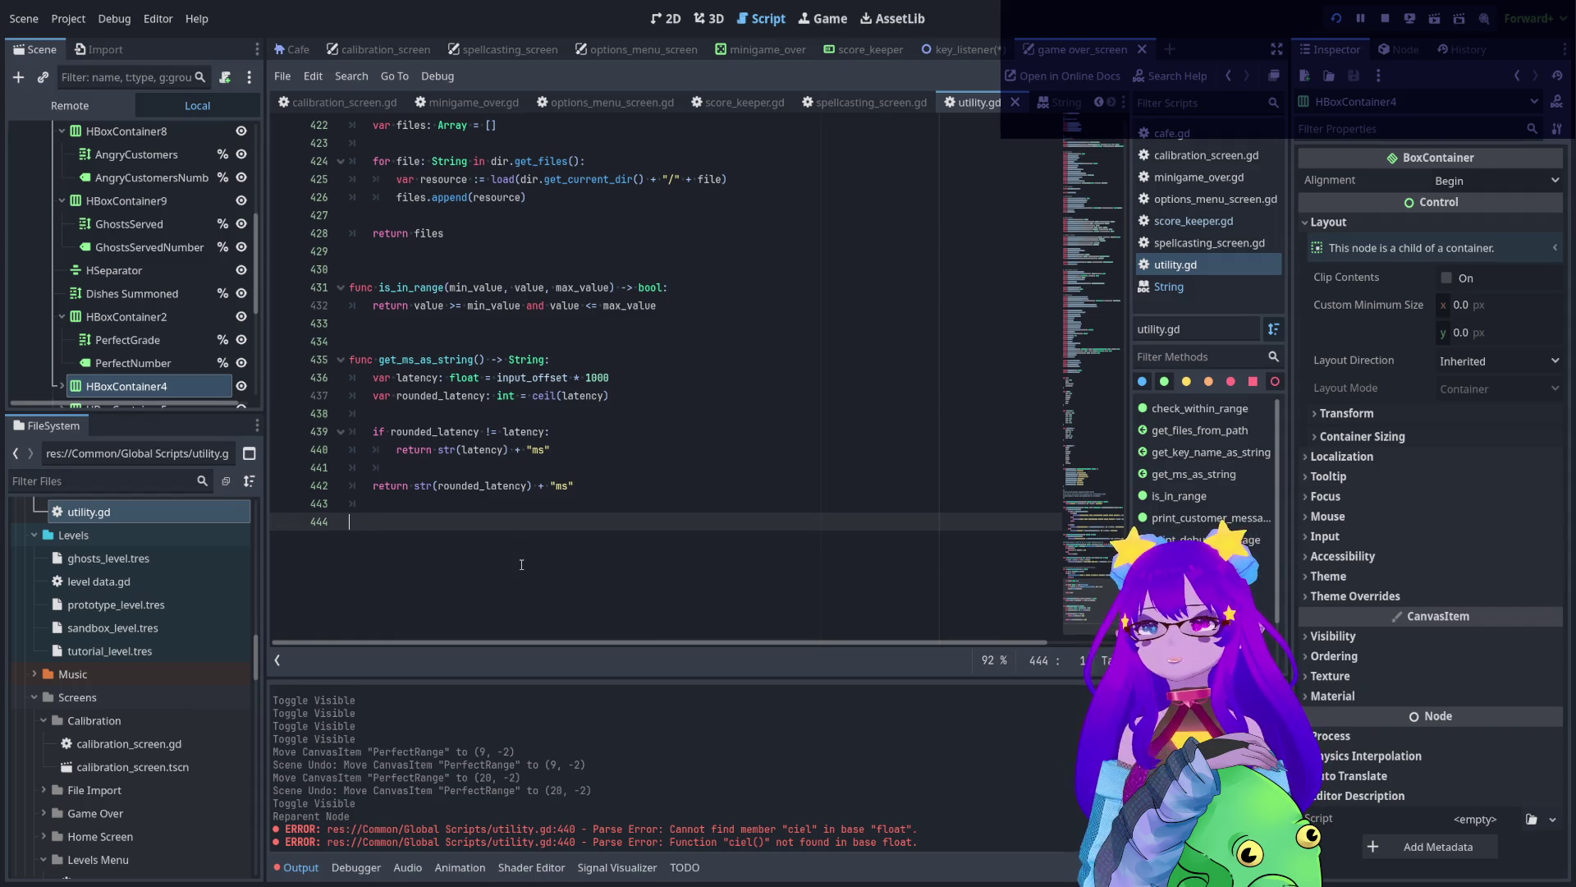
- Change the check to rounded_latency == latency and move the rounded_latency return inside it
left_click(491, 432)
key("BackSpace")
type("=")
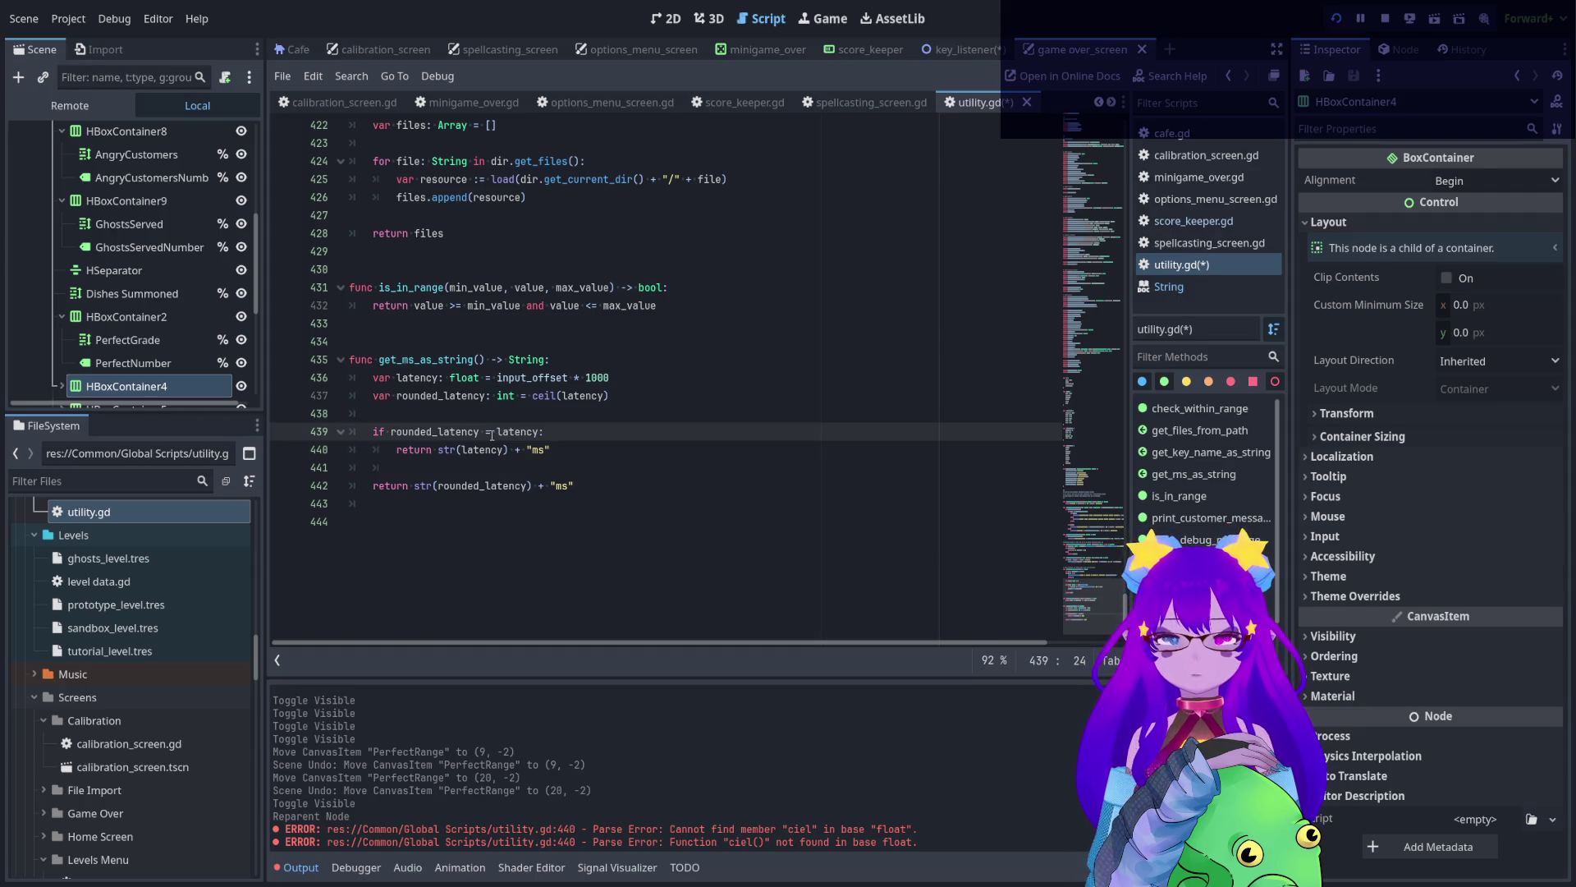
left_click(566, 431)
key("Return")
key("Return")
left_click_drag(574, 522, 374, 523)
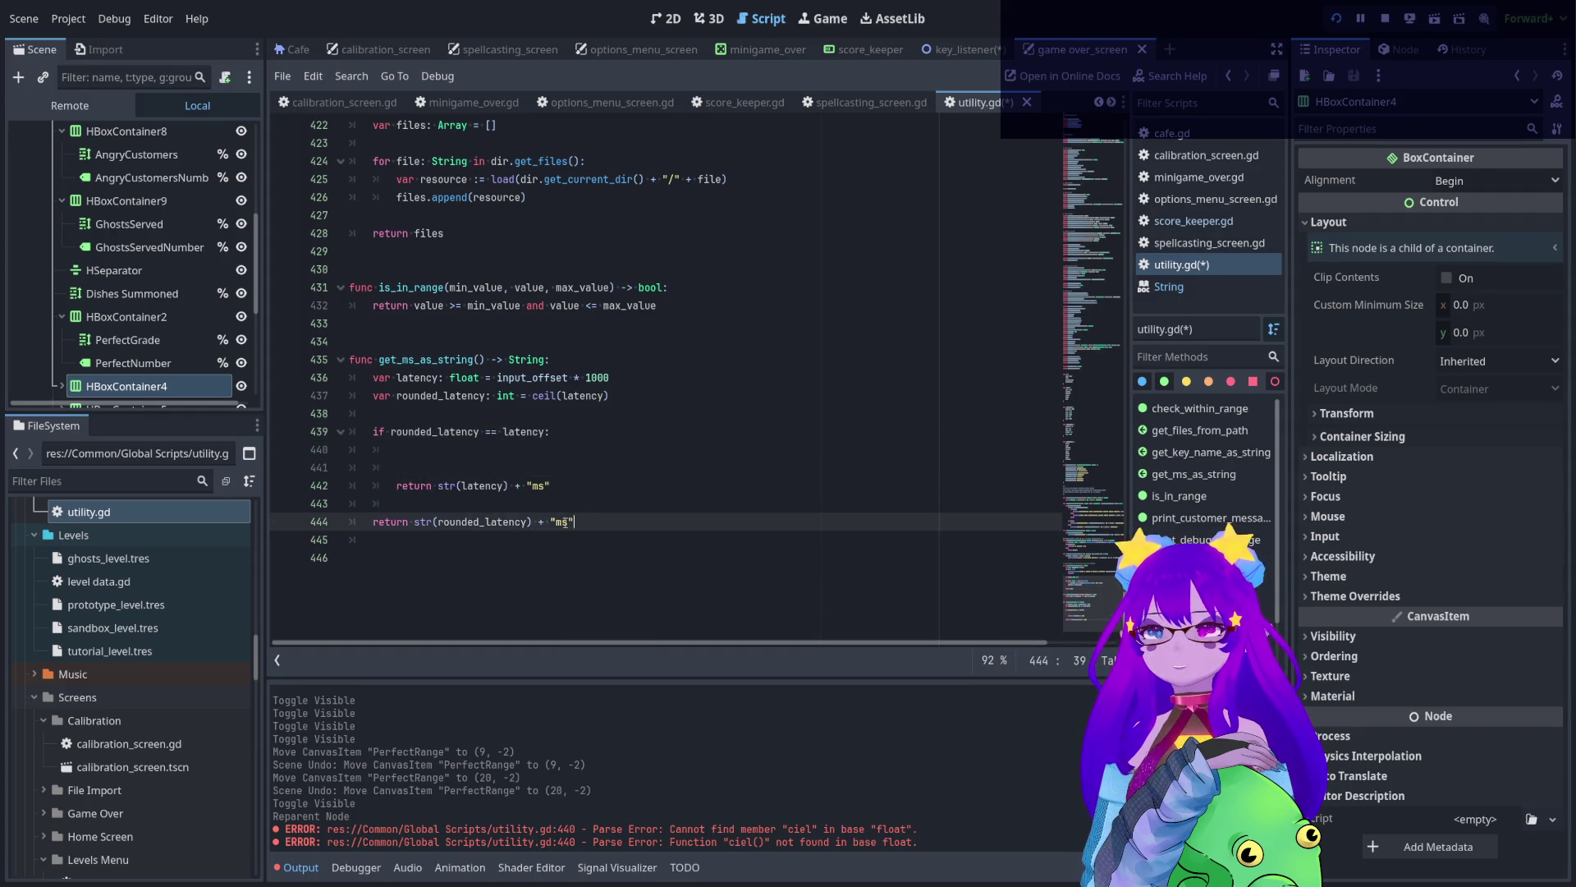
key("ctrl+x")
left_click(389, 449)
key("ctrl+v")
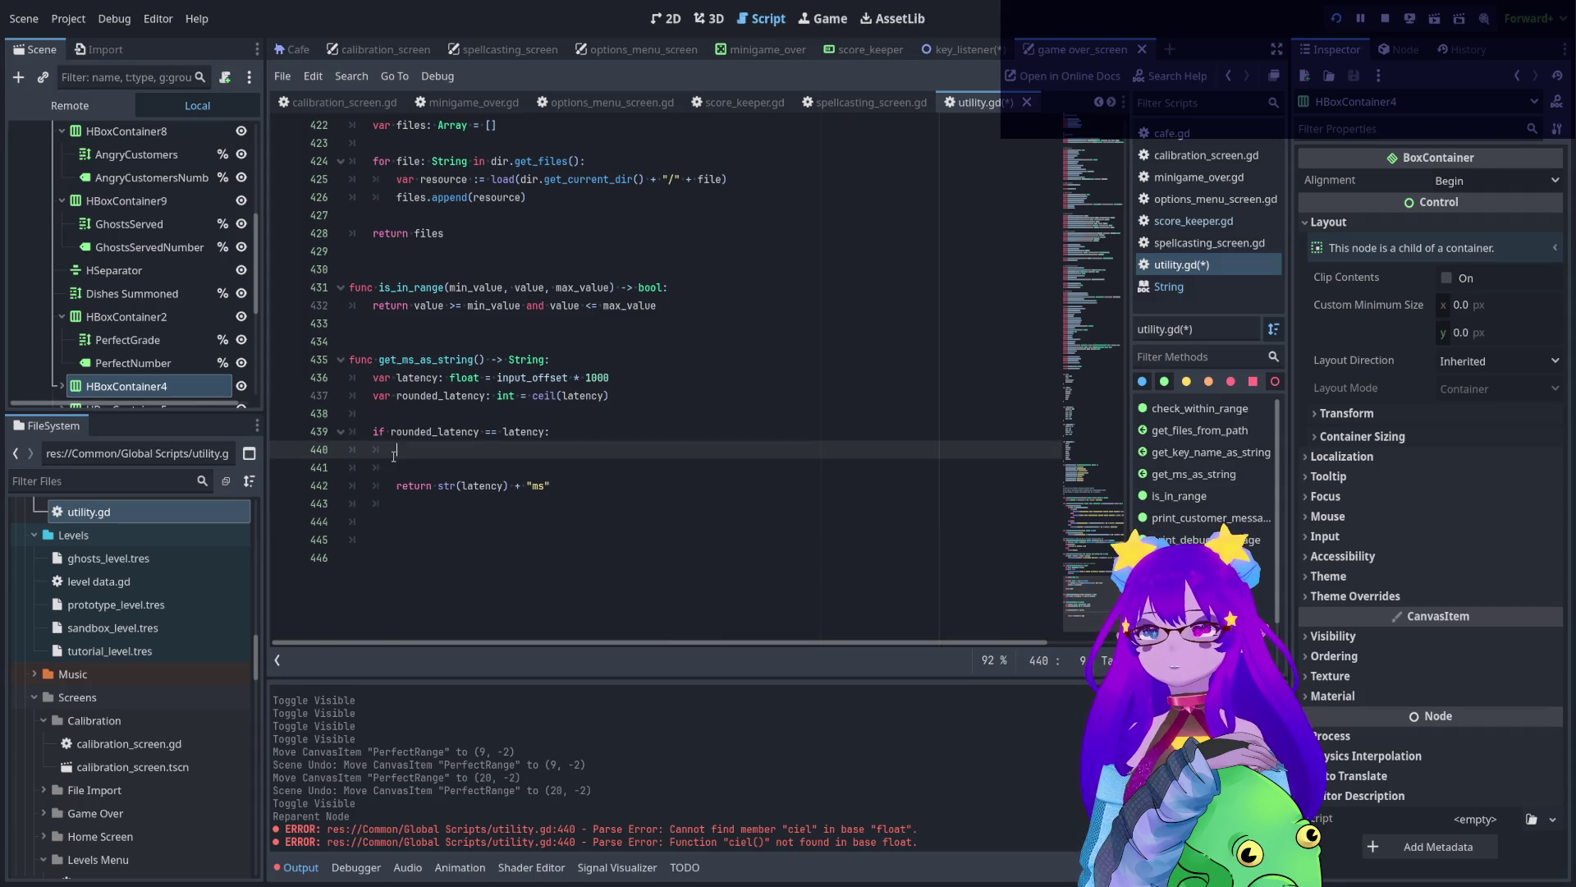
- Remove leftover blank lines, dedent the str(latency) fallback return, and save utility.gd
left_click_drag(444, 570, 349, 504)
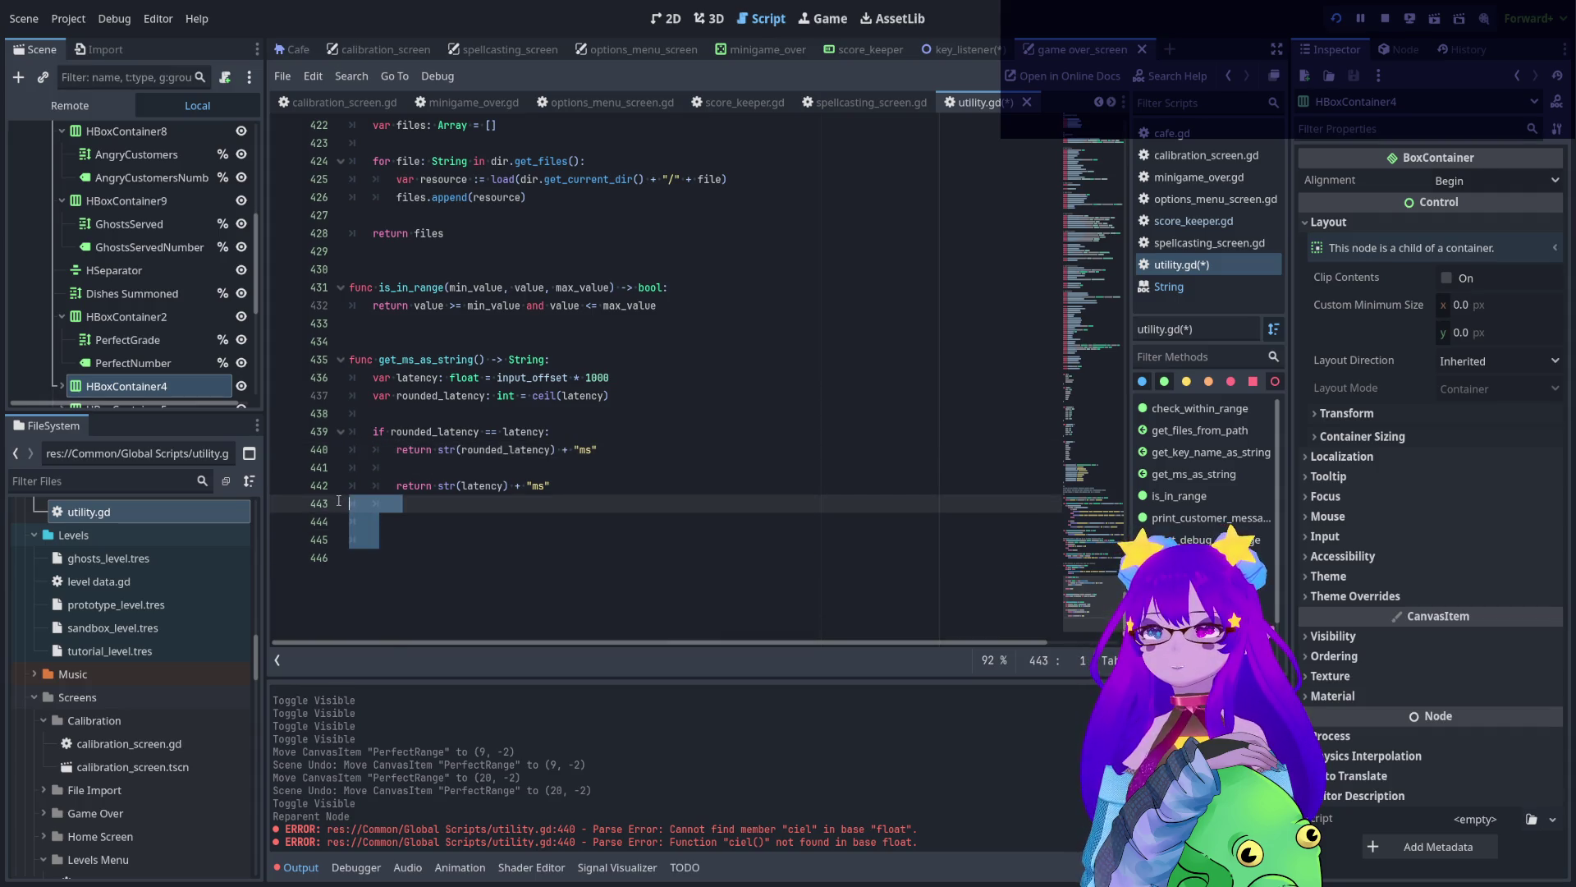
key("BackSpace")
left_click(397, 490)
key("BackSpace")
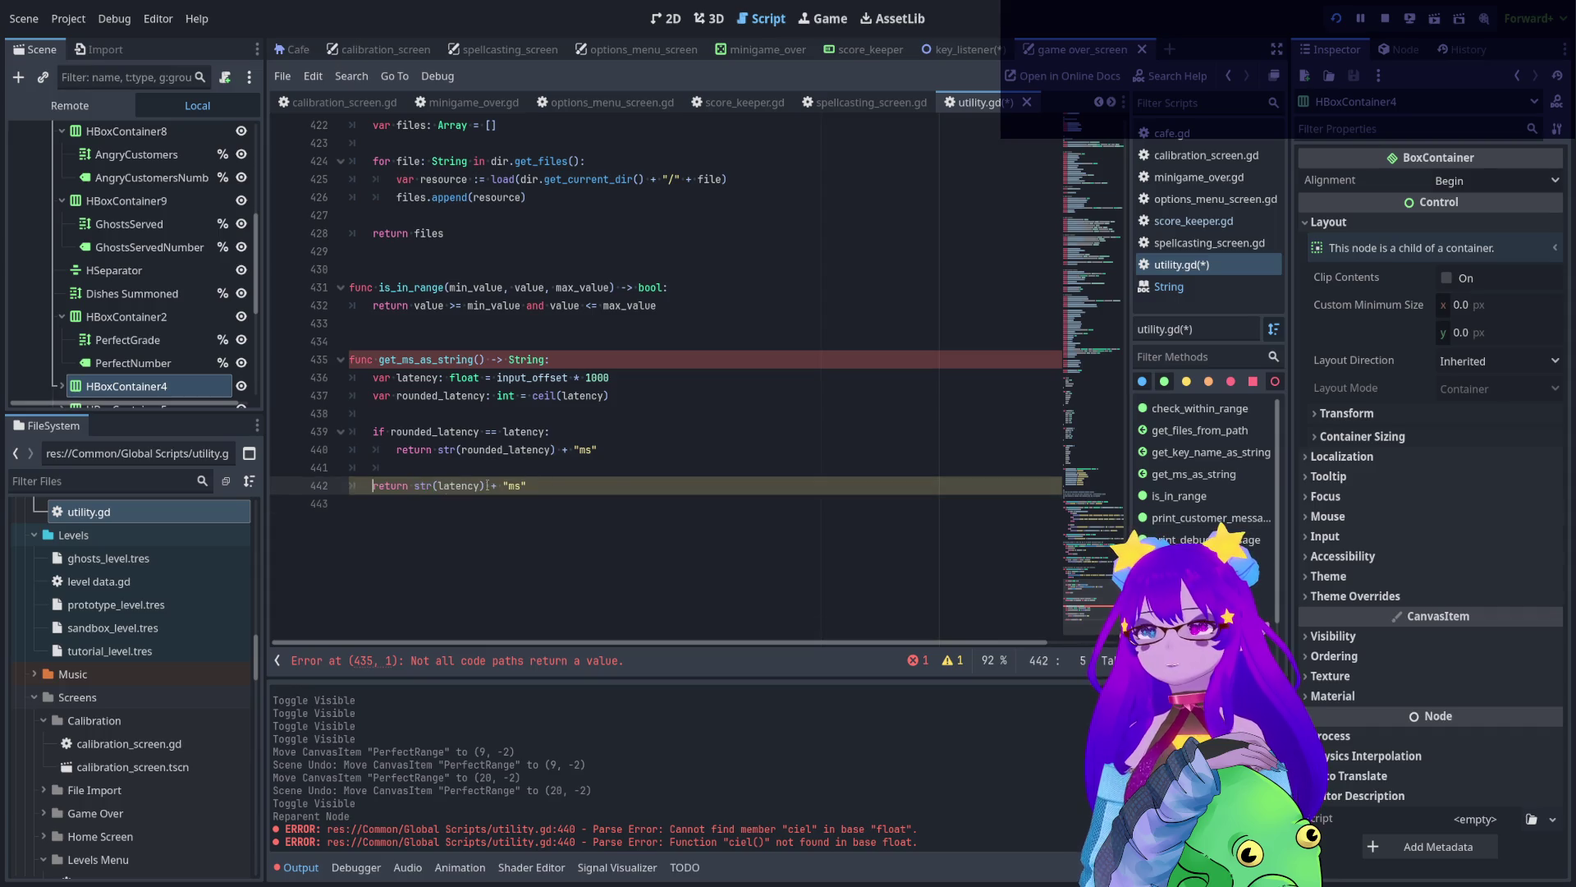
left_click(679, 515)
key("BackSpace")
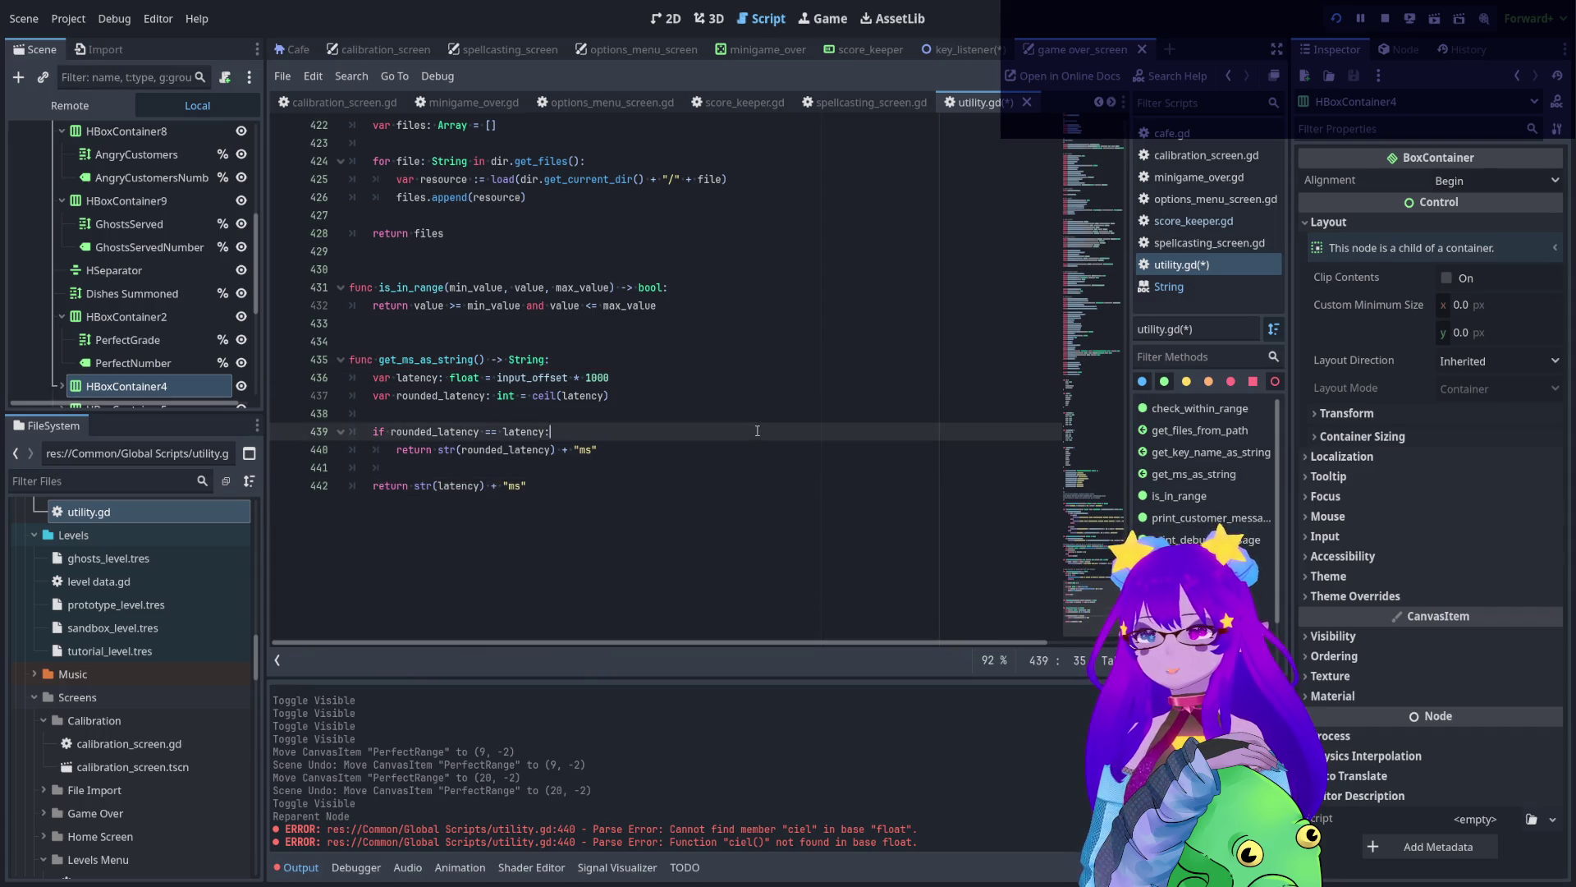
left_click(751, 413)
key("ctrl+s")
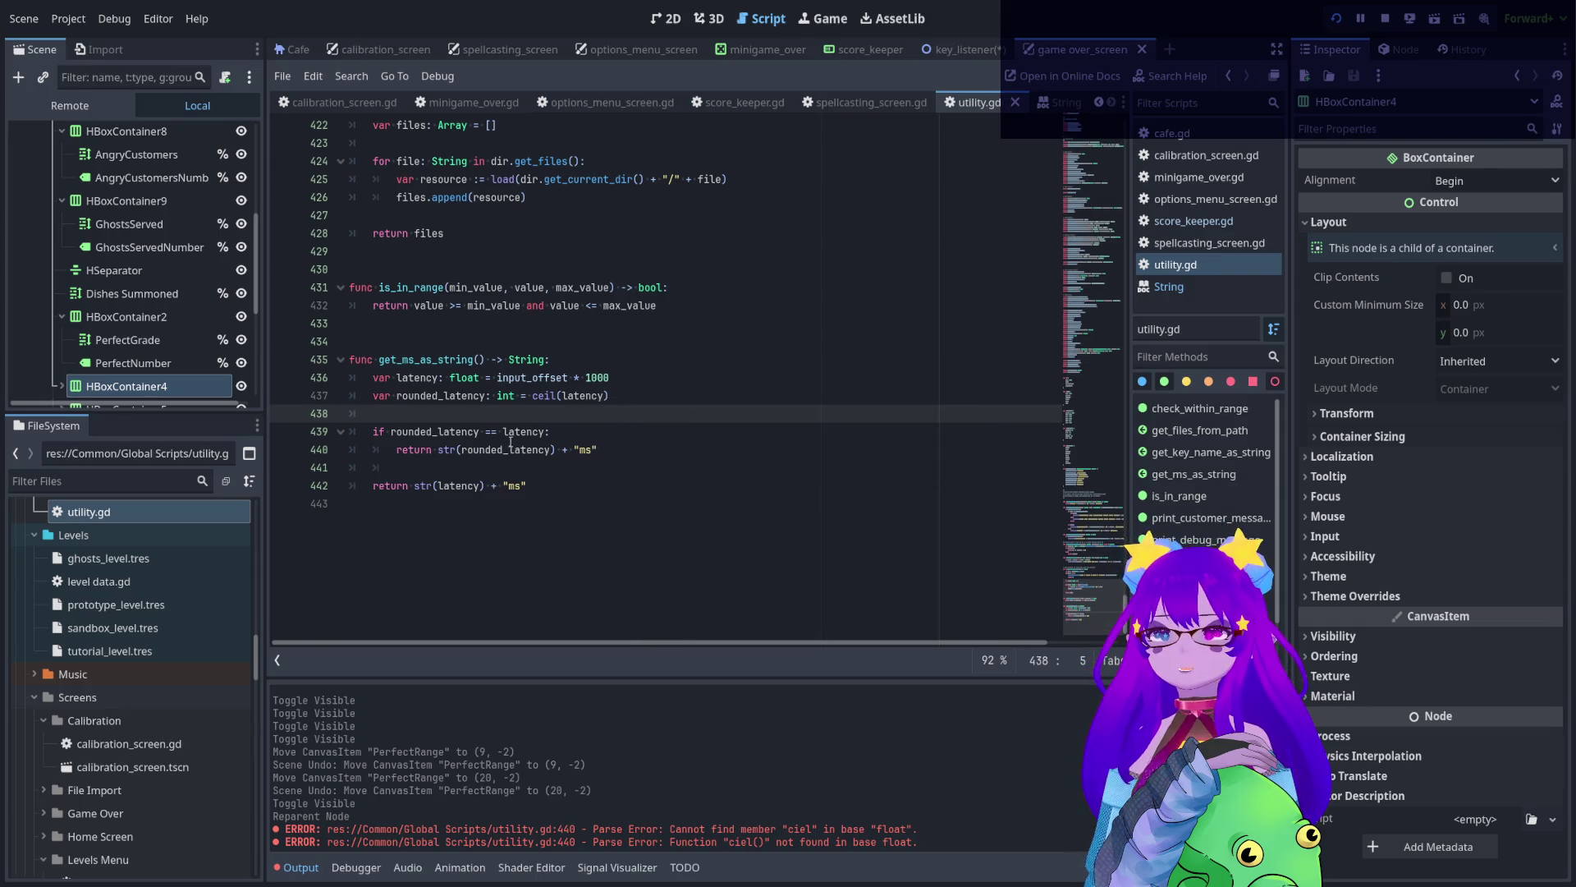
left_click_drag(408, 431, 514, 434)
double_click(499, 449)
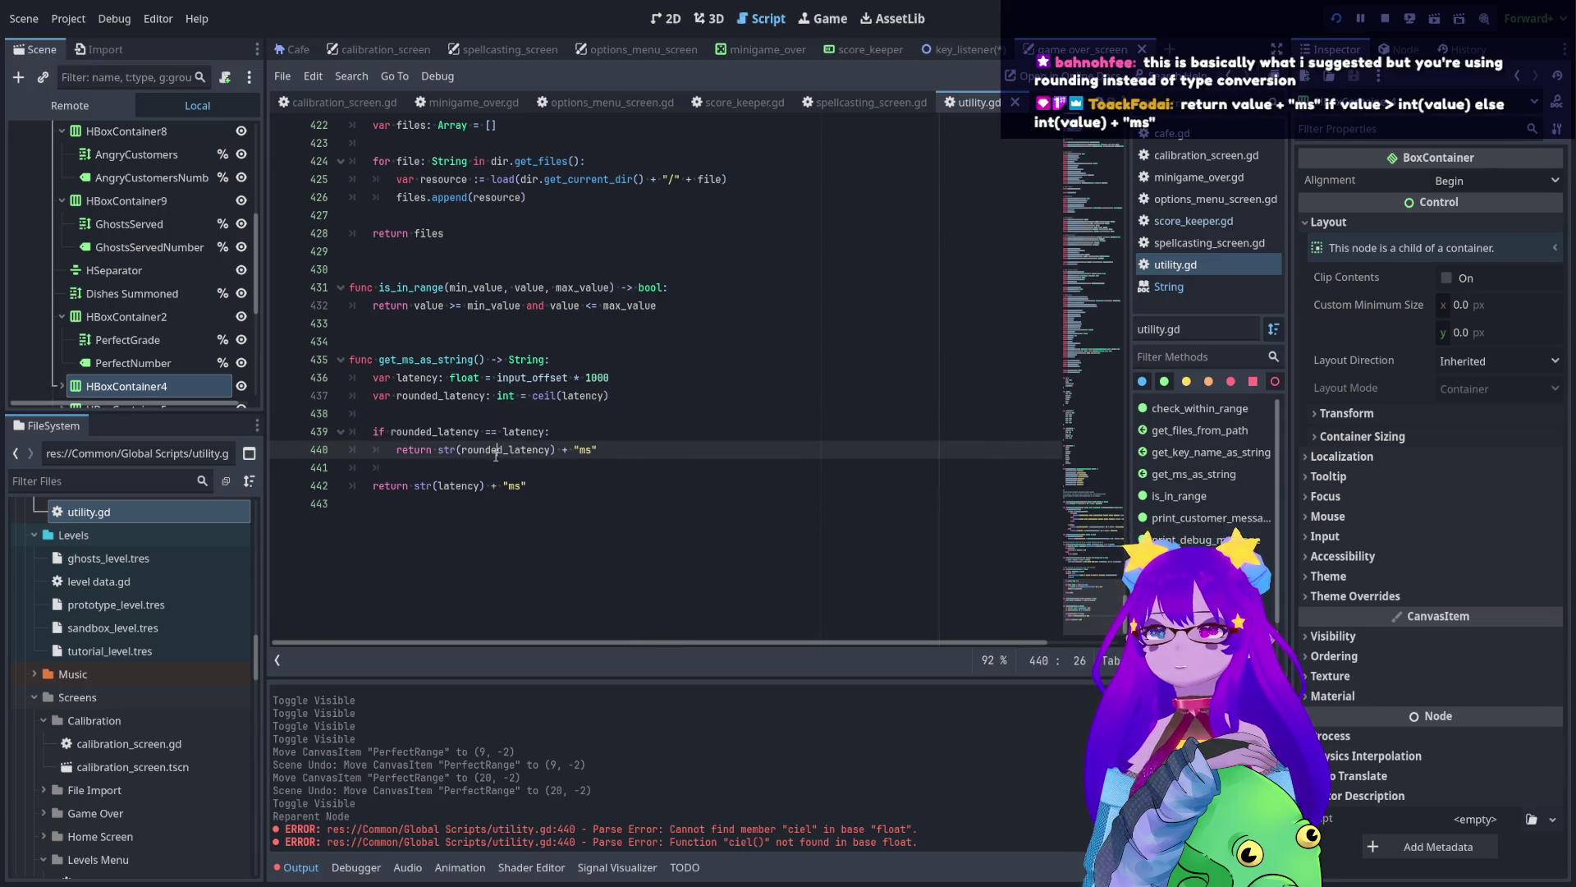
double_click(460, 485)
left_click(626, 470)
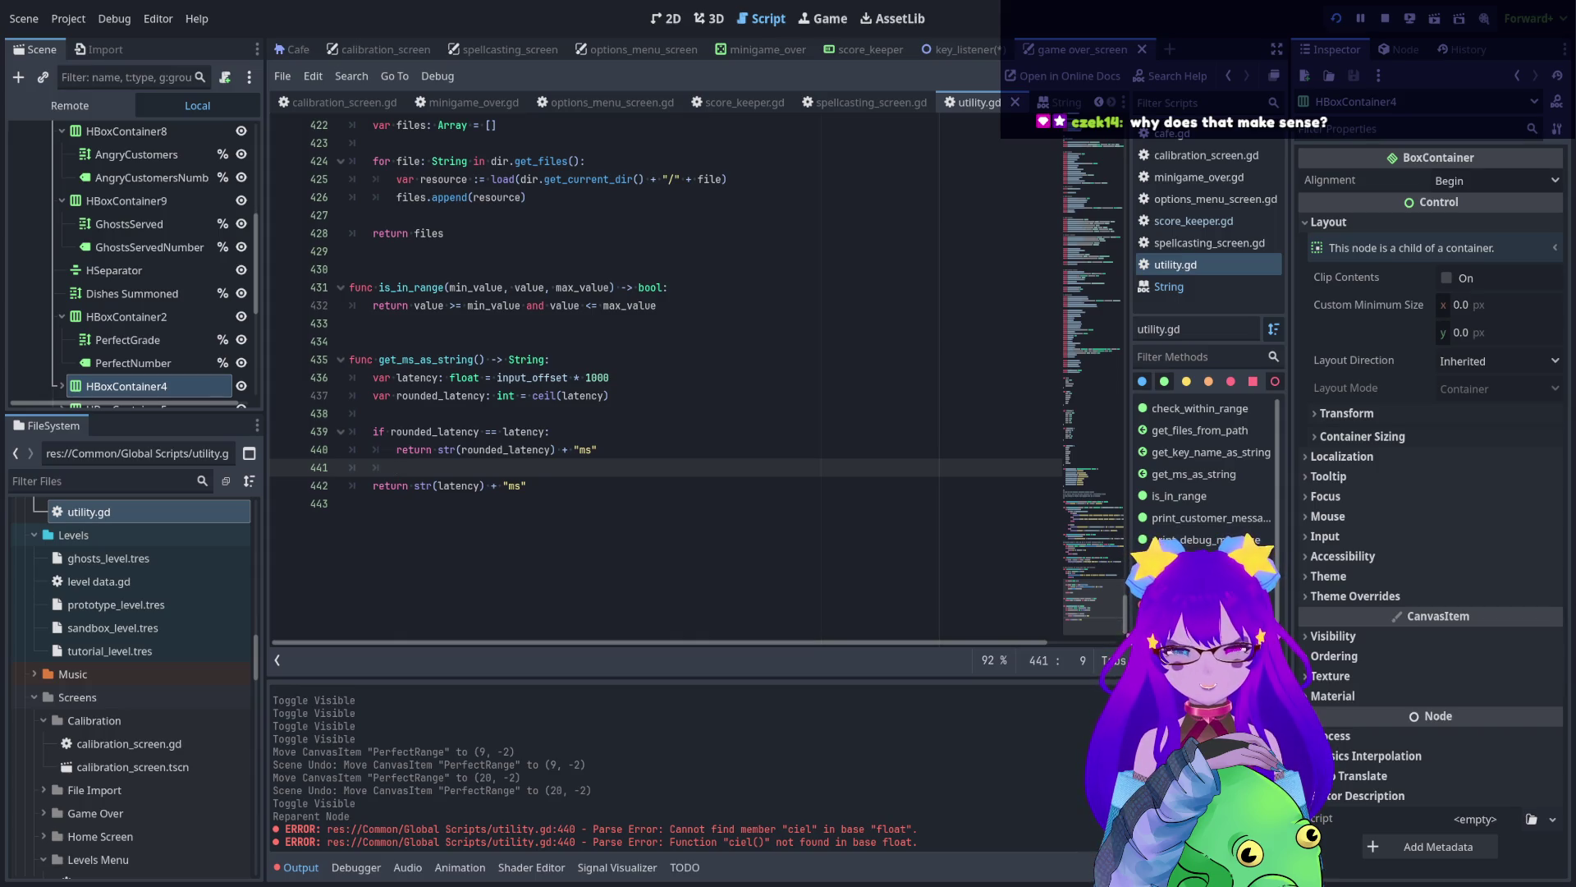
left_click(571, 485)
key("Return")
key("Return")
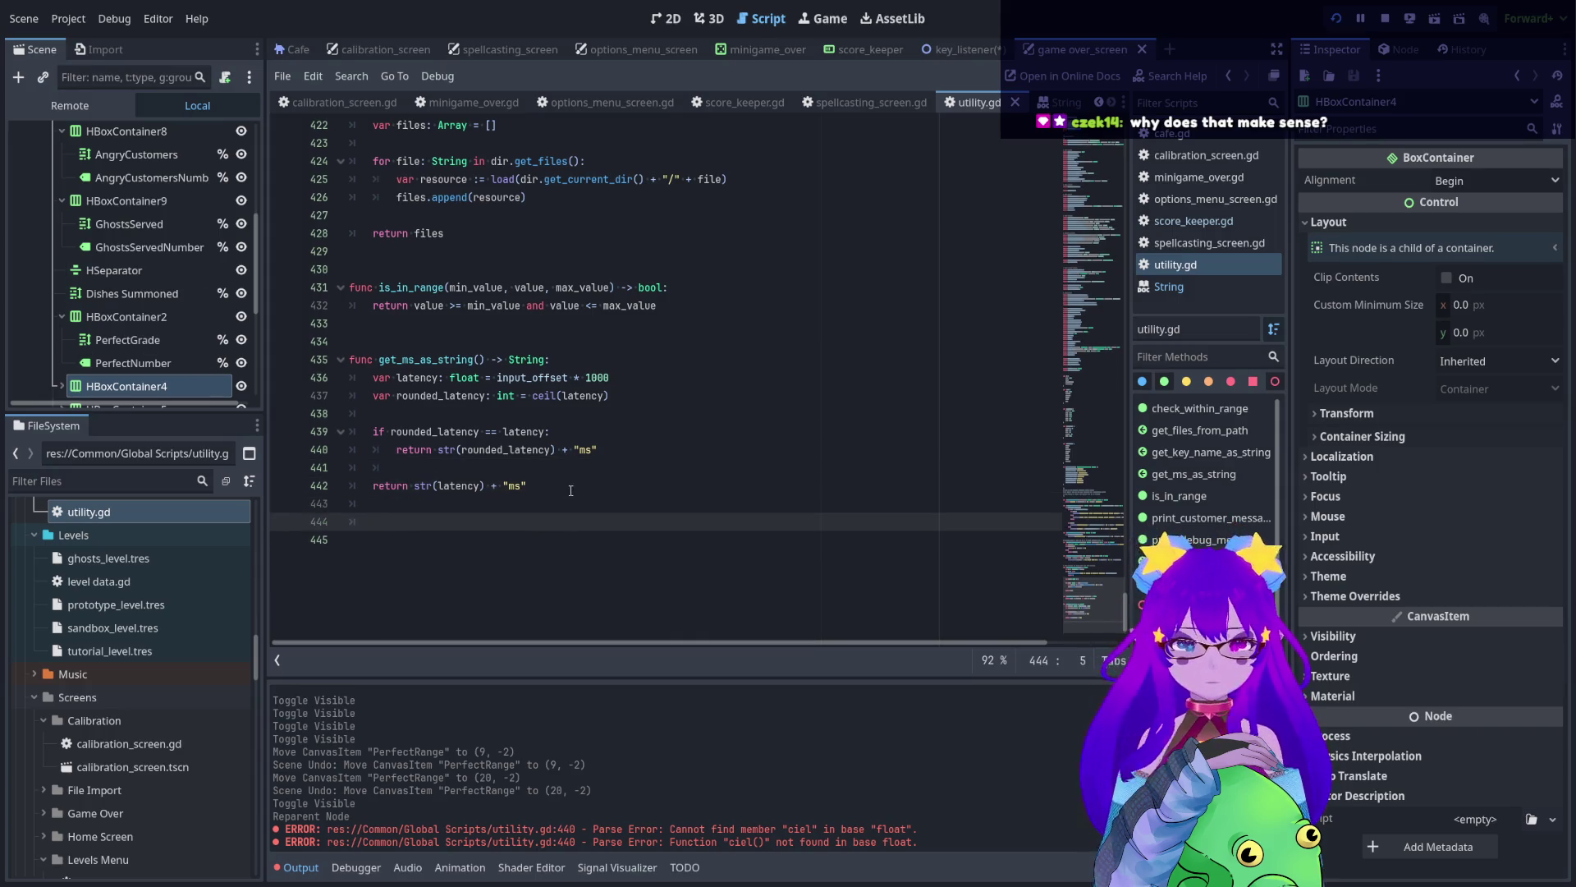
type("return value + \"ms\" if value > int(value) else int(value) + \"ms\"")
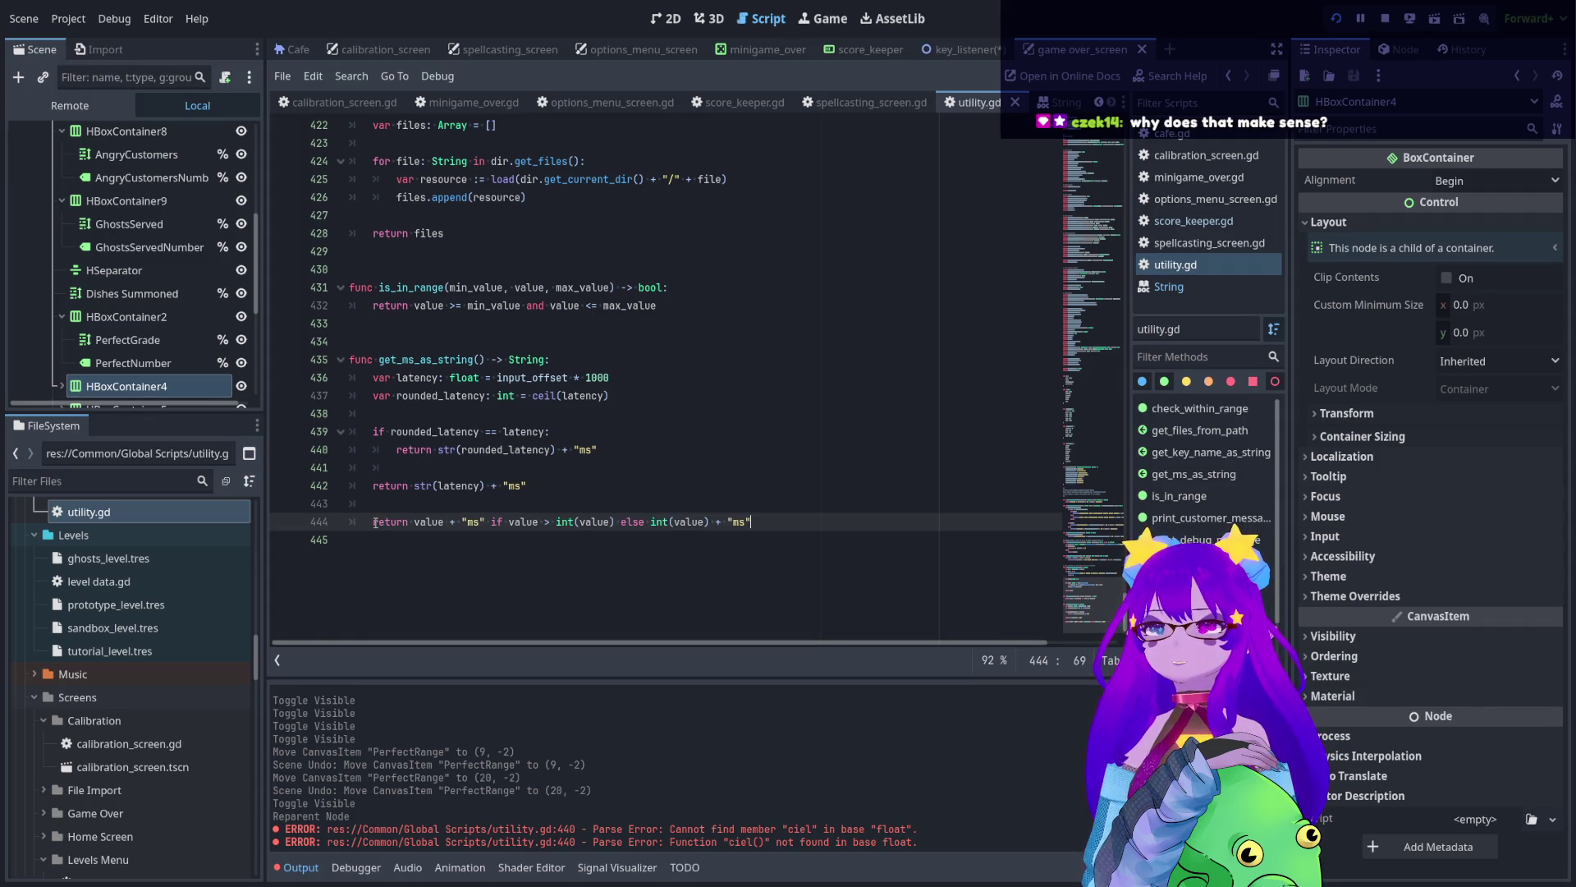
double_click(419, 379)
key("ctrl+c")
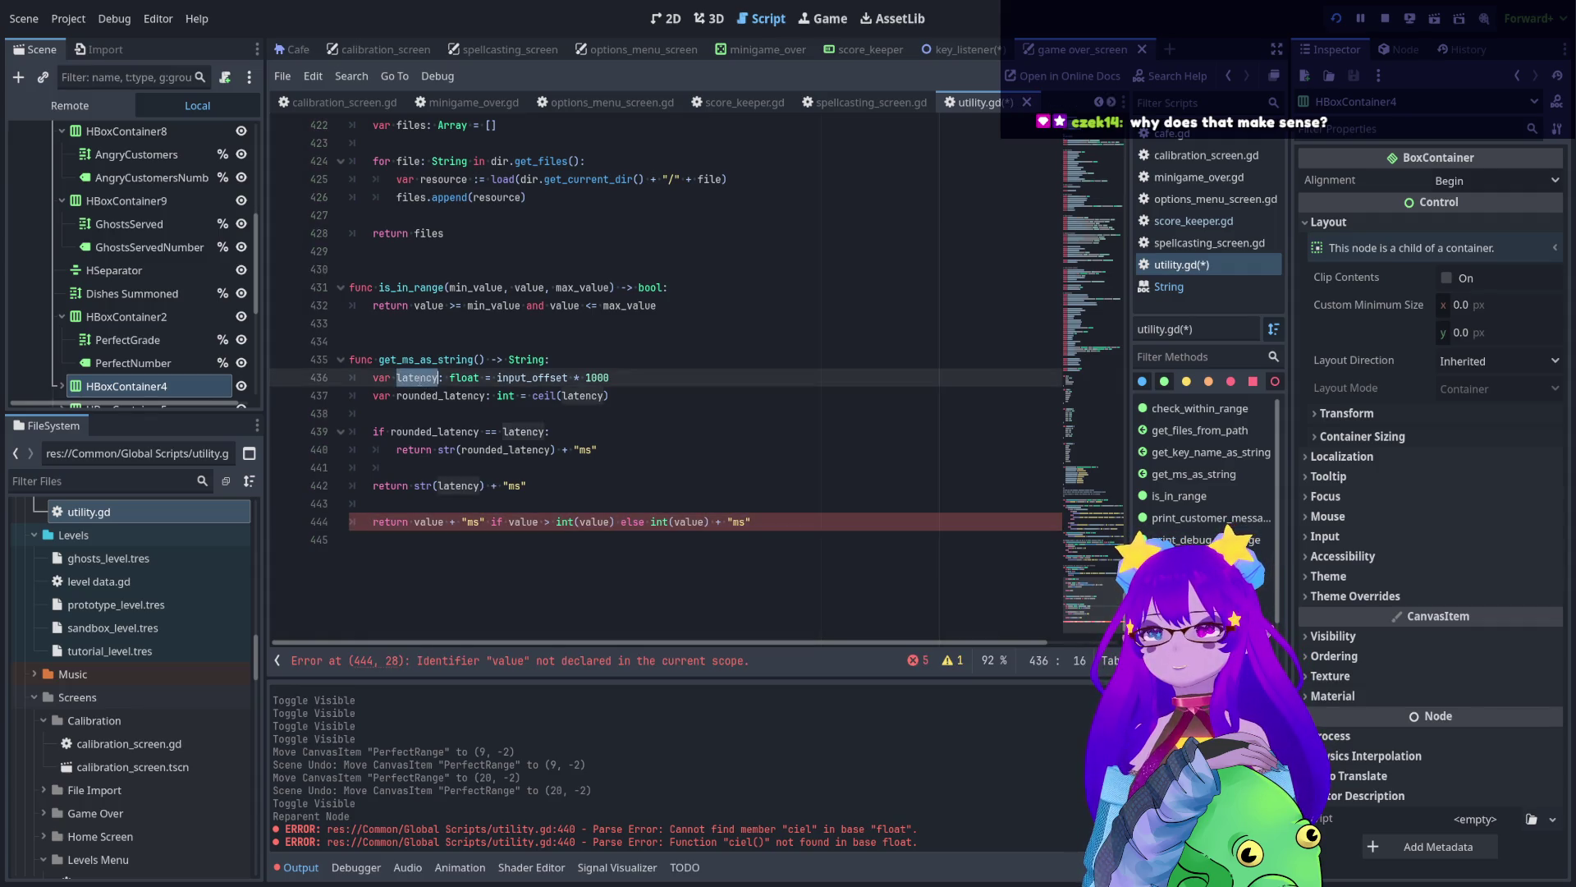
double_click(427, 522)
key("ctrl+v")
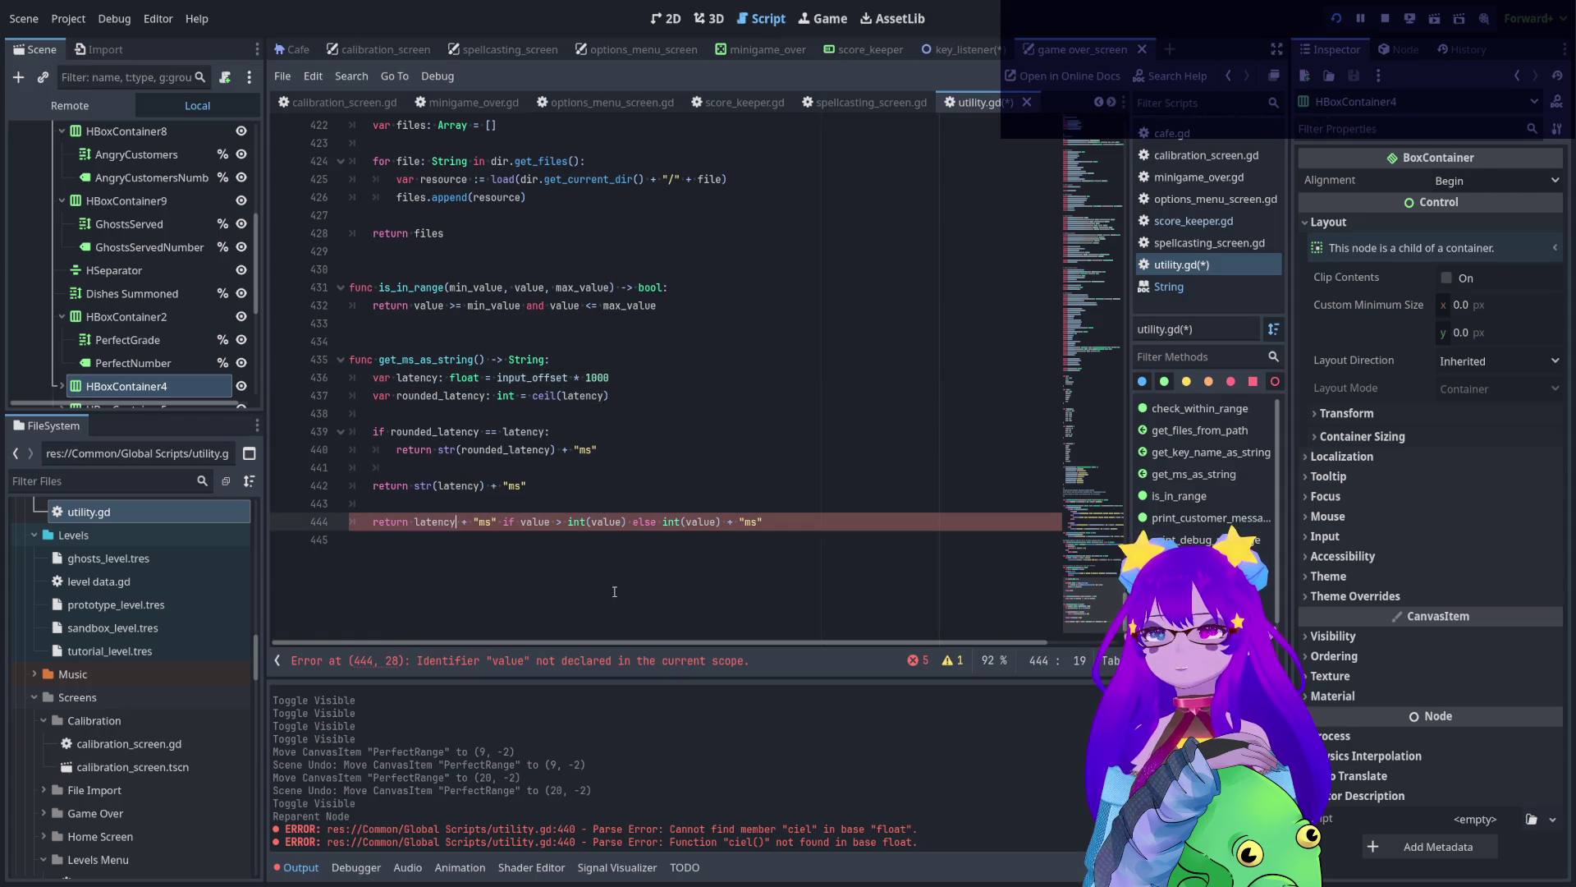
double_click(534, 522)
key("ctrl+v")
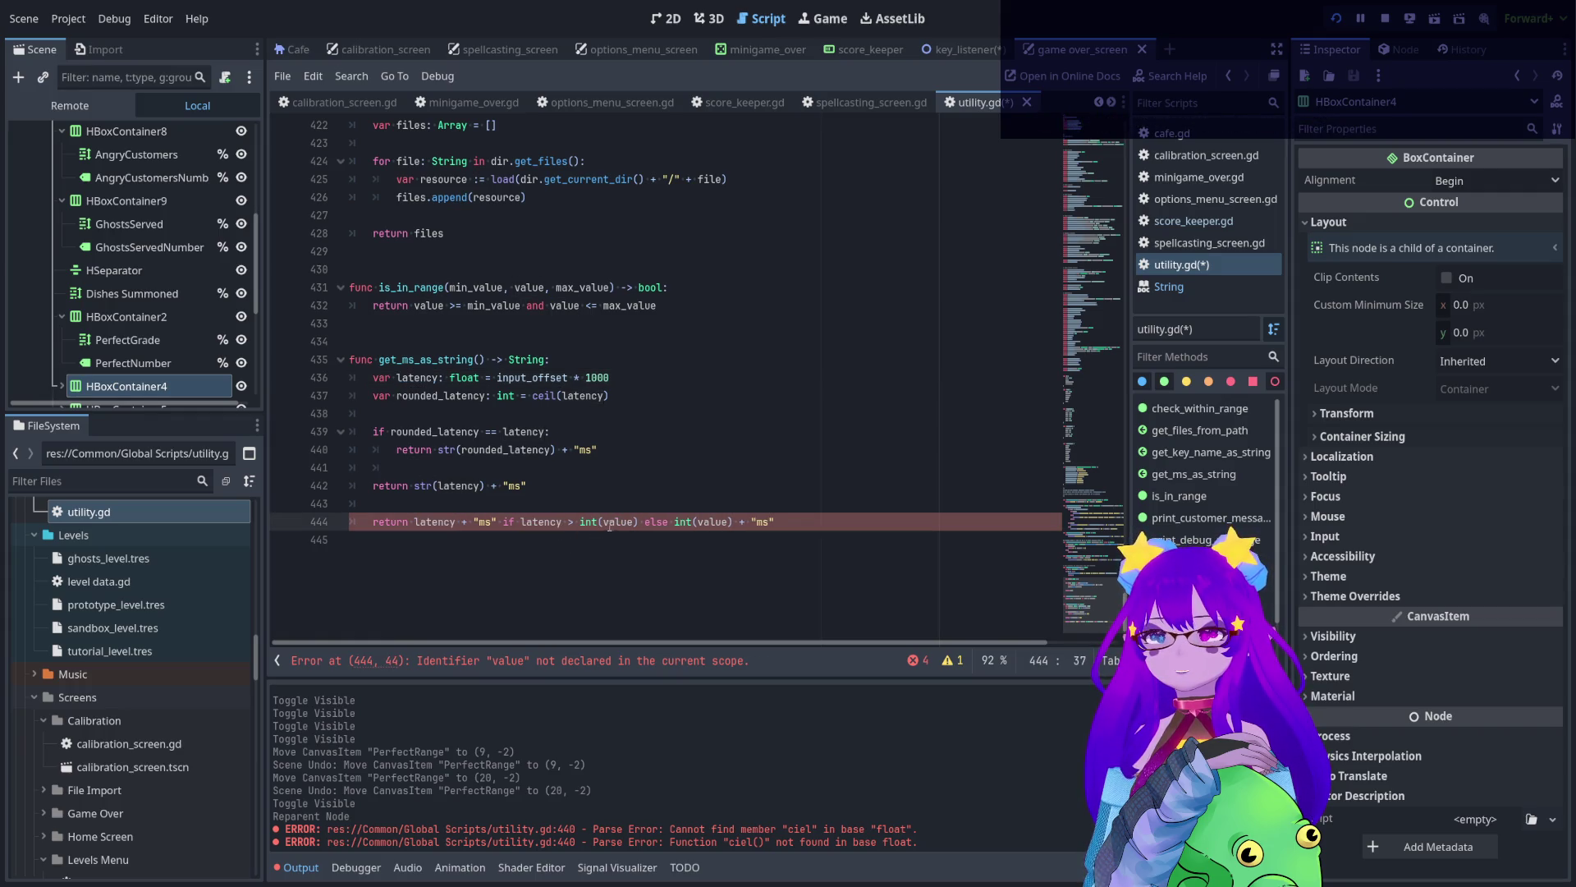
double_click(616, 522)
key("ctrl+v")
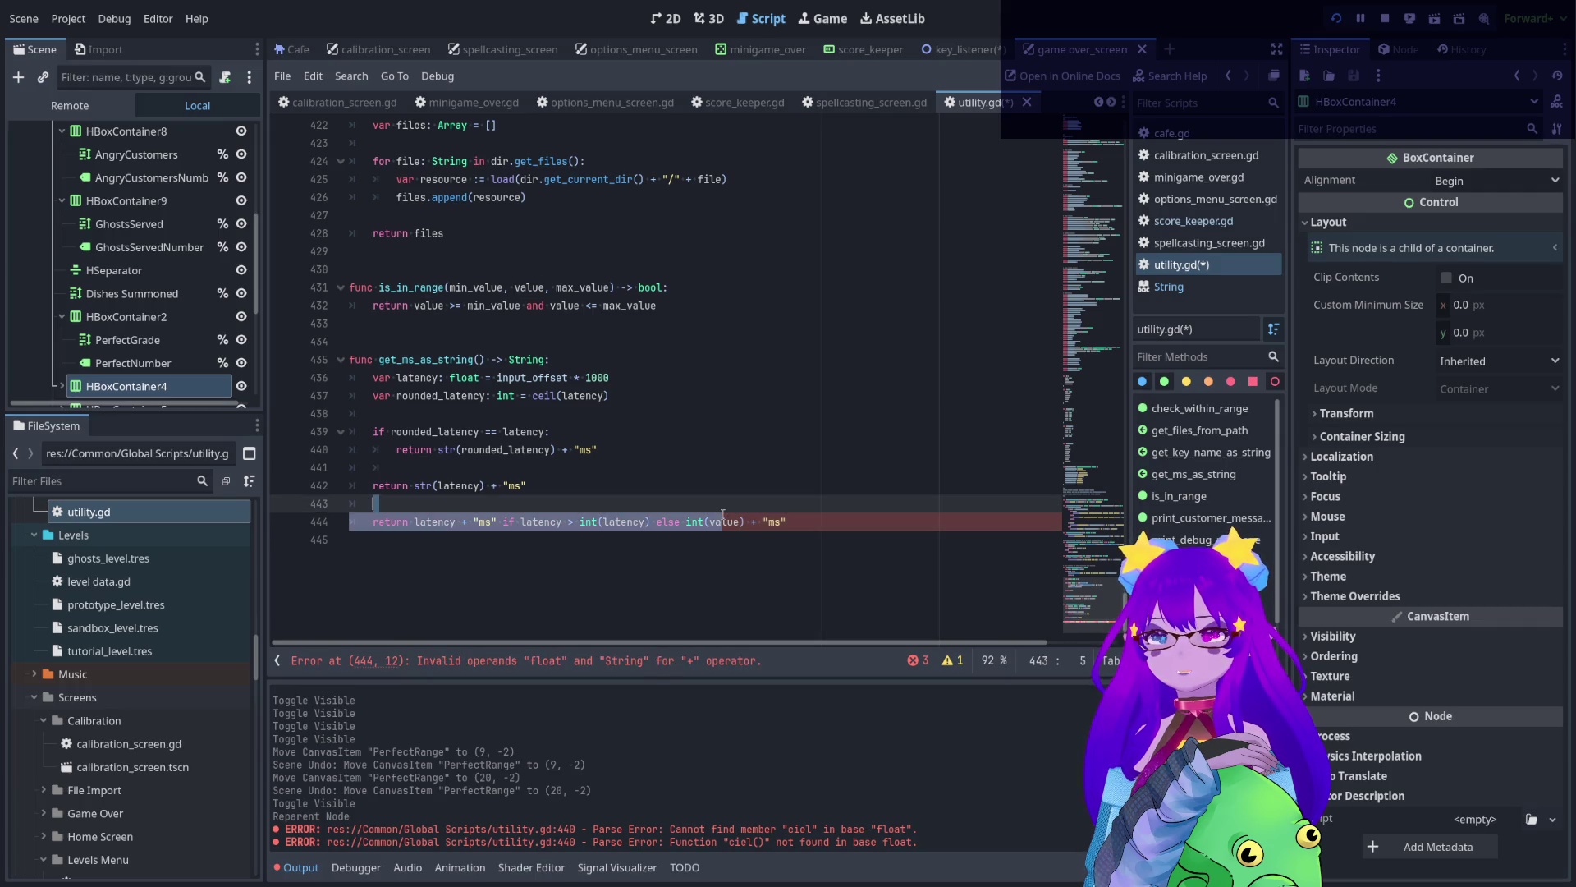
double_click(733, 522)
key("ctrl+v")
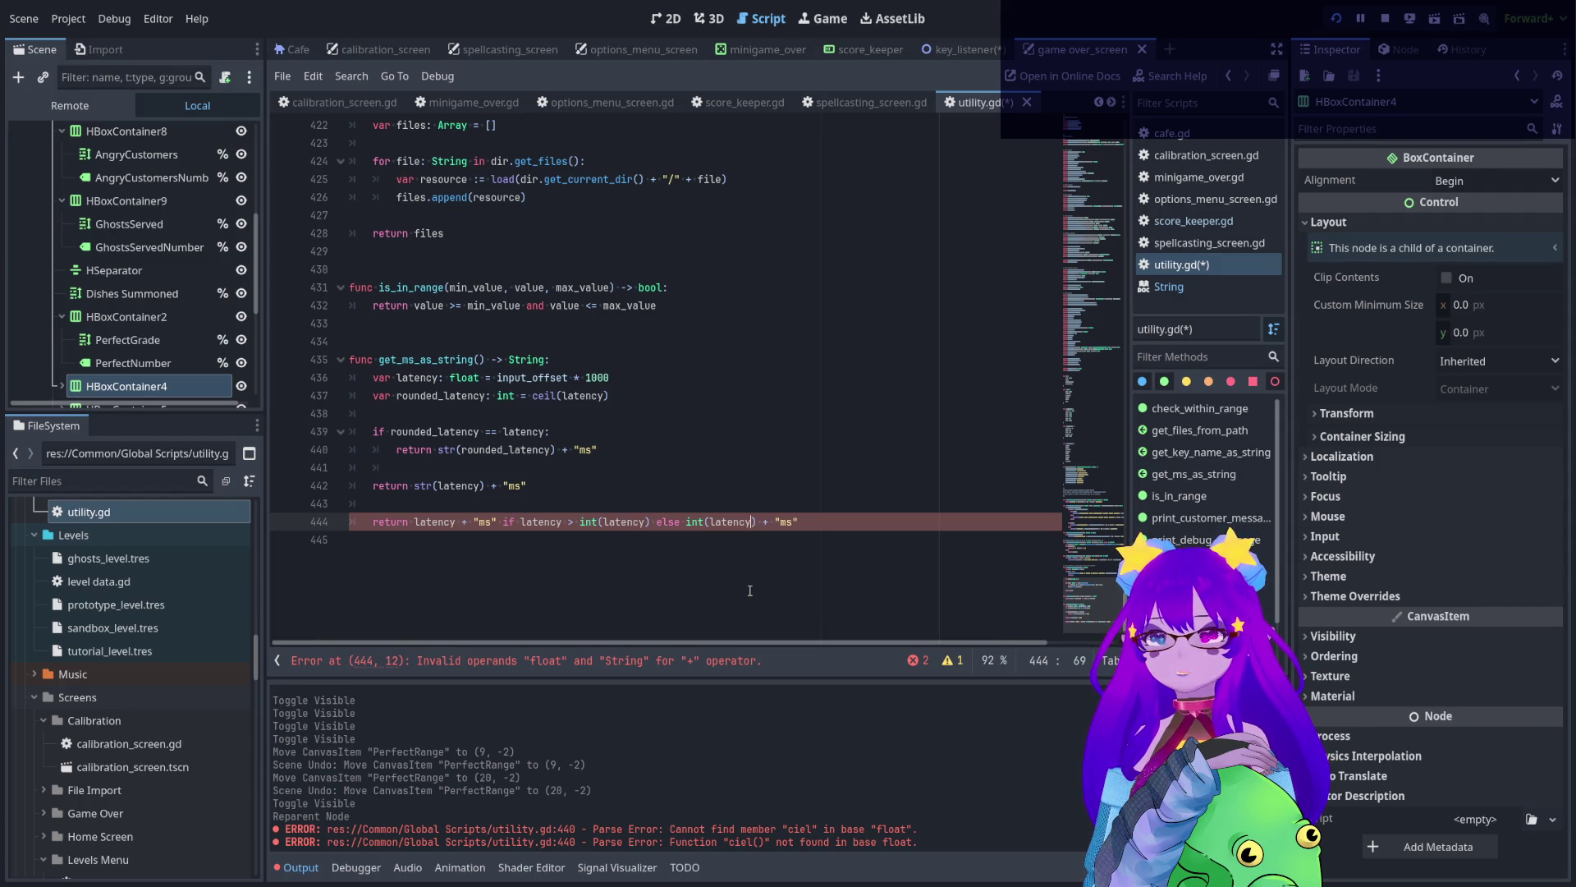
left_click_drag(581, 522, 633, 522)
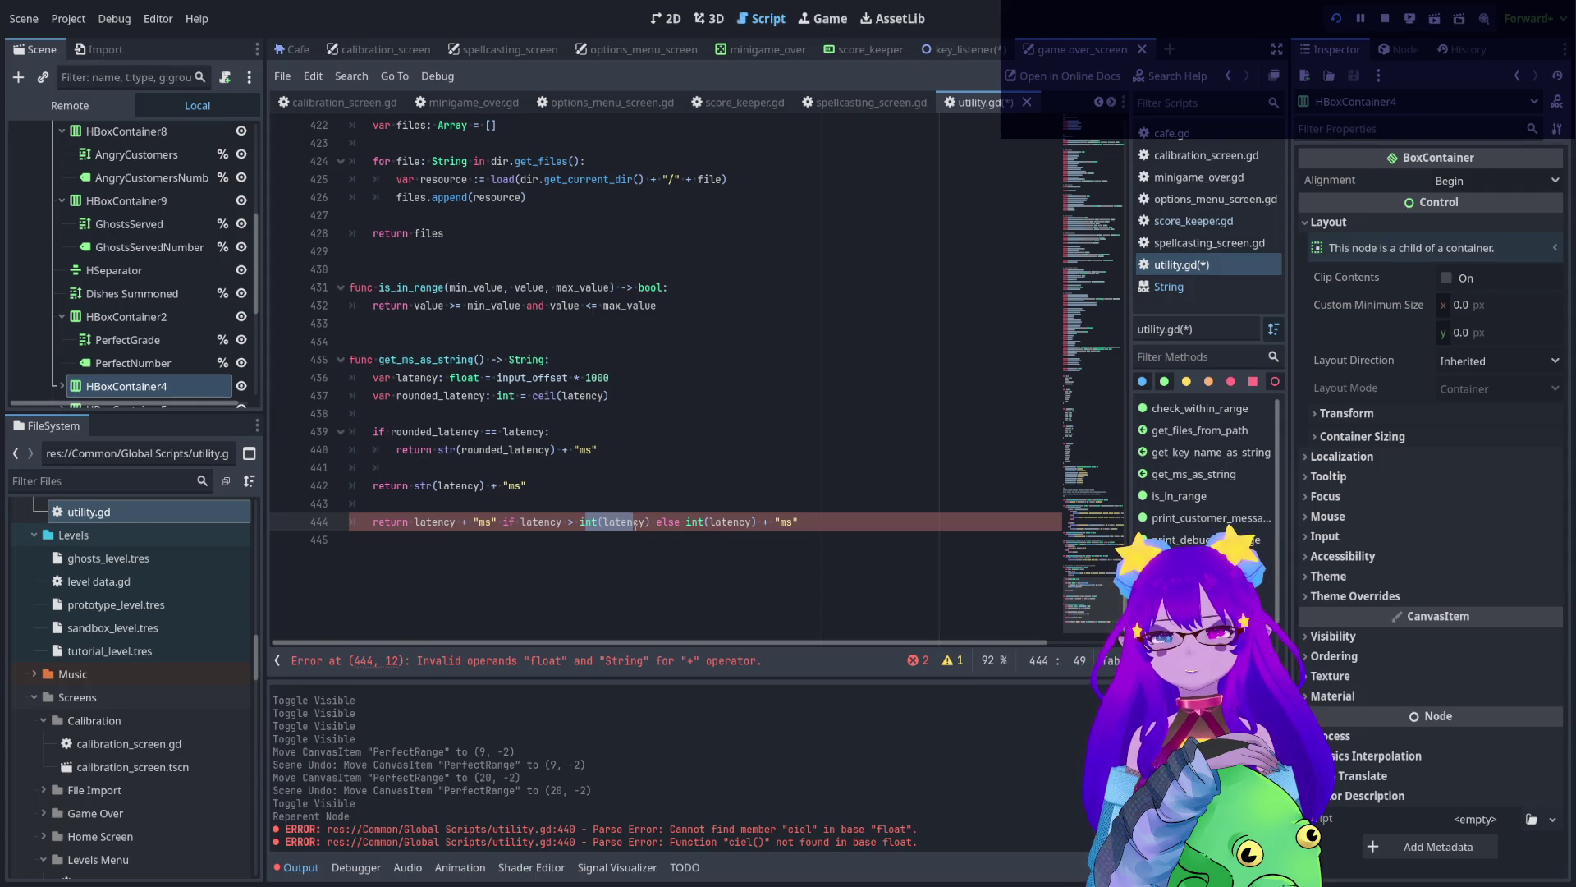
left_click(606, 504)
double_click(544, 396)
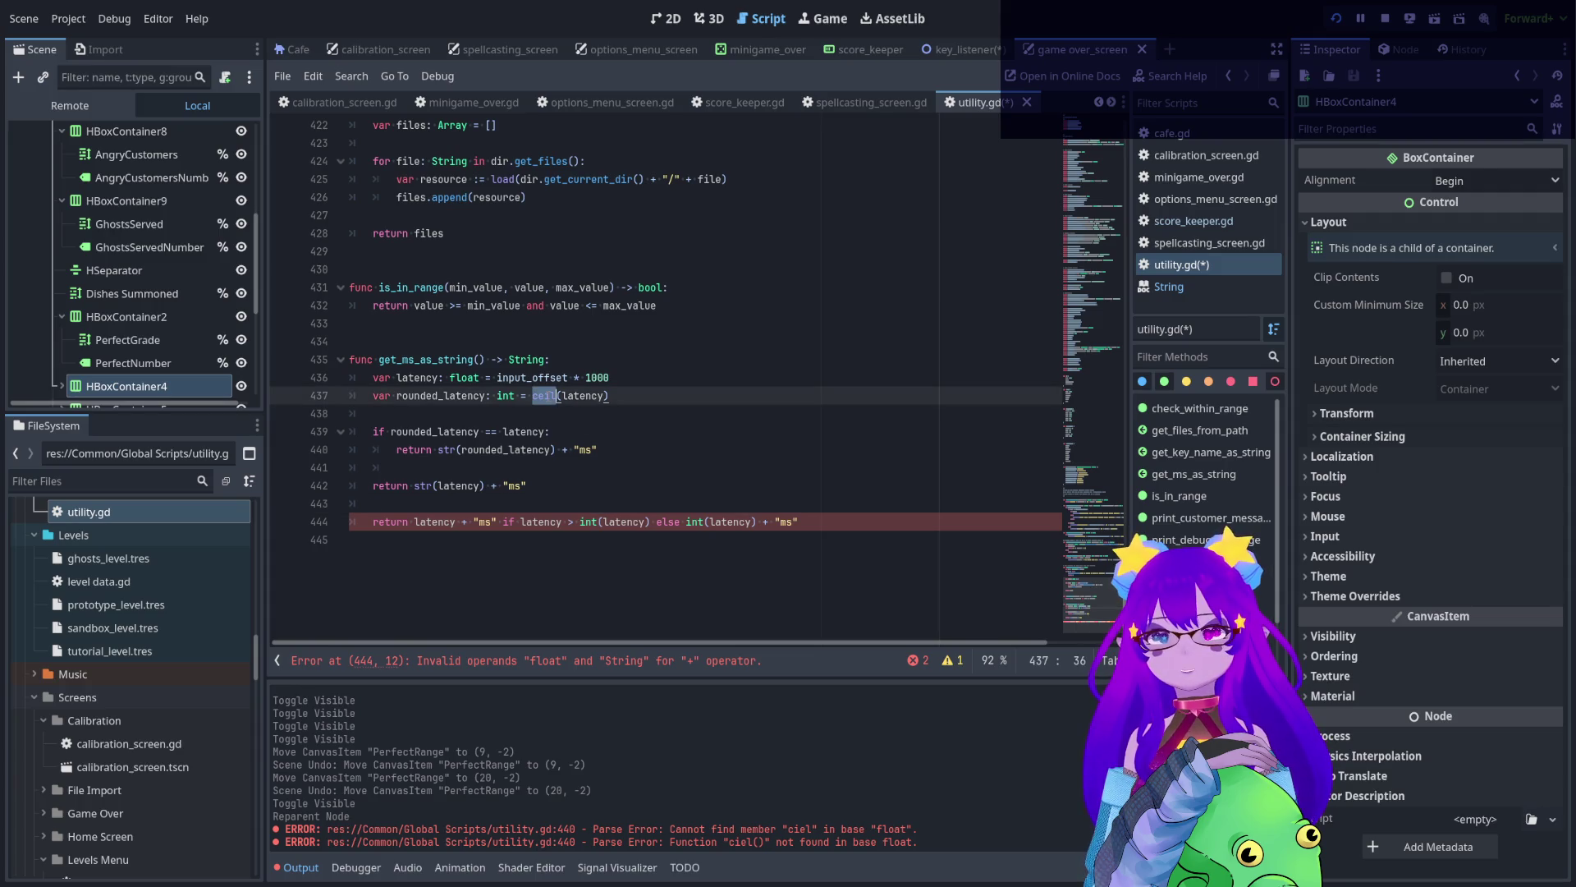
left_click(565, 504)
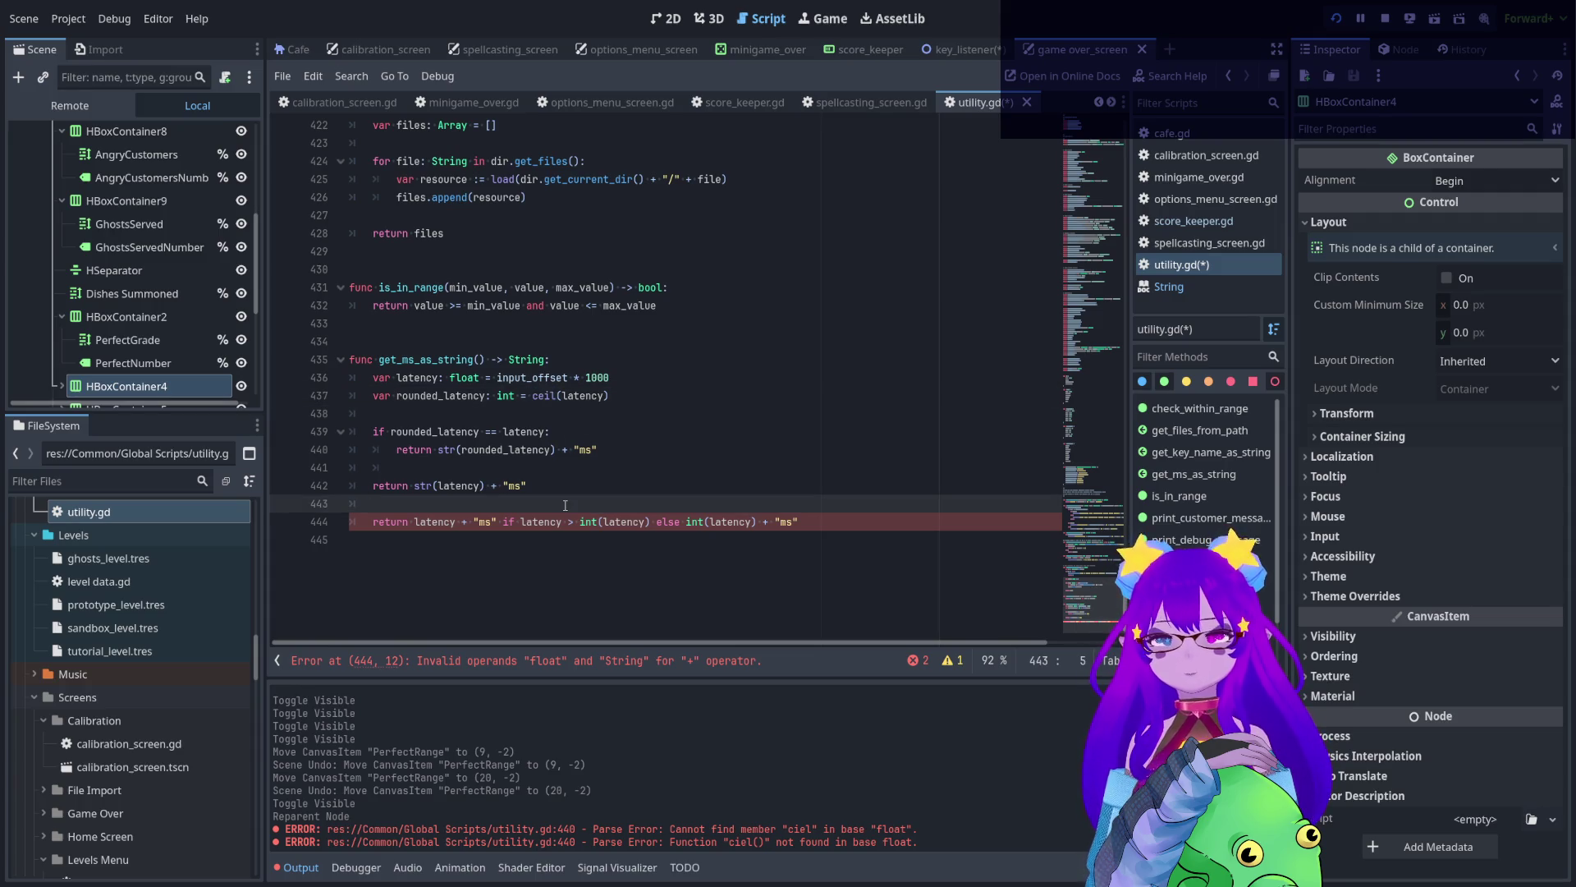
type("8.1")
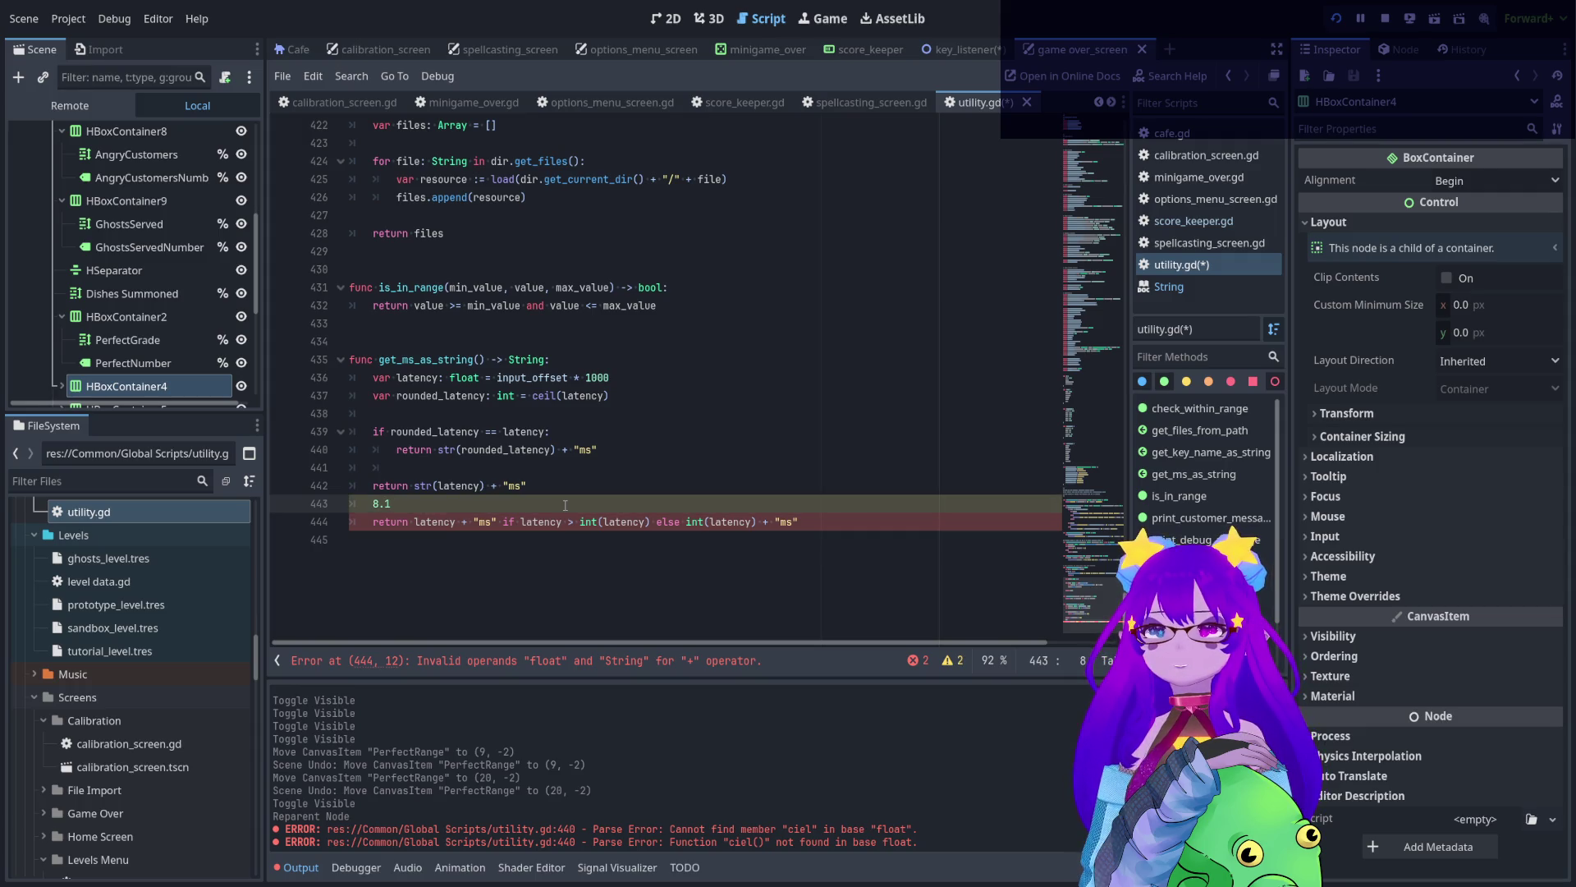
left_click_drag(582, 522, 628, 519)
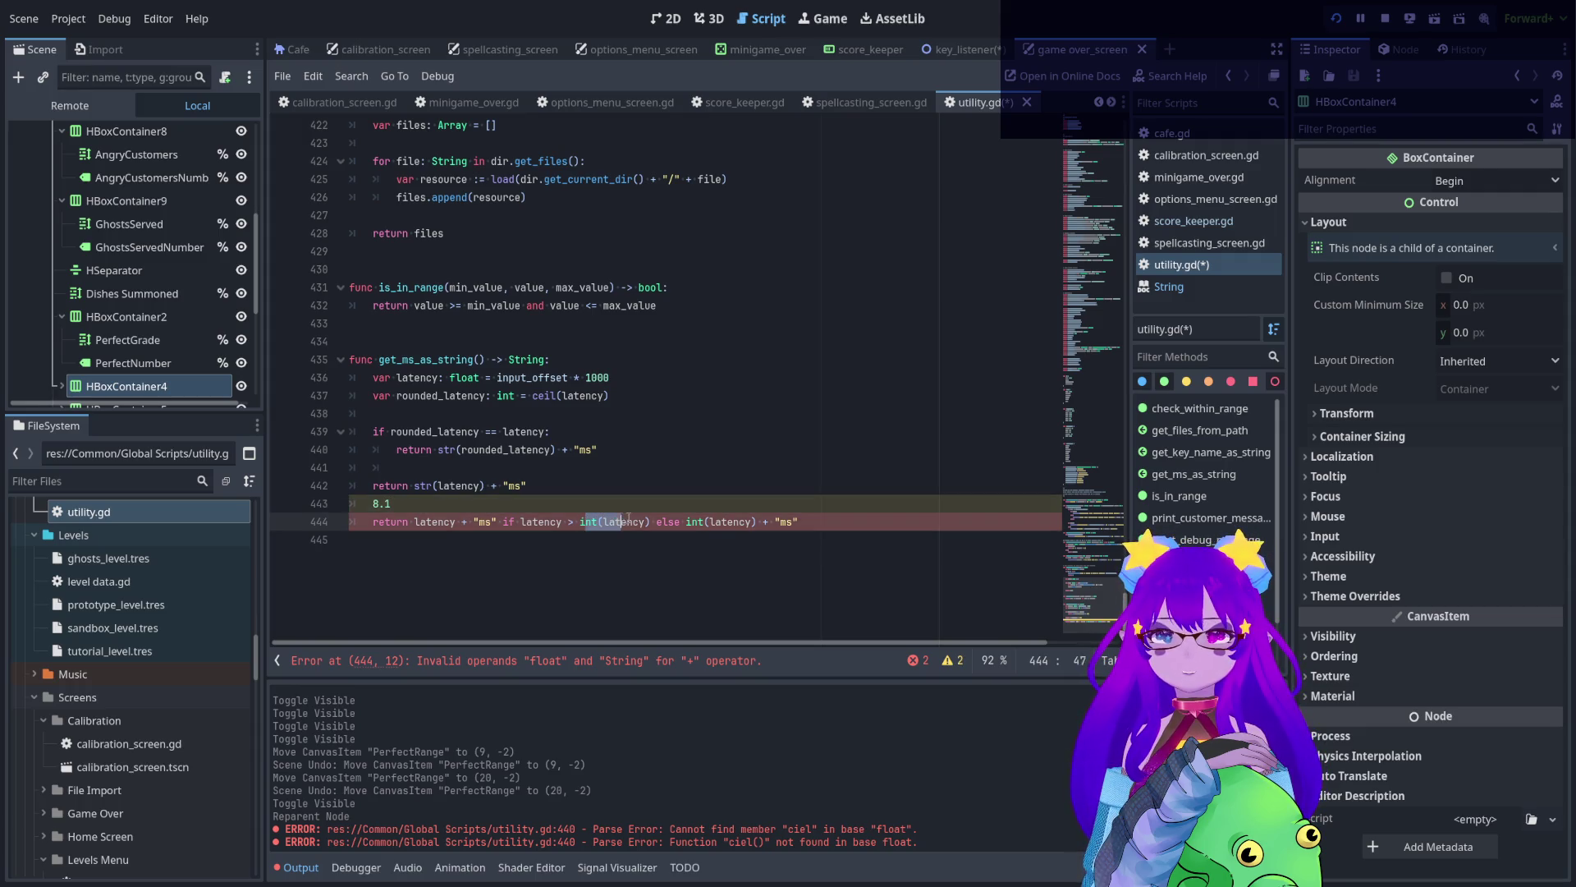
left_click(400, 507)
key("BackSpace")
key("BackSpace")
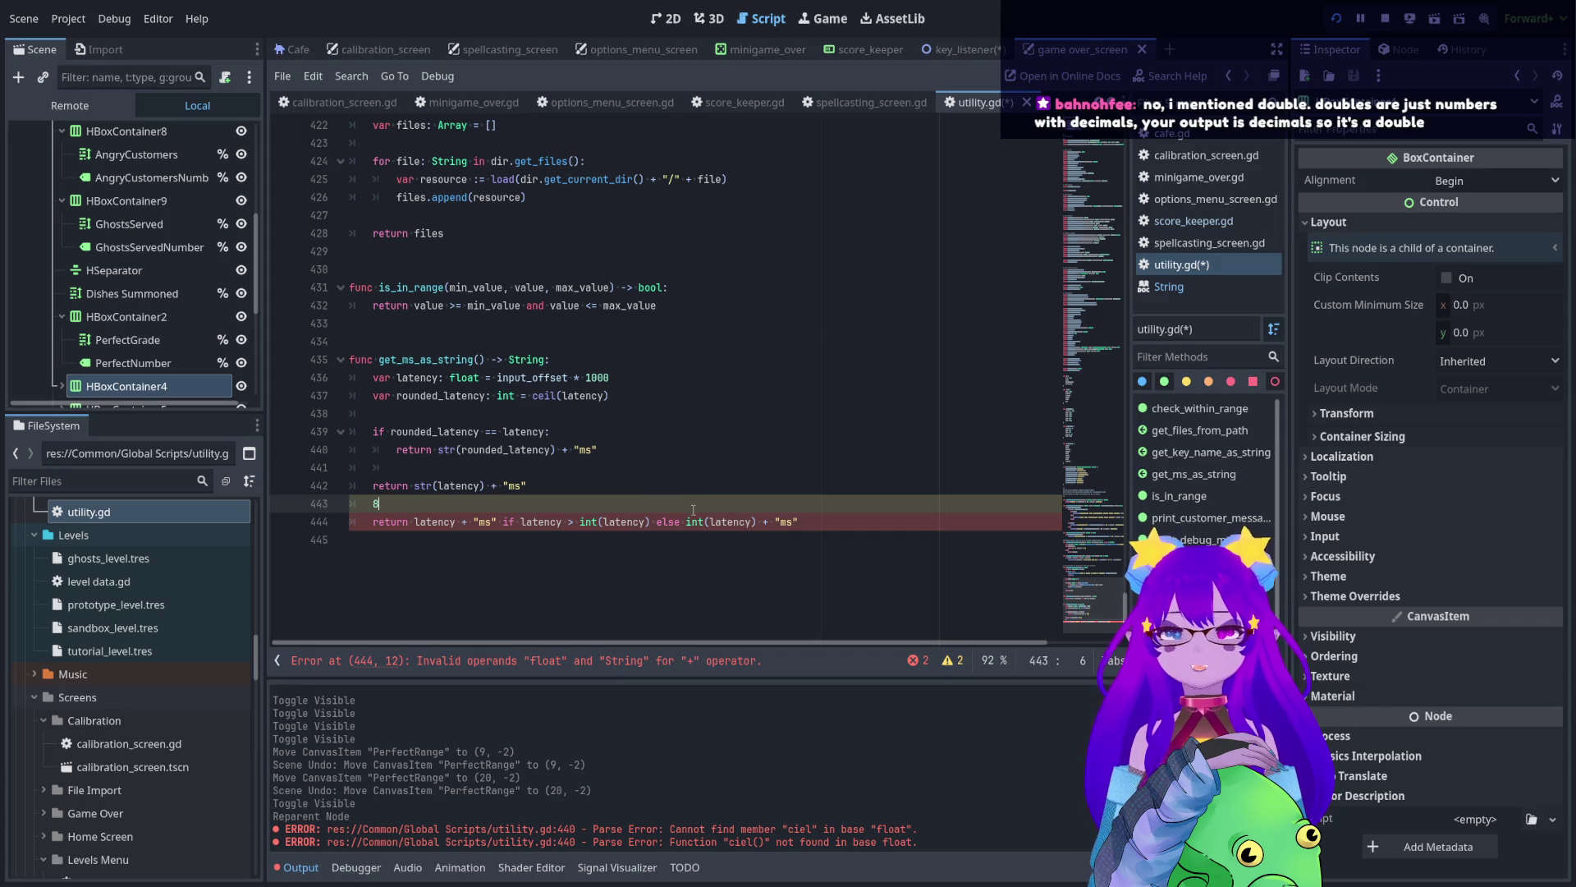
left_click_drag(803, 522, 327, 498)
key("BackSpace")
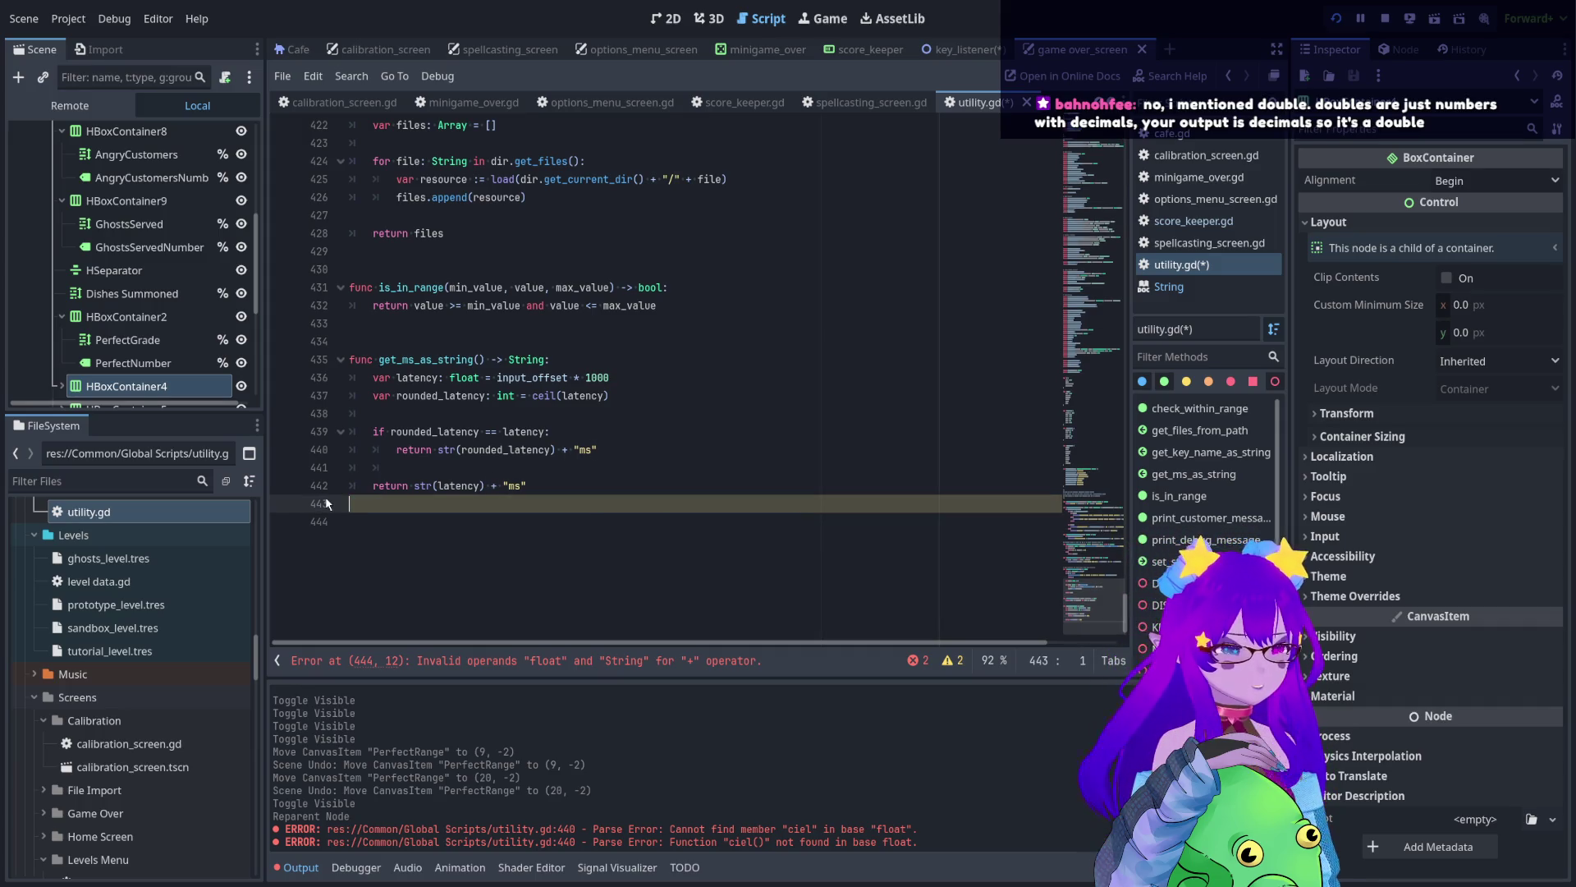
key("BackSpace")
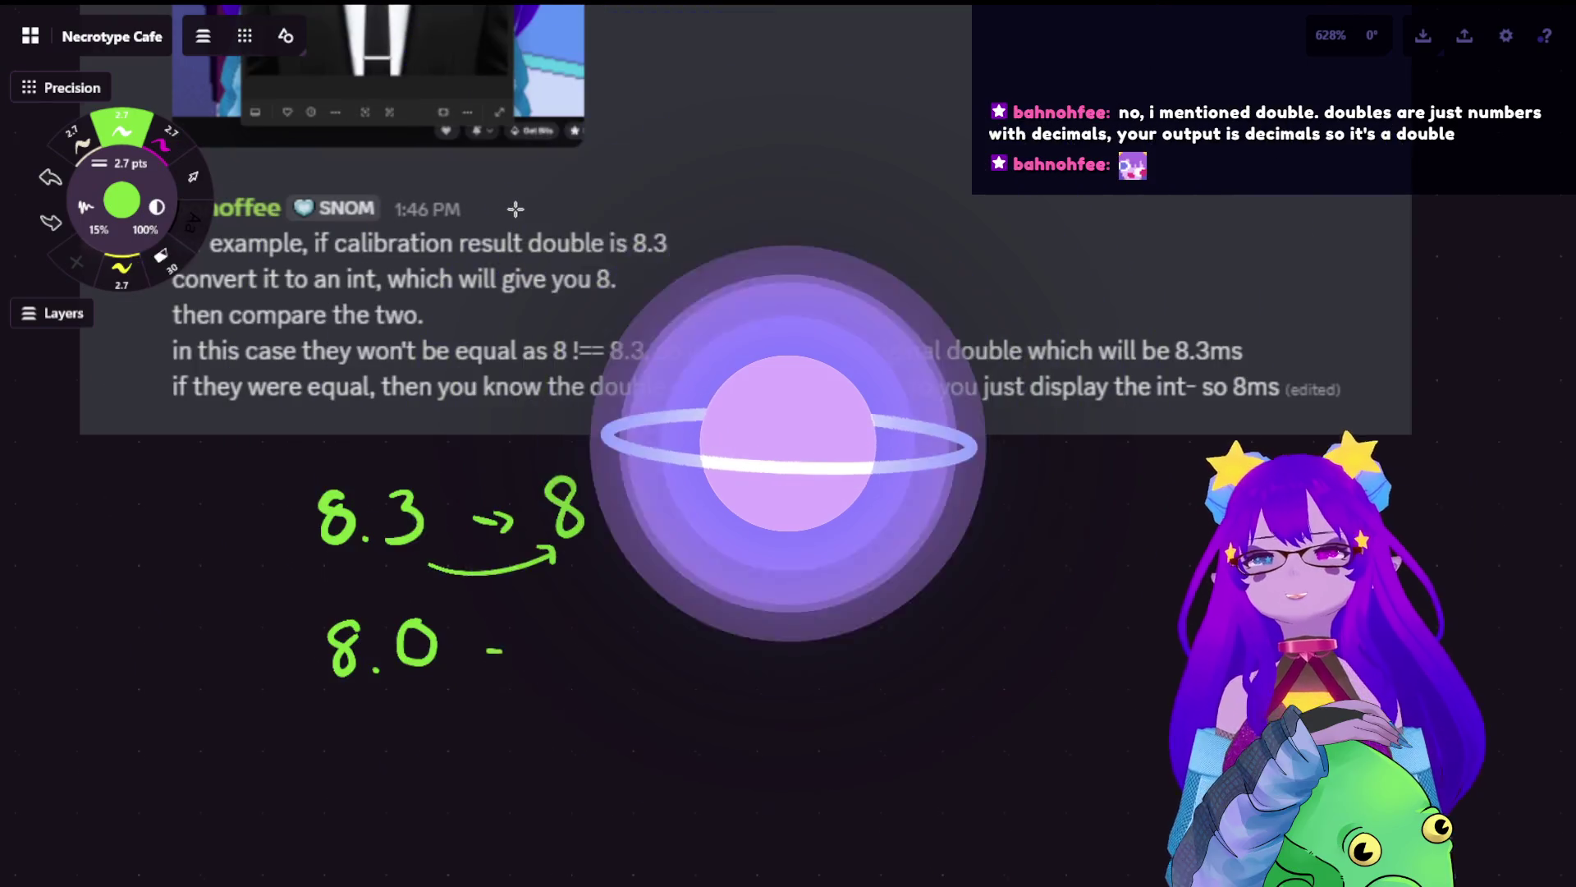
- Scroll up to the top of get_ms_as_string in utility.gd
scroll(486, 273, "up", 2)
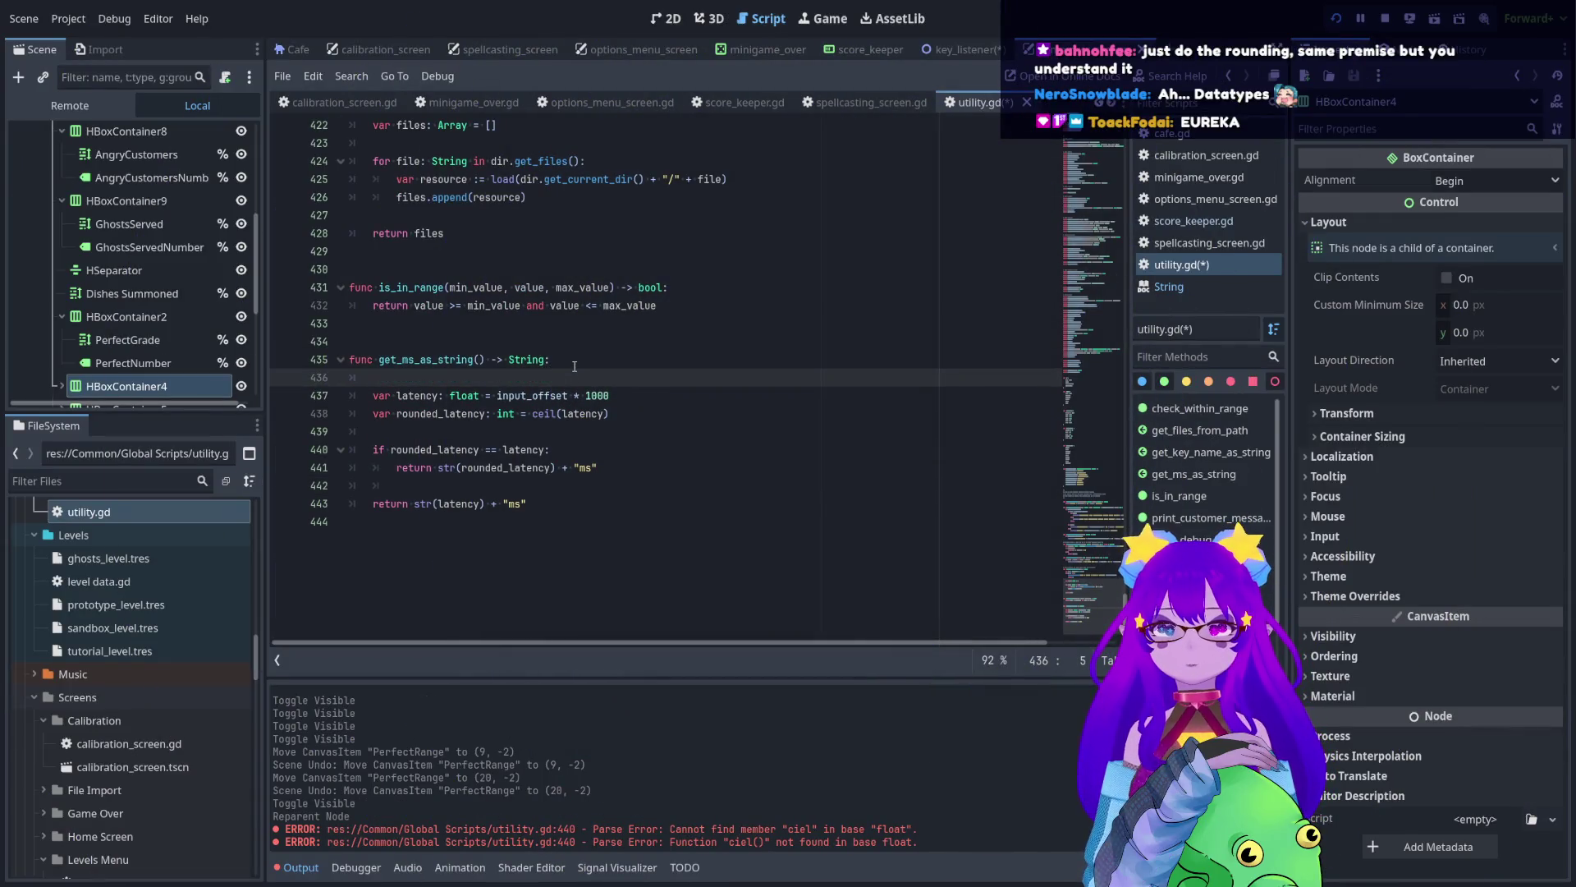
- Declare 'var ms: float = 1000.0' and replace the 1000 multiplier on line 437 with ms
type("var ")
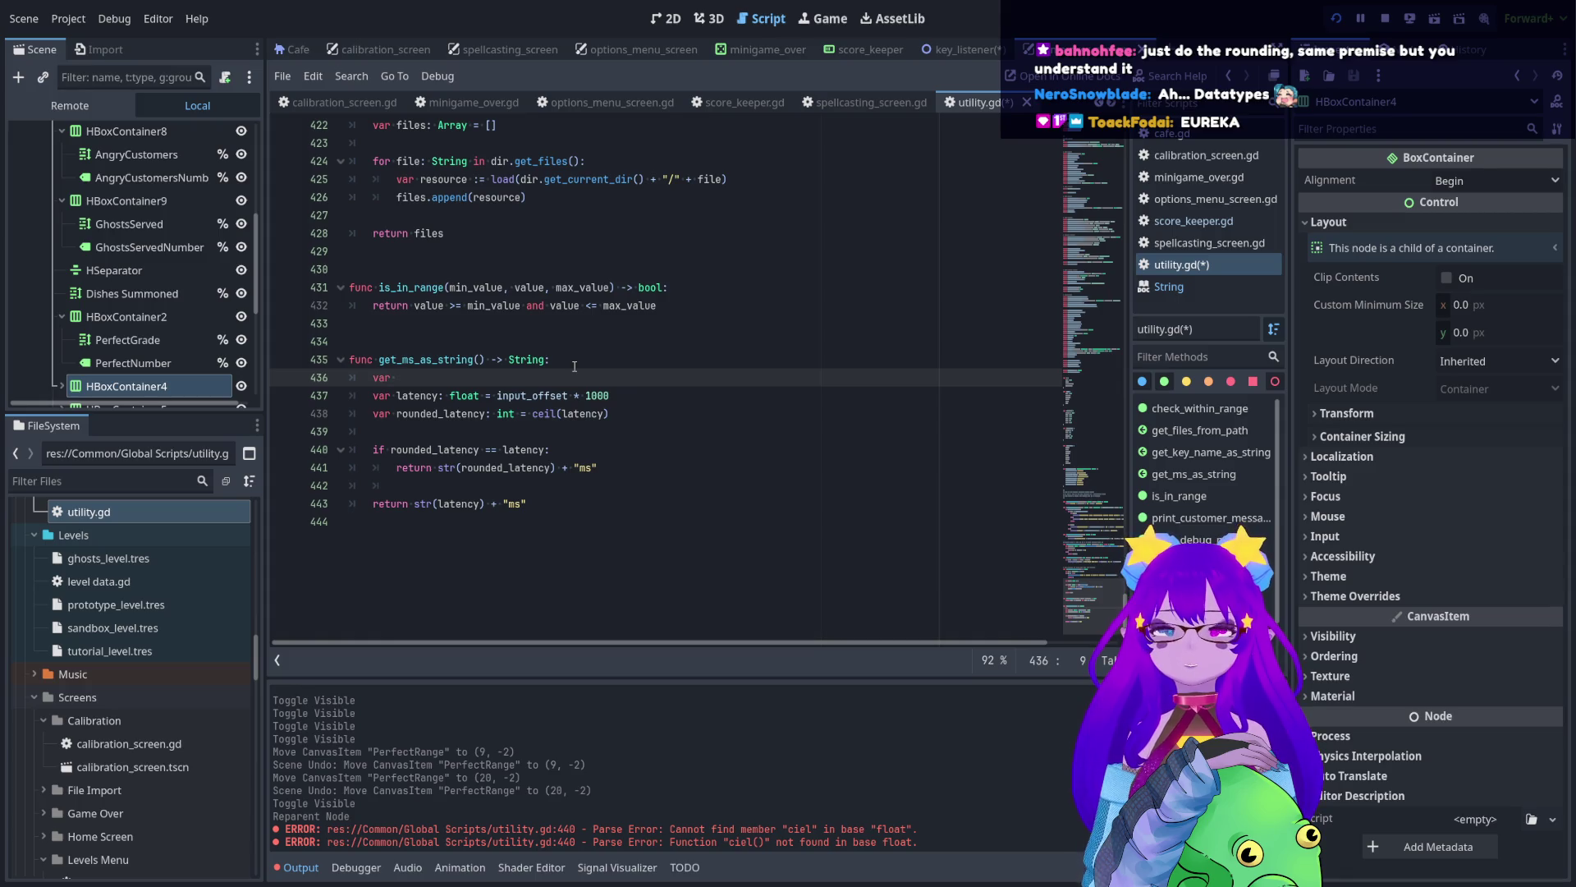
type("ms")
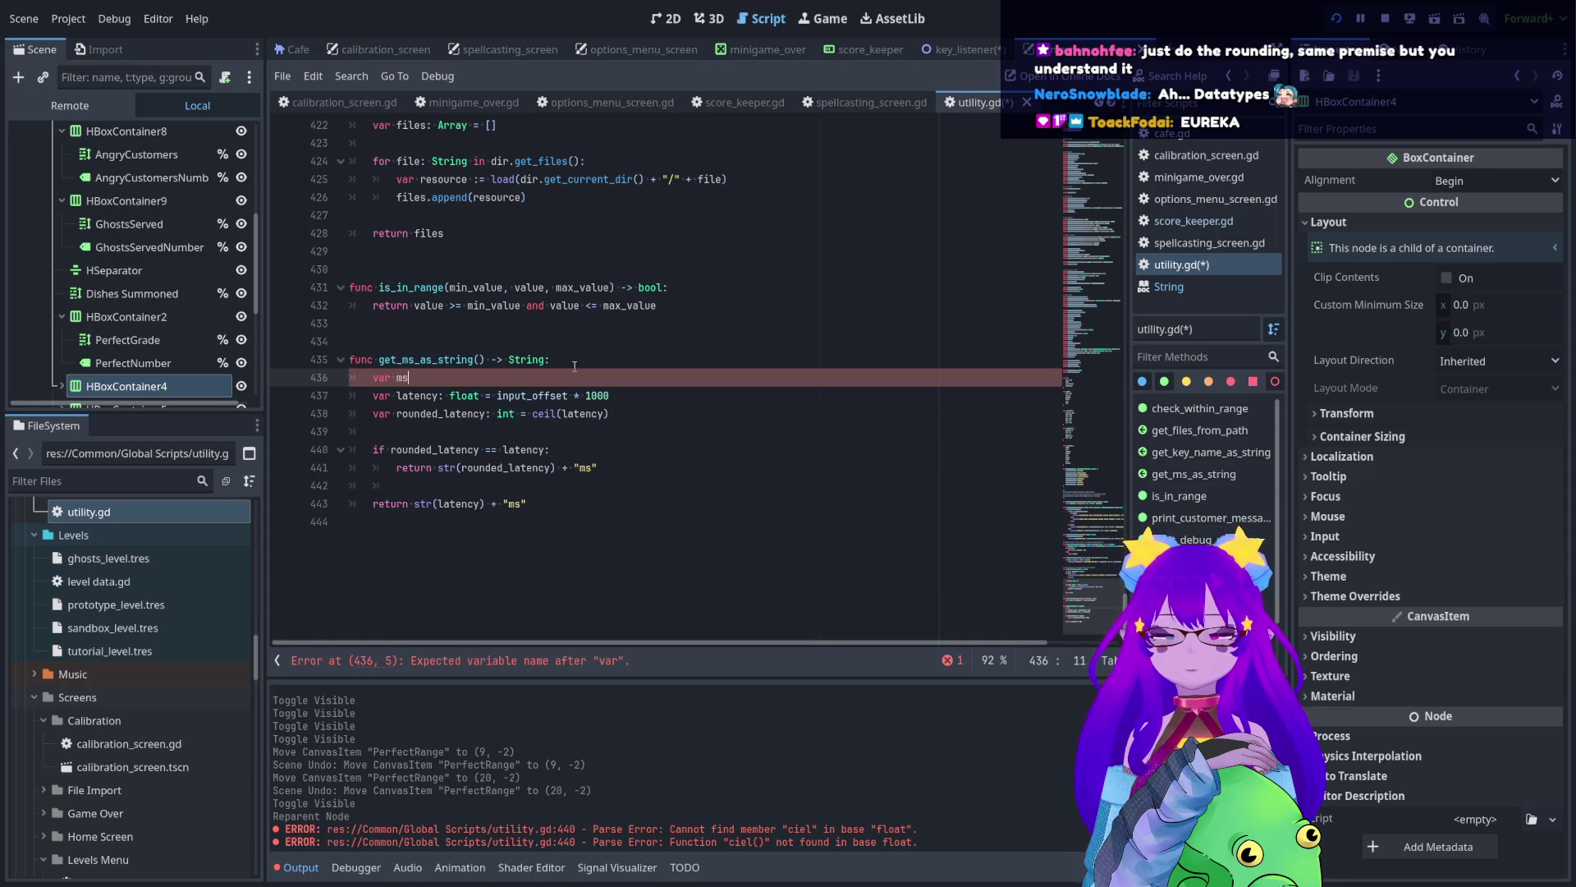
type(": ")
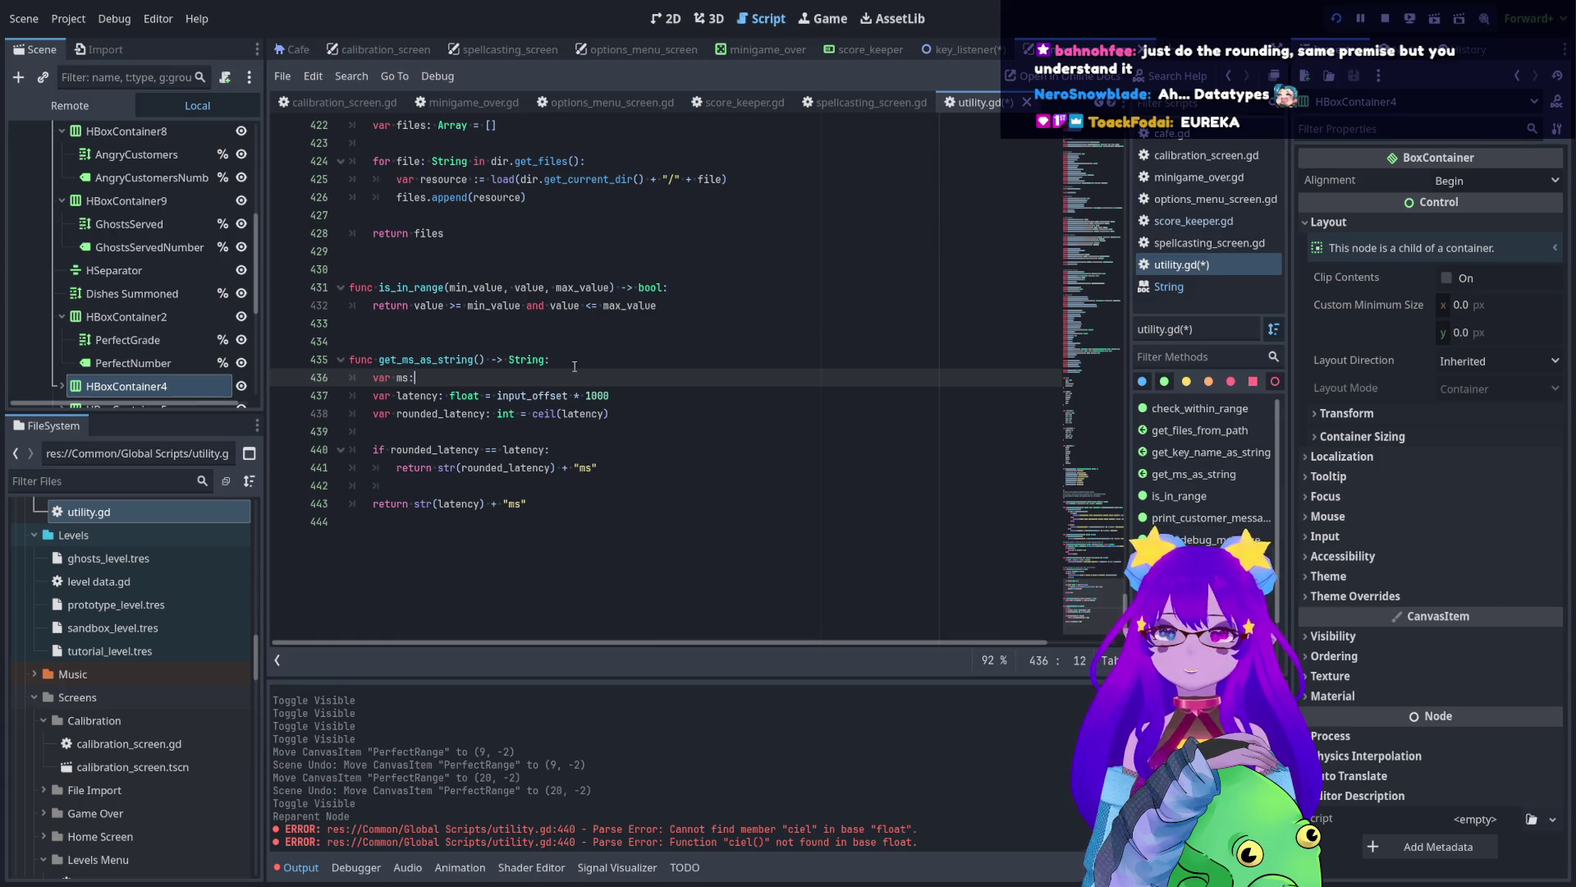
type("float = ")
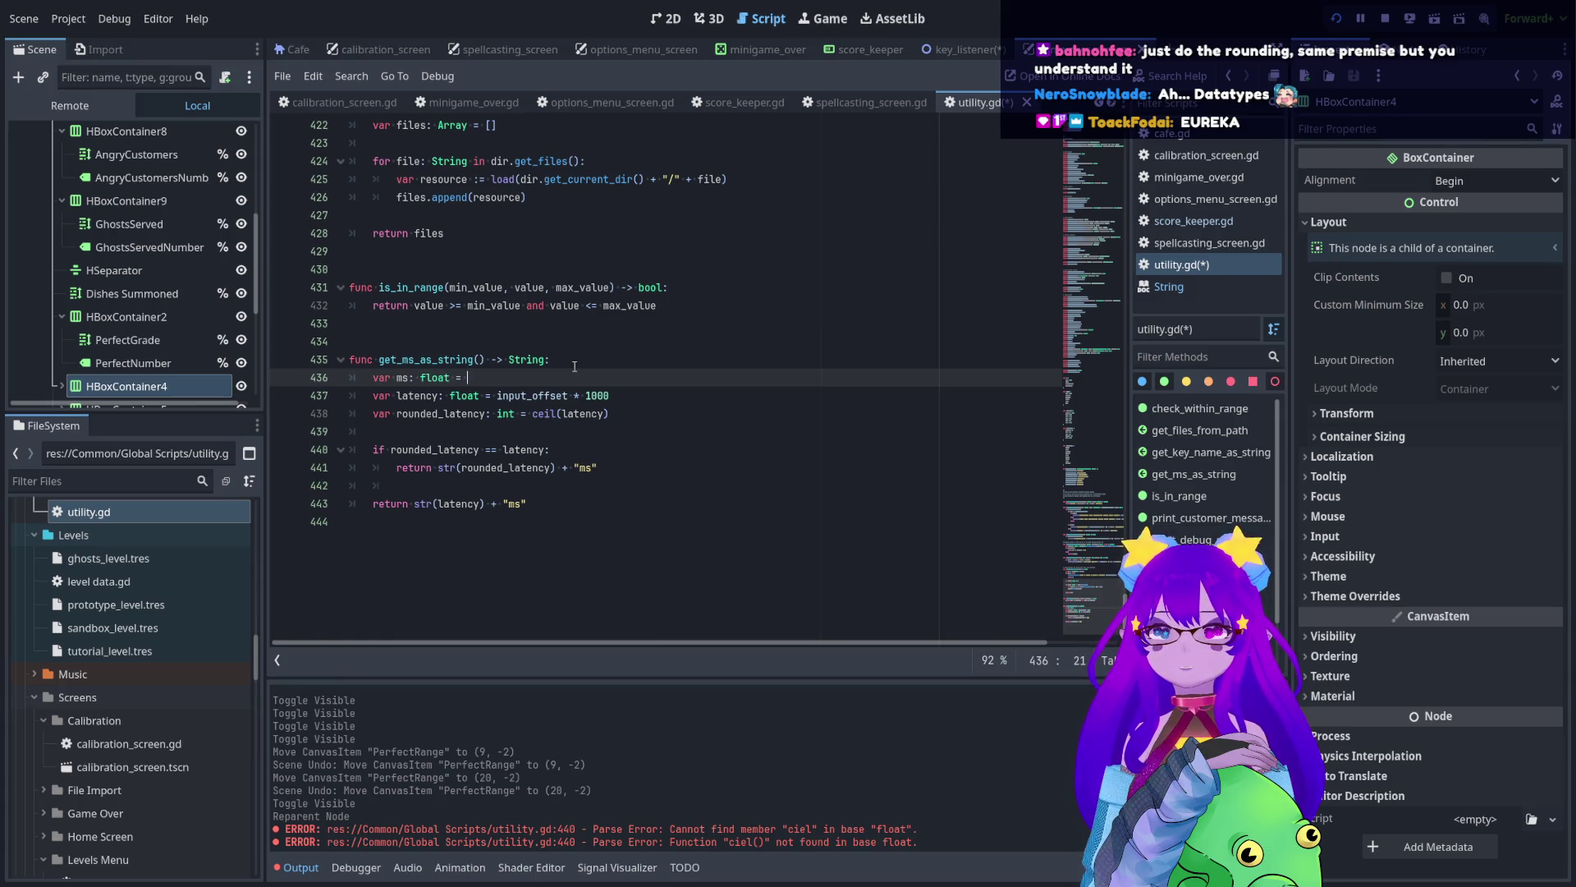
type("1000")
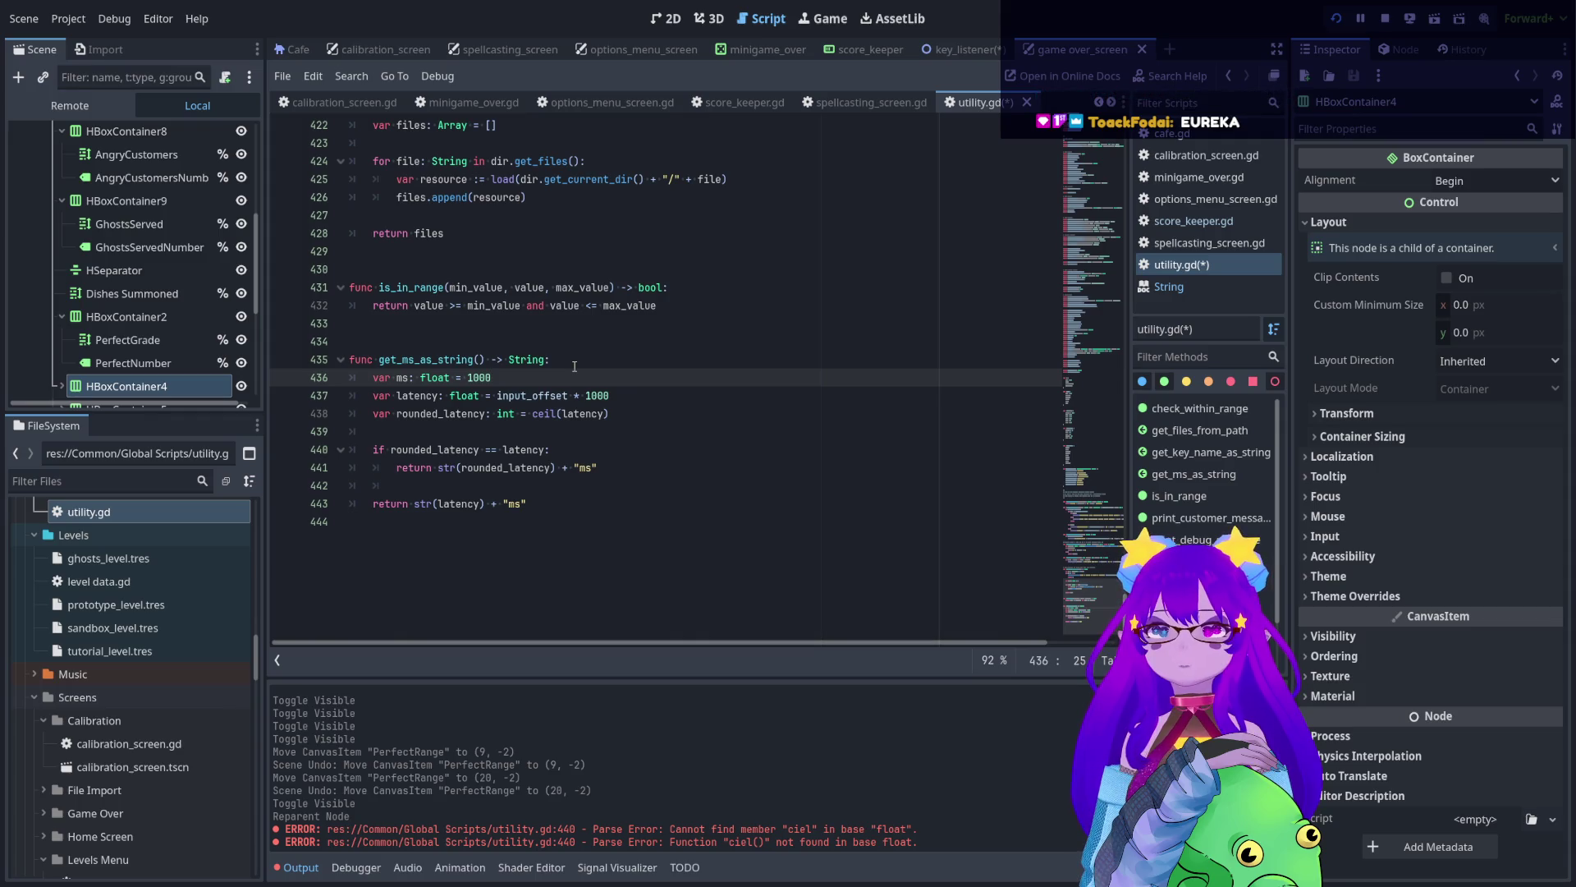
type(".0")
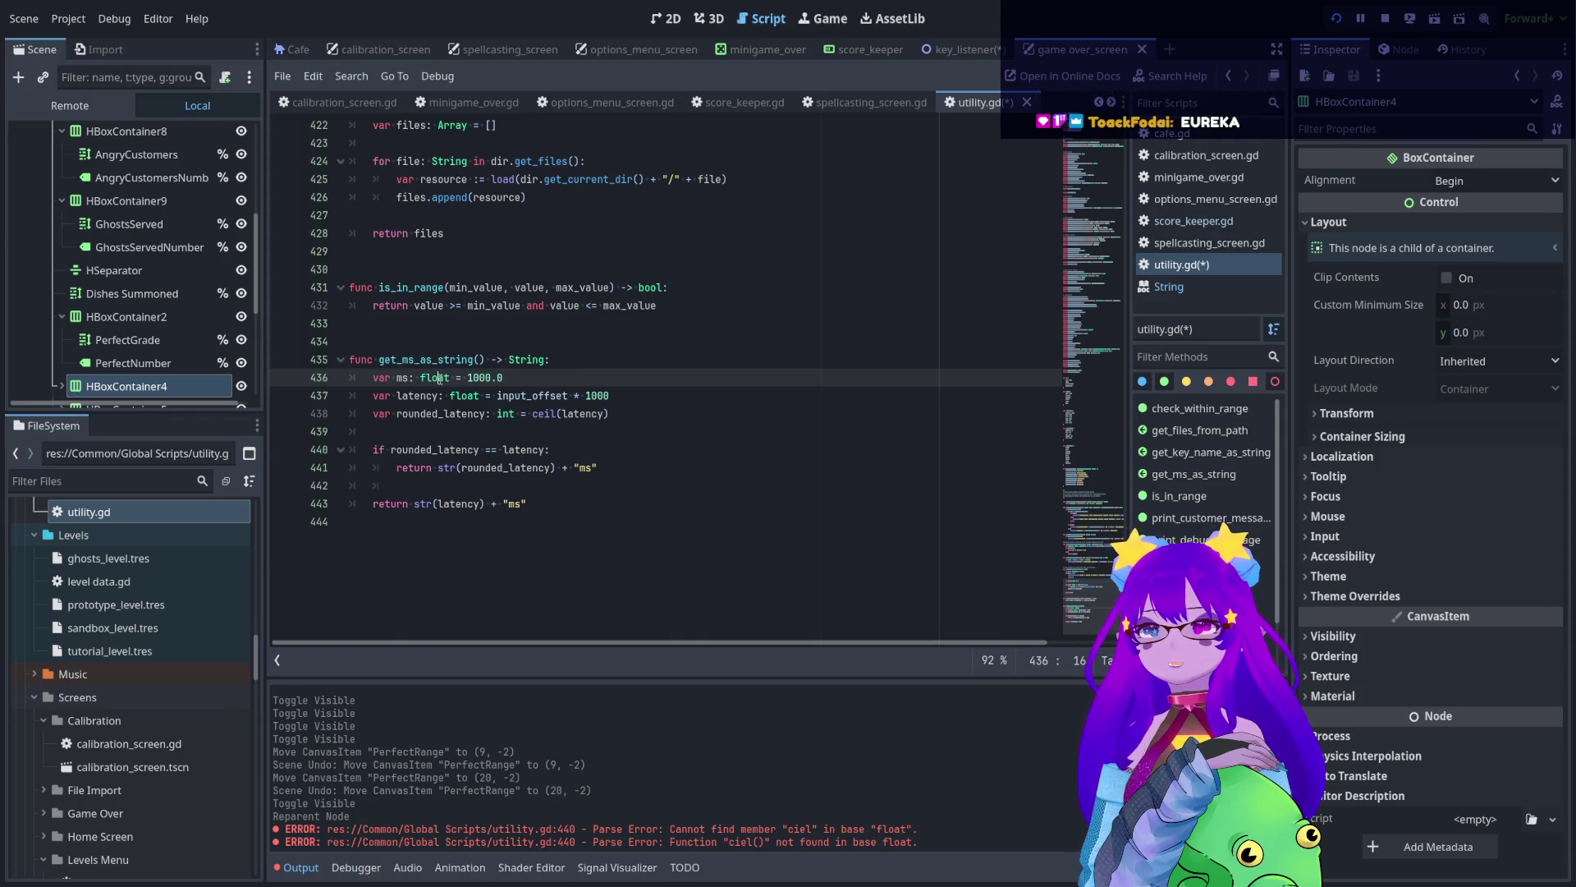
double_click(582, 395)
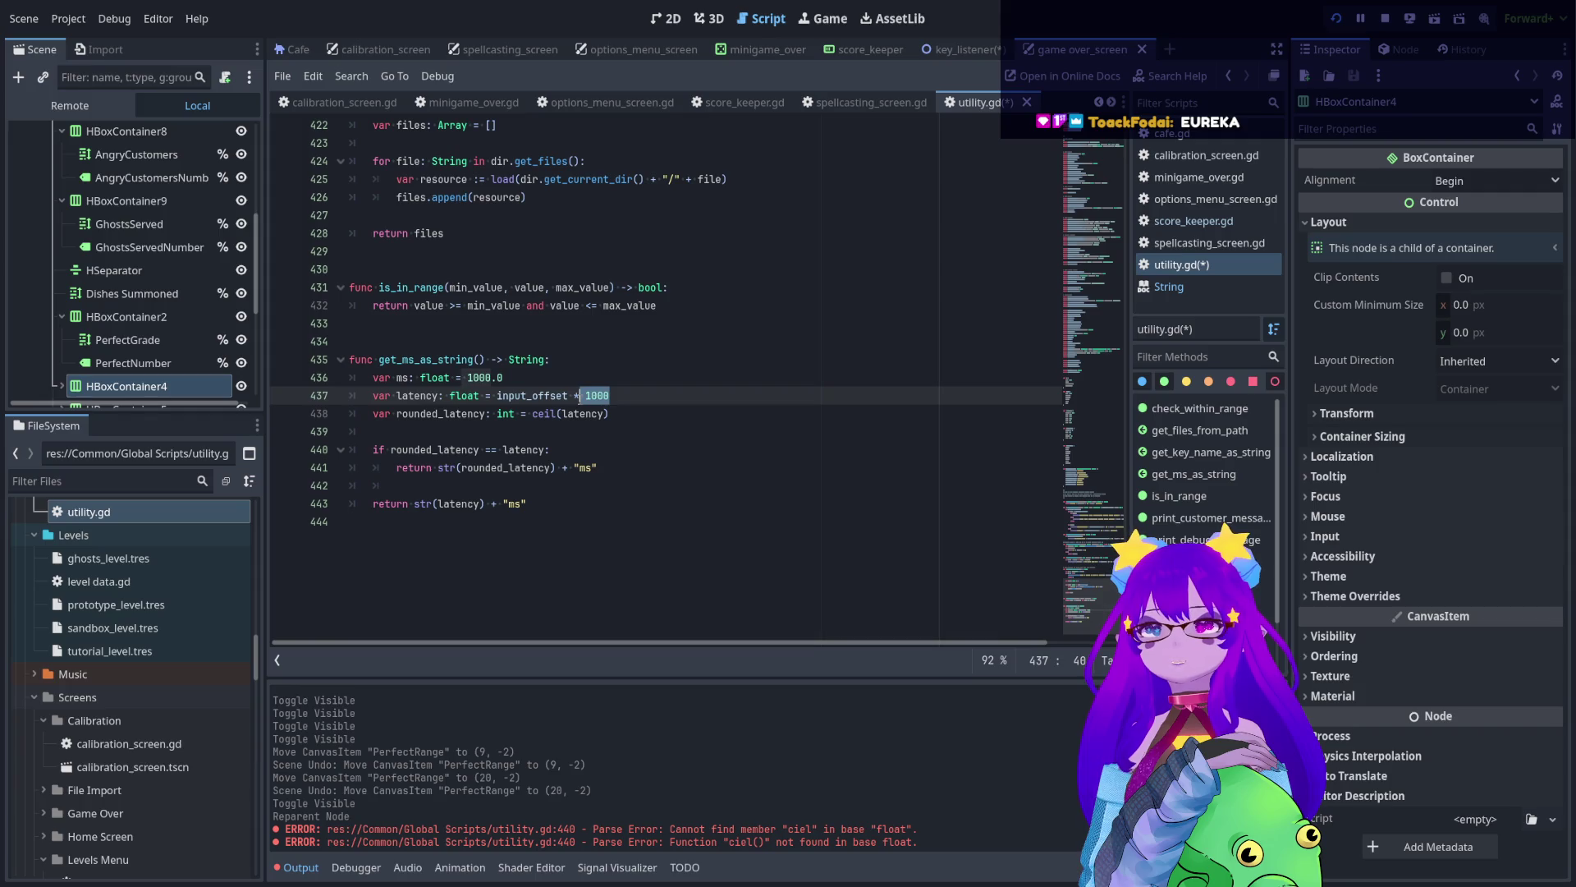
type("ms")
left_click(608, 503)
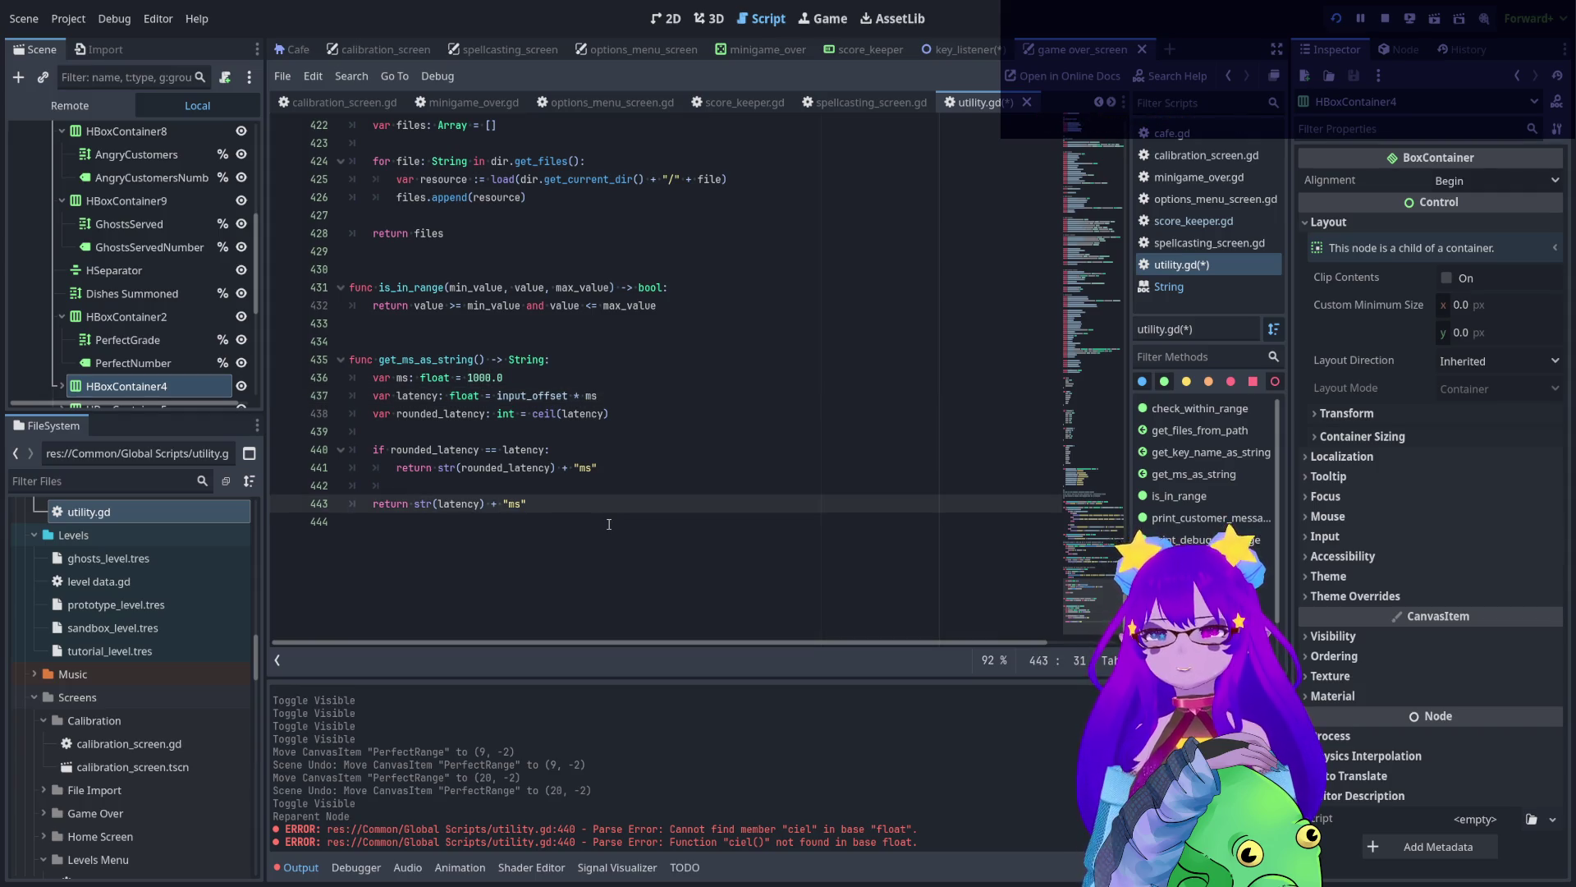
left_click(607, 395)
double_click(591, 395)
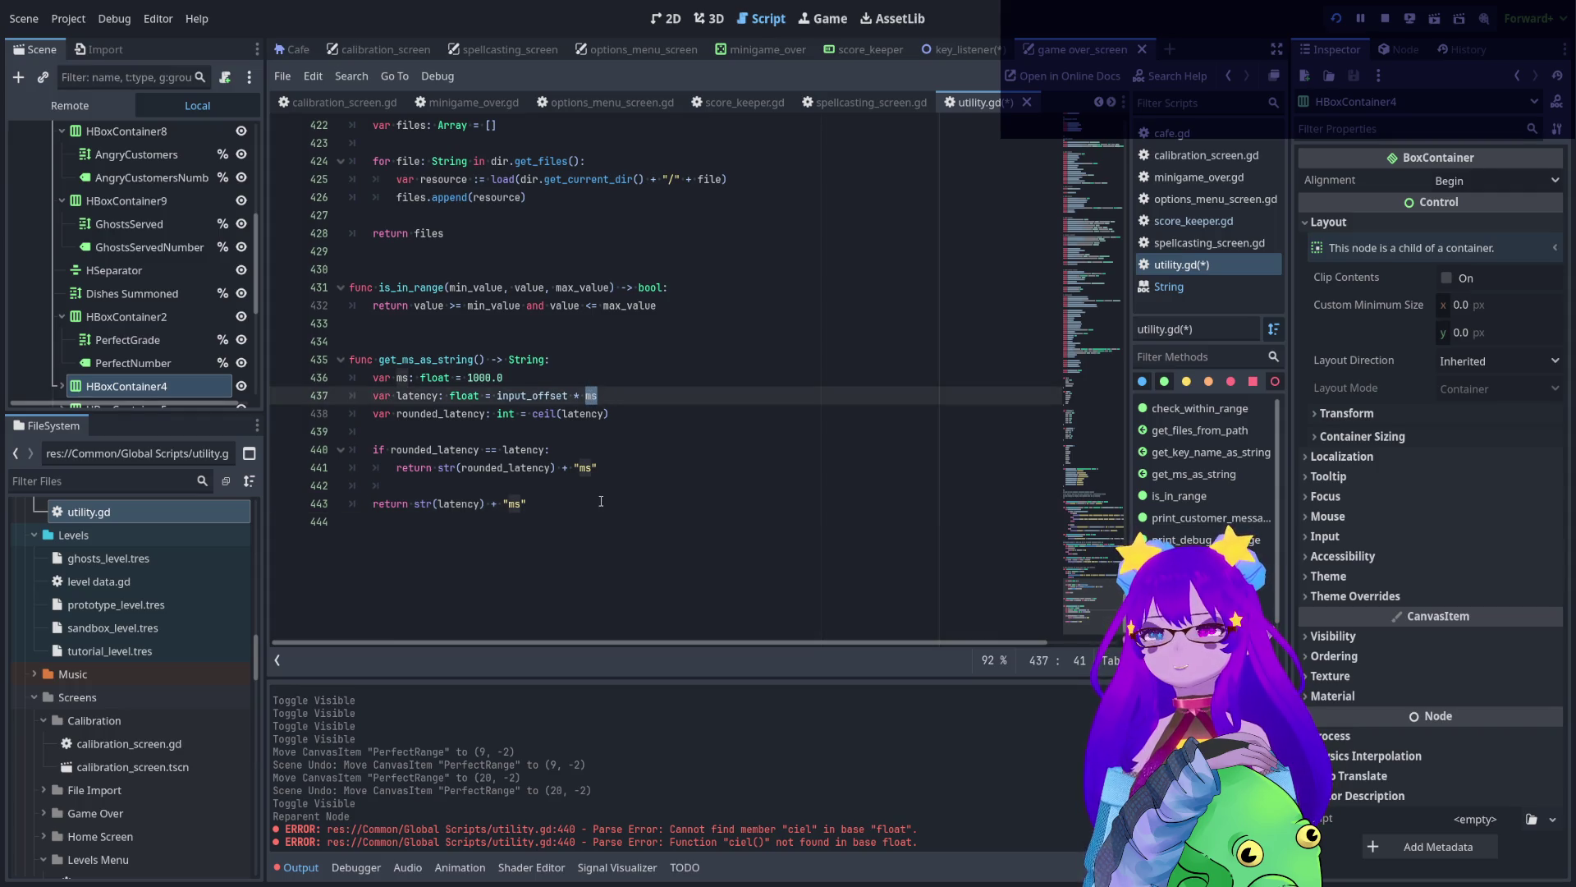
left_click(588, 532)
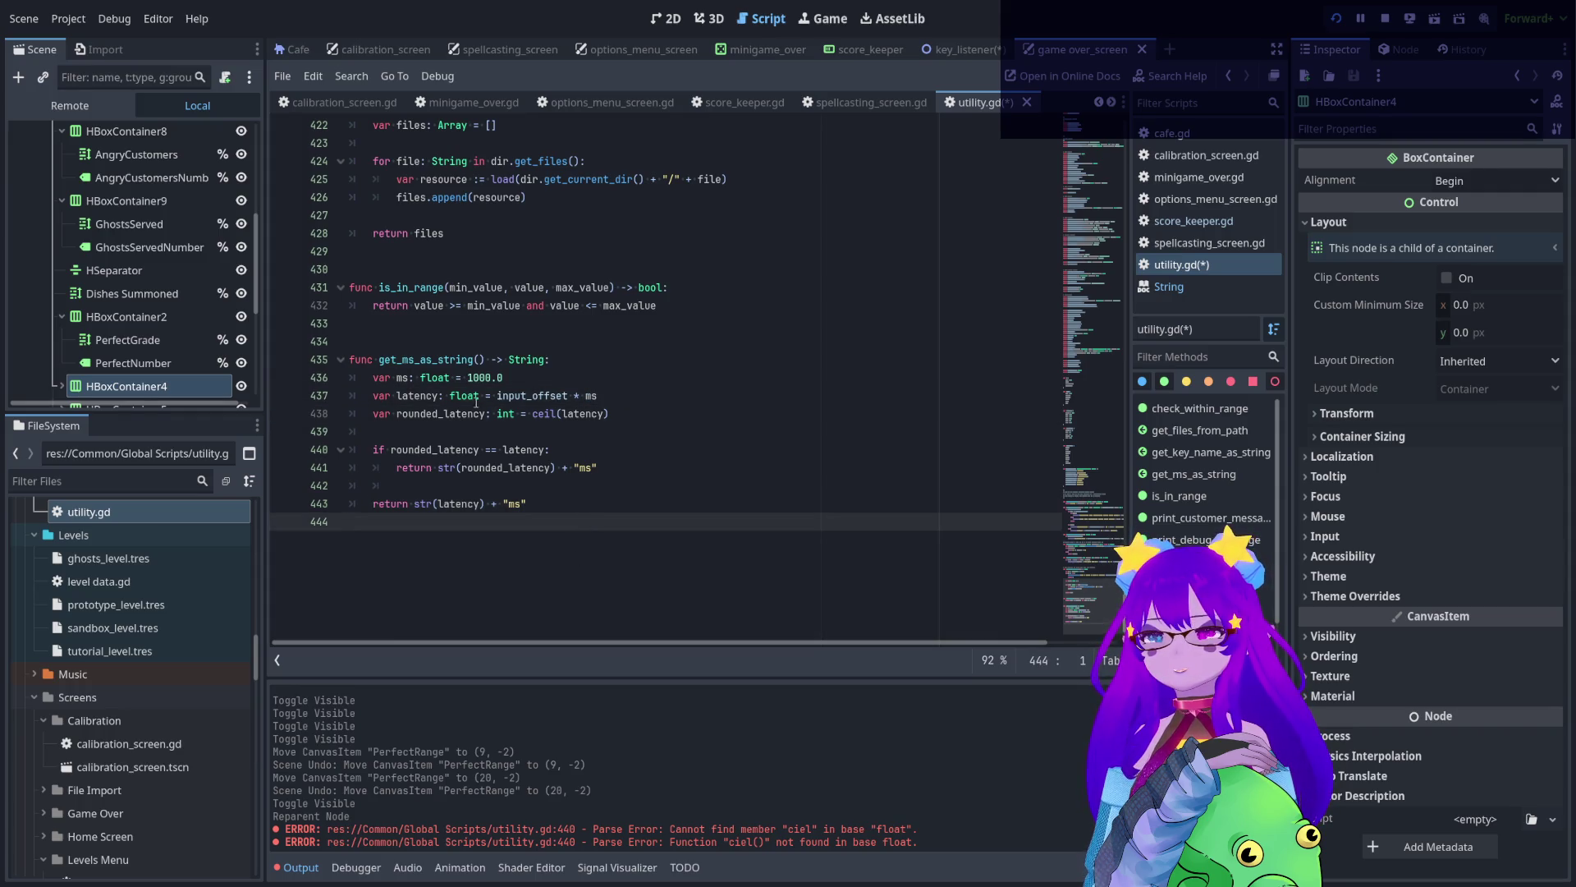
- Reapply ms as the multiplier on line 437, then stop and relaunch the game with F5
left_click(493, 377)
left_click(739, 417)
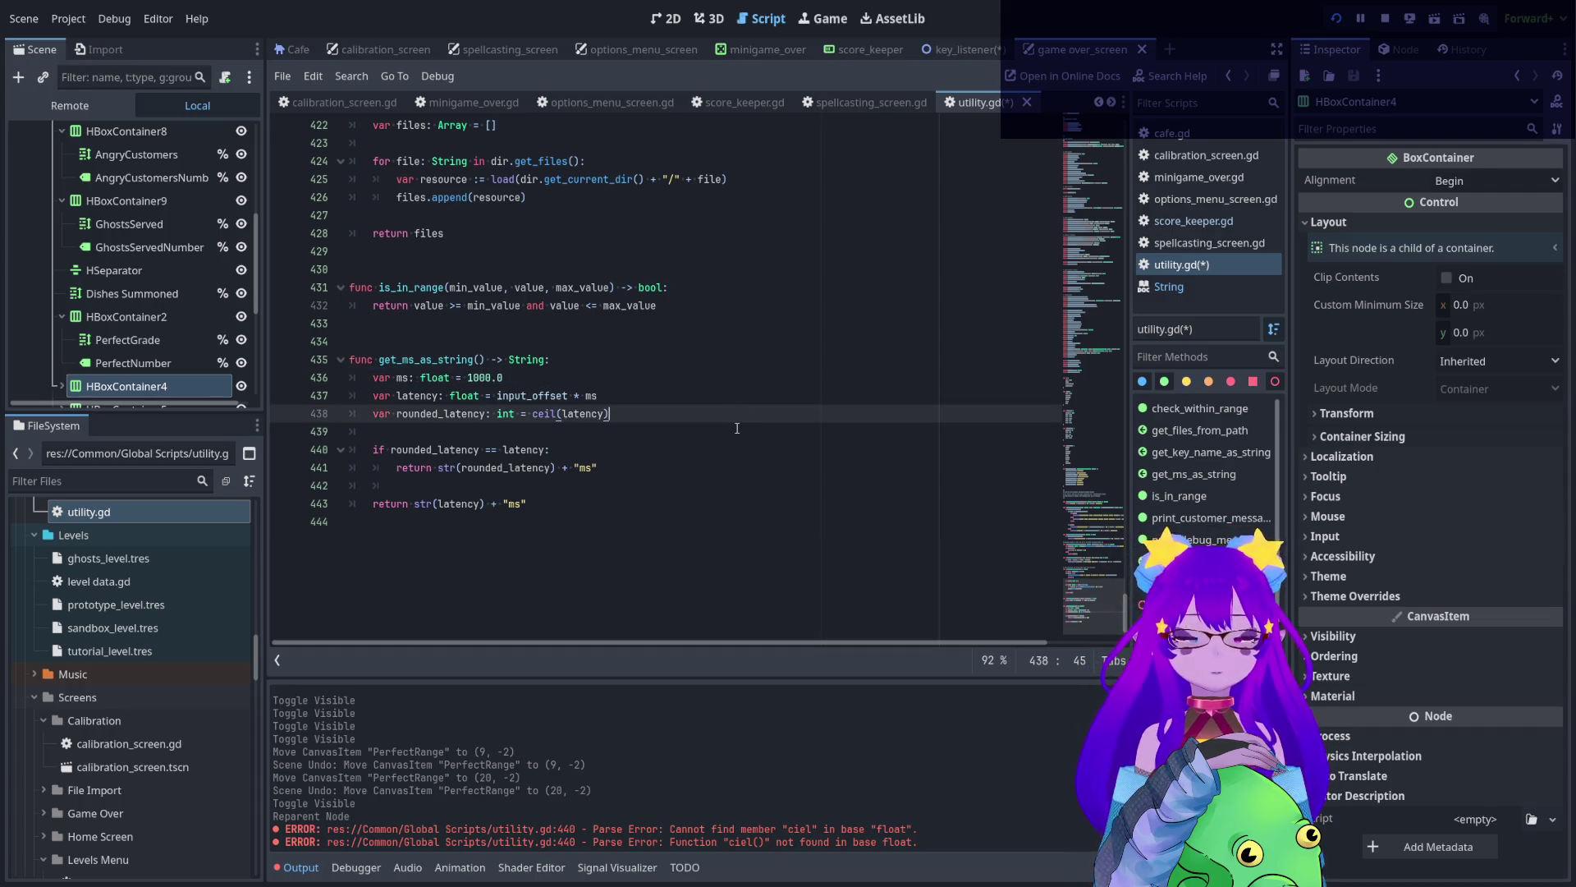
key("ctrl+z")
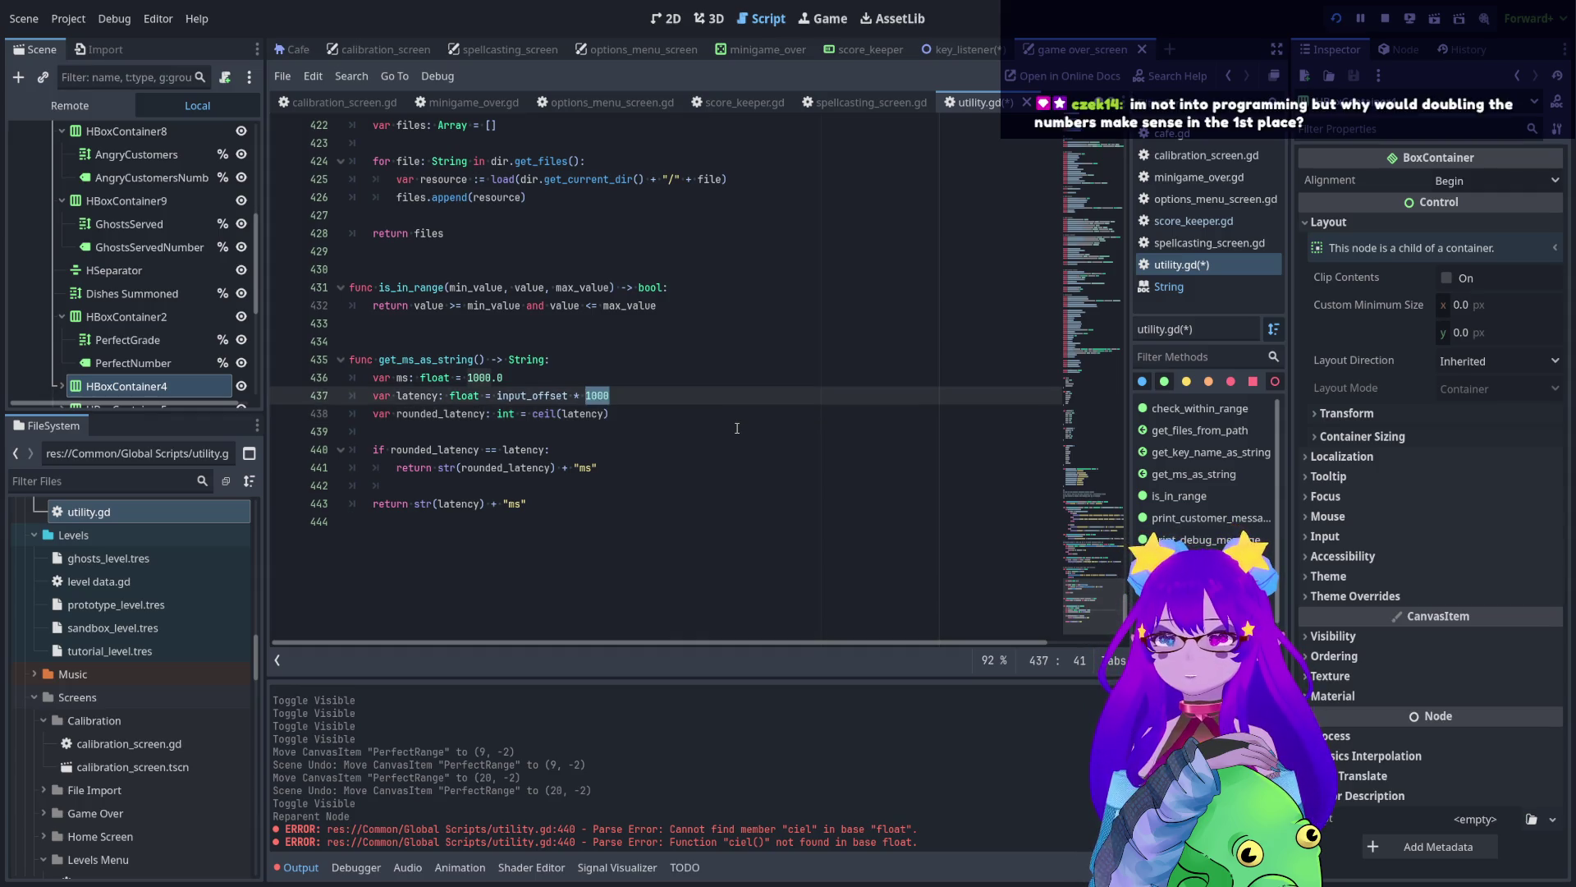
type("ms")
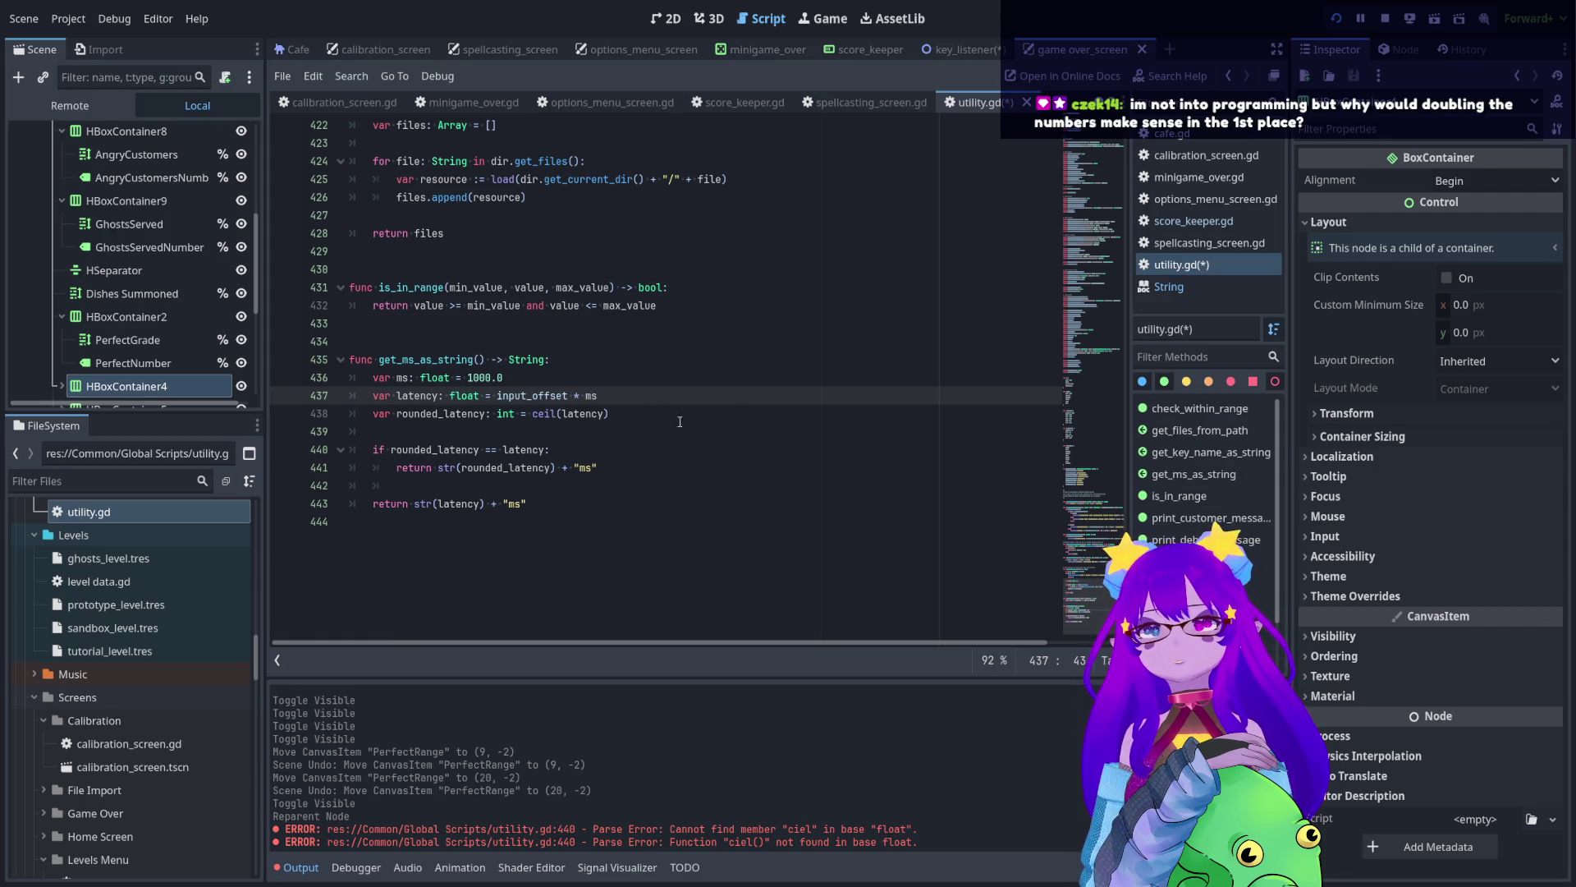
key("Up")
key("Down")
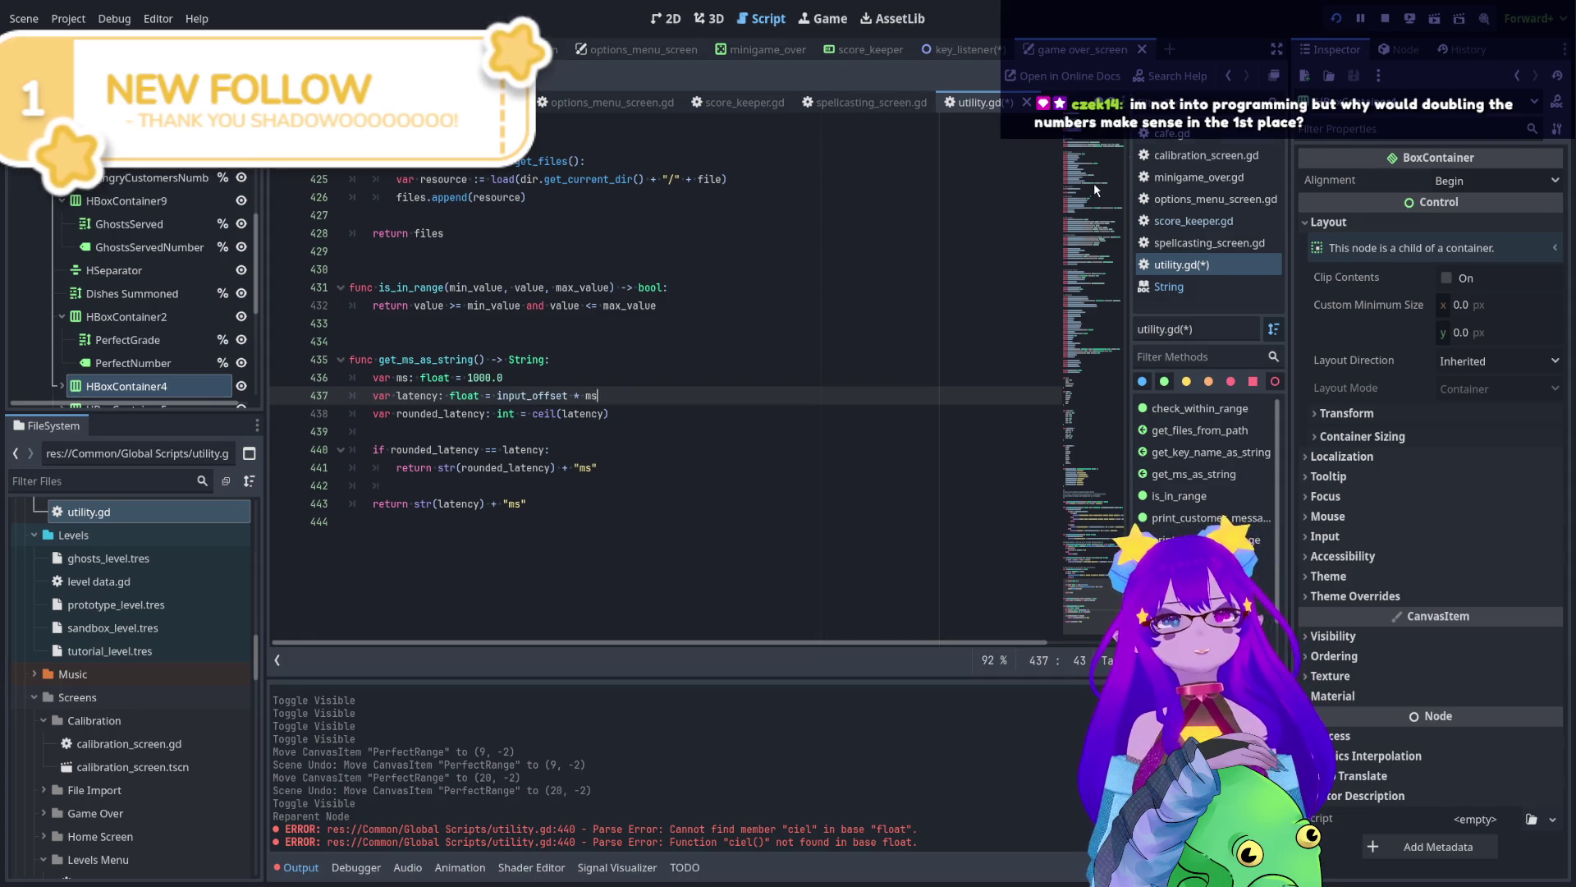
left_click(1385, 19)
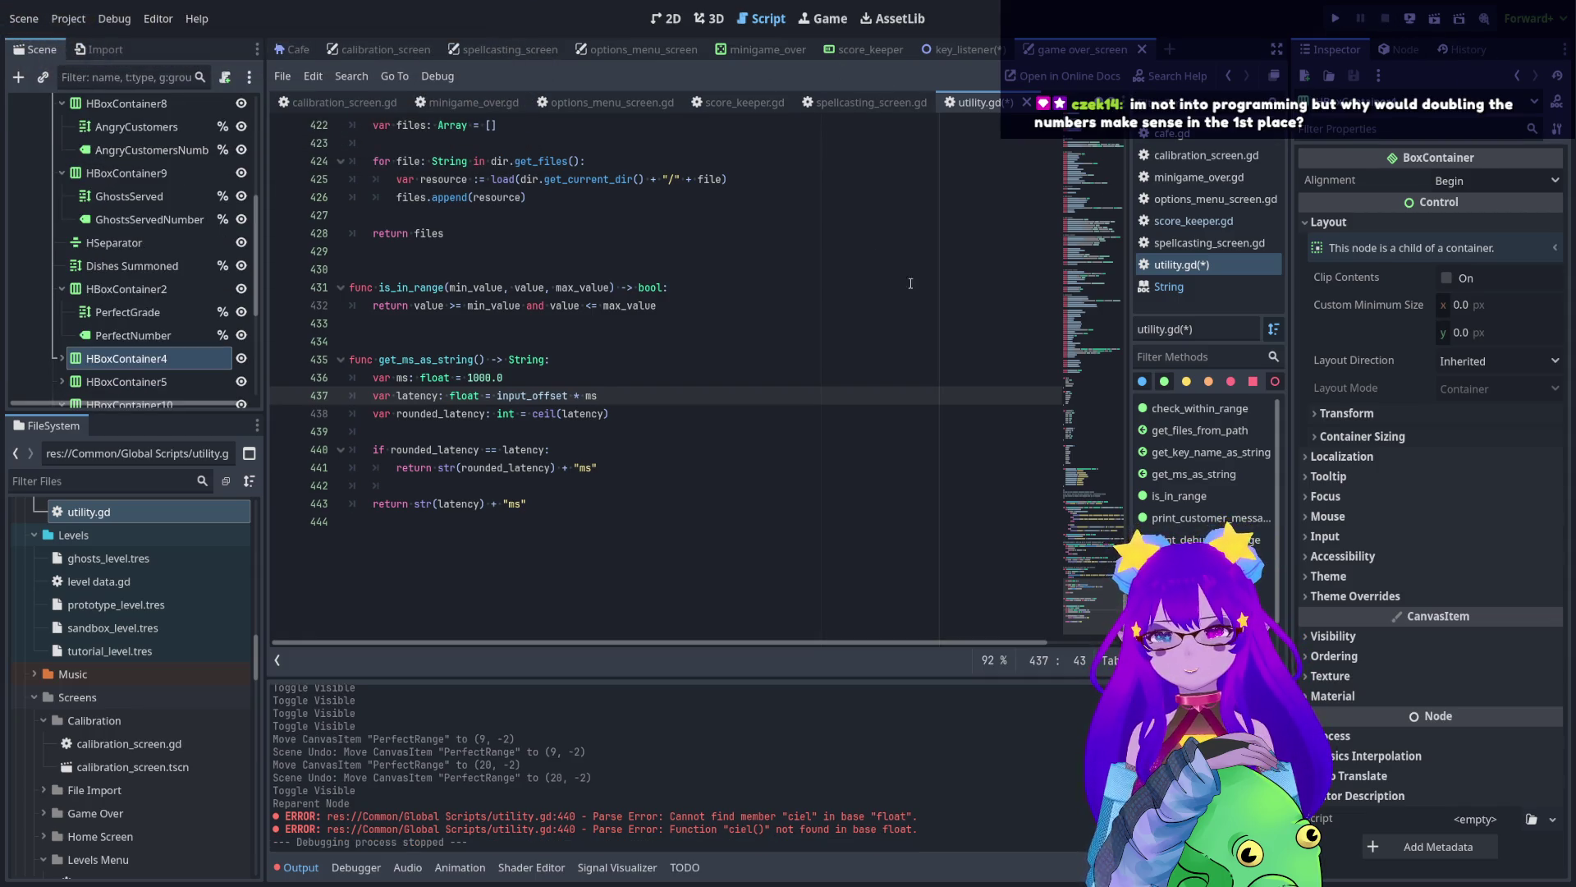
key("F5")
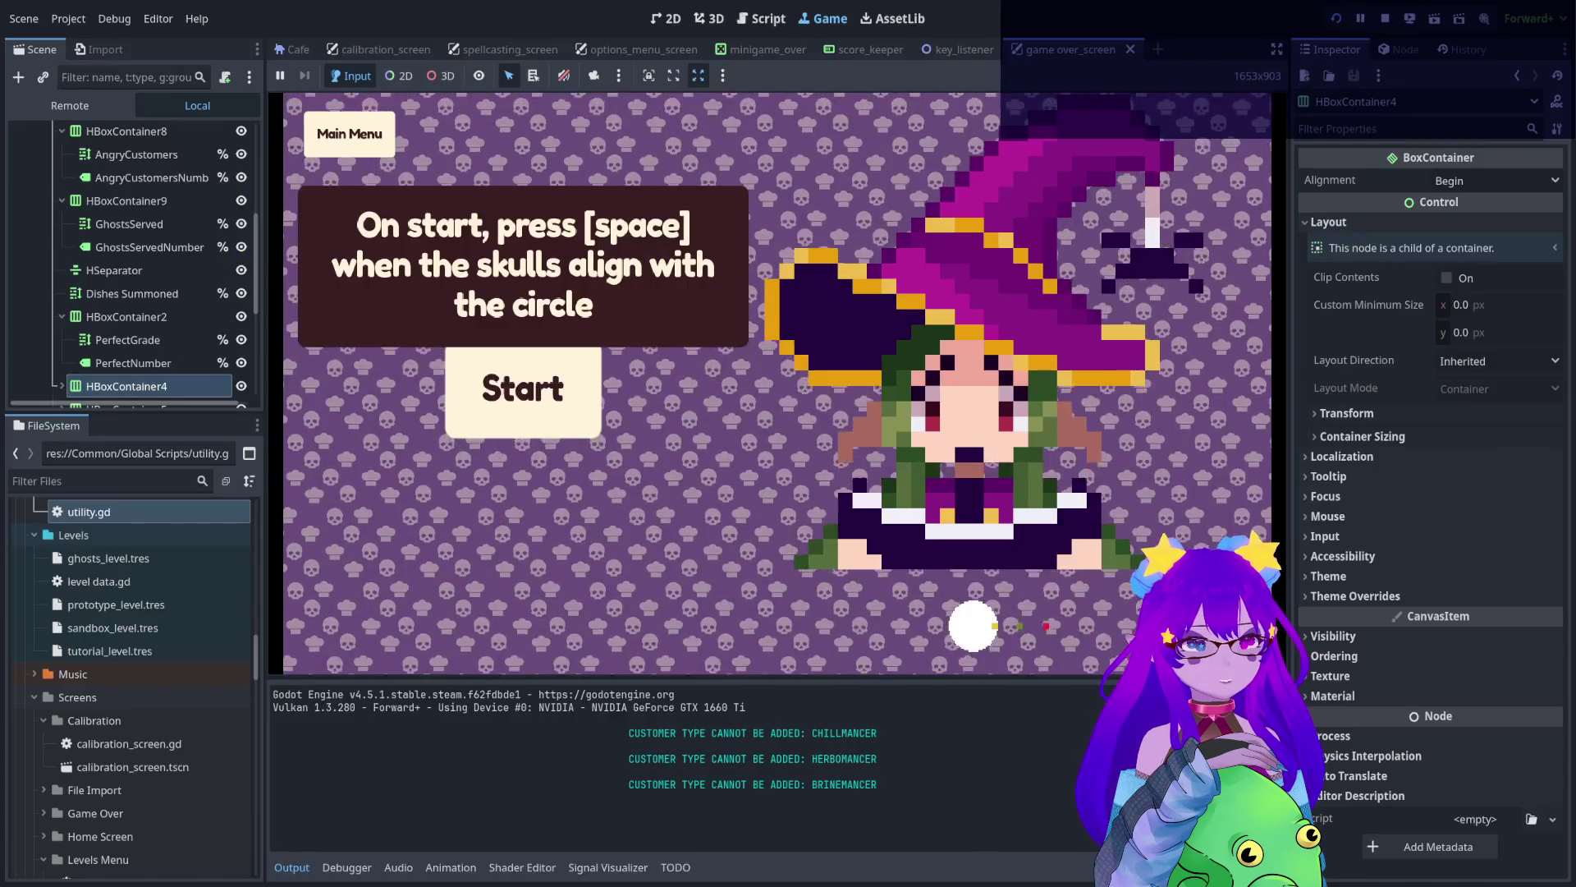
- Open the in-game debug console and try out cheat and latency command suggestions
key("grave")
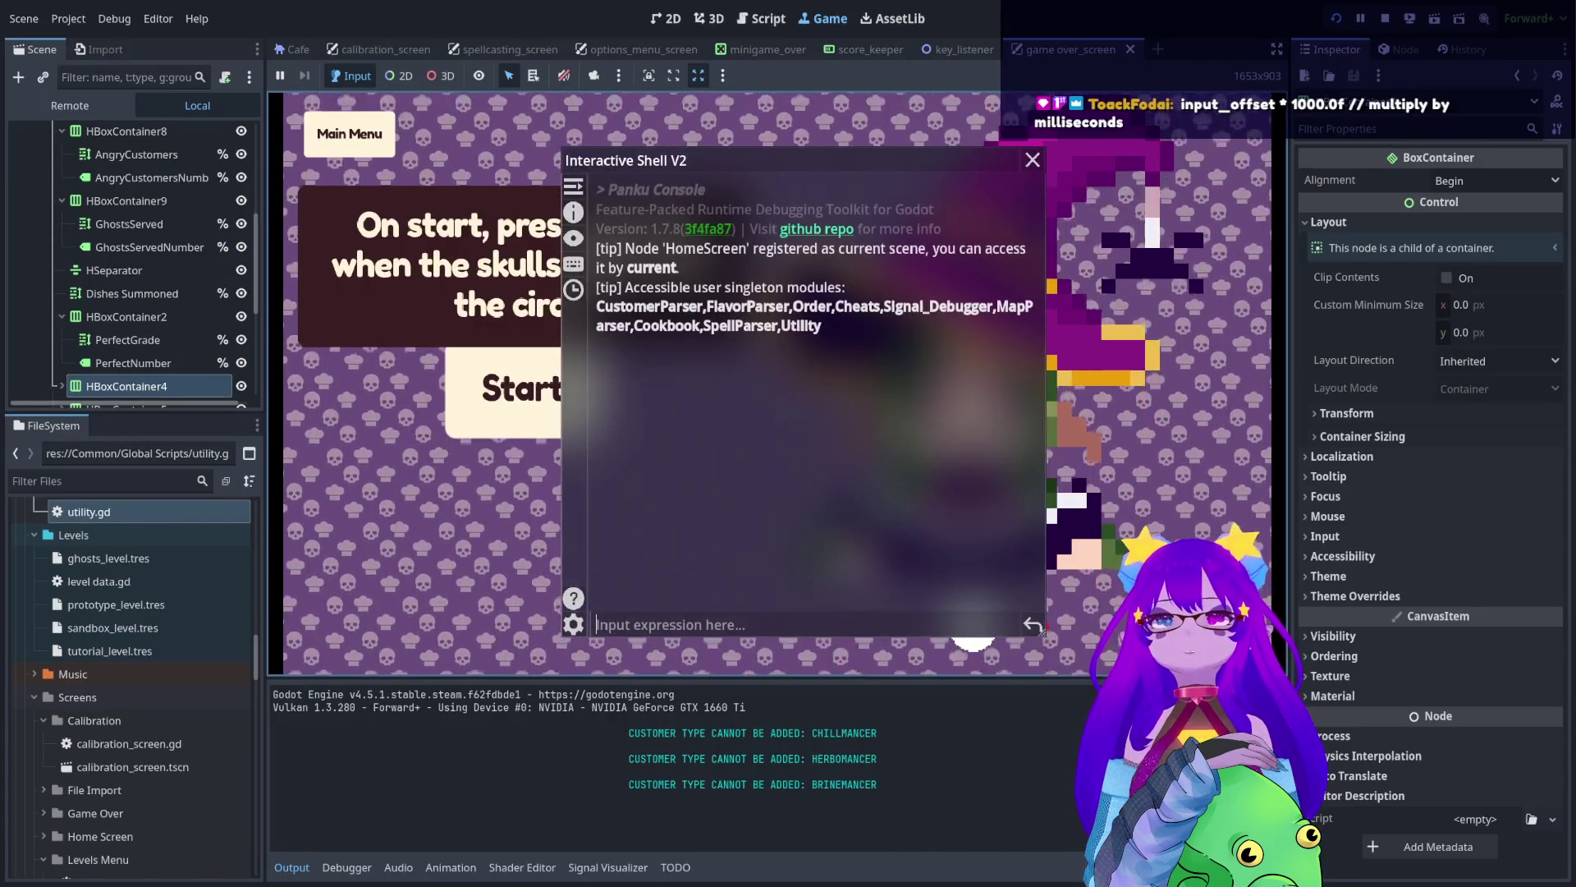
type("cheat")
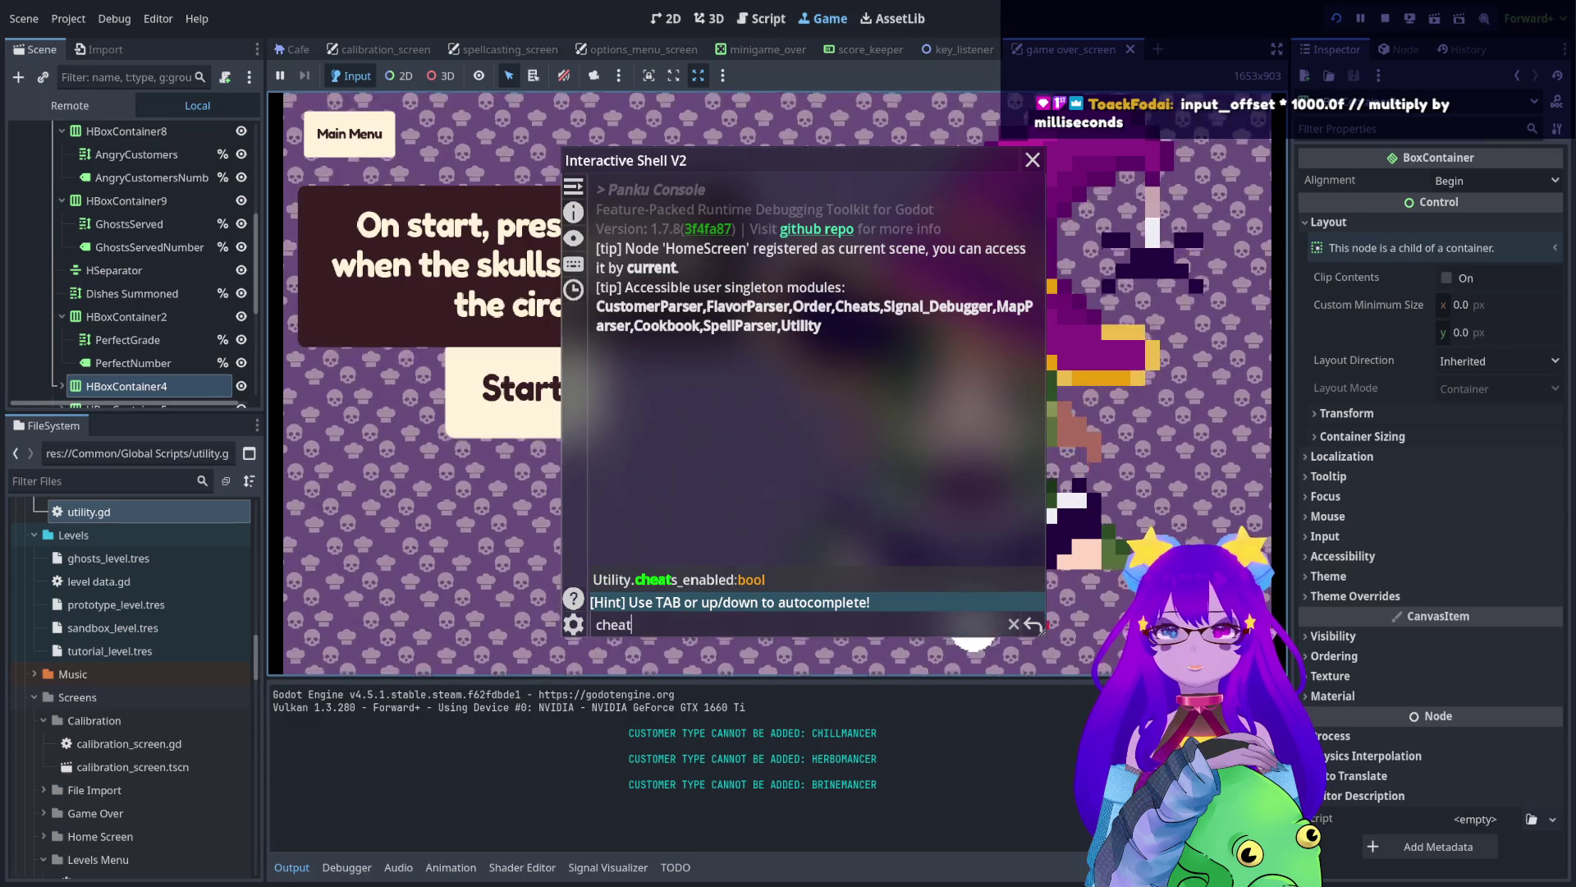
key("BackSpace")
key("BackSpace")
key("BackSpace")
key("BackSpace")
key("BackSpace")
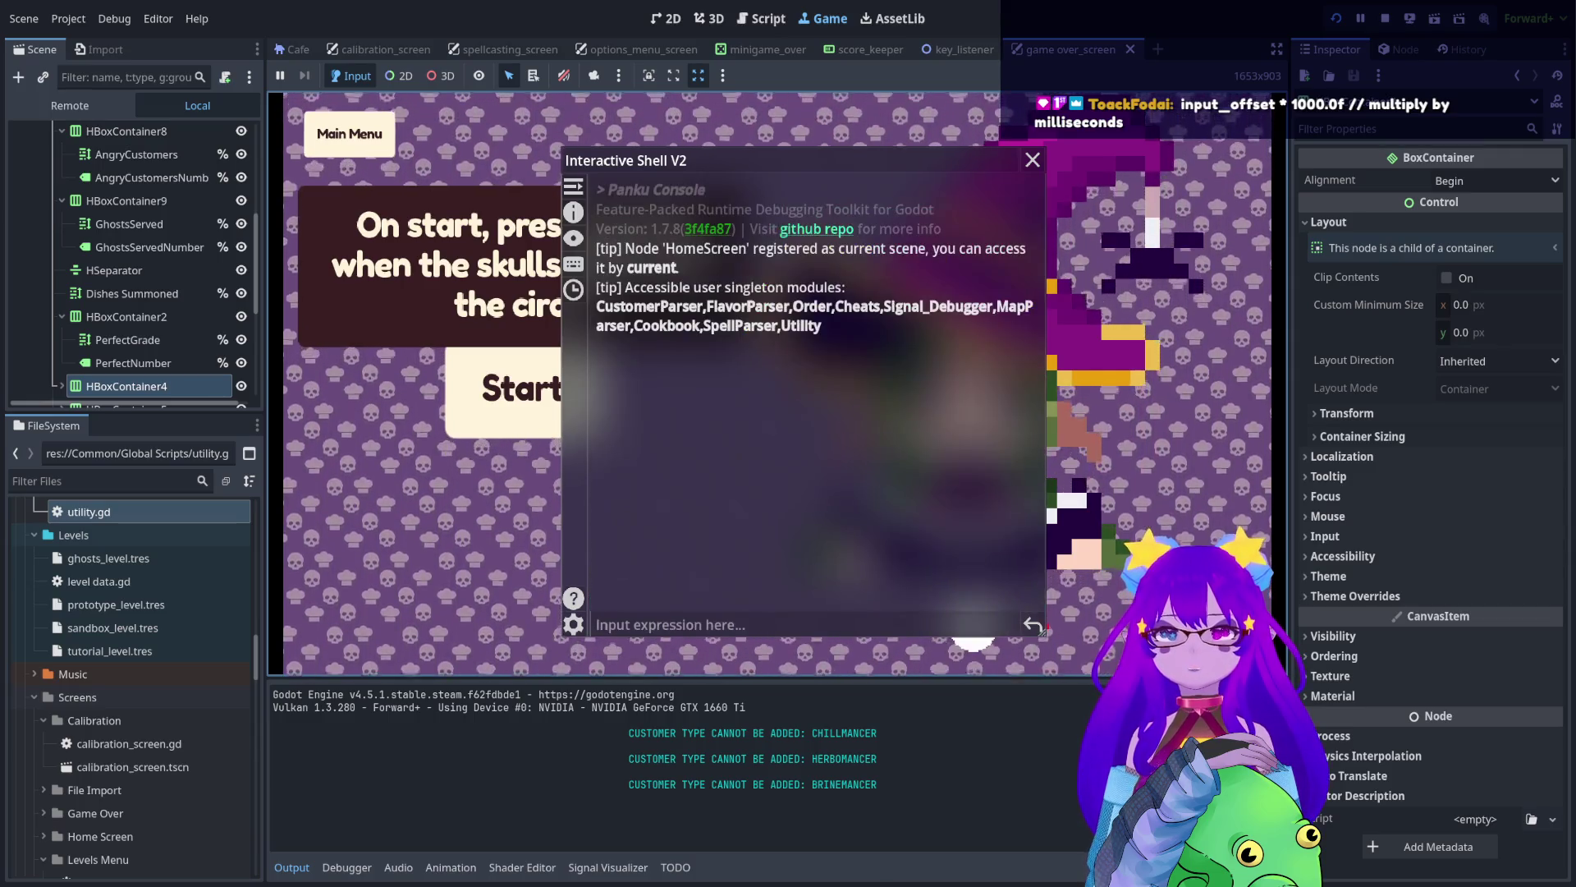
type("laten")
key("Tab")
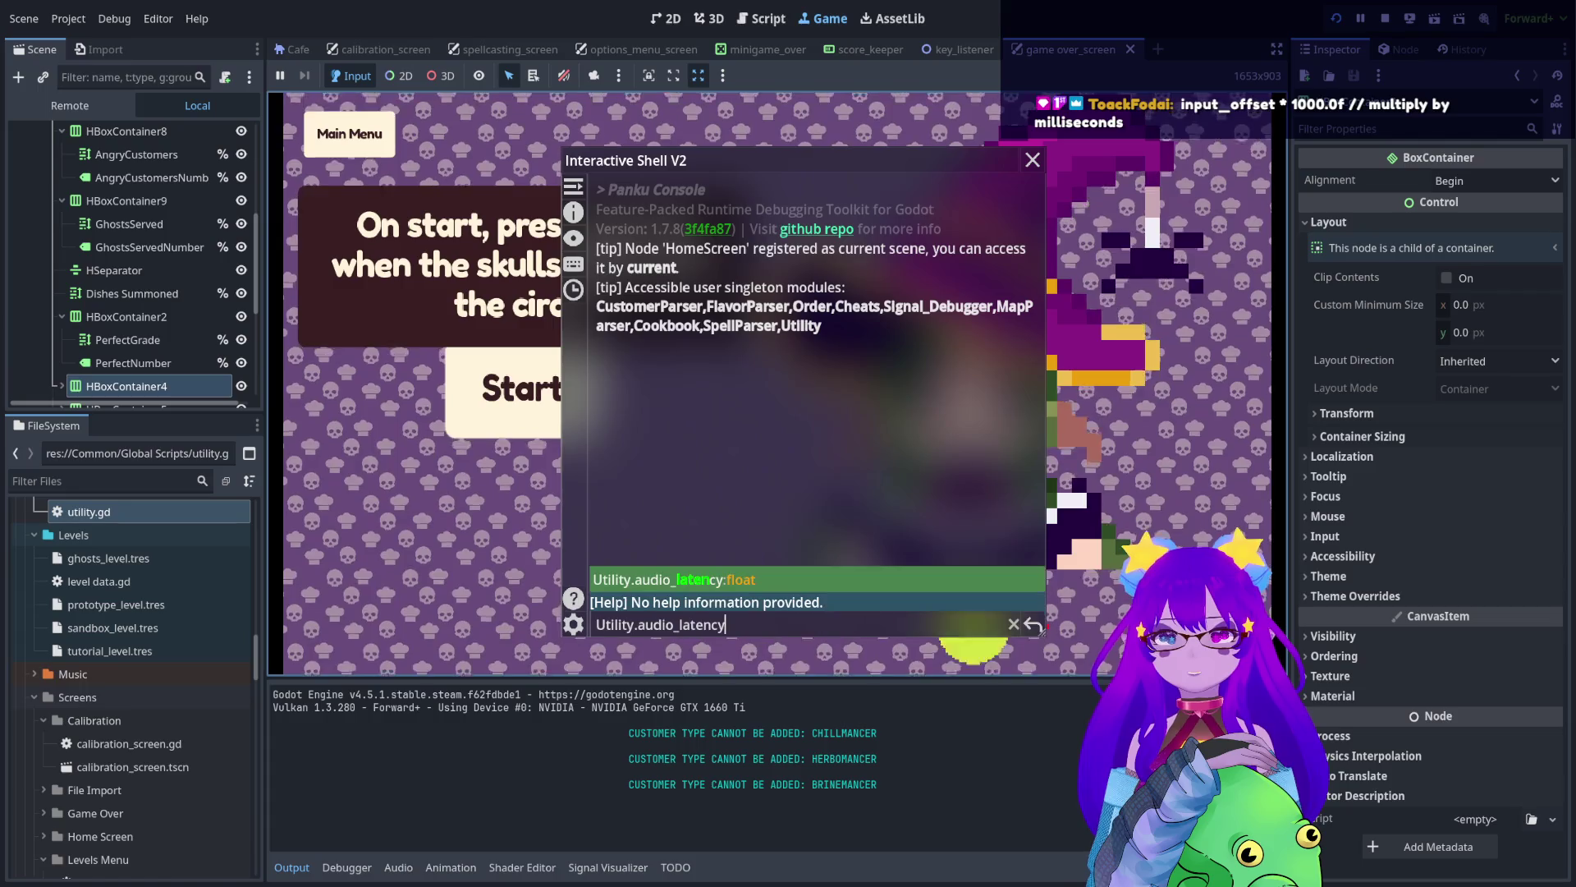
type("(")
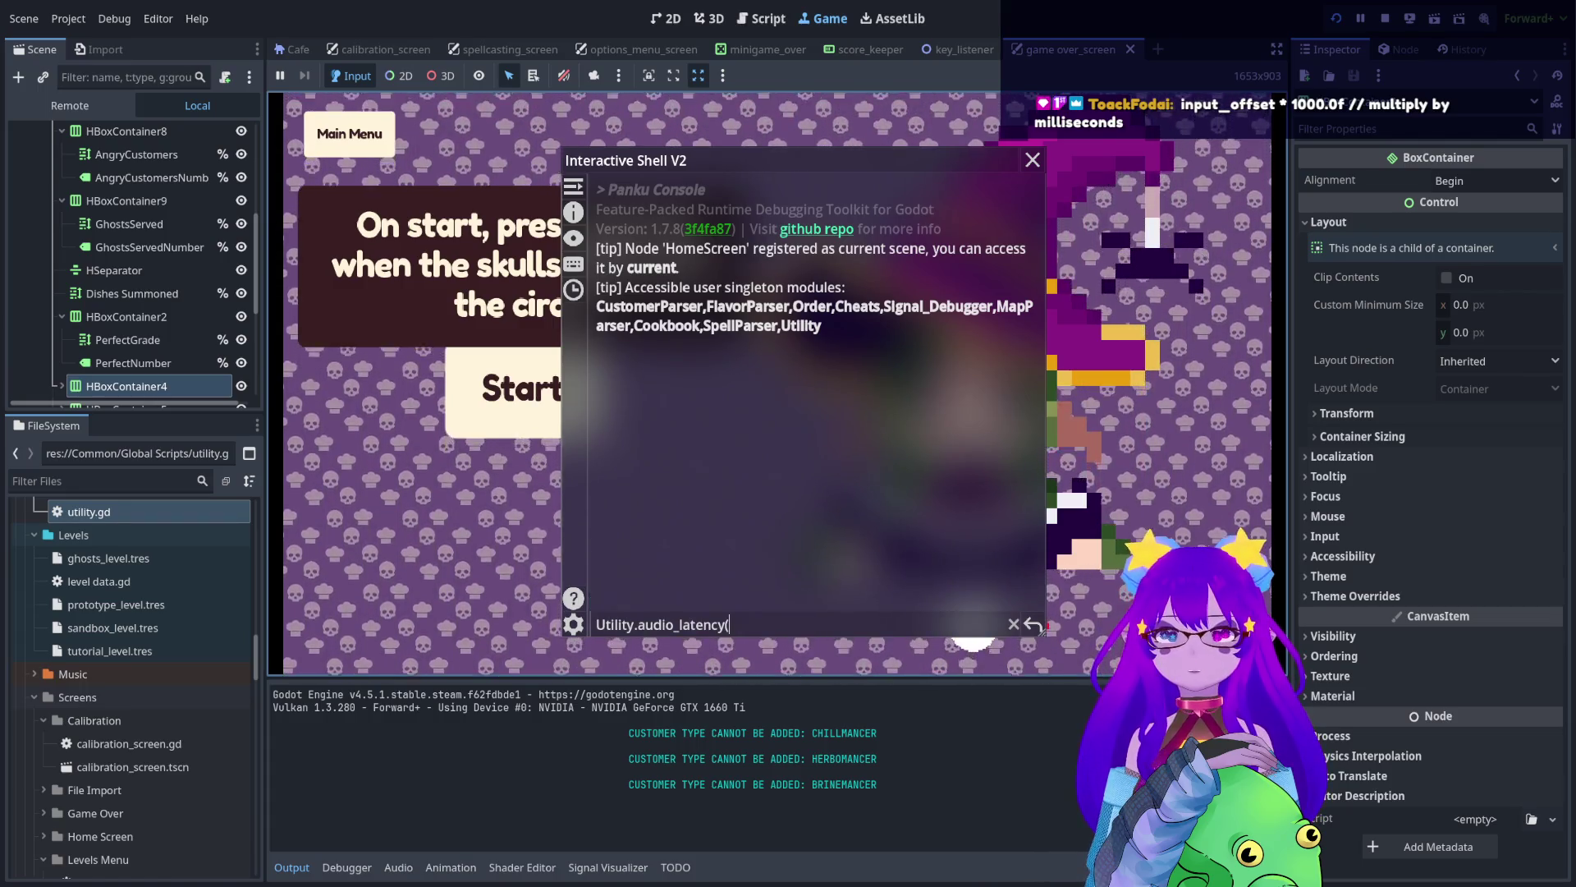
key("BackSpace")
key("BackSpace")
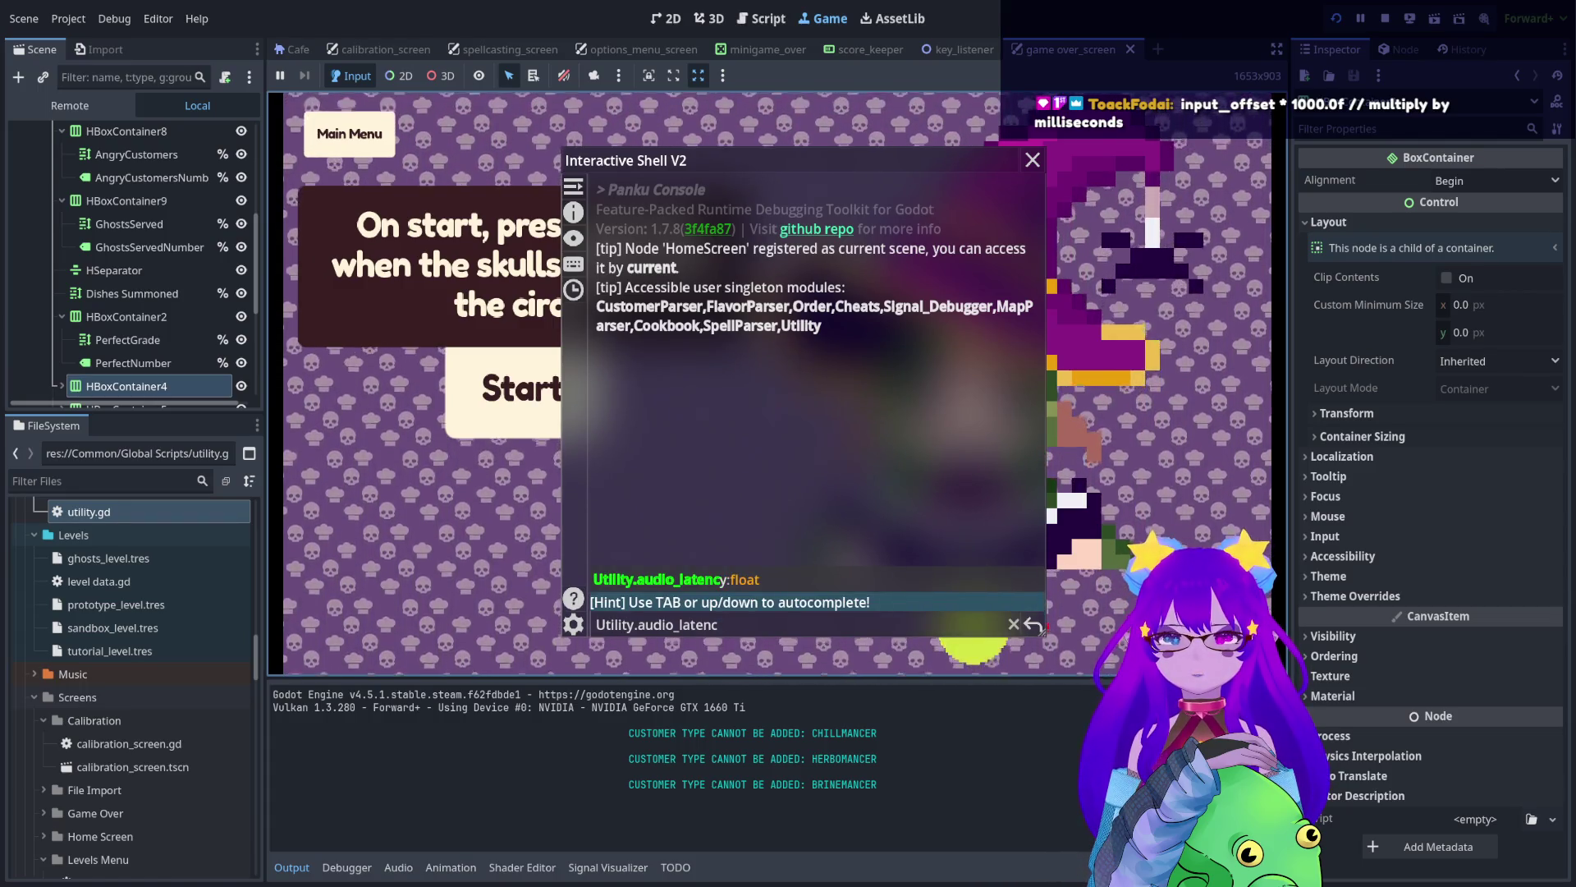
key("BackSpace")
key("BackSpace")
key("BackSpace")
key("BackSpace")
key("BackSpace")
key("BackSpace")
type("i")
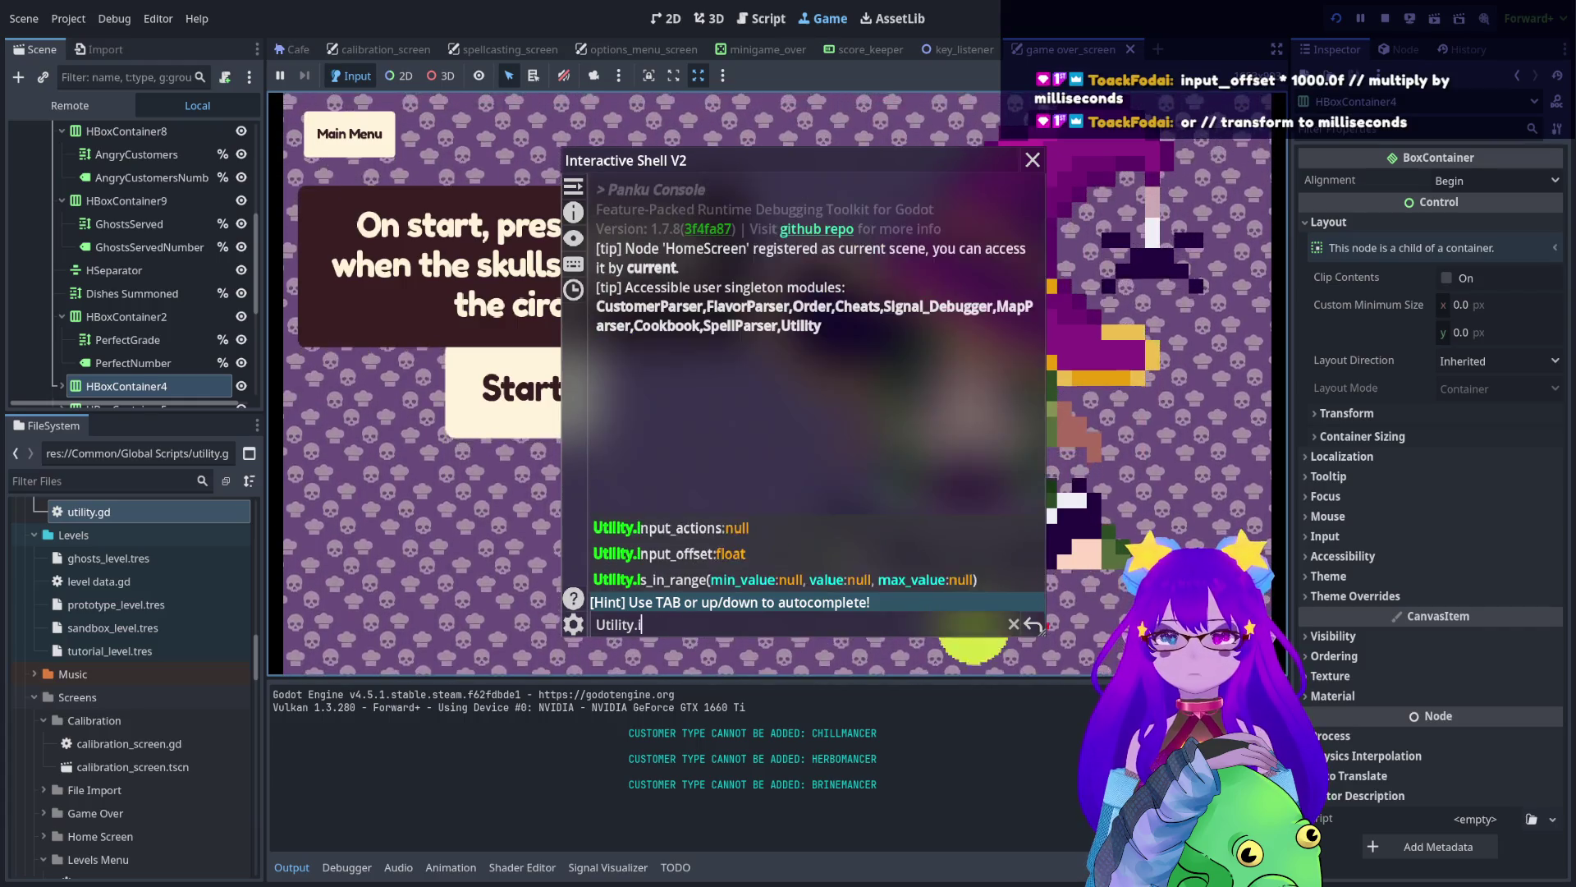
type("np")
key("BackSpace")
key("BackSpace")
key("BackSpace")
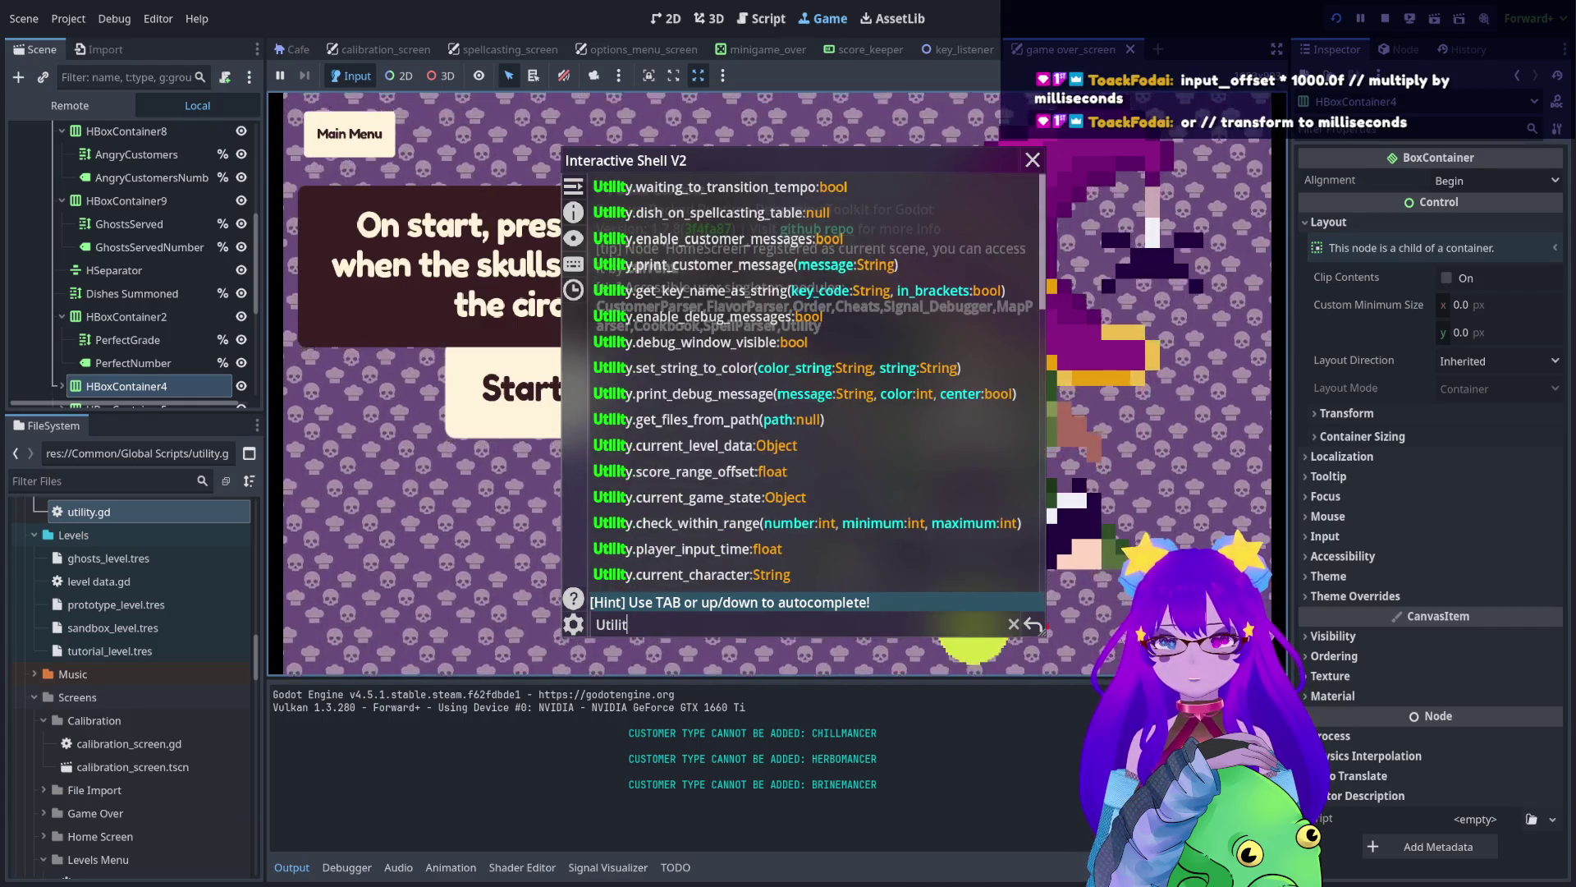
- Run Cheats.set_input_offset(8.0), close the console and bring up the game settings
key("BackSpace")
key("BackSpace")
key("BackSpace")
type("cur")
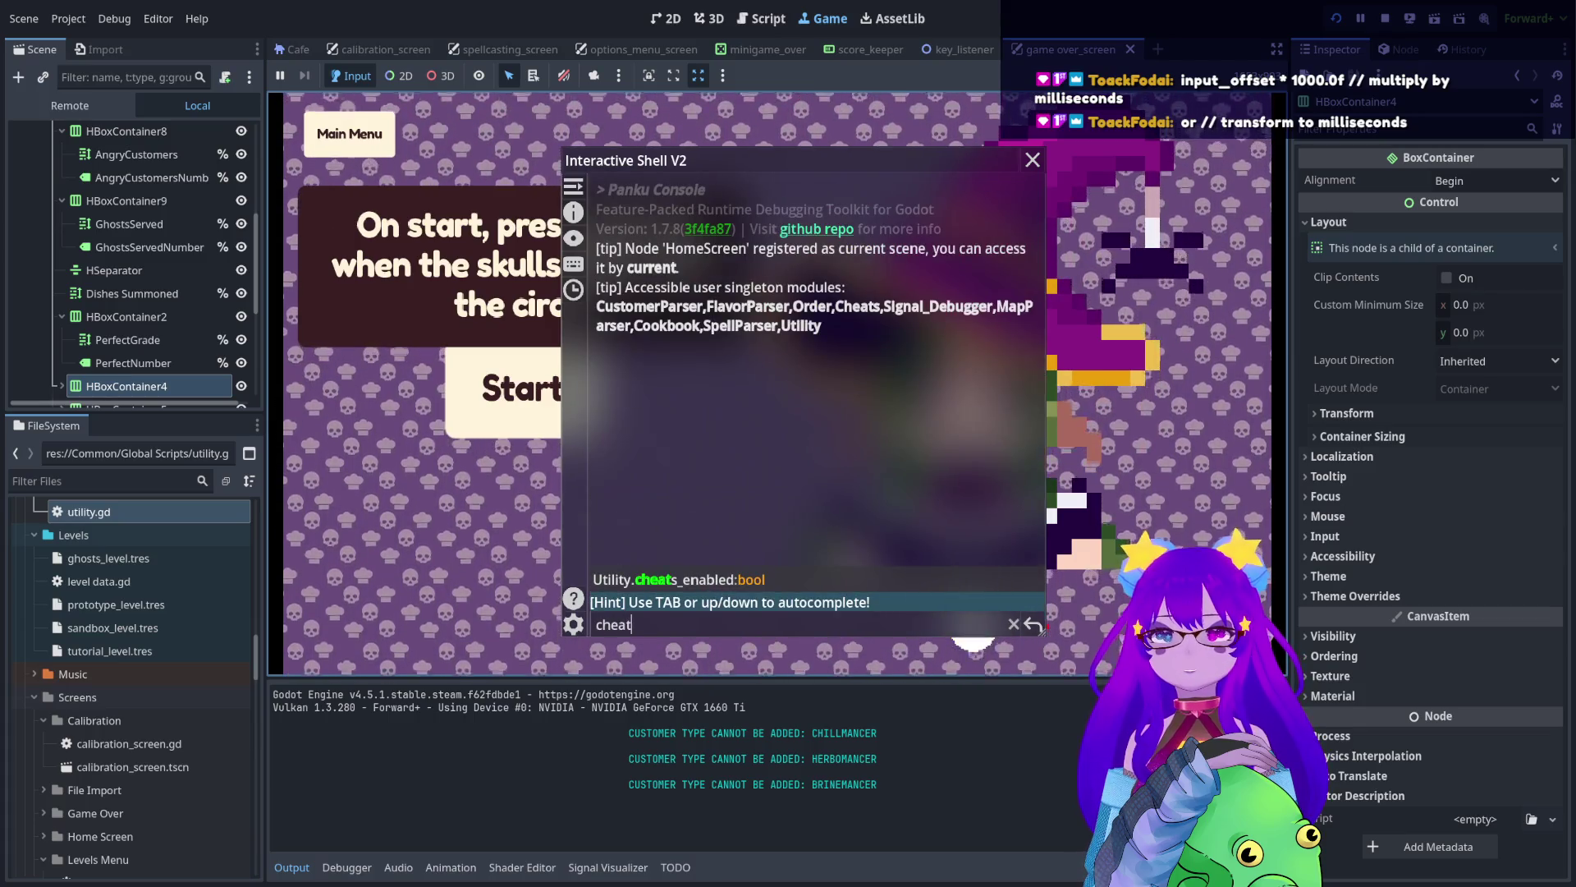
key("BackSpace")
key("BackSpace")
key("BackSpace")
type("in")
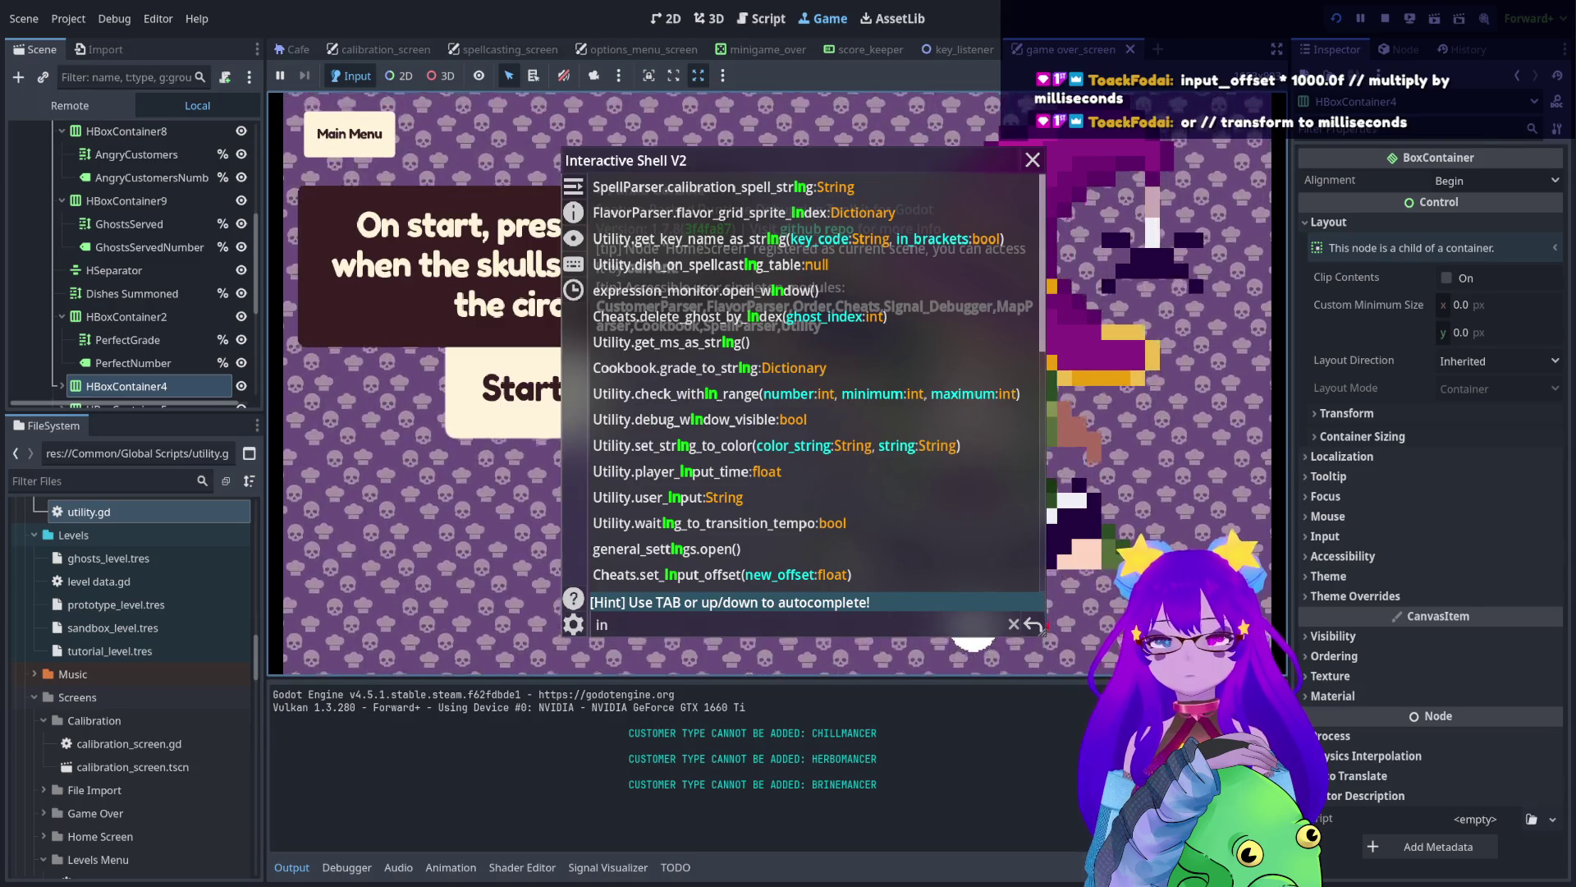
type("put")
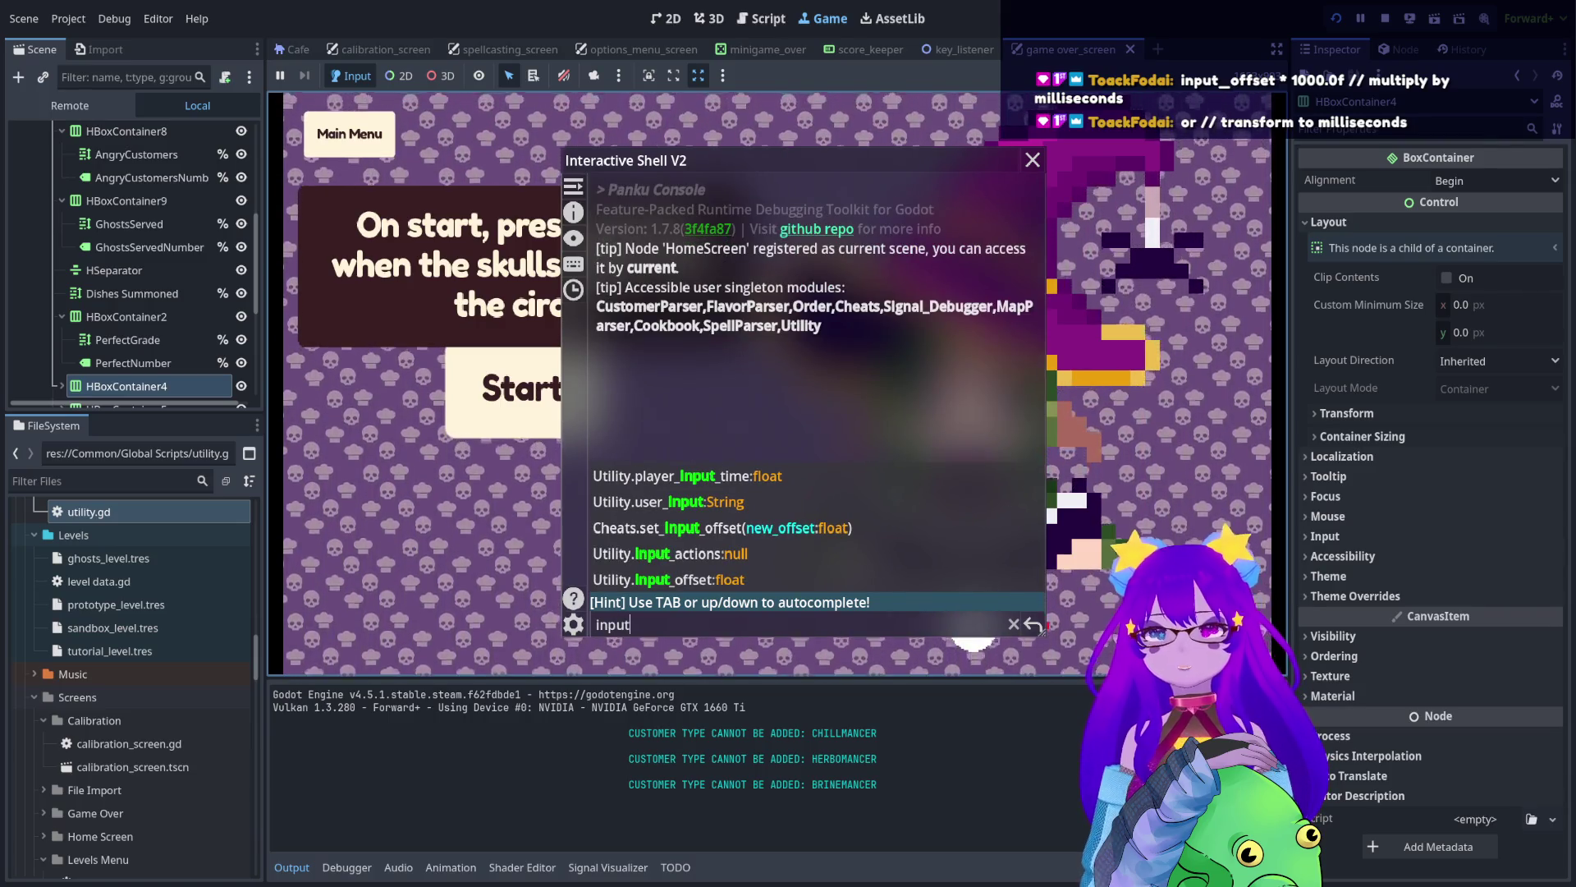
key("Down")
key("Down")
key("Down")
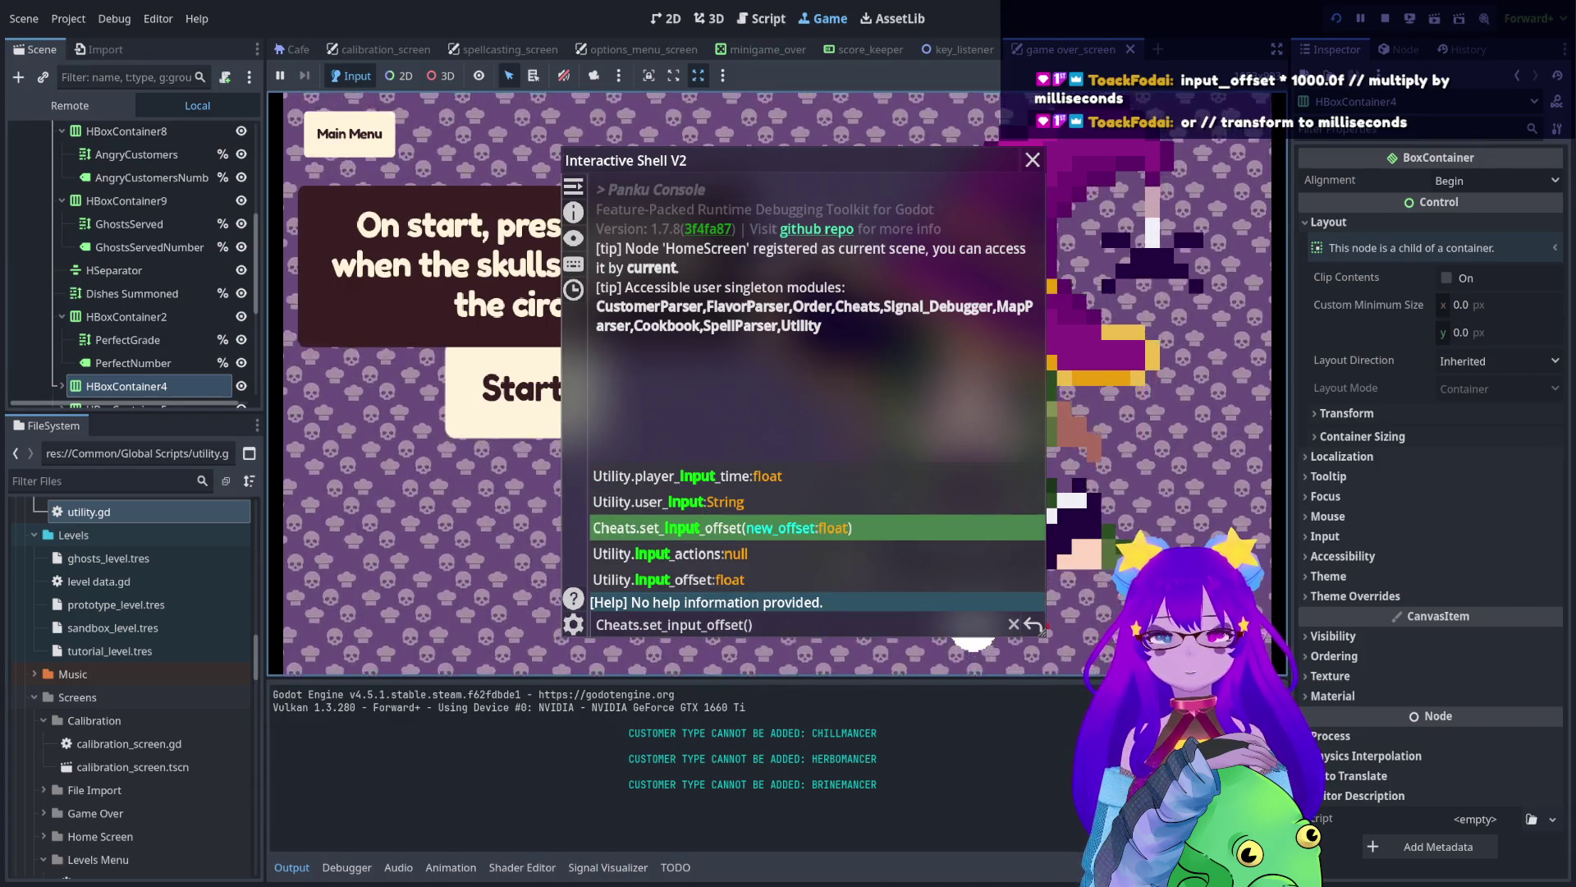
type("8.")
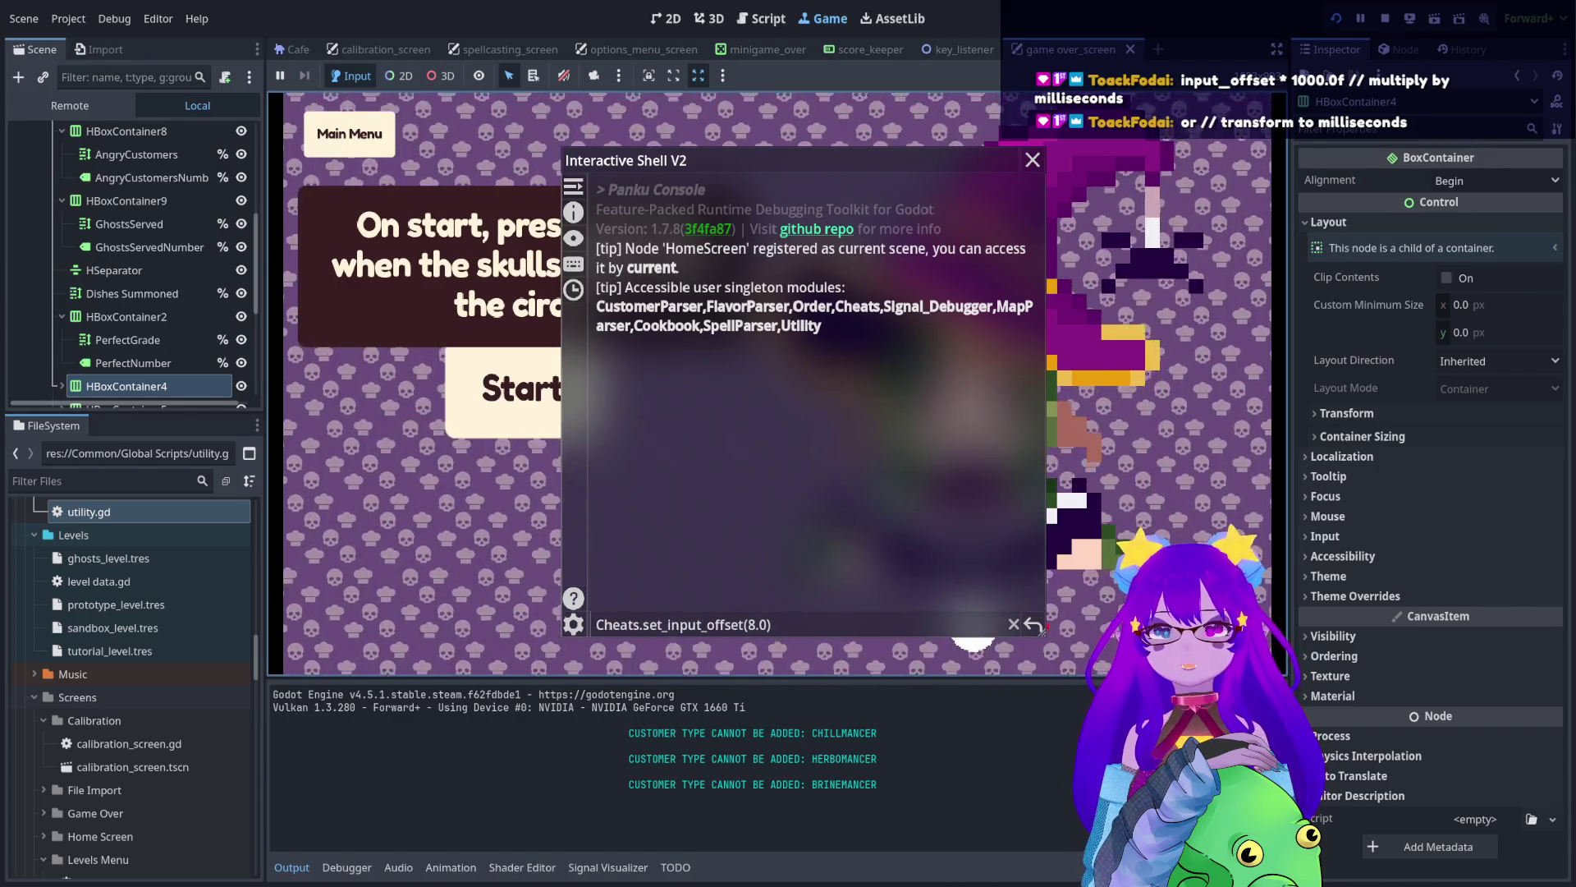
key("Return")
key("grave")
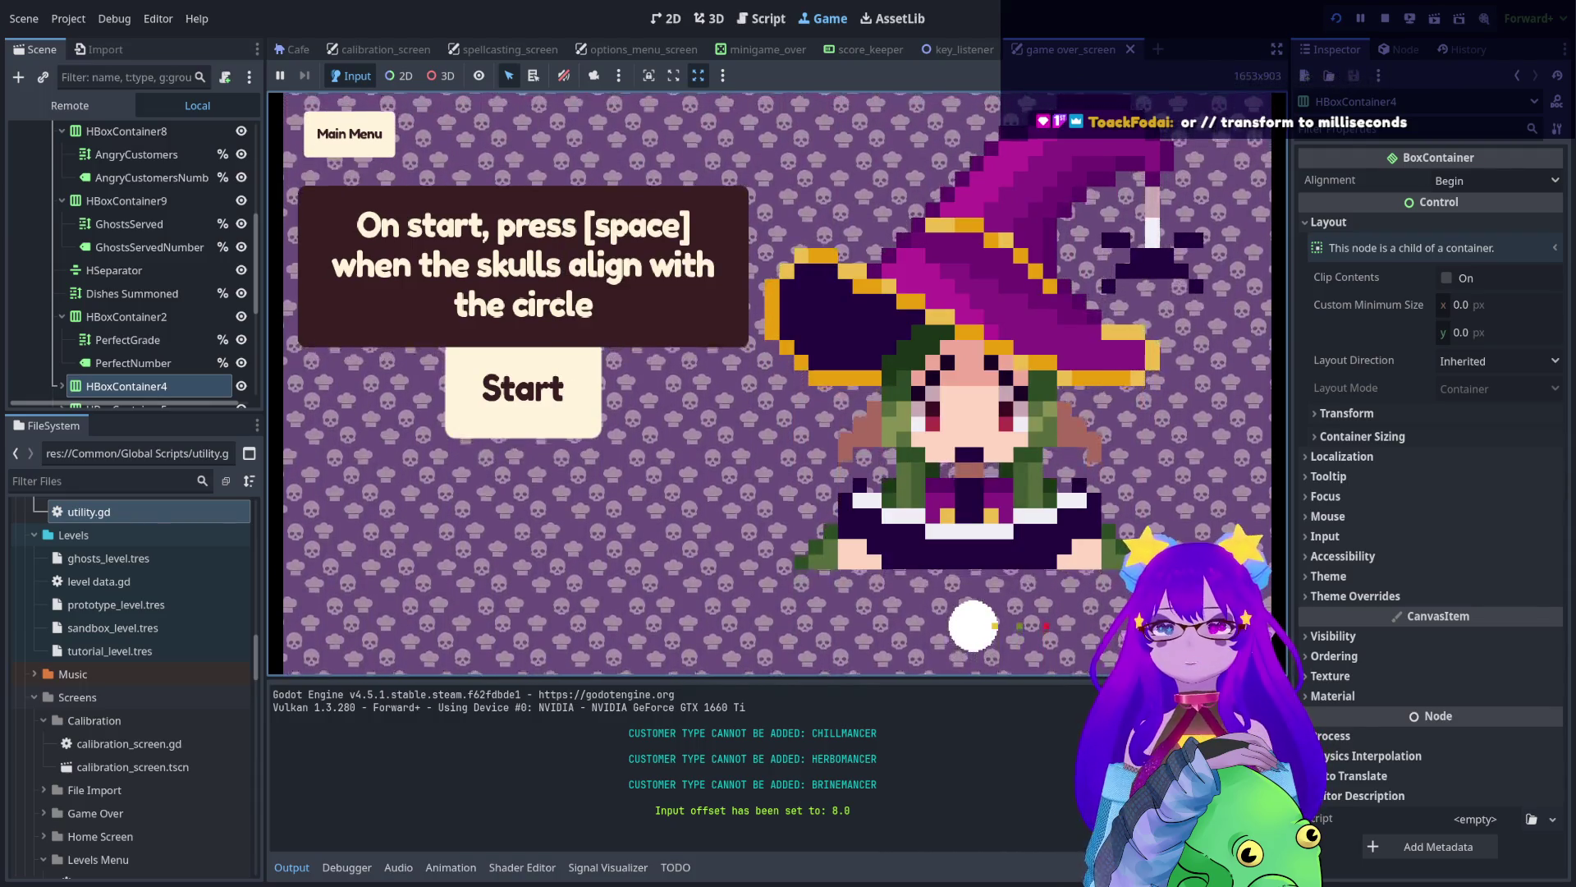
key("Escape")
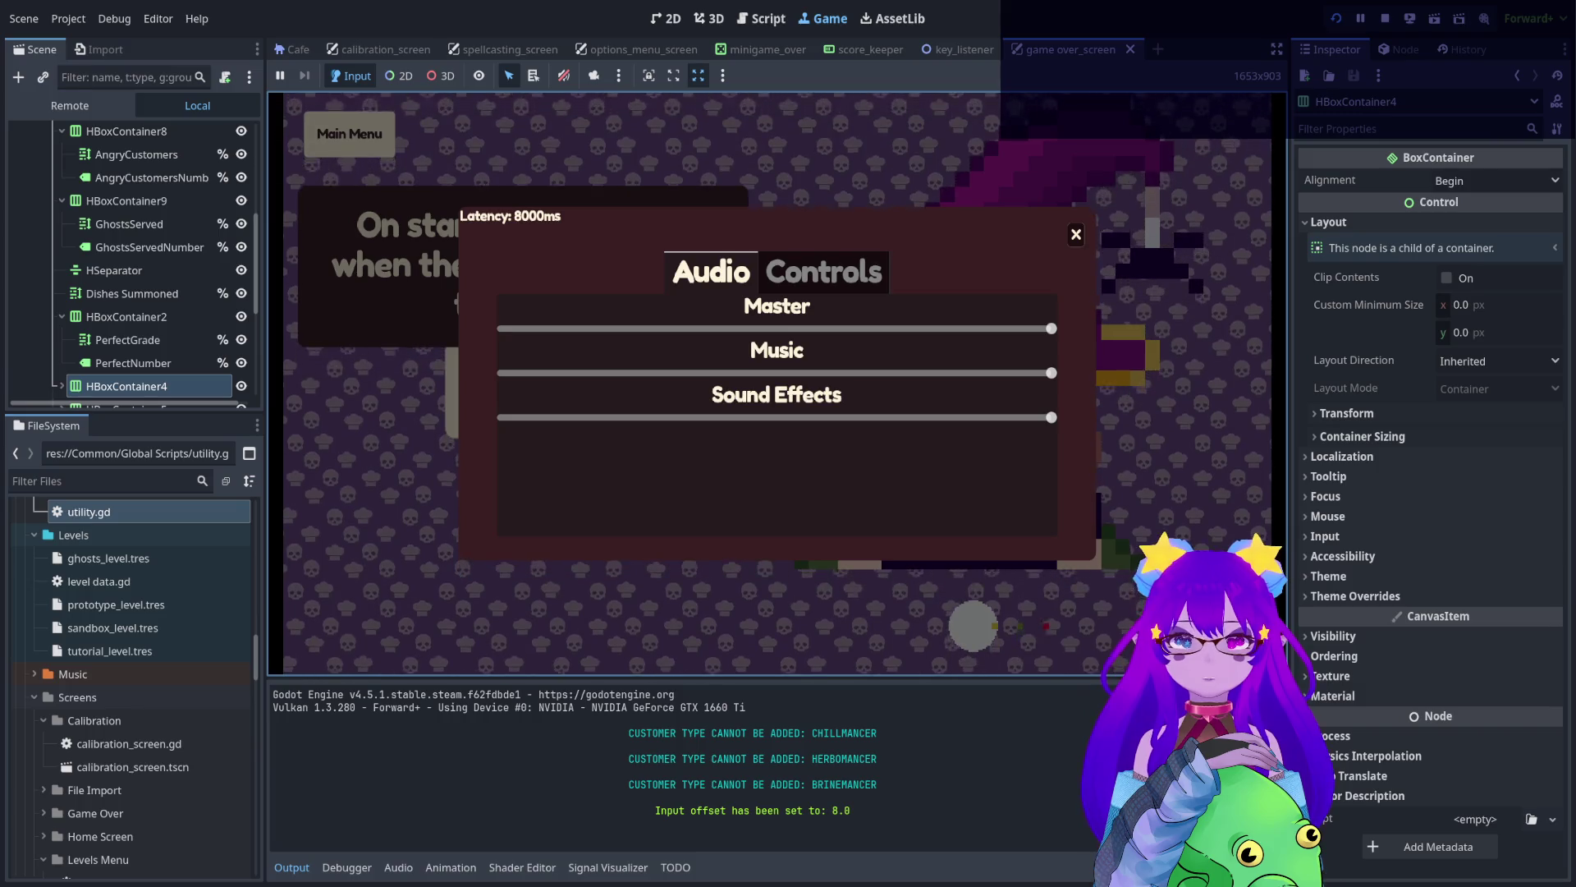
- Return to the utility.gd script in the Script workspace
left_click(761, 20)
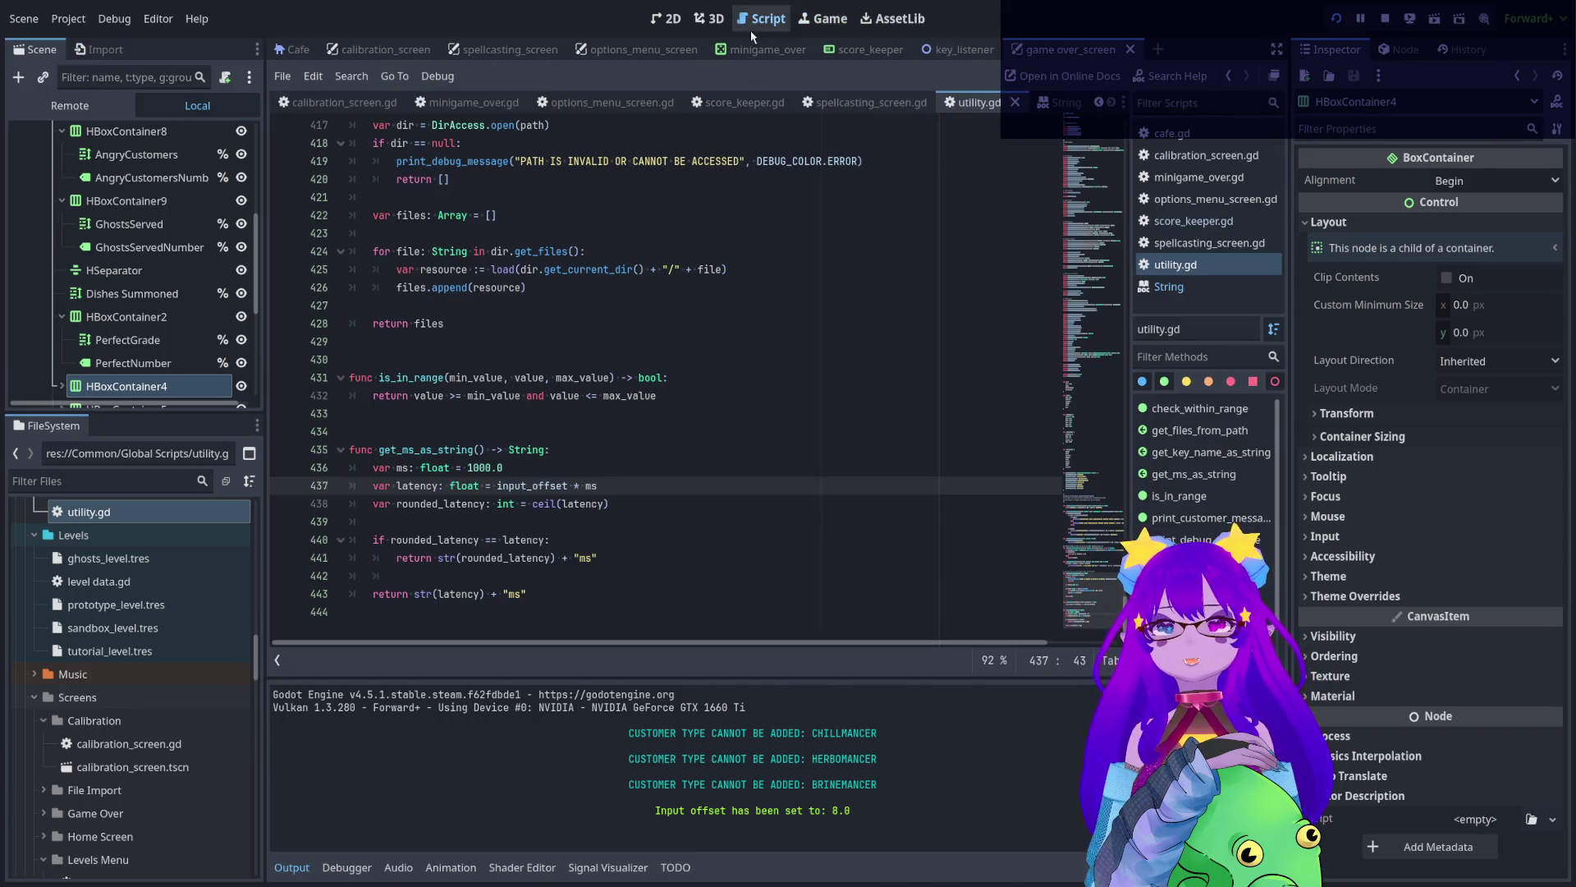
double_click(502, 504)
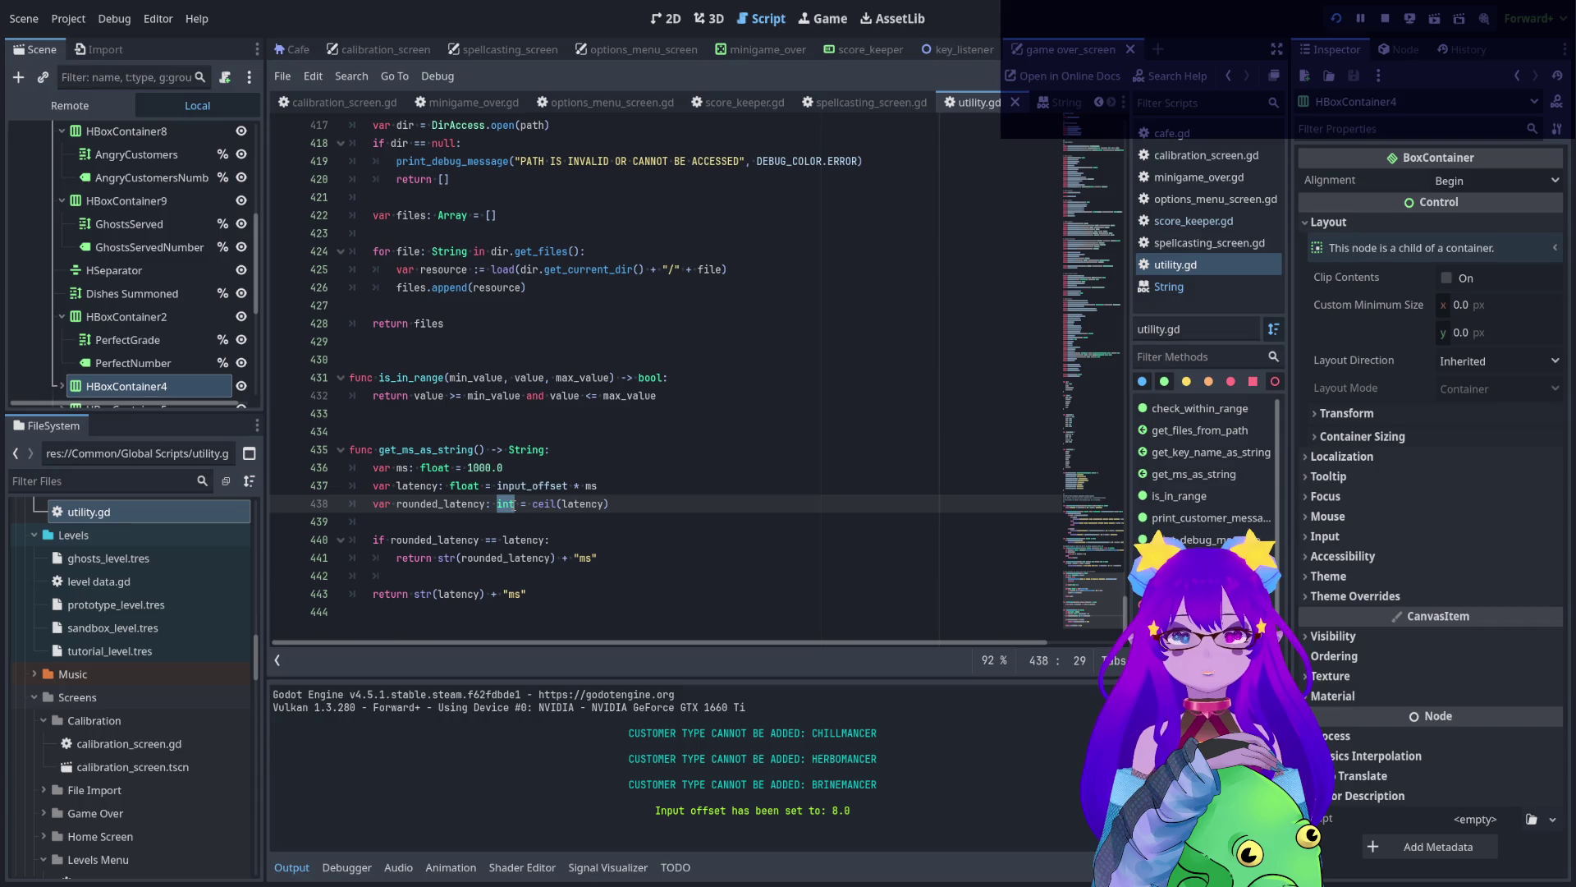
double_click(441, 504)
left_click(674, 503)
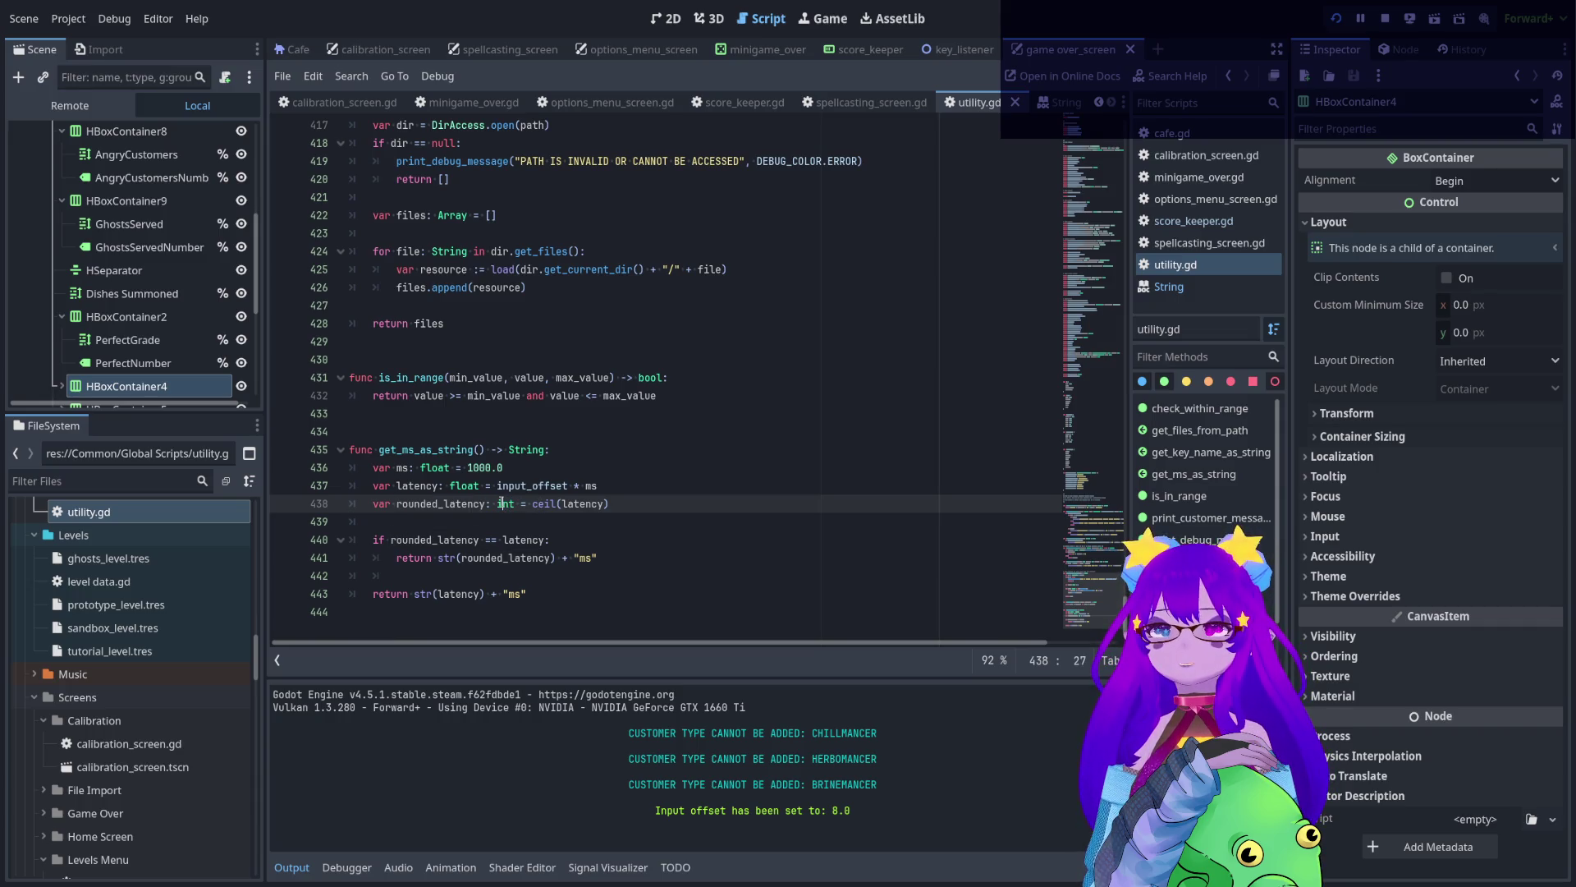
key("Return")
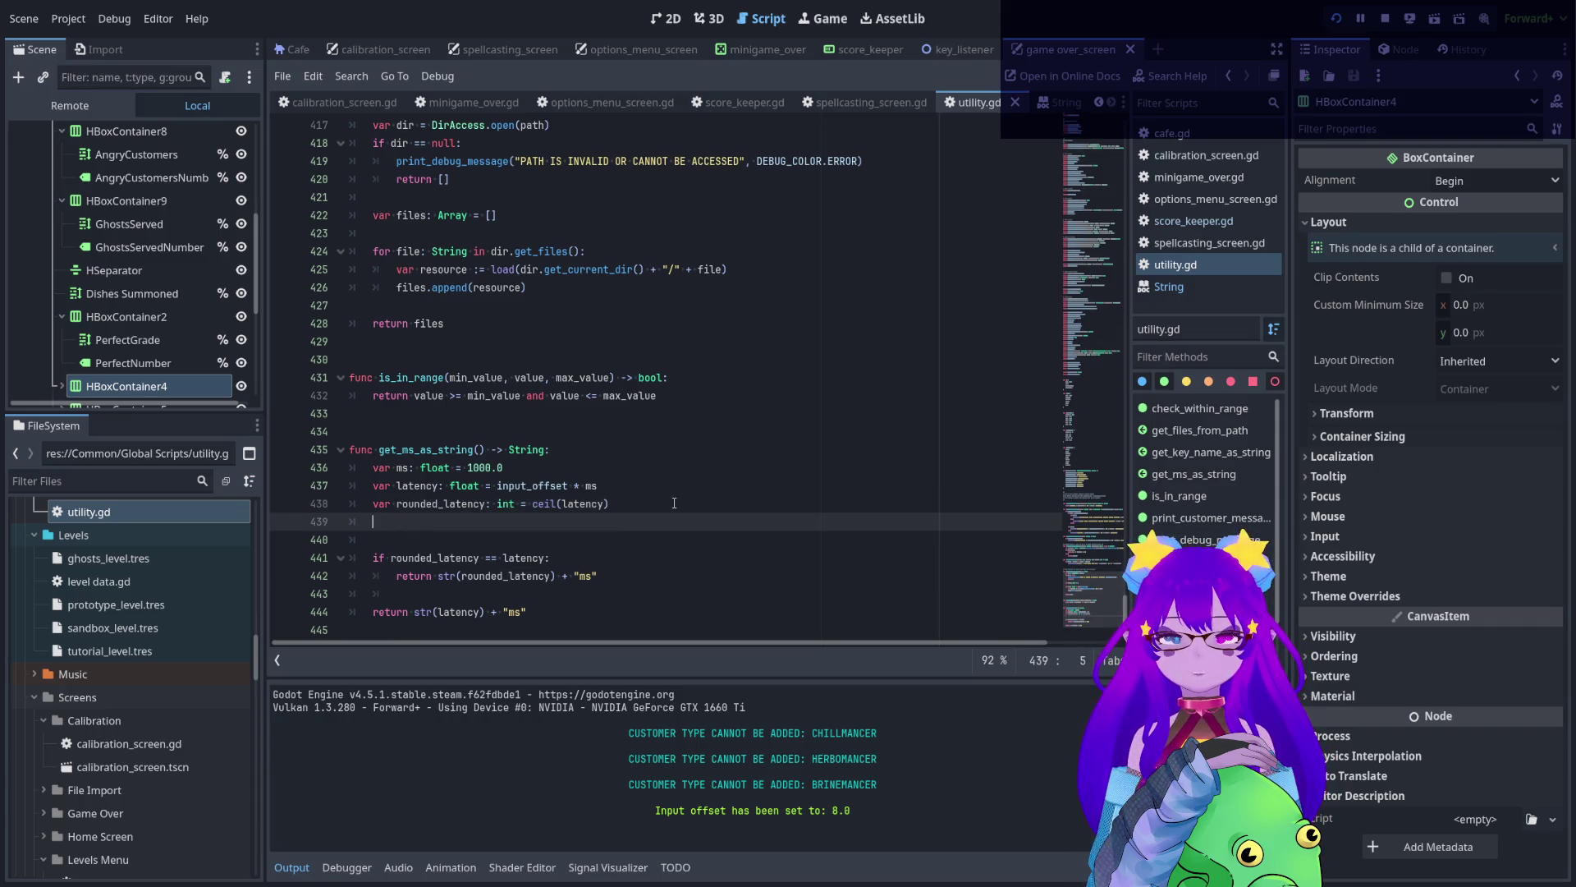
type("8.1 - 9")
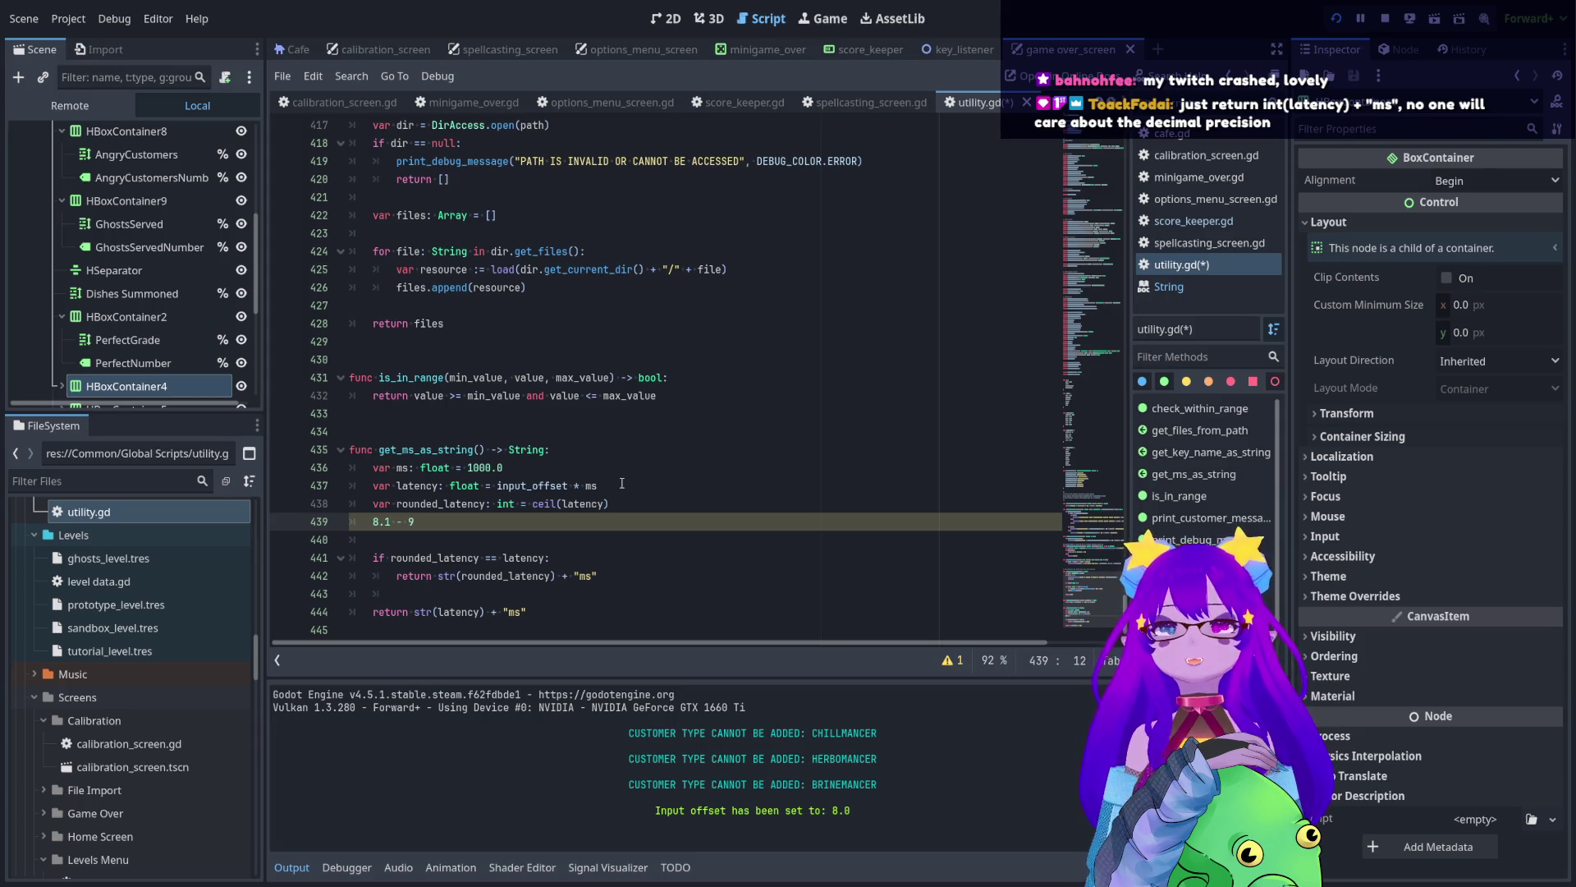
key("BackSpace")
key("BackSpace")
key("BackSpace")
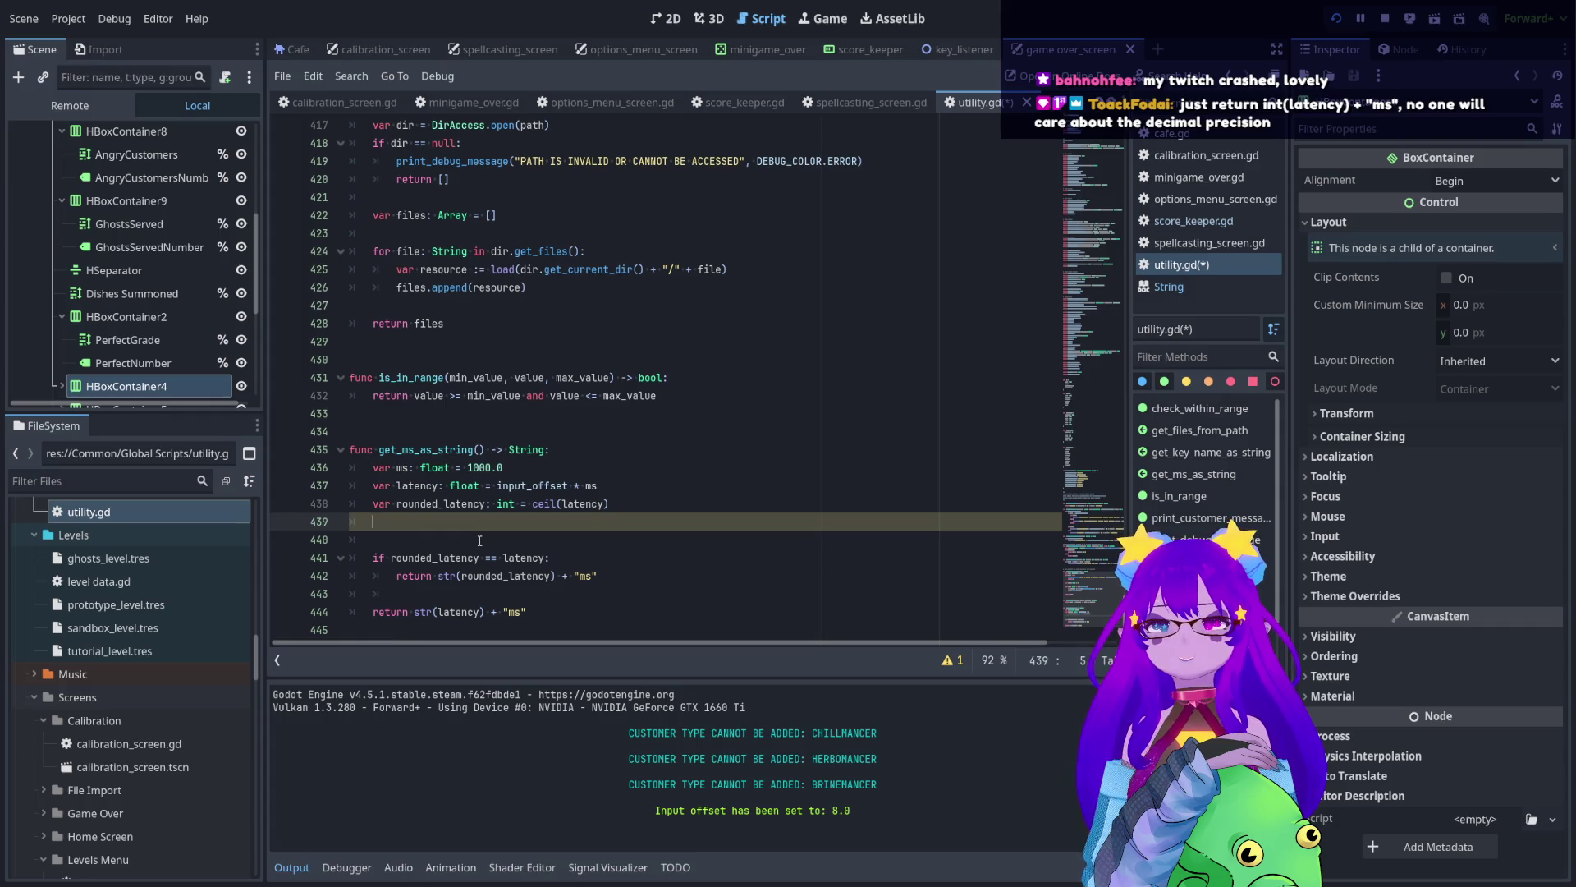
key("BackSpace")
key("BackSpace")
left_click(653, 537)
key("ctrl+s")
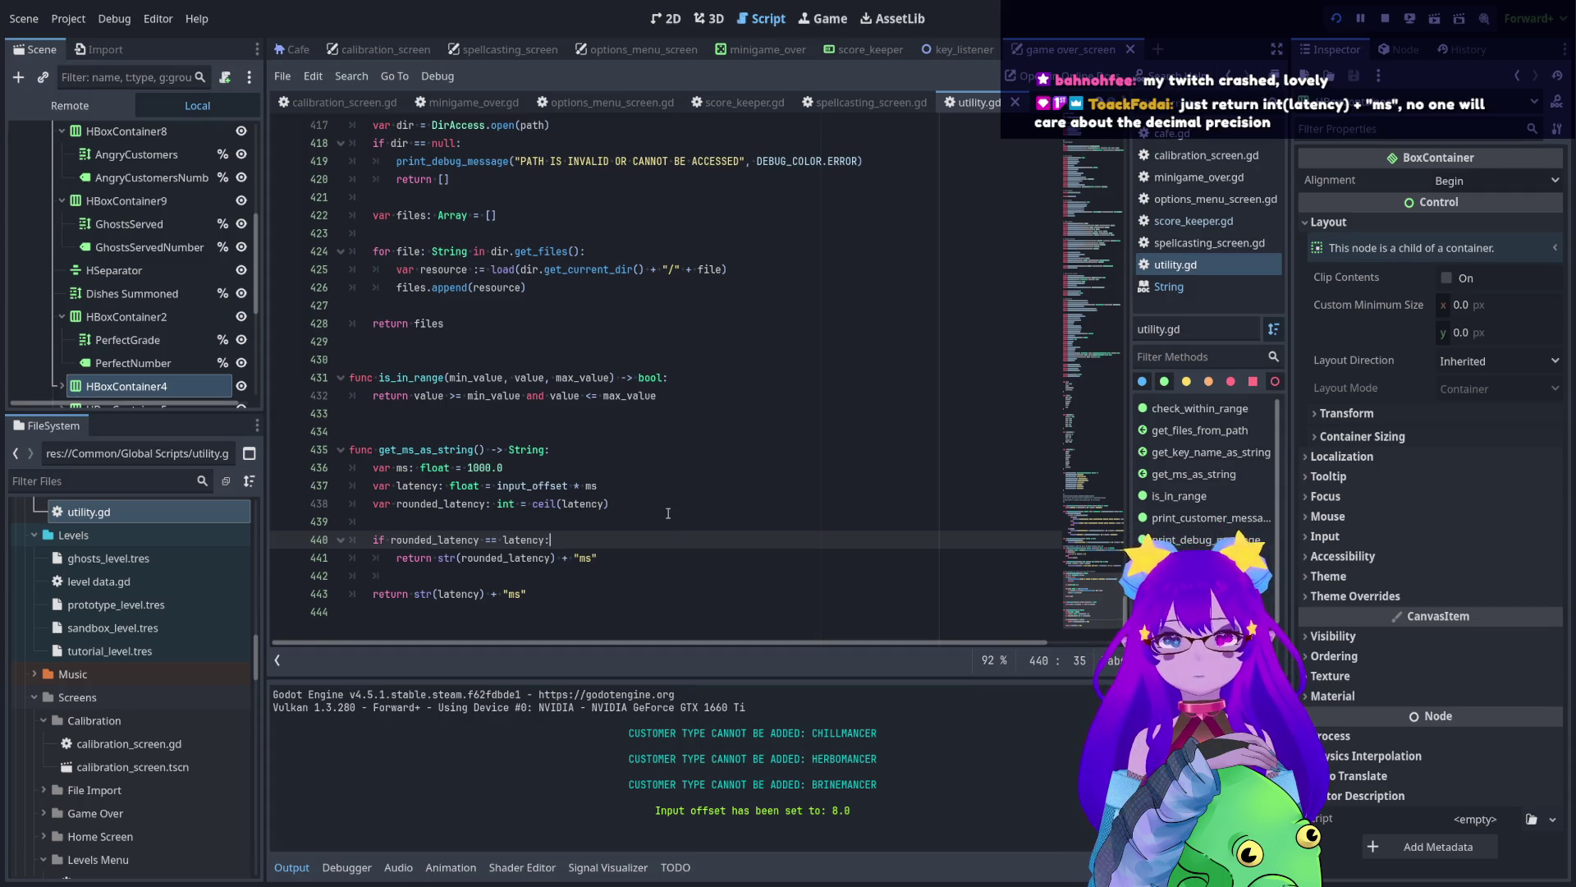
- Run the game to its Calibration screen, stop it with F8, and switch to the 2D editor
left_click(1385, 18)
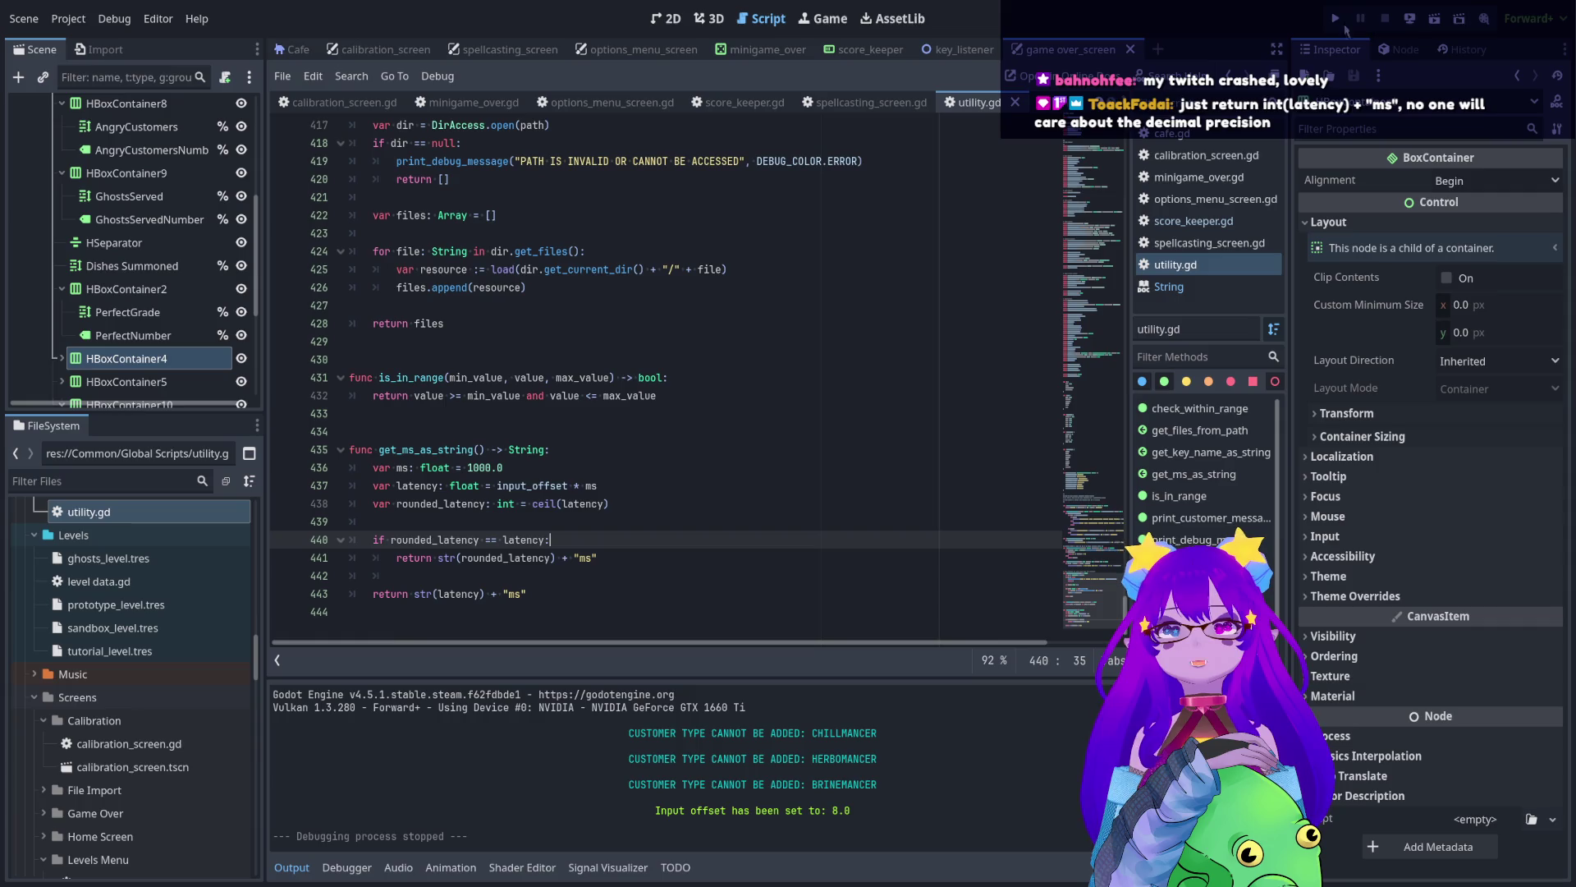
left_click(1336, 18)
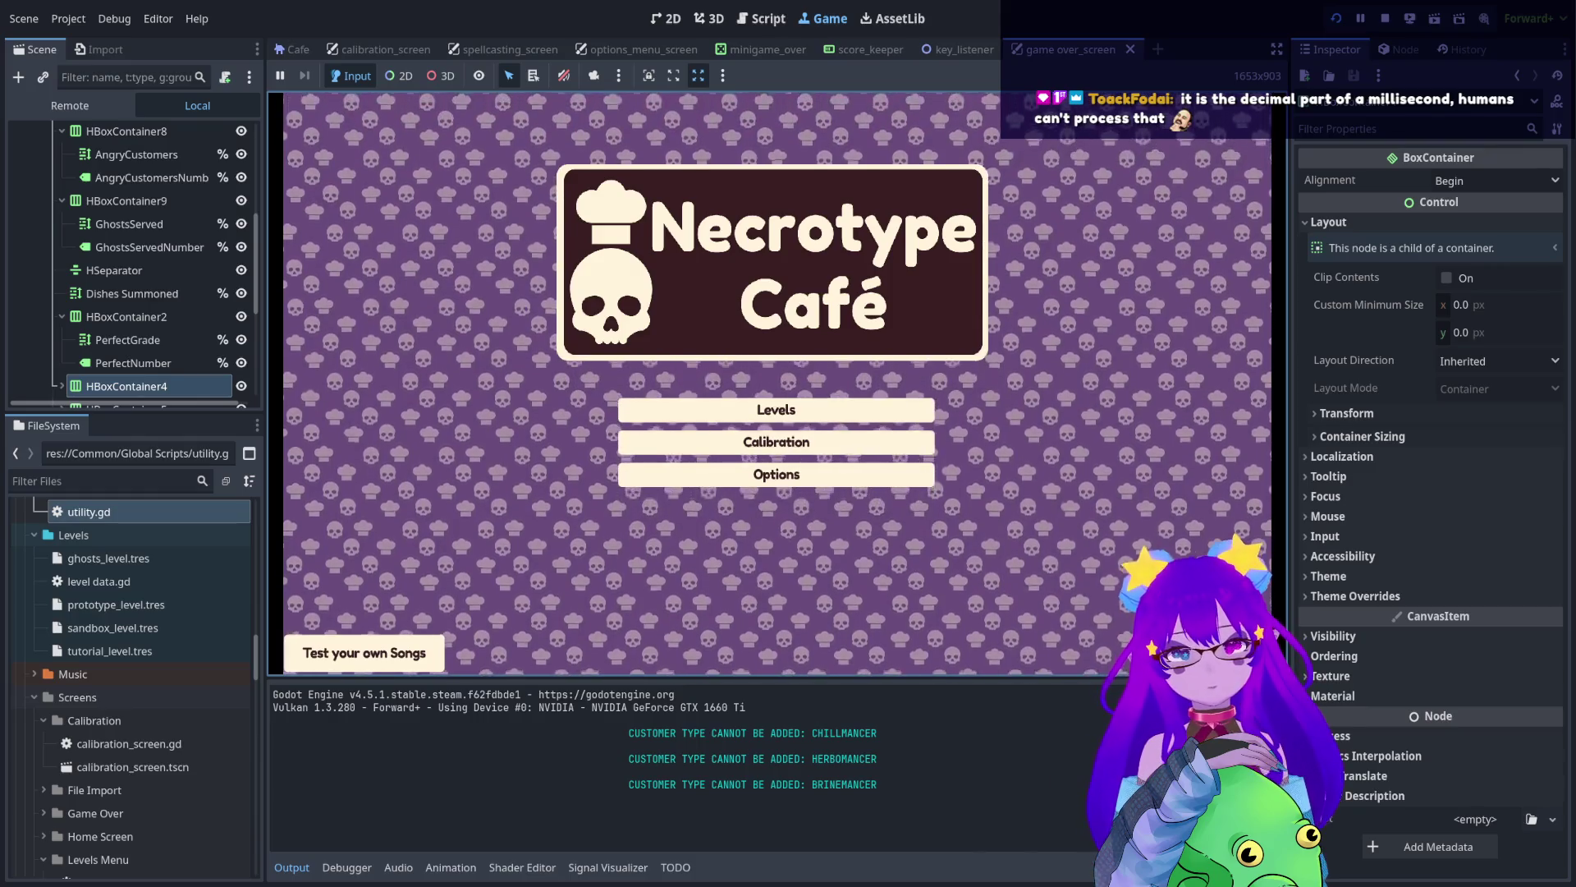
key("Up")
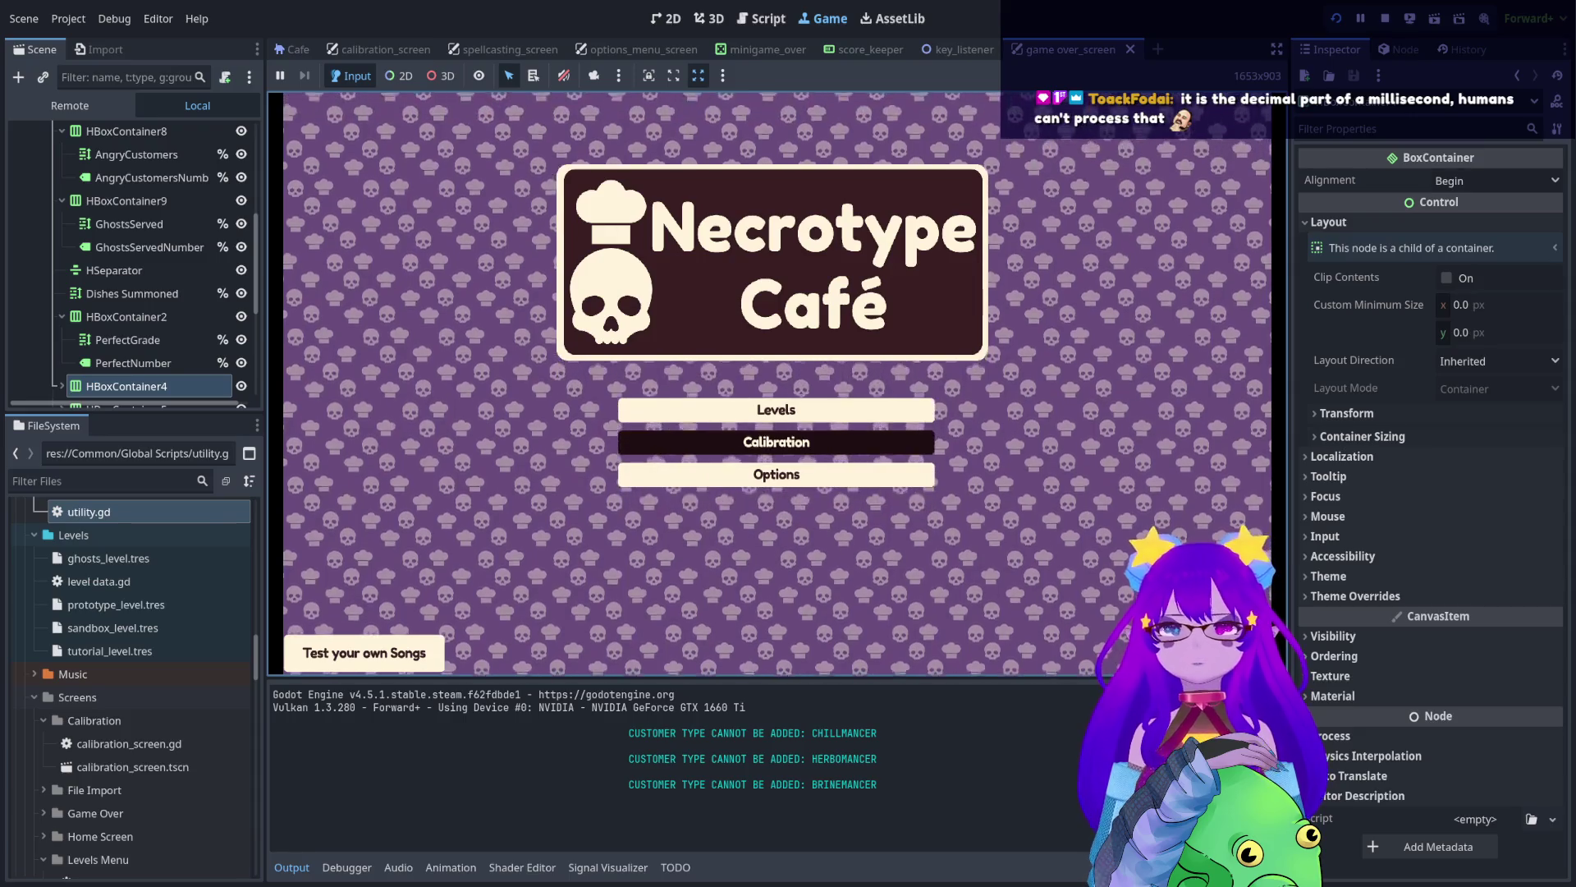
key("Return")
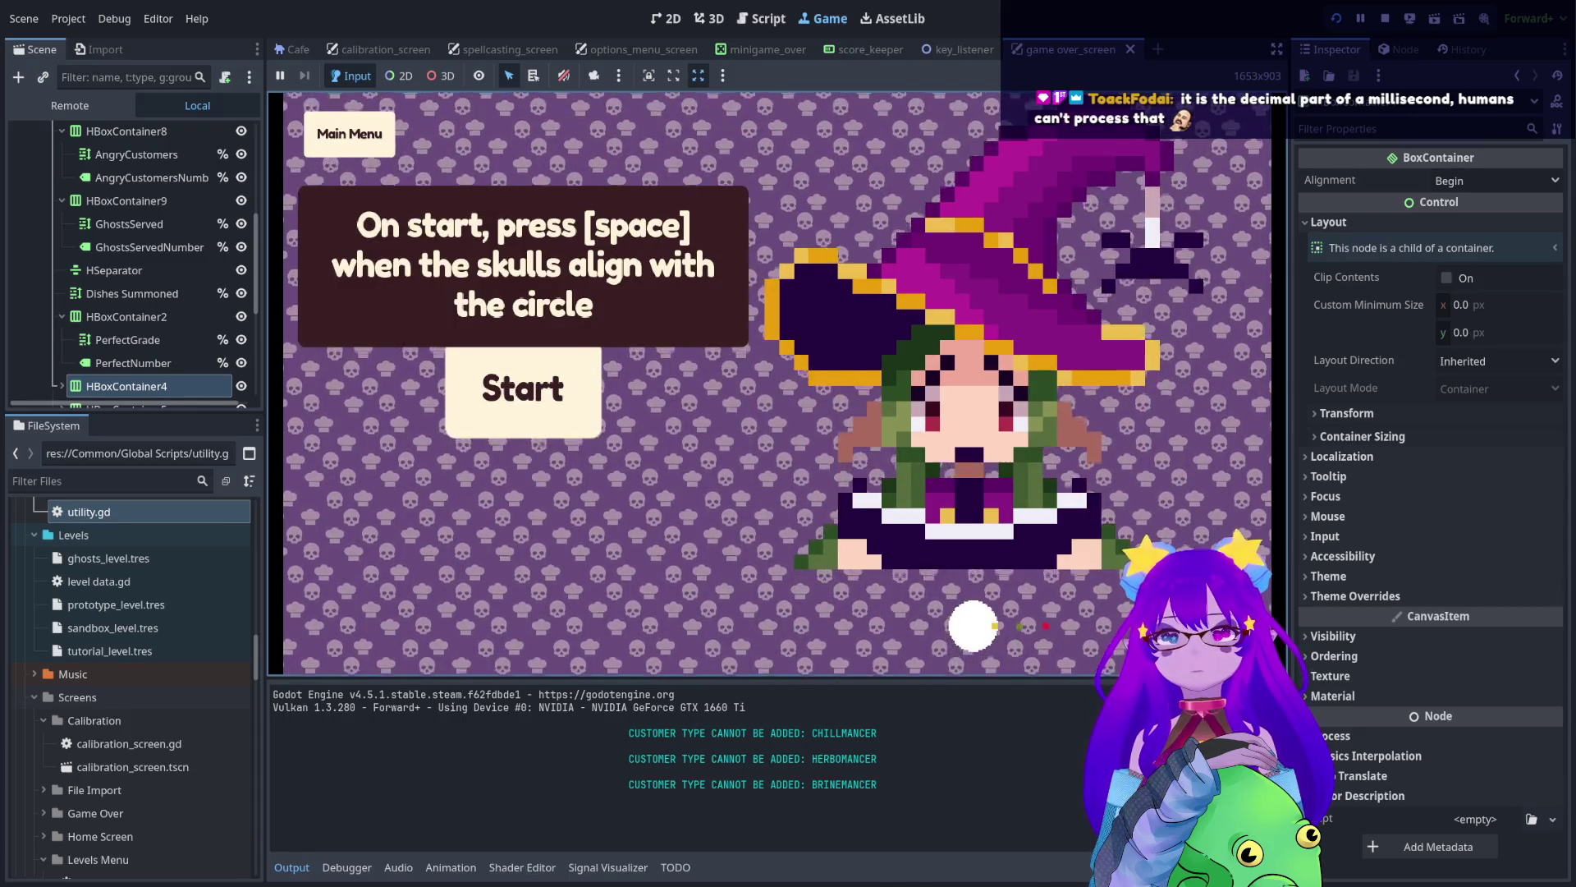
key("F8")
left_click(756, 21)
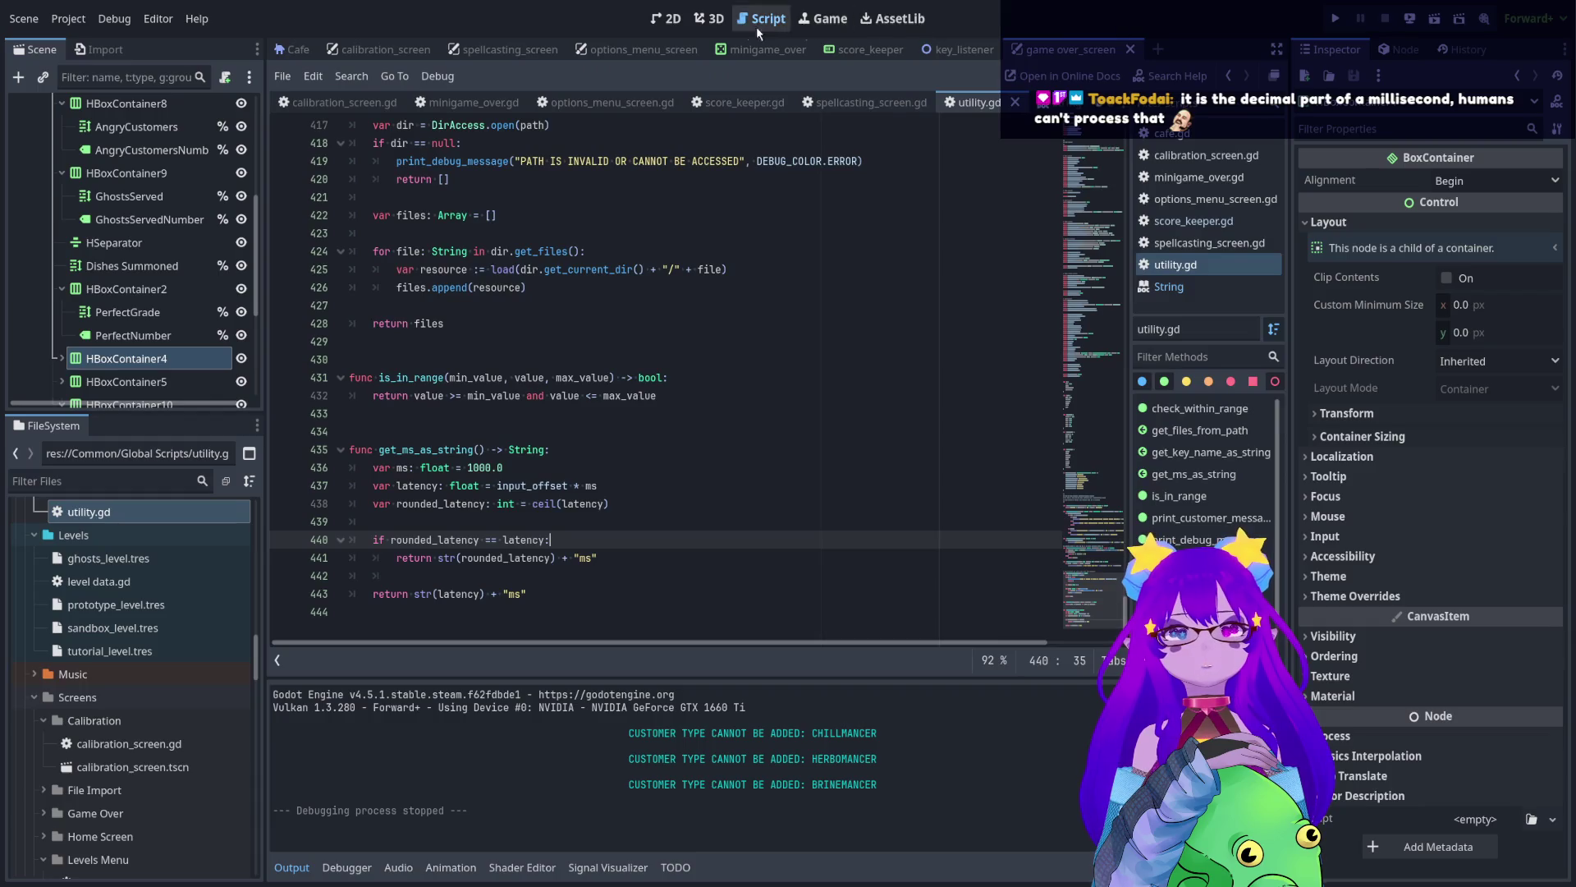
left_click(666, 20)
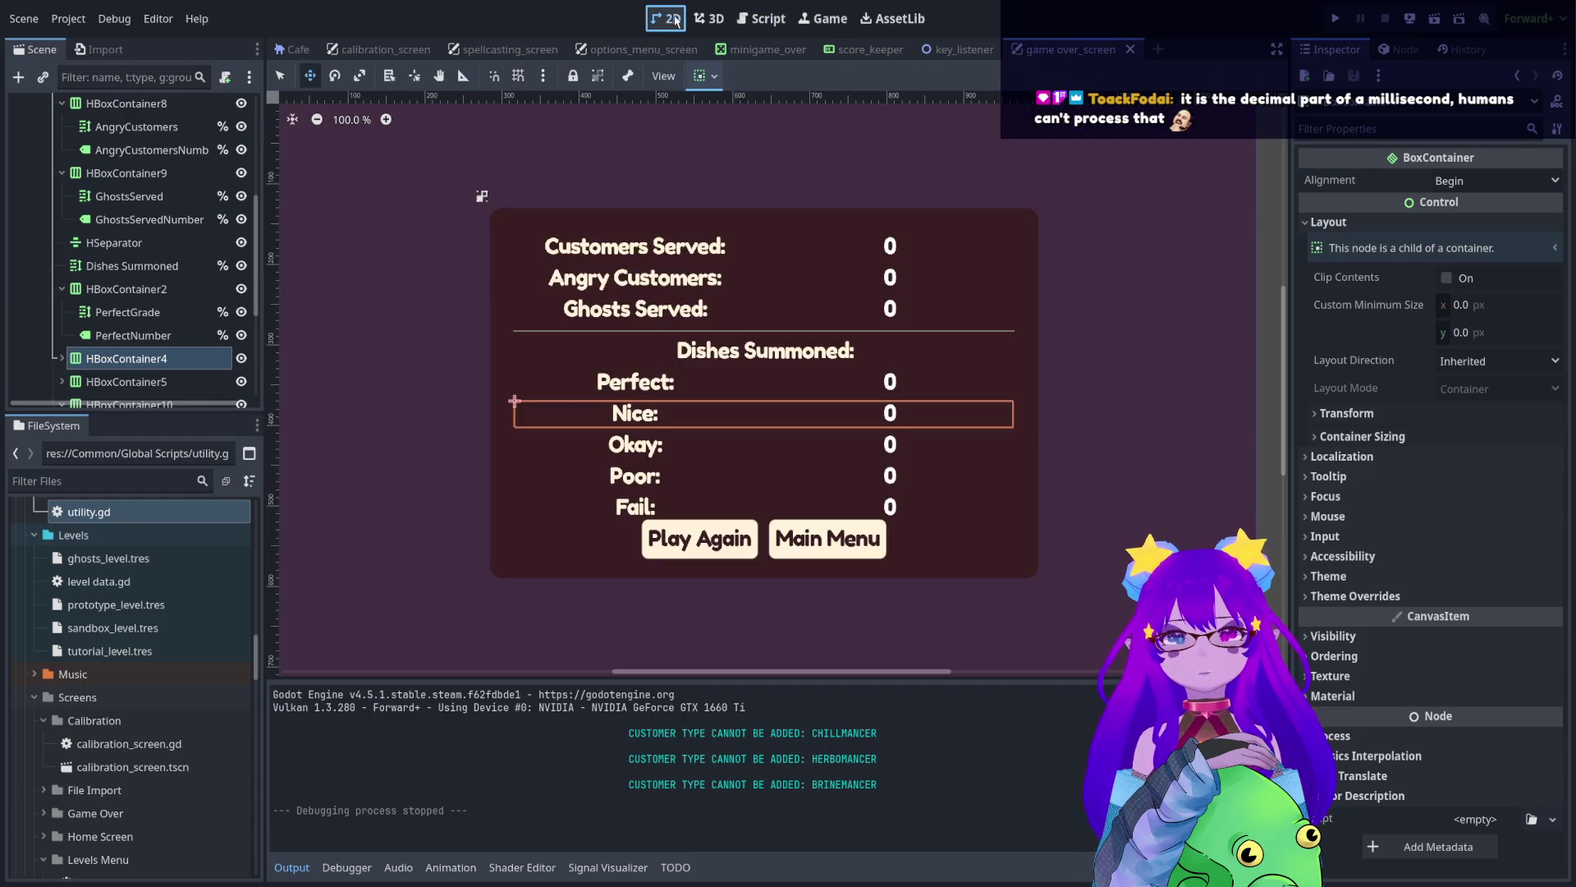
- In the key_listener scene, hide the PoorRange, OutOfRange, OkayRange and PerfectRange markers
left_click(944, 51)
left_click(857, 51)
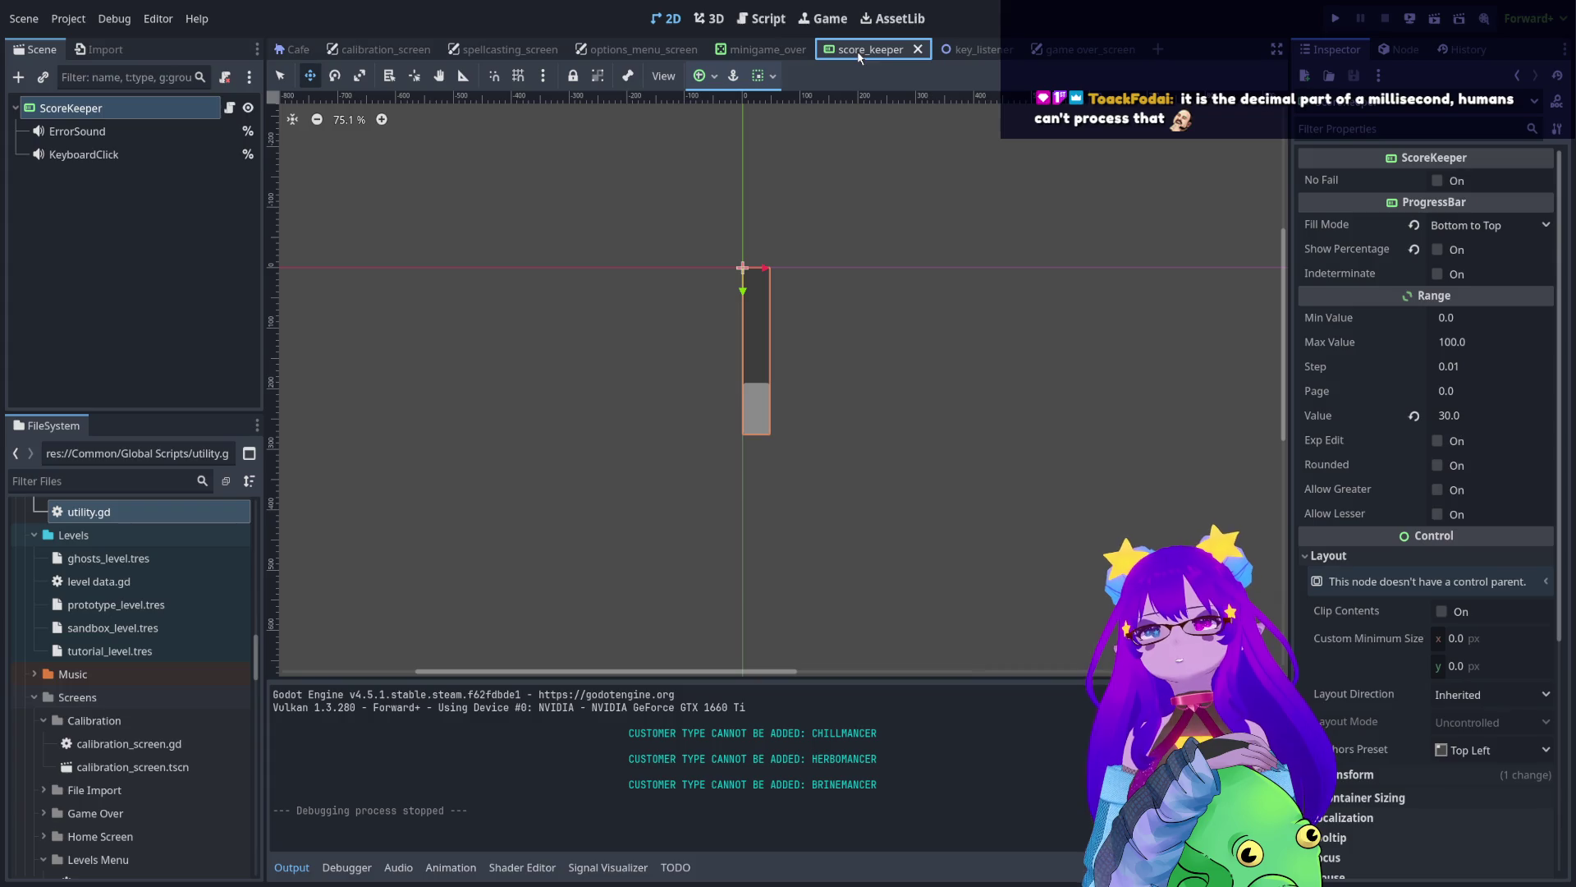
left_click(960, 50)
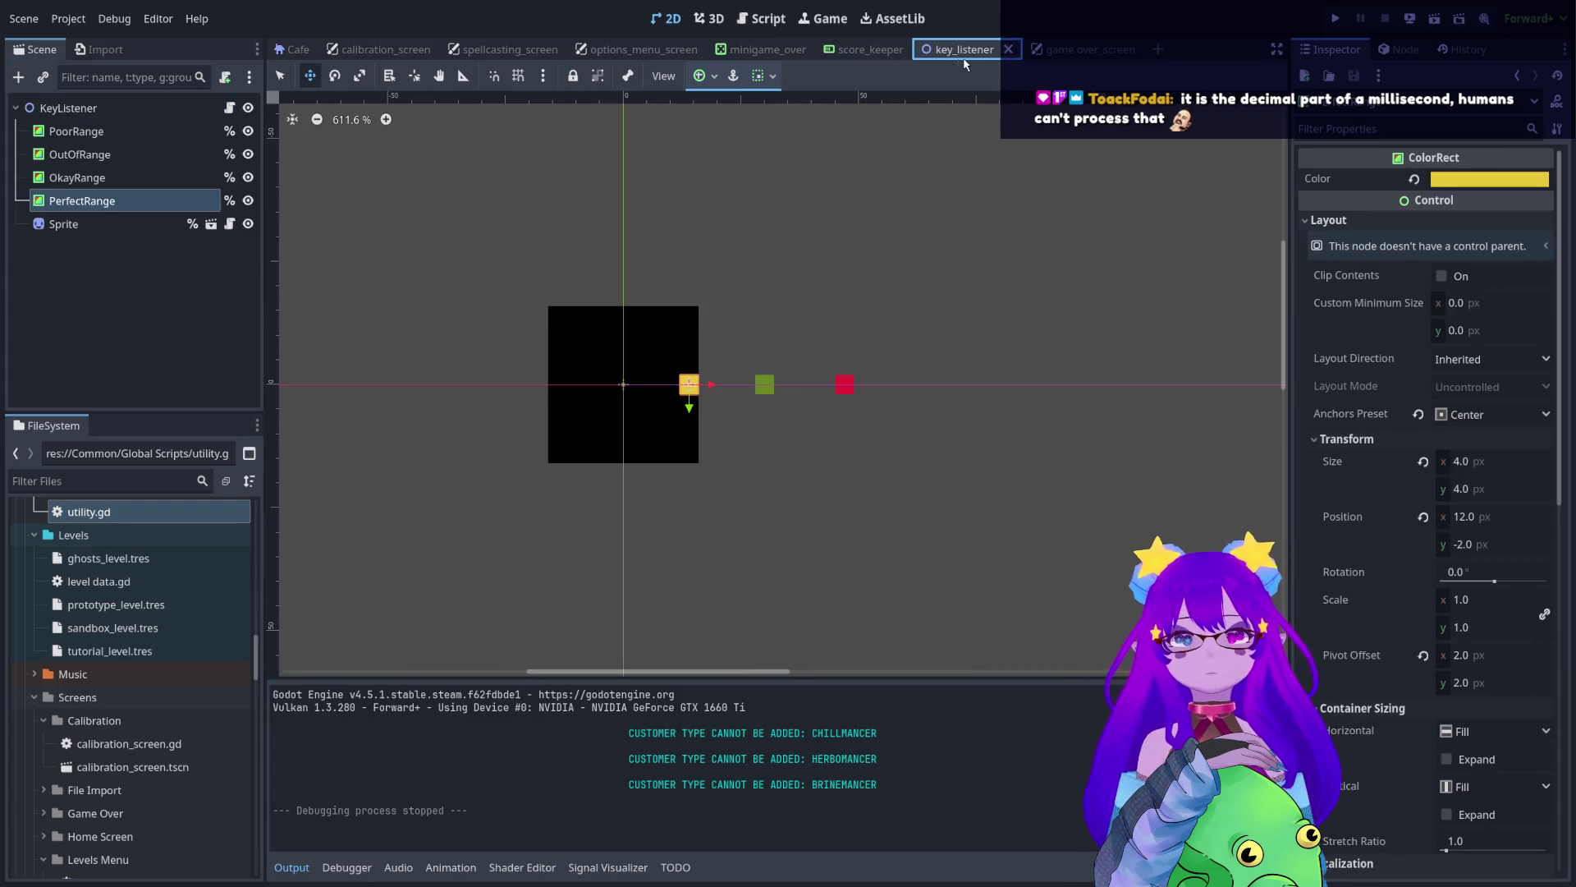
left_click(248, 131)
left_click(248, 154)
left_click(247, 177)
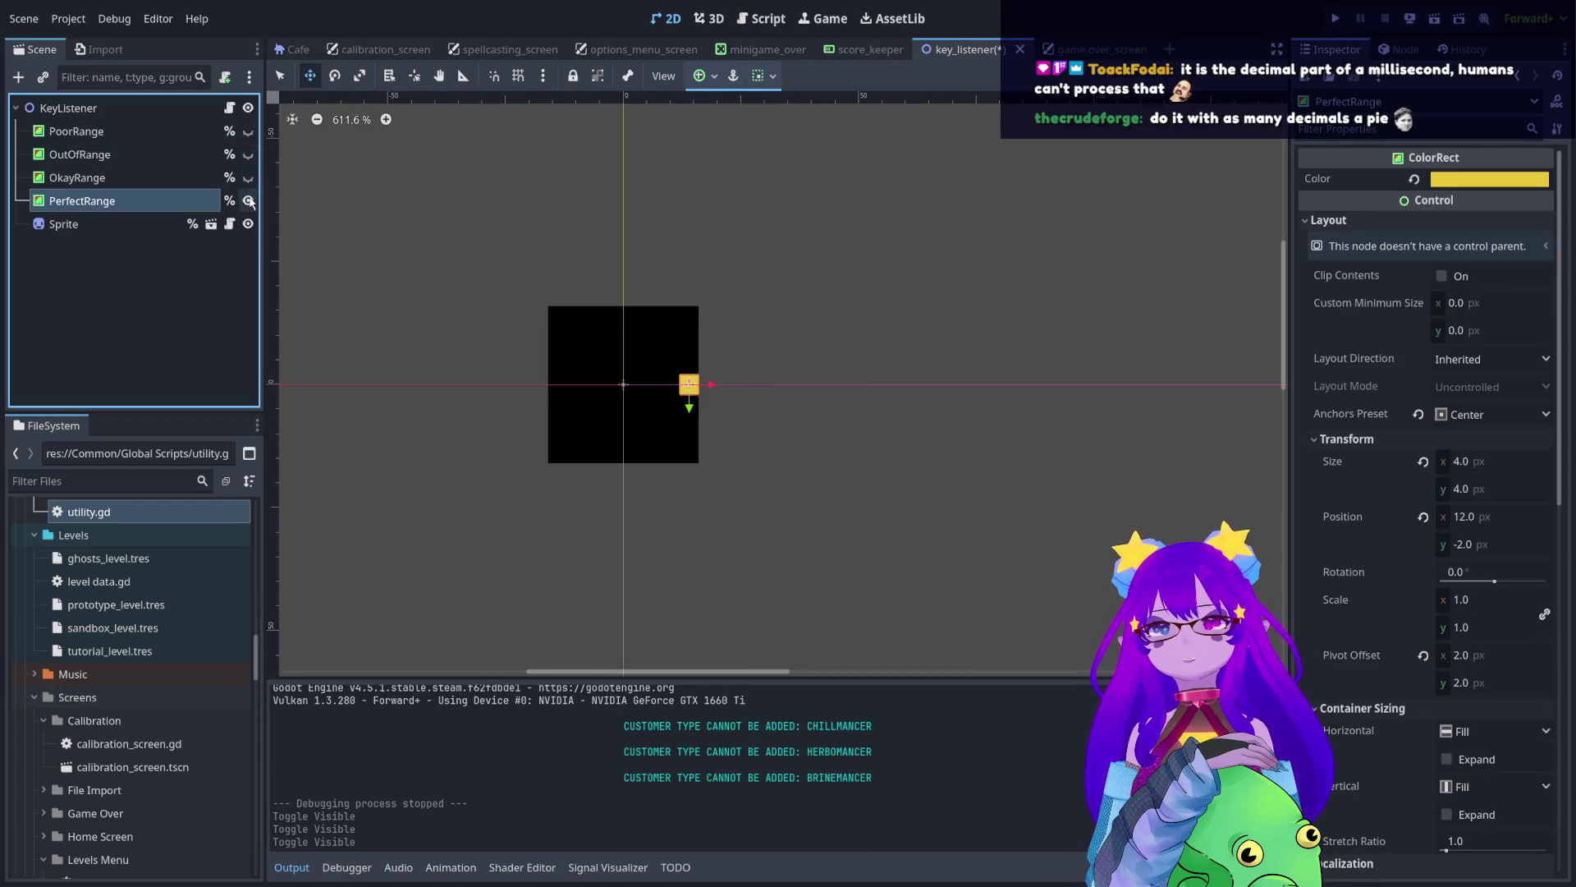
left_click(248, 200)
left_click(176, 332)
- Save the key_listener scene and recentre the sprite in the 2D view
key("ctrl+s")
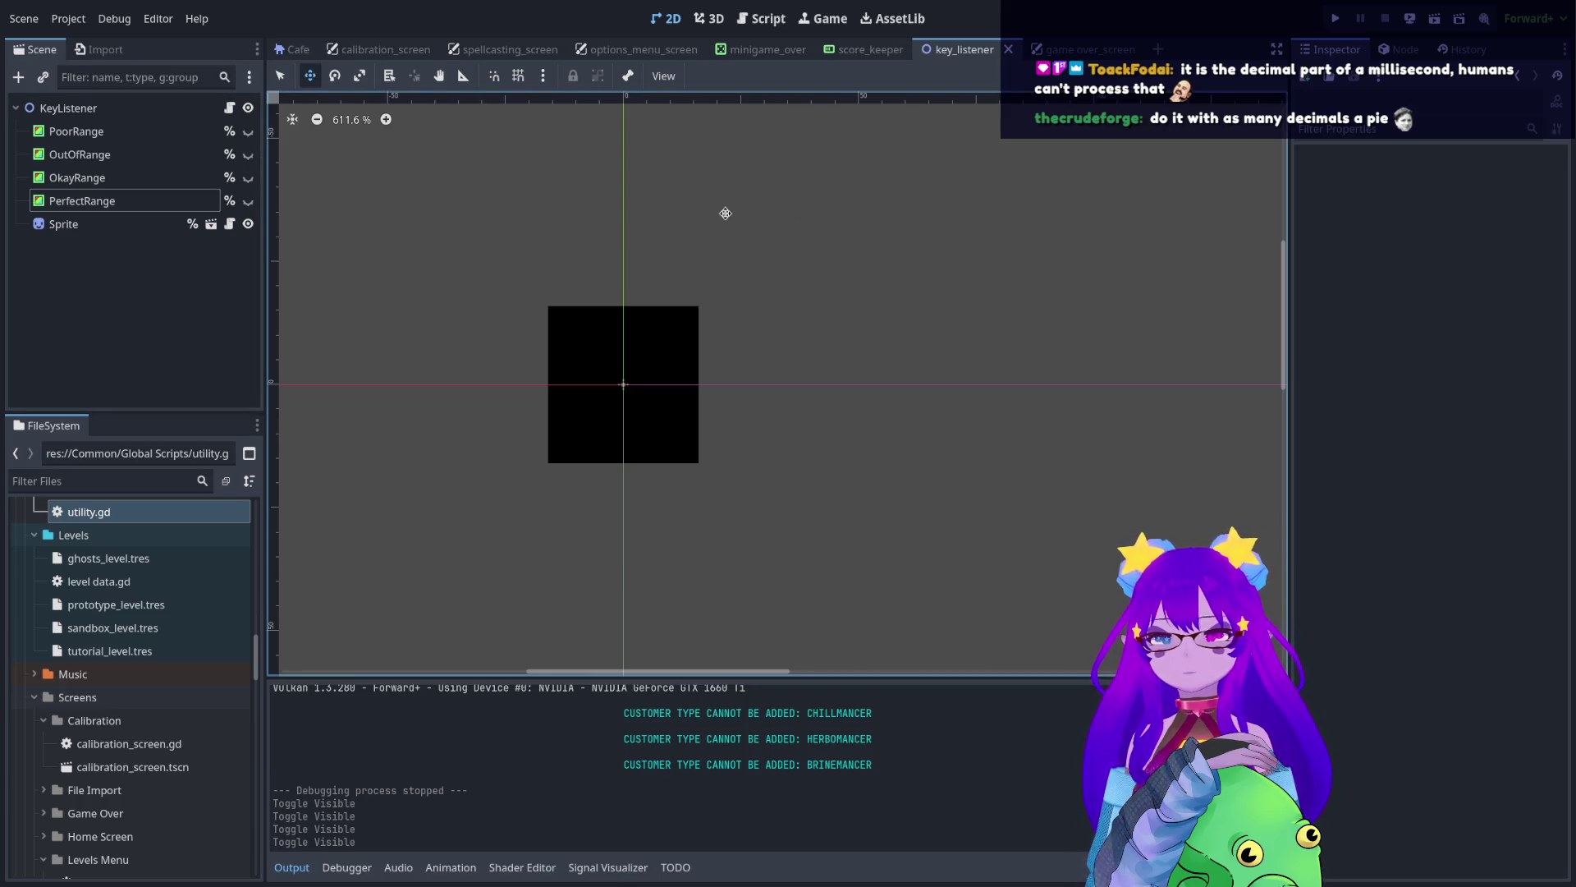
left_click_drag(726, 214, 845, 253)
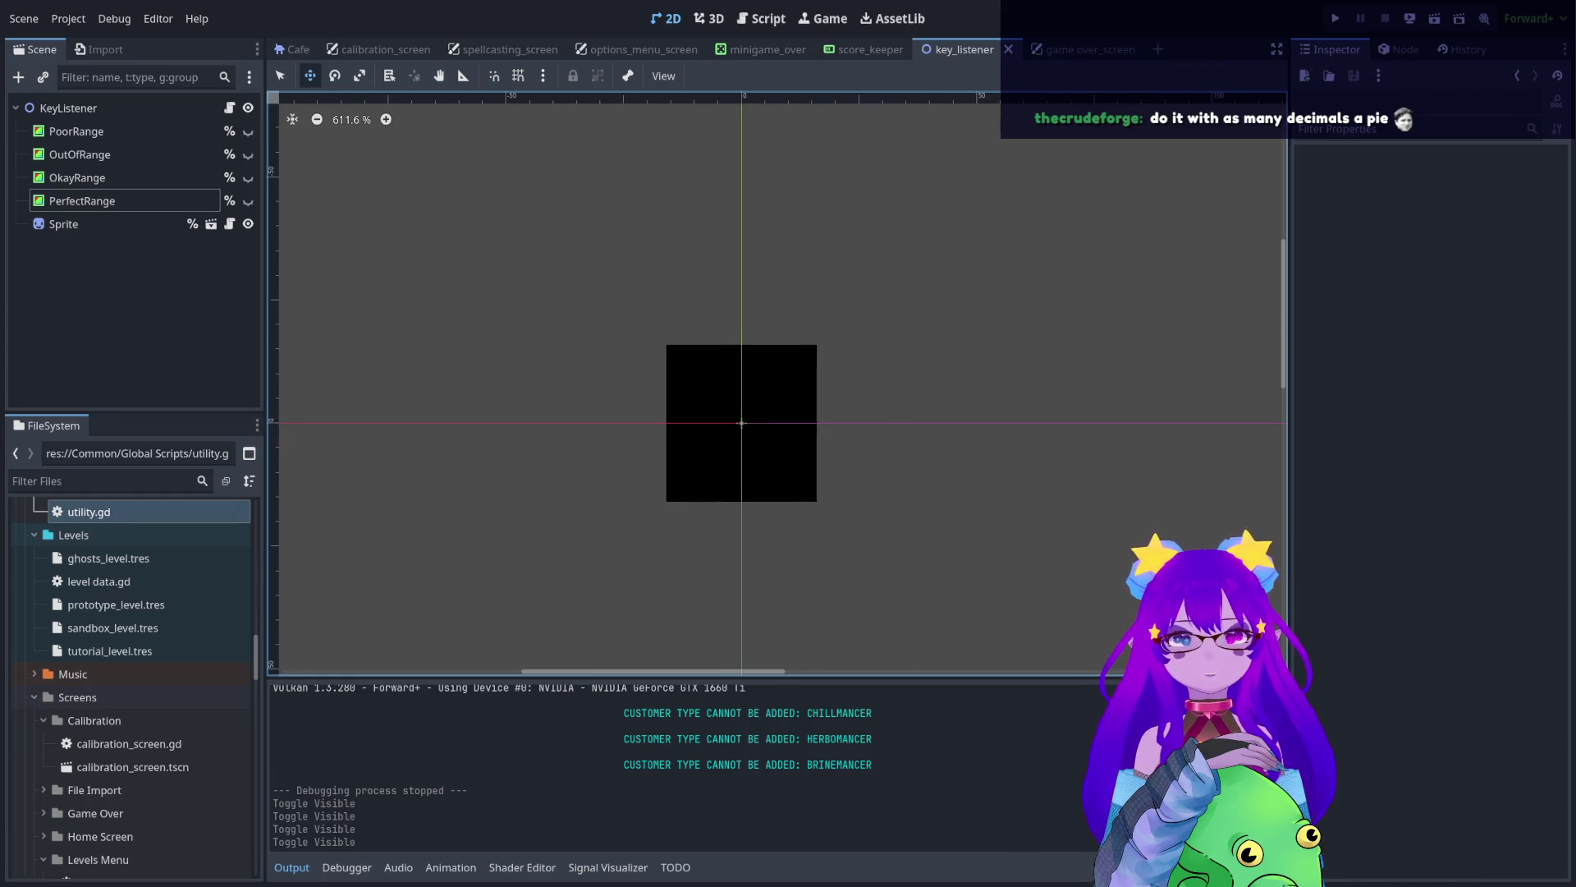
key("alt+Tab")
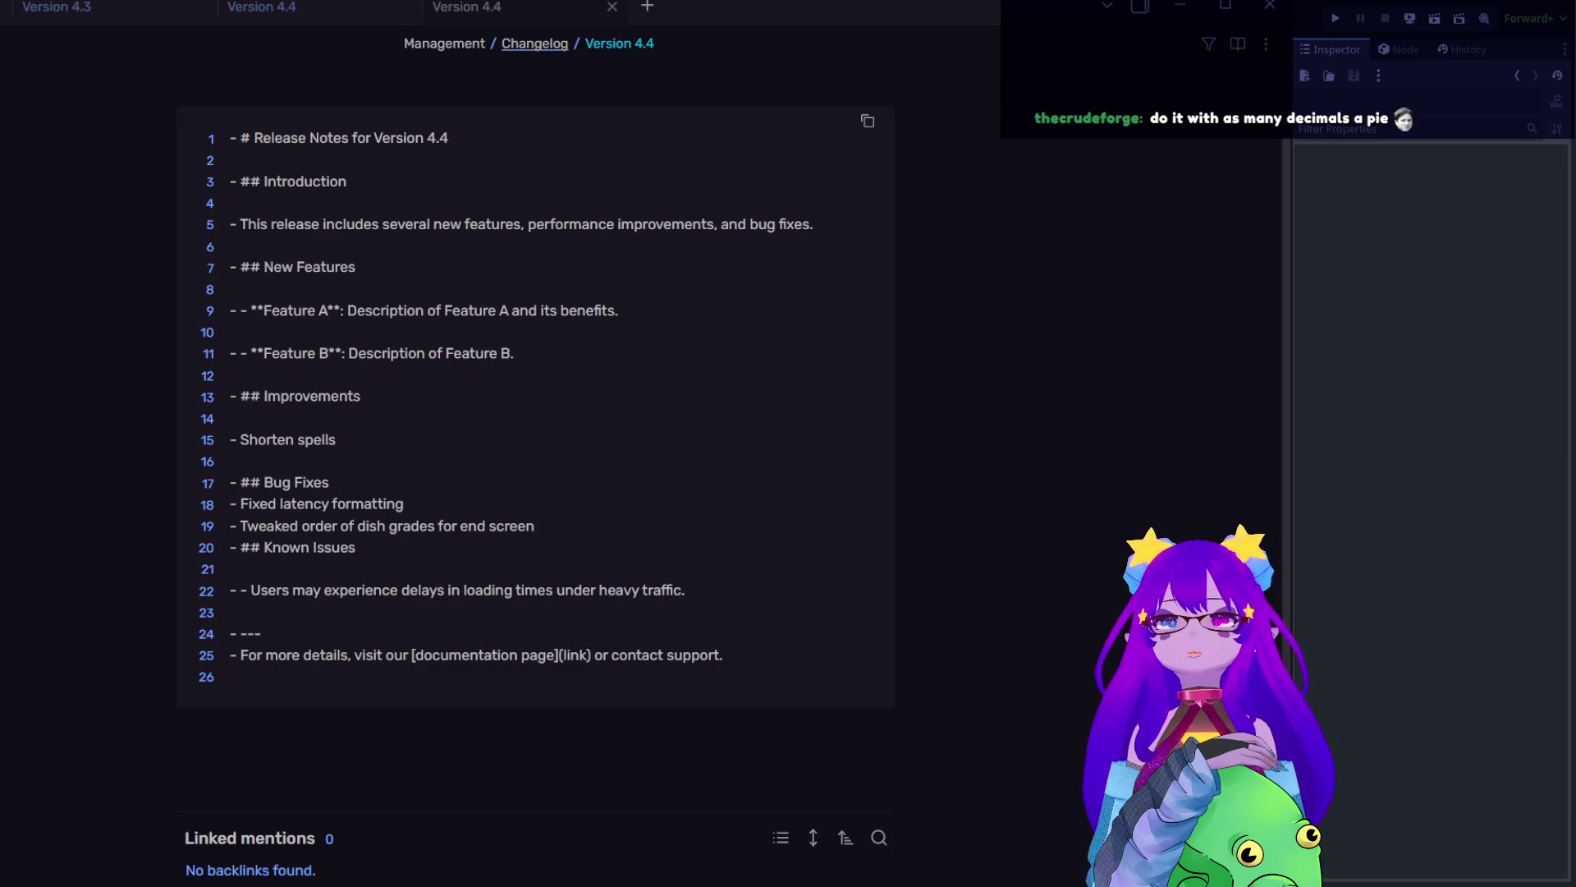
- Delete the empty line under '## Improvements' in the Version 4.4 release notes block
left_click(368, 501)
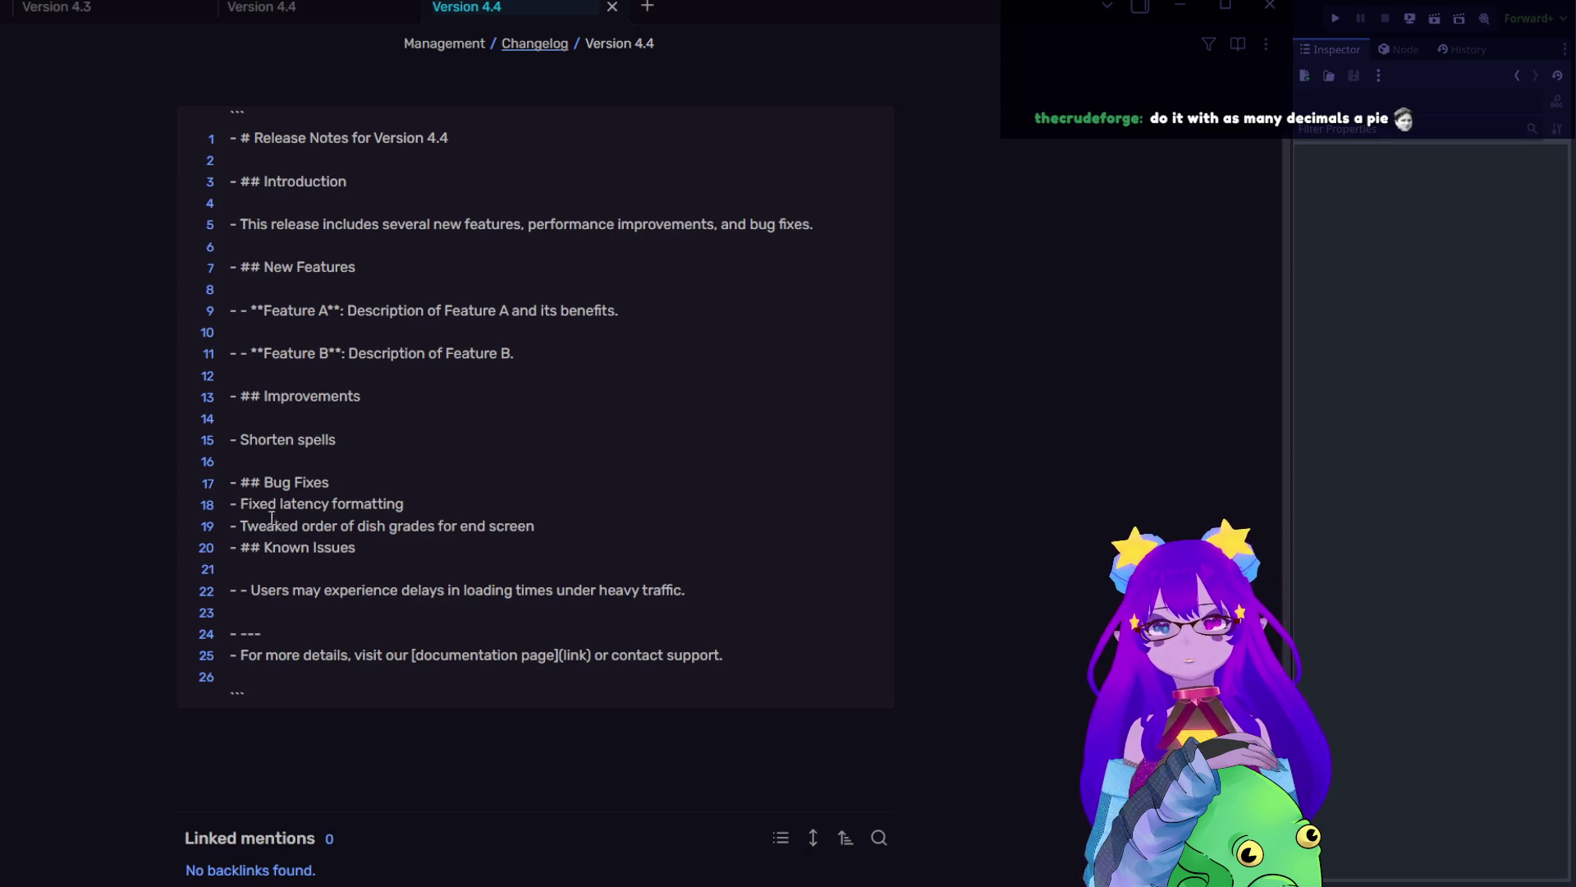
left_click(374, 435)
key("Up")
key("BackSpace")
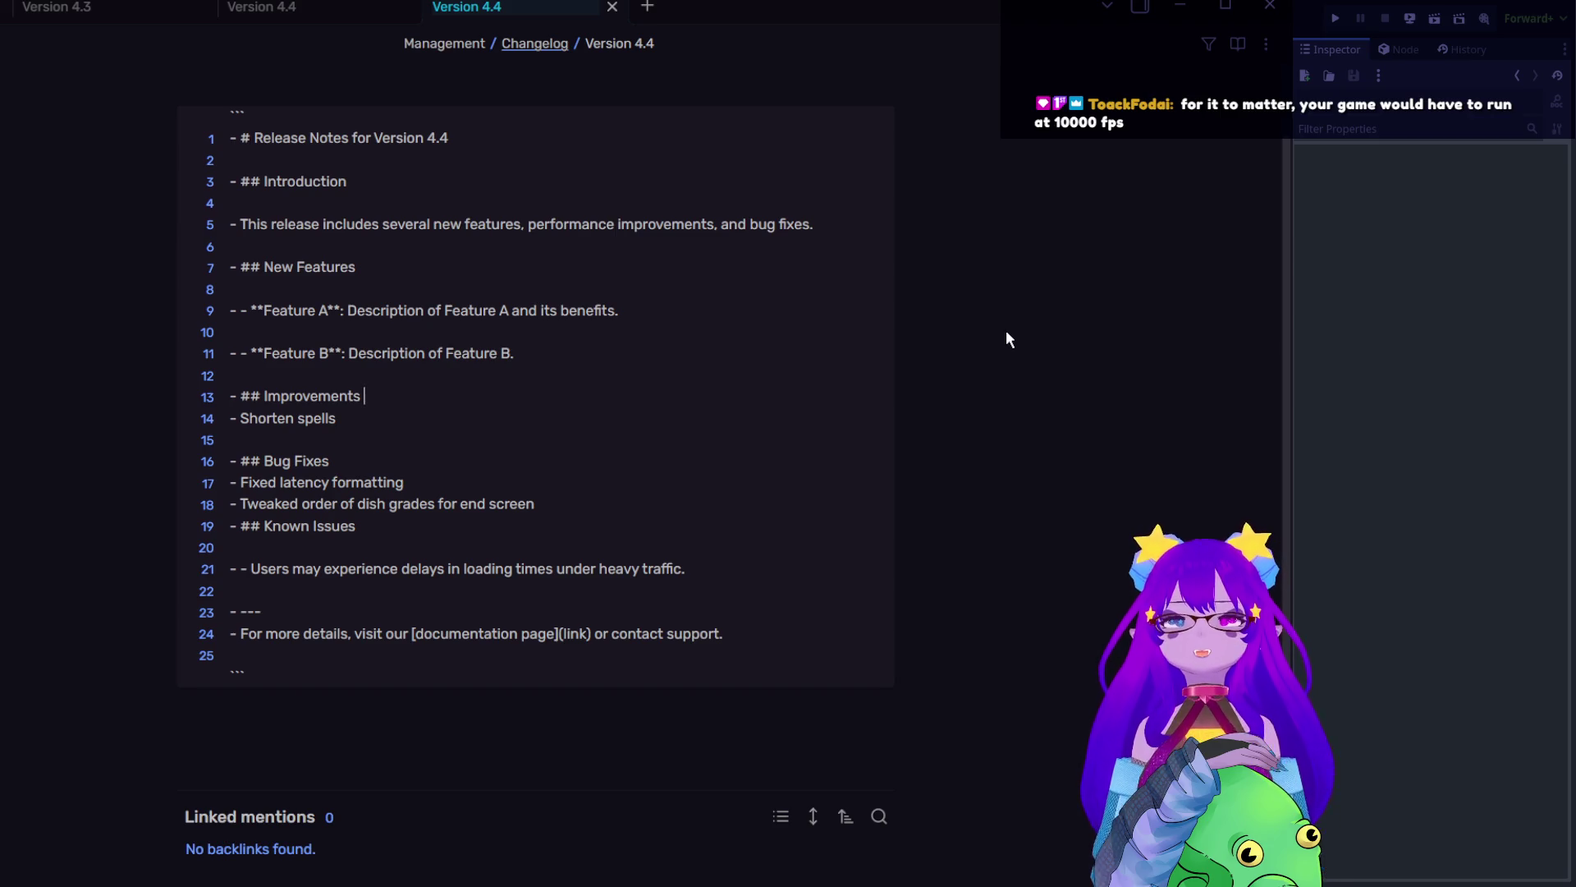
left_click(1466, 386)
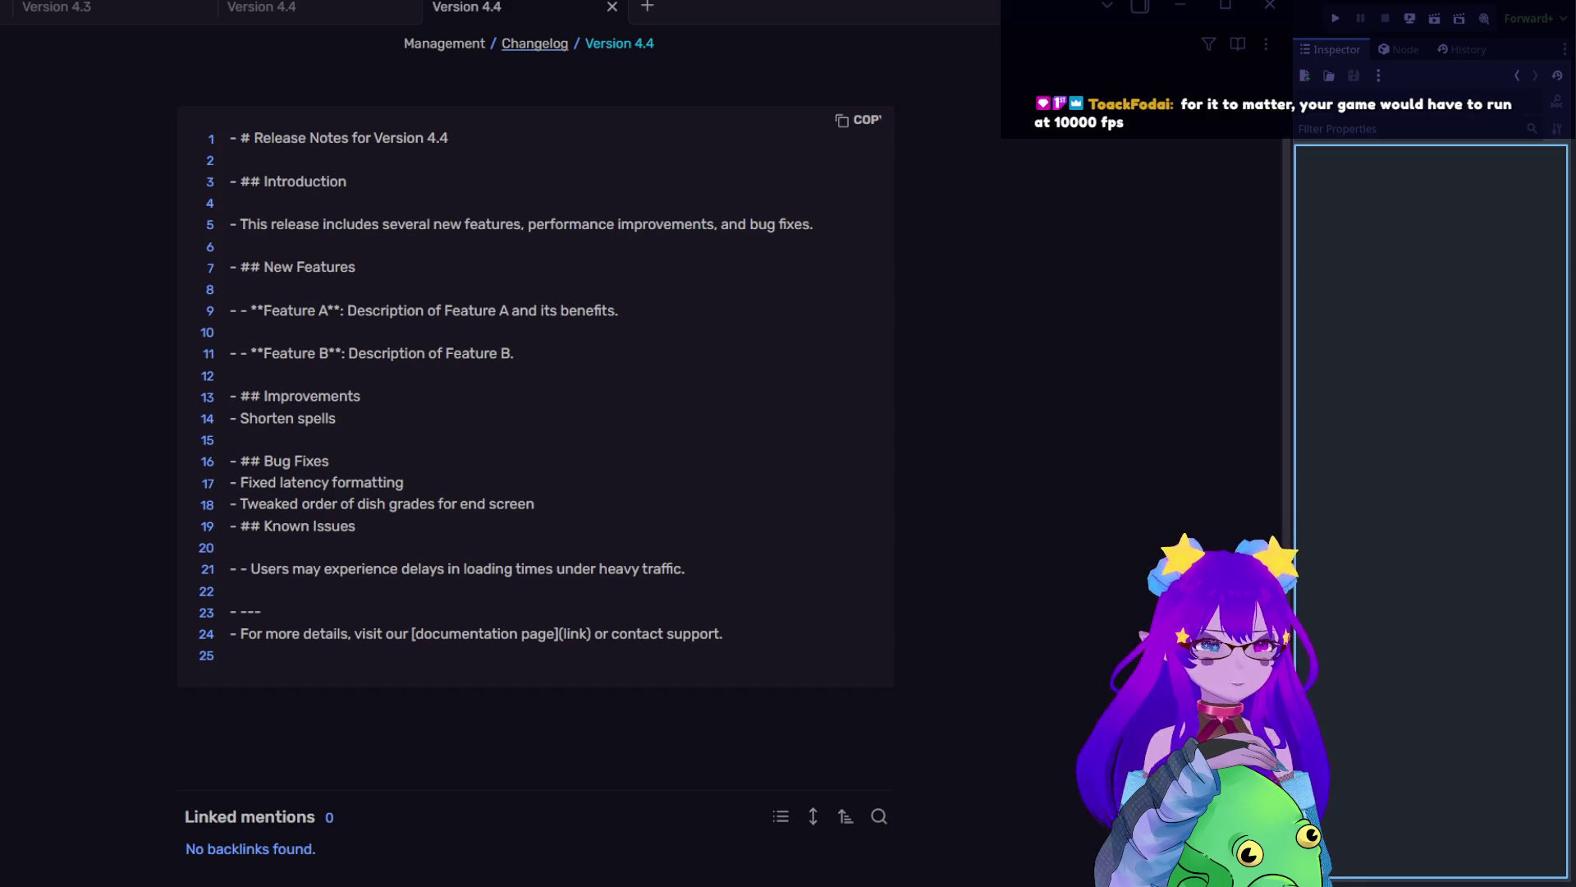
key("alt+Tab")
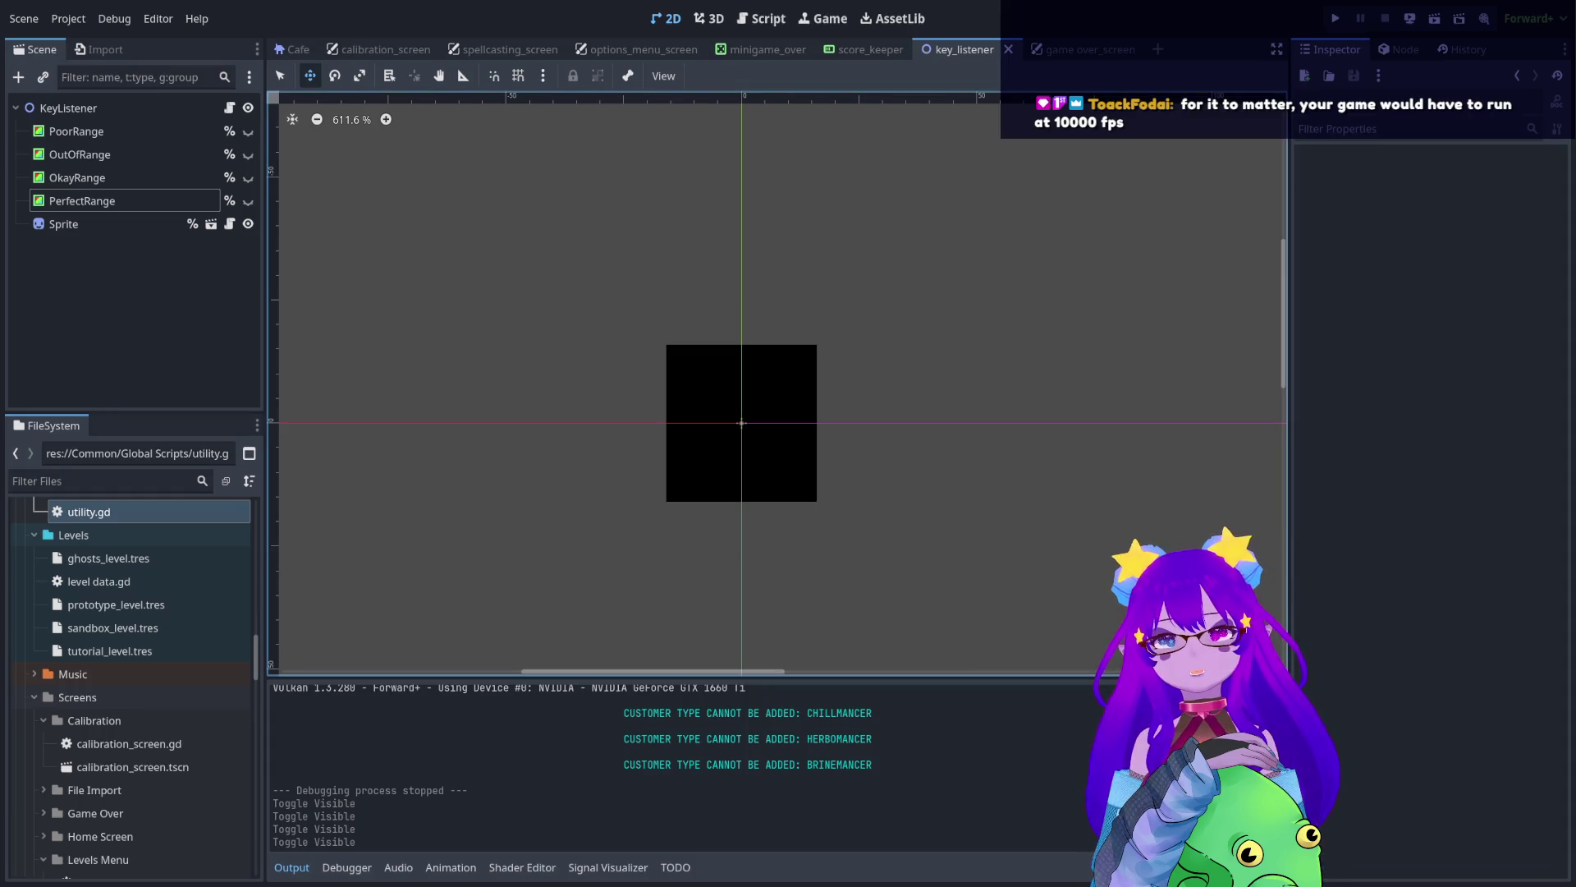
- Recentre the 2D view on the sprite, then review utility.gd's latency function
scroll(820, 376, "down", 1)
scroll(898, 387, "up", 1)
scroll(909, 423, "up", 2)
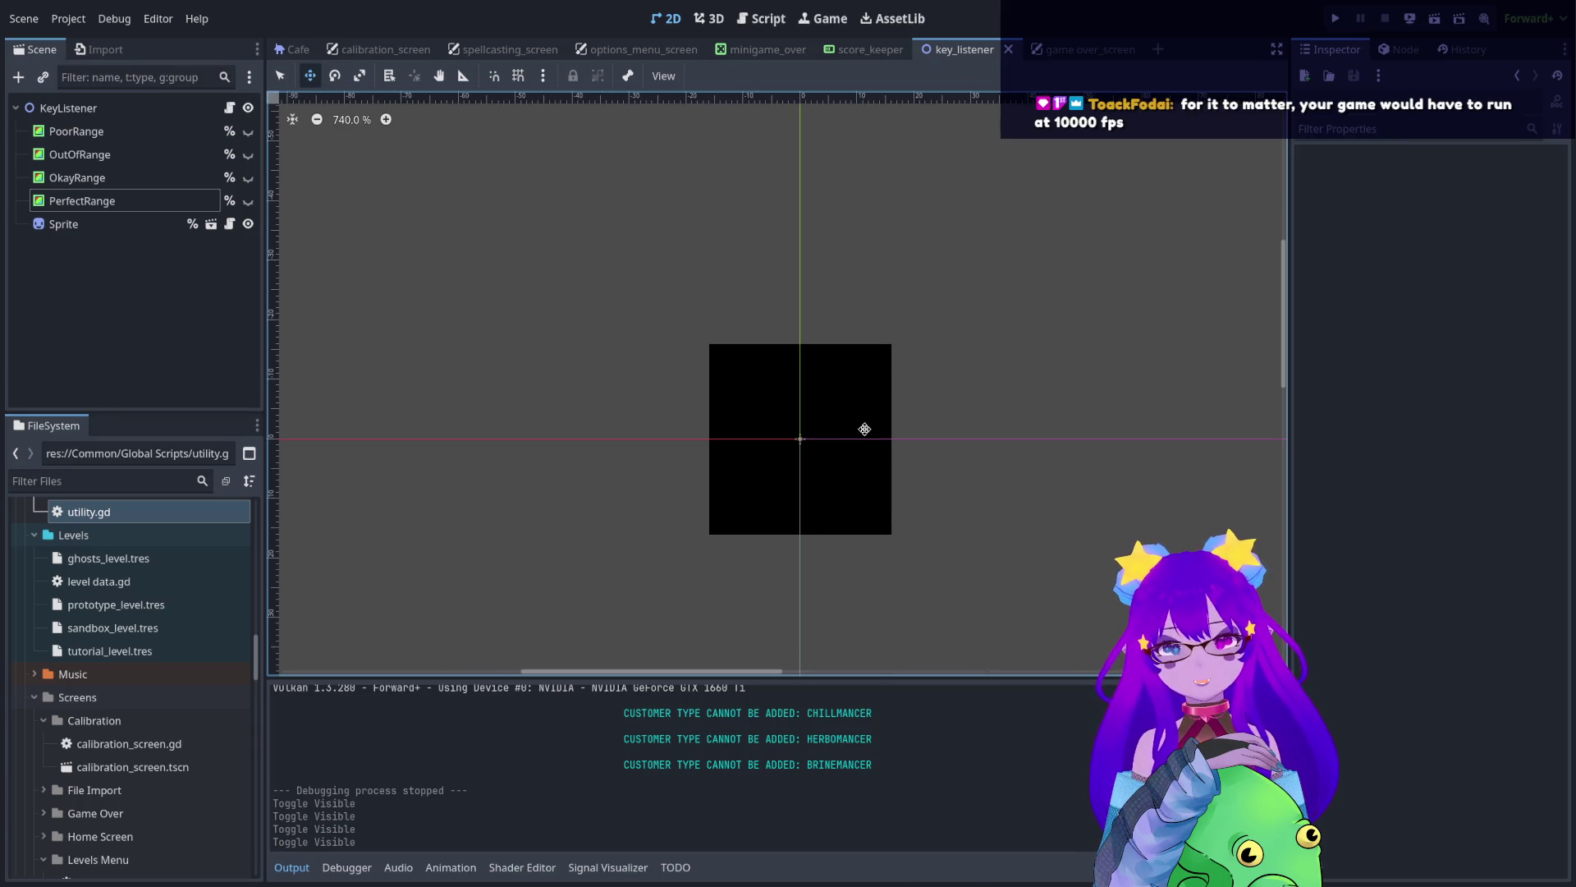
left_click_drag(863, 430, 896, 411)
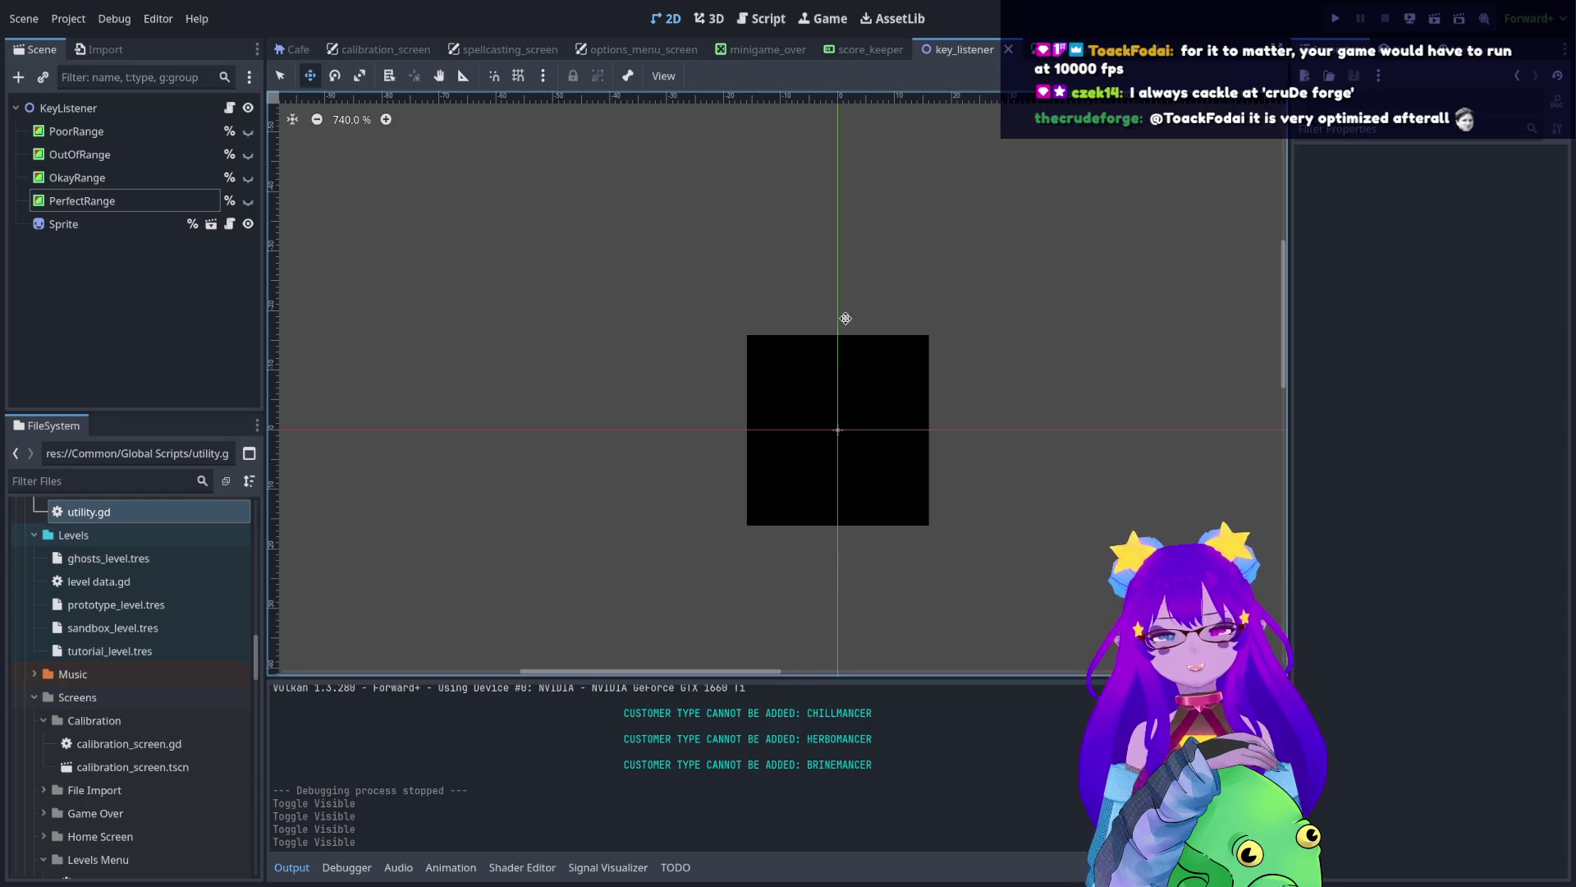
left_click_drag(844, 320, 830, 309)
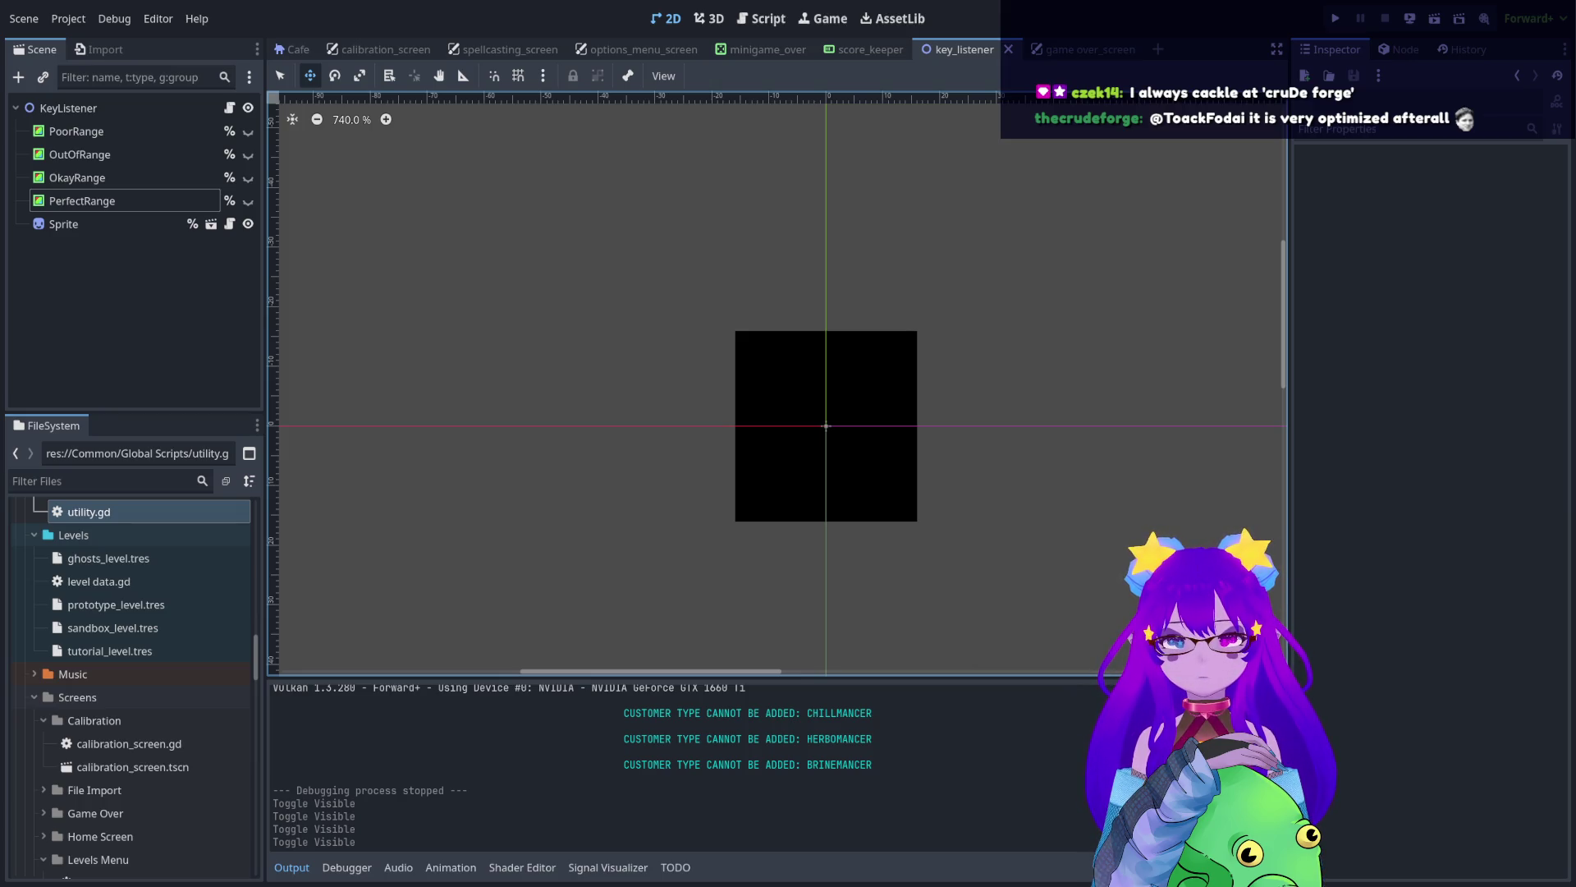
left_click(761, 18)
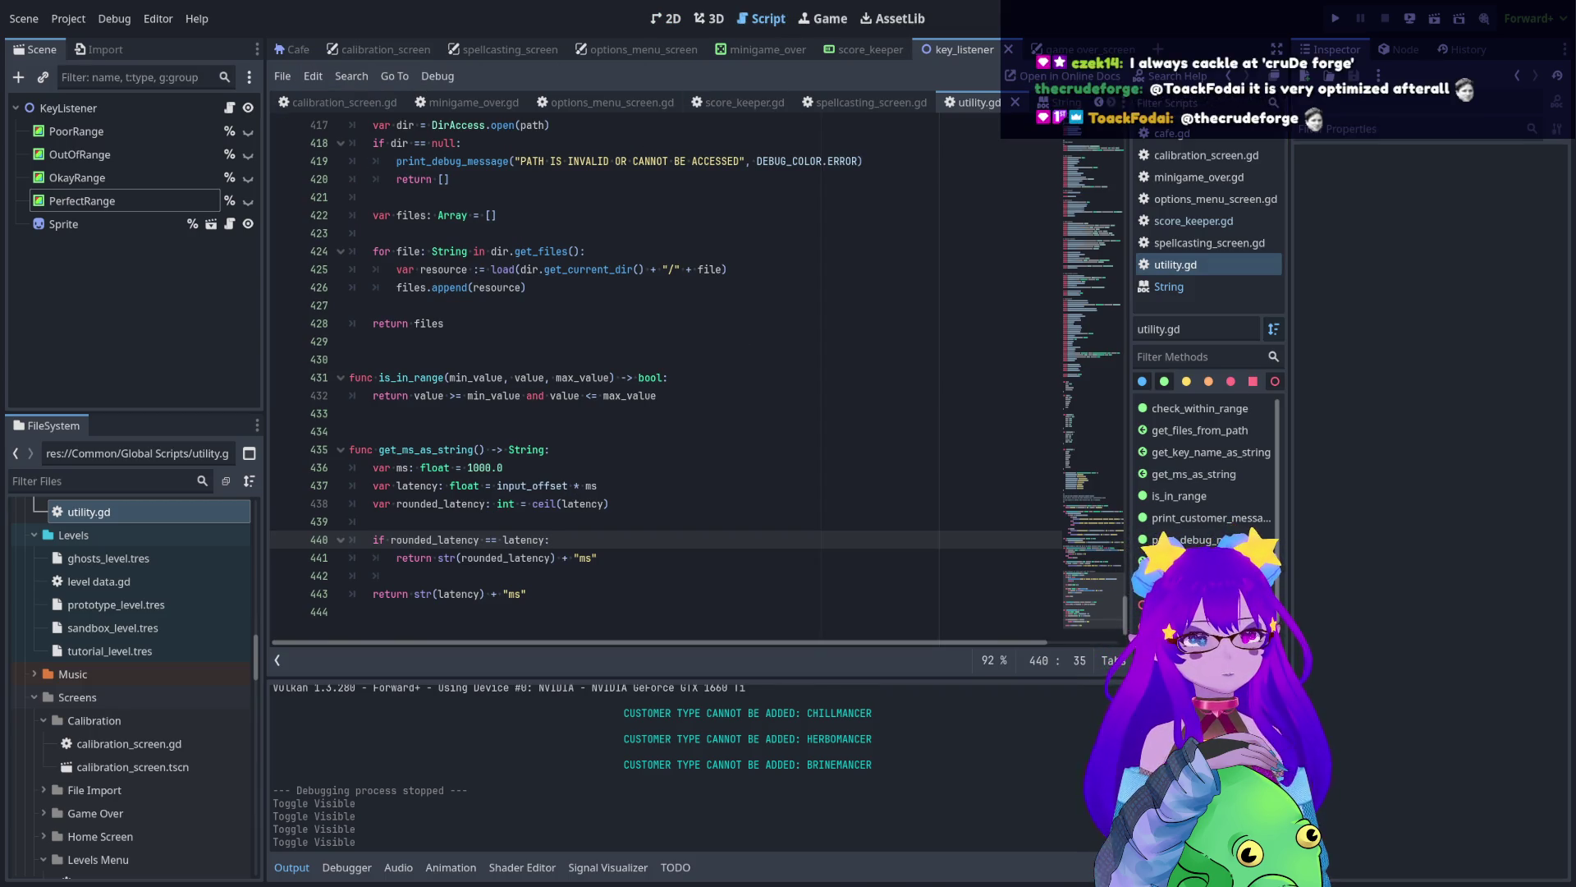
key("alt+Tab")
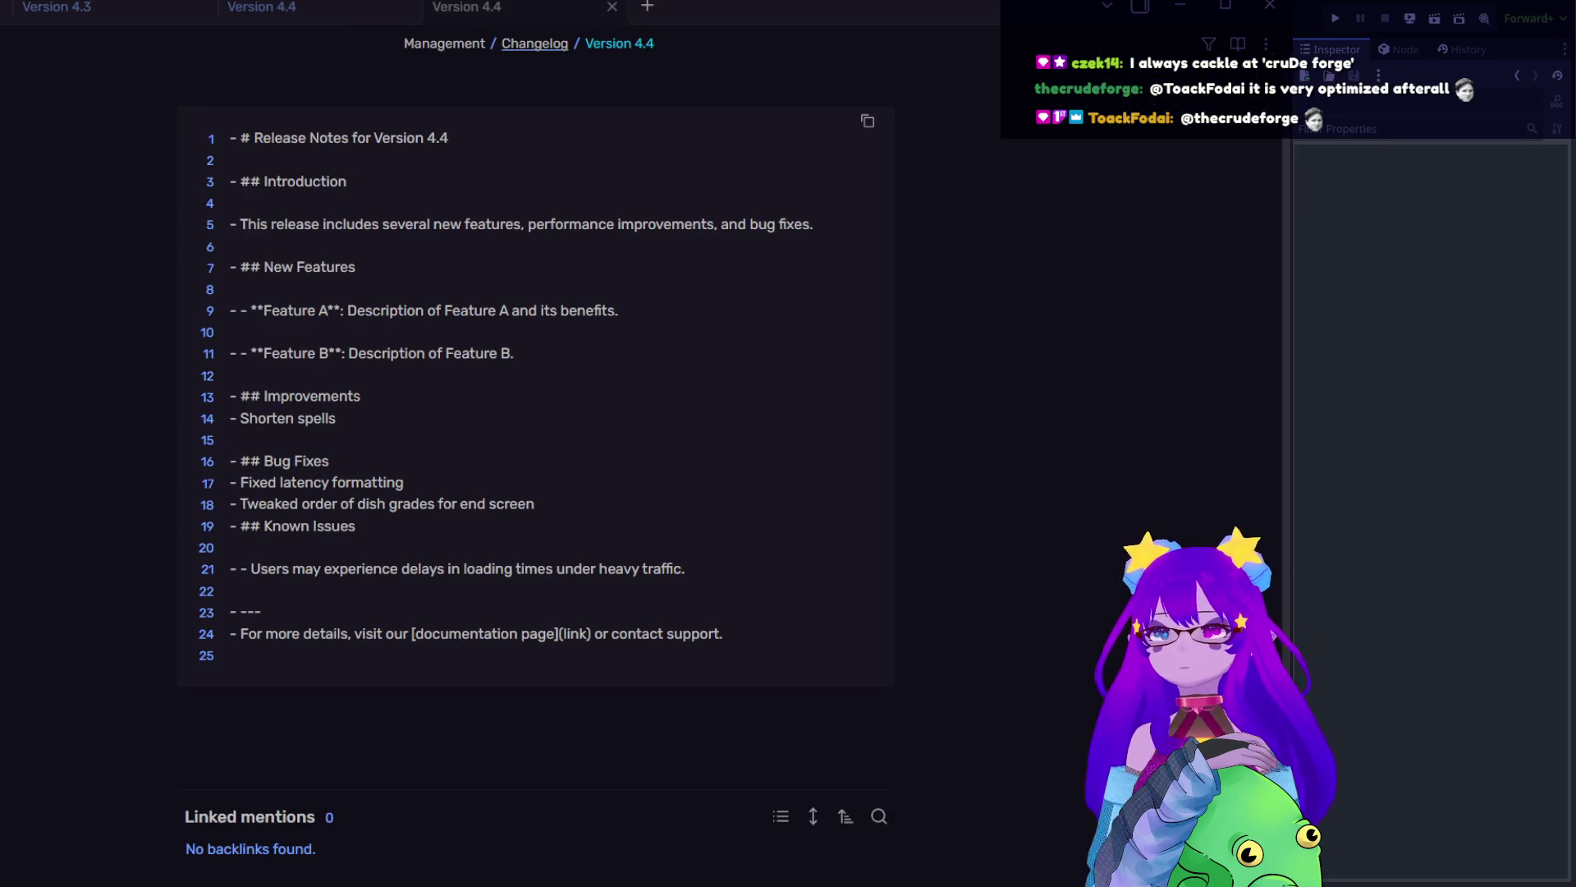
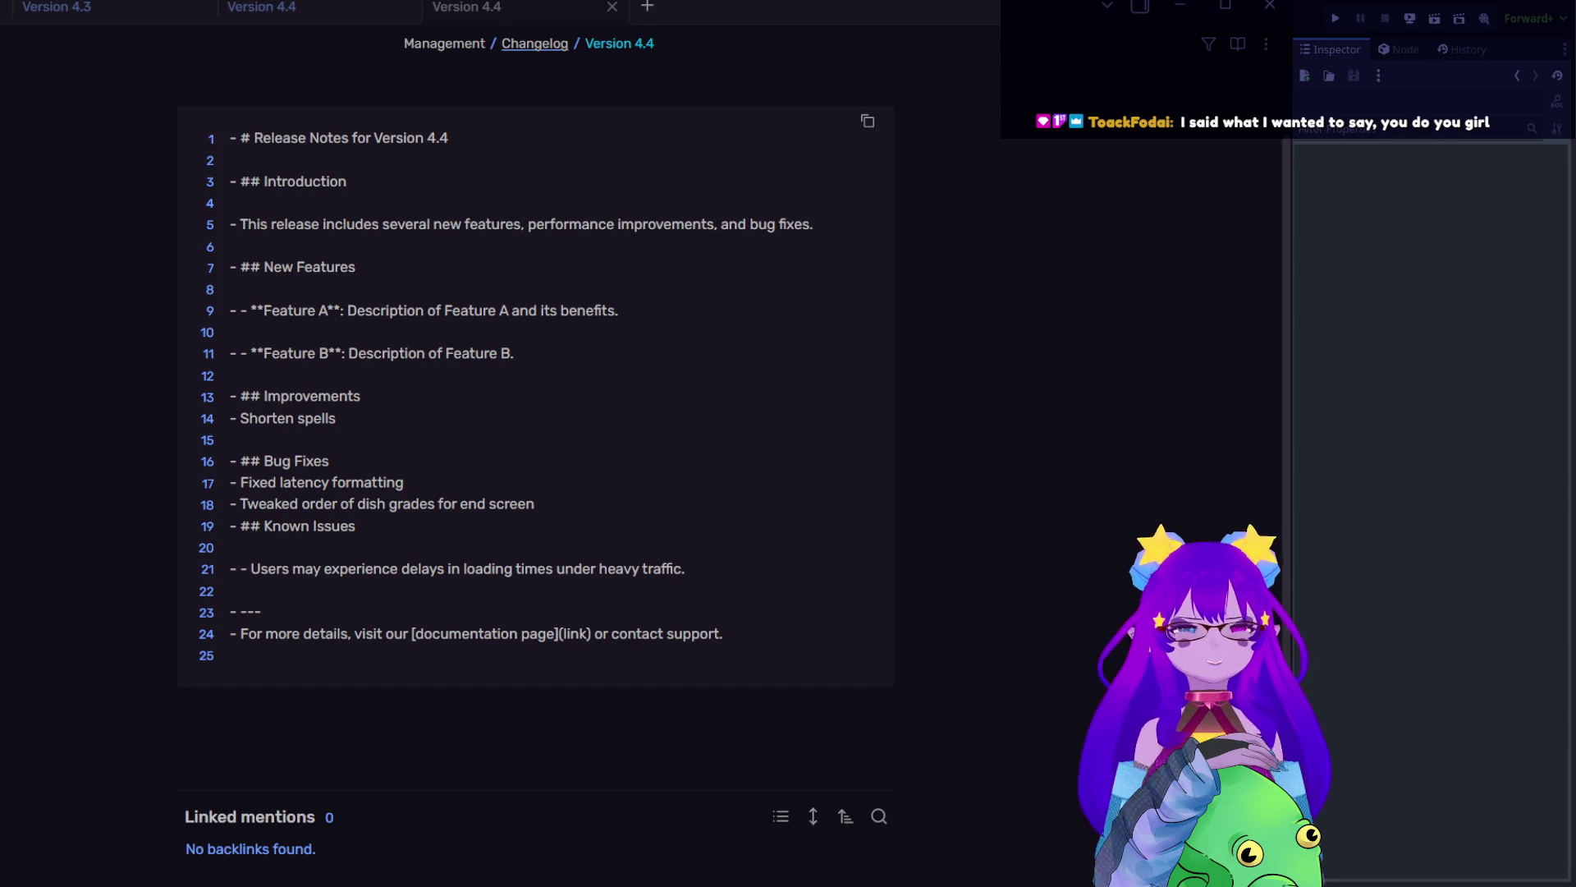
- Switch from the Version 4.4 release notes in Obsidian to the Godot editor showing key_listener
key("alt+Tab")
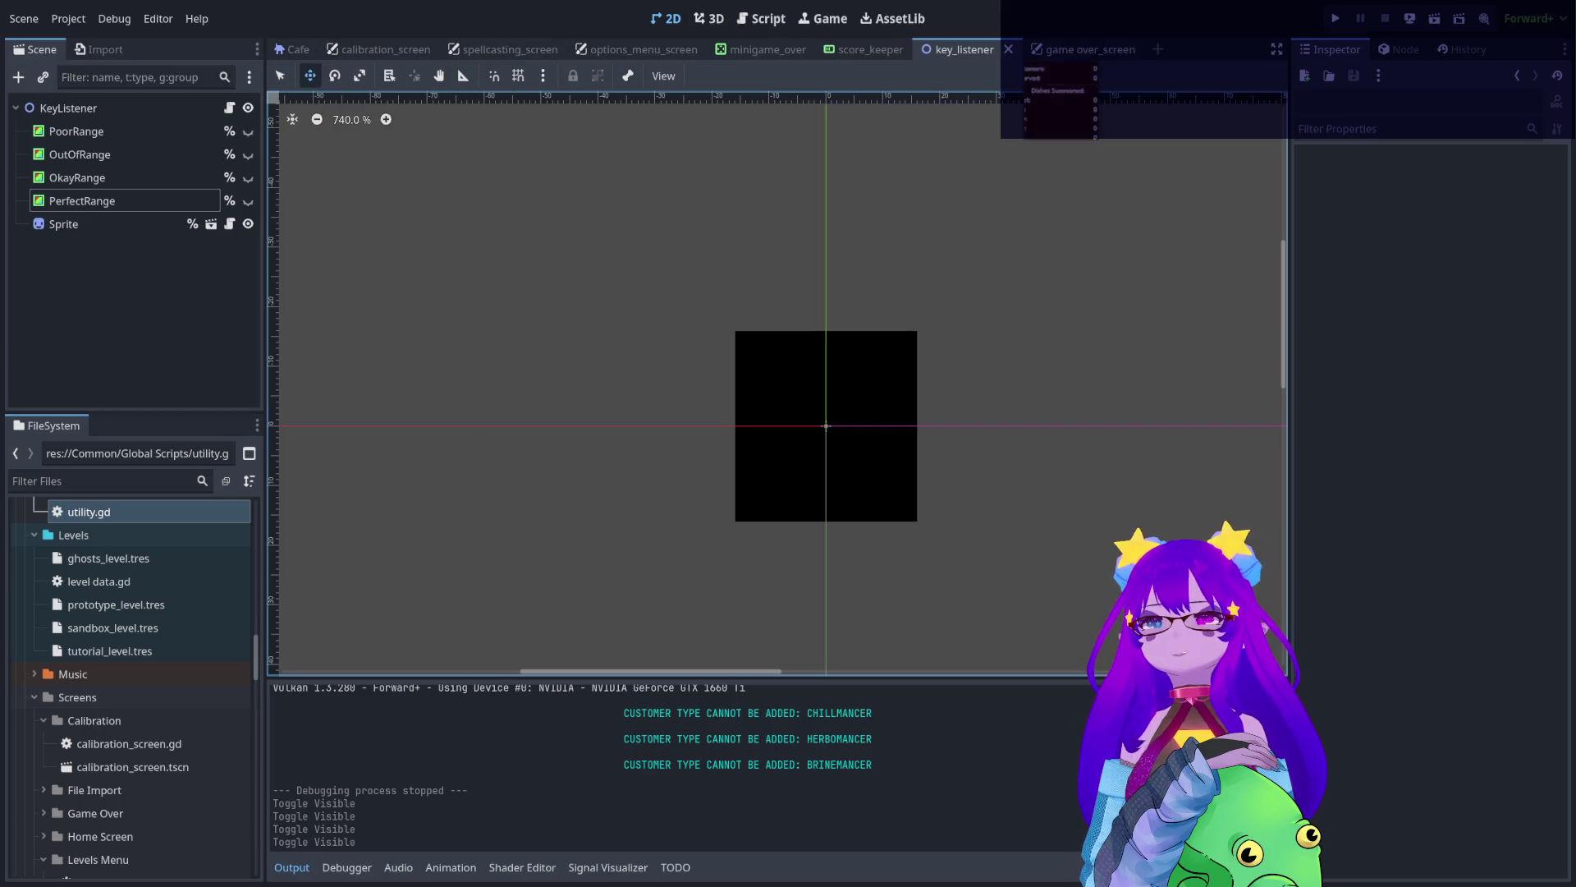
- Close the key_listener, score_keeper, minigame_over, options_menu_screen, spellcasting_screen and calibration_screen tabs, keeping Cafe
middle_click(946, 55)
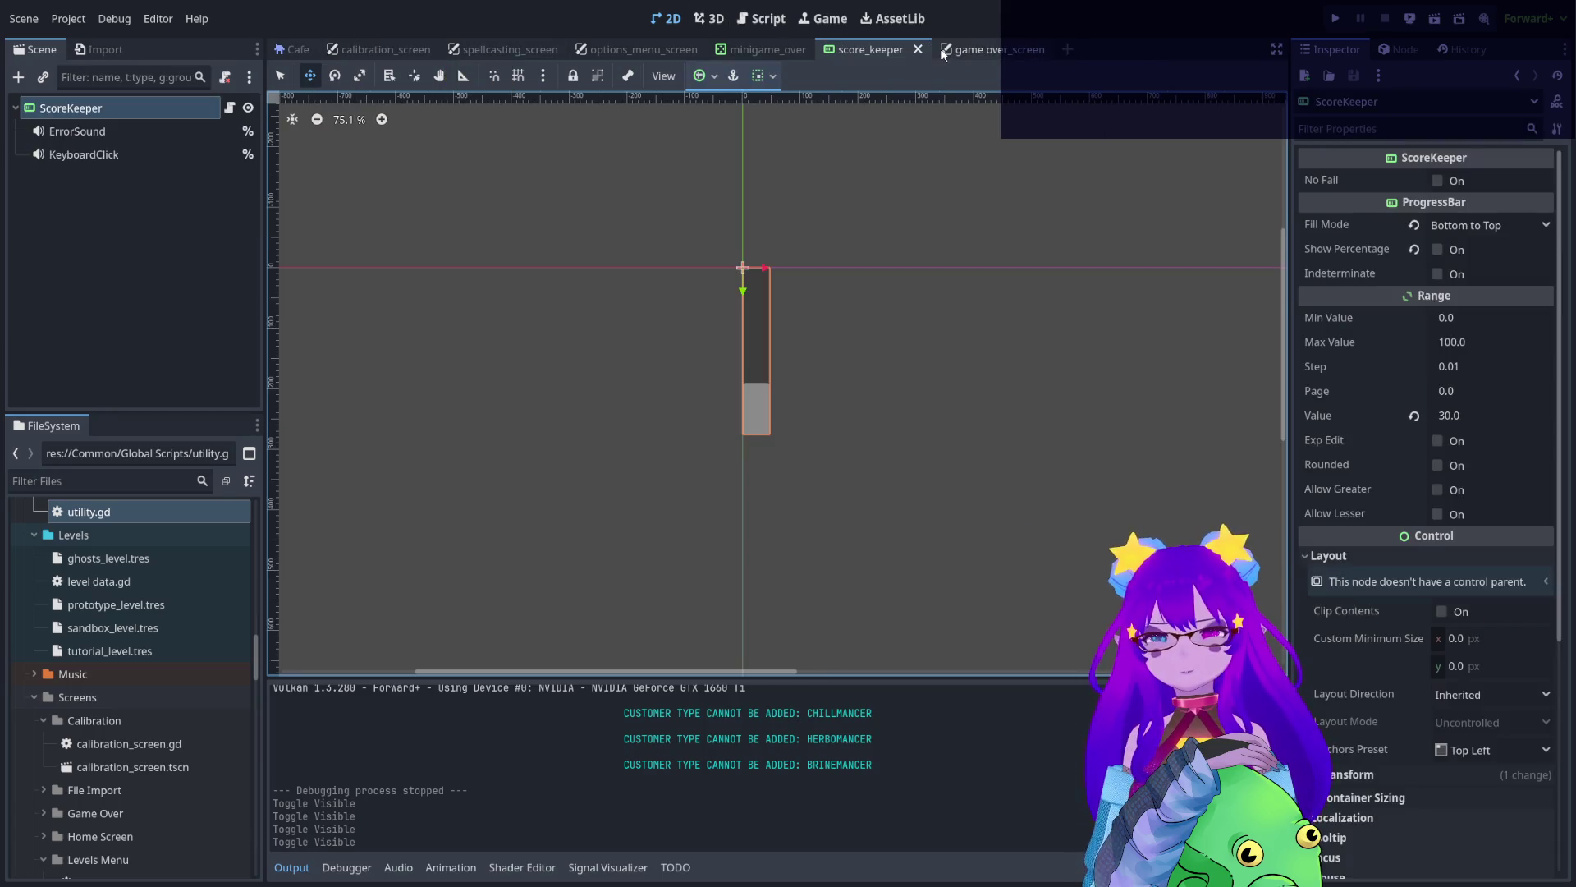
middle_click(849, 53)
middle_click(848, 51)
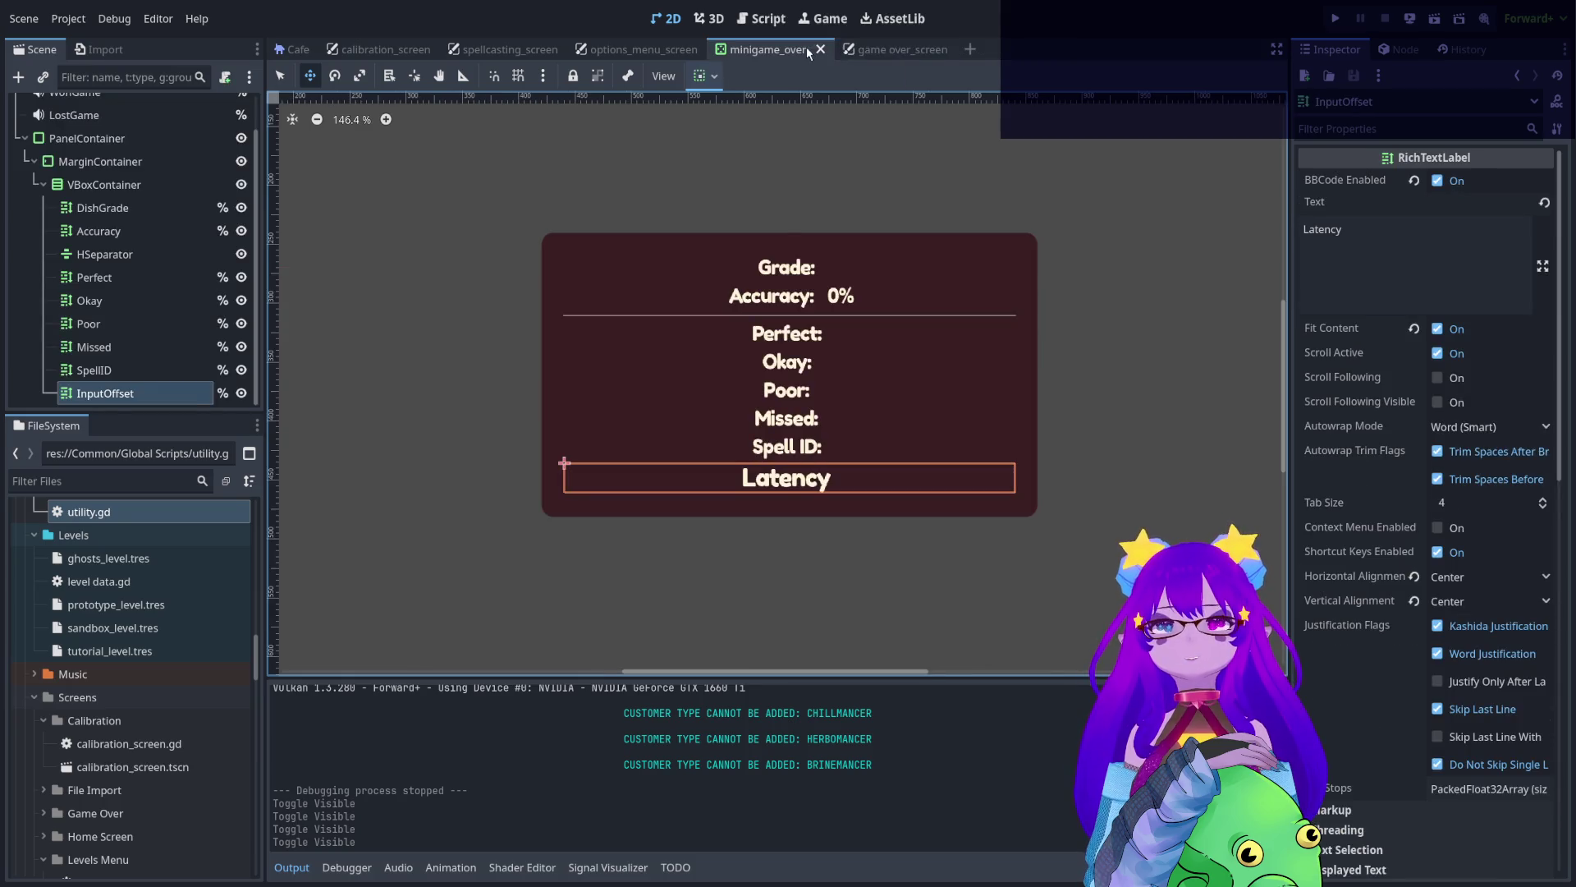
middle_click(806, 51)
middle_click(623, 51)
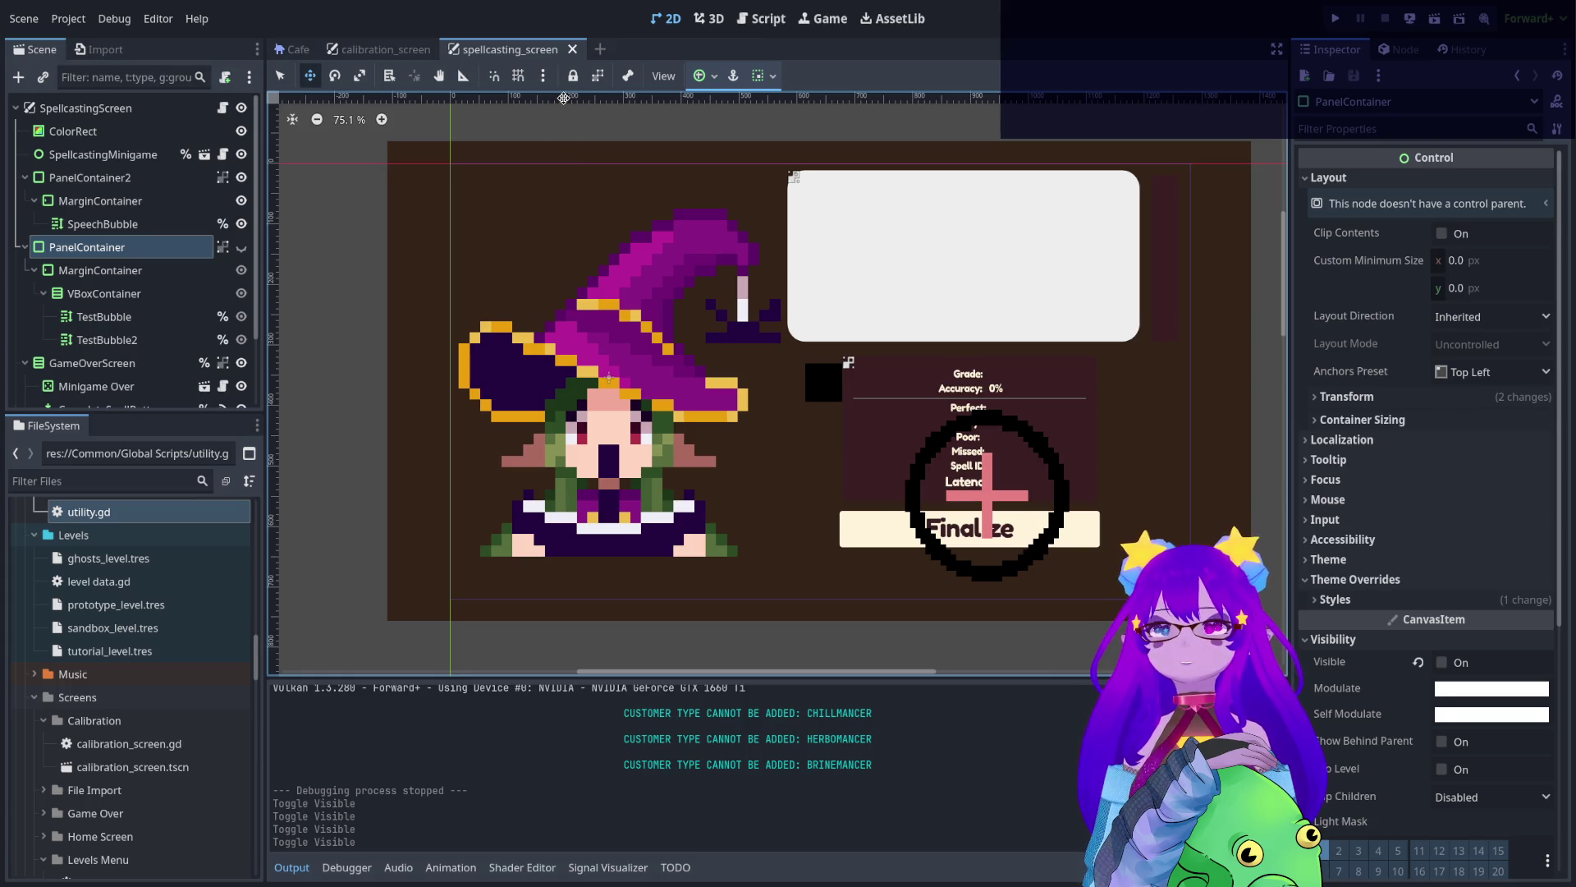
left_click(383, 51)
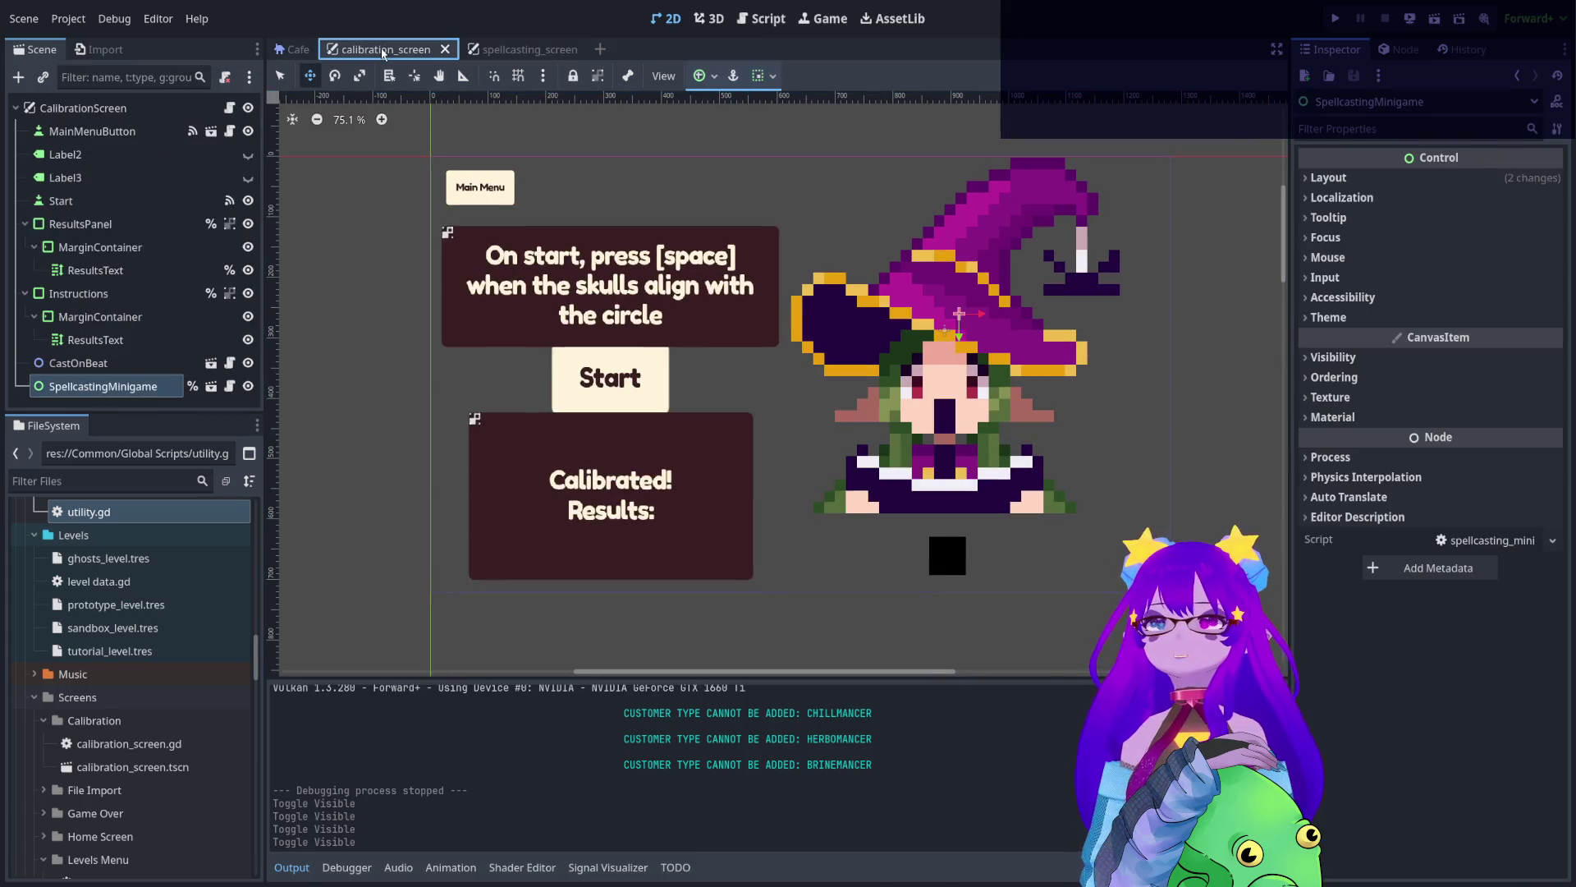
middle_click(526, 49)
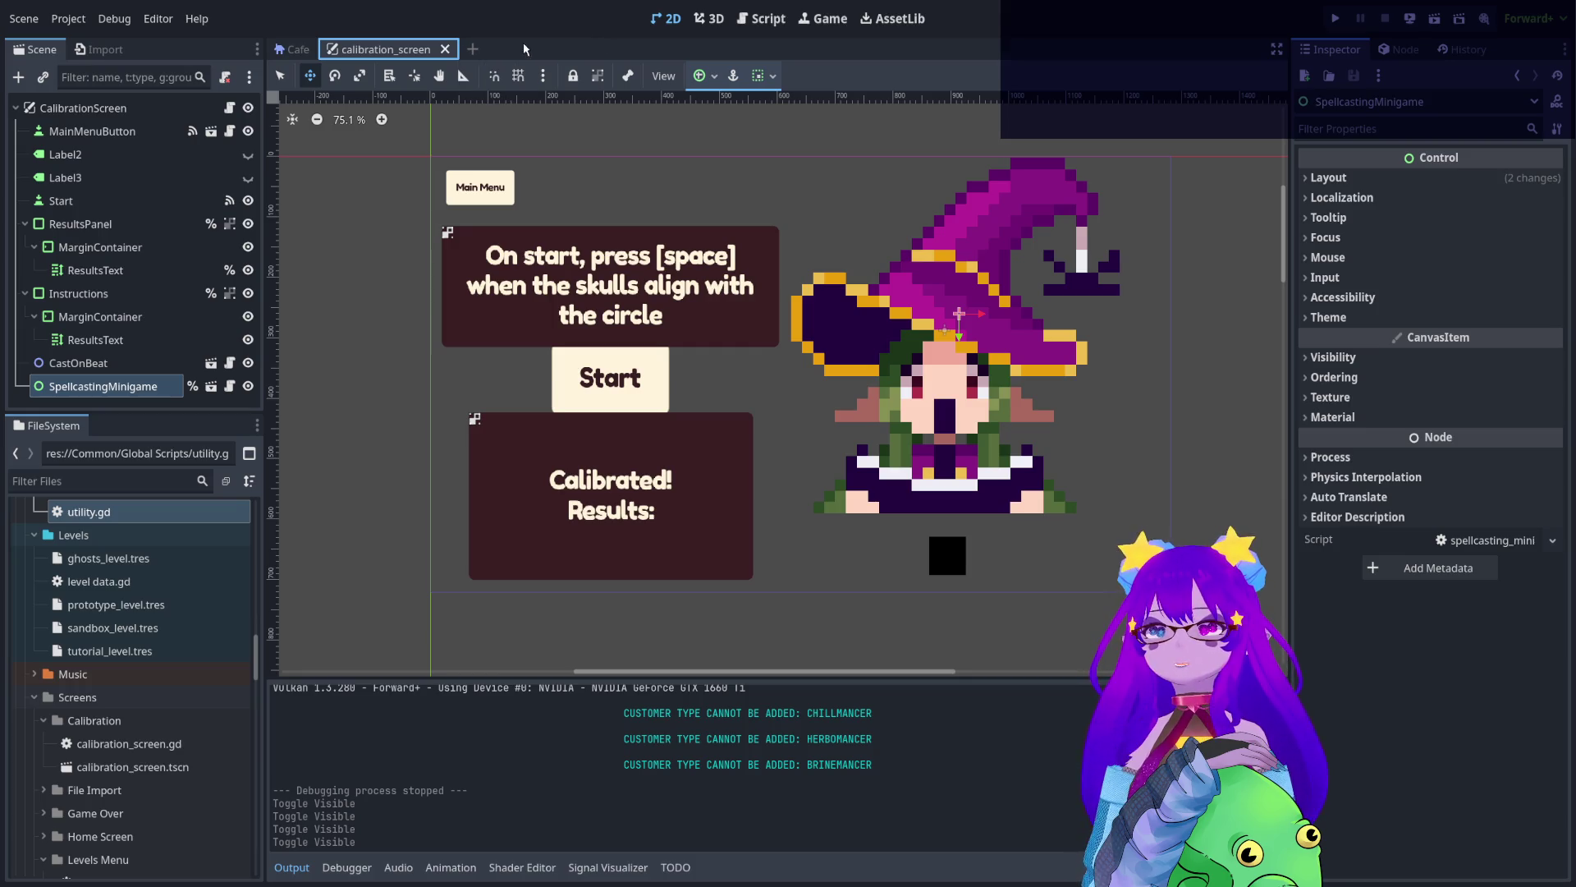
middle_click(413, 51)
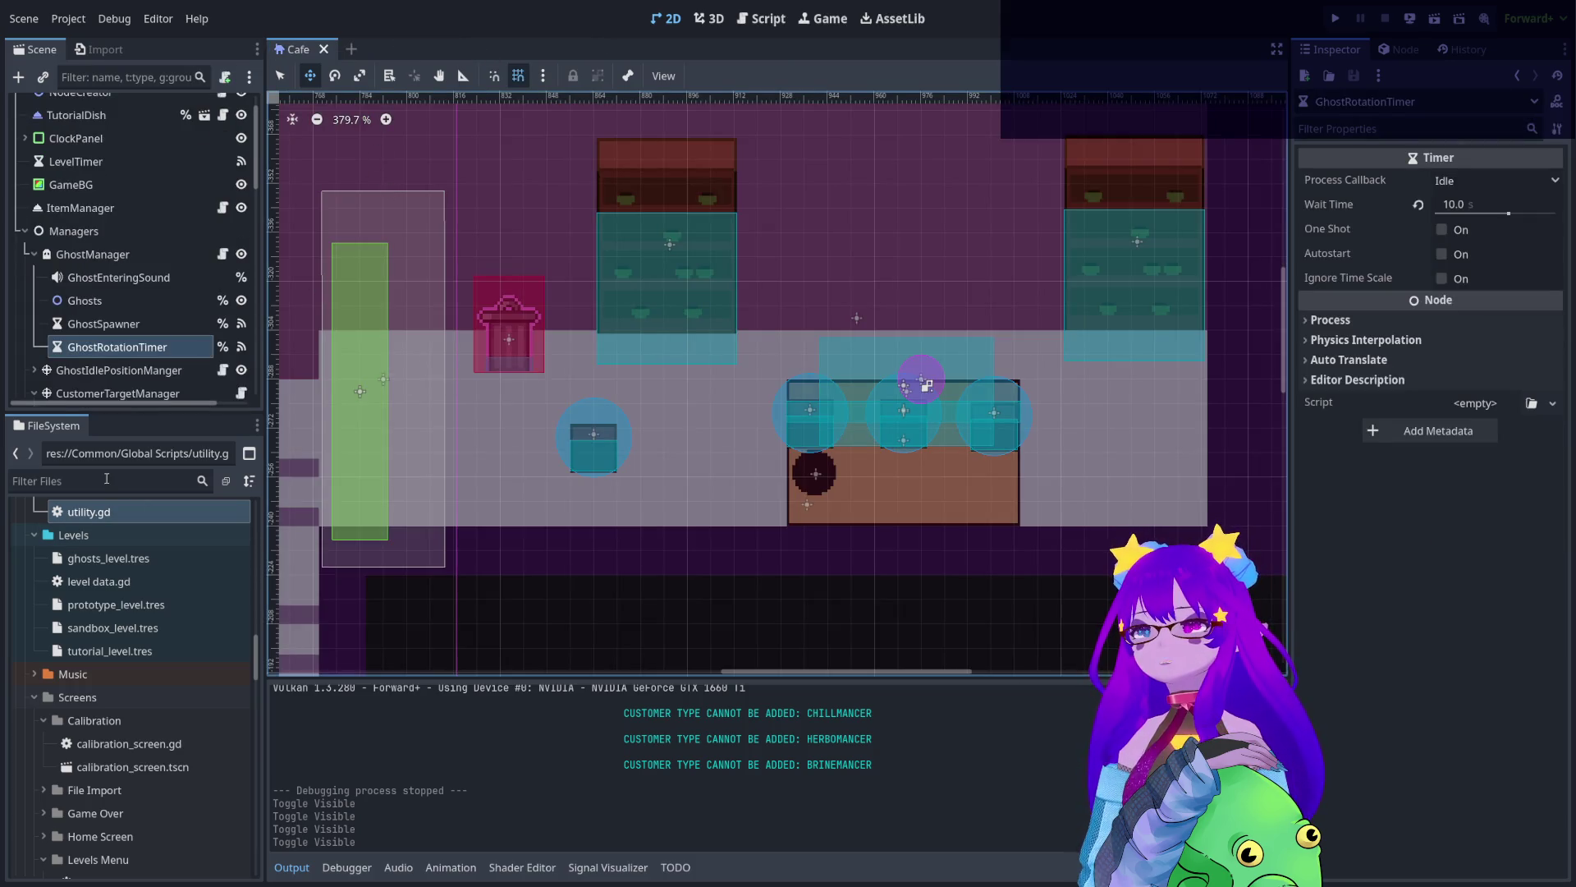
- Filter the FileSystem for 'tutor' and open spellcasting_tutorial.tscn
left_click(106, 478)
type("tutor")
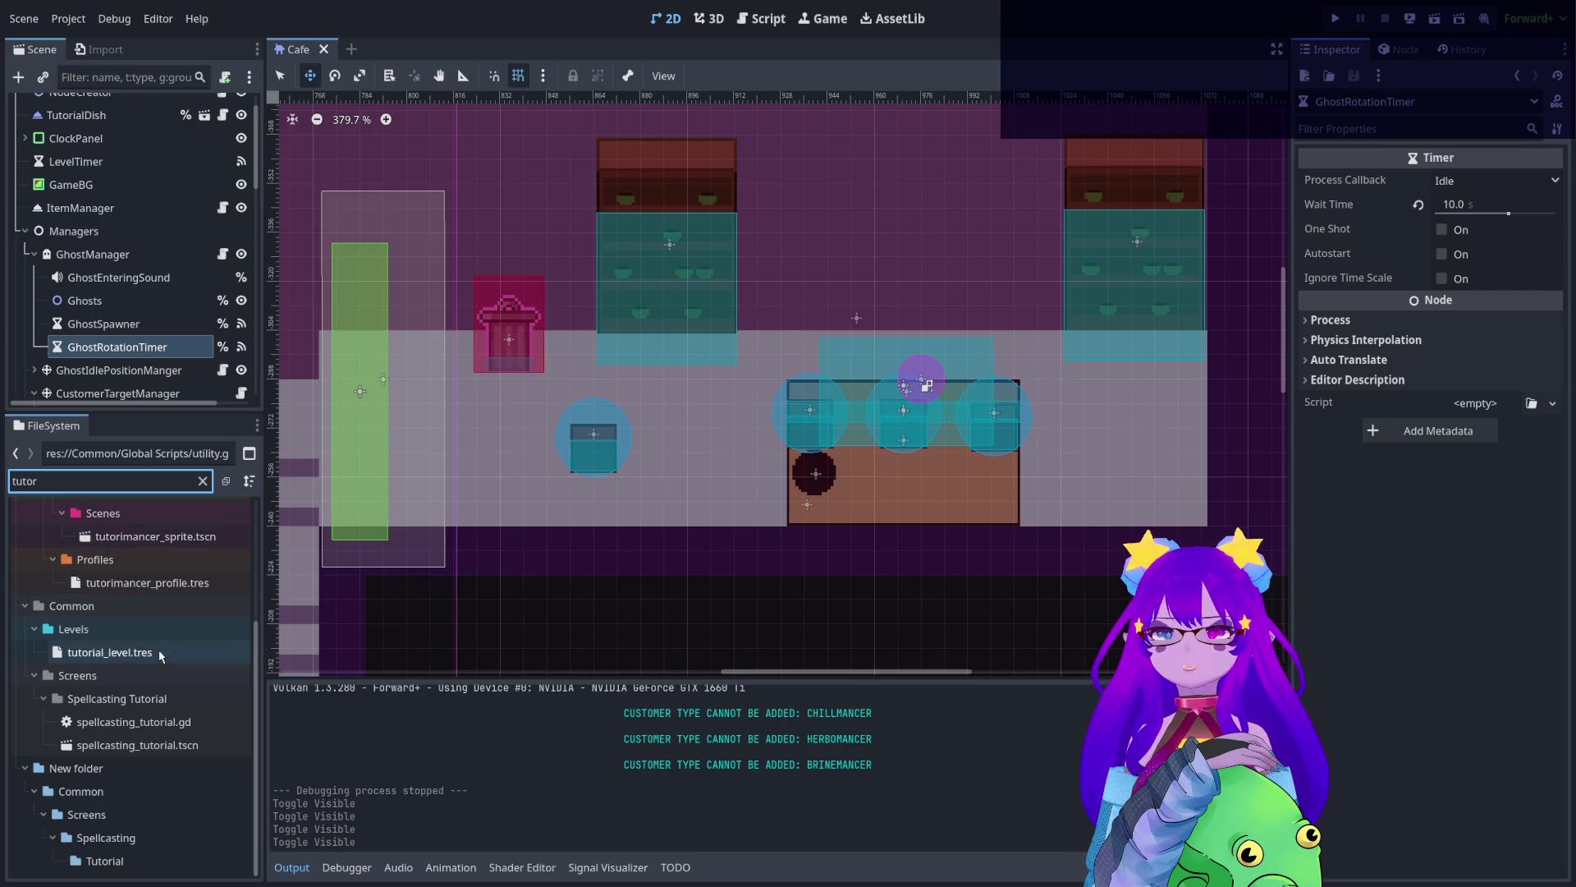
scroll(157, 648, "up", 5)
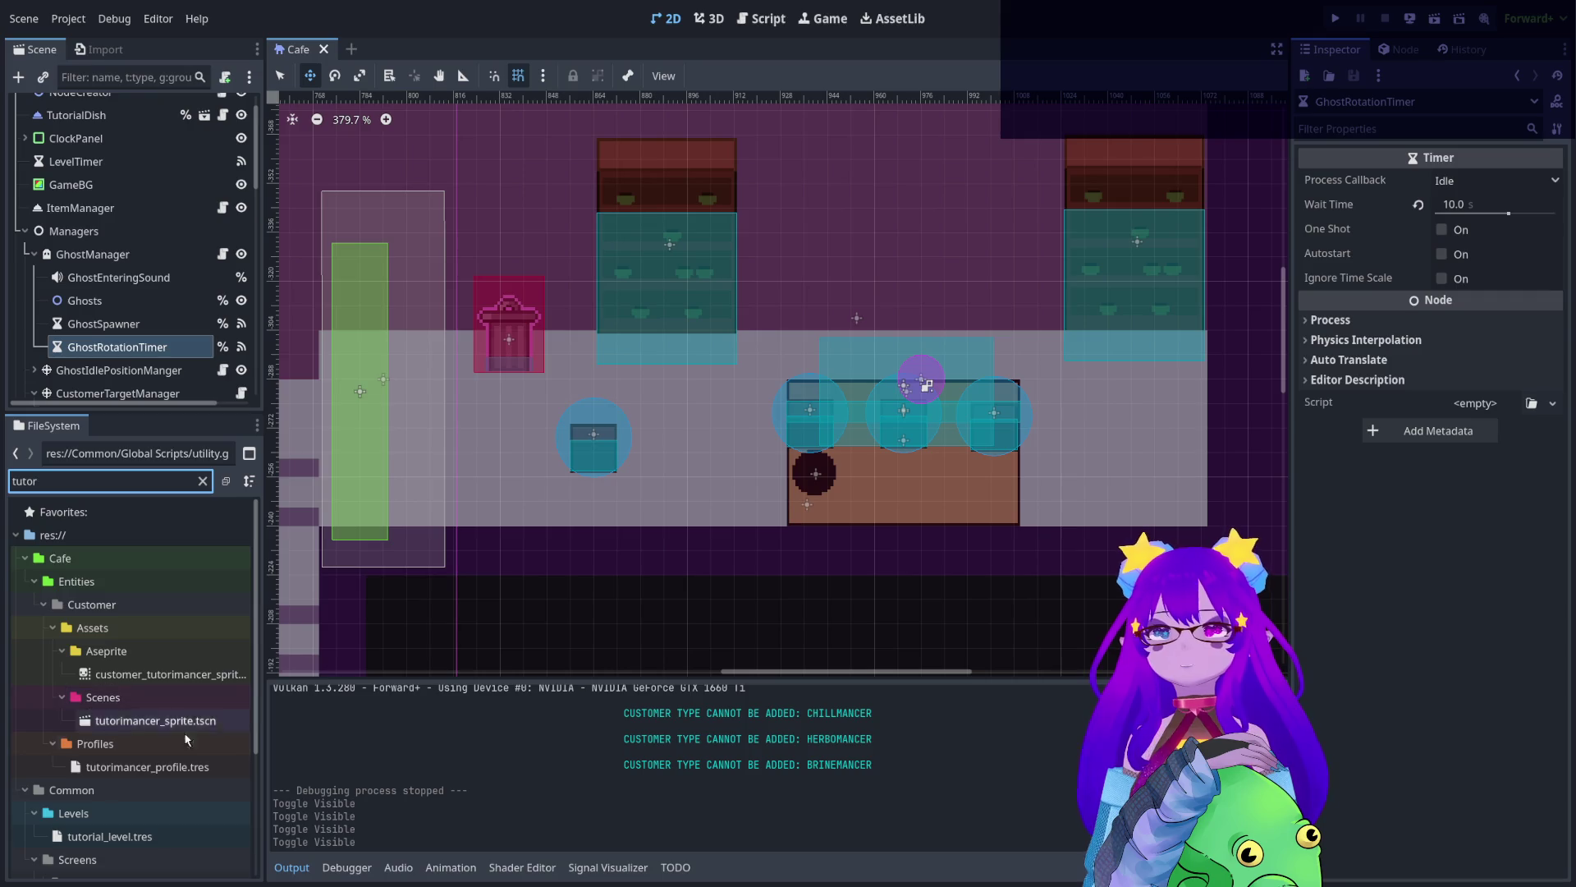
scroll(177, 753, "down", 1)
scroll(182, 768, "down", 2)
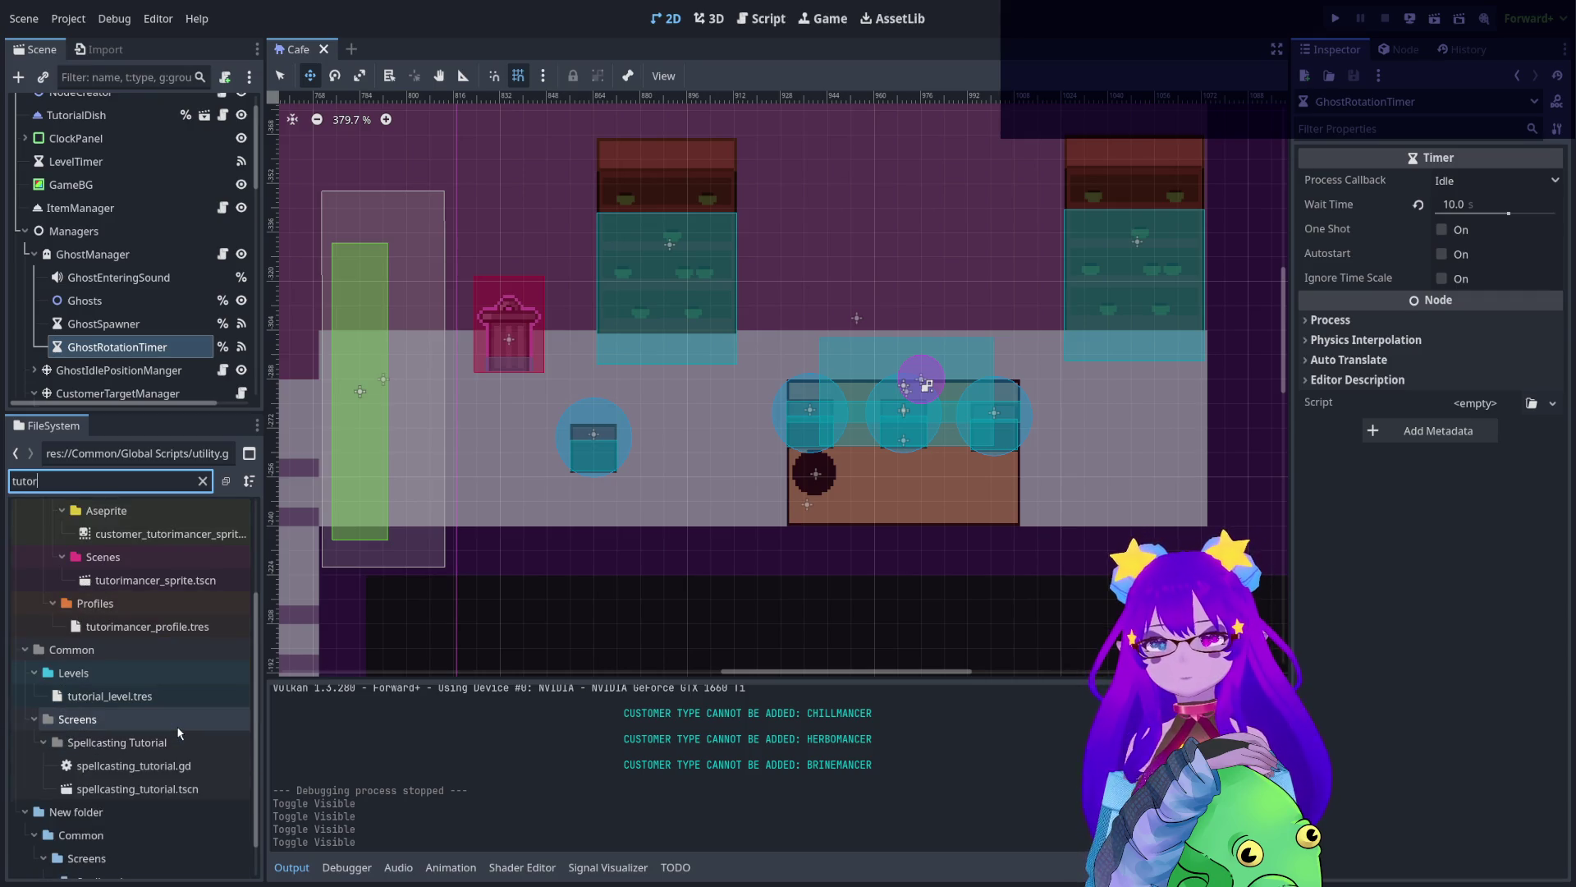
double_click(190, 790)
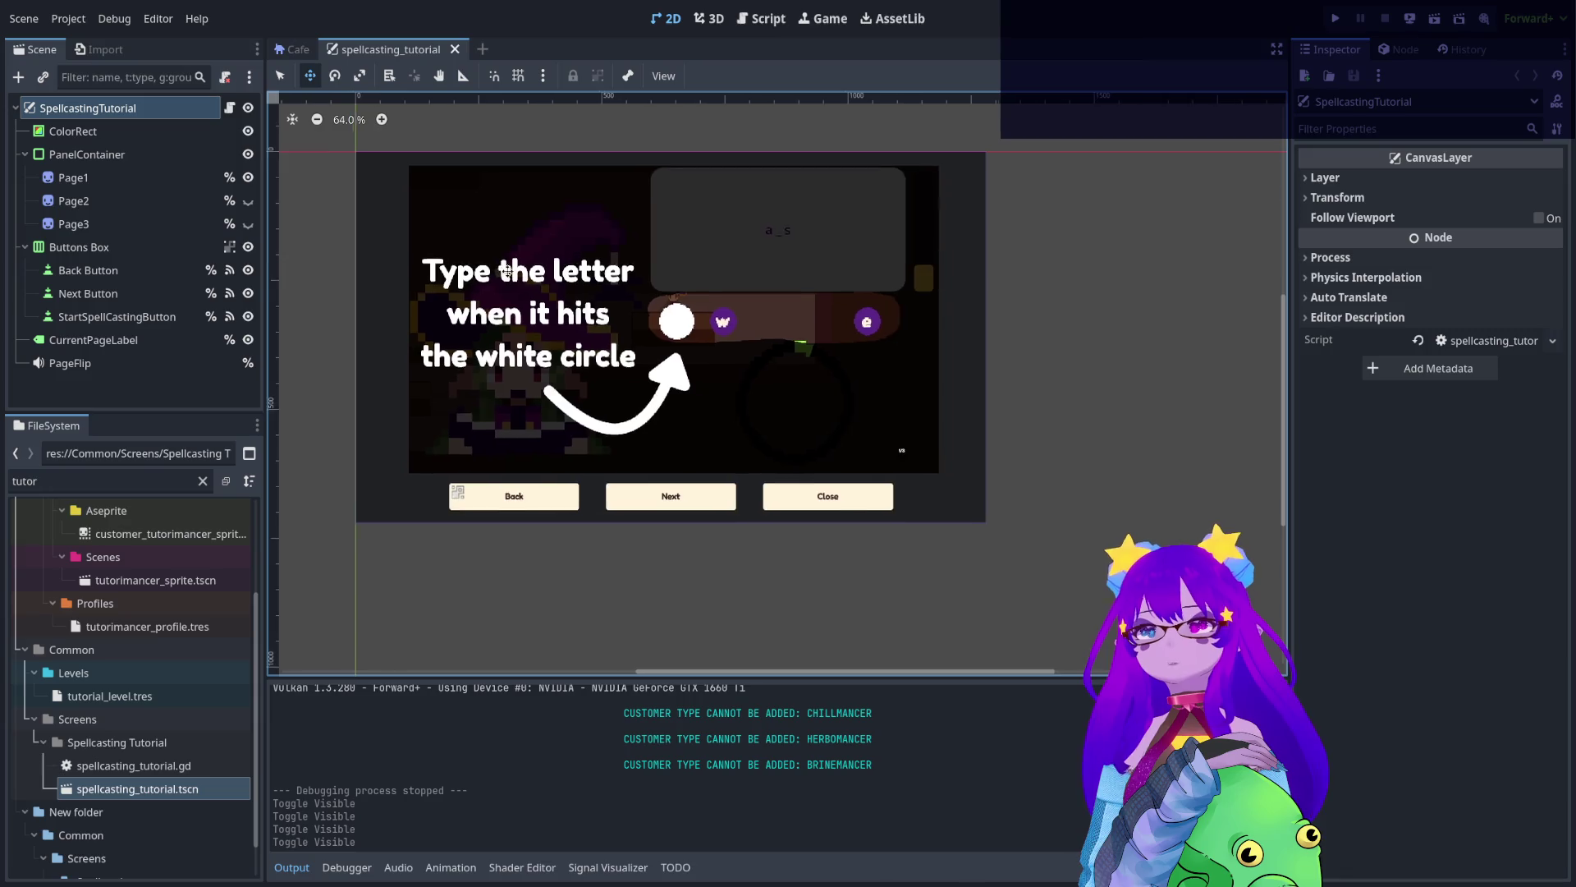
- Toggle Page2 and Page3 visibility to preview each page, ending on the tongue-tied meter page
scroll(600, 335, "up", 1)
scroll(661, 386, "up", 1)
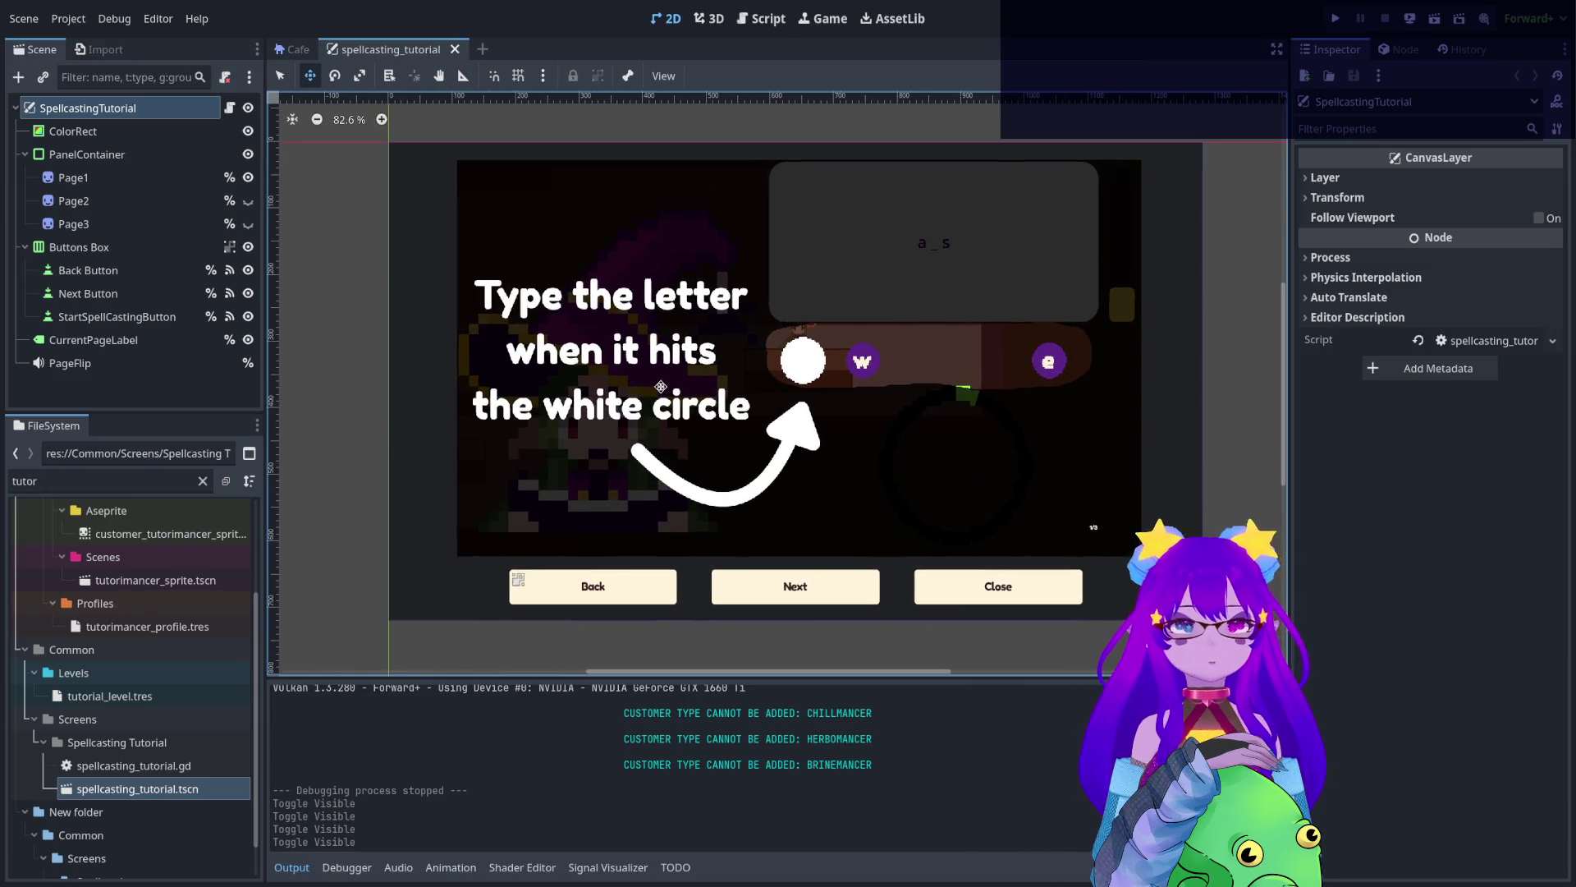
scroll(661, 386, "down", 1)
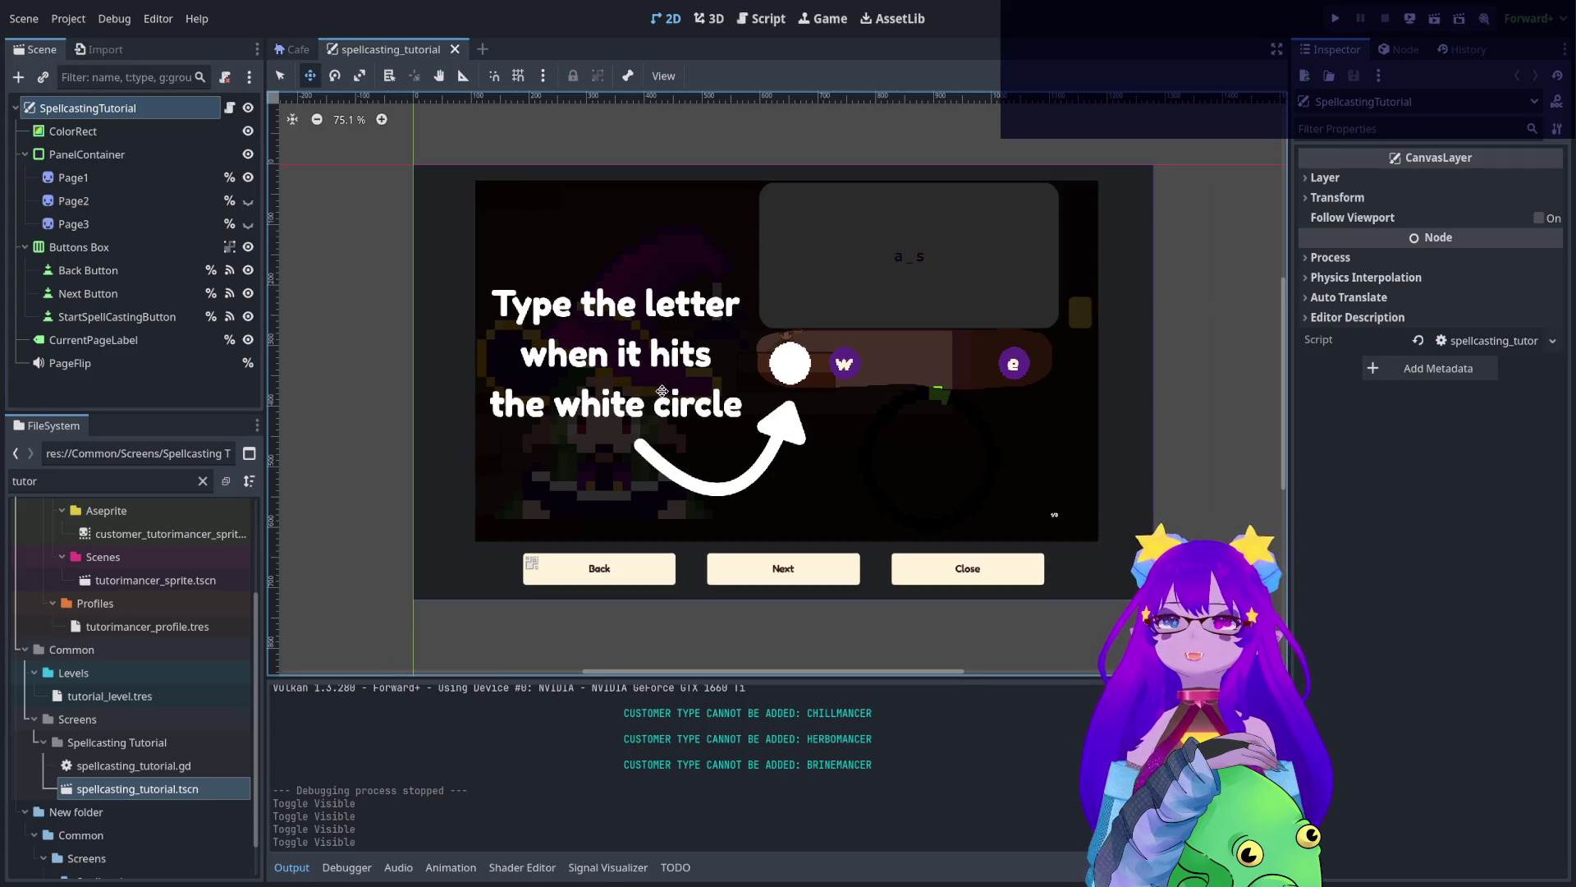
left_click(248, 200)
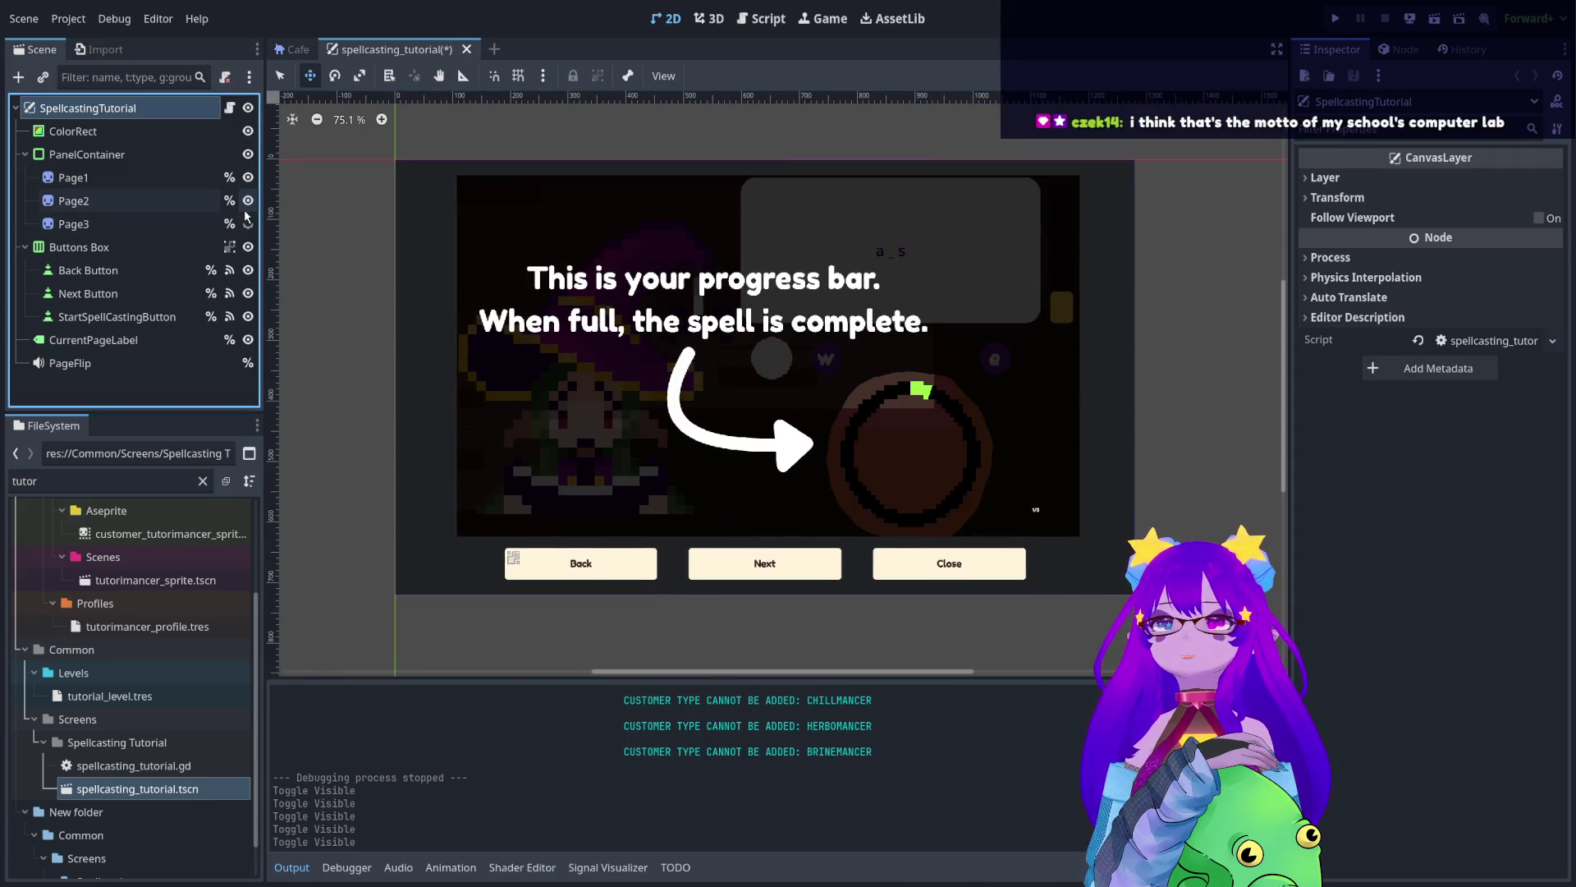
left_click(248, 224)
left_click(248, 224)
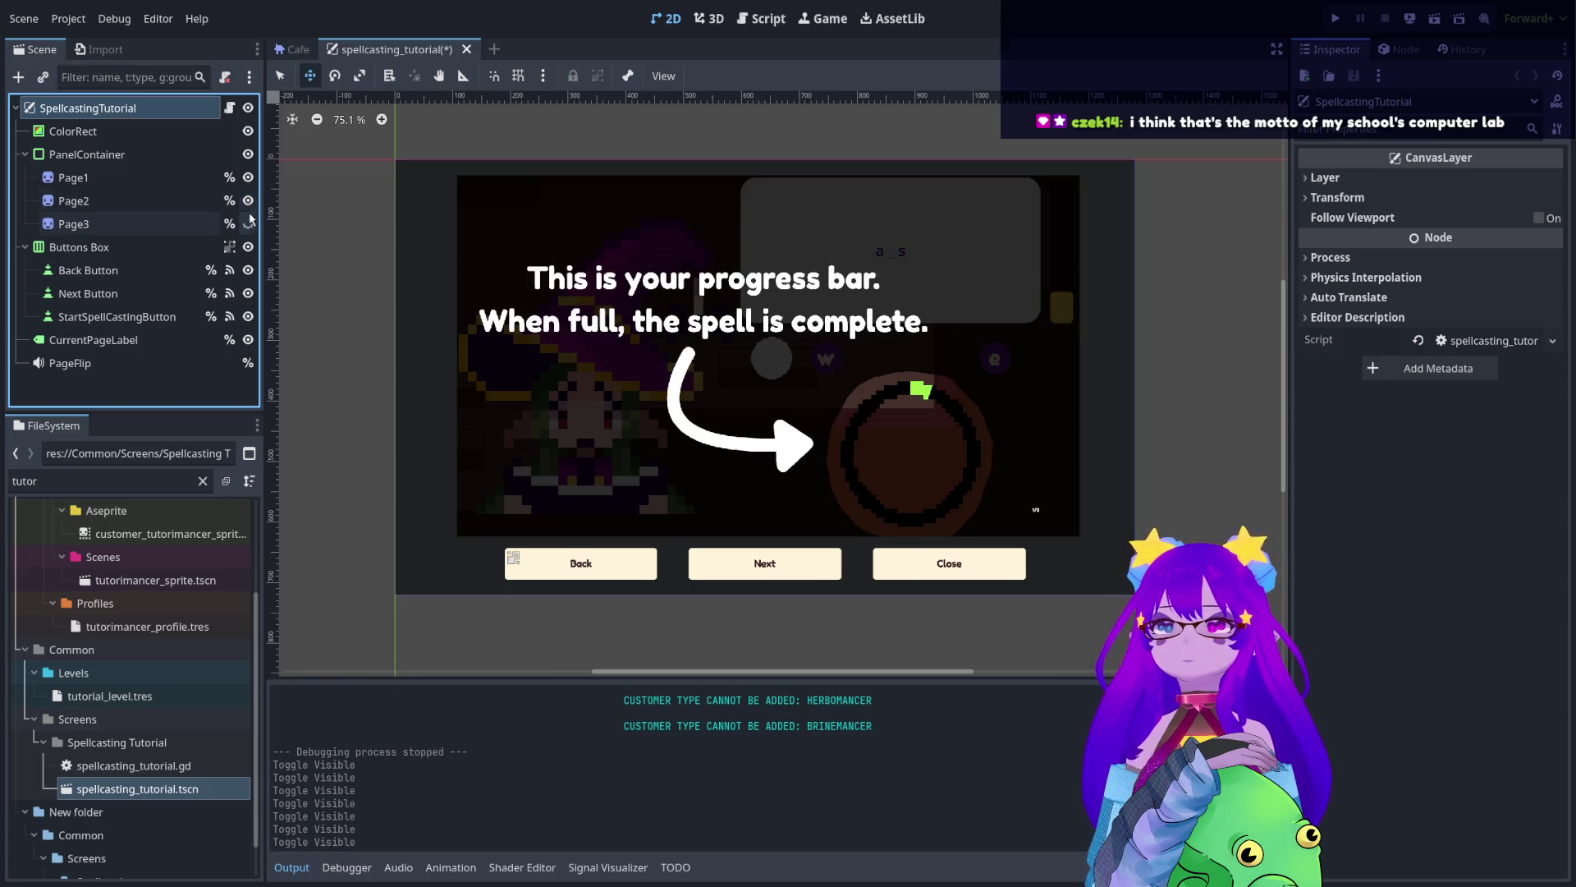
left_click(247, 201)
left_click(248, 200)
left_click(248, 200)
left_click(248, 200)
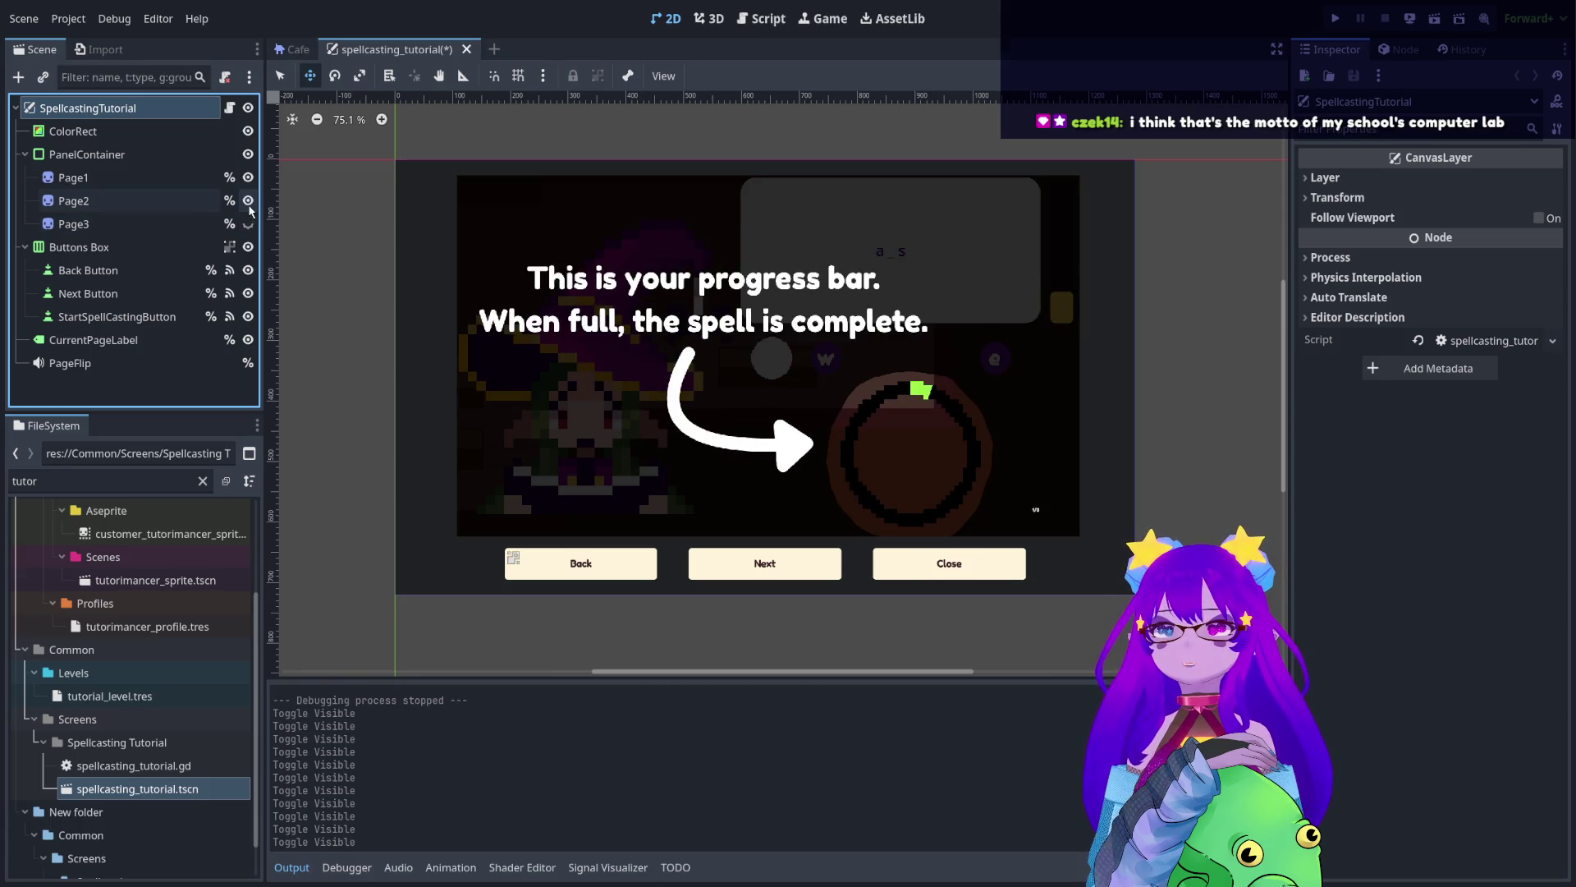
left_click(248, 223)
left_click(248, 224)
left_click(248, 200)
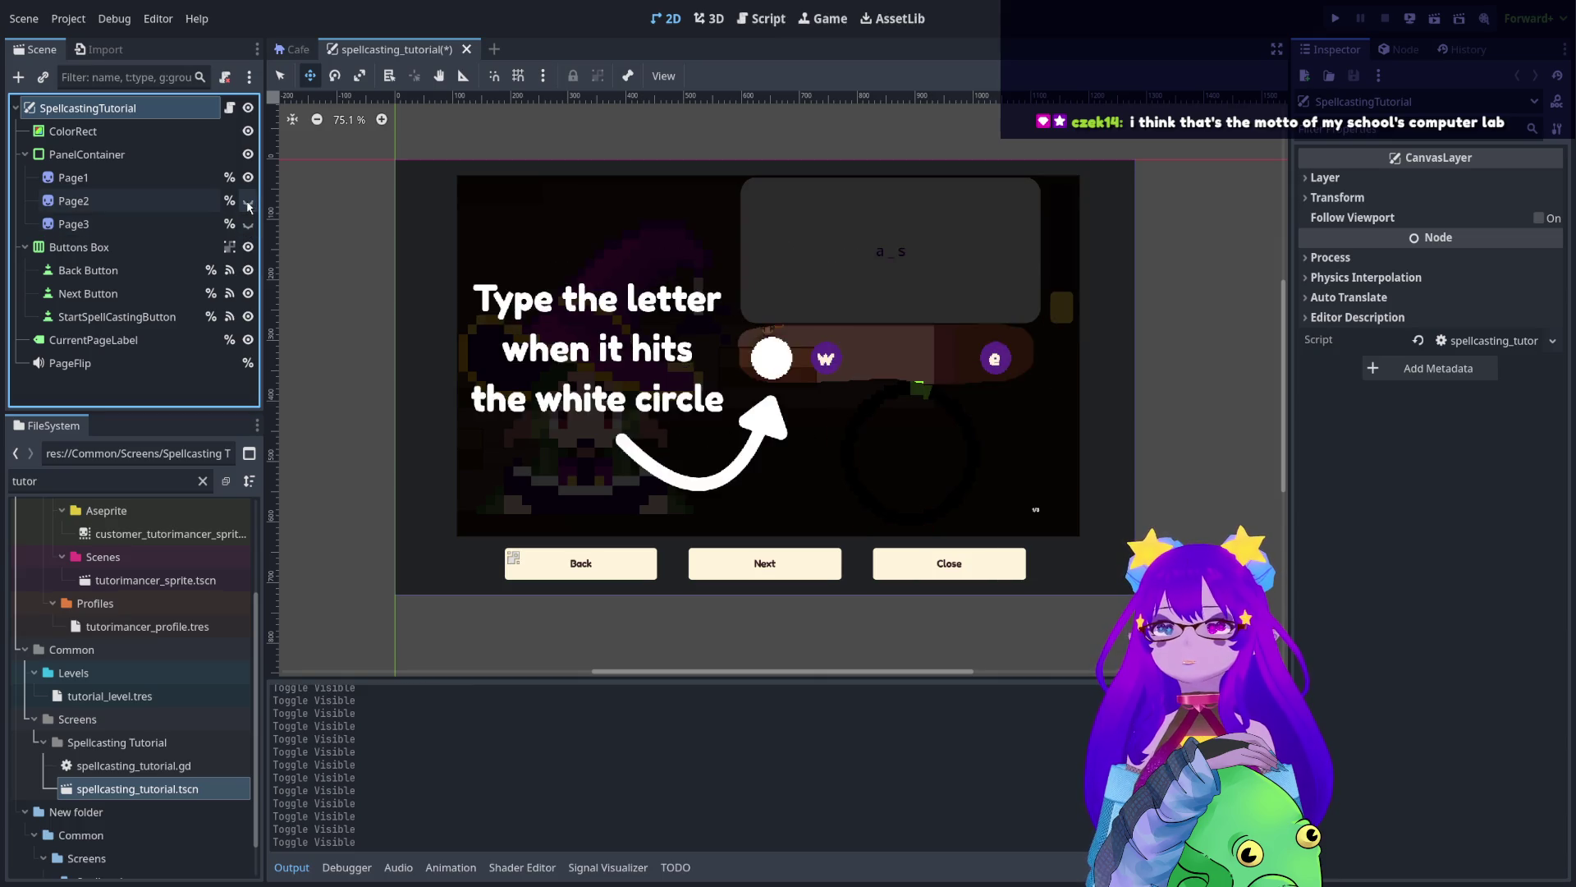
left_click(248, 223)
left_click(248, 200)
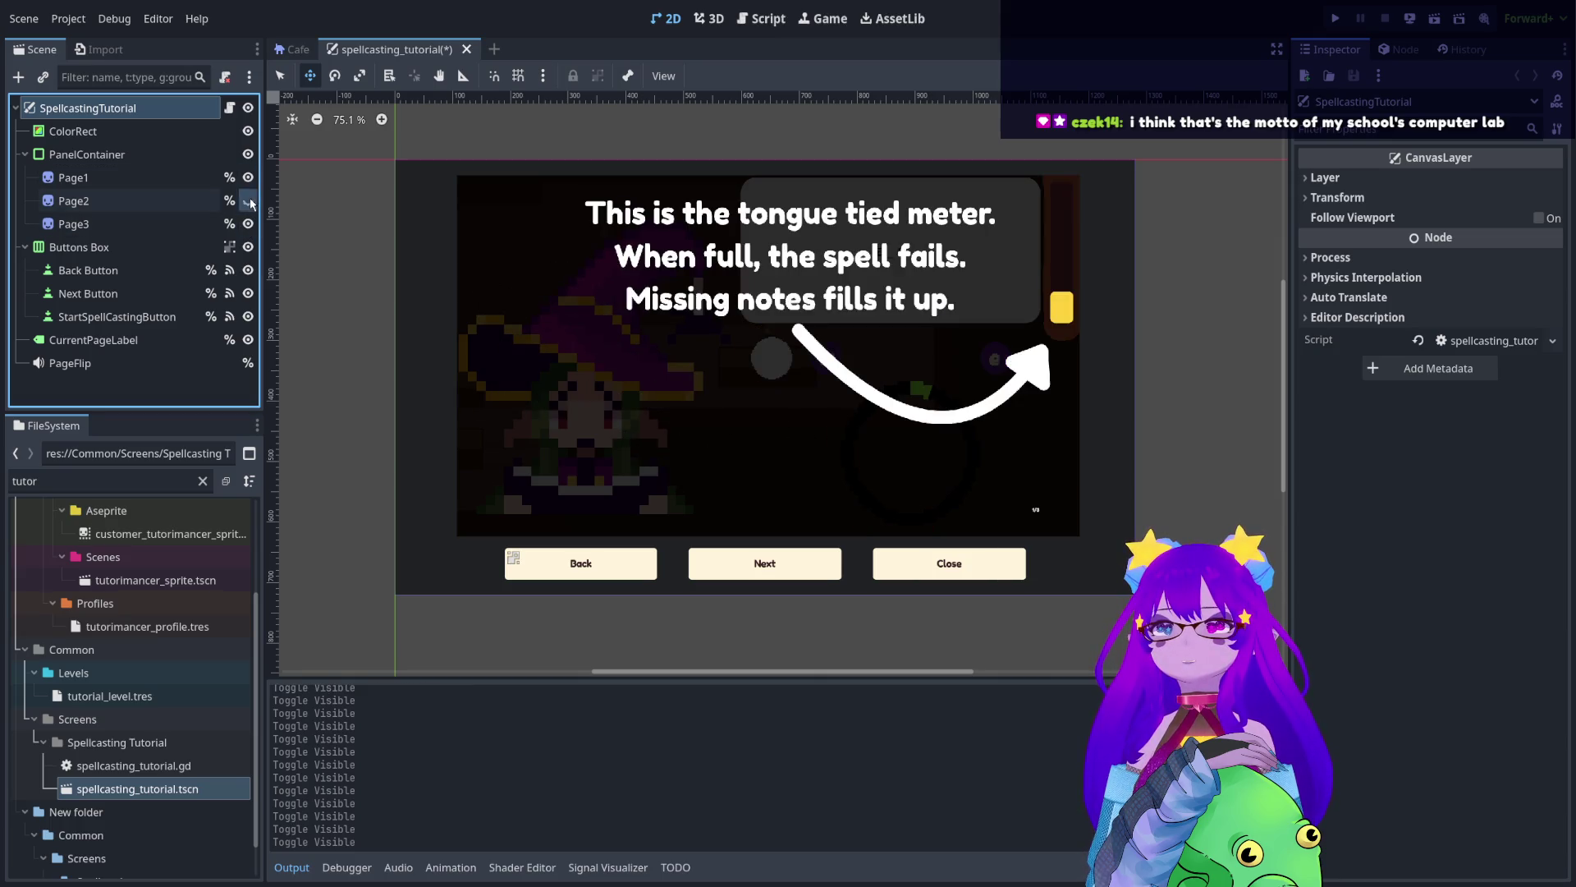
left_click(248, 224)
left_click(248, 224)
left_click(248, 223)
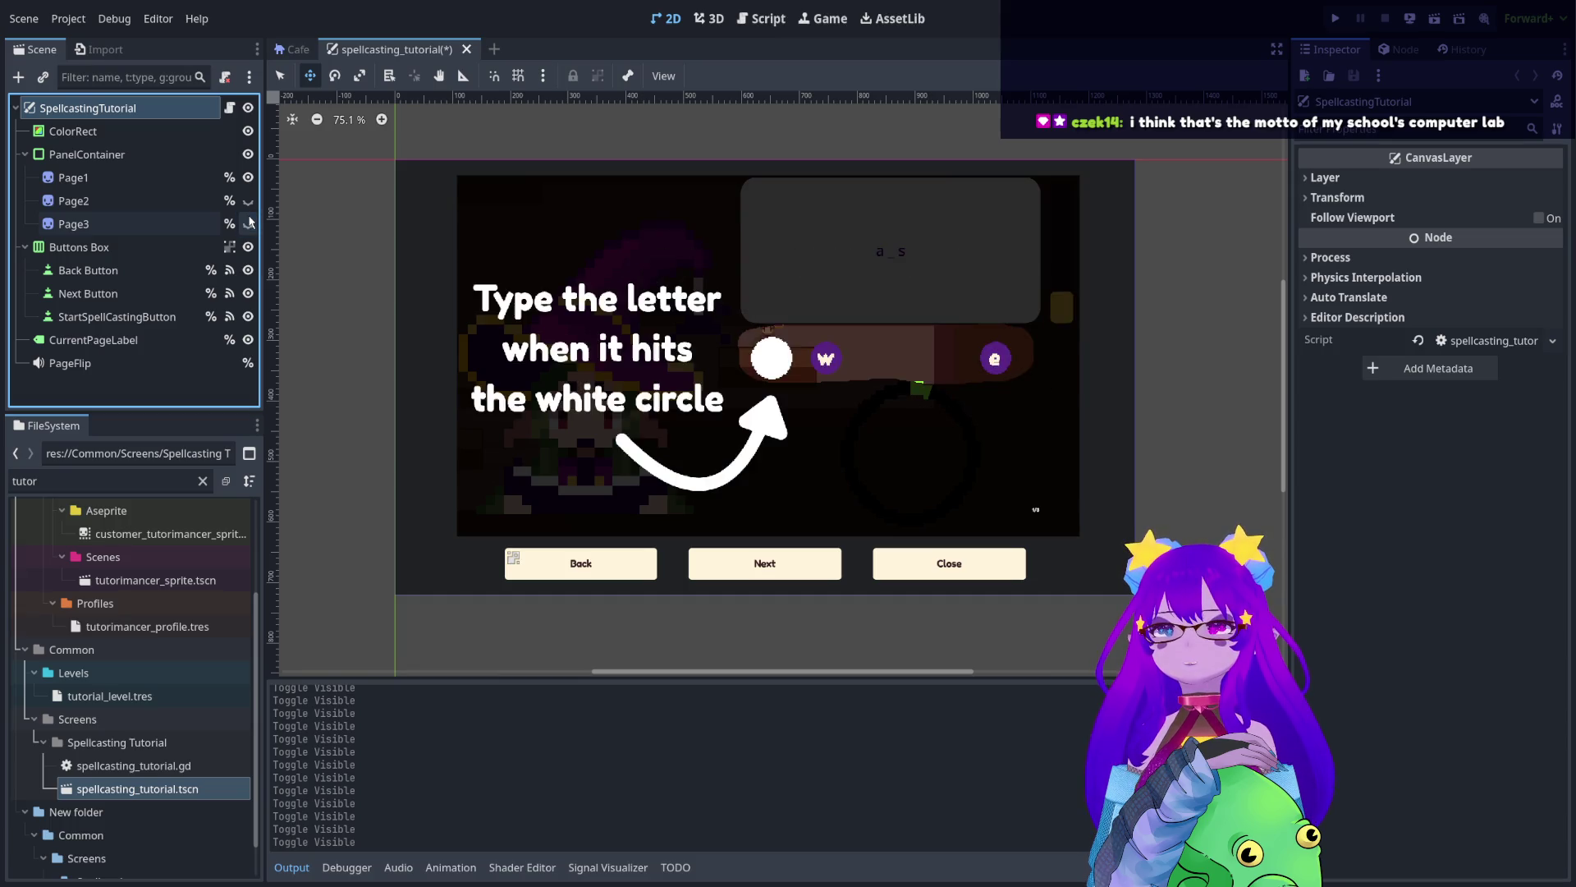
left_click(248, 224)
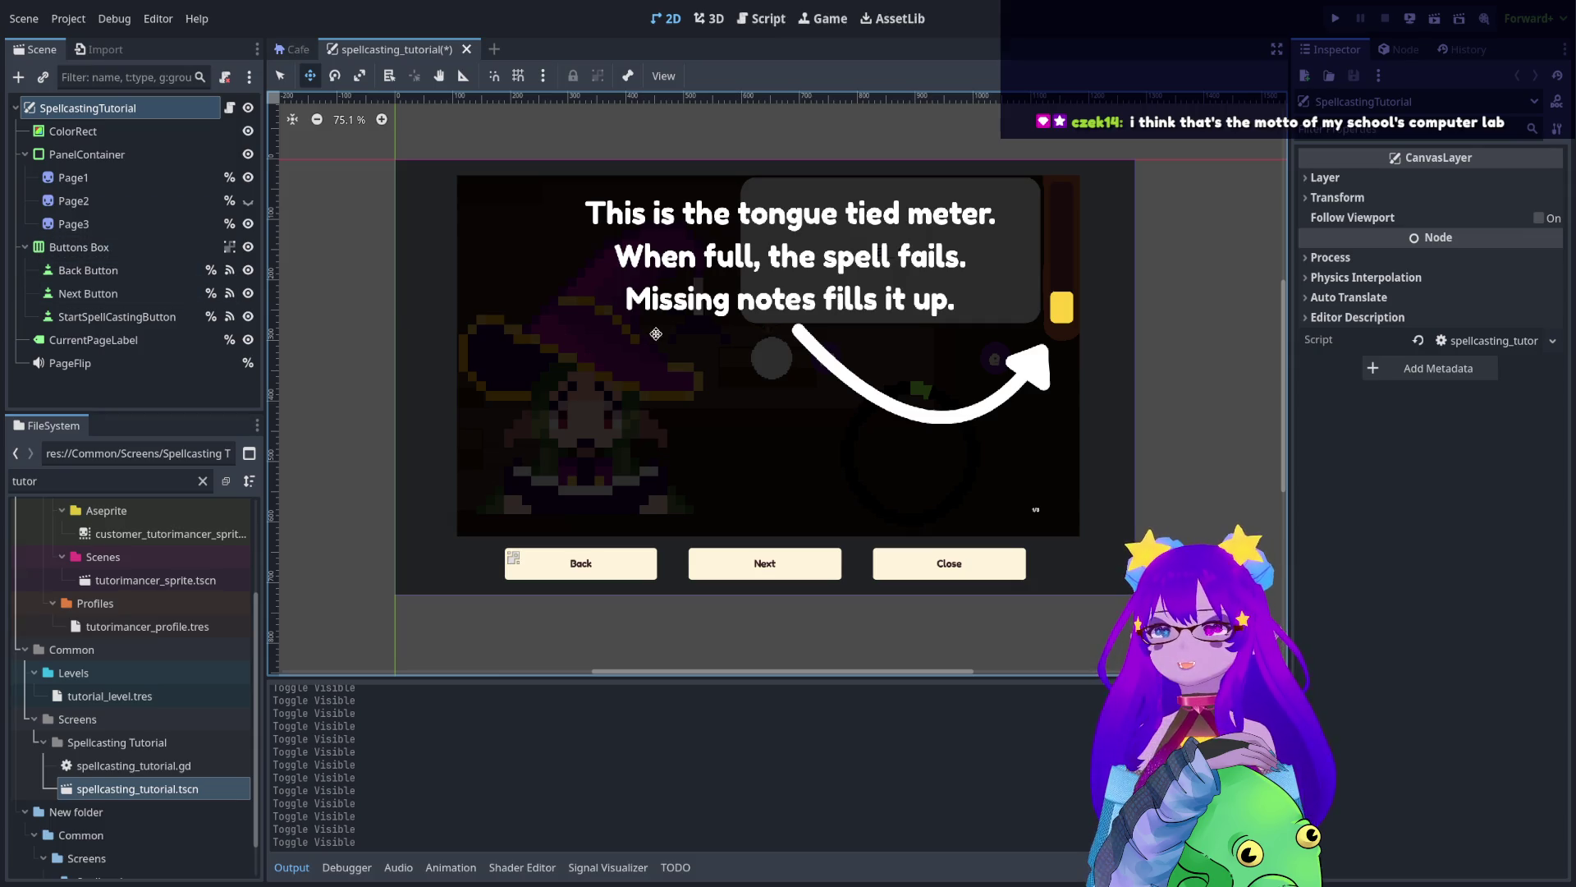
- Clear the 'tuto' filter from the FileSystem dock
left_click_drag(631, 323, 658, 332)
scroll(659, 333, "up", 1)
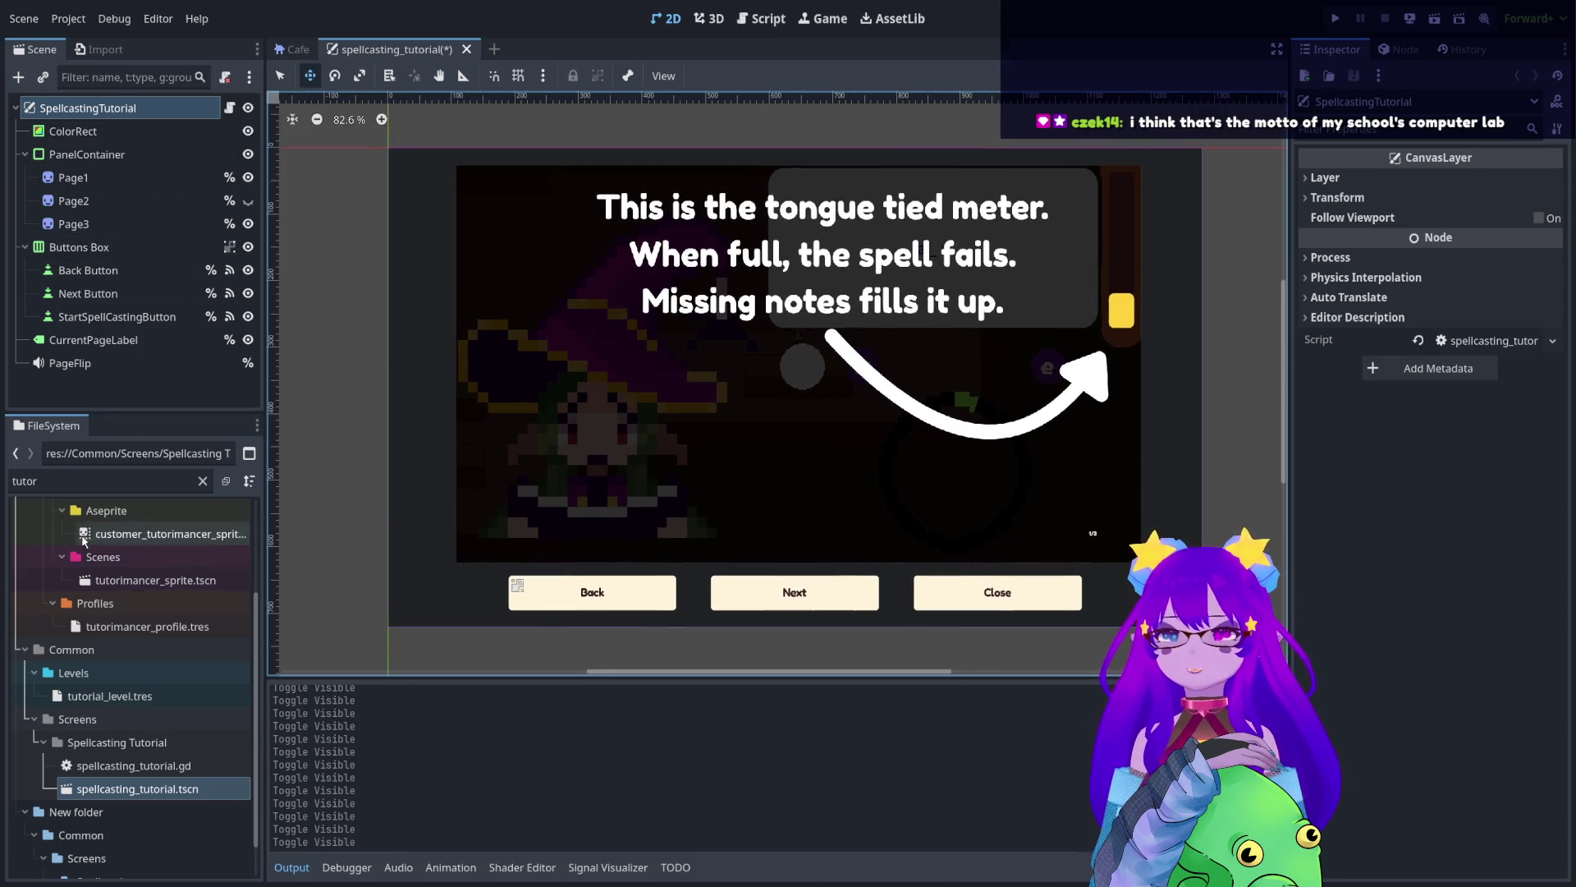
left_click(204, 481)
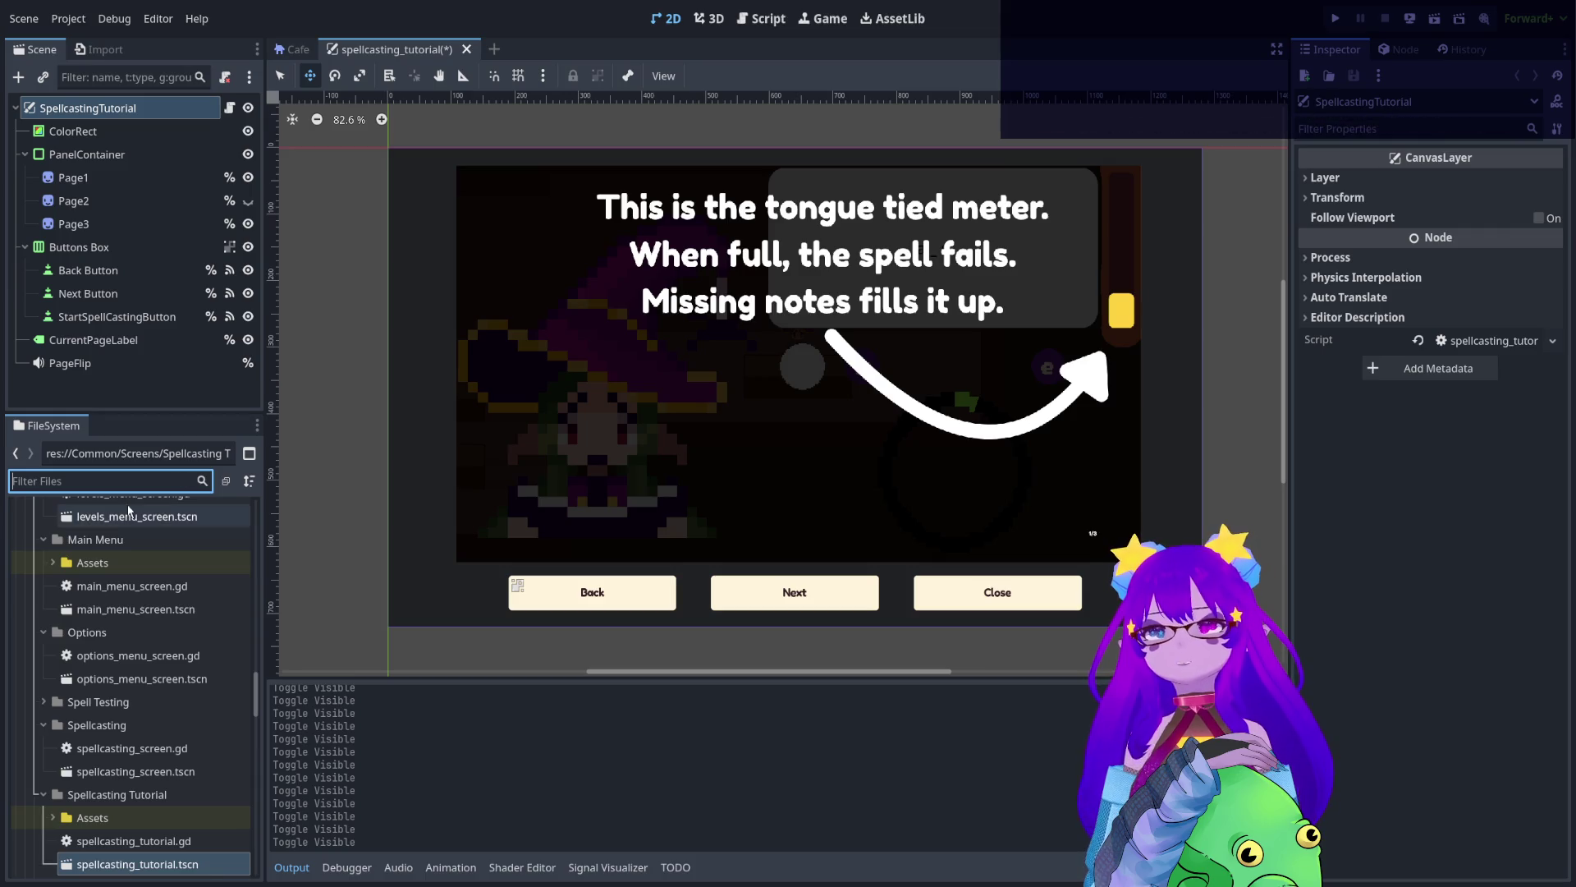
- Filter the FileSystem for 'task' and open task_screen.tscn
type("task")
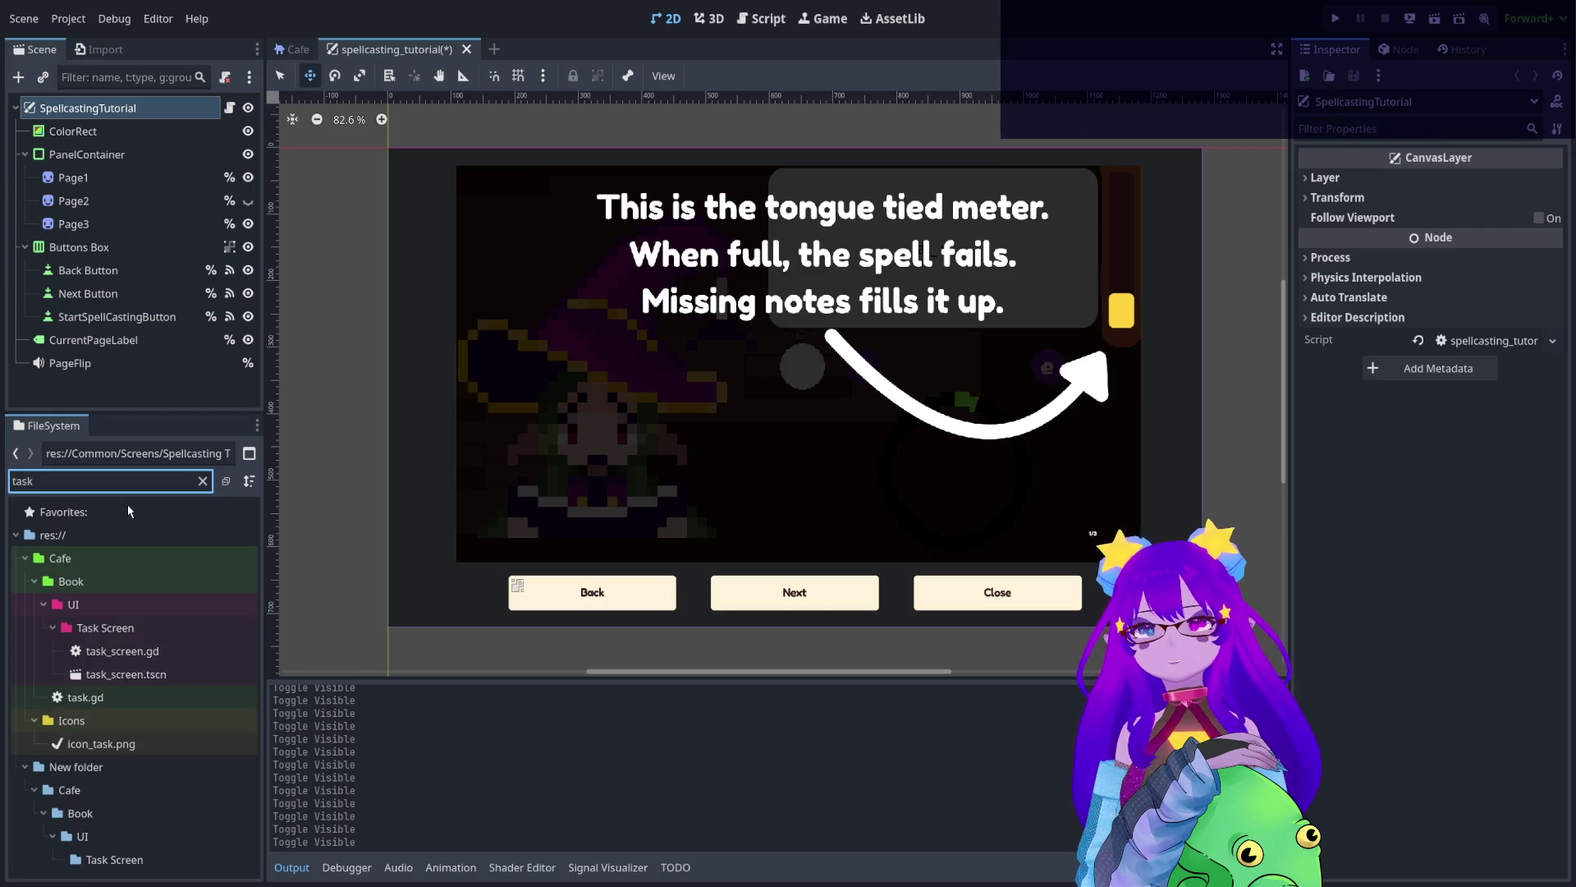
double_click(132, 674)
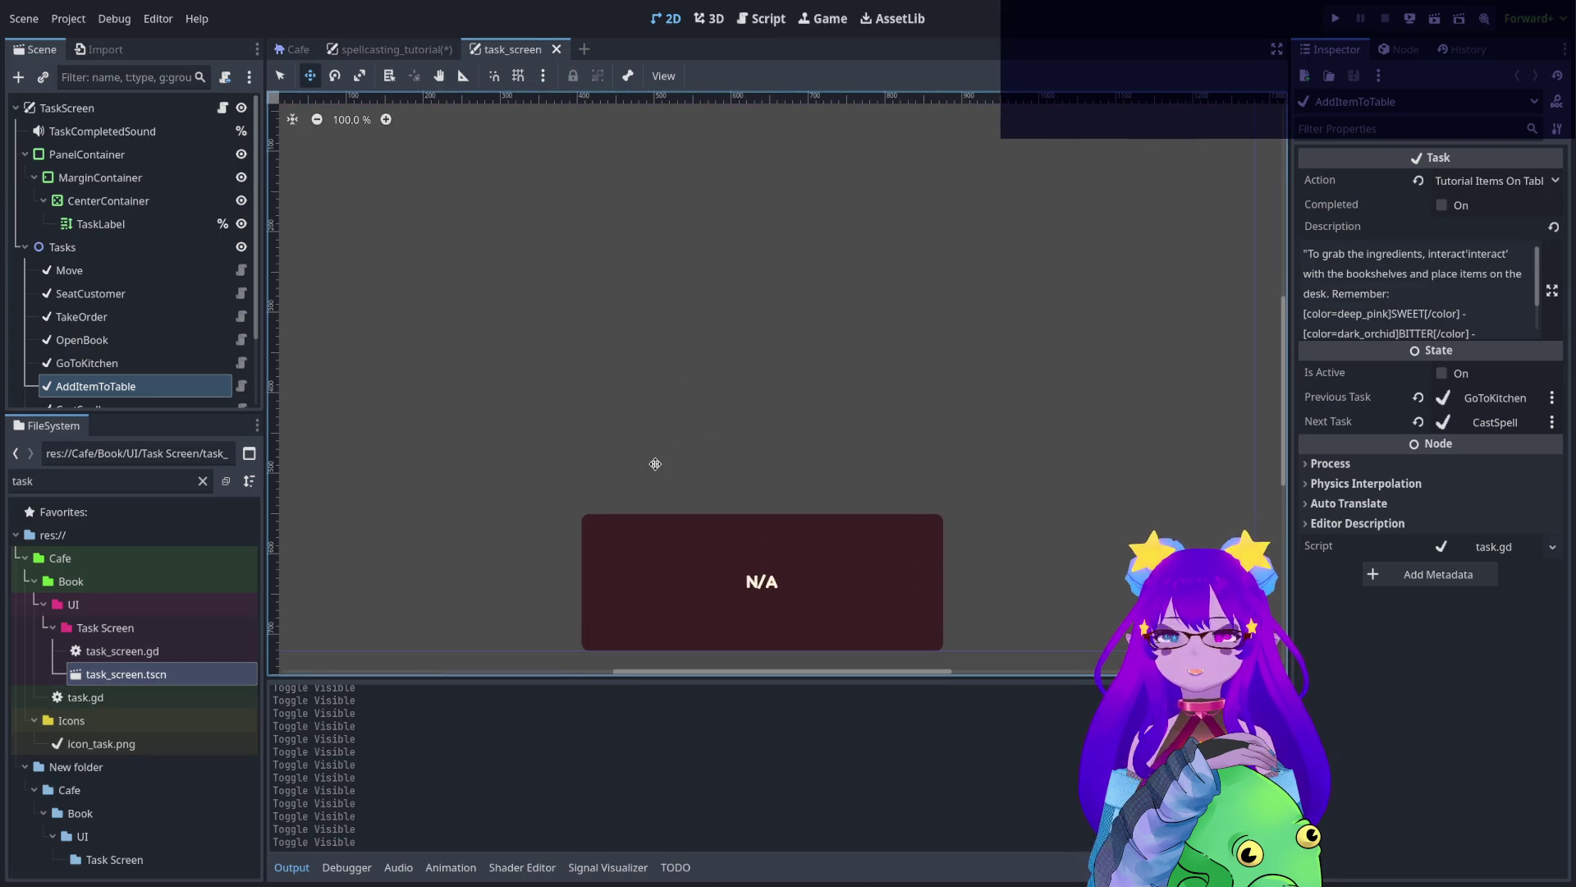
scroll(84, 194, "down", 3)
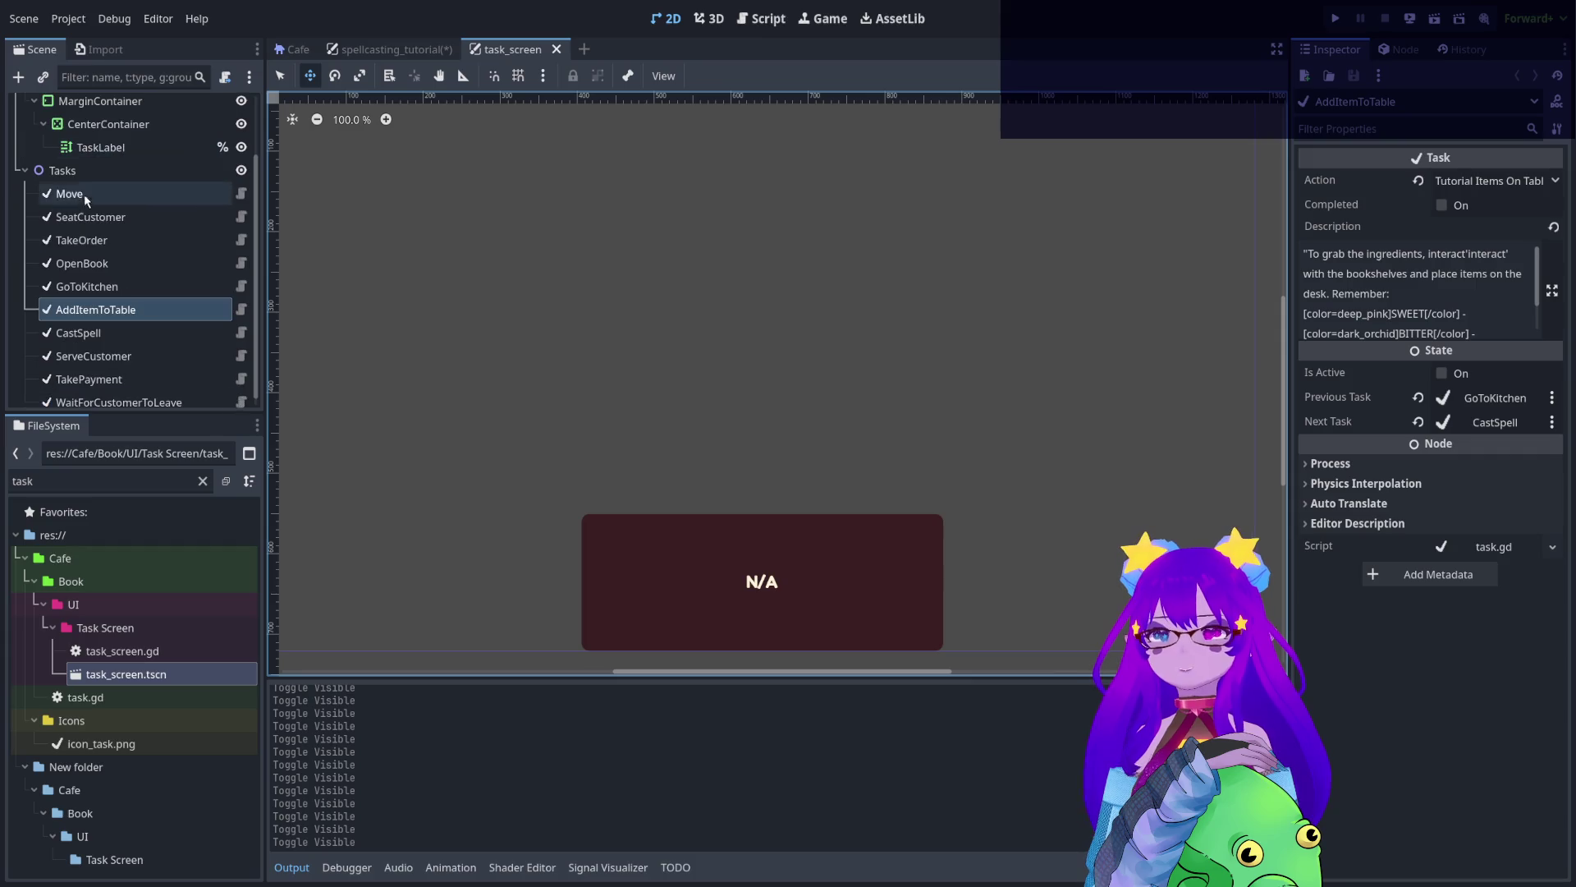
scroll(118, 230, "up", 1)
- Inspect the Move, SeatCustomer, TakeOrder, OpenBook, GoToKitchen and AddItemToTable tasks
left_click(128, 186)
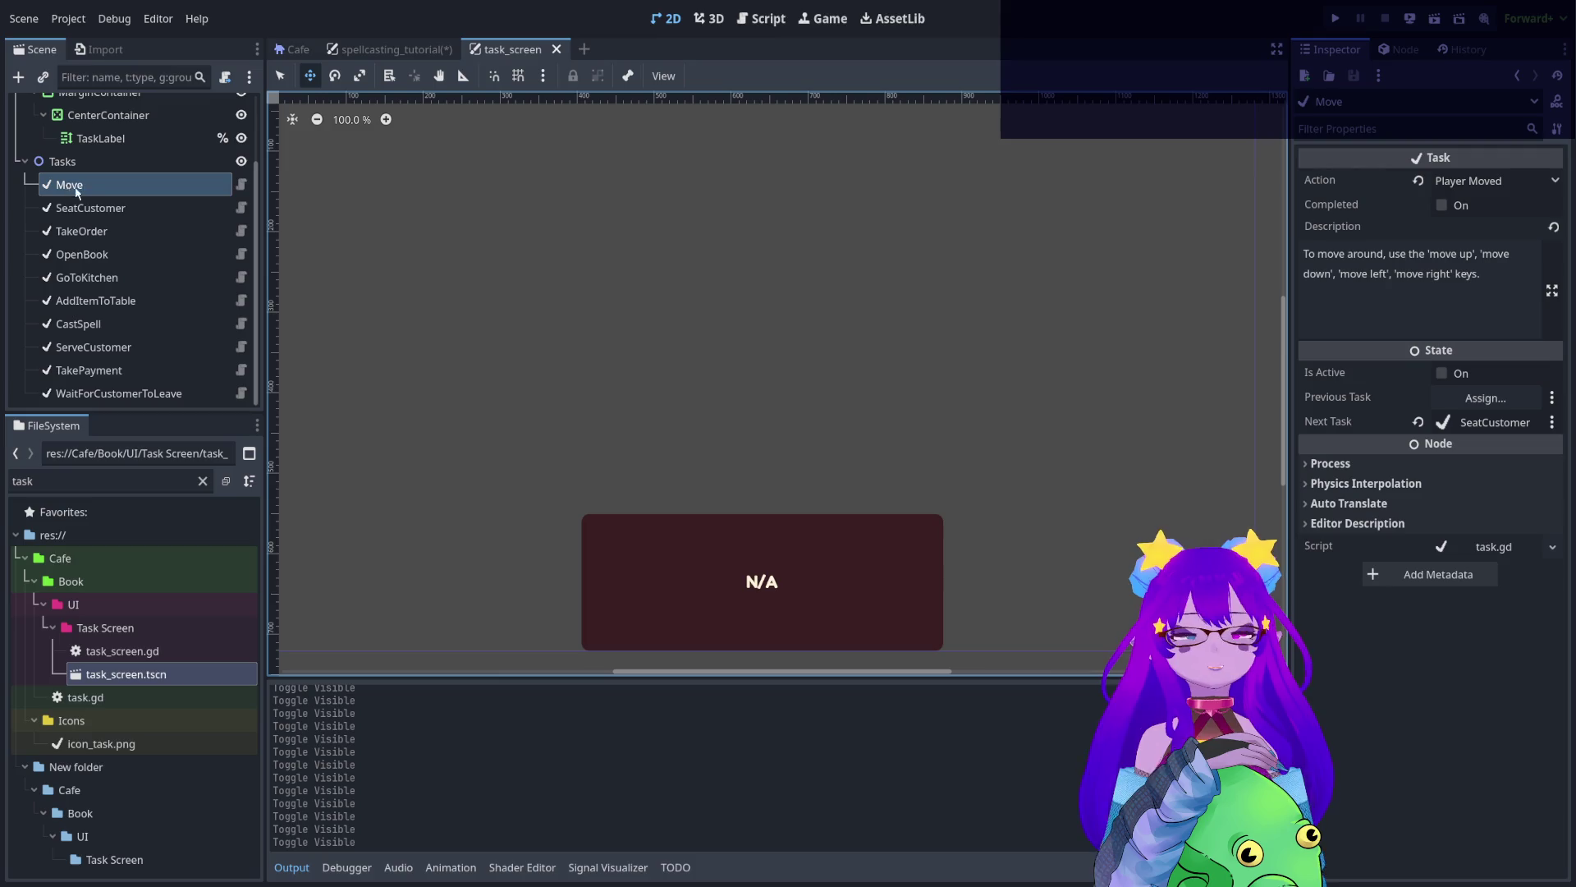
left_click(152, 208)
left_click(151, 232)
left_click(151, 256)
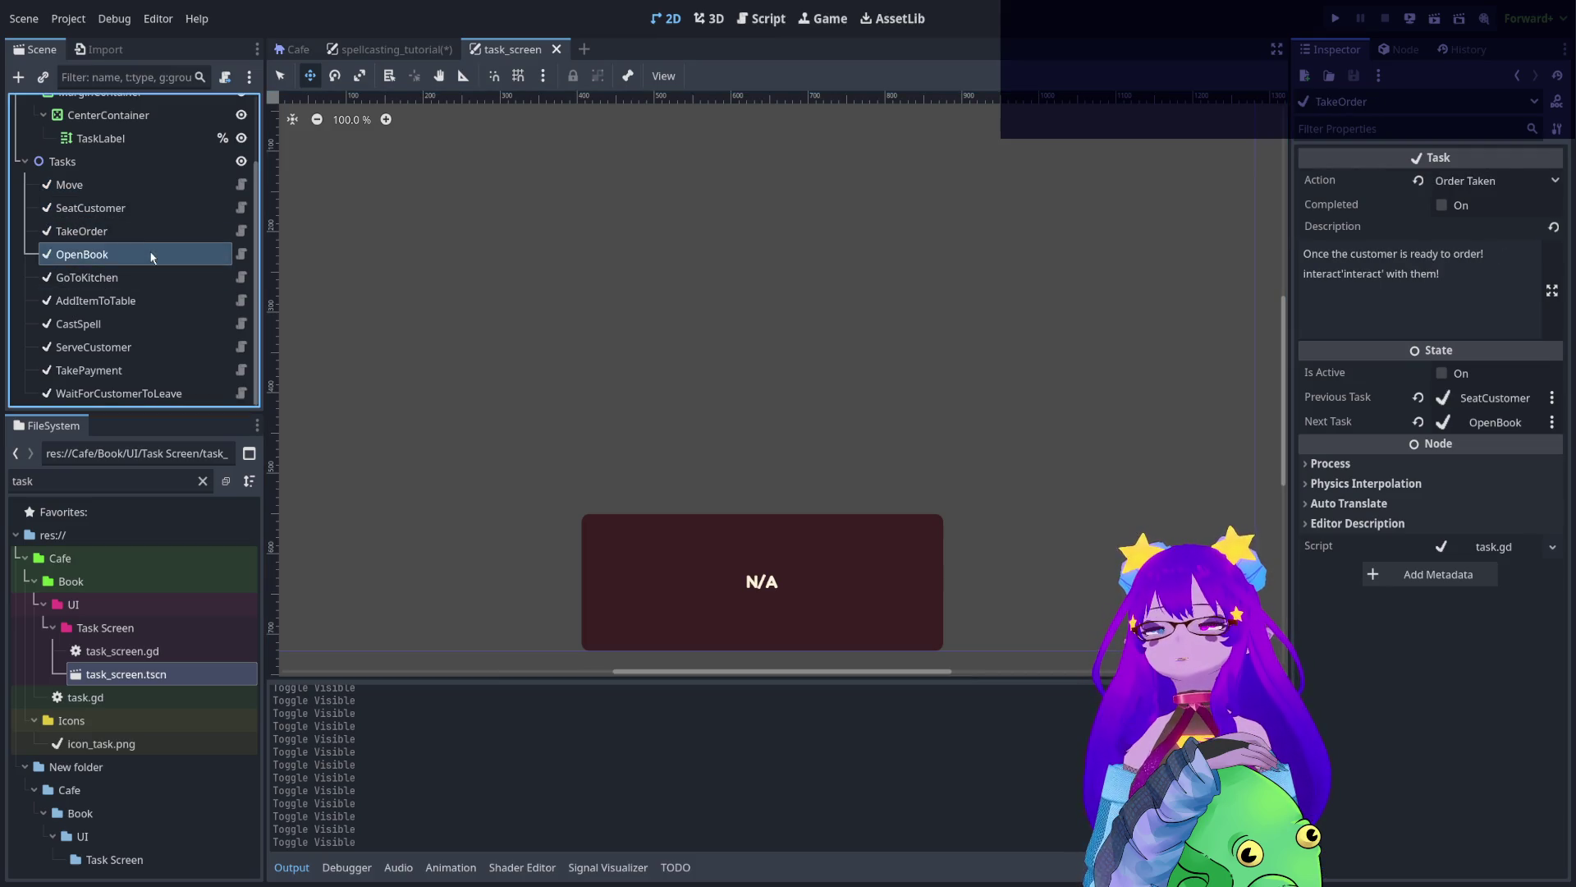
left_click(141, 277)
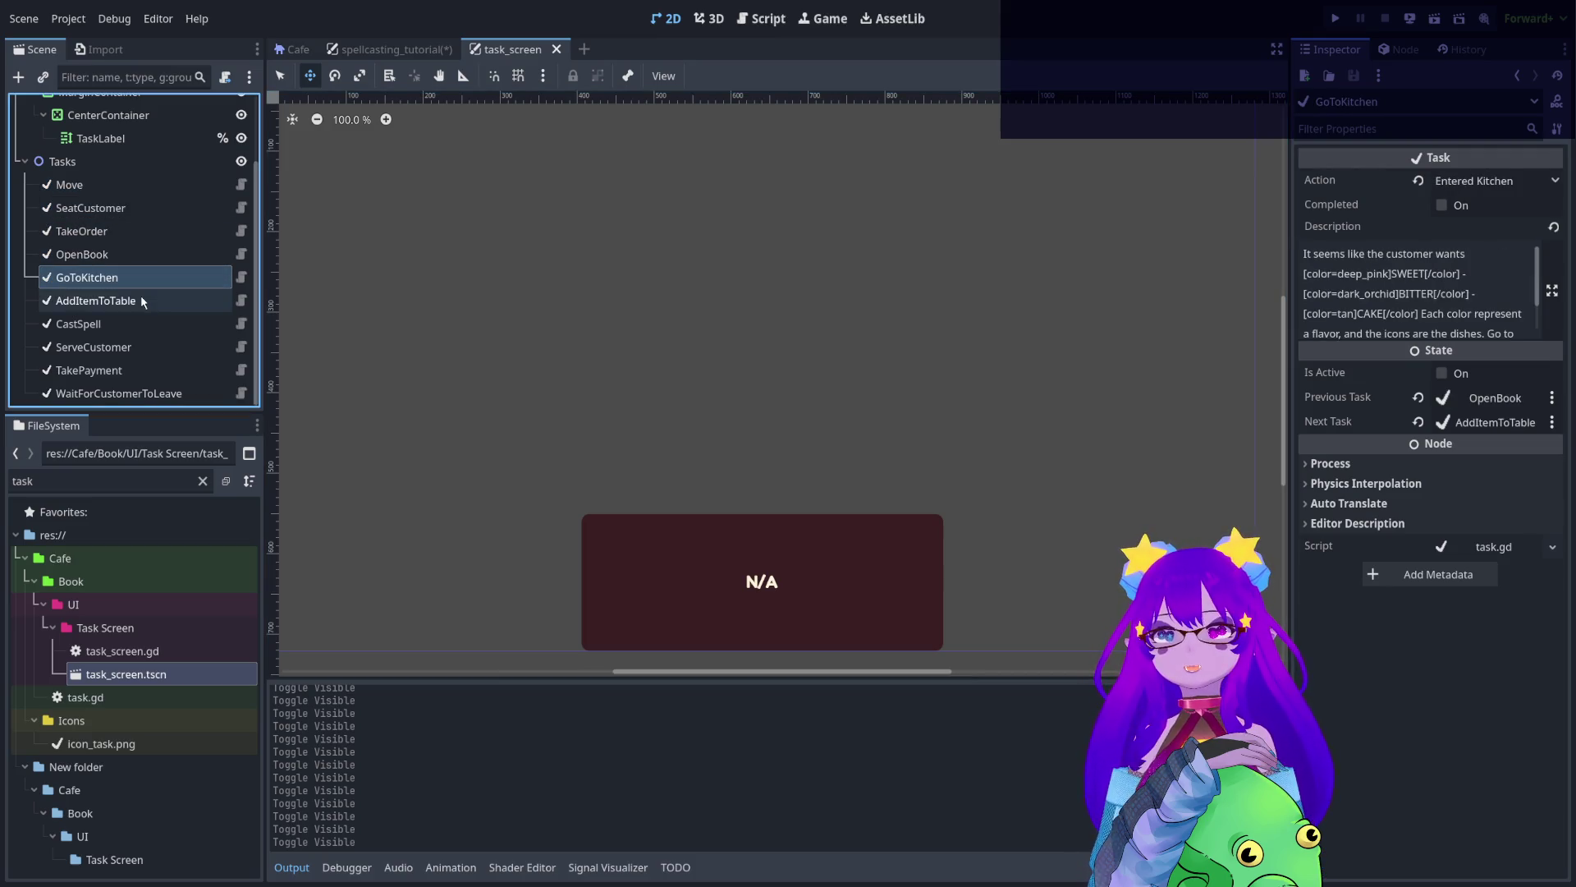
left_click(141, 301)
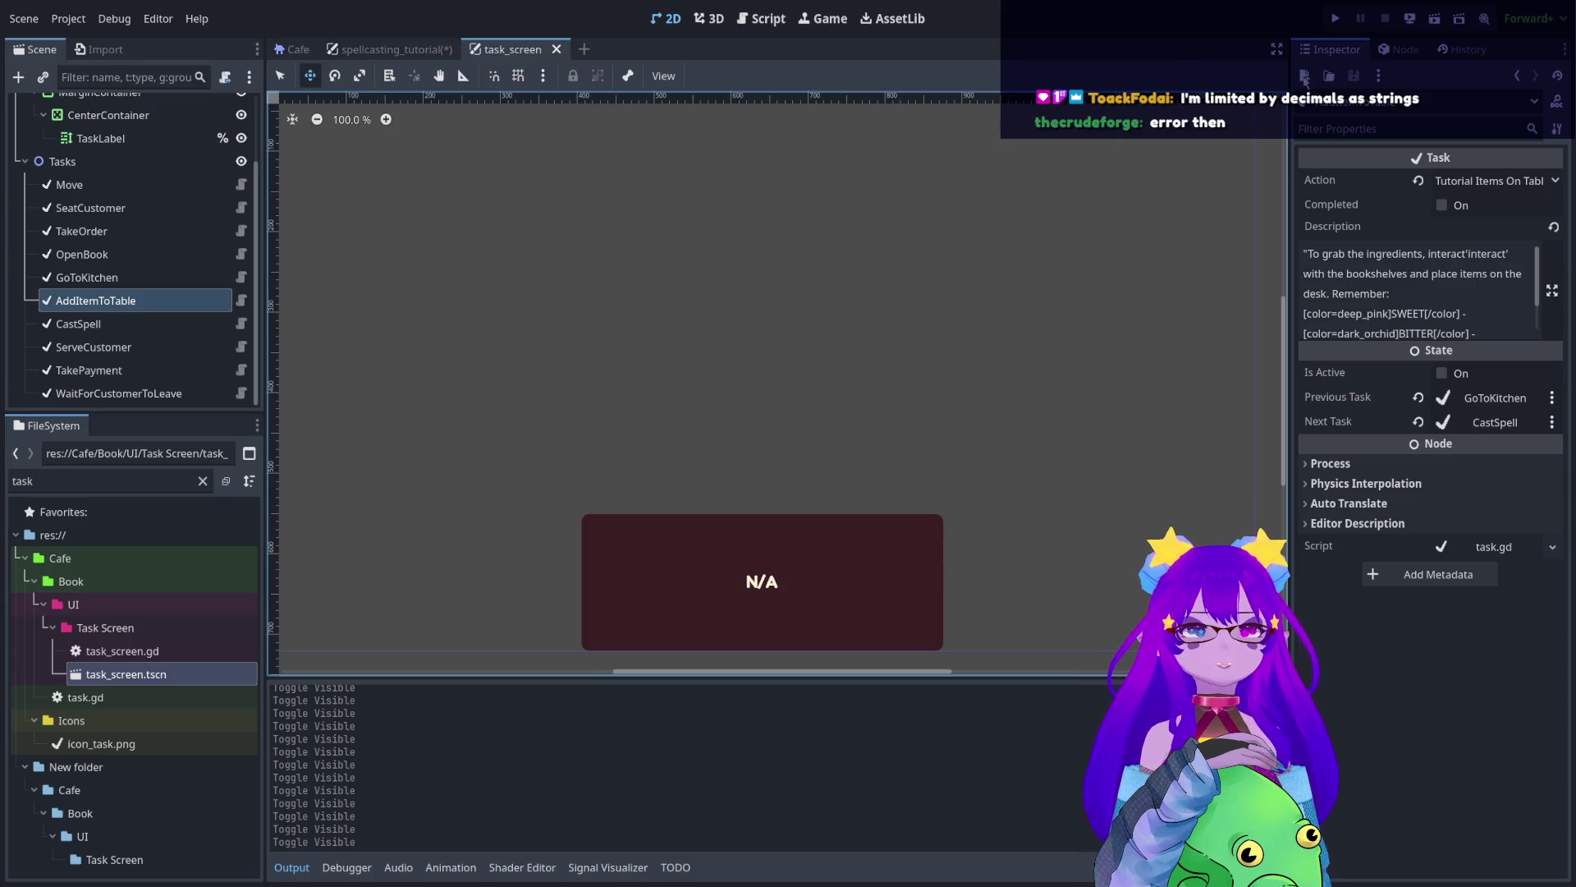
- Read through the AddItemToTable description, briefly selecting its colour-tagged lines
scroll(1384, 286, "down", 2)
scroll(1385, 286, "up", 2)
scroll(1385, 285, "down", 2)
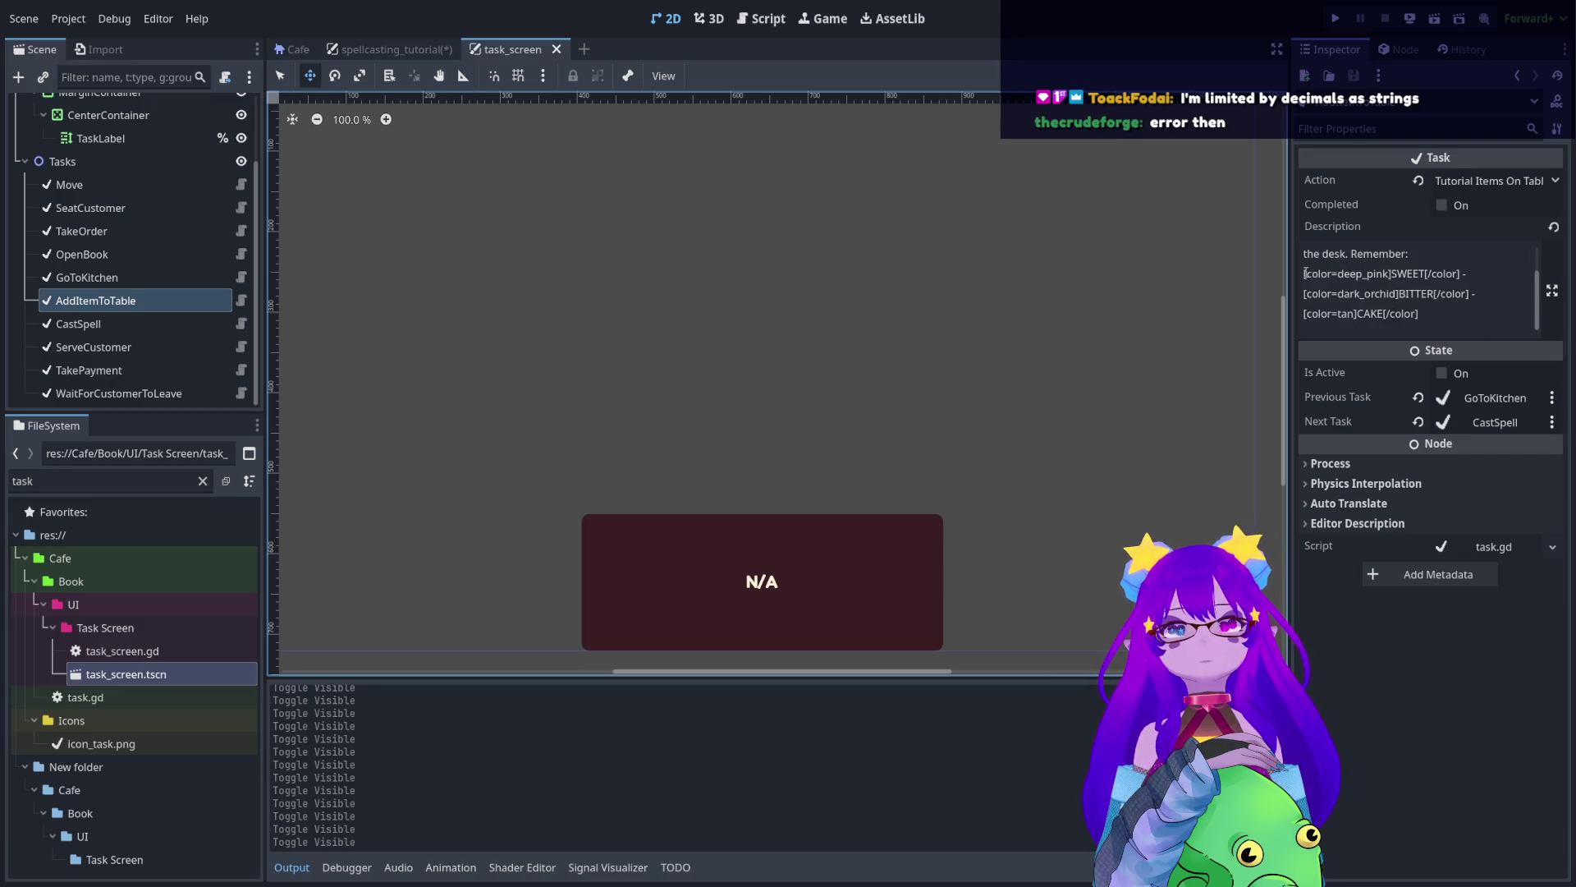
left_click_drag(1305, 273, 1376, 282)
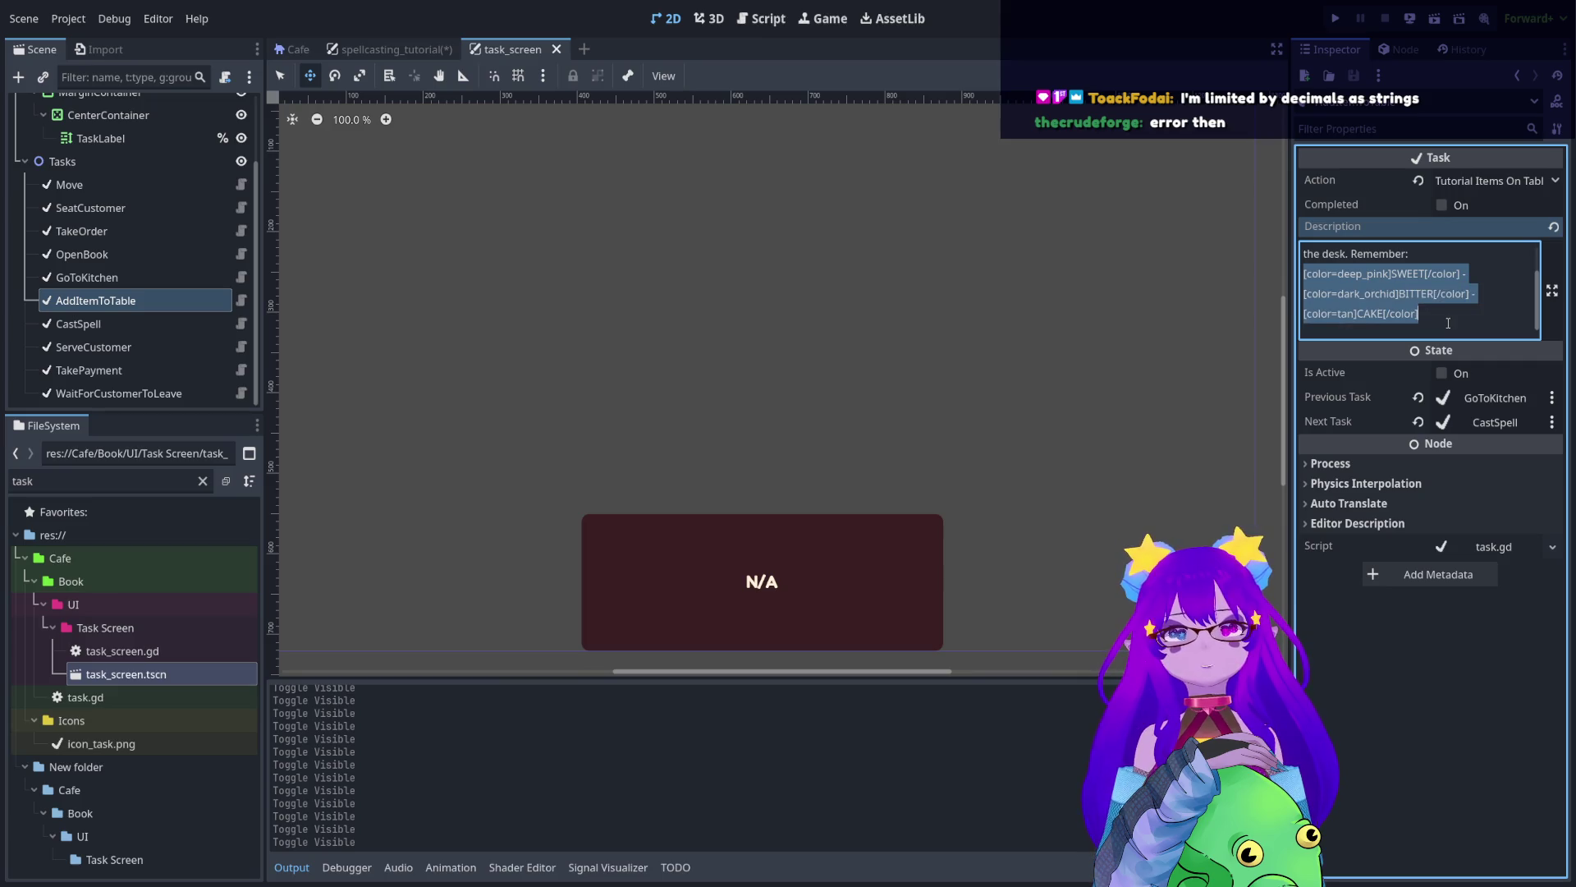
left_click(1429, 294)
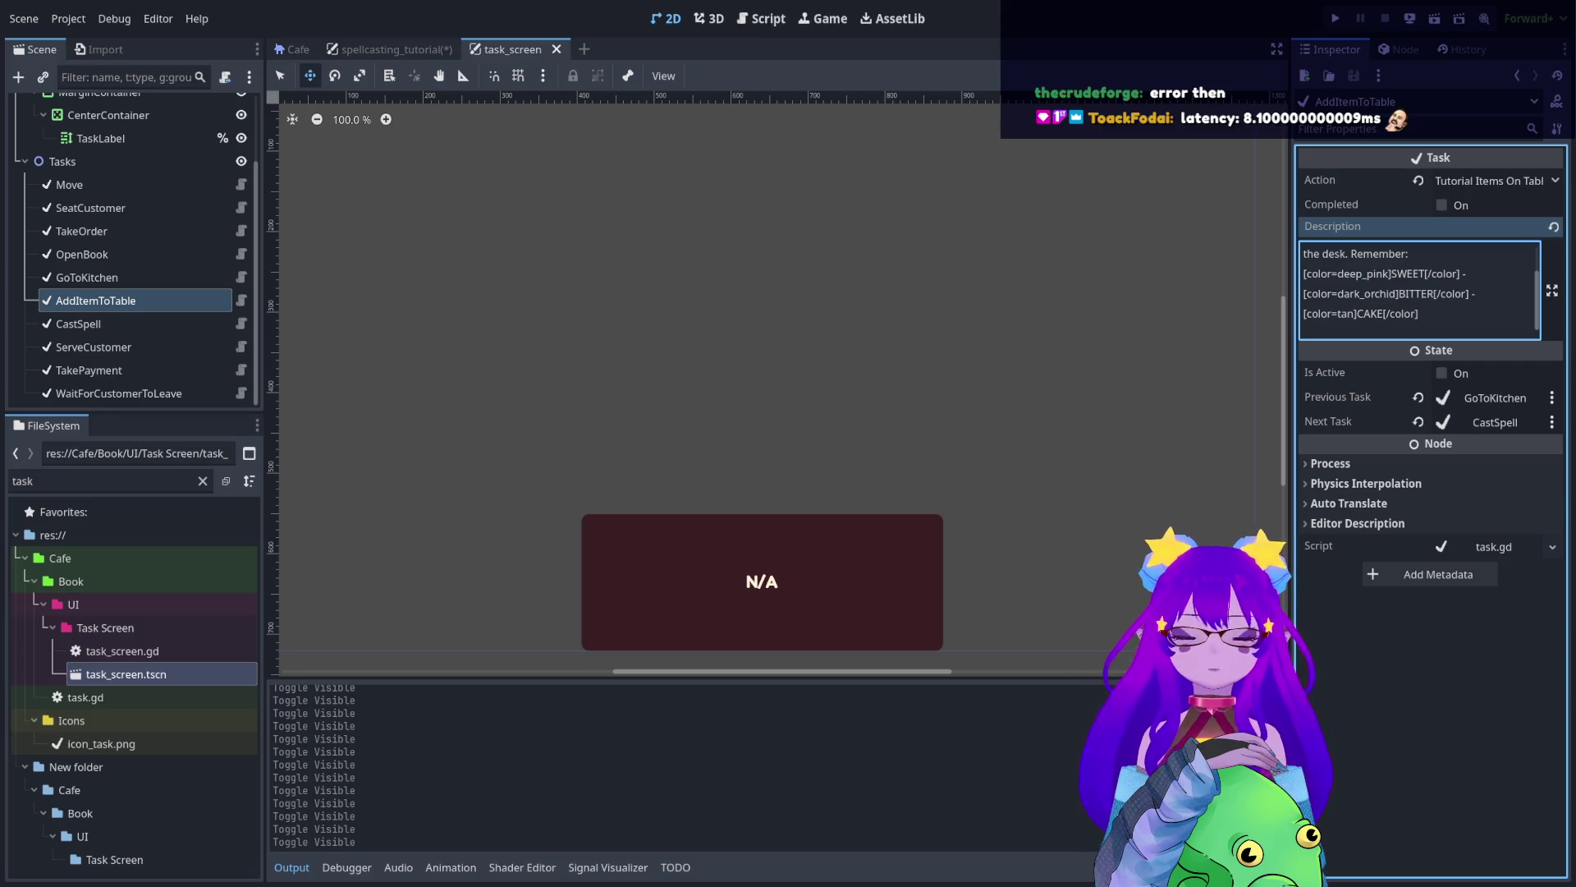
- Inspect the CastSpell, ServeCustomer, TakePayment and WaitForCustomerToLeave tasks, then return to Move
left_click(170, 325)
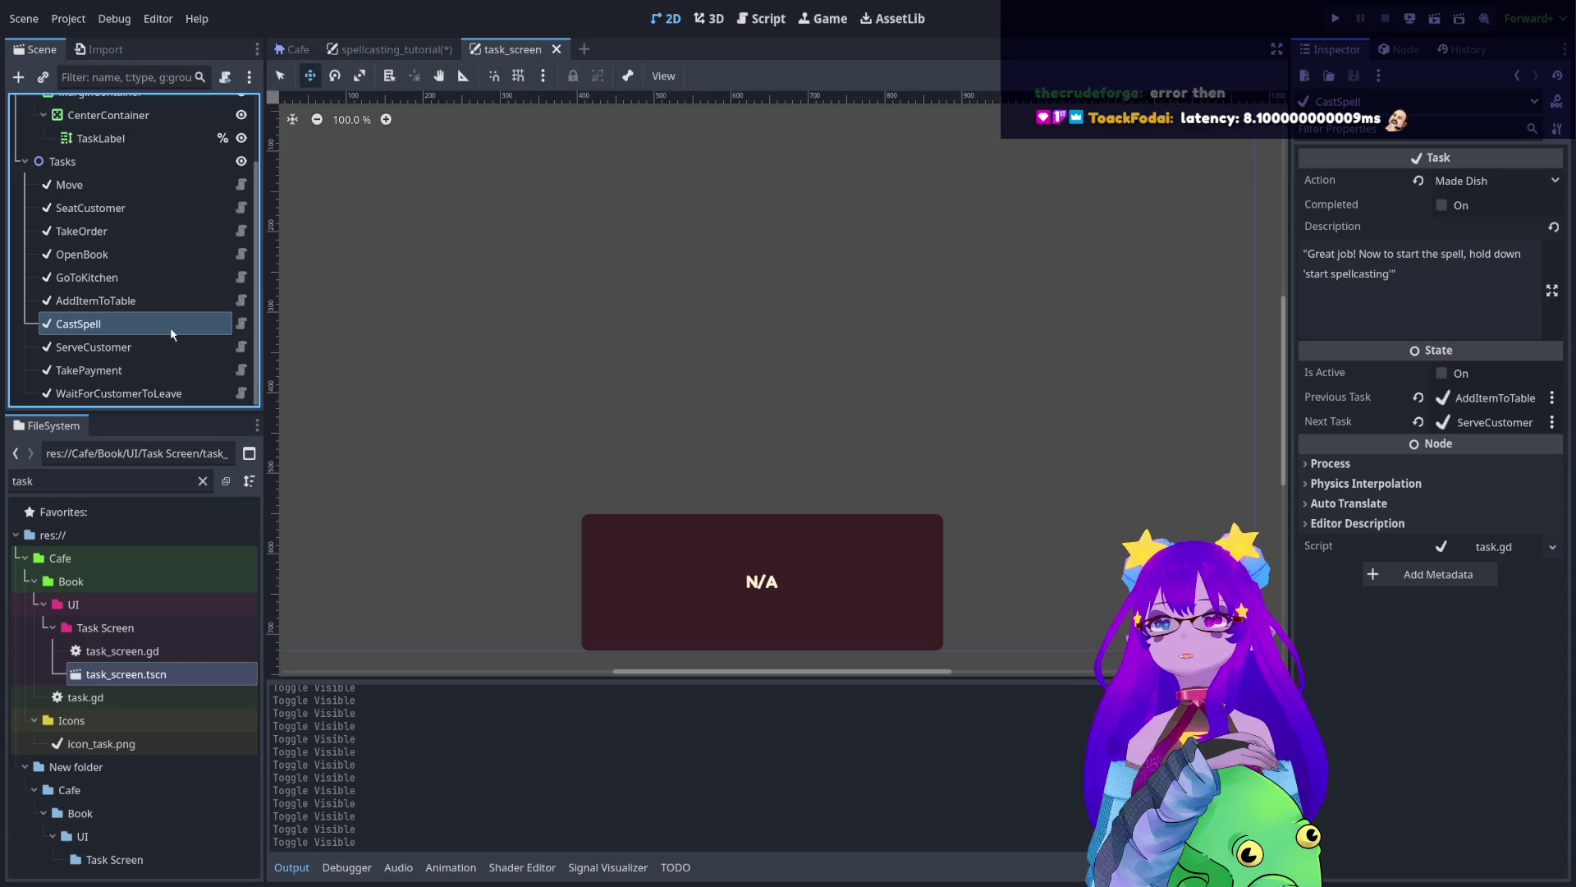
left_click(171, 345)
left_click(173, 371)
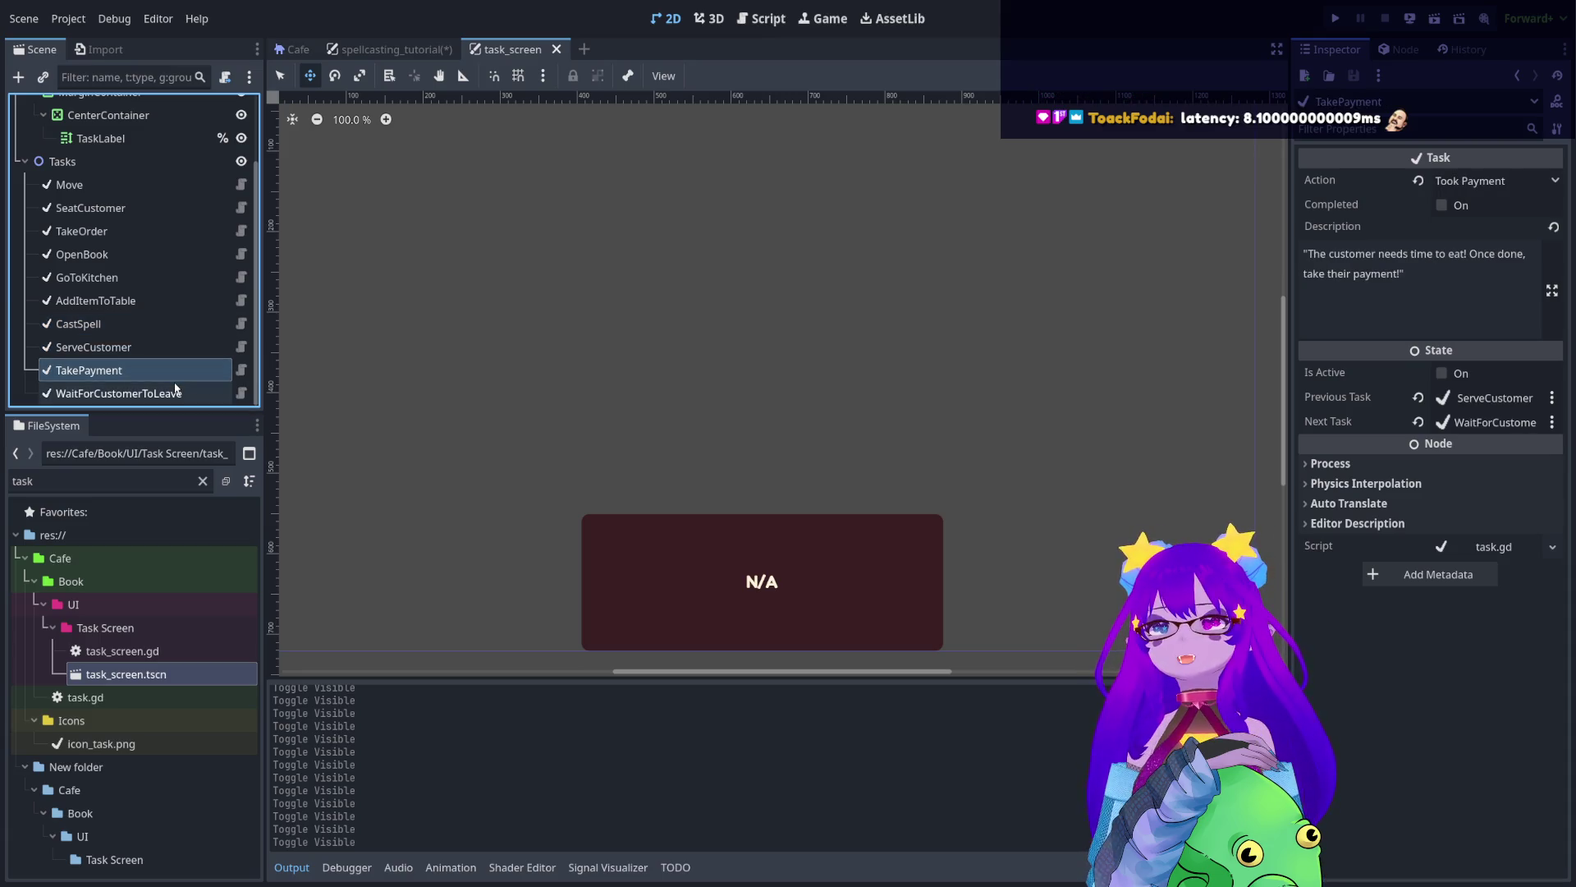
left_click(175, 393)
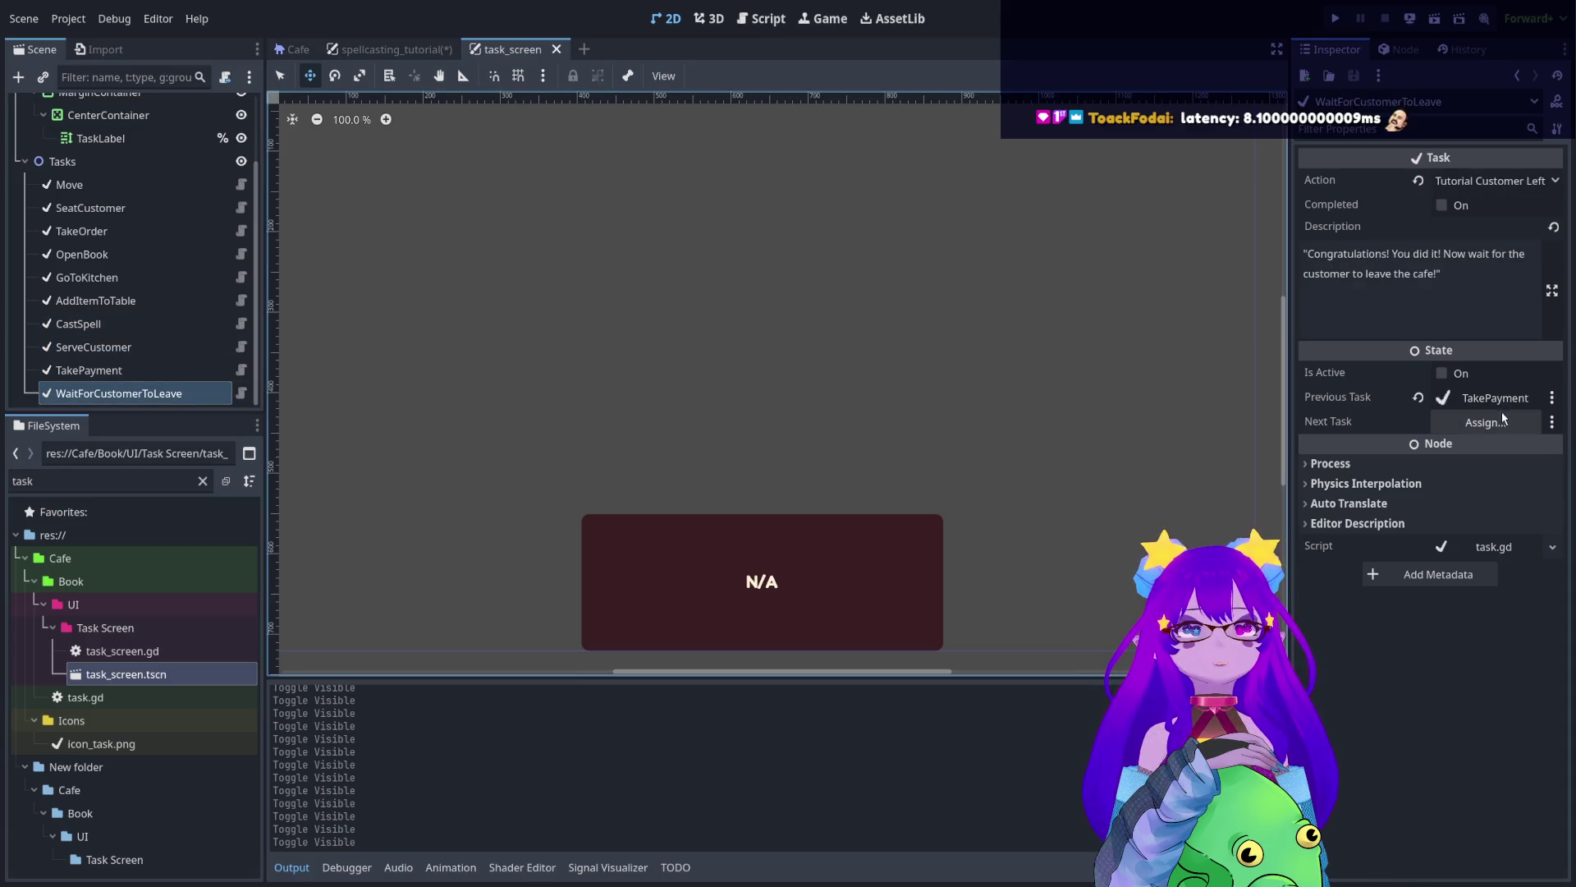
left_click(134, 189)
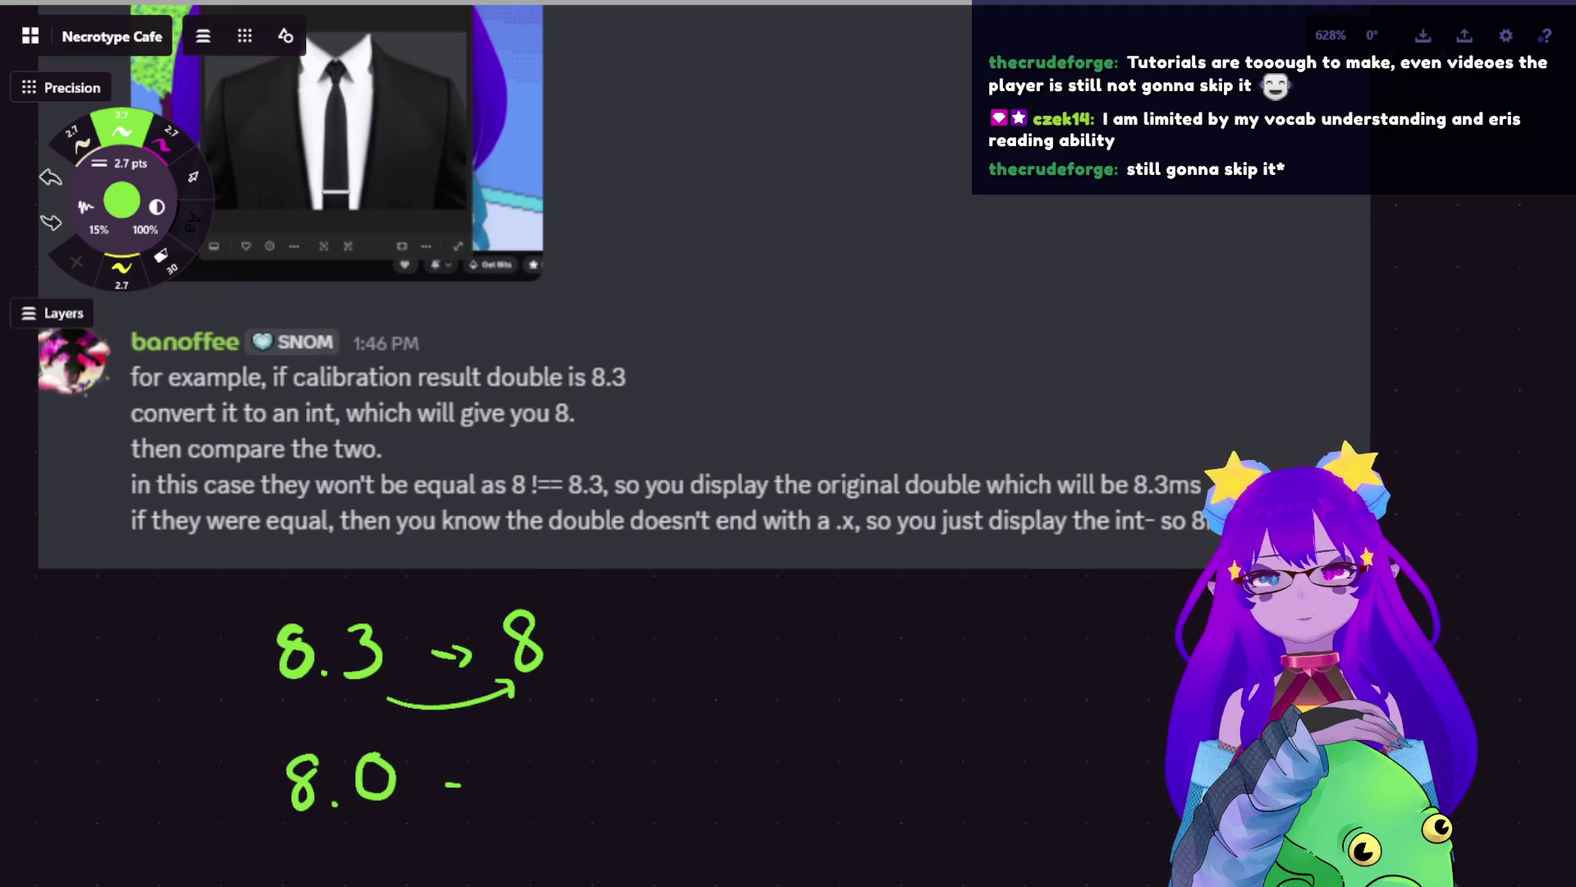
- Erase the handwritten 8.3 → 8 / 8.0 notes with the 50 pt eraser
scroll(873, 380, "down", 10)
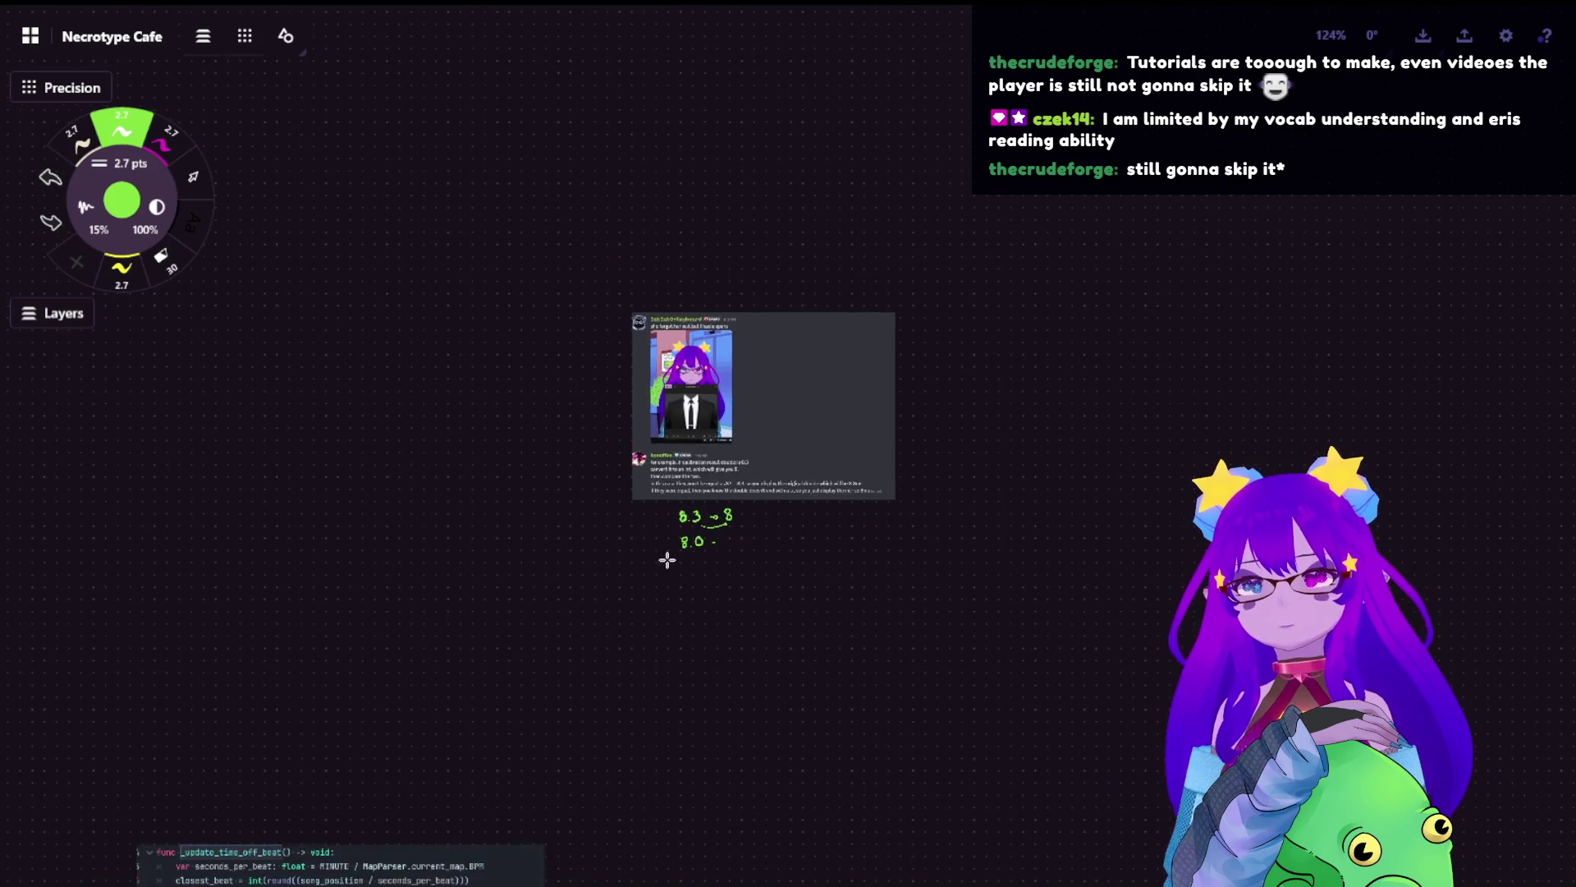
key("e")
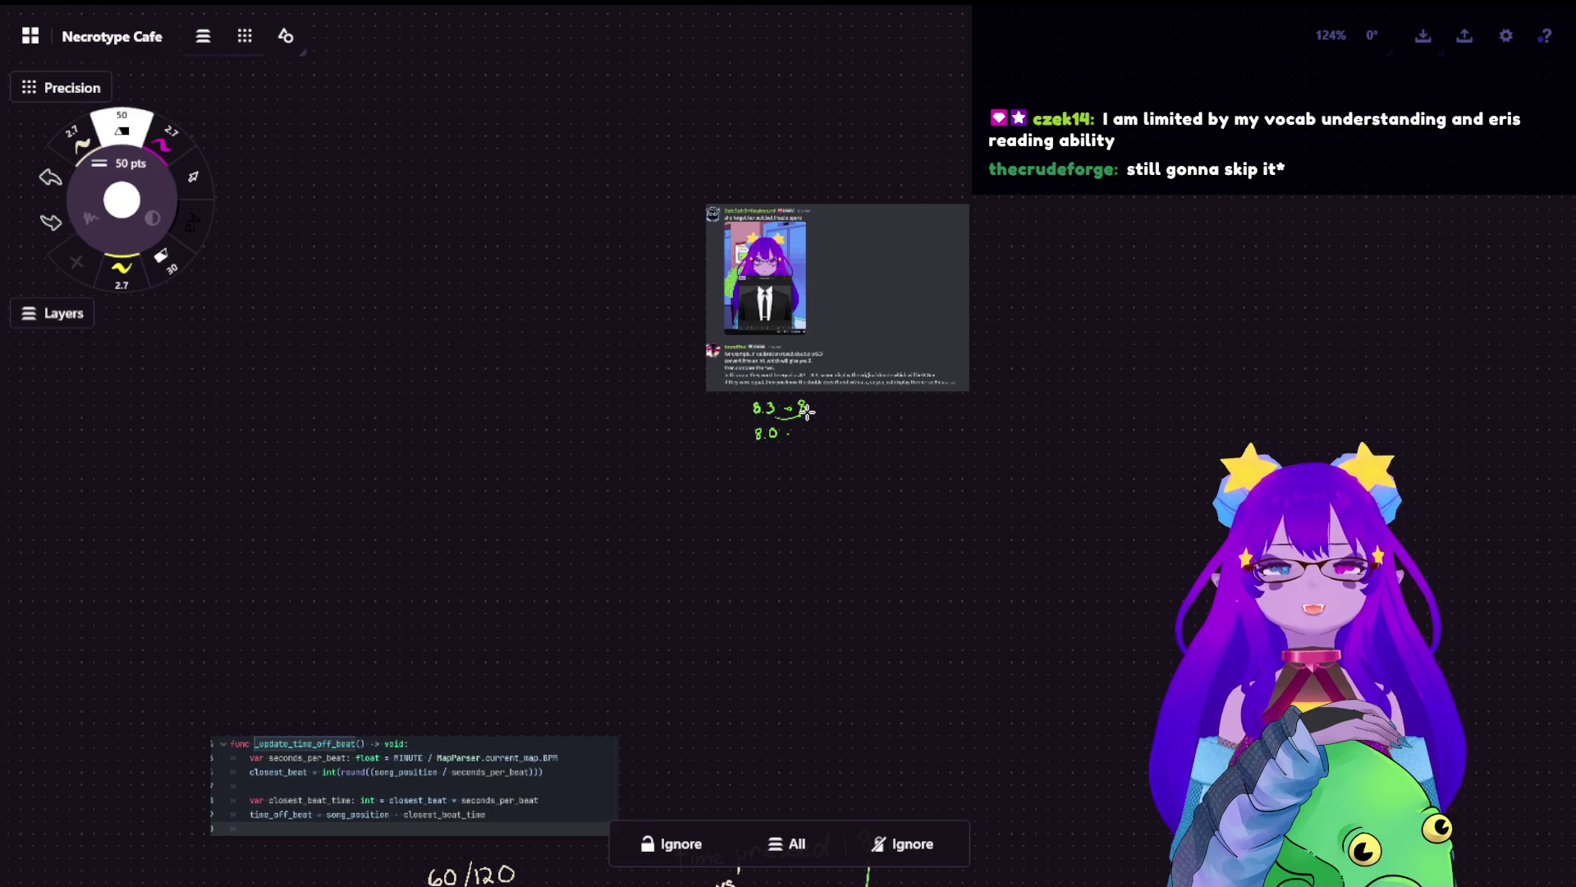
left_click_drag(726, 400, 792, 431)
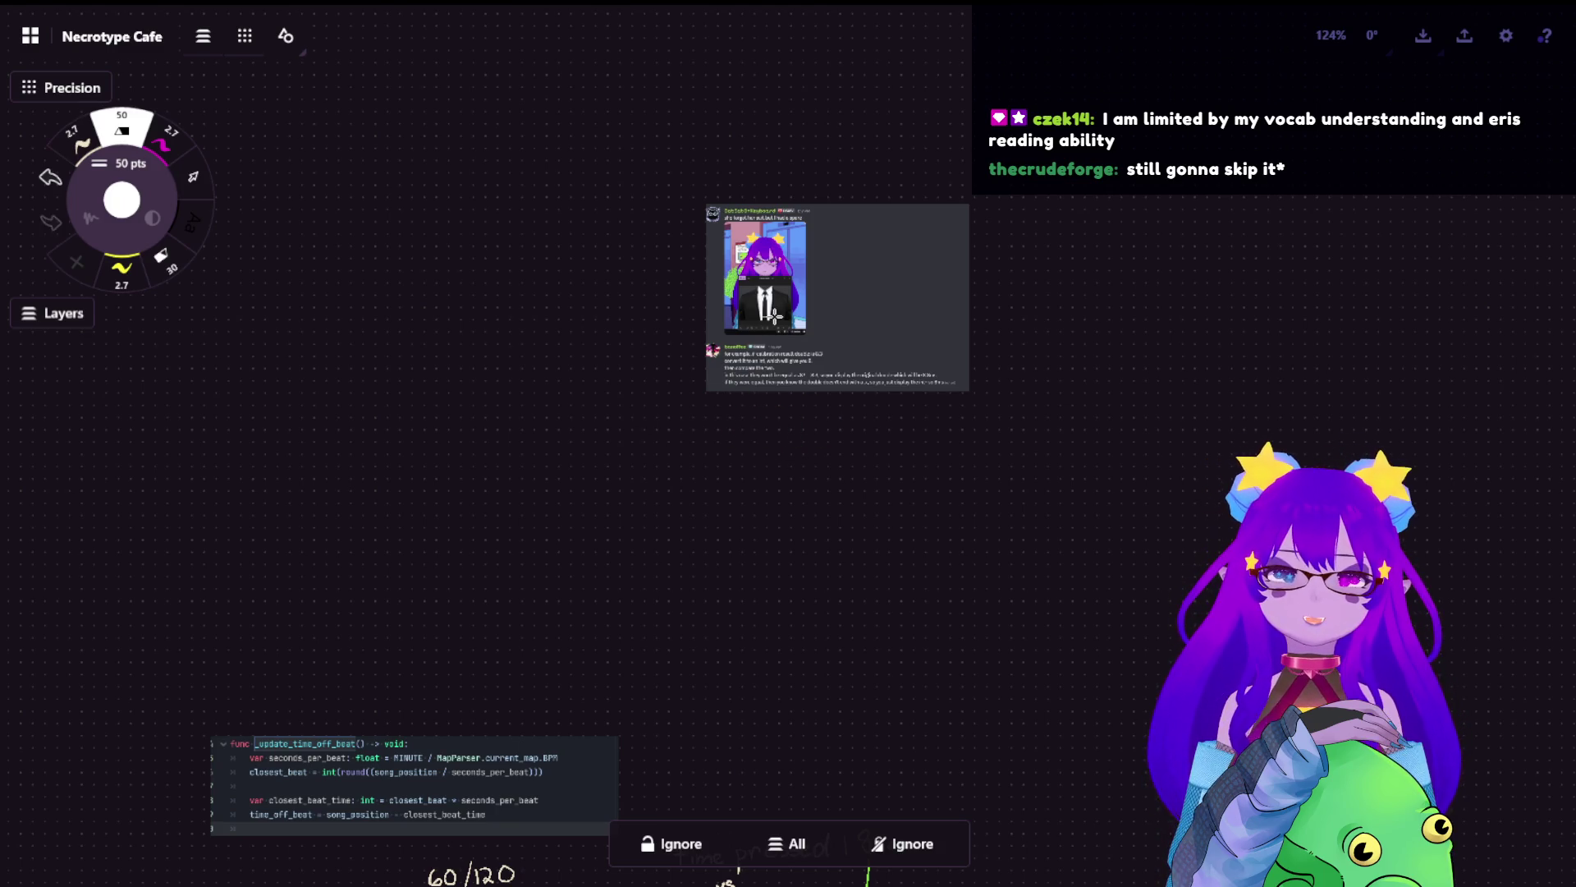
- Lasso the pasted chat message screenshot and delete it
left_click(205, 186)
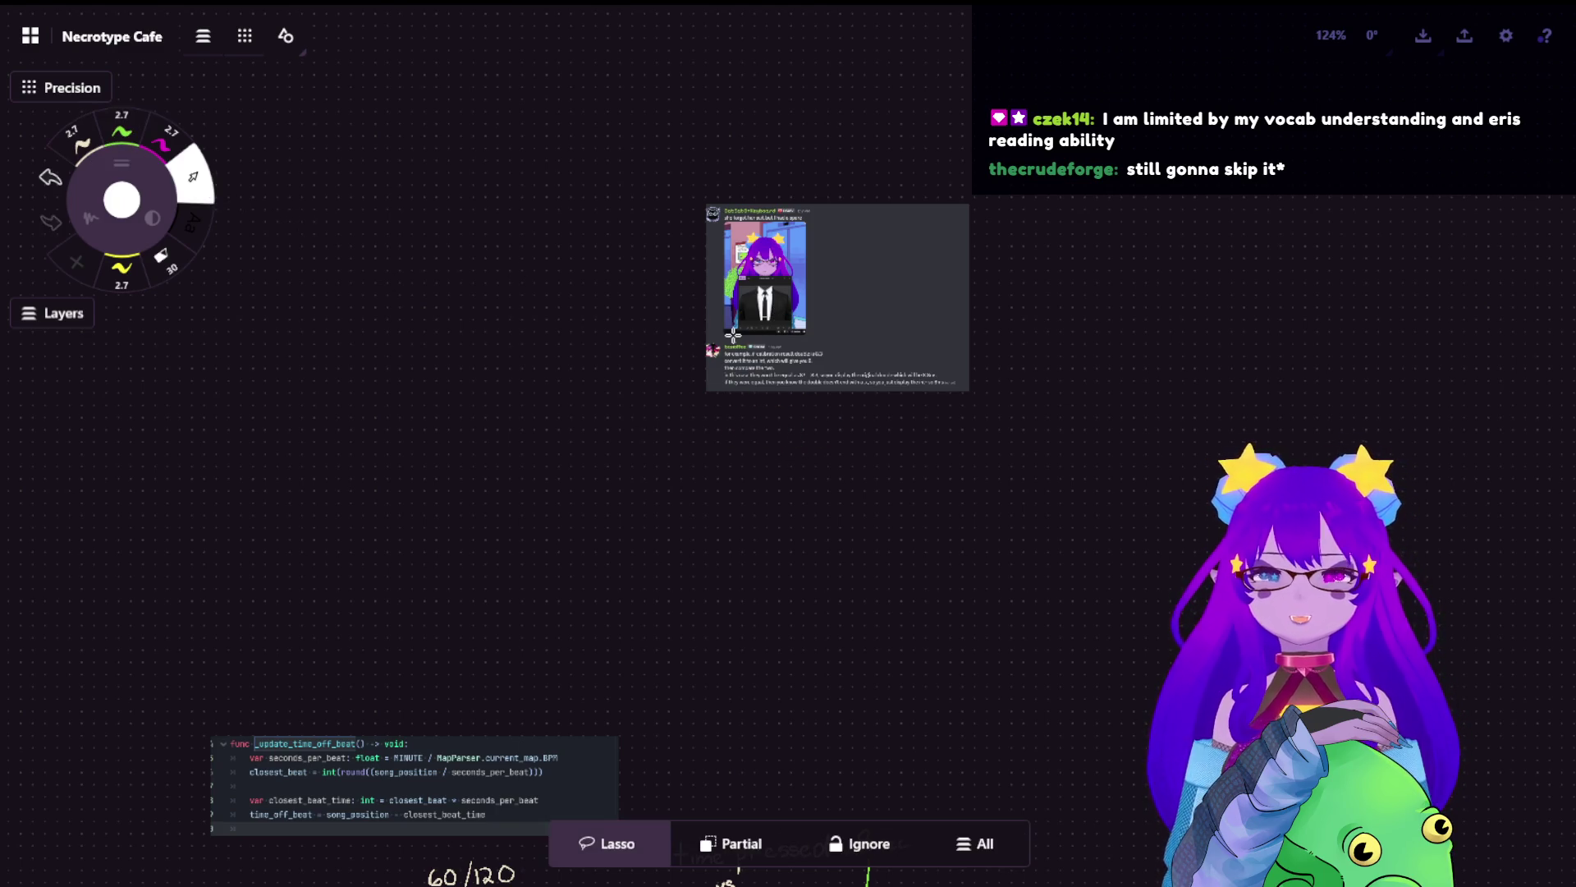
left_click_drag(694, 193, 697, 205)
key("Delete")
- Zoom out and pan across the Necrotype Cafe board to survey its planning sections
scroll(725, 319, "down", 3)
scroll(721, 567, "down", 4)
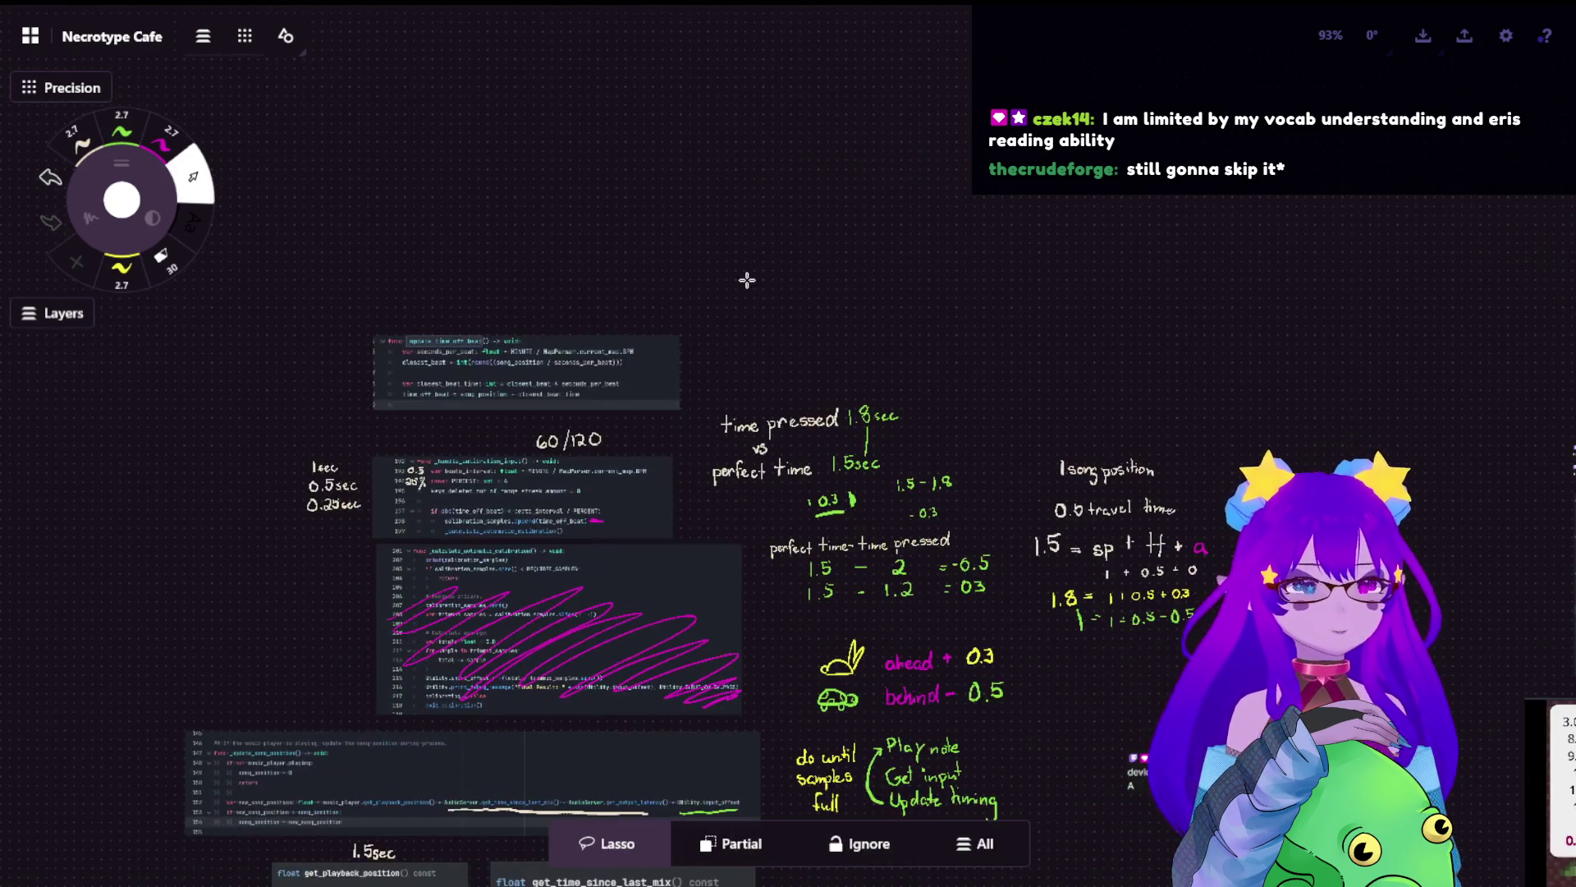
scroll(746, 274, "down", 3)
scroll(686, 309, "down", 3)
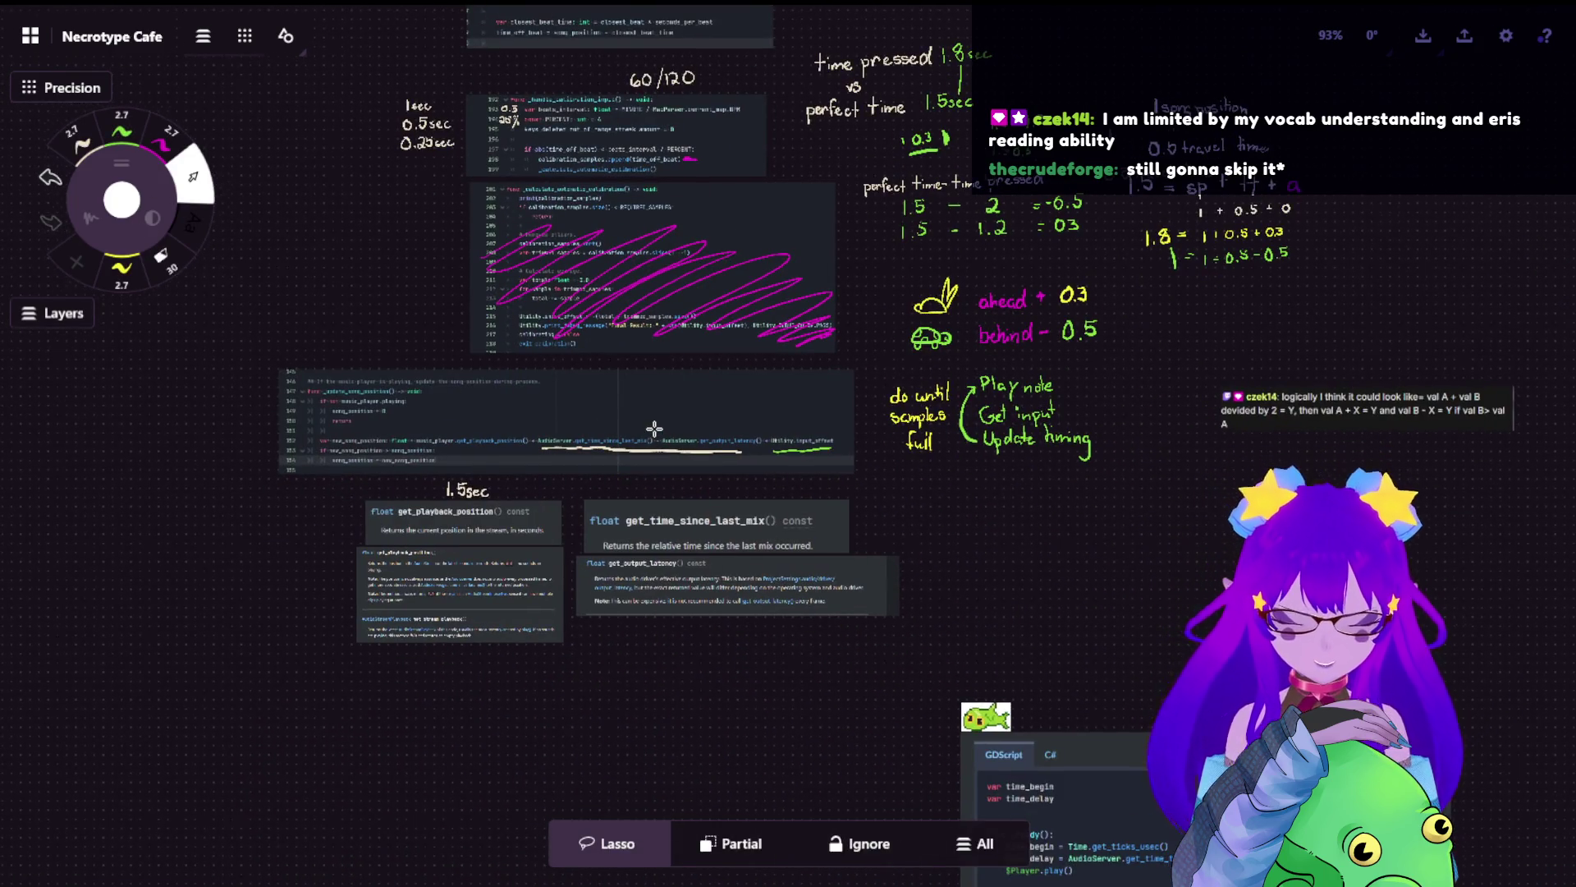
scroll(654, 427, "down", 4)
scroll(848, 563, "down", 3)
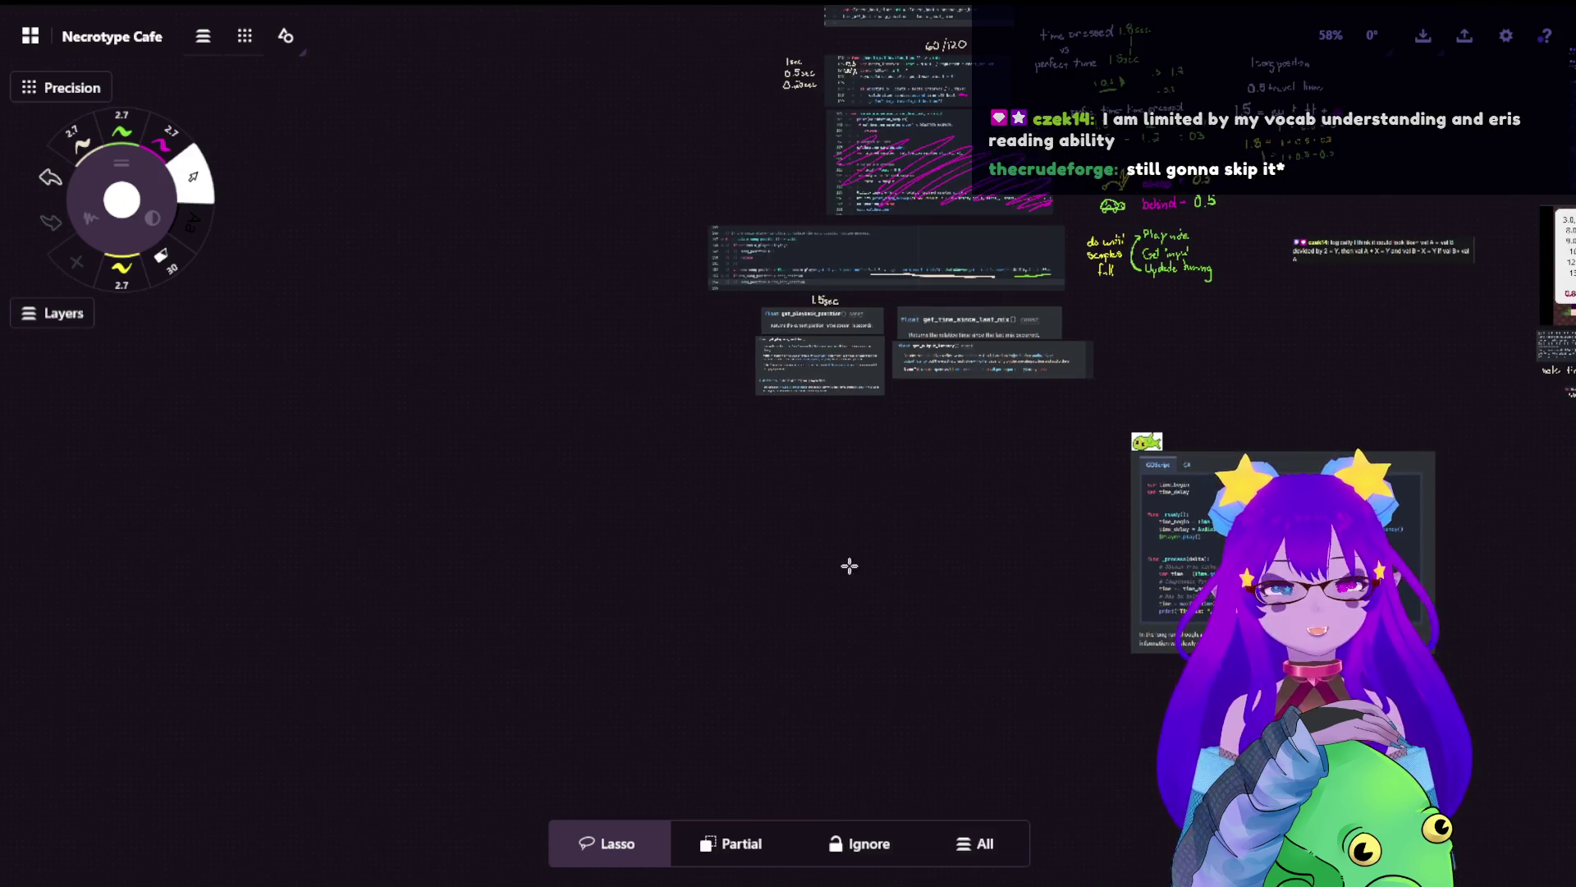
scroll(1297, 396, "up", 3)
scroll(1297, 397, "up", 5)
scroll(1026, 492, "up", 5)
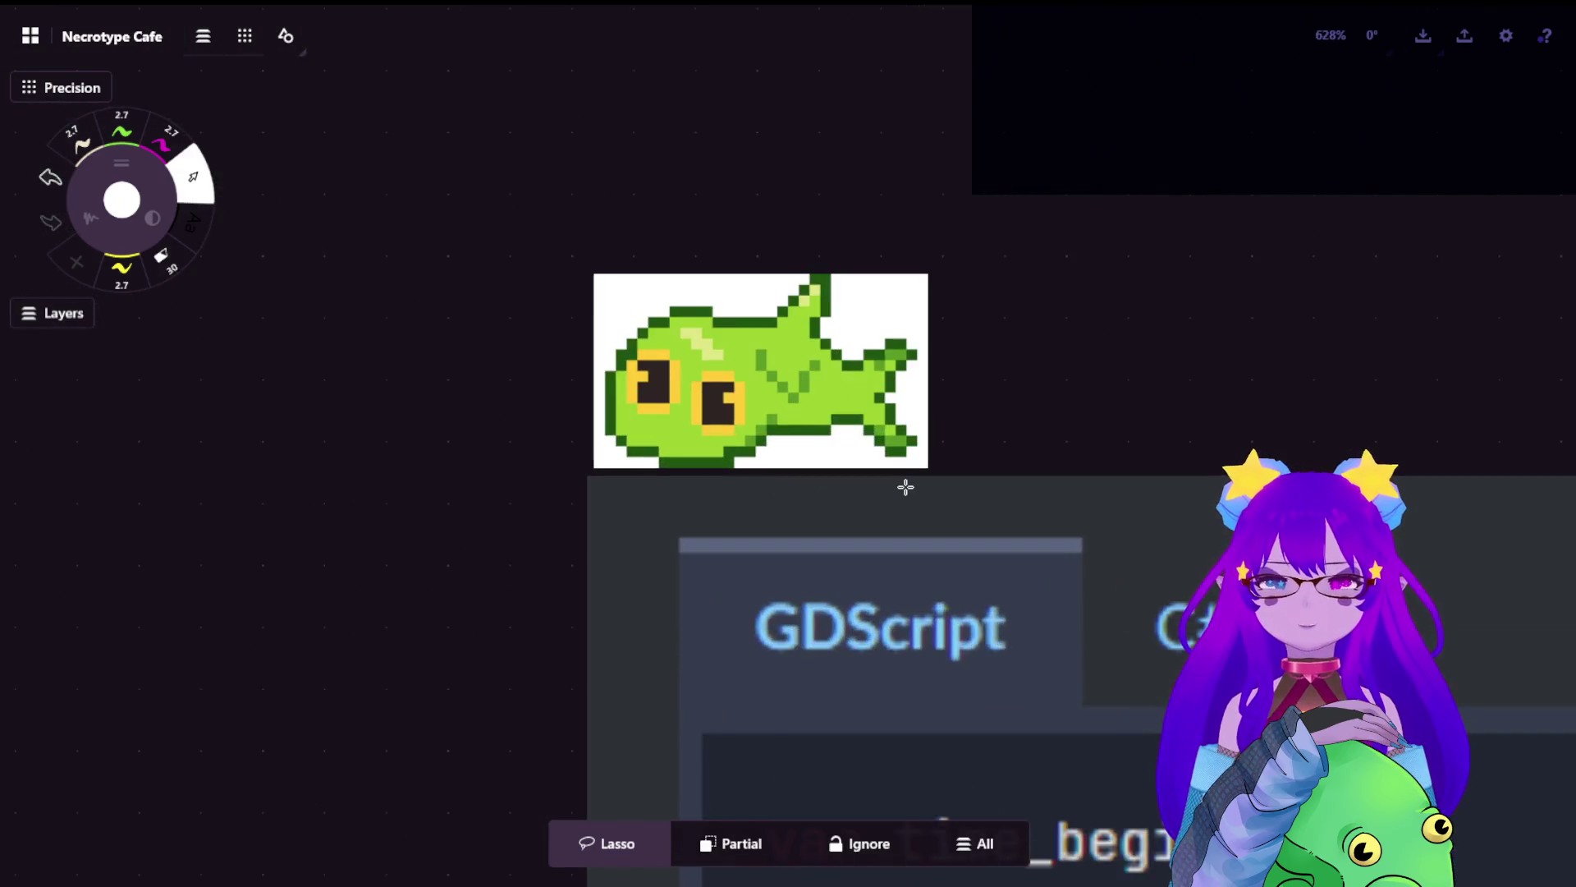
scroll(904, 486, "down", 5)
scroll(969, 482, "down", 6)
scroll(996, 476, "down", 4)
scroll(594, 588, "down", 2)
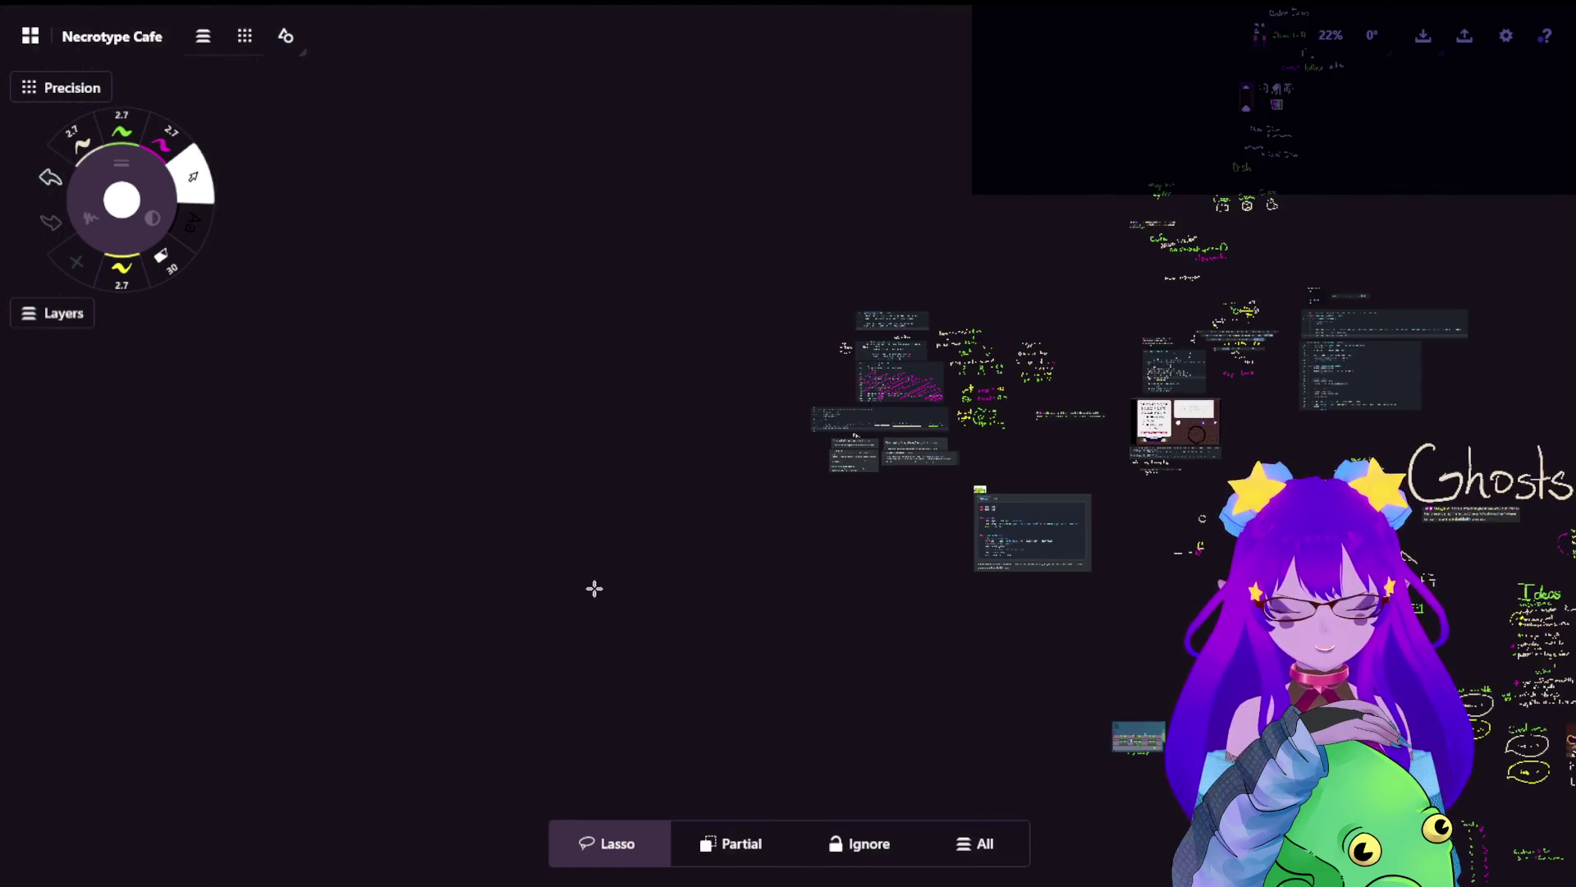
scroll(924, 321, "down", 2)
scroll(1084, 213, "down", 3)
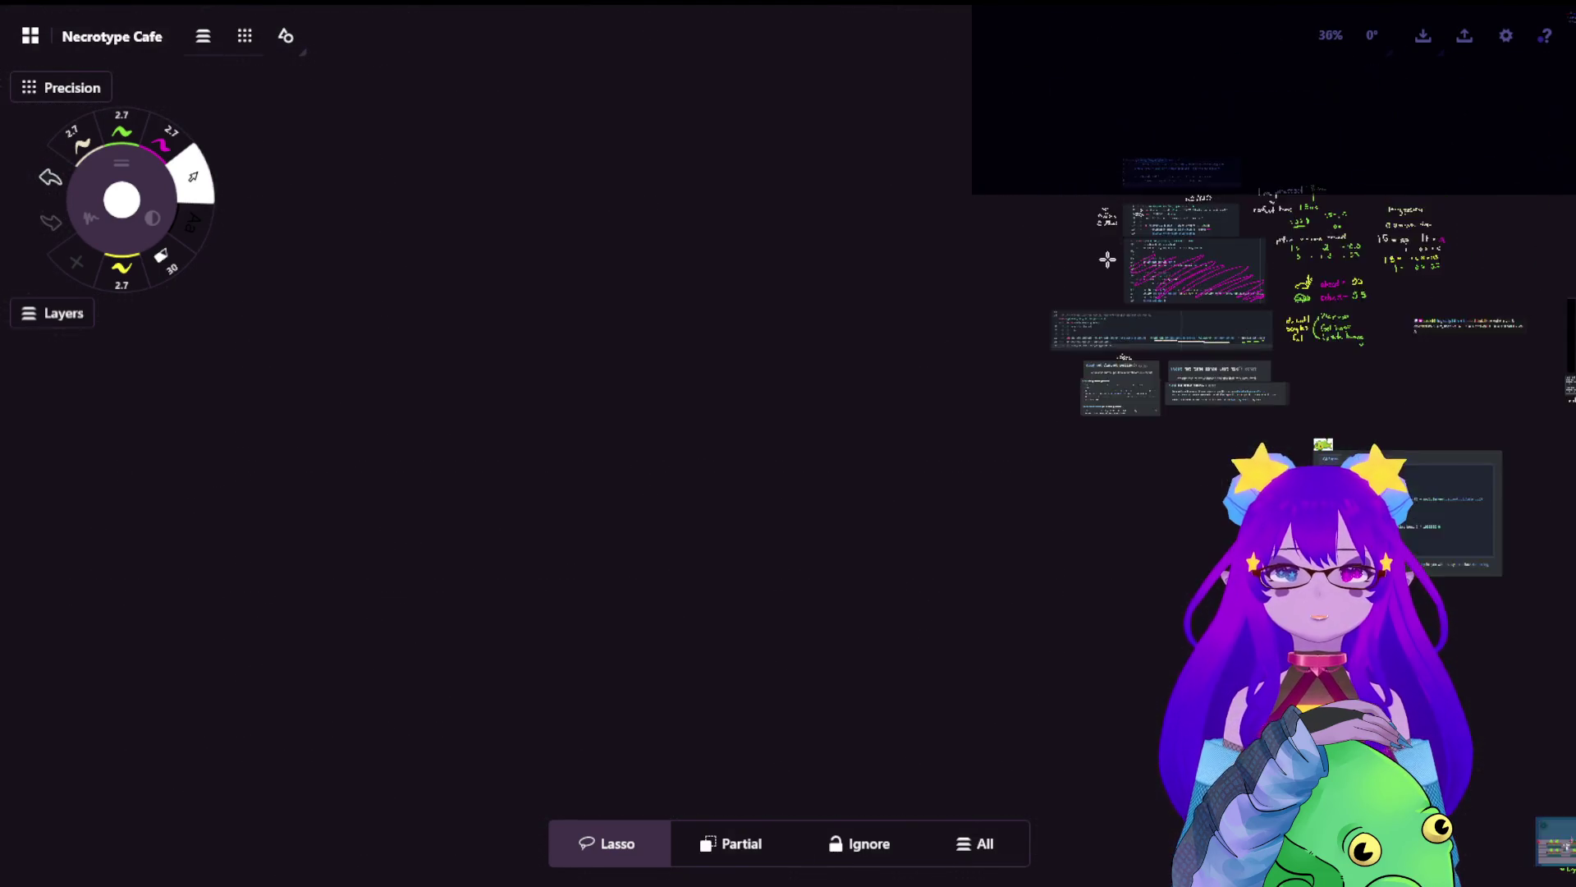
scroll(1519, 342, "down", 3)
left_click_drag(1520, 342, 653, 221)
scroll(1042, 408, "up", 3)
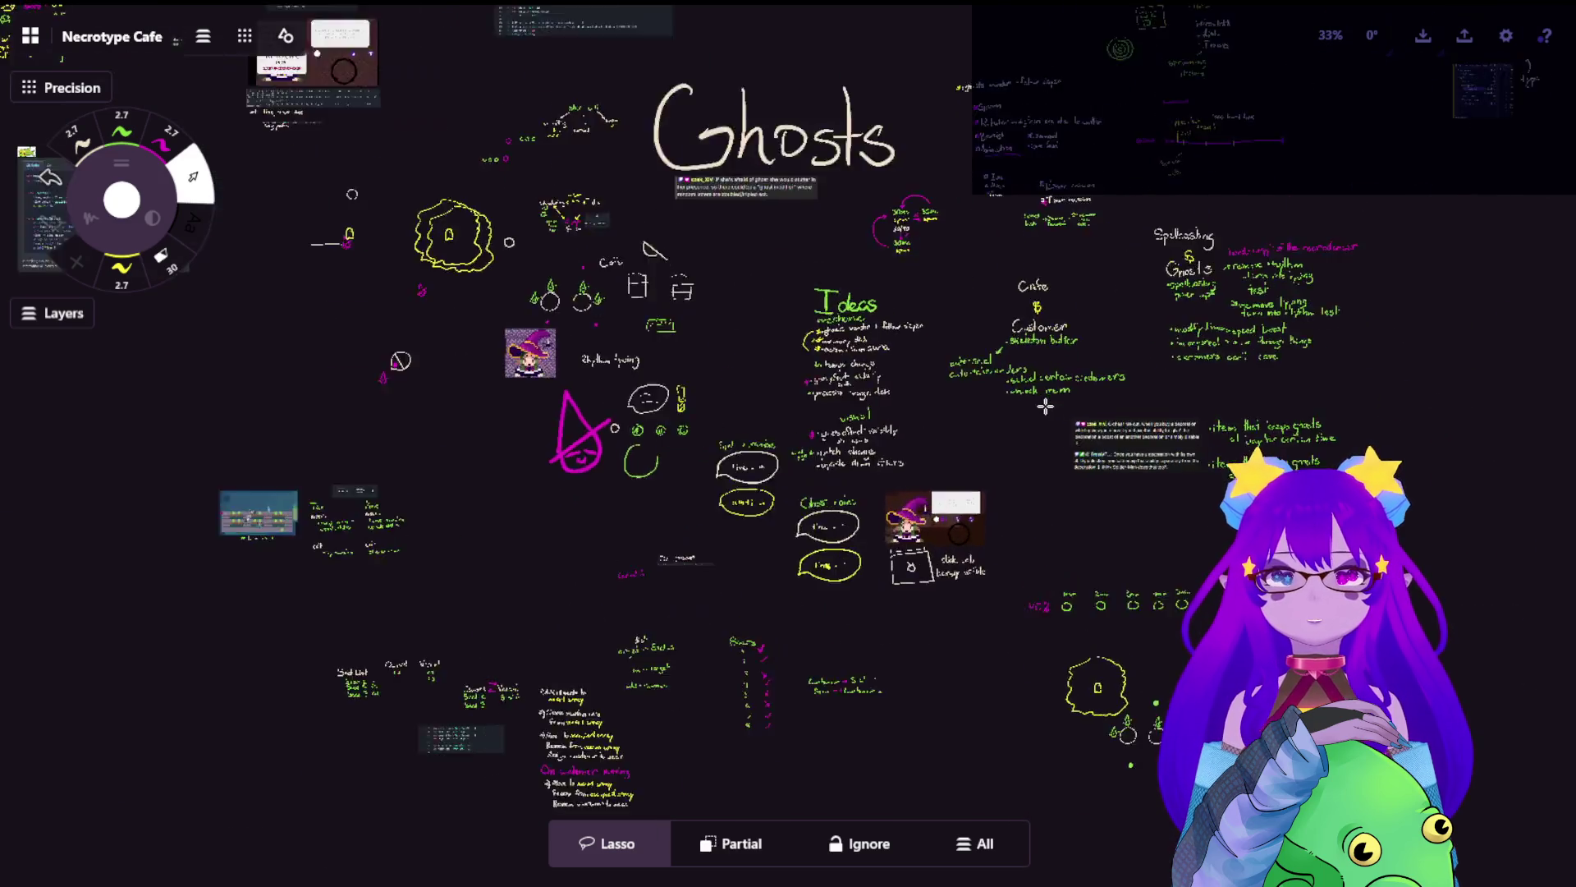
scroll(1042, 411, "up", 2)
scroll(1144, 268, "up", 1)
scroll(742, 108, "up", 2)
scroll(741, 107, "up", 5)
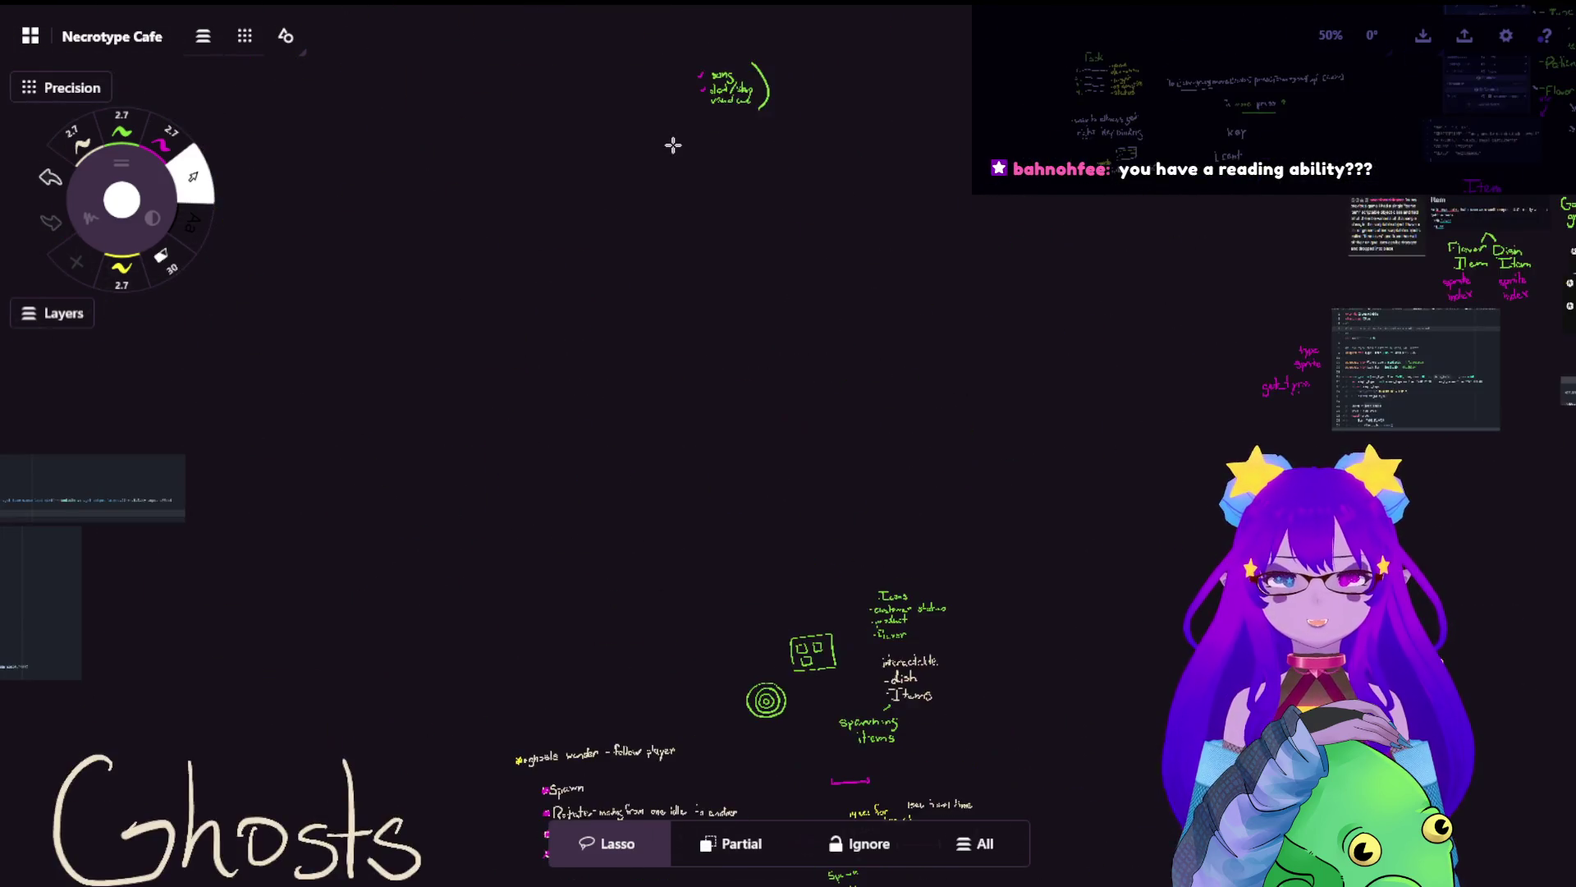
scroll(756, 303, "up", 3)
scroll(750, 457, "up", 3)
scroll(752, 494, "right", 3)
scroll(979, 437, "right", 2)
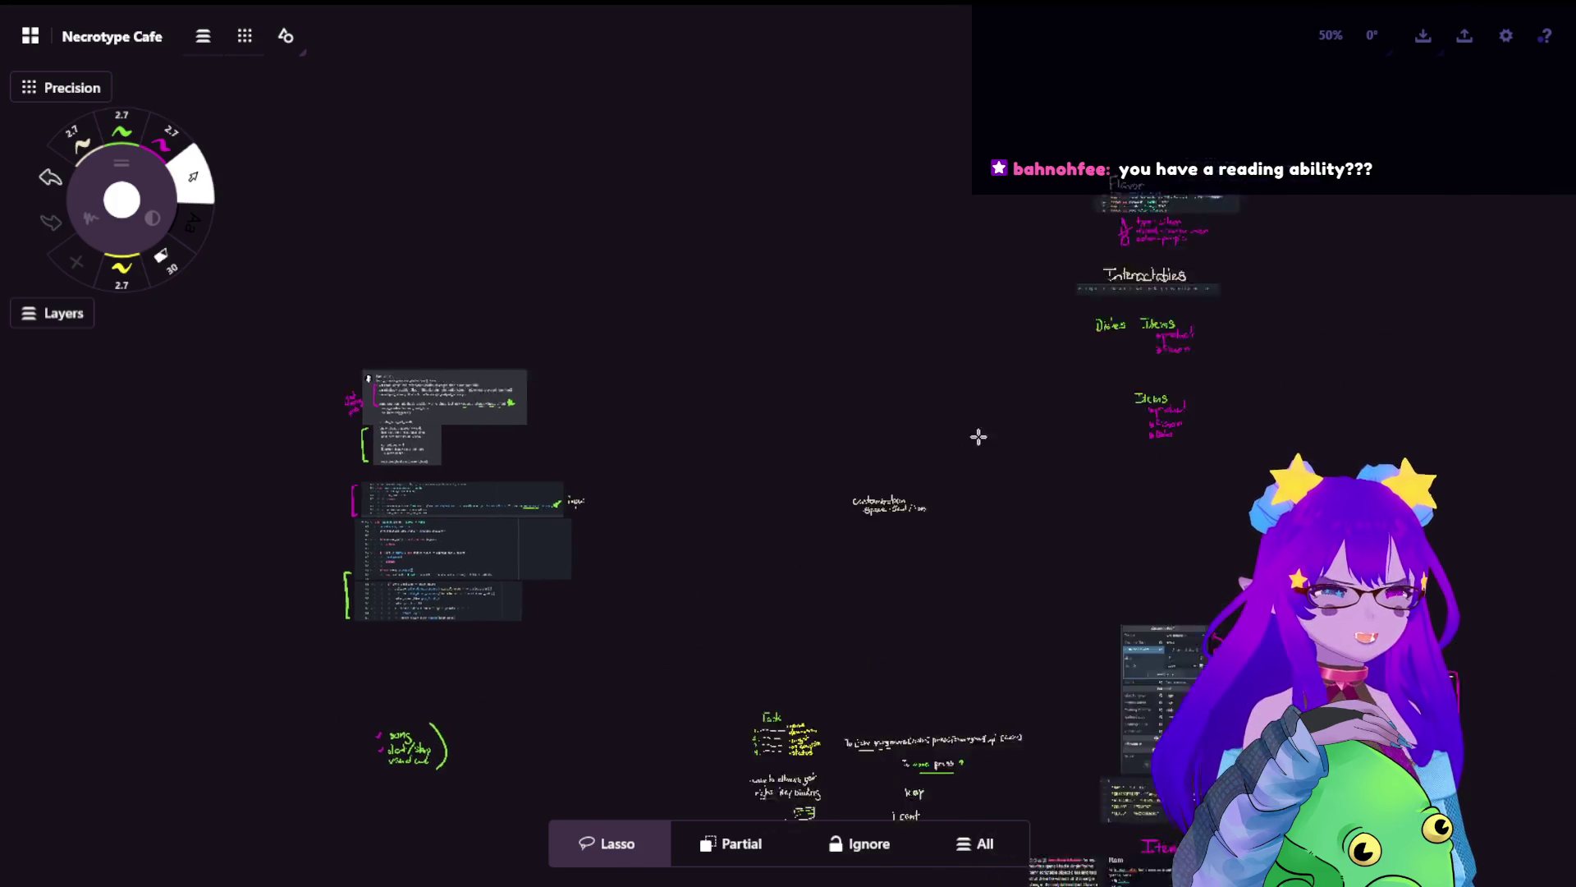
scroll(813, 380, "right", 5)
scroll(694, 642, "down", 5)
scroll(665, 674, "right", 3)
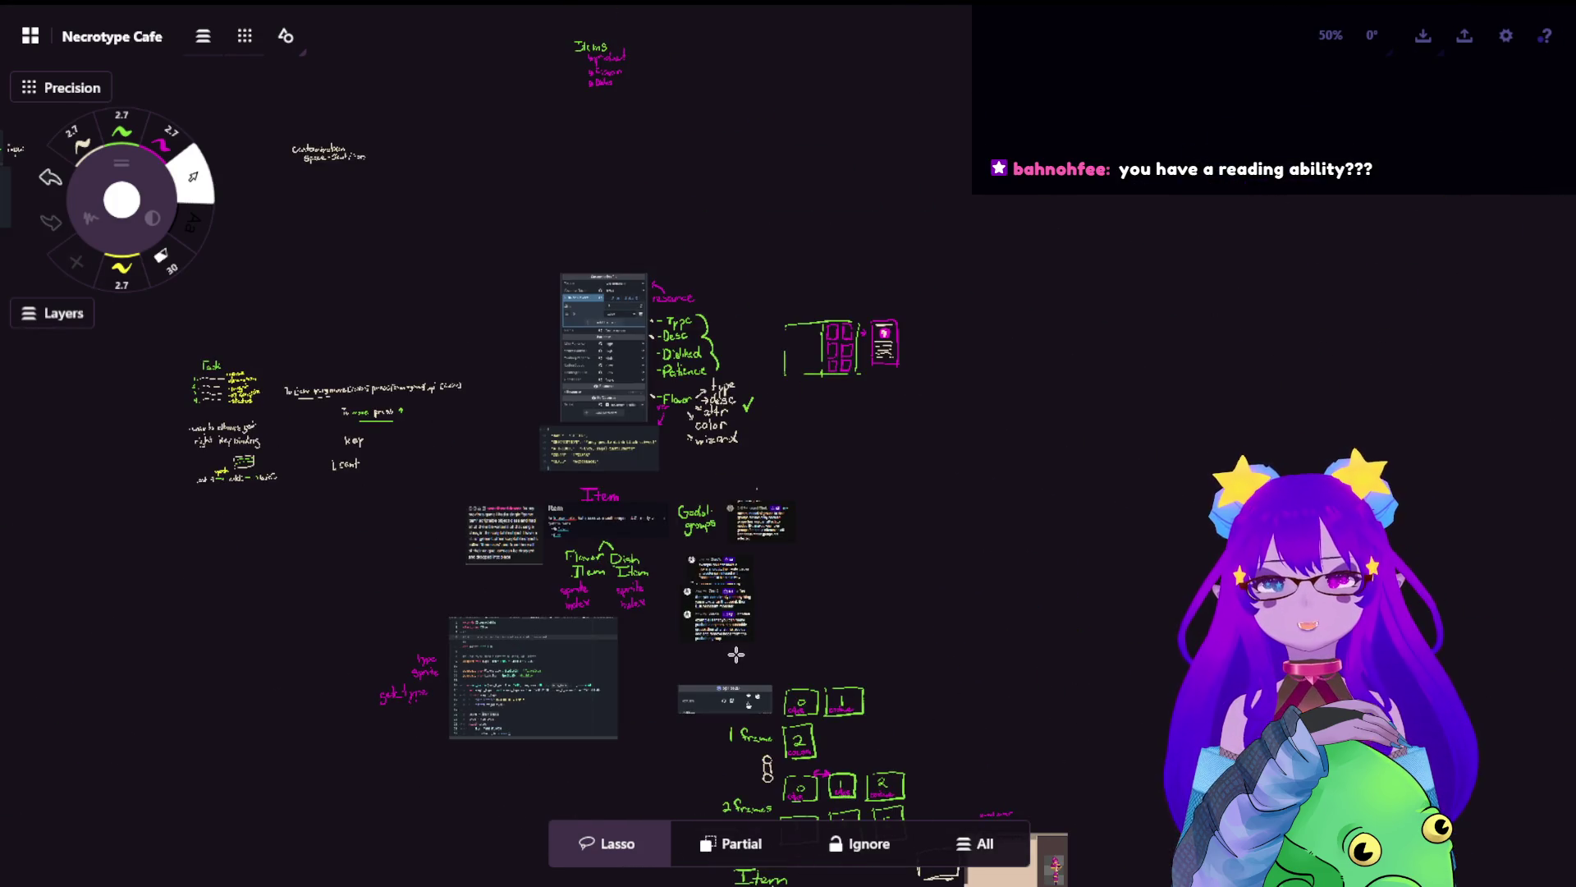
scroll(736, 654, "down", 4)
scroll(697, 492, "right", 1)
scroll(539, 225, "right", 5)
scroll(575, 213, "right", 4)
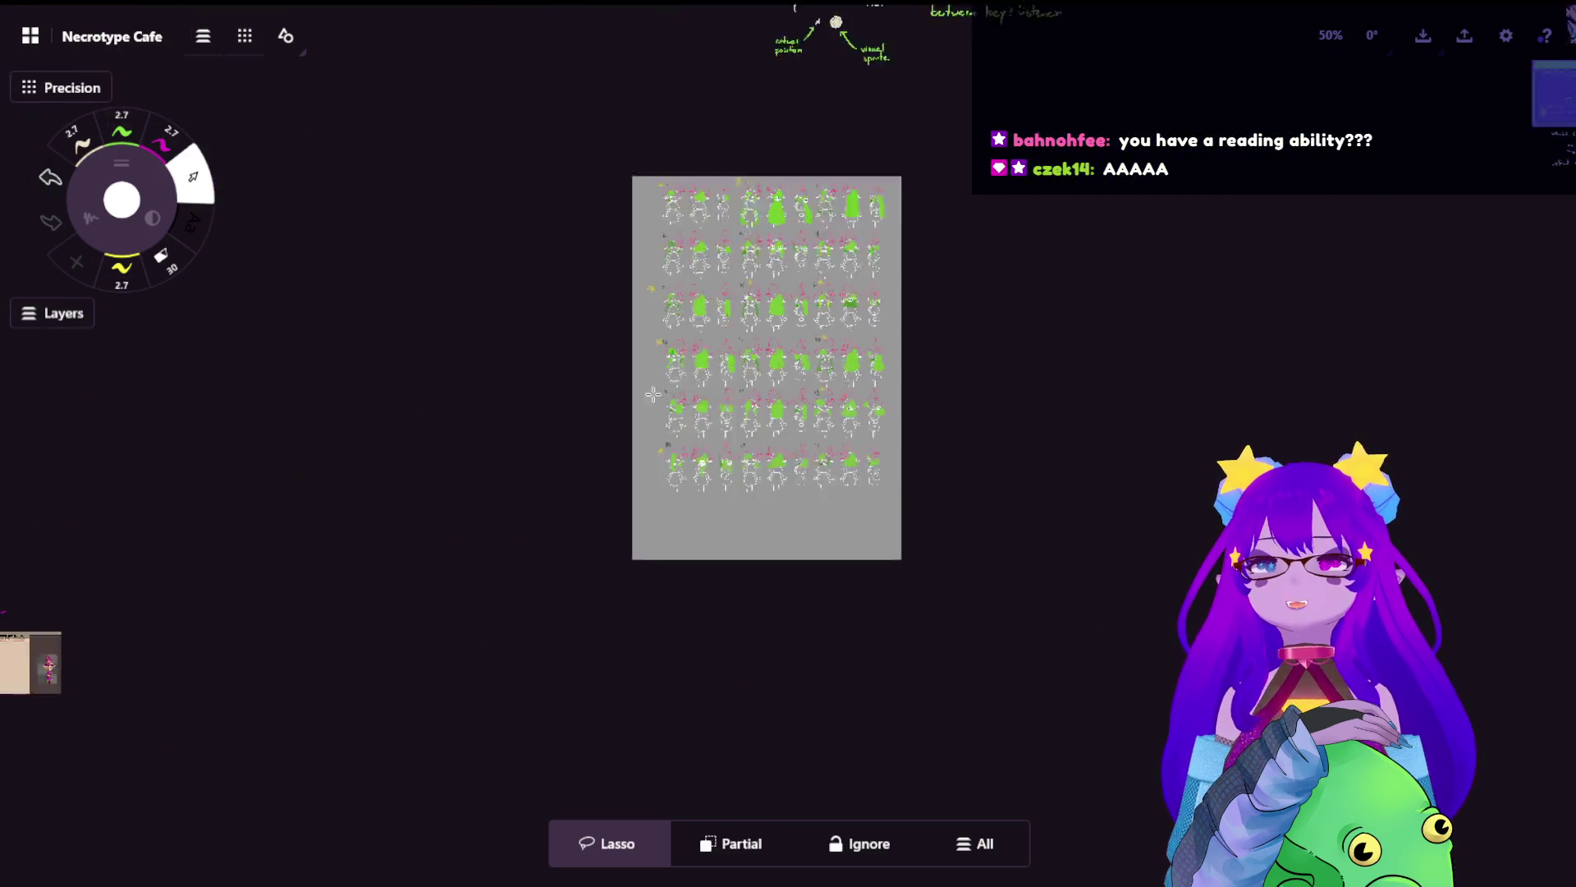
scroll(657, 197, "up", 2)
scroll(734, 173, "up", 4)
scroll(726, 185, "up", 4)
scroll(779, 550, "left", 1)
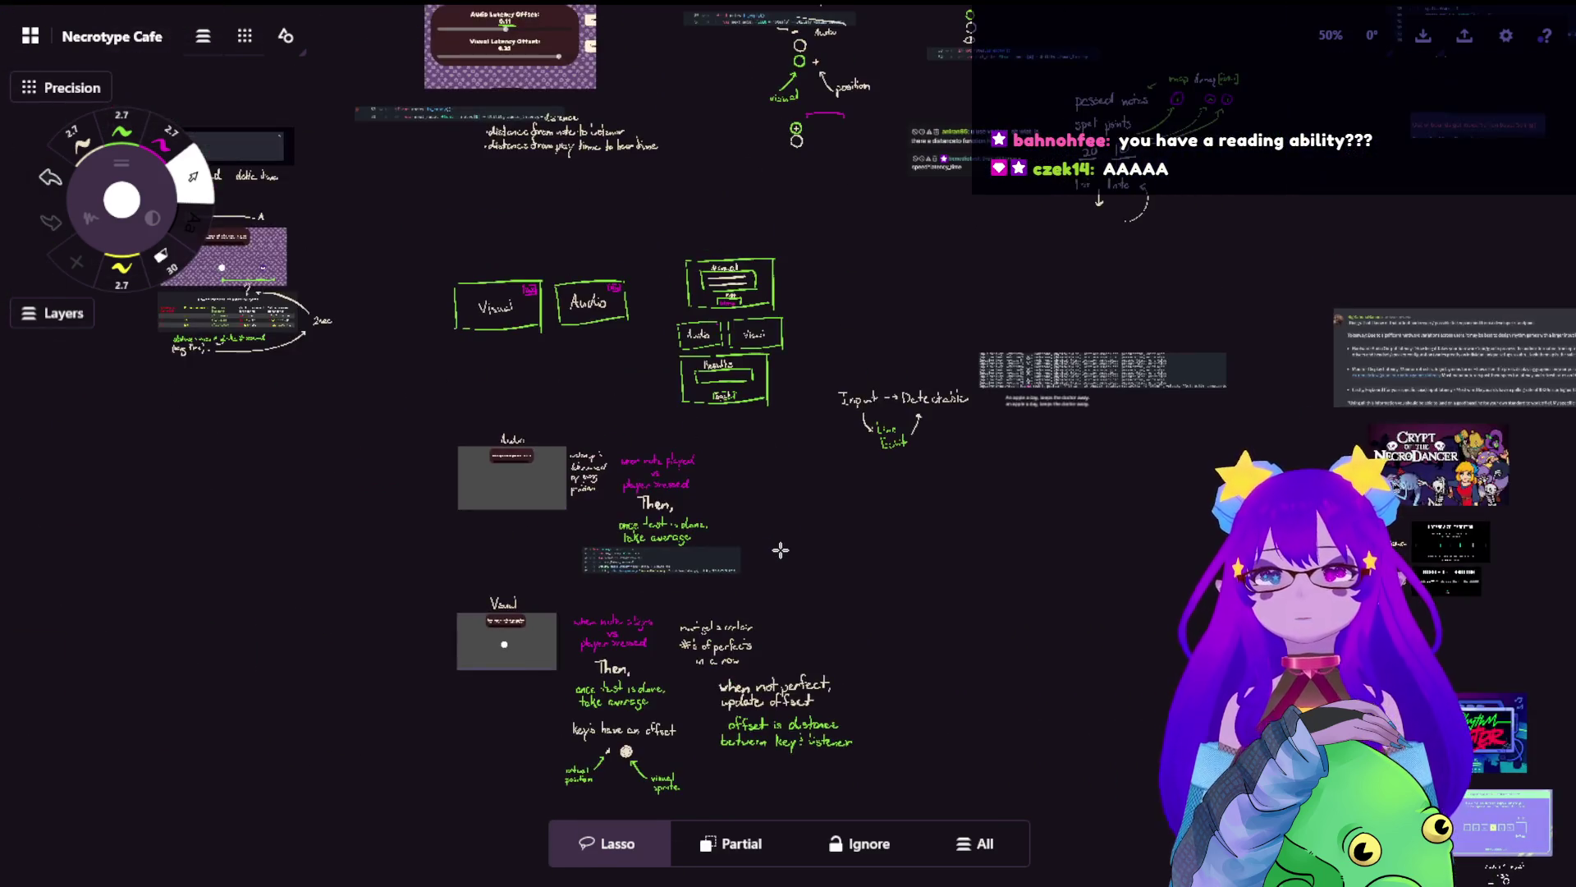
scroll(780, 312, "left", 6)
scroll(1009, 376, "up", 2)
scroll(743, 440, "up", 3)
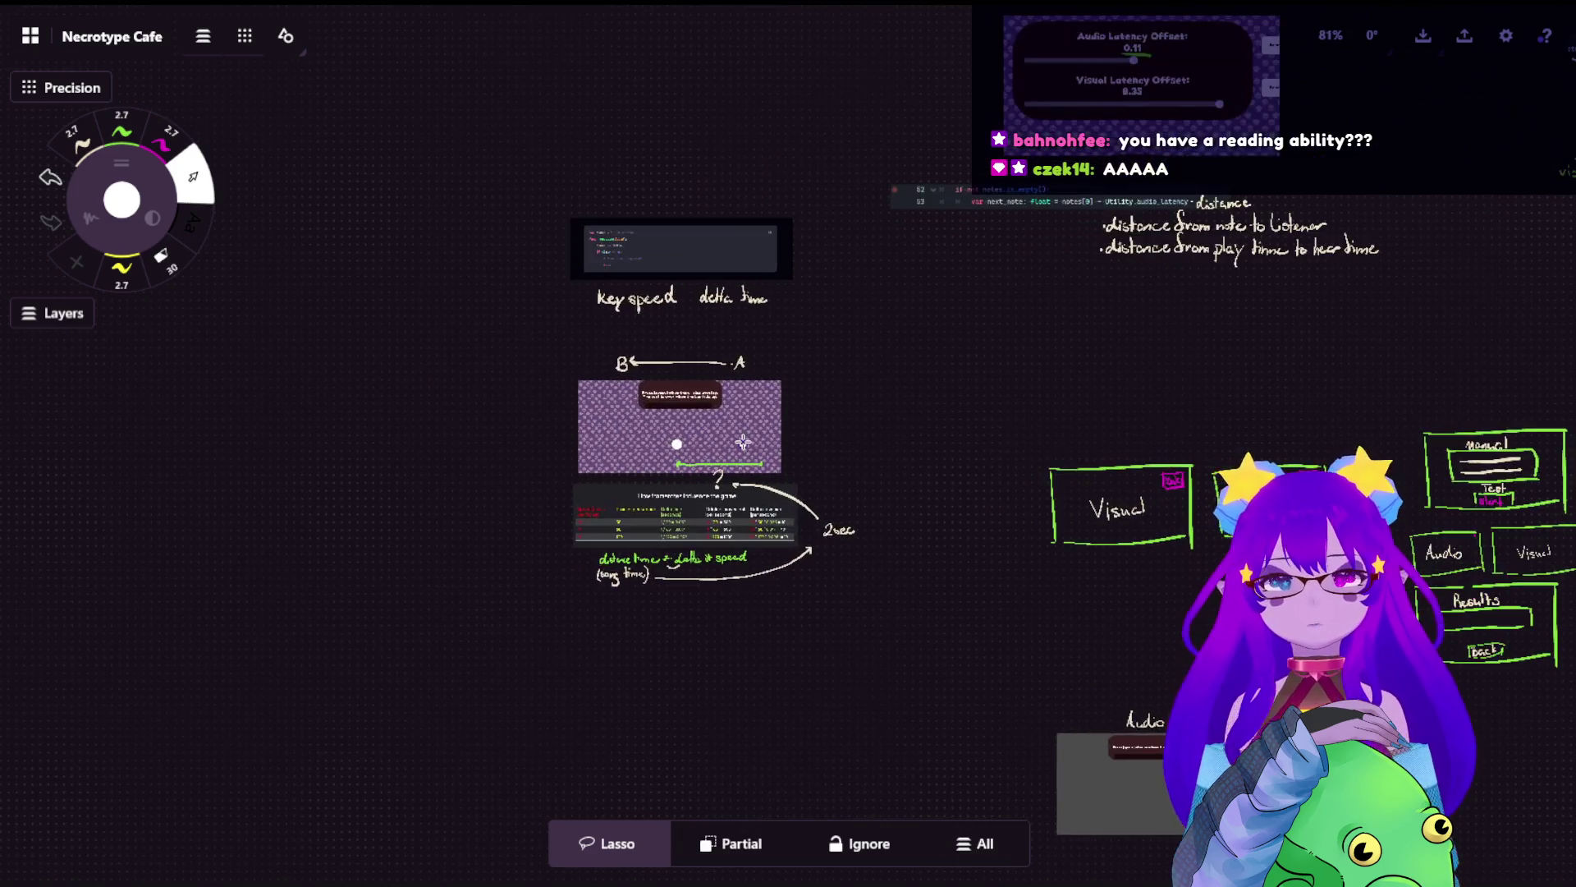
scroll(746, 442, "down", 5)
scroll(903, 369, "up", 2)
scroll(1026, 328, "up", 2)
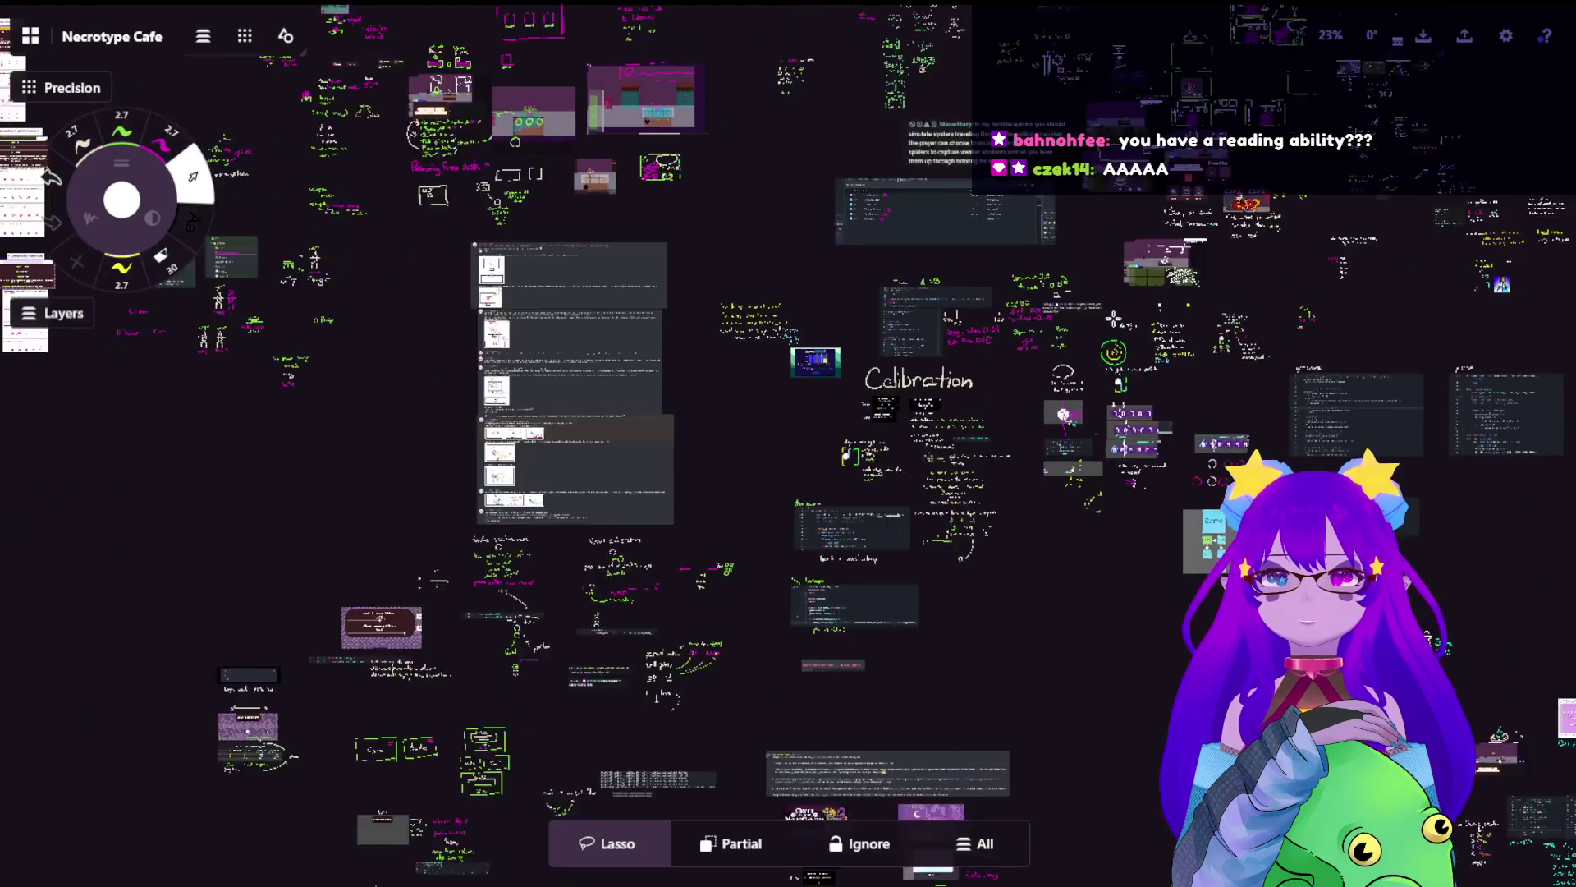
scroll(1085, 316, "up", 1)
scroll(465, 465, "down", 2)
scroll(637, 503, "left", 5)
scroll(478, 588, "down", 3)
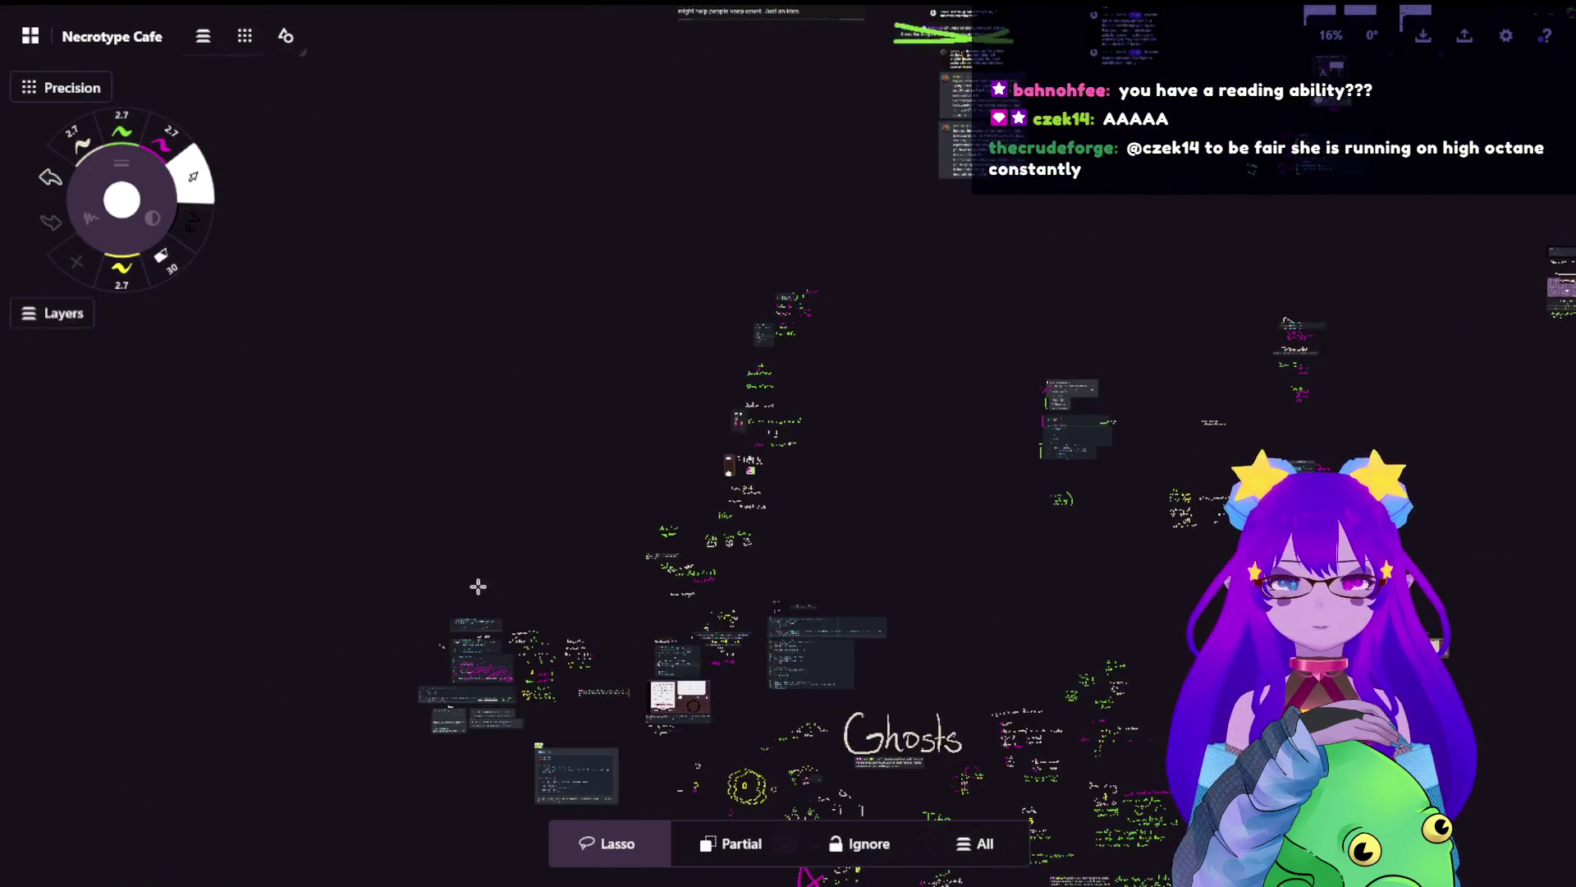
scroll(577, 610, "left", 2)
left_click_drag(577, 611, 807, 320)
scroll(810, 377, "up", 3)
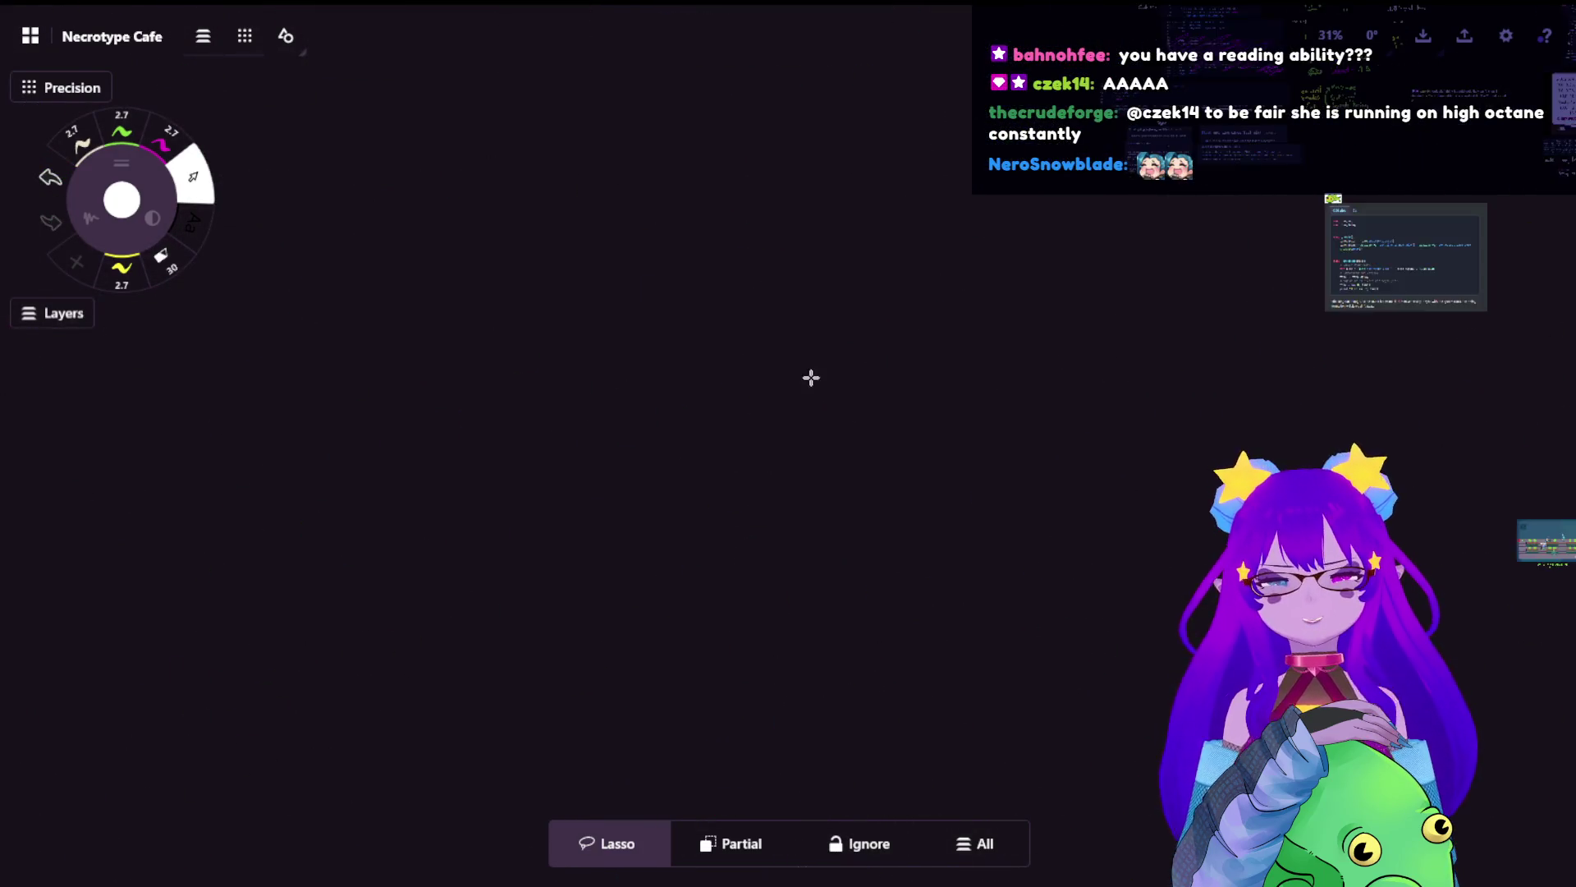
scroll(718, 580, "up", 2)
scroll(788, 246, "right", 3)
scroll(446, 348, "up", 1)
scroll(348, 341, "up", 2)
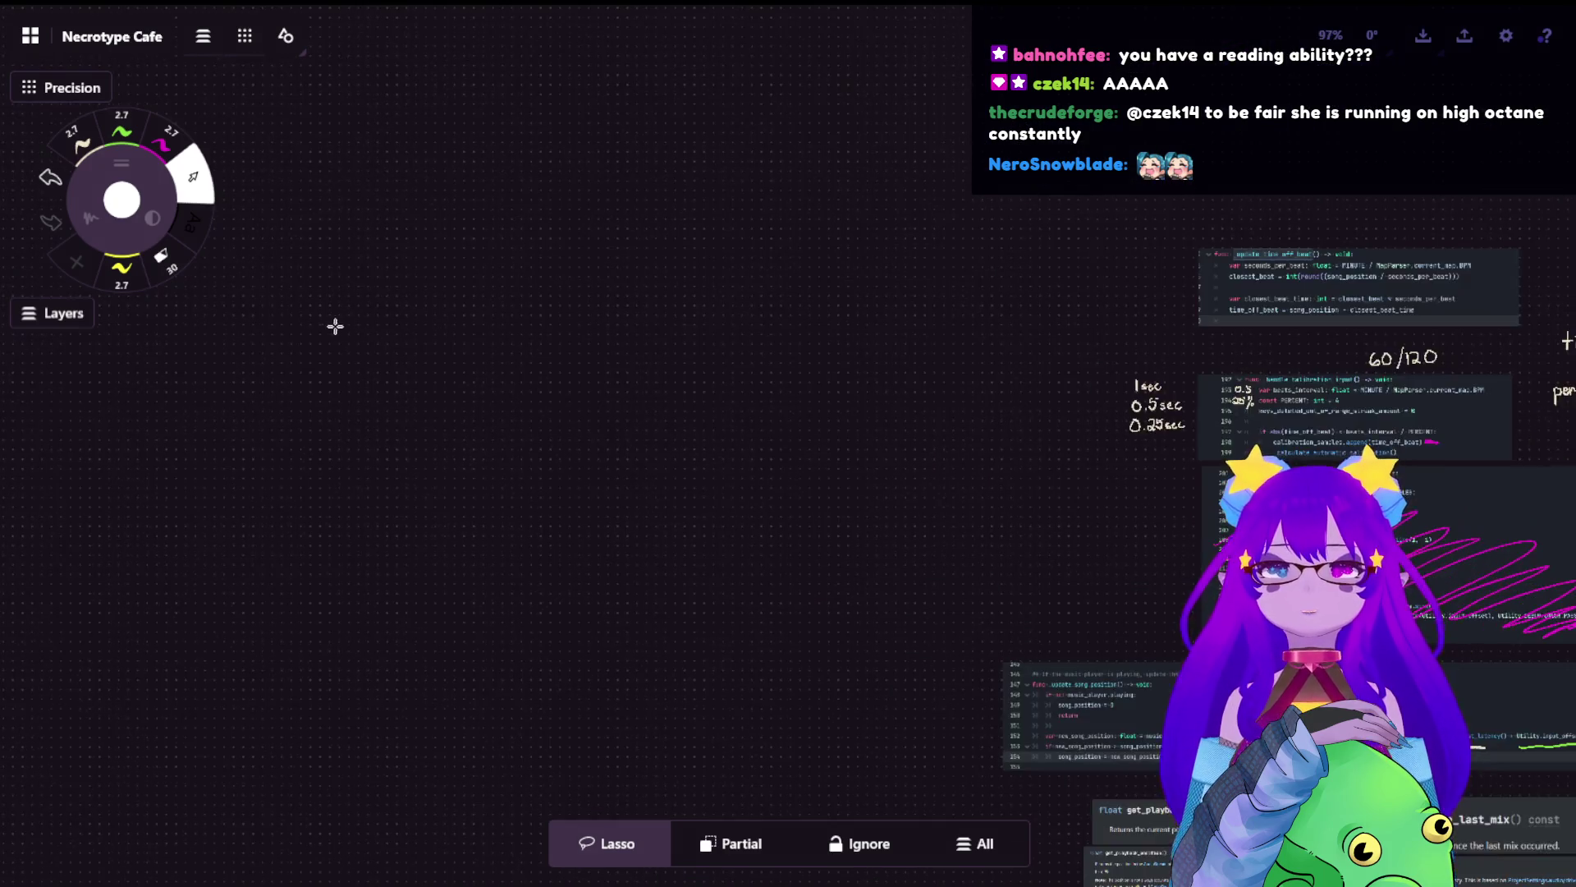
scroll(1086, 448, "up", 1)
- Handwrite the word 'Tutorial' with the pen on the board
left_click(91, 144)
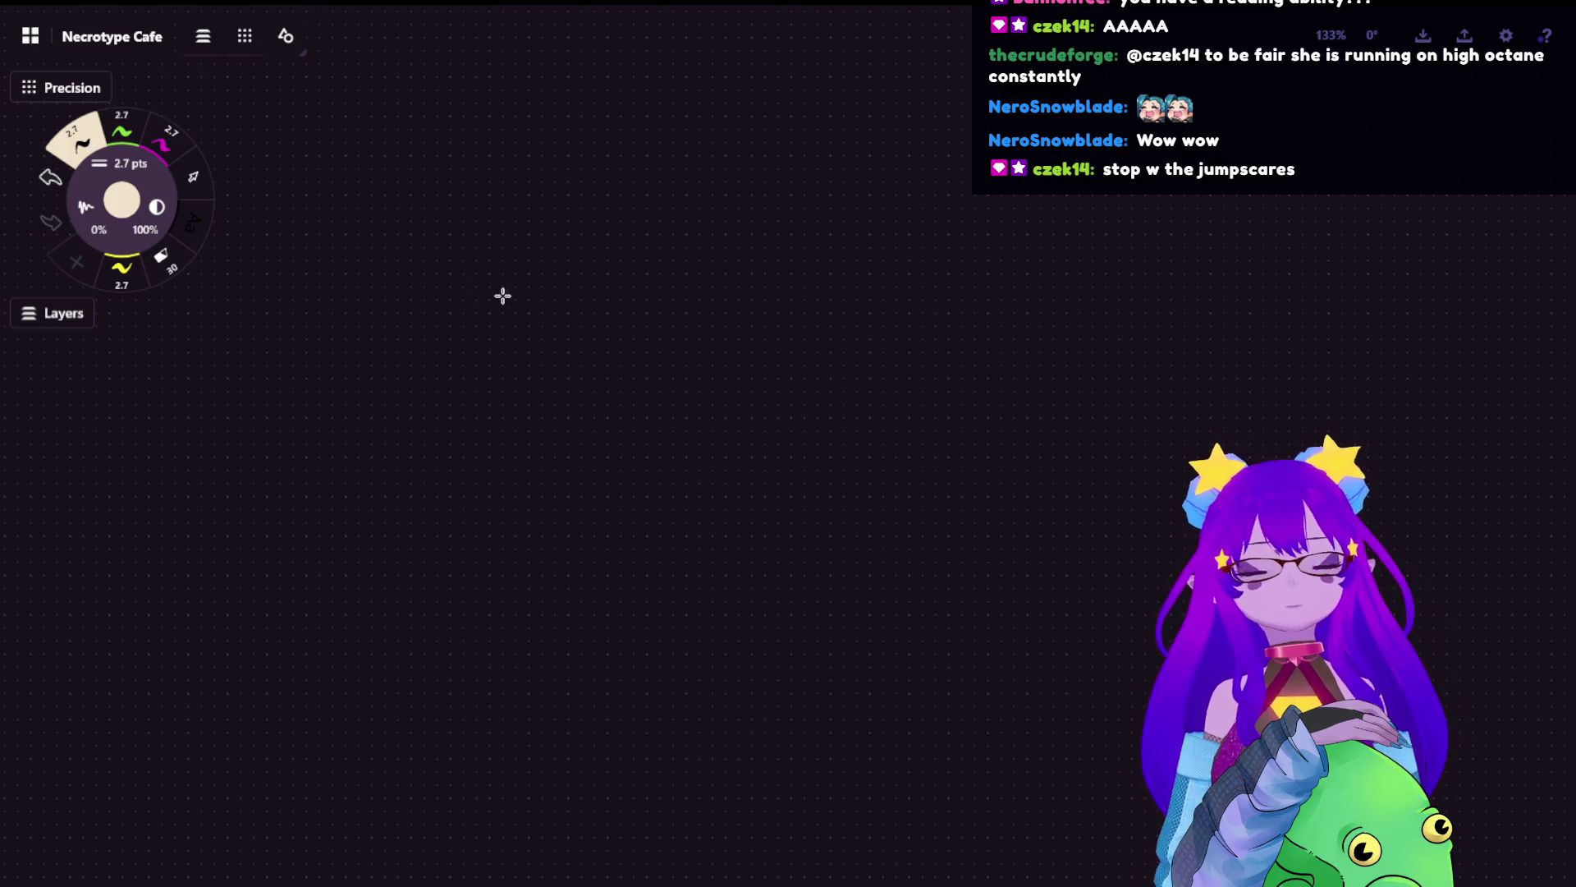
scroll(502, 296, "up", 3)
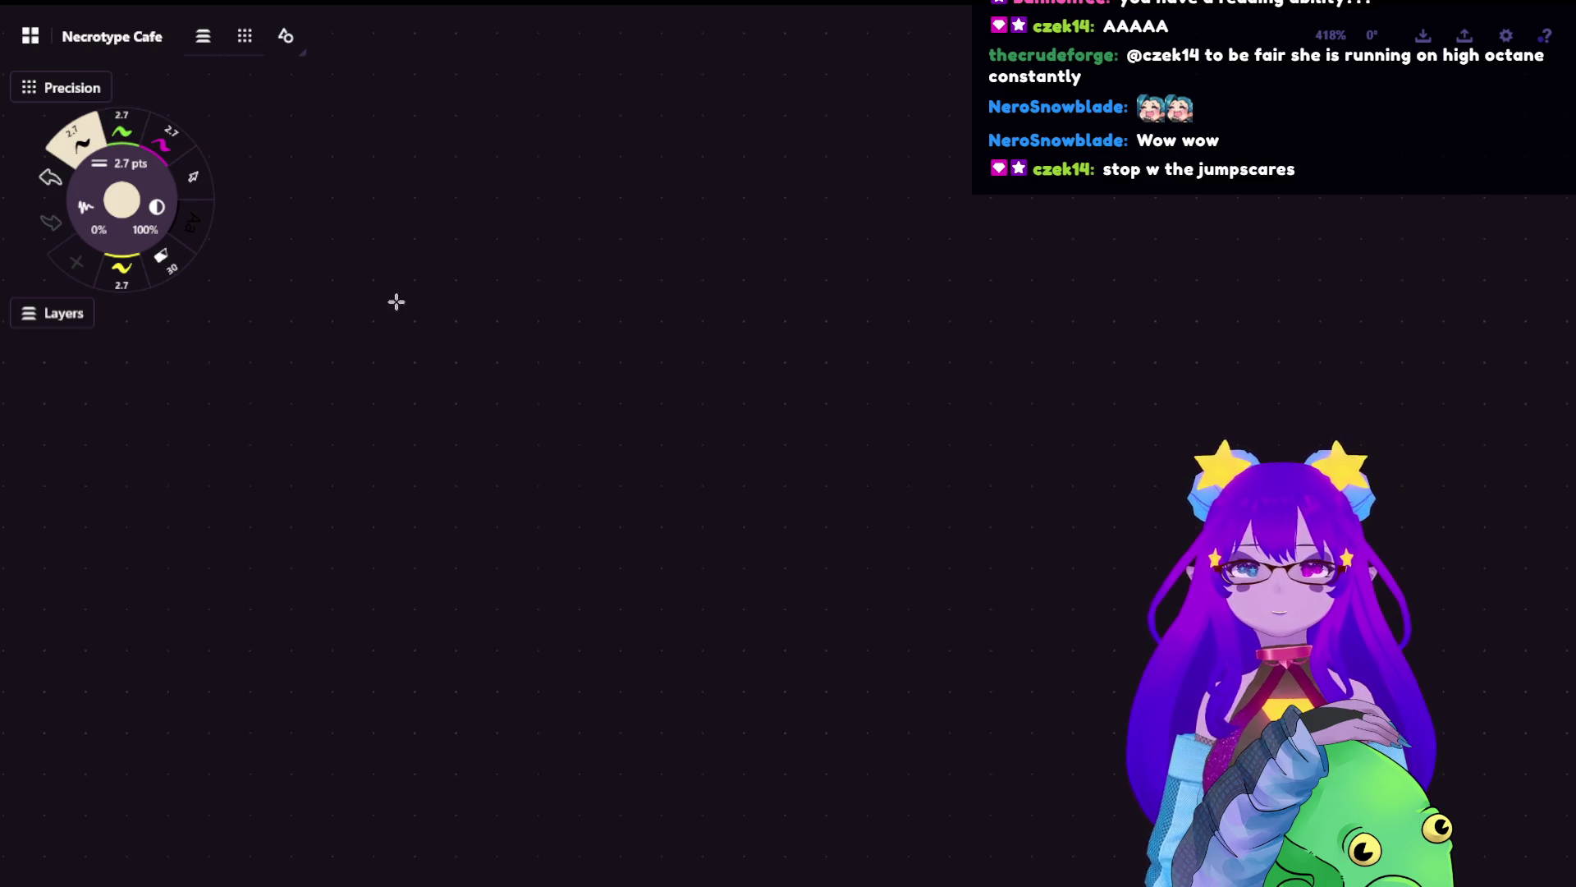
left_click_drag(402, 232, 402, 403)
left_click_drag(323, 239, 502, 224)
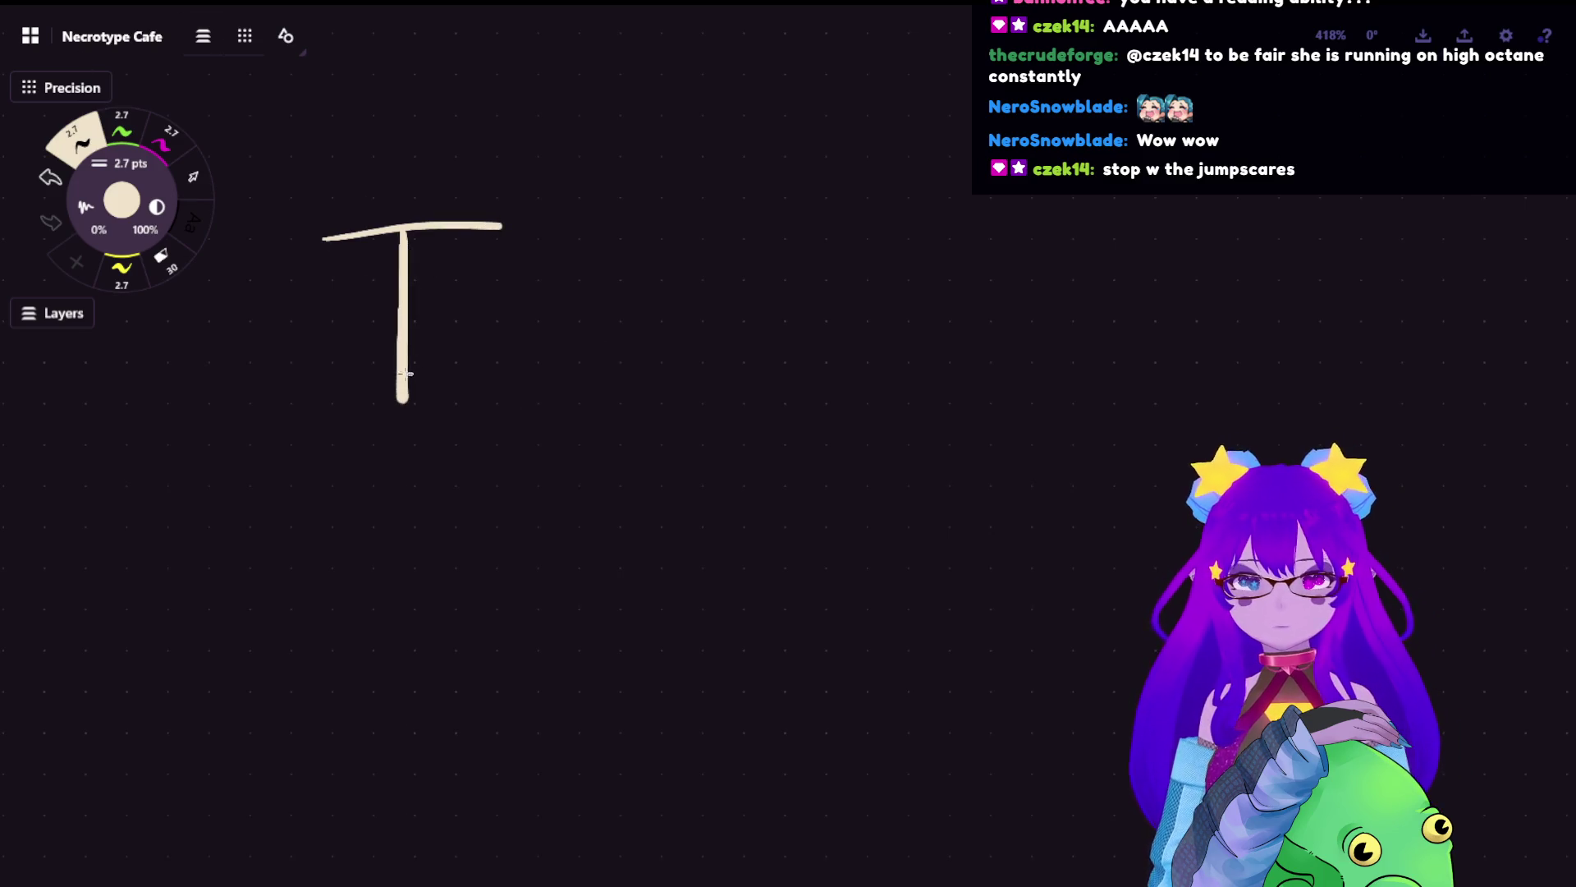
left_click_drag(440, 331, 494, 375)
left_click_drag(535, 235, 535, 406)
mouse_move(497, 355)
left_mouse_down()
mouse_move(567, 339)
mouse_move(713, 362)
mouse_move(747, 417)
left_mouse_up()
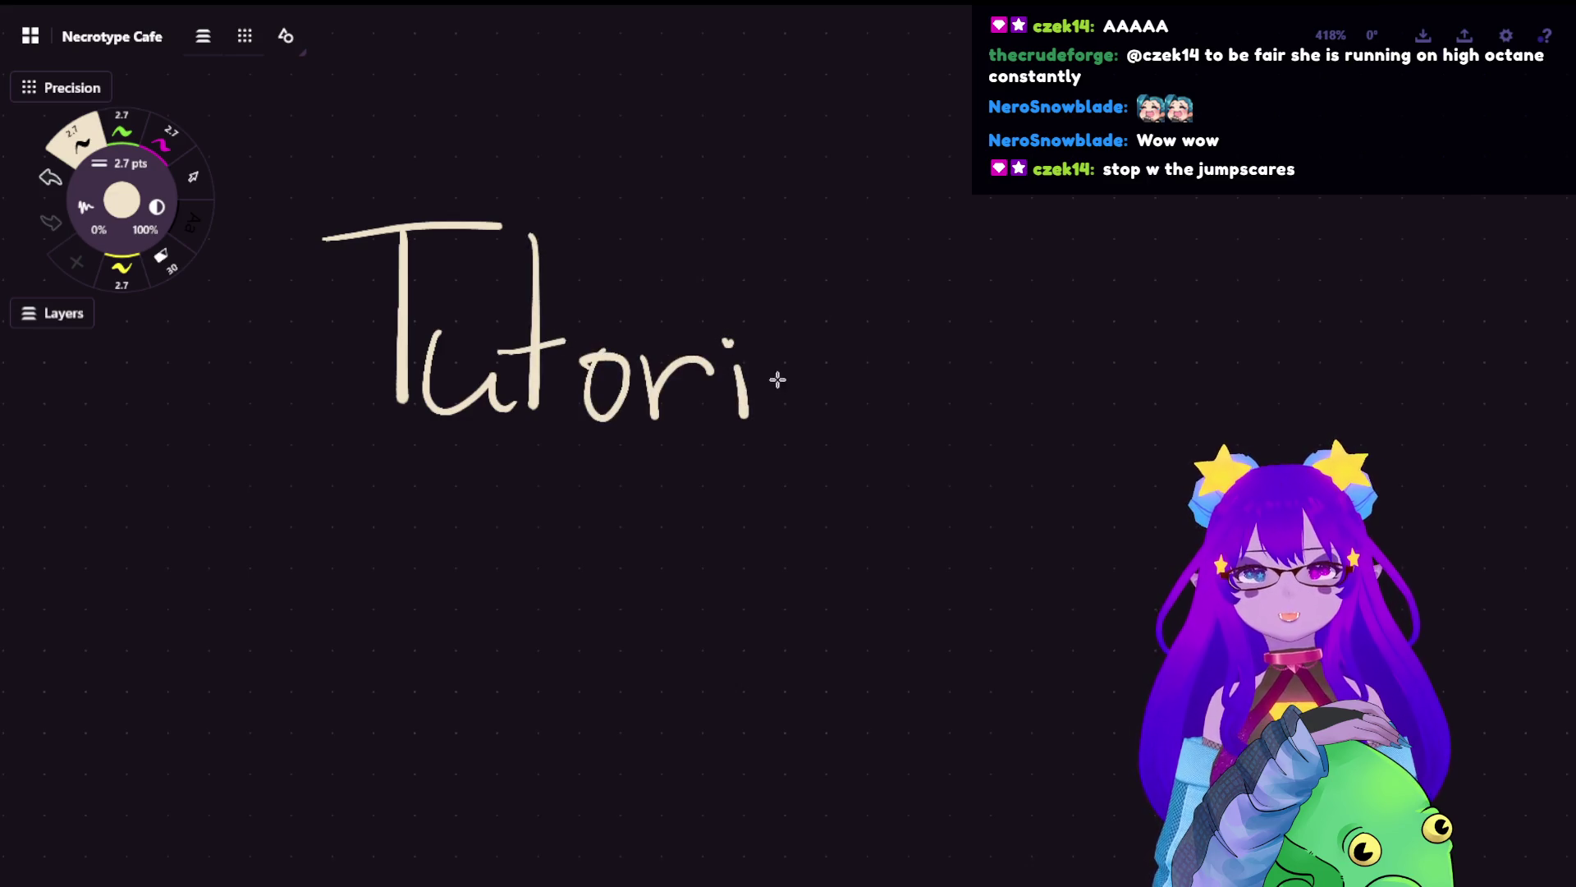
left_click_drag(824, 367, 830, 420)
left_click_drag(830, 242, 862, 430)
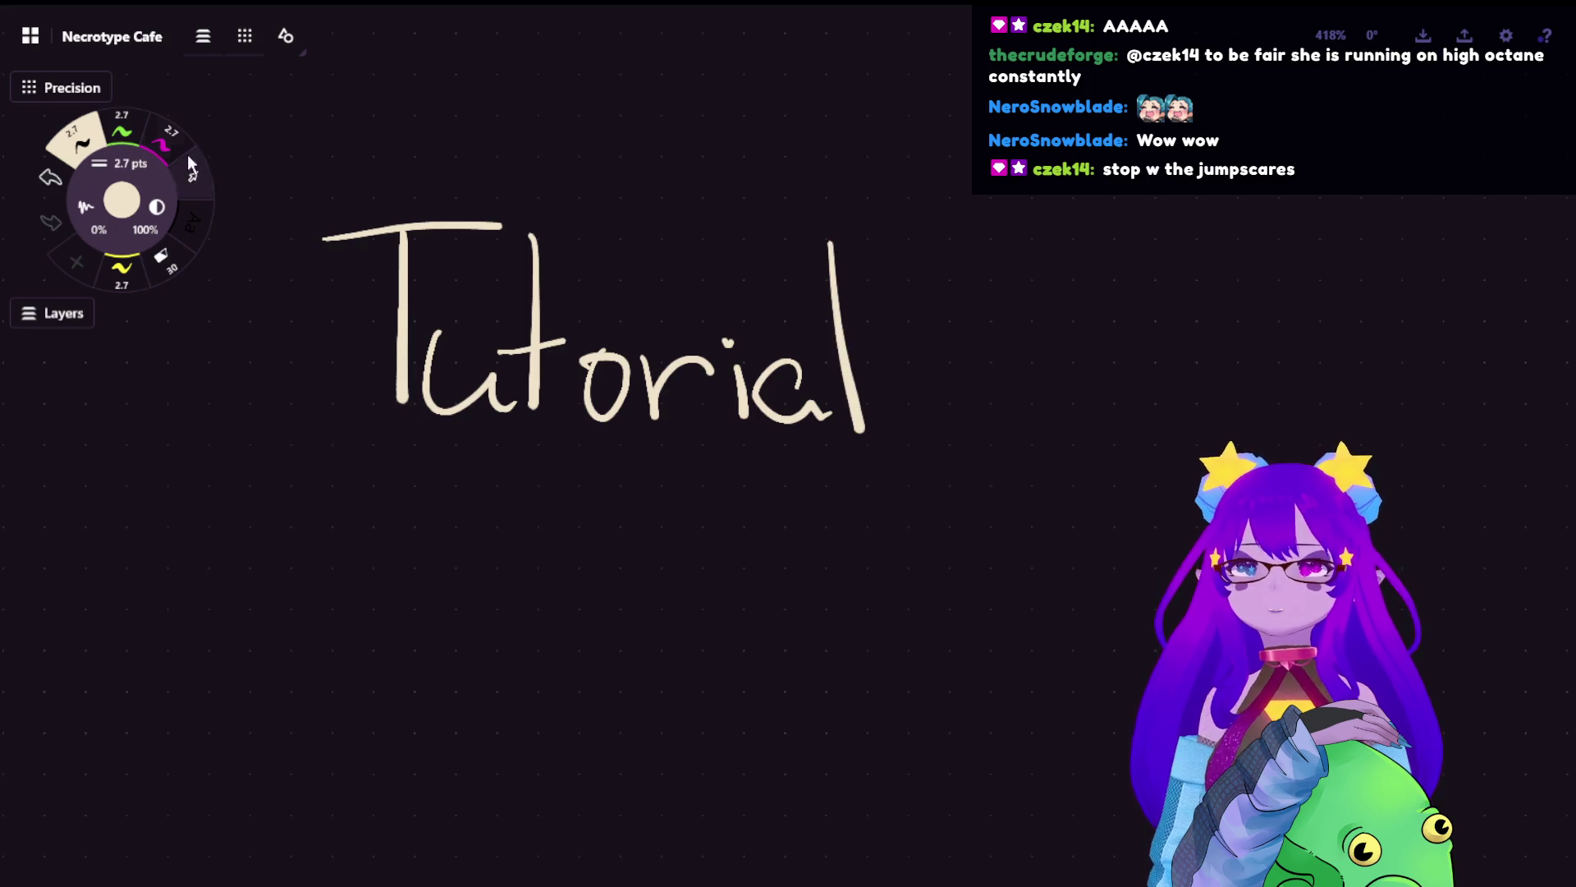
- Lasso-select the 'Tutorial' handwriting, then scale it up and move it up-left
left_click(189, 164)
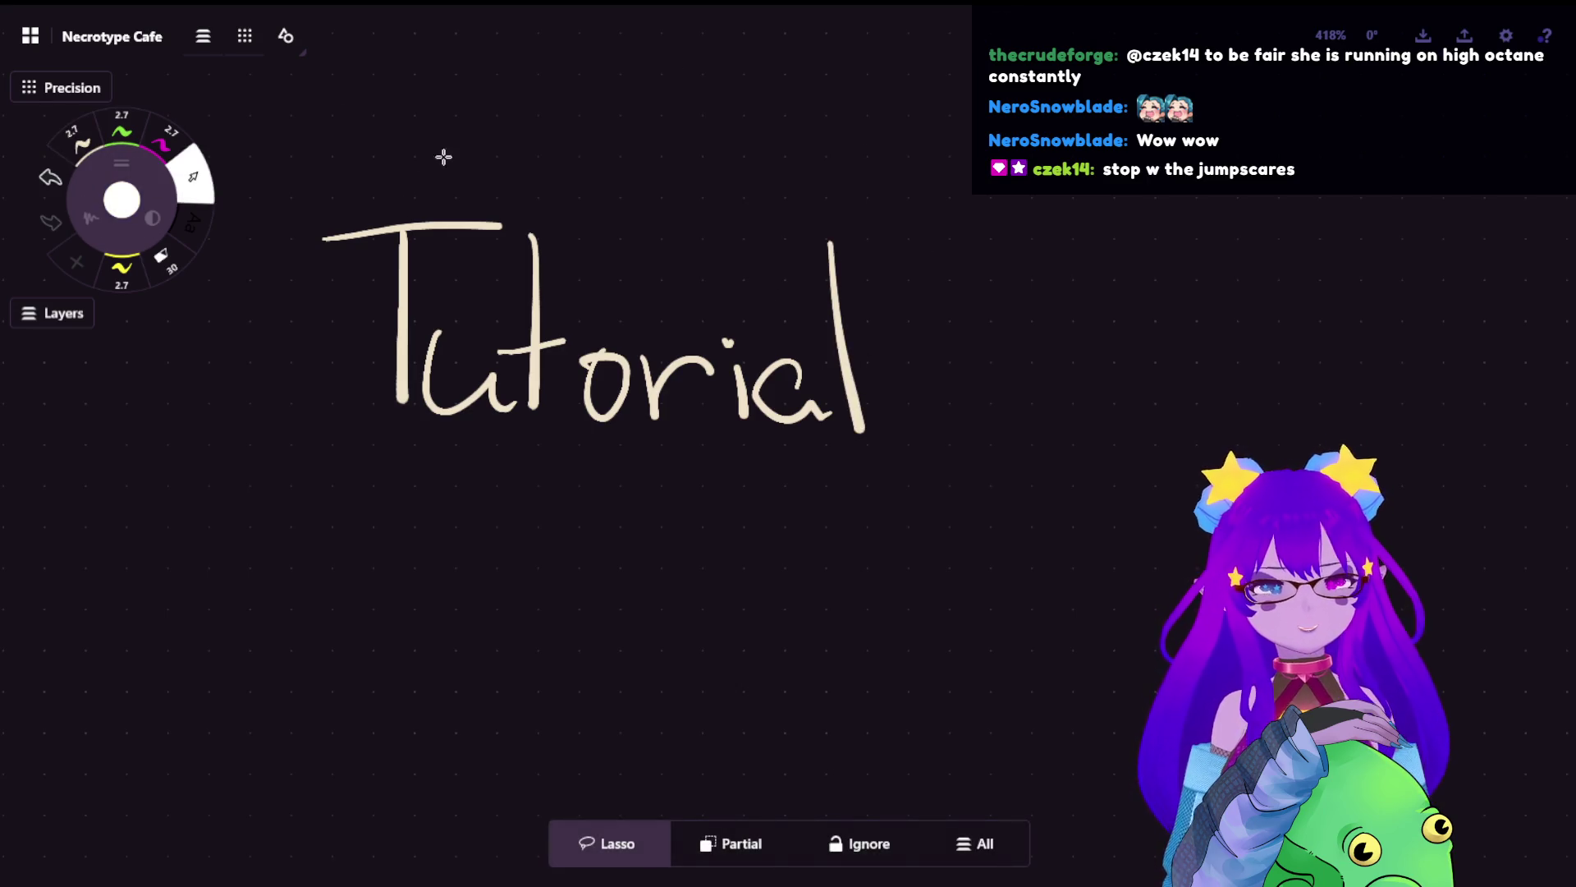
scroll(749, 402, "down", 3)
scroll(802, 440, "down", 2)
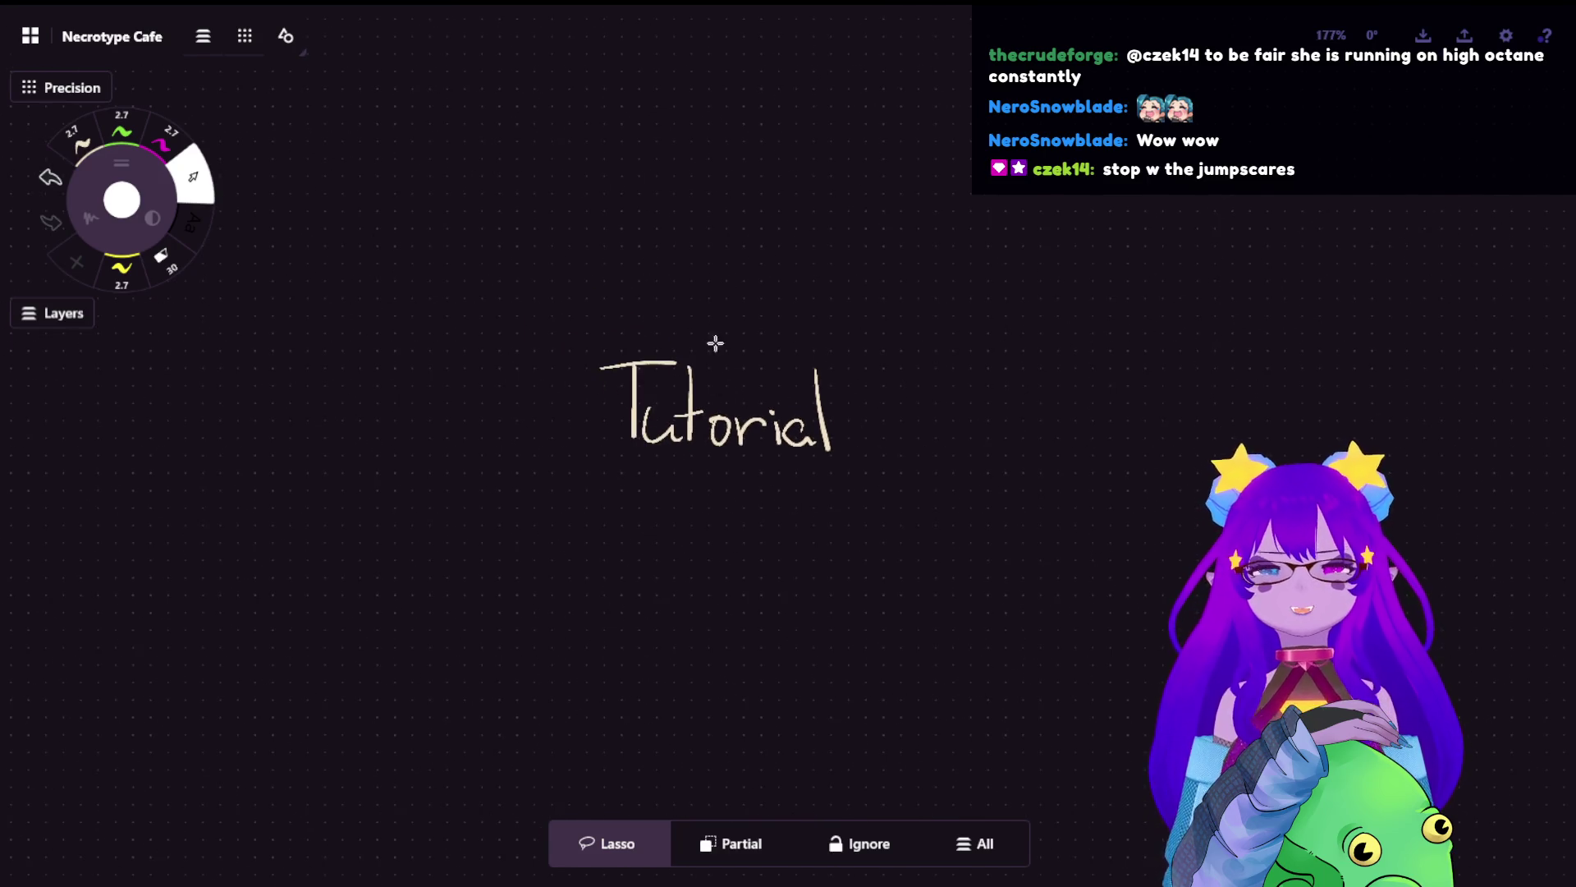
scroll(910, 396, "up", 2)
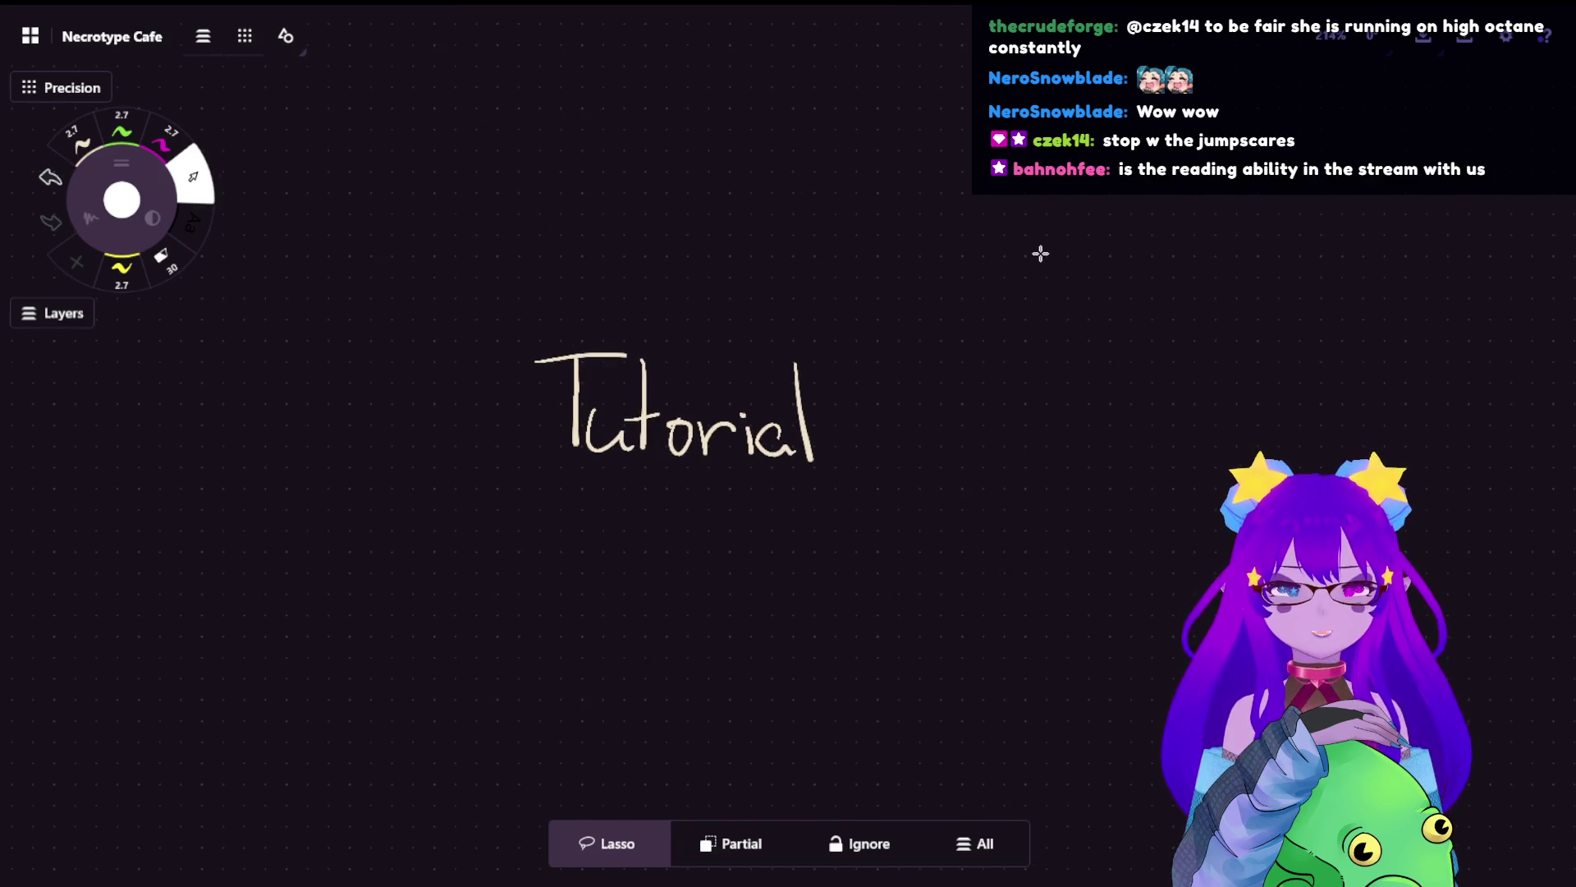
mouse_move(982, 303)
left_mouse_down()
mouse_move(658, 268)
mouse_move(1076, 394)
left_mouse_up()
left_click_drag(702, 467, 420, 254)
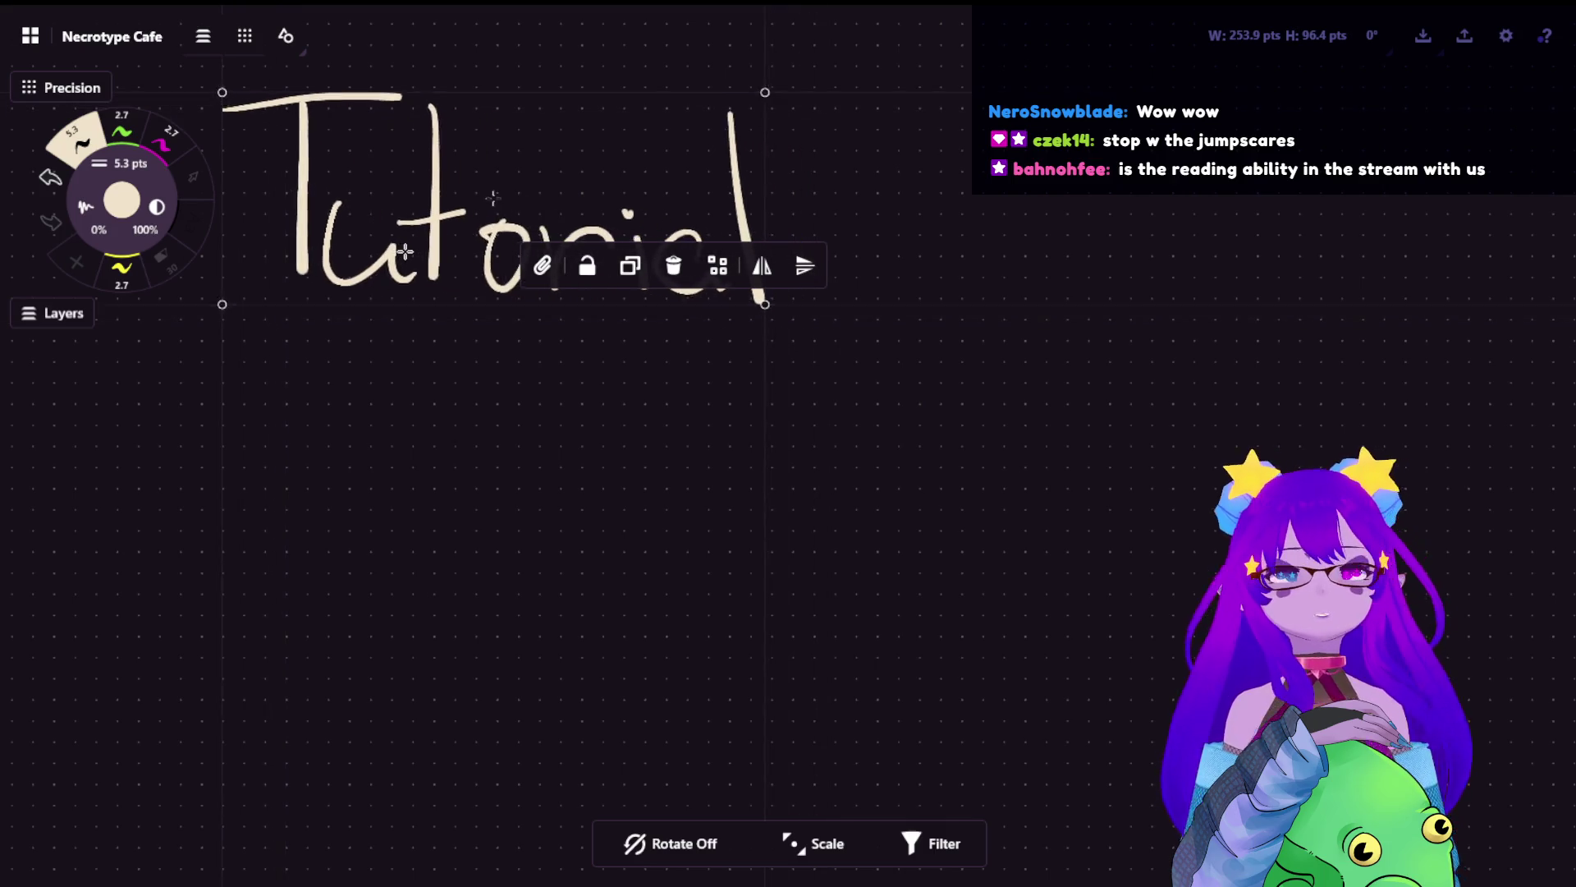
left_click(514, 323)
scroll(651, 352, "left", 3)
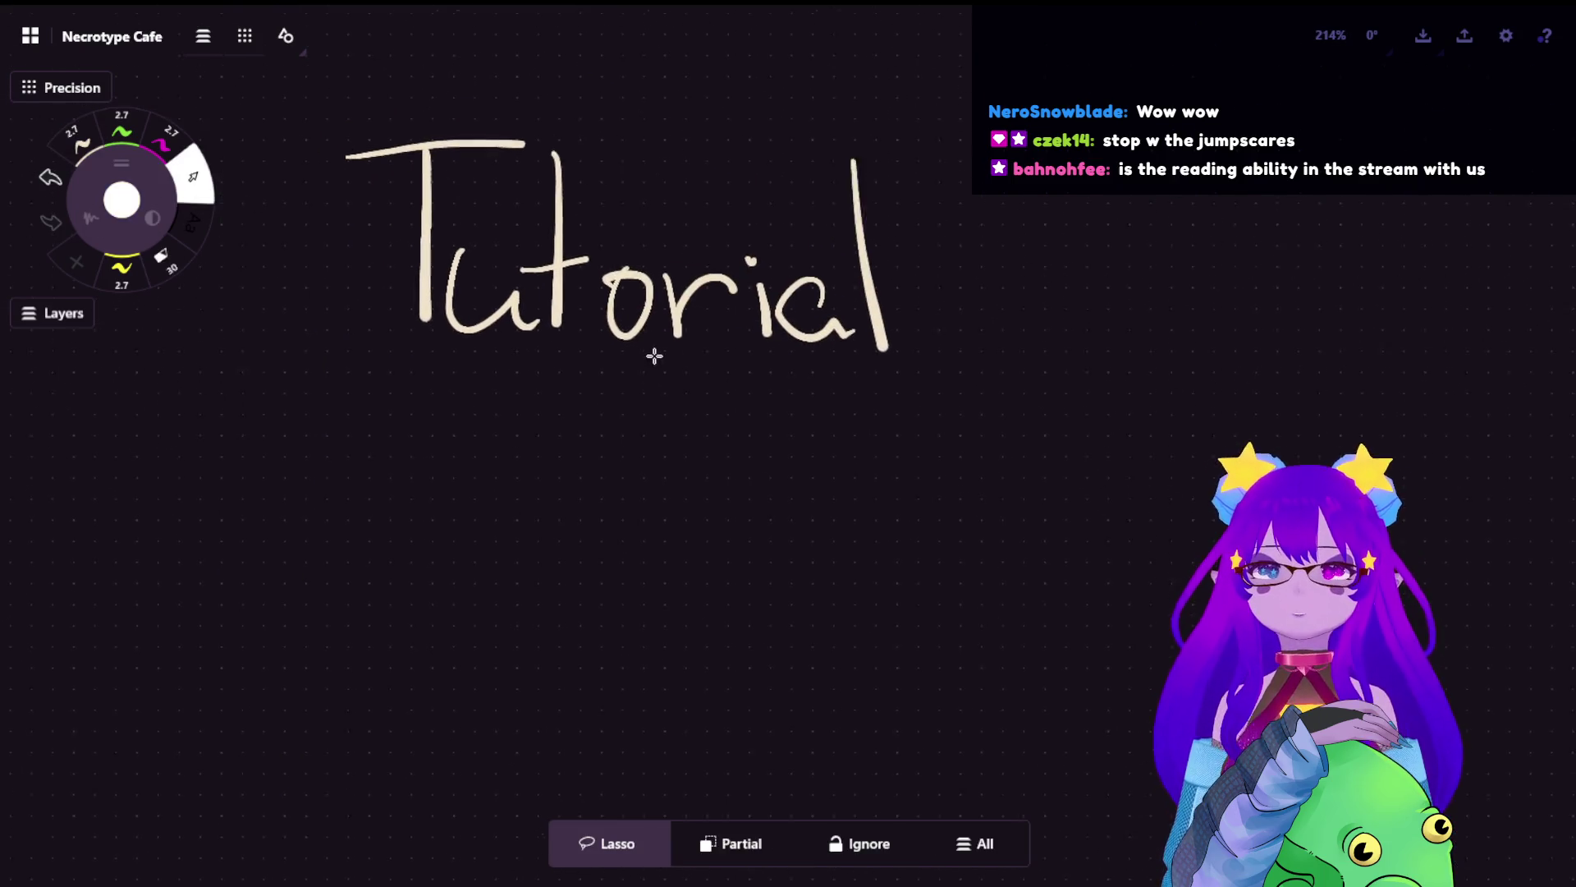
scroll(679, 376, "up", 2)
scroll(855, 307, "up", 2)
scroll(847, 386, "left", 2)
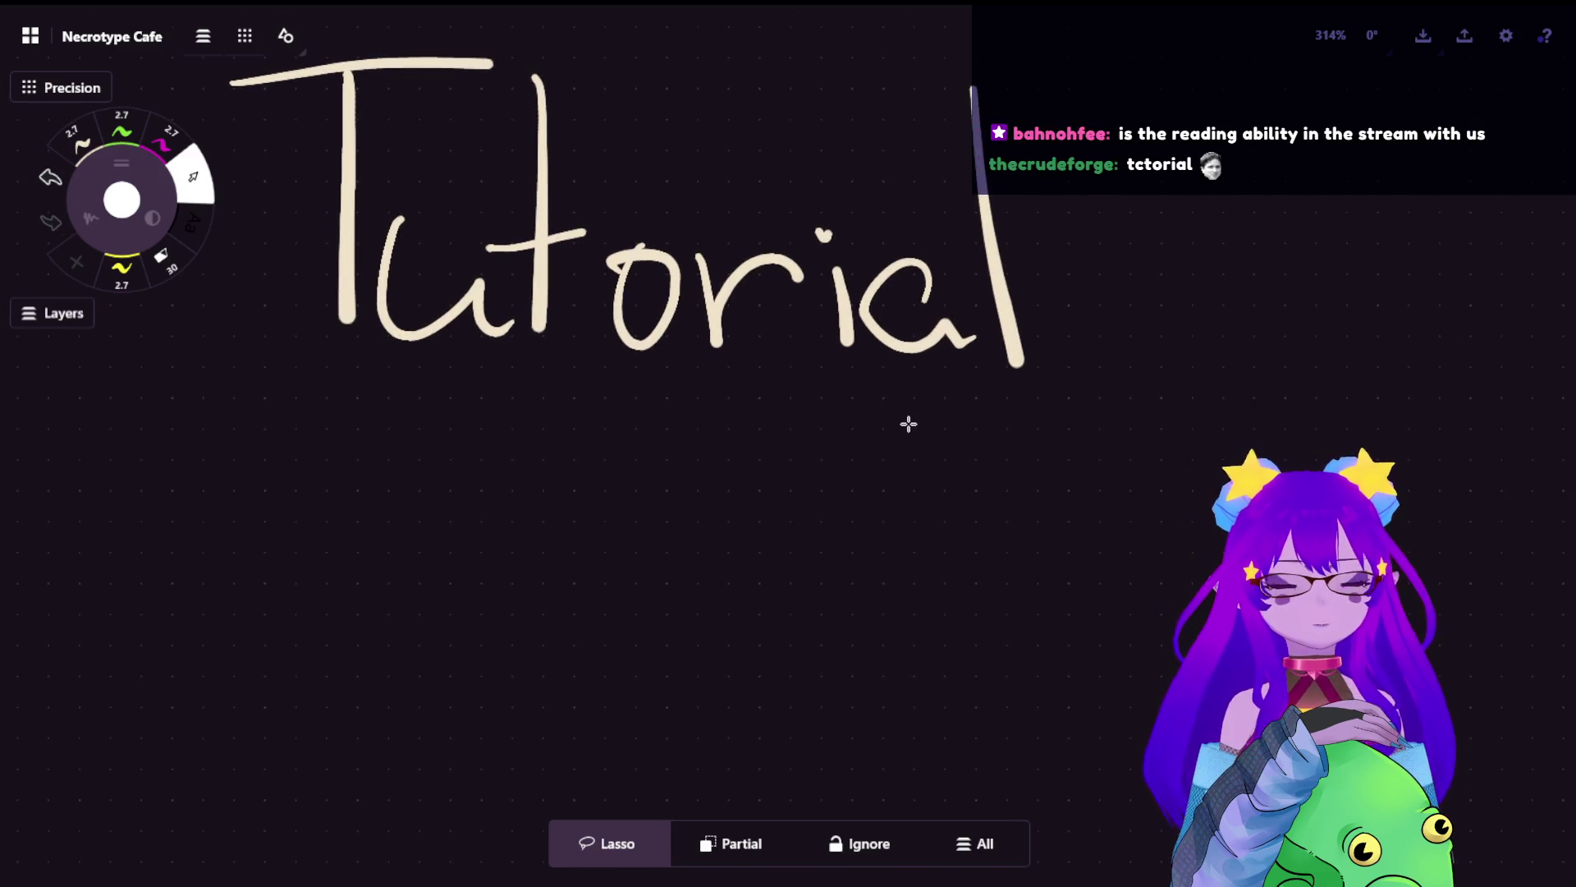
scroll(785, 422, "down", 3)
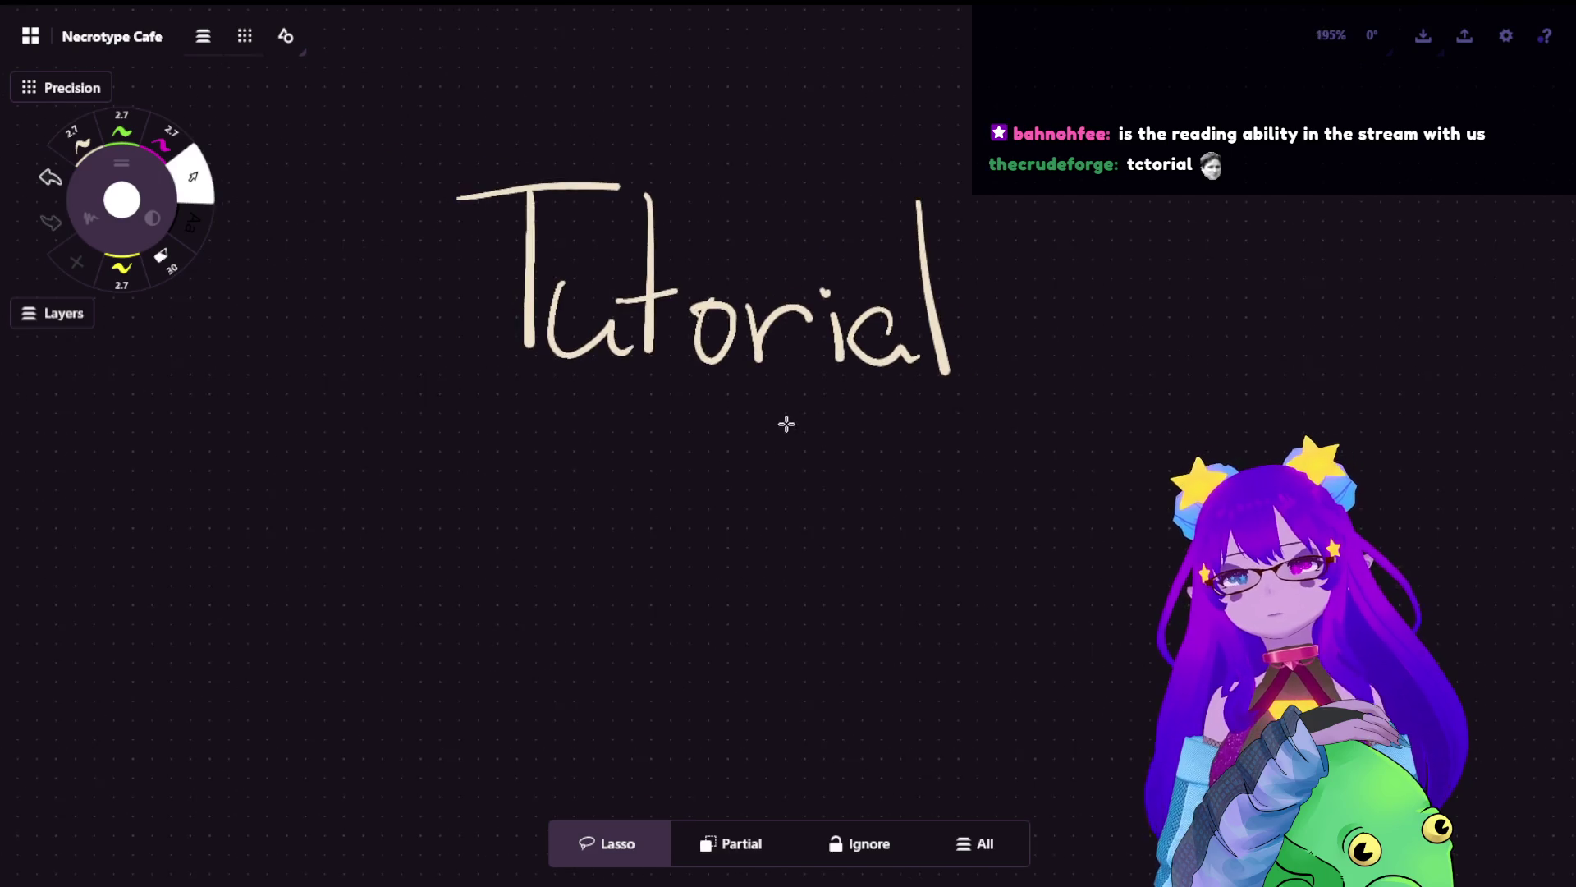
scroll(841, 282, "up", 3)
scroll(699, 298, "down", 1)
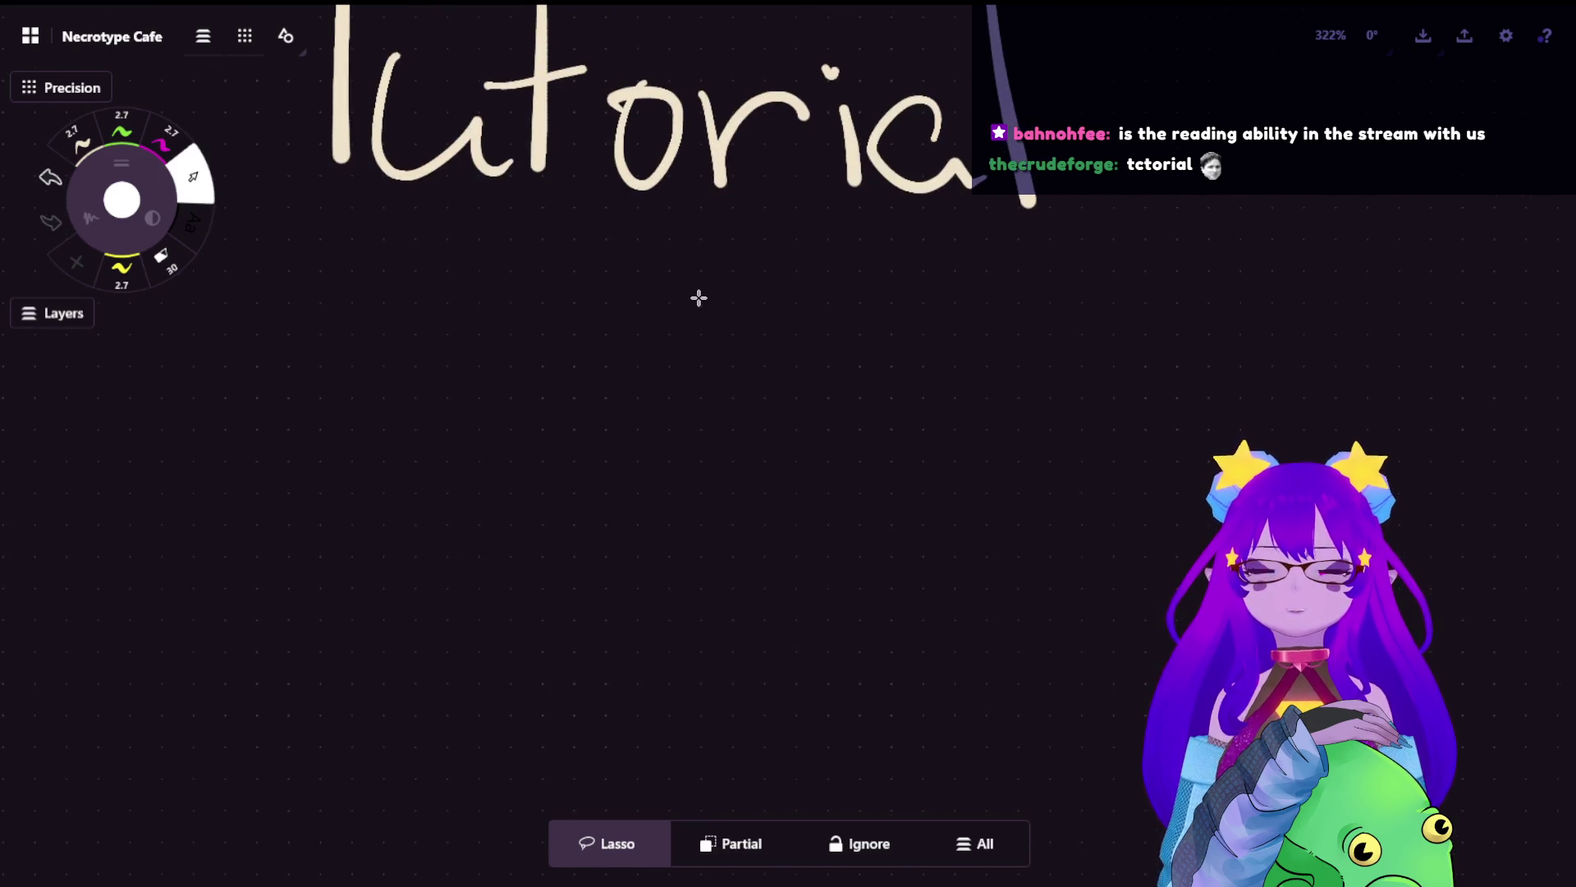
- Paste the Tasks list screenshot and place it left, beneath the Tutorial heading
key("ctrl+v")
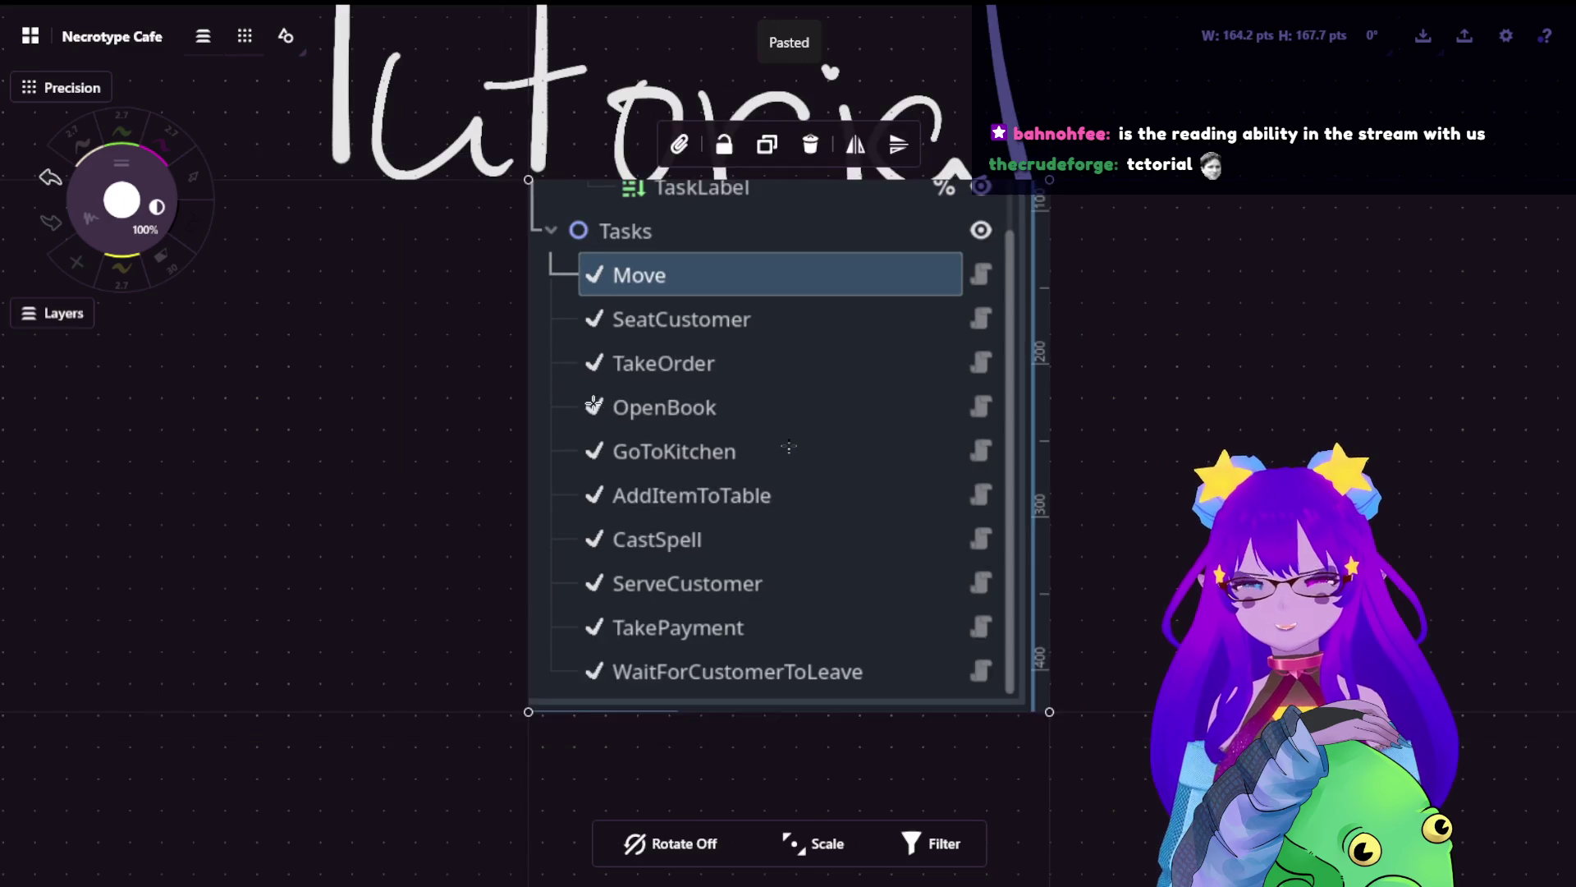
left_click_drag(796, 407, 326, 436)
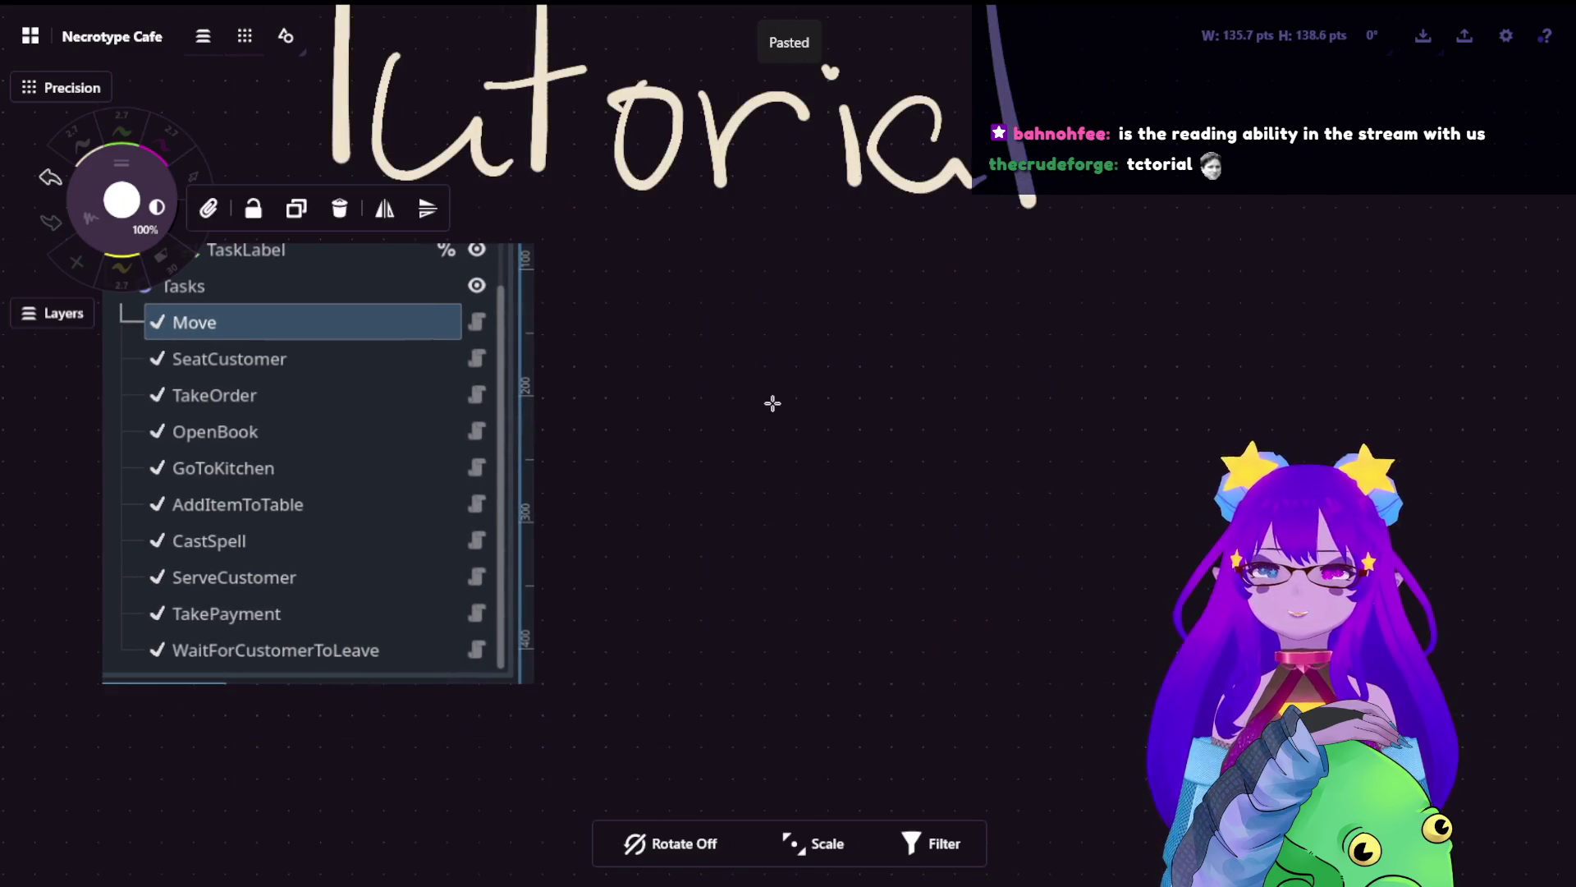
scroll(774, 411, "up", 1)
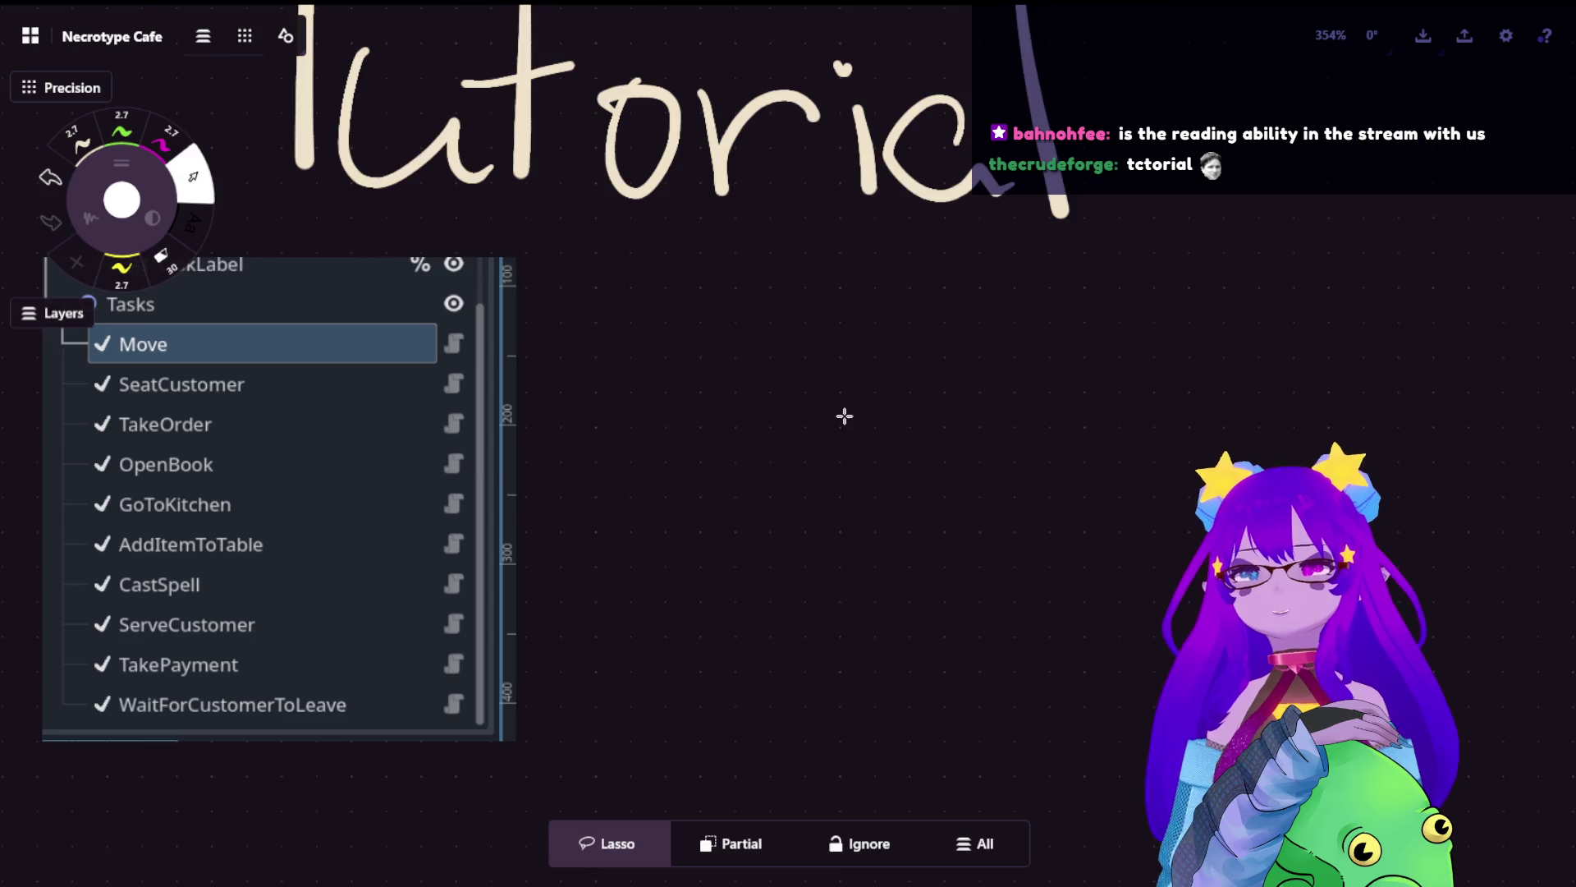
scroll(844, 415, "up", 1)
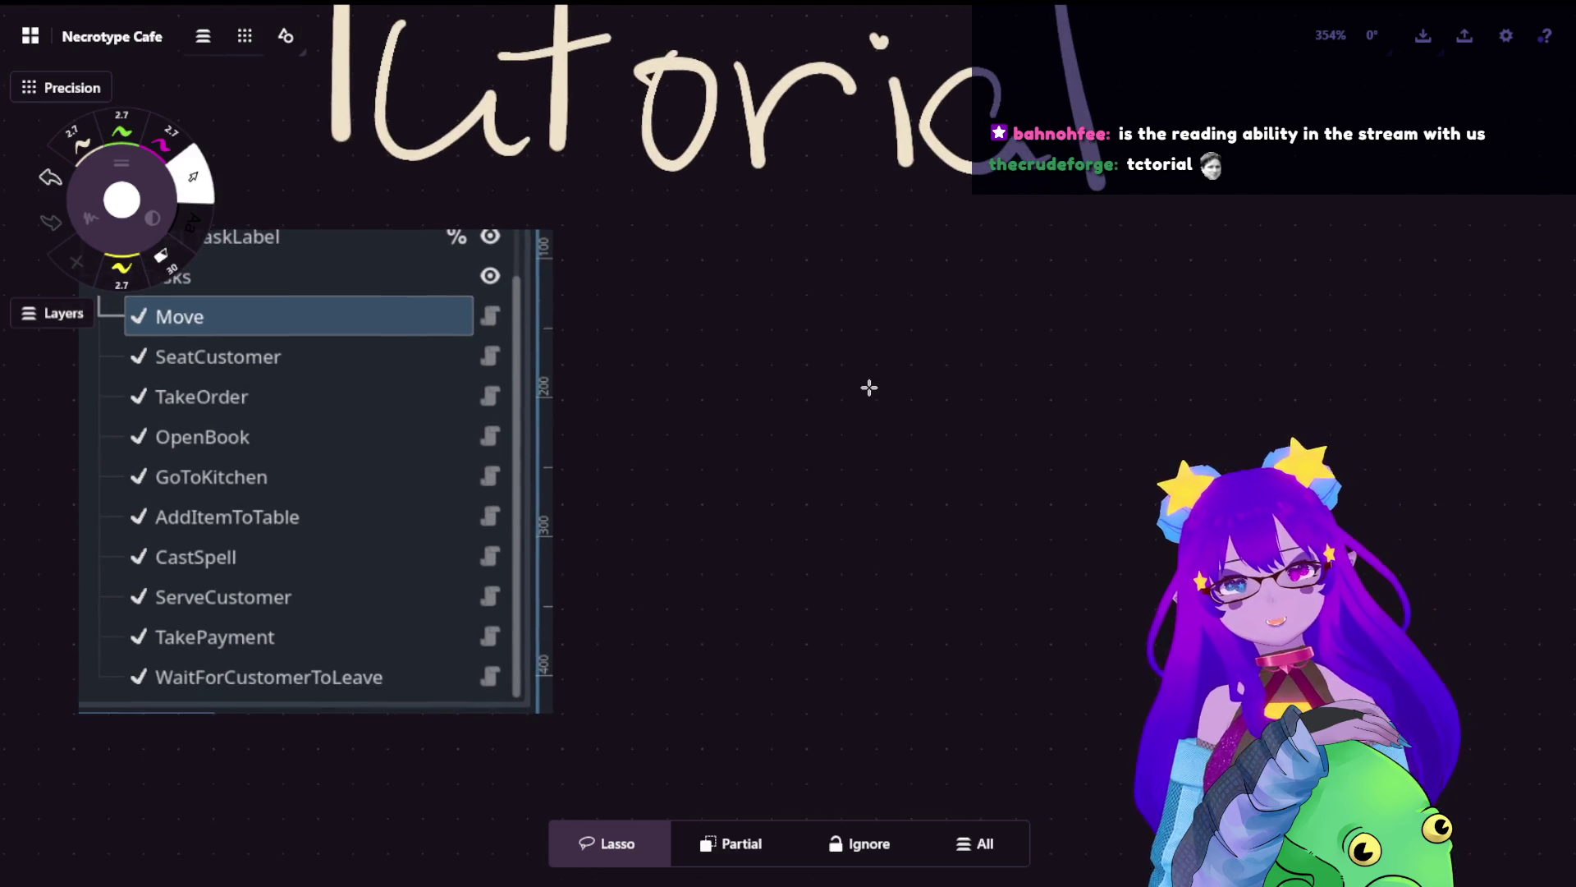
scroll(853, 374, "down", 1)
scroll(575, 382, "down", 3)
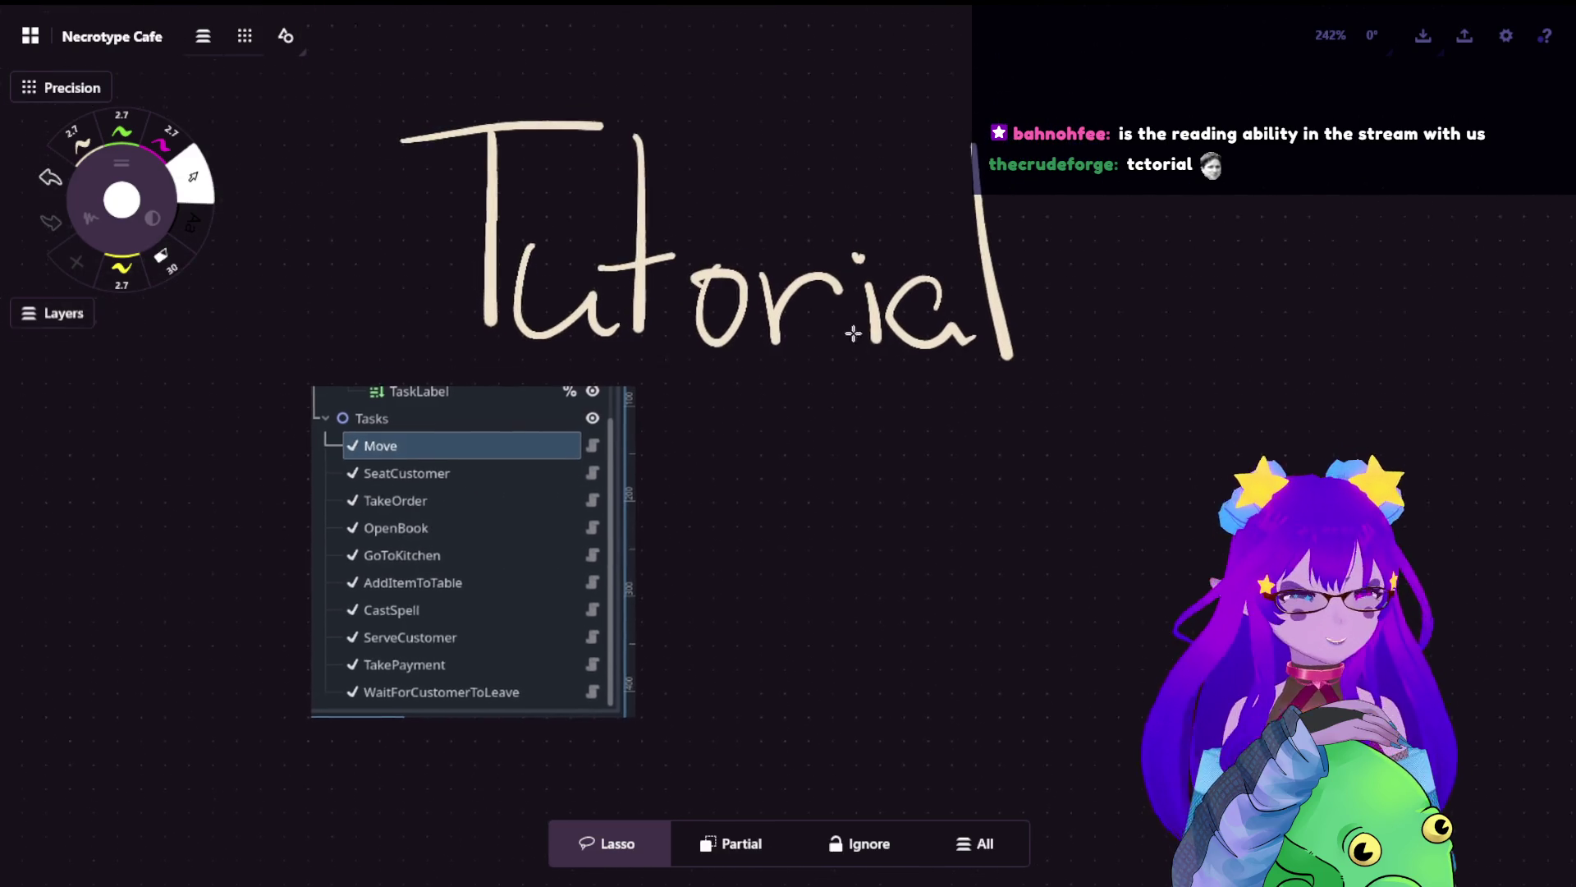
scroll(851, 334, "down", 2)
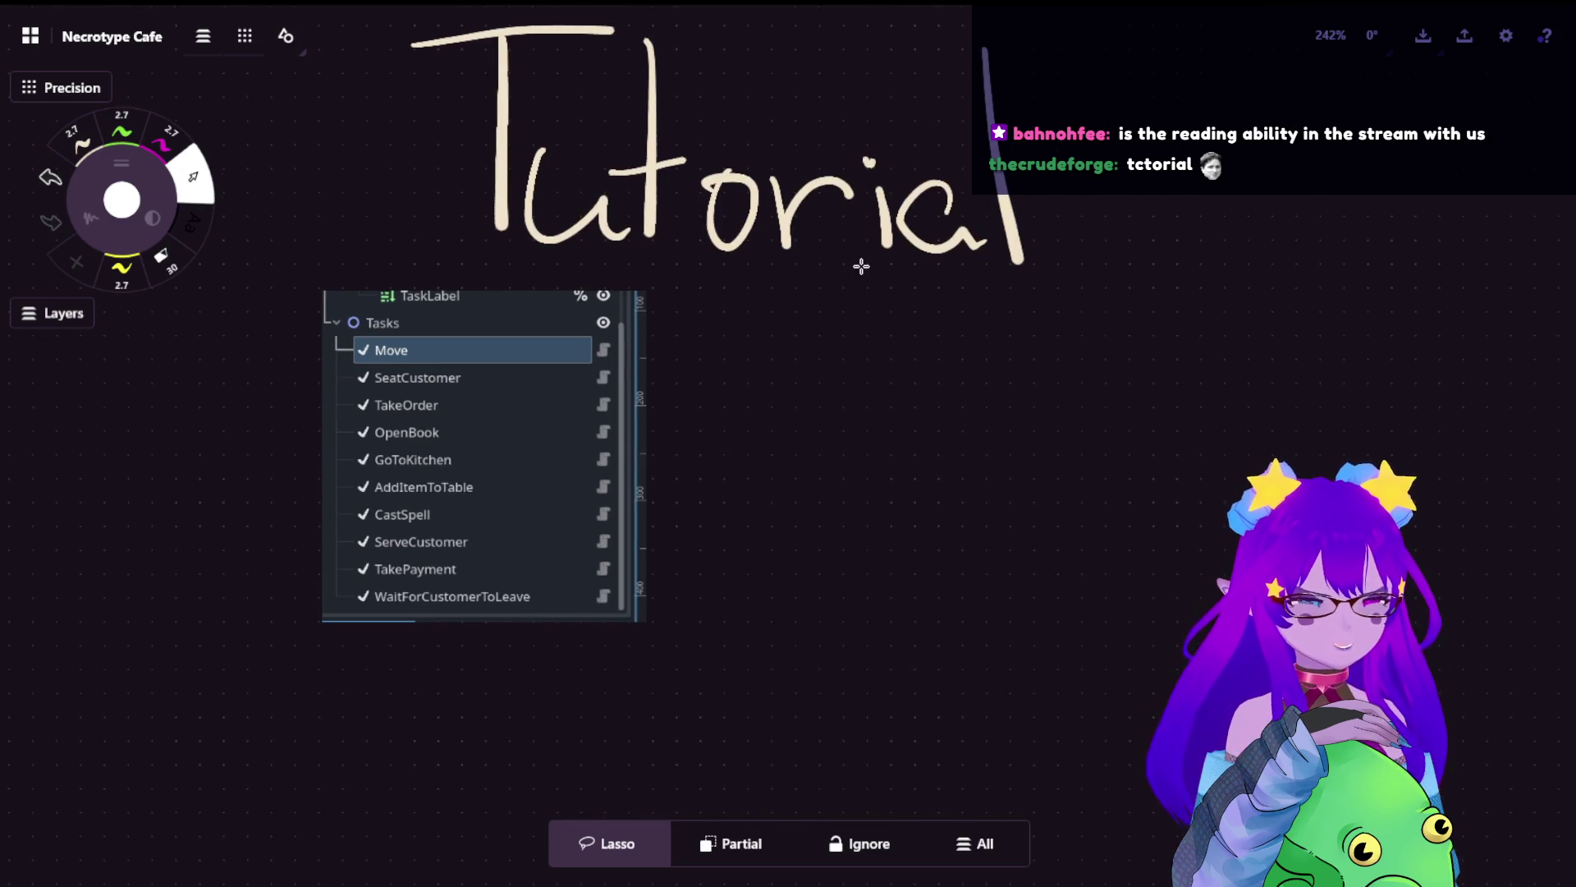
left_click(168, 270)
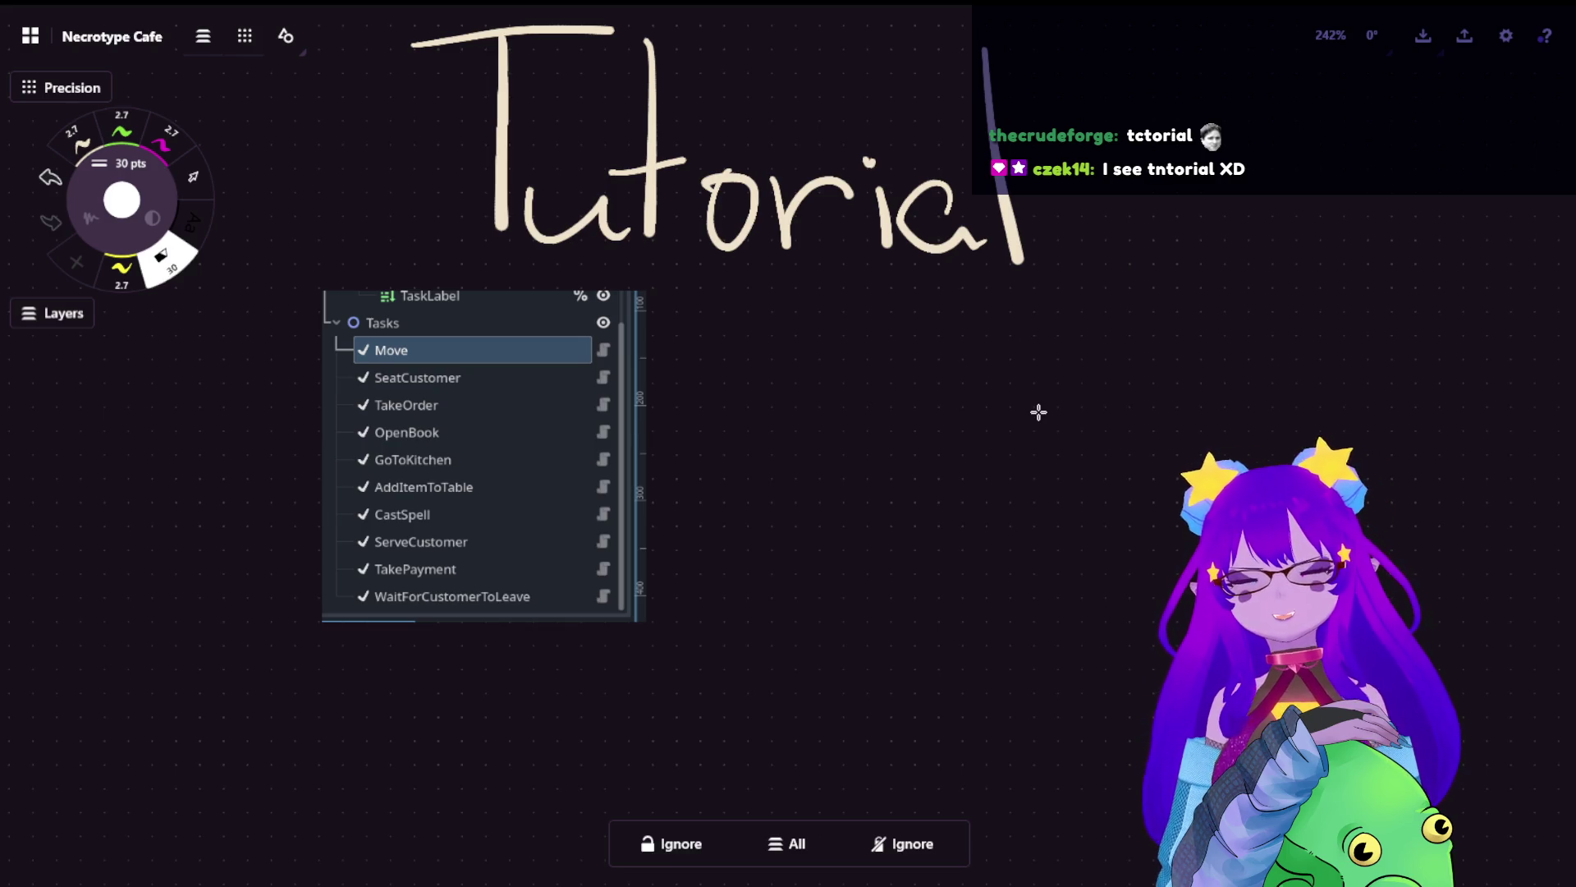
- Write trial letters beside the Tasks list, then rotate and reposition the 'n' stroke
key("1")
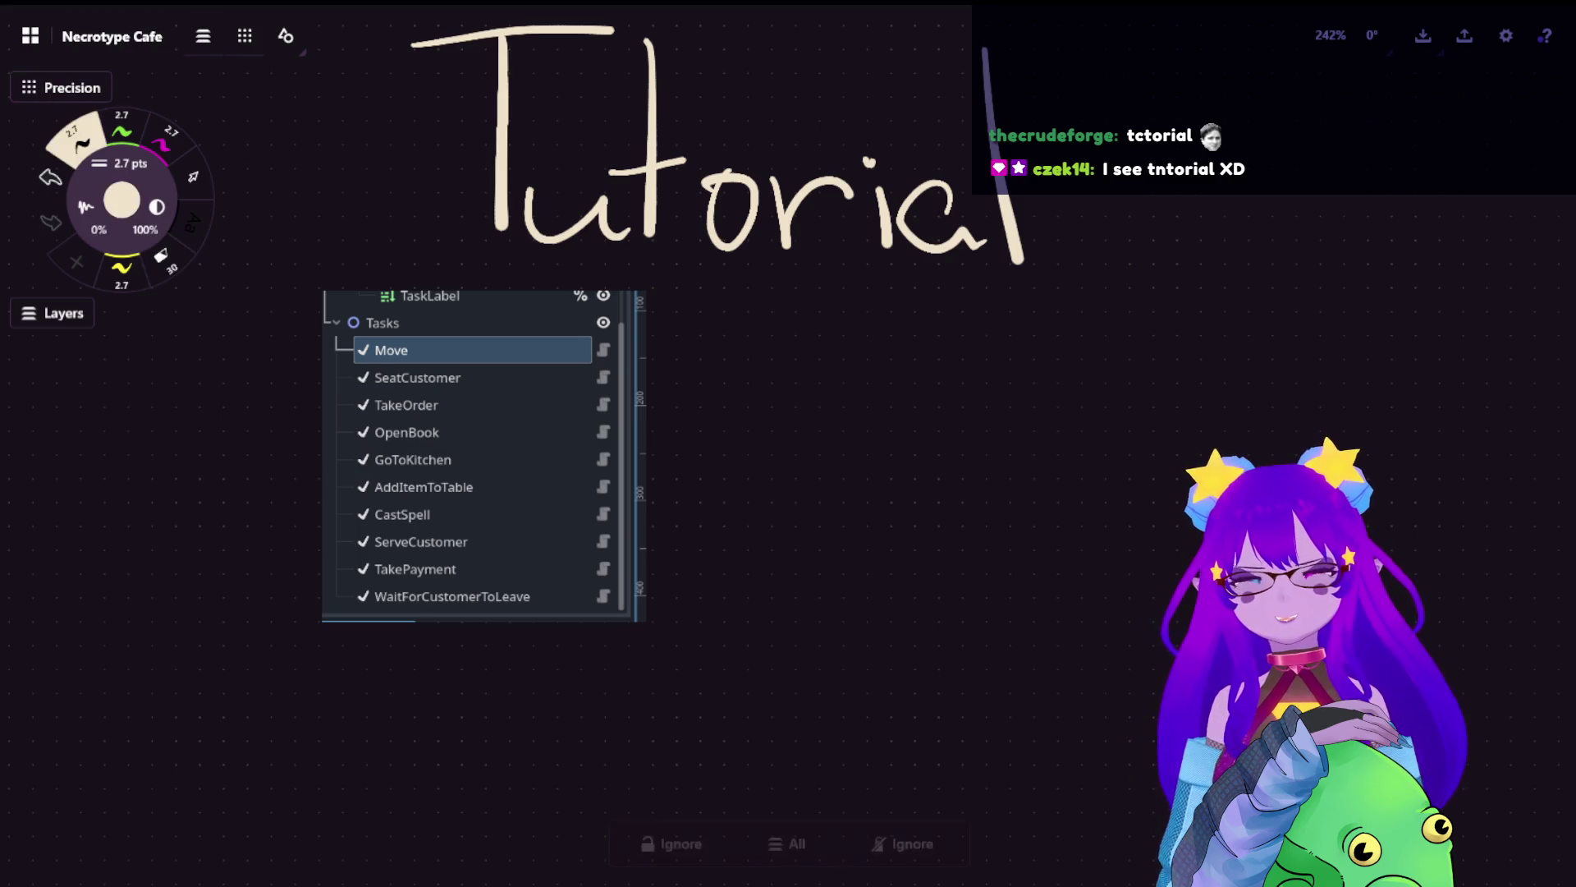
mouse_move(722, 403)
left_mouse_down()
mouse_move(770, 443)
mouse_move(848, 410)
mouse_move(853, 440)
left_mouse_up()
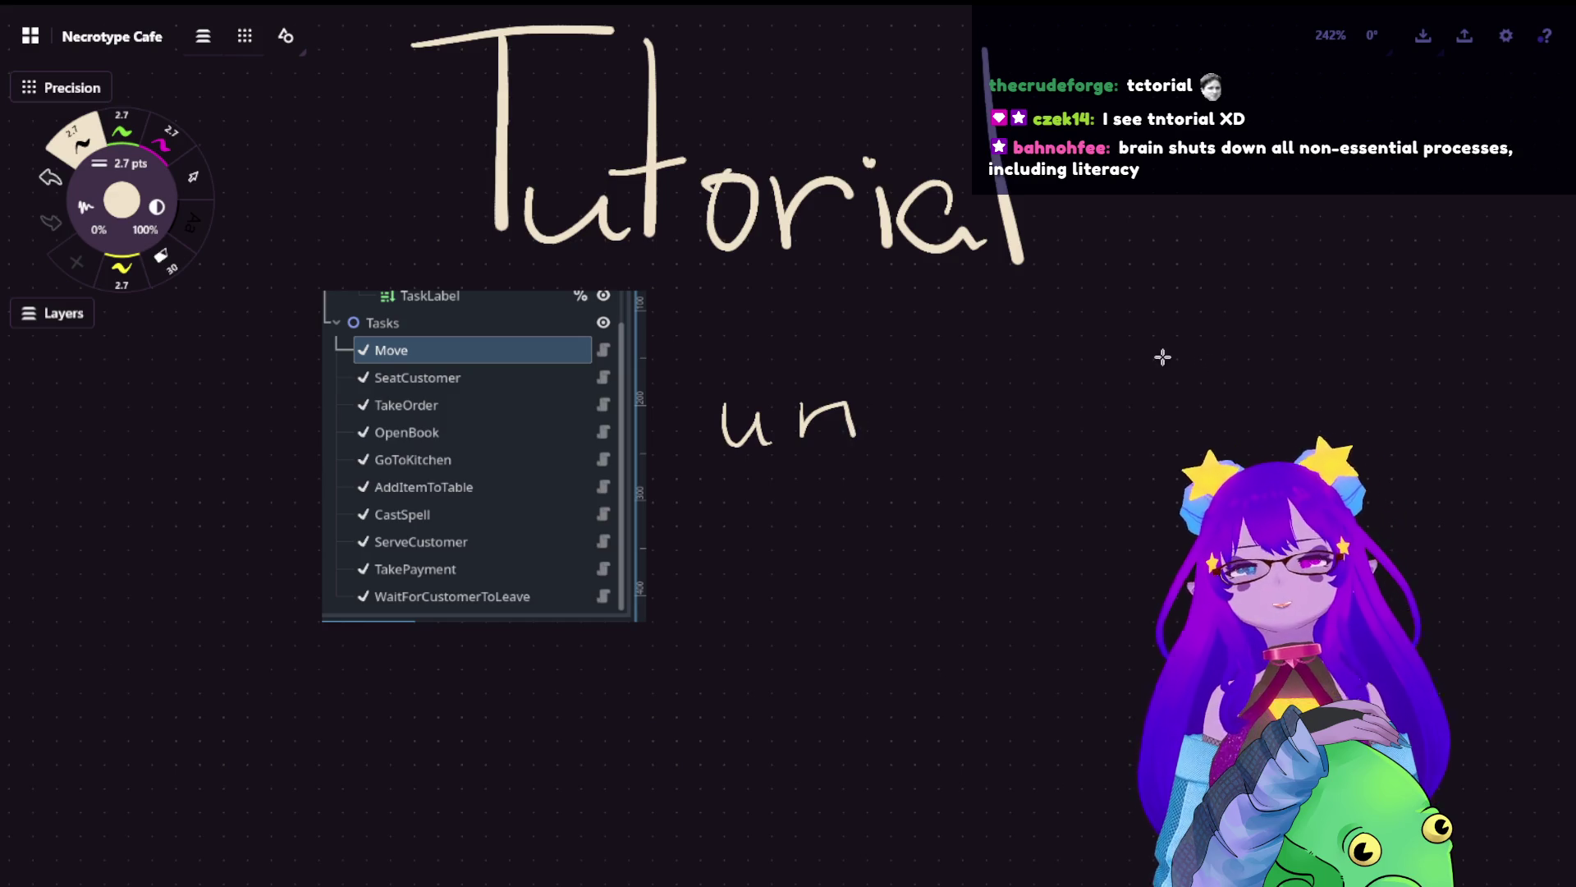
left_click(194, 177)
left_click_drag(776, 361, 877, 482)
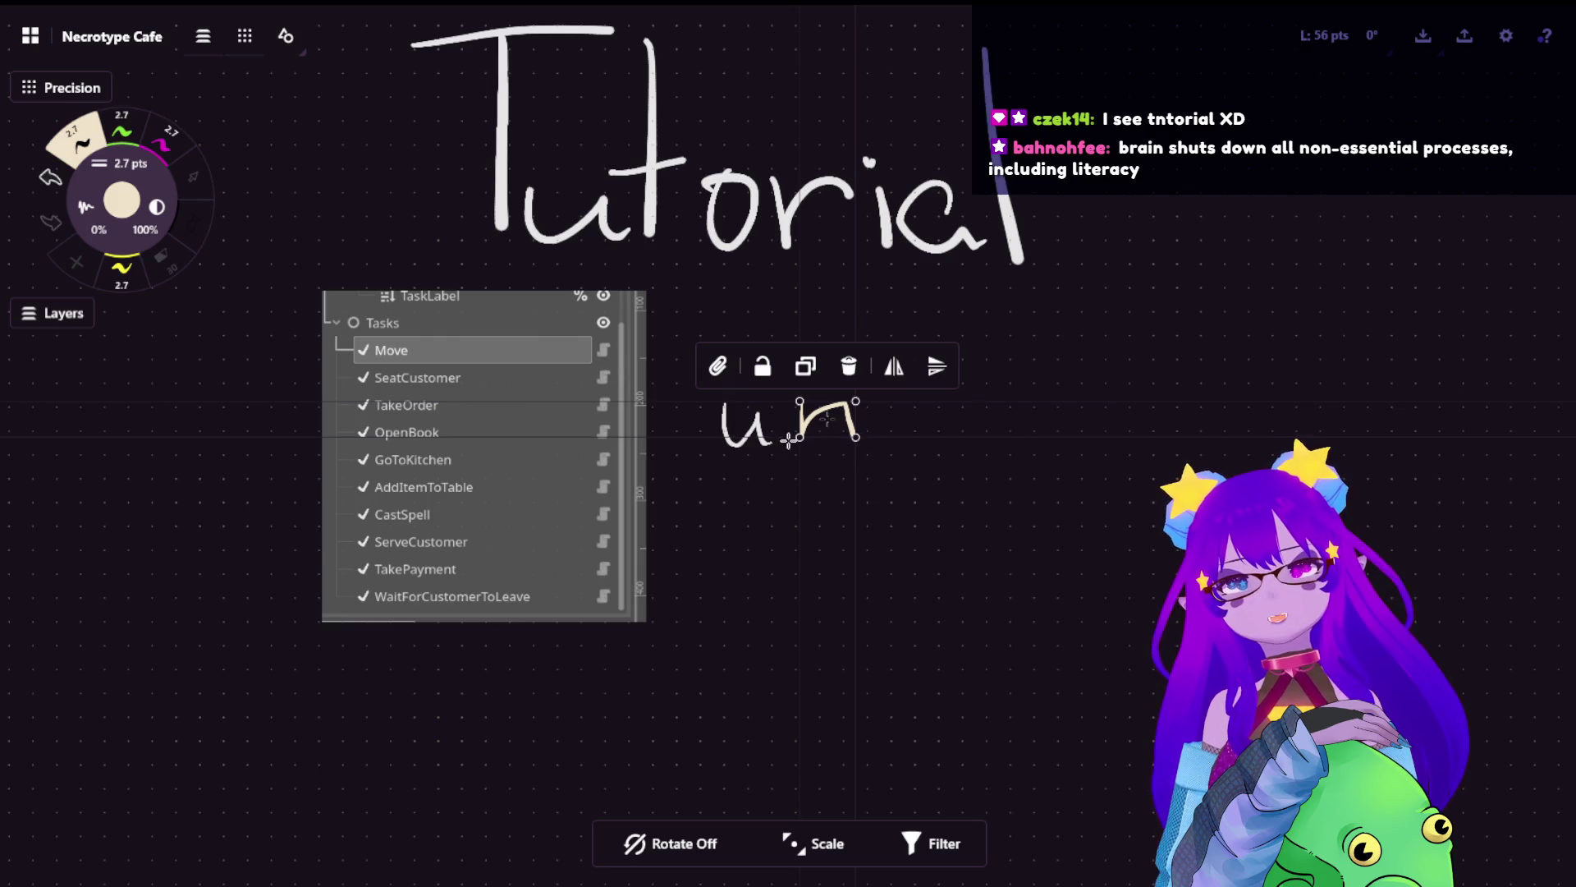
left_click(689, 842)
mouse_move(901, 530)
left_mouse_down()
mouse_move(969, 509)
mouse_move(950, 564)
left_mouse_up()
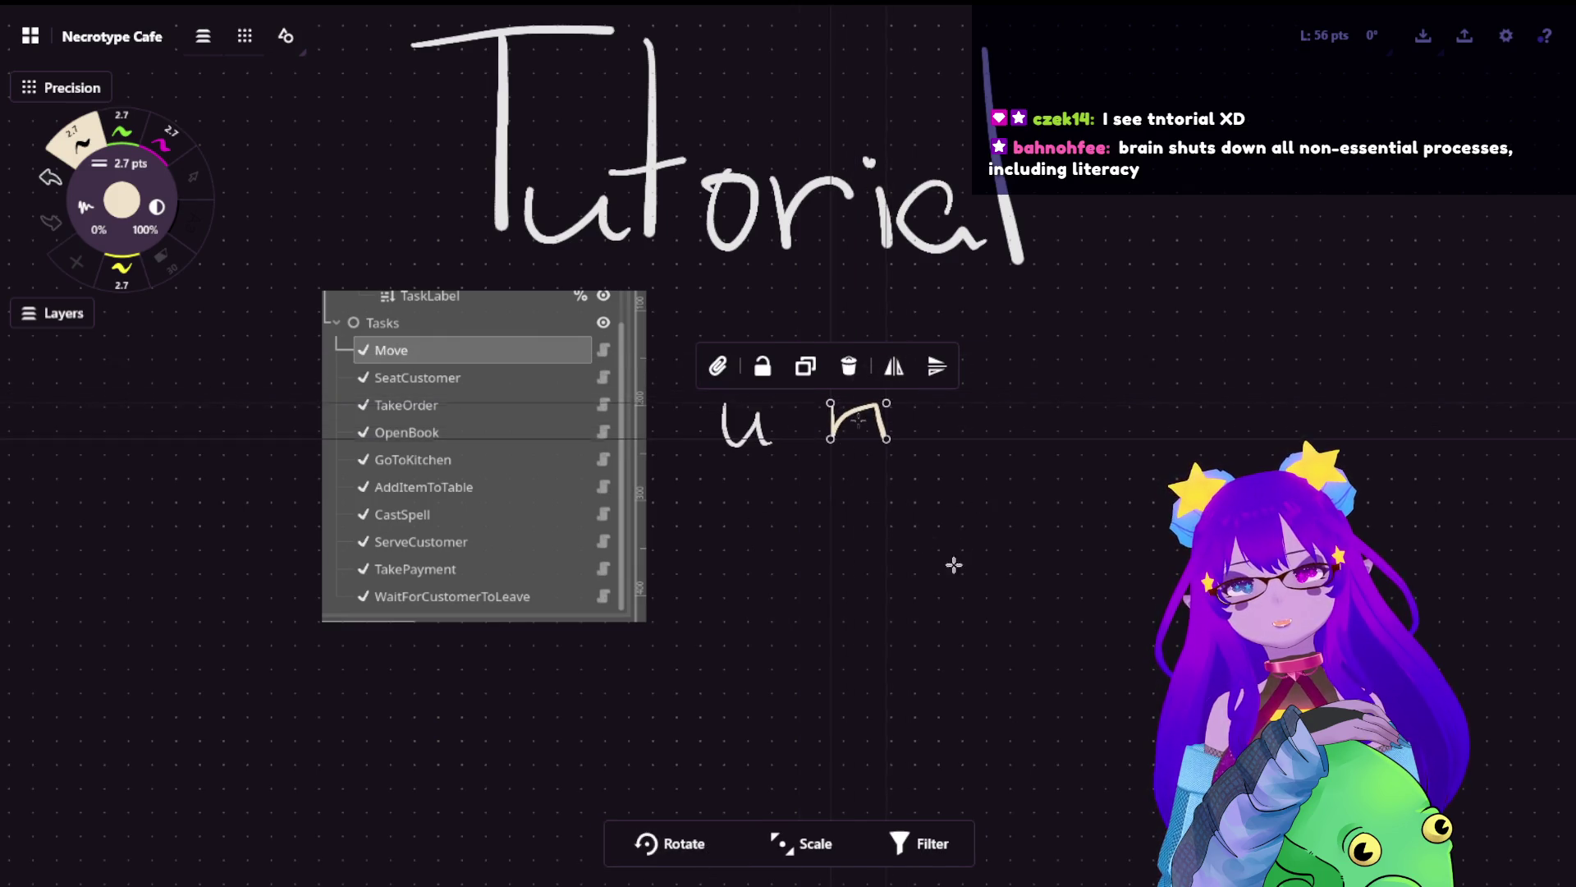
left_click_drag(905, 467, 943, 489)
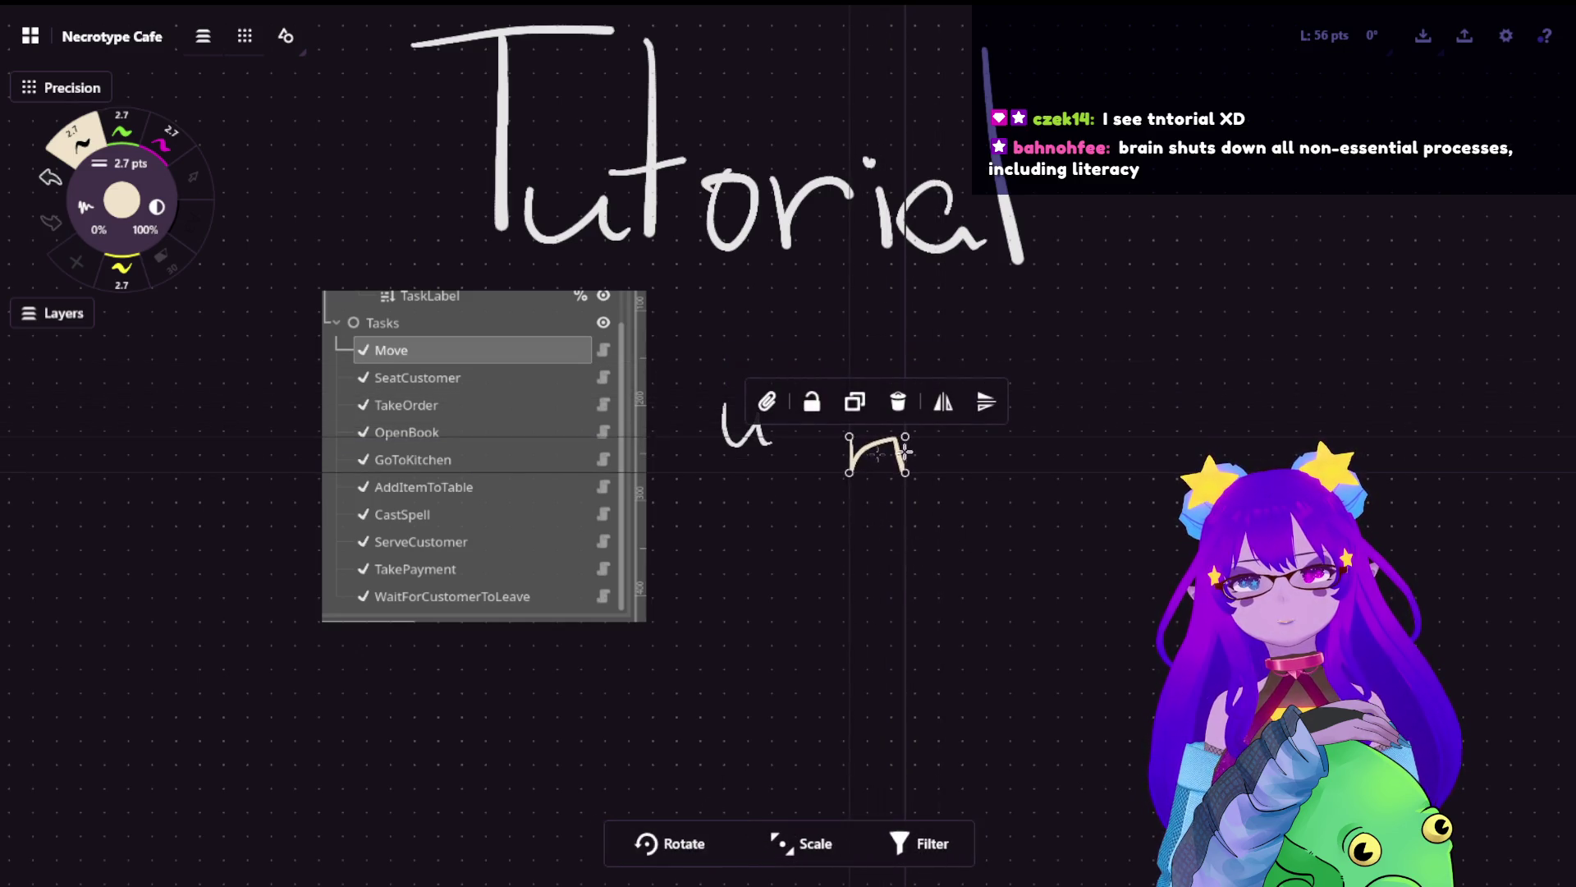
left_click_drag(911, 474, 930, 483)
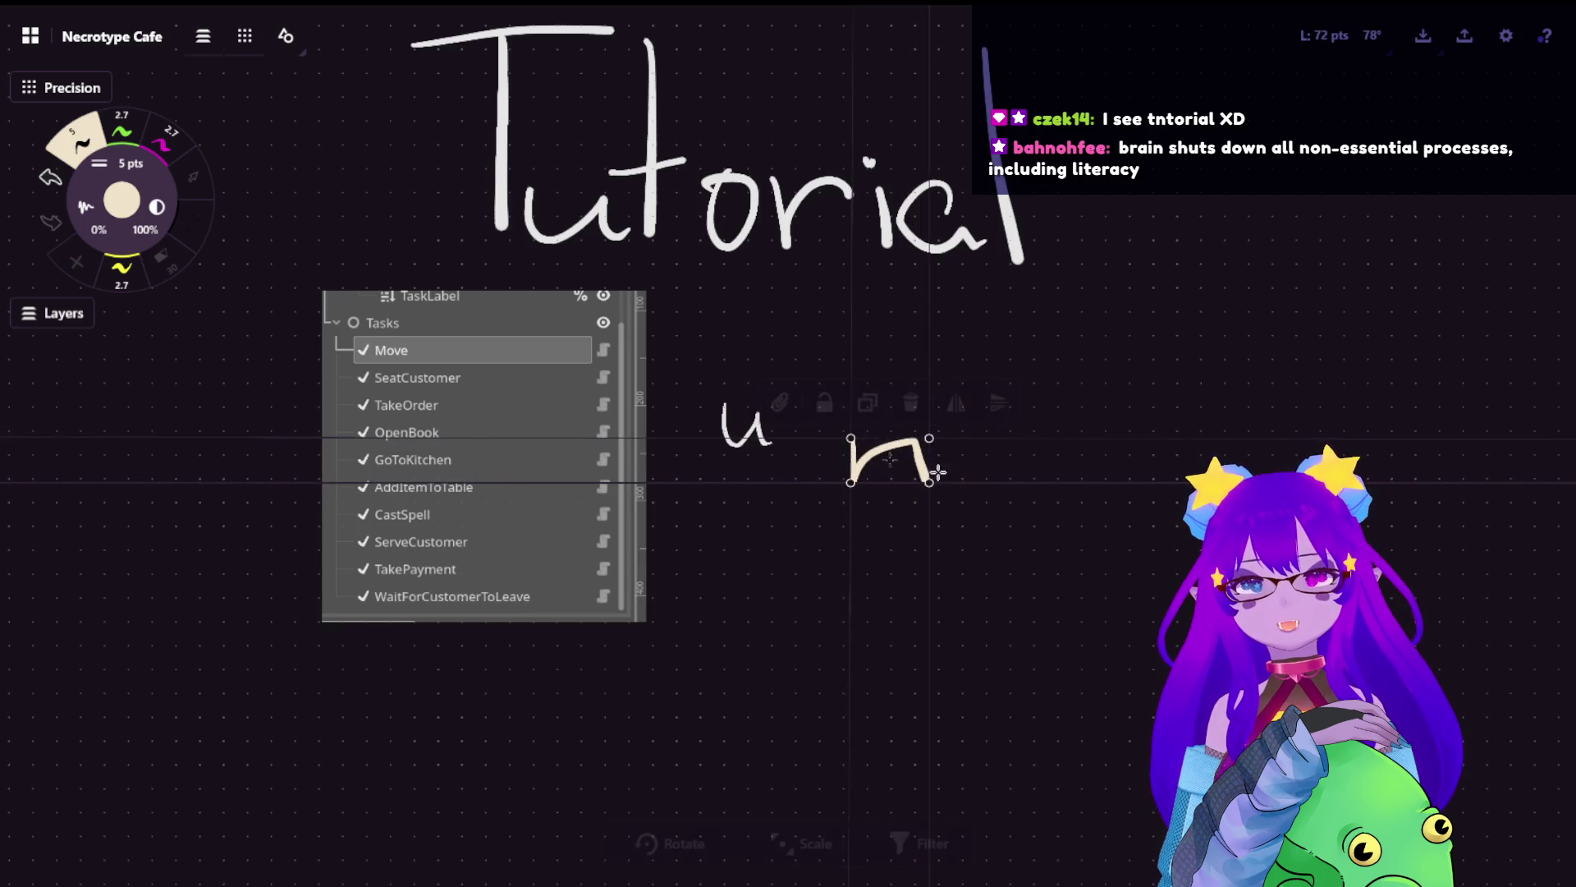
mouse_move(1075, 454)
left_mouse_down()
mouse_move(1083, 605)
mouse_move(1083, 432)
left_mouse_up()
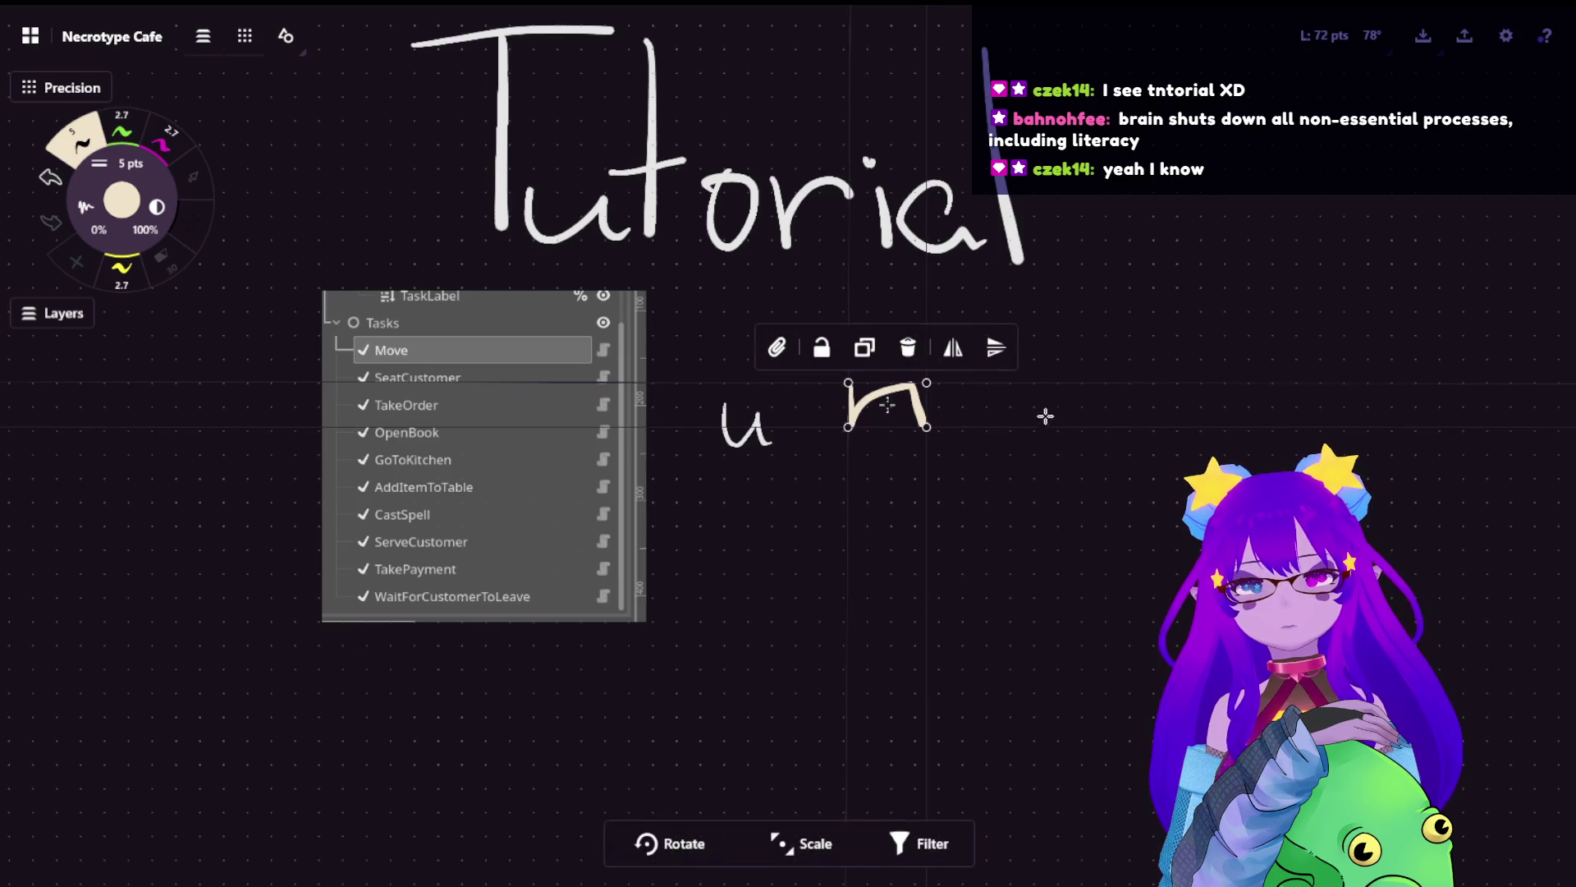
- Delete the trial 'n' and 'u' strokes, leaving the green brush active
key("Delete")
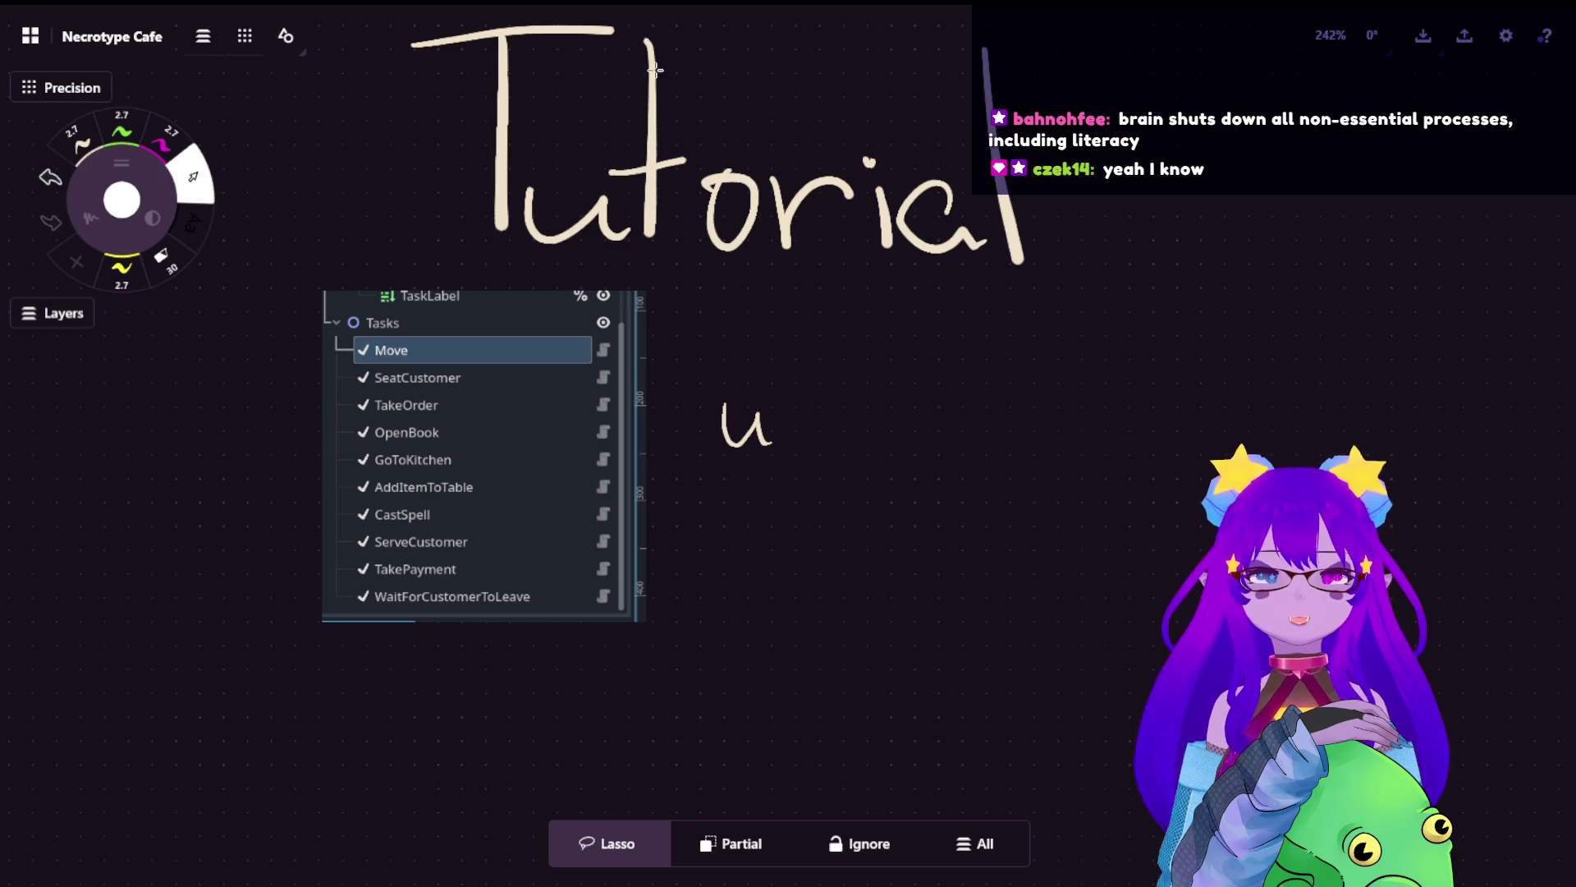
left_click_drag(812, 437, 602, 297)
key("Escape")
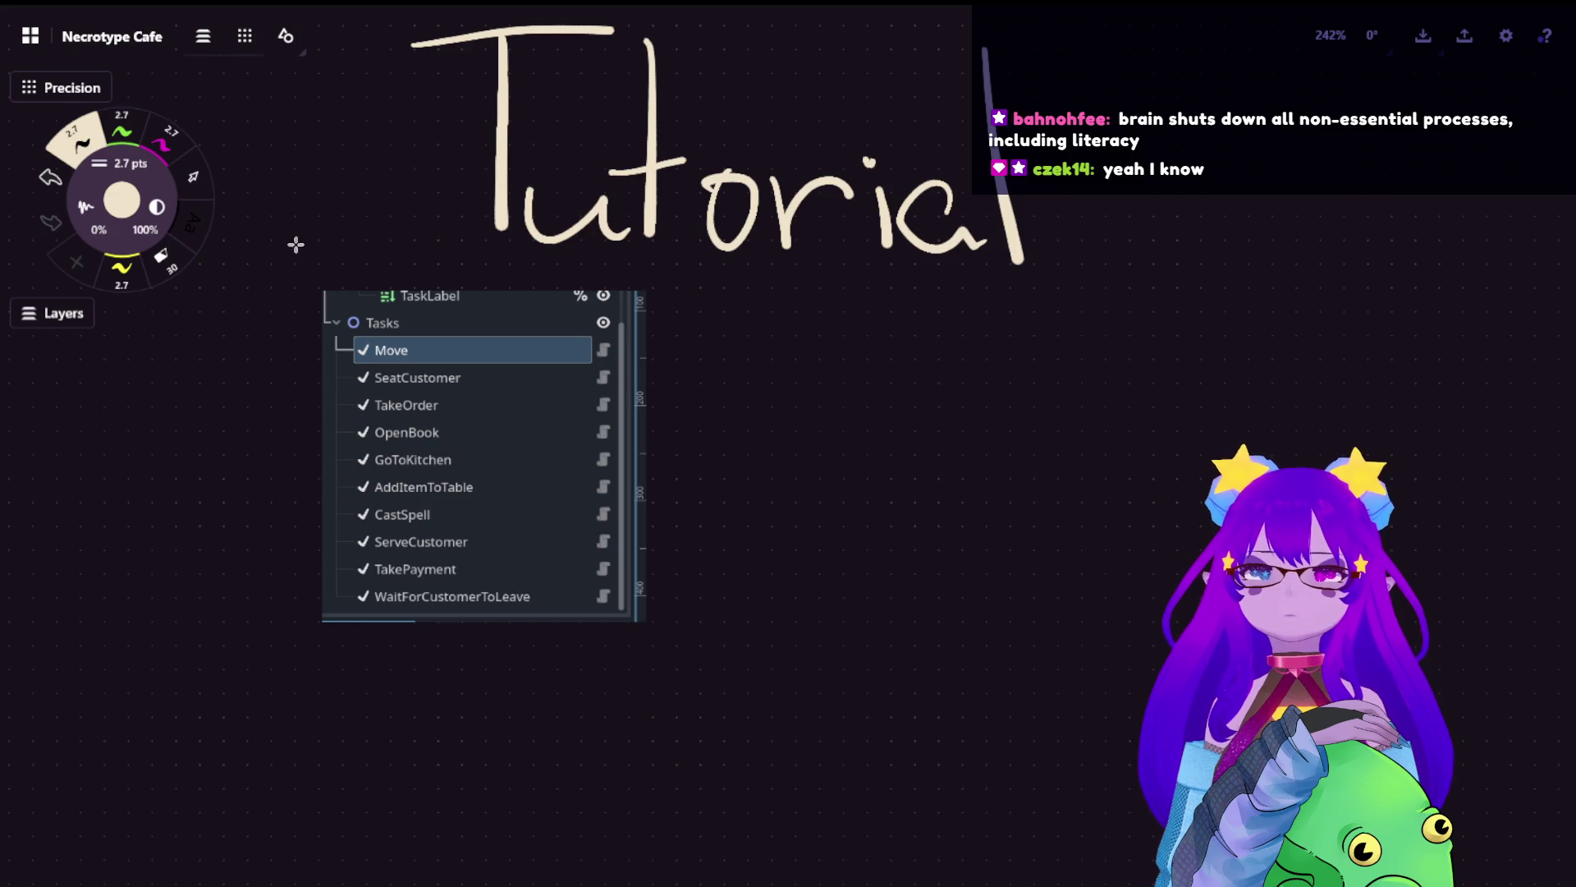
left_click(122, 130)
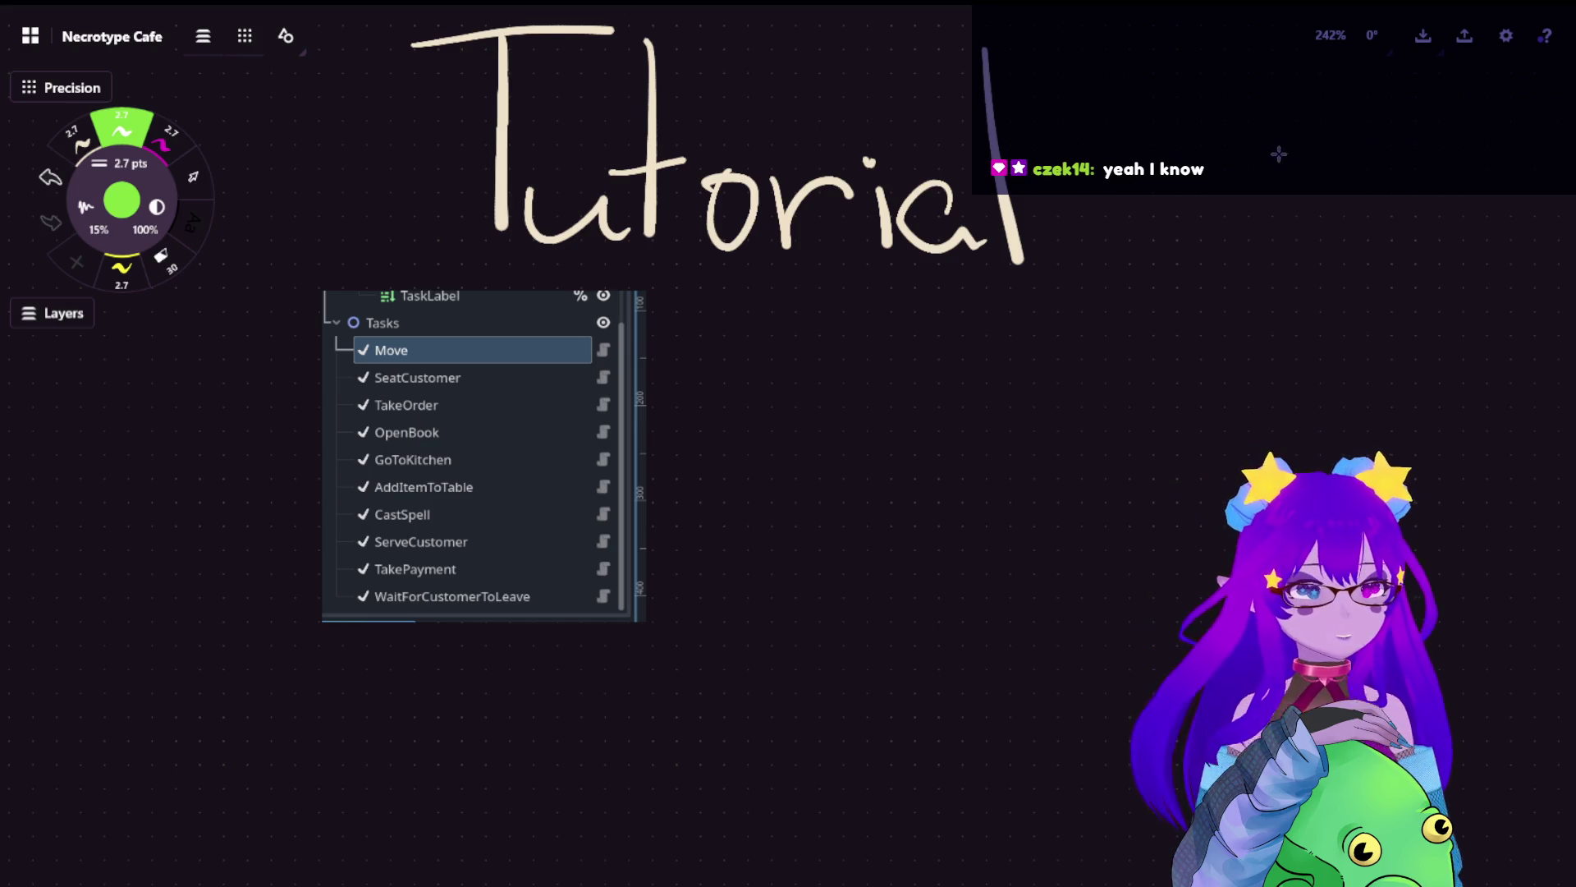
- Handwrite '-skulls are not' in green below the Tutorial heading
scroll(892, 274, "down", 1)
scroll(892, 274, "down", 2)
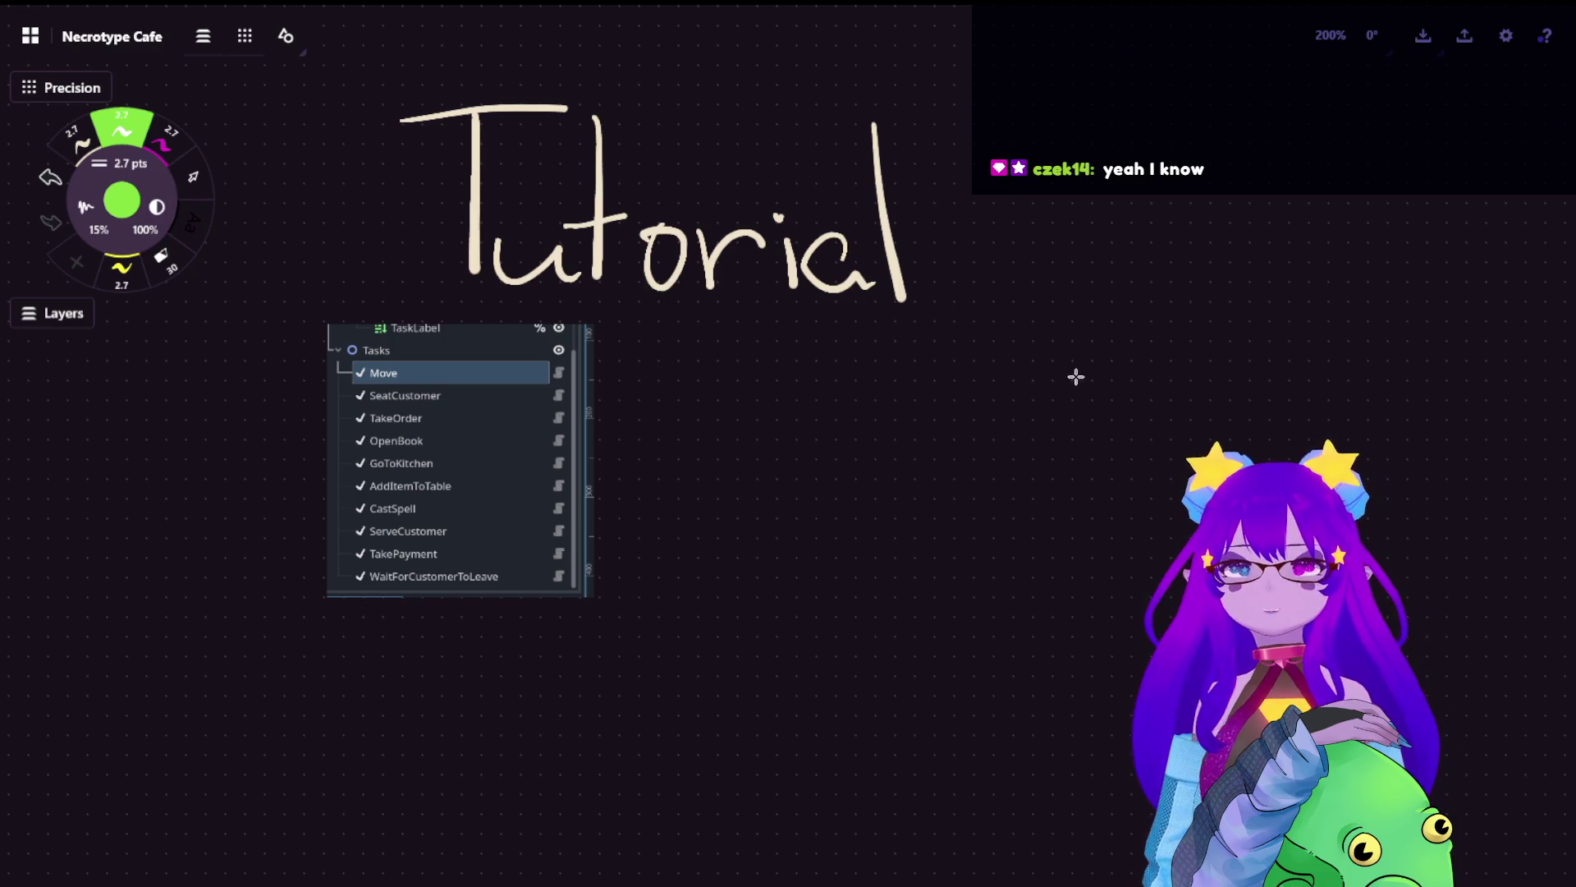
left_click_drag(680, 368, 693, 369)
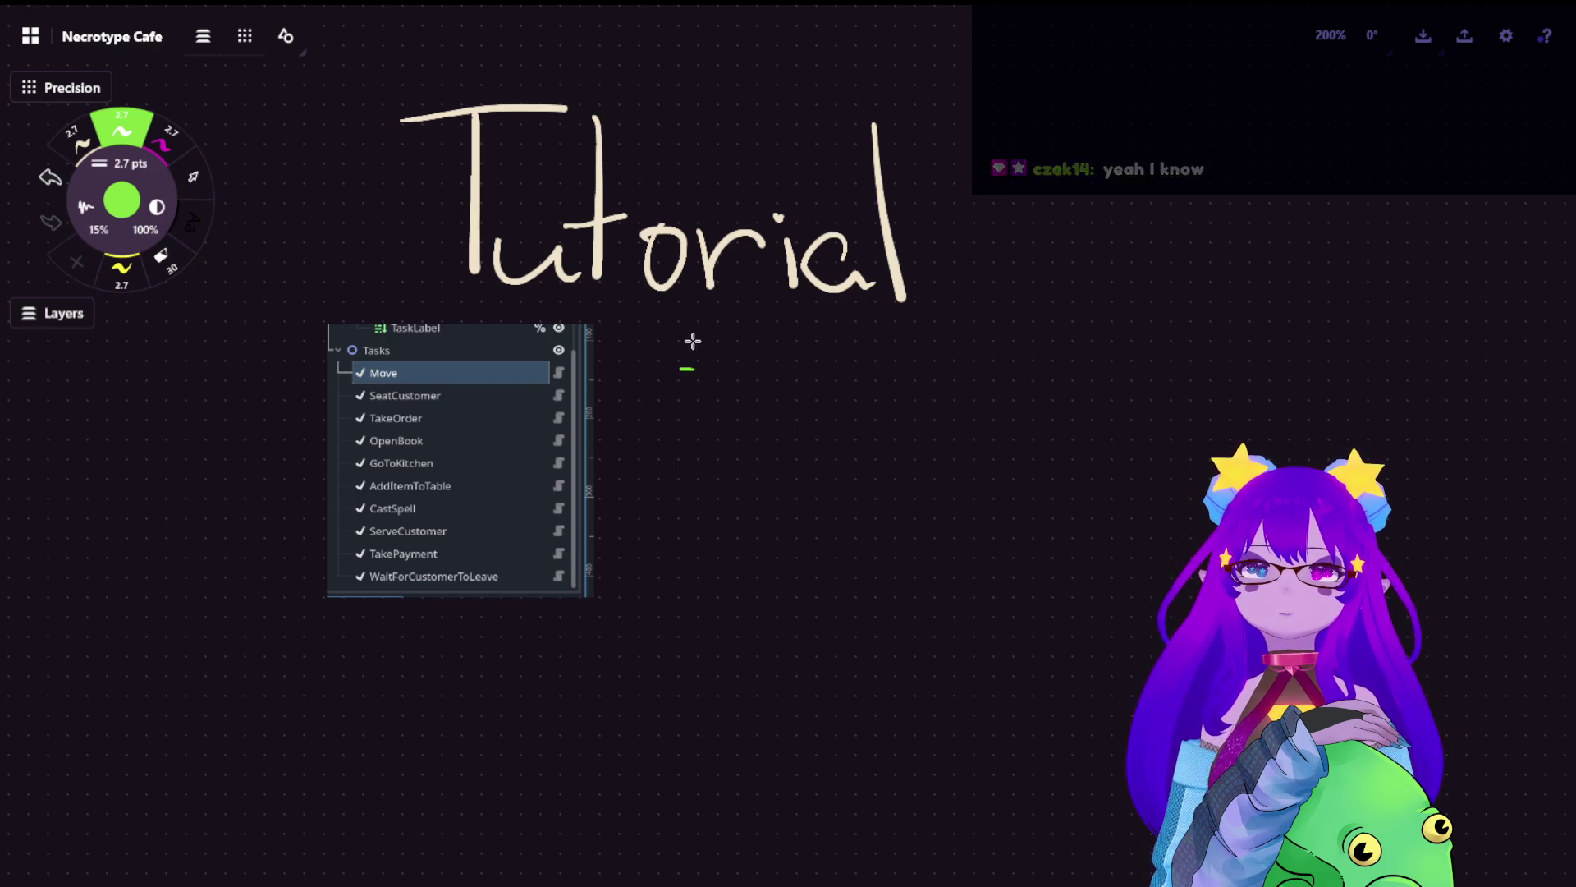
scroll(1024, 359, "up", 3)
scroll(1024, 359, "up", 3)
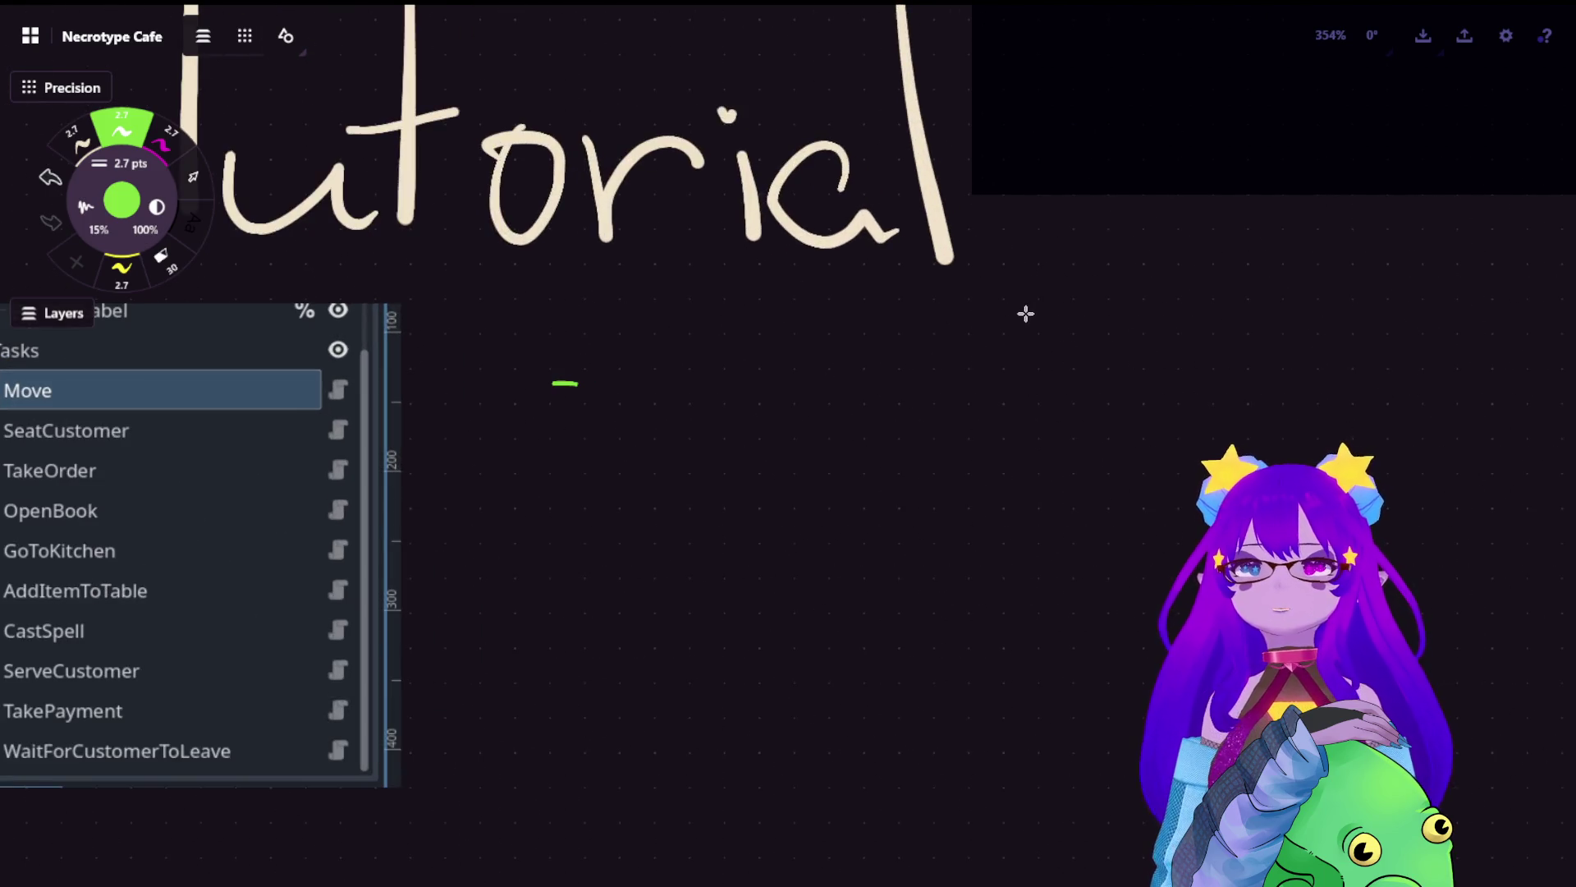
left_click_drag(630, 372, 602, 409)
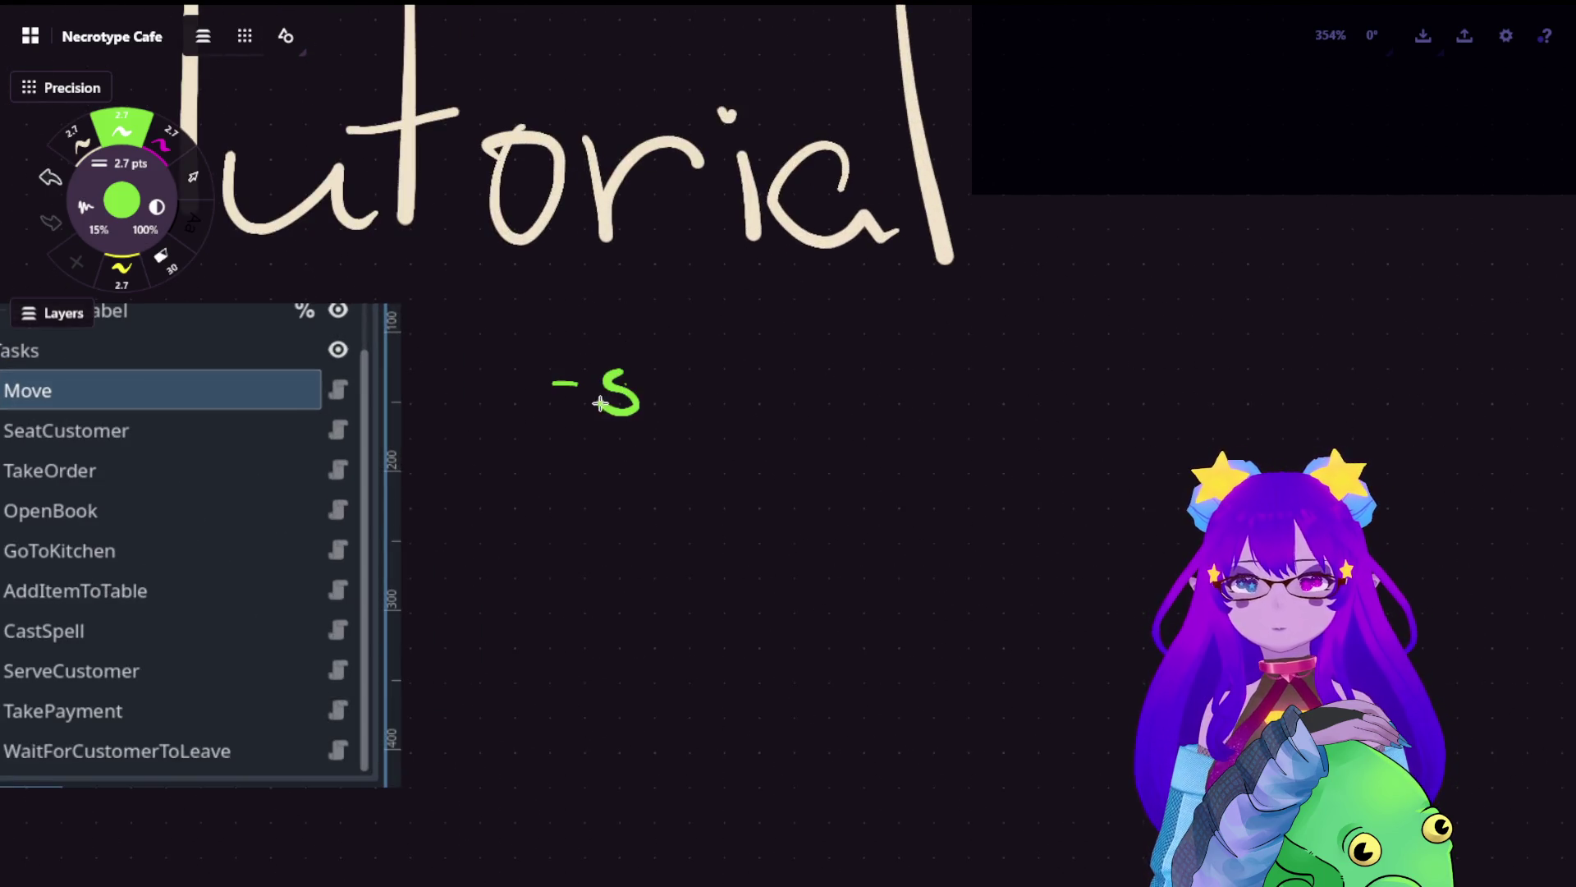
mouse_move(641, 335)
left_mouse_down()
mouse_move(648, 408)
mouse_move(718, 400)
left_mouse_up()
mouse_move(720, 330)
left_mouse_down()
mouse_move(726, 403)
mouse_move(759, 397)
left_mouse_up()
mouse_move(899, 374)
left_mouse_down()
mouse_move(897, 404)
mouse_move(936, 385)
mouse_move(967, 403)
mouse_move(1075, 404)
mouse_move(1106, 384)
mouse_move(1134, 402)
left_mouse_up()
left_click_drag(1107, 379, 1146, 375)
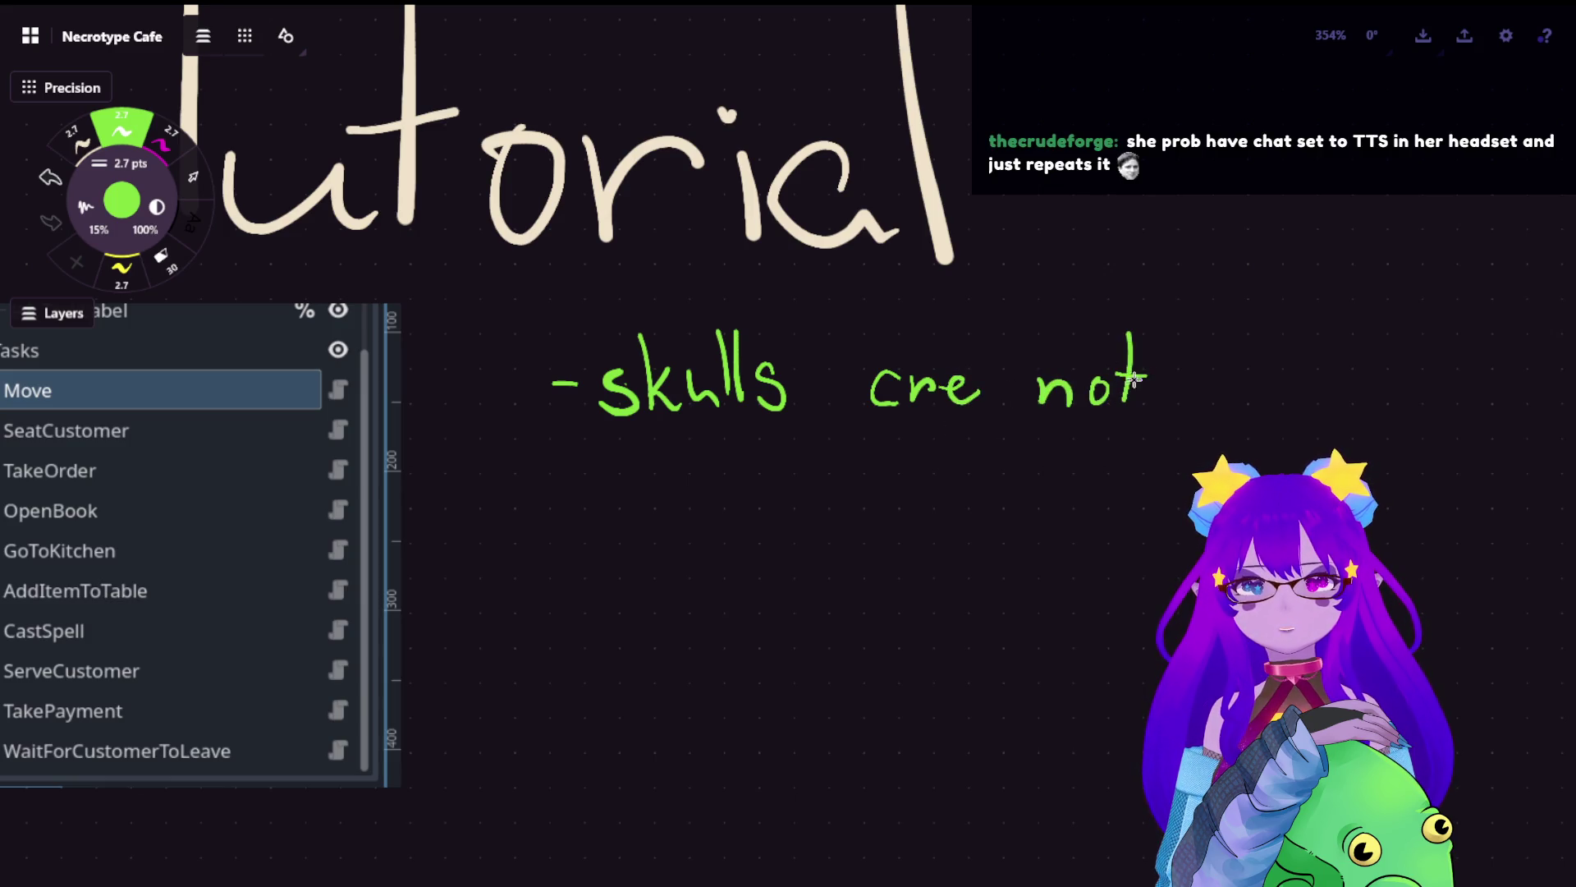
- Write the second line 'see as spaces' under it
mouse_move(675, 450)
left_mouse_down()
mouse_move(658, 483)
mouse_move(752, 476)
left_mouse_up()
left_click_drag(837, 451, 852, 475)
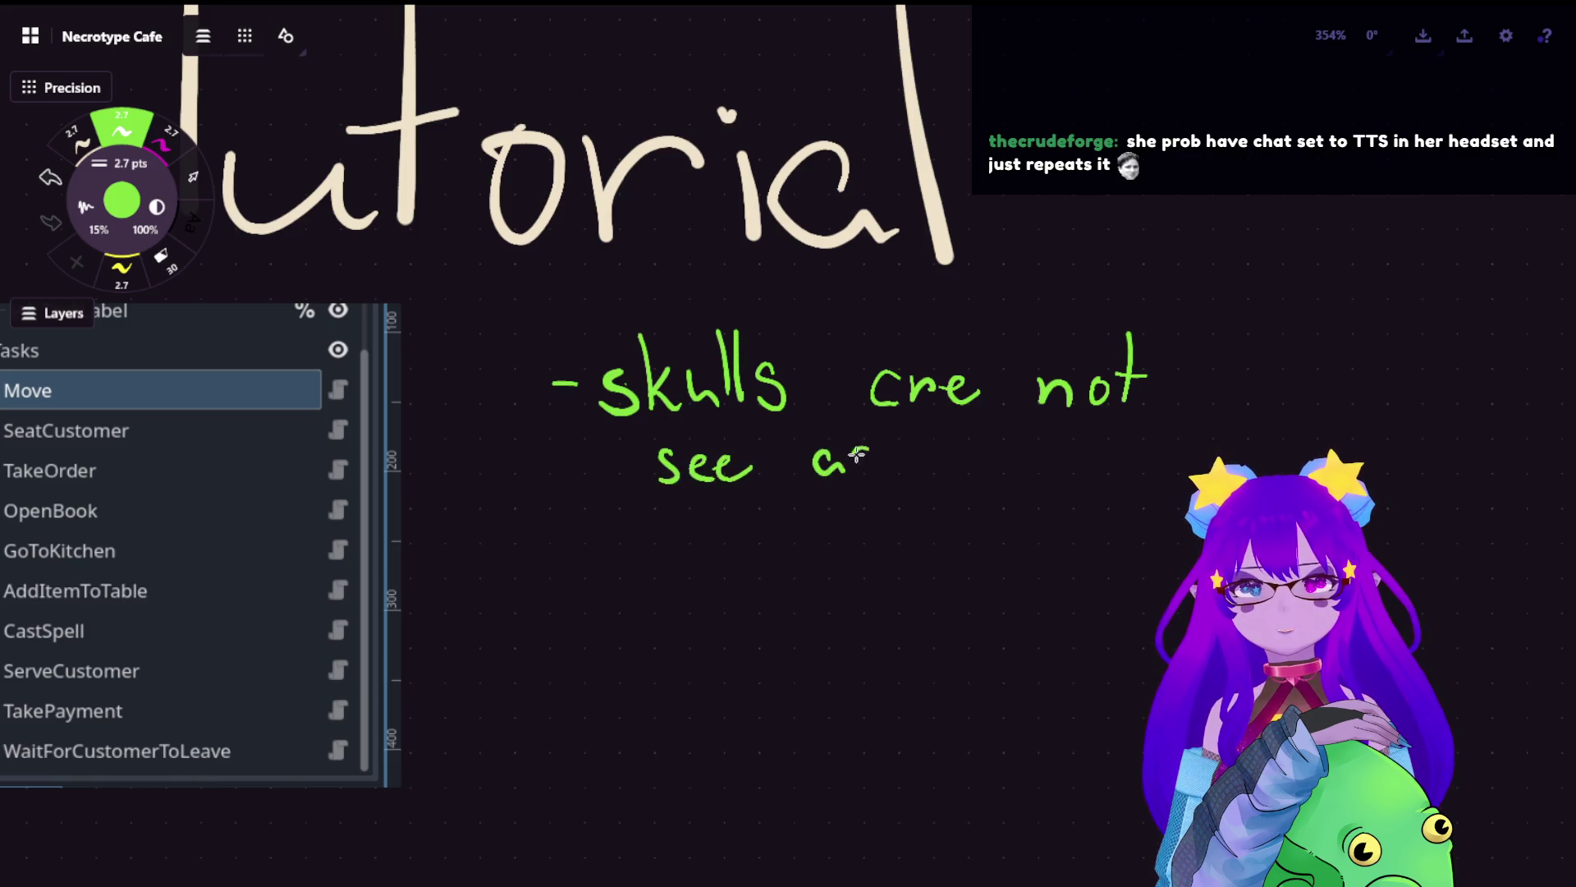
mouse_move(938, 452)
left_mouse_down()
mouse_move(918, 483)
mouse_move(1084, 472)
left_mouse_up()
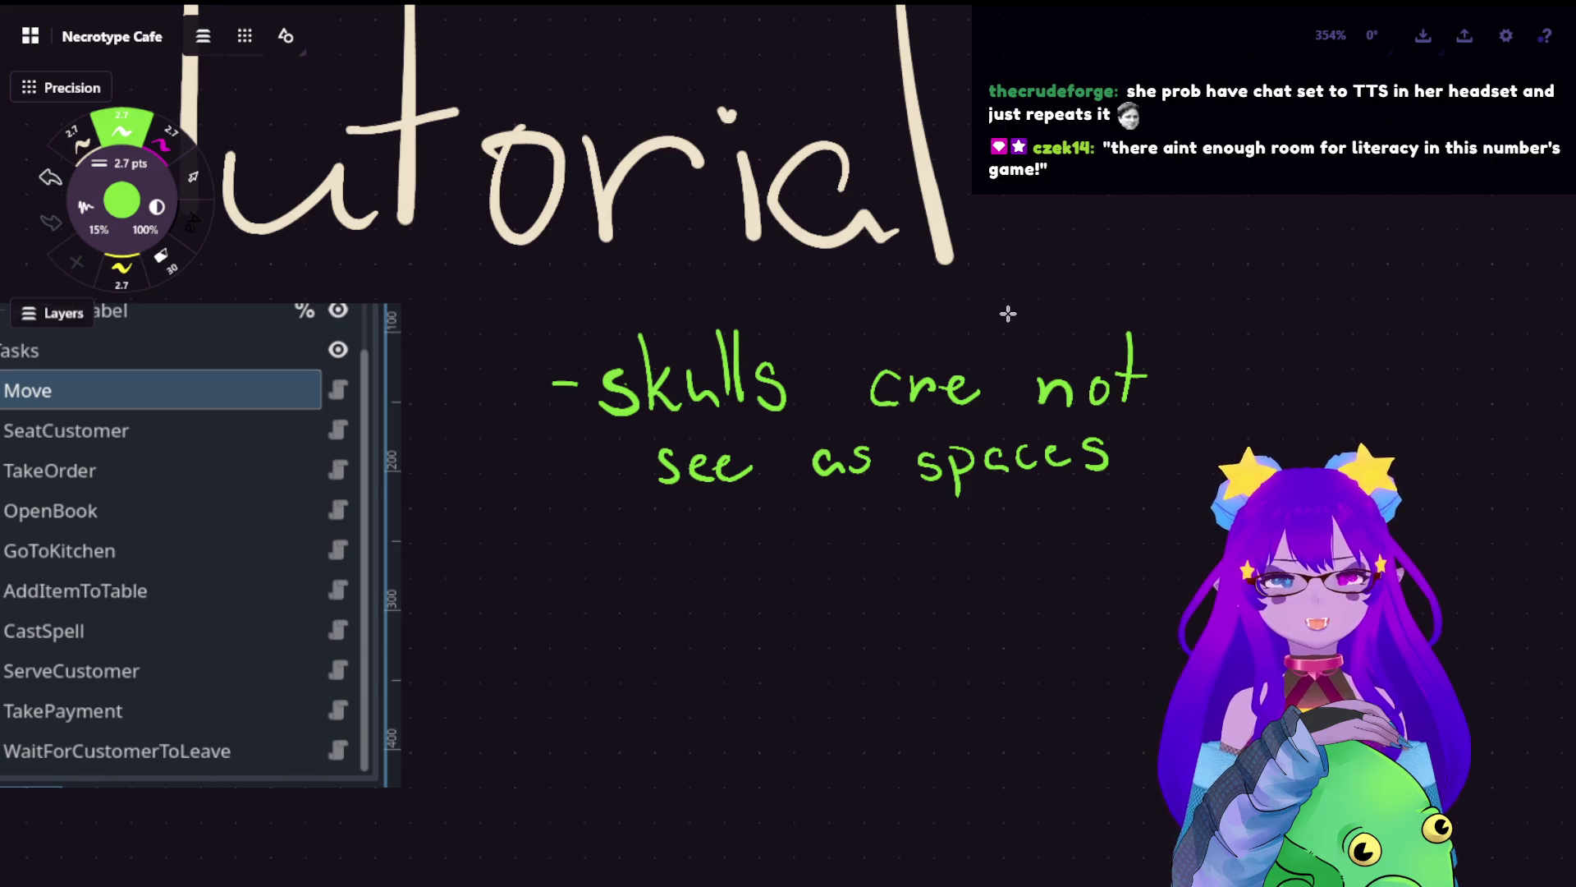
scroll(980, 473, "down", 5)
scroll(979, 474, "down", 2)
scroll(903, 435, "up", 3)
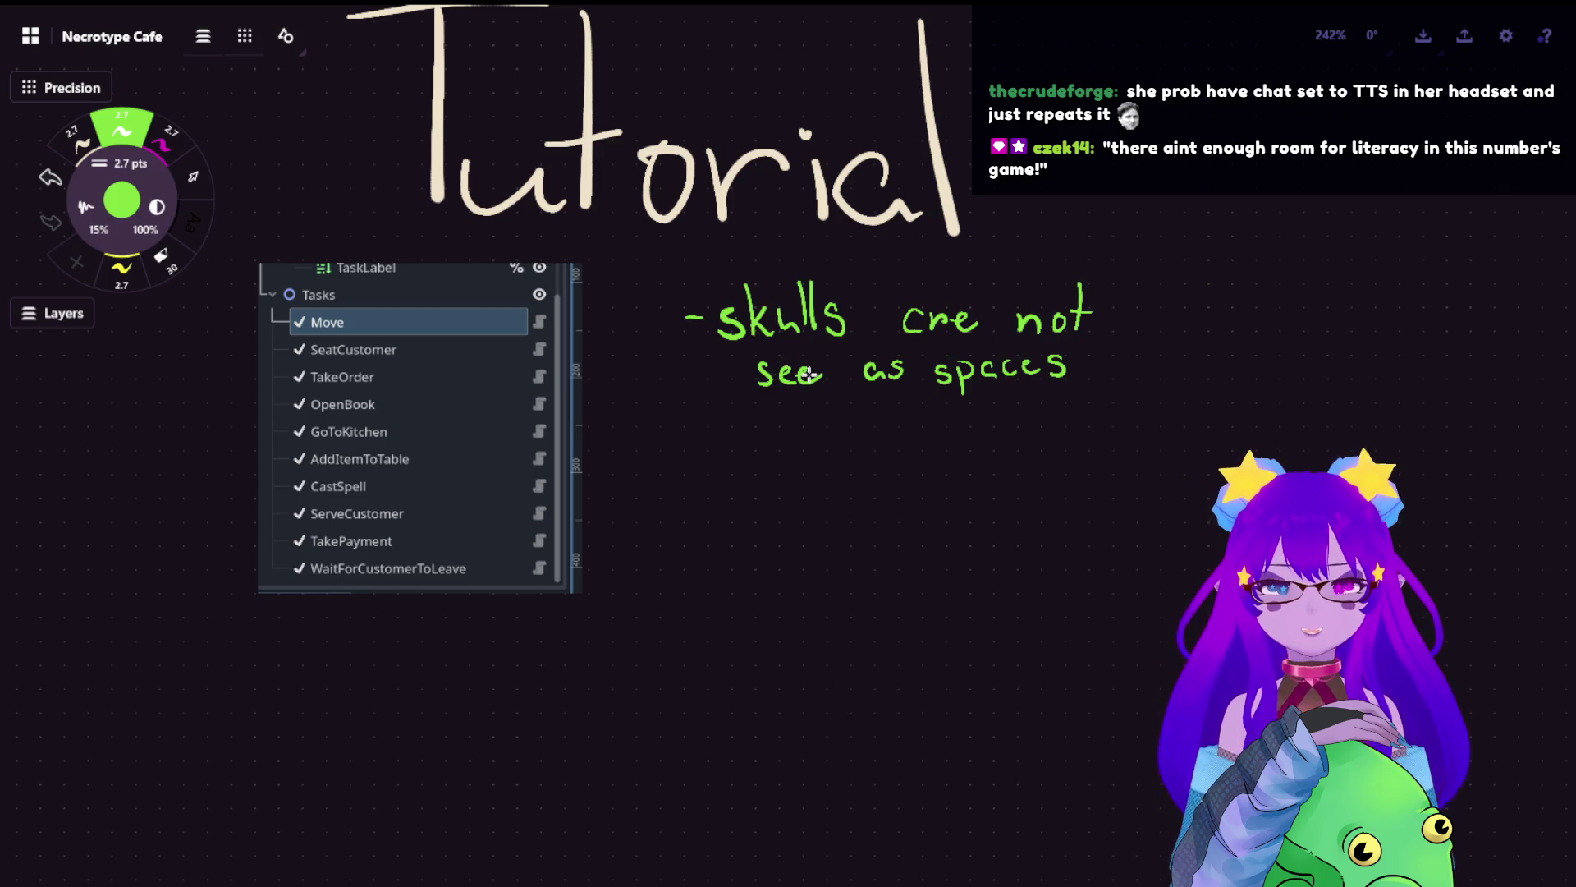
scroll(757, 375, "up", 2)
scroll(758, 376, "right", 2)
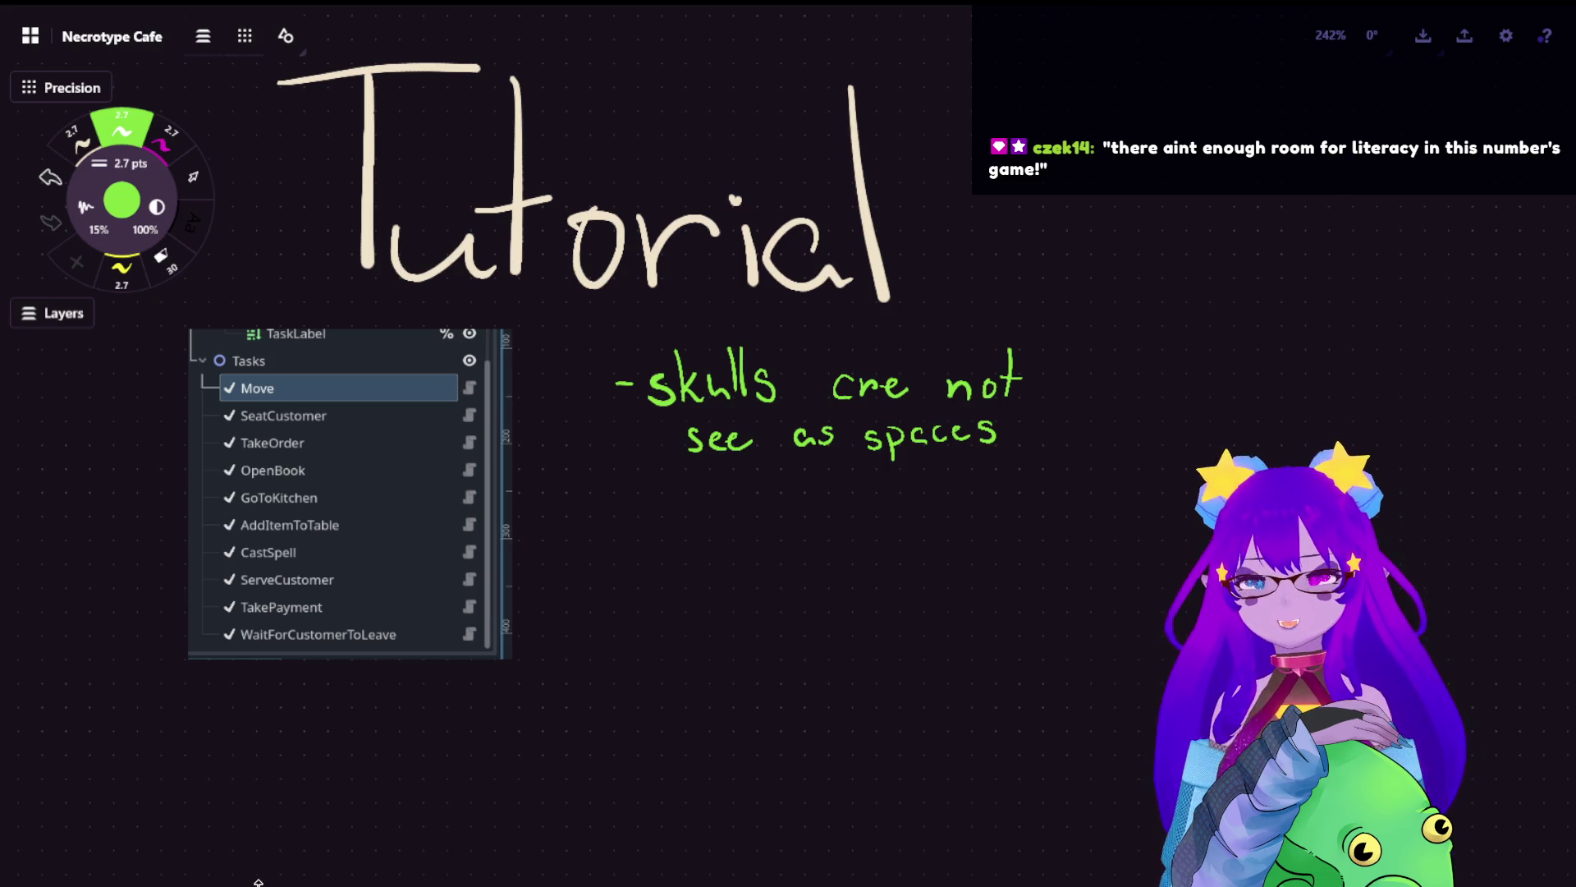
scroll(797, 359, "left", 1)
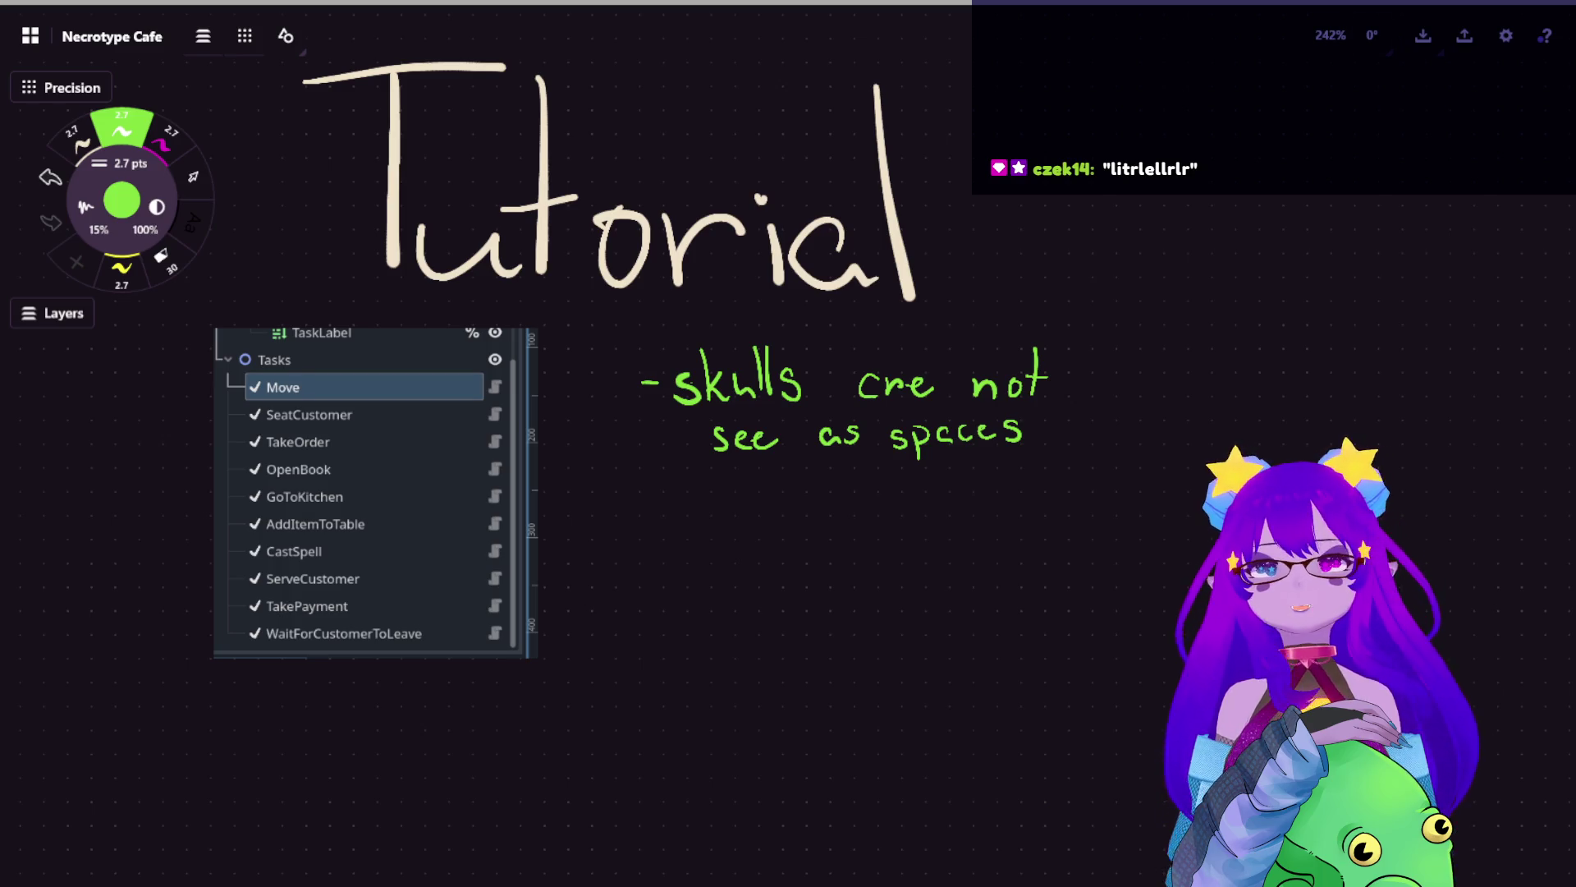
- Paste the feedback spreadsheet screenshot and place it at the upper right of the notes
scroll(382, 400, "down", 3)
key("ctrl+v")
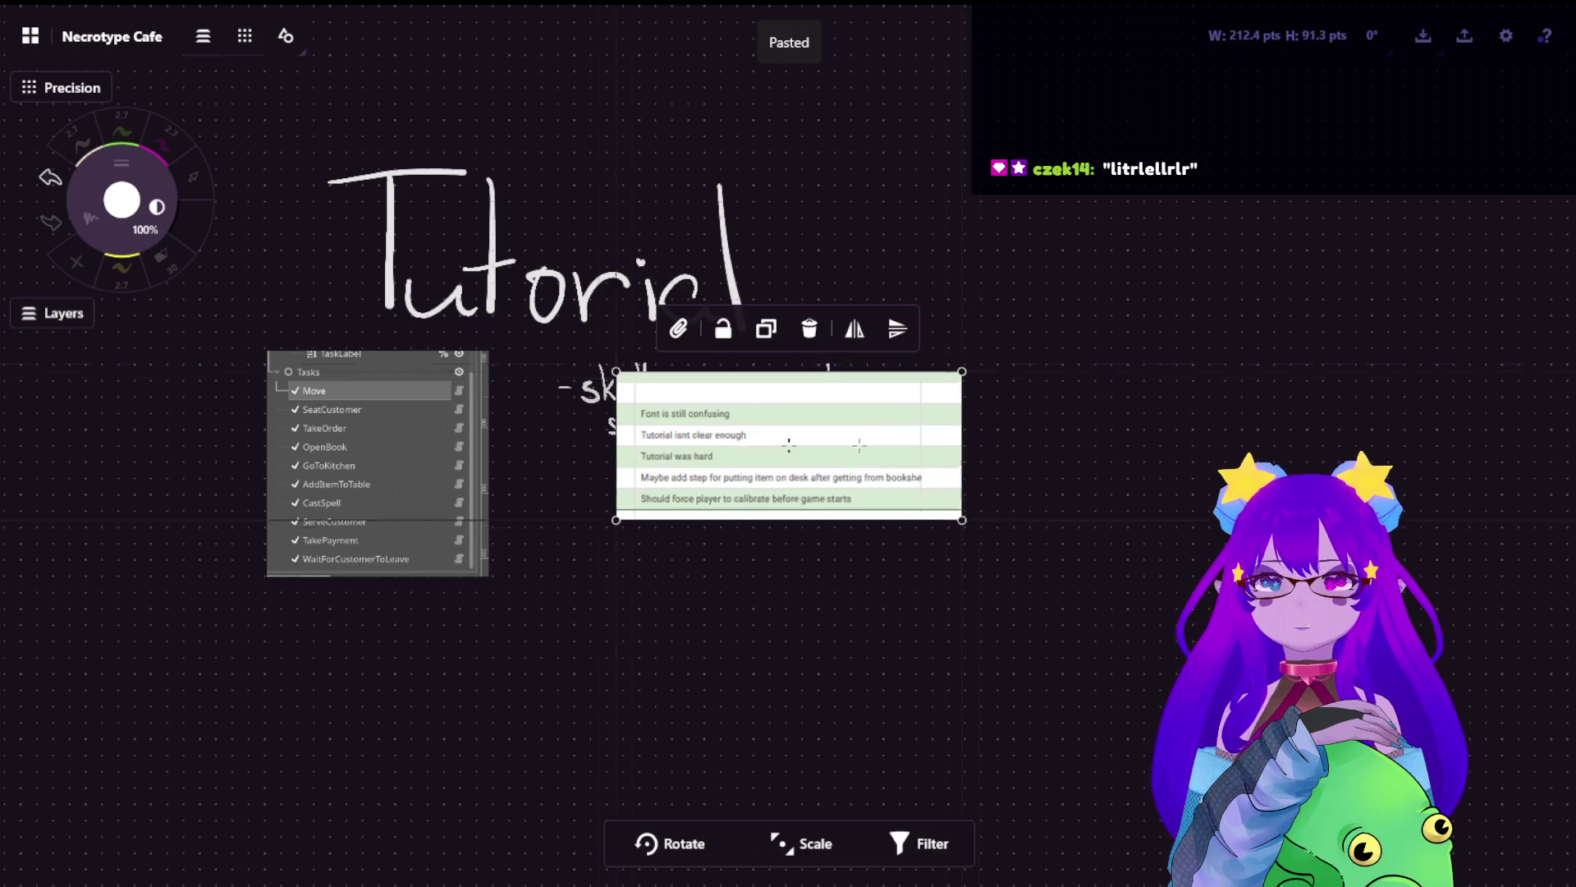
left_click_drag(788, 444, 1141, 241)
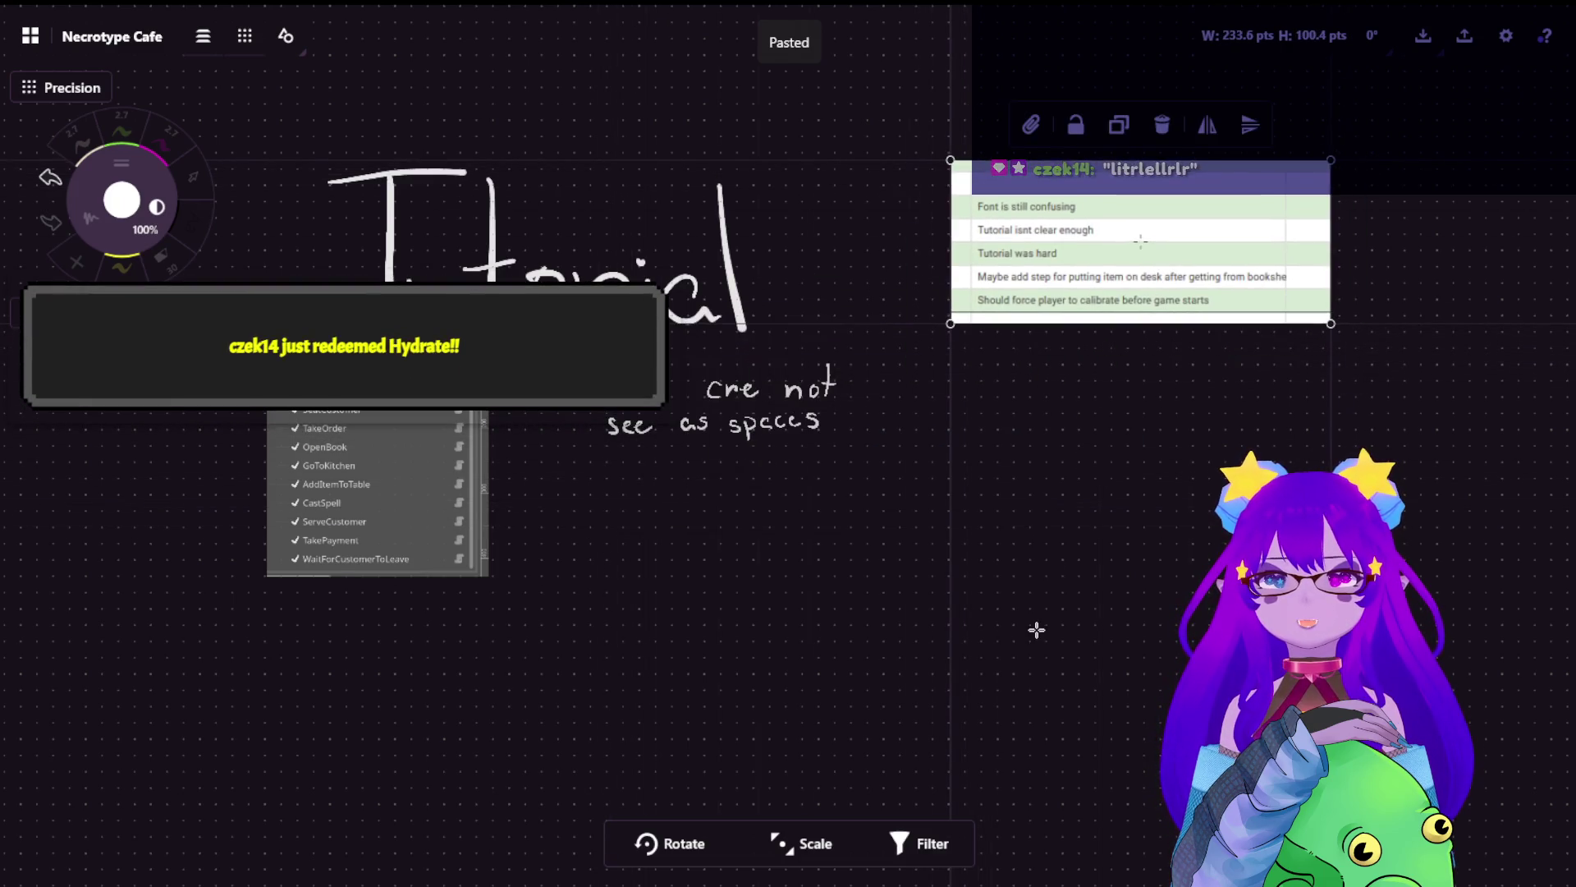
left_click(823, 605)
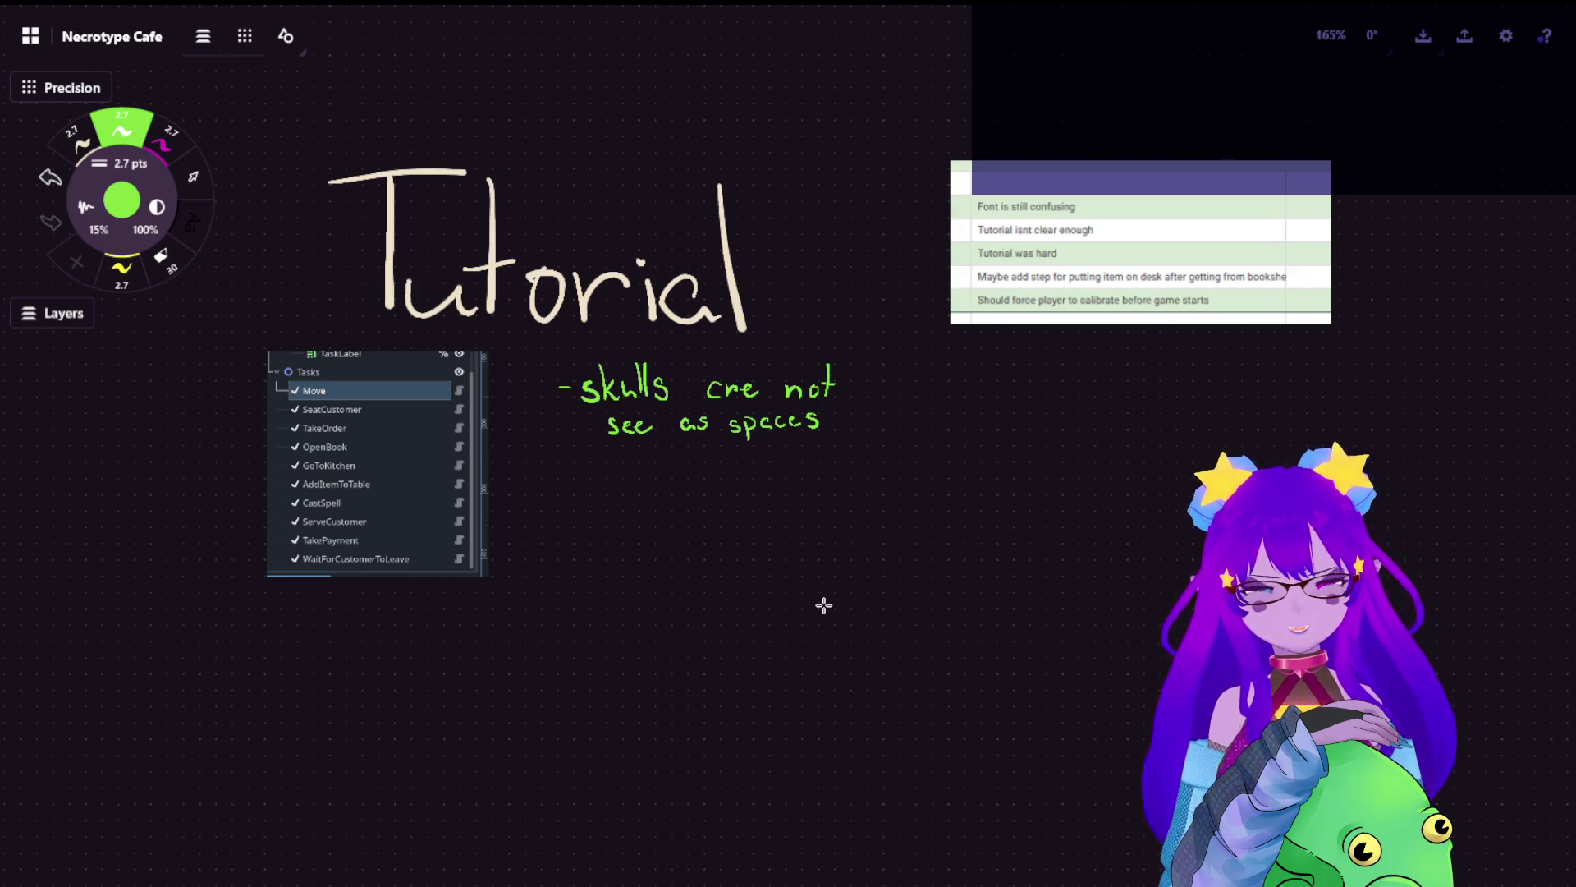
scroll(843, 530, "up", 1)
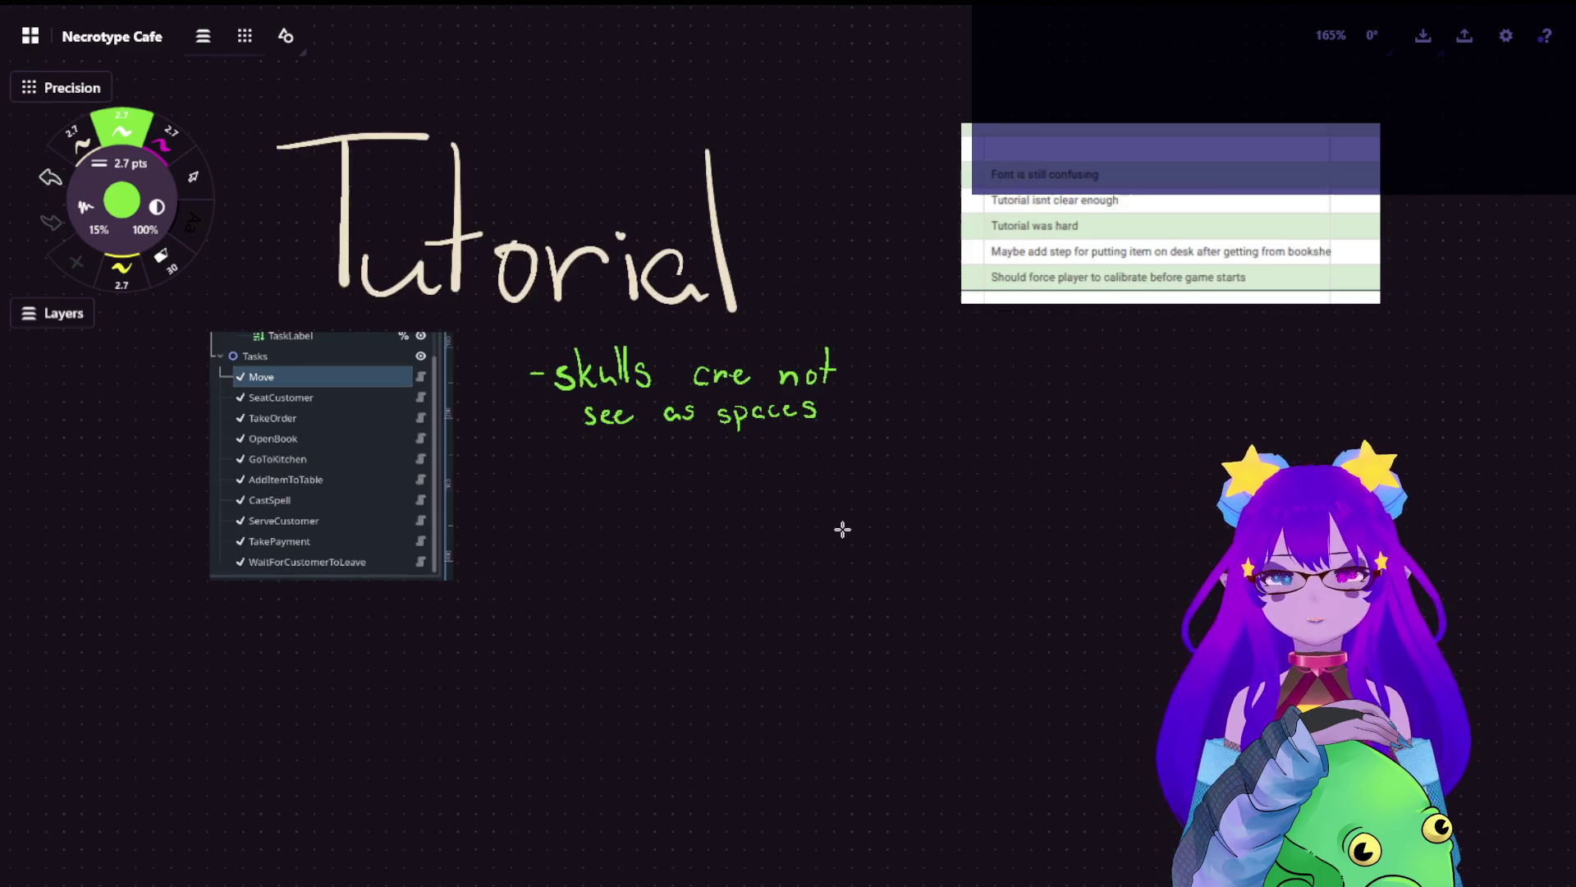
scroll(842, 530, "up", 5)
scroll(756, 327, "up", 5)
scroll(780, 545, "up", 5)
scroll(711, 310, "up", 6)
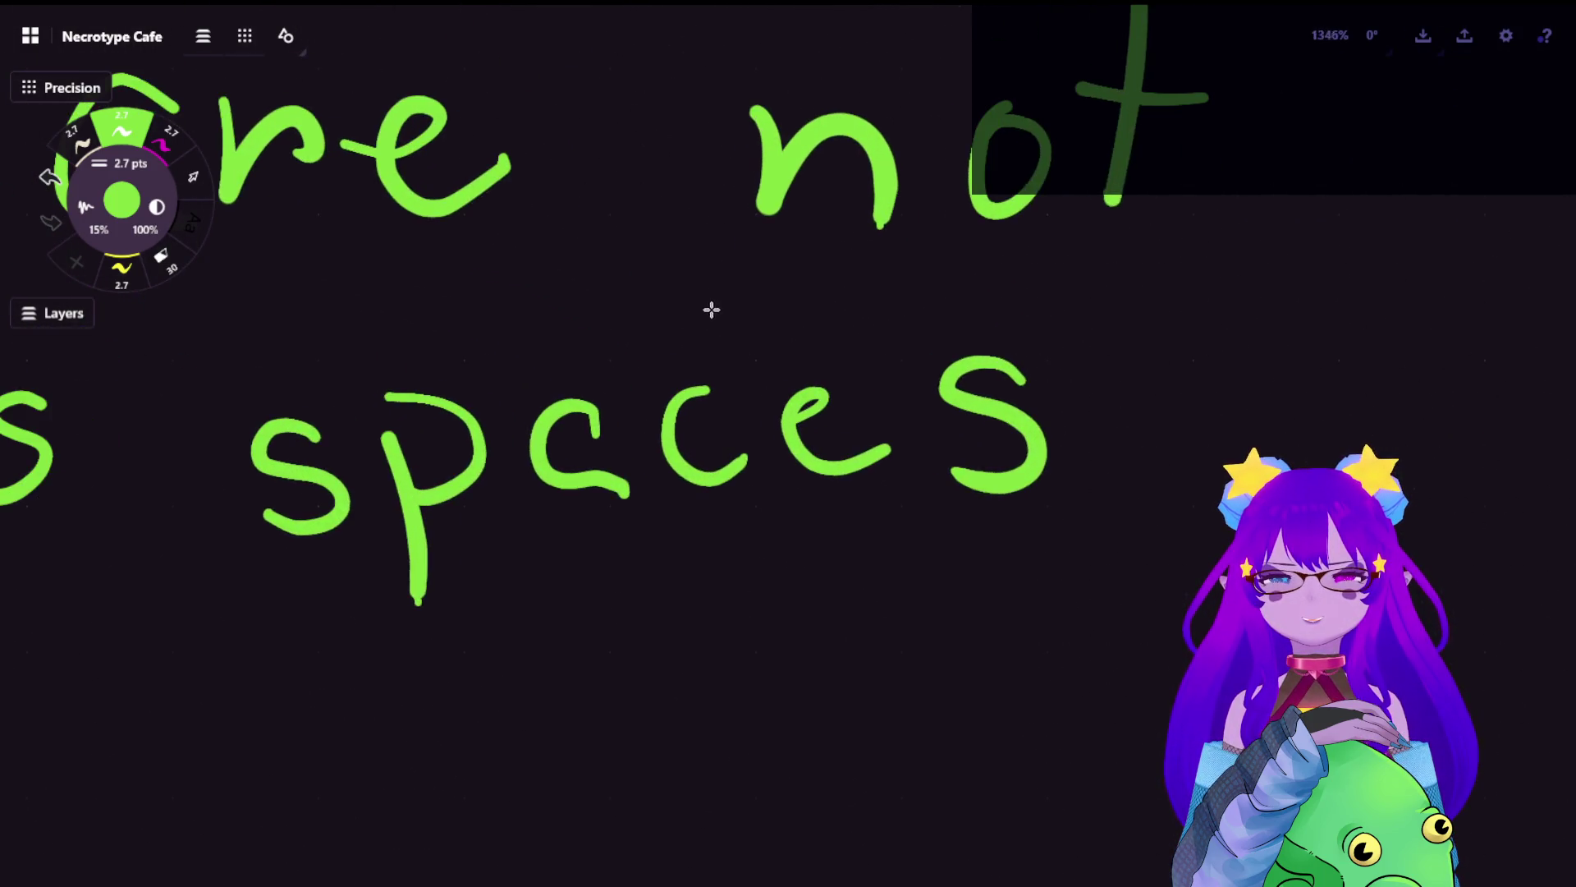
scroll(761, 434, "down", 3)
scroll(761, 433, "down", 7)
scroll(803, 398, "down", 9)
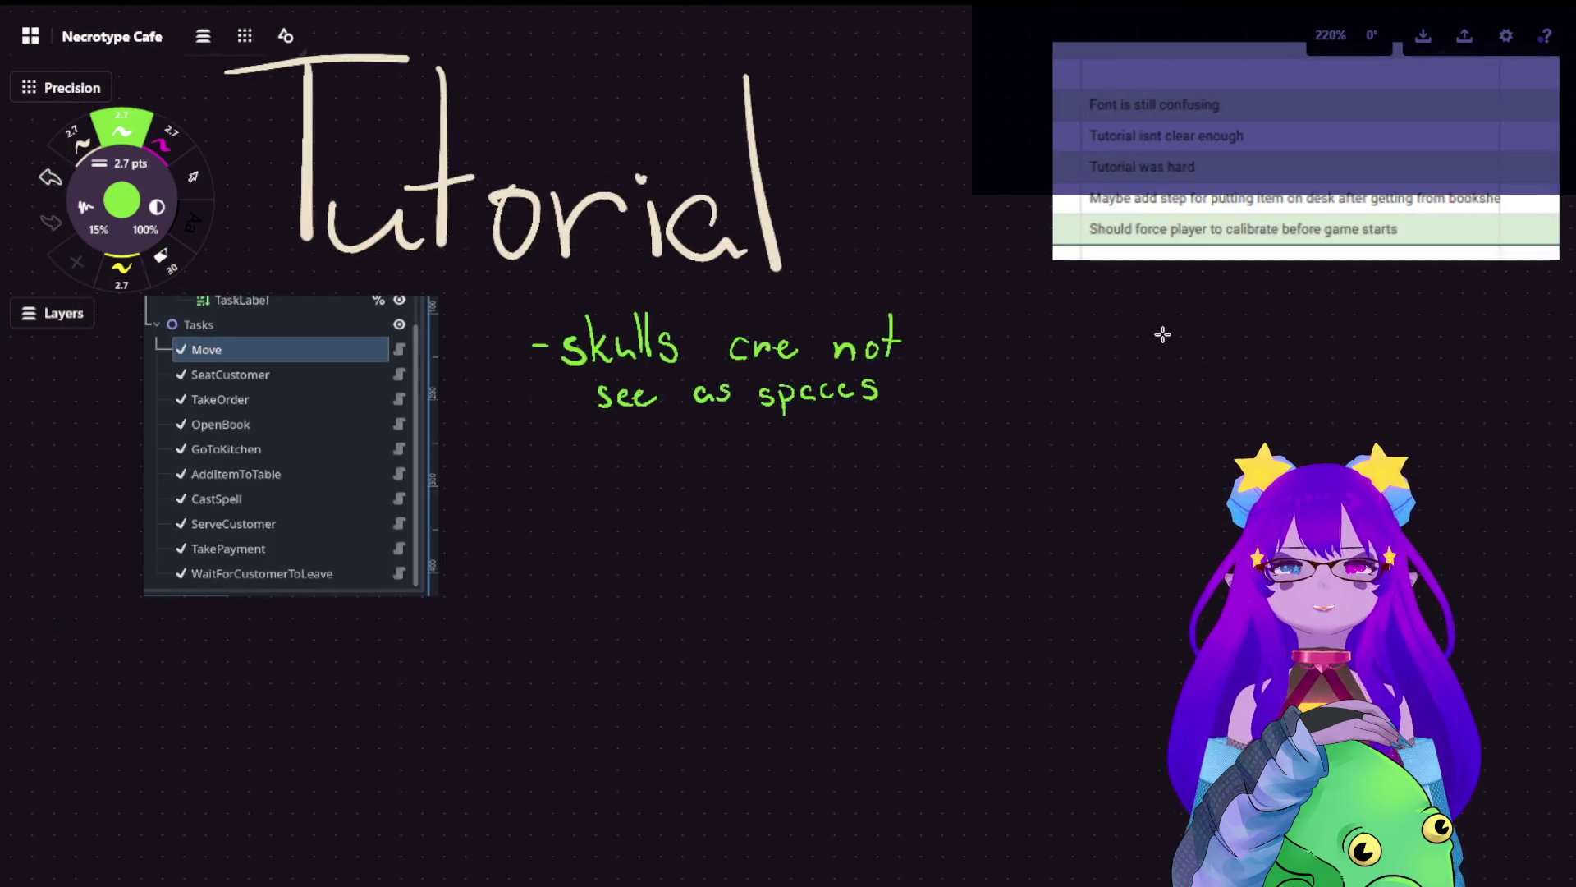
left_click_drag(1162, 334, 997, 338)
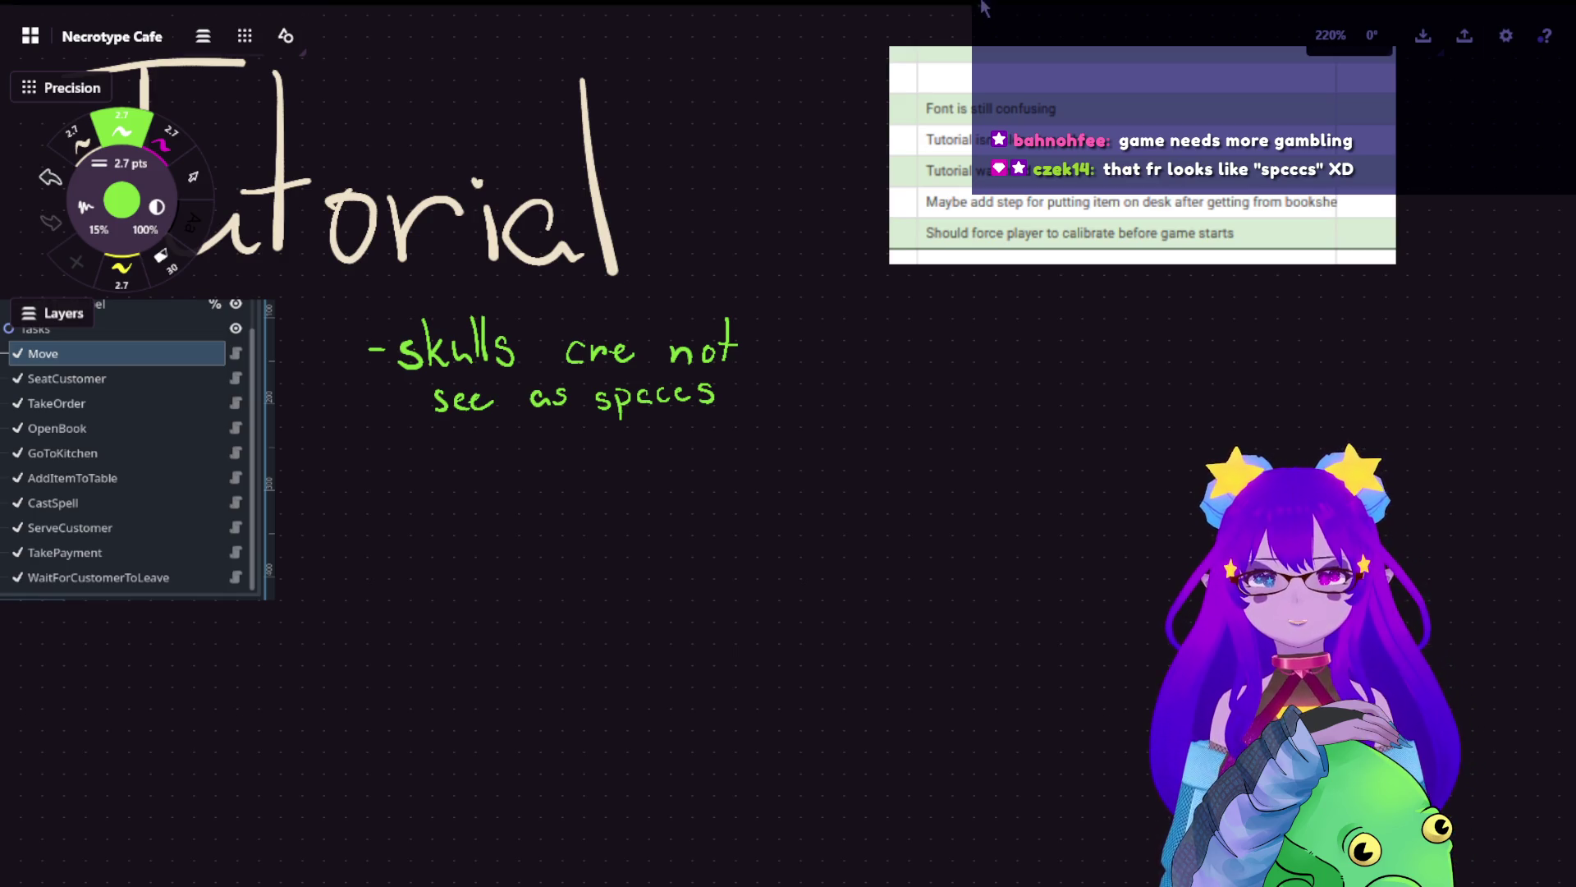
- Paste the second feedback screenshot and place it below the first one
key("ctrl+v")
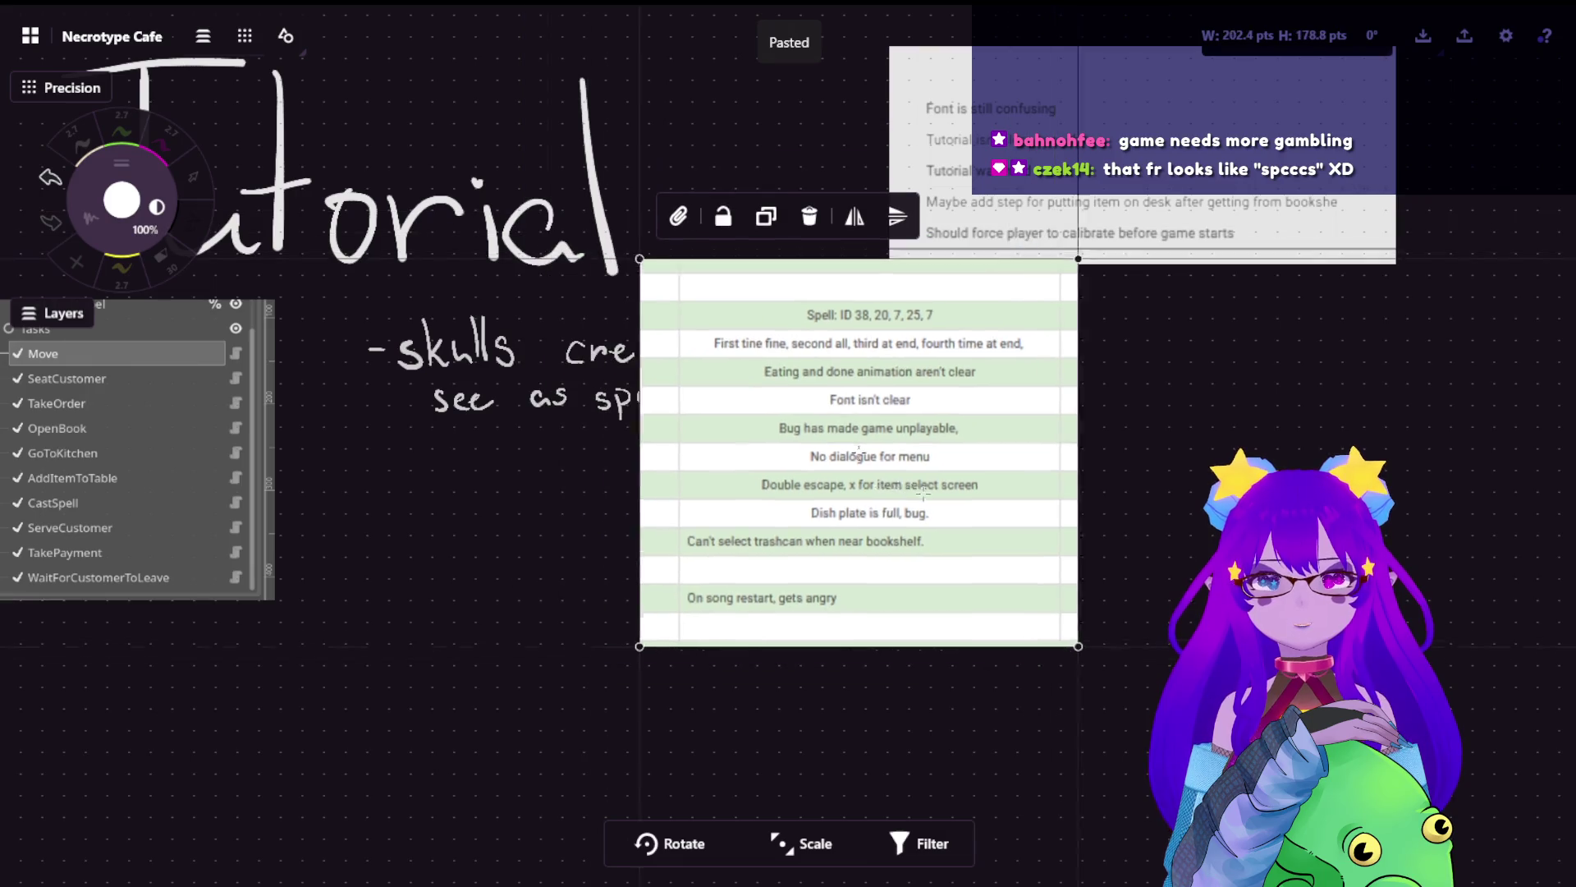
left_click_drag(920, 303, 1256, 345)
left_click(769, 592)
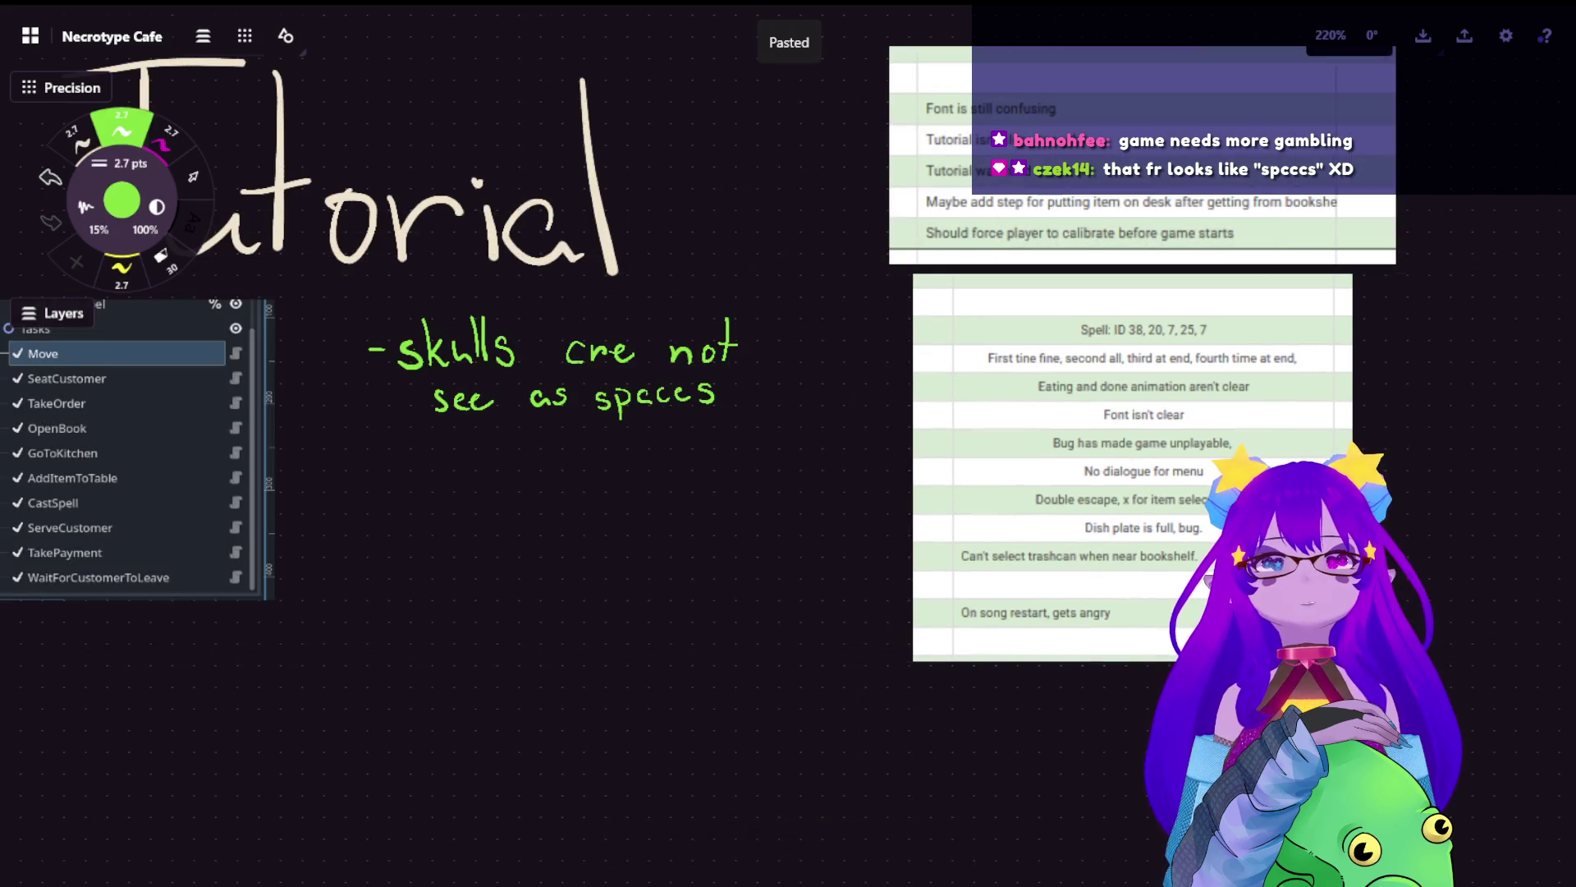
scroll(567, 333, "up", 5)
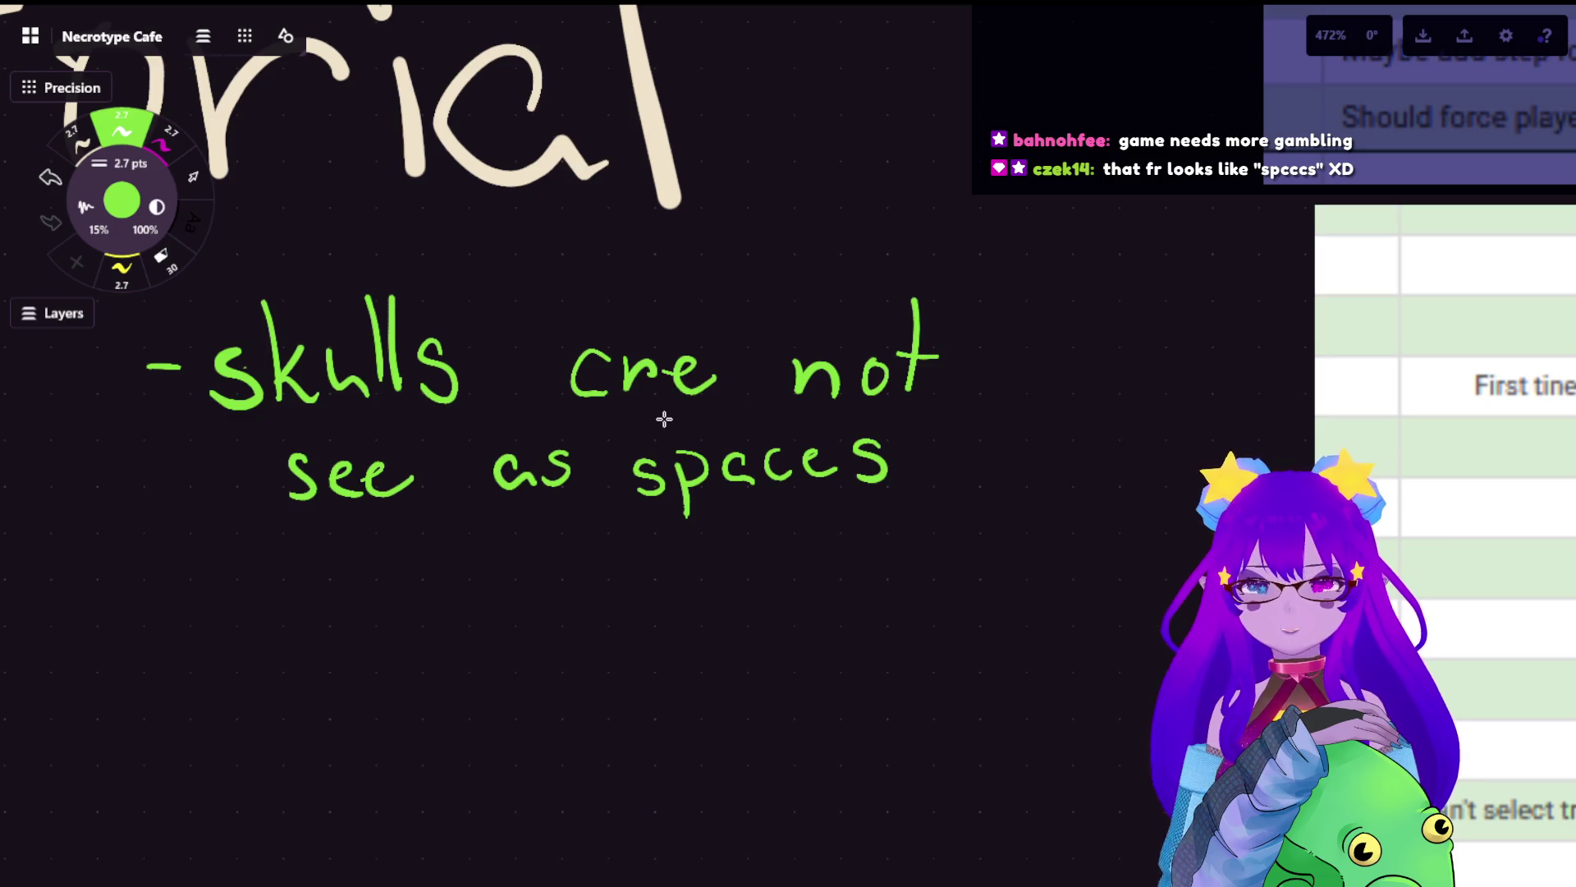
- Erase the messy end of 'spaces' and redraw it with the pen
key("e")
mouse_move(781, 460)
left_mouse_down()
mouse_move(773, 488)
mouse_move(883, 460)
left_mouse_up()
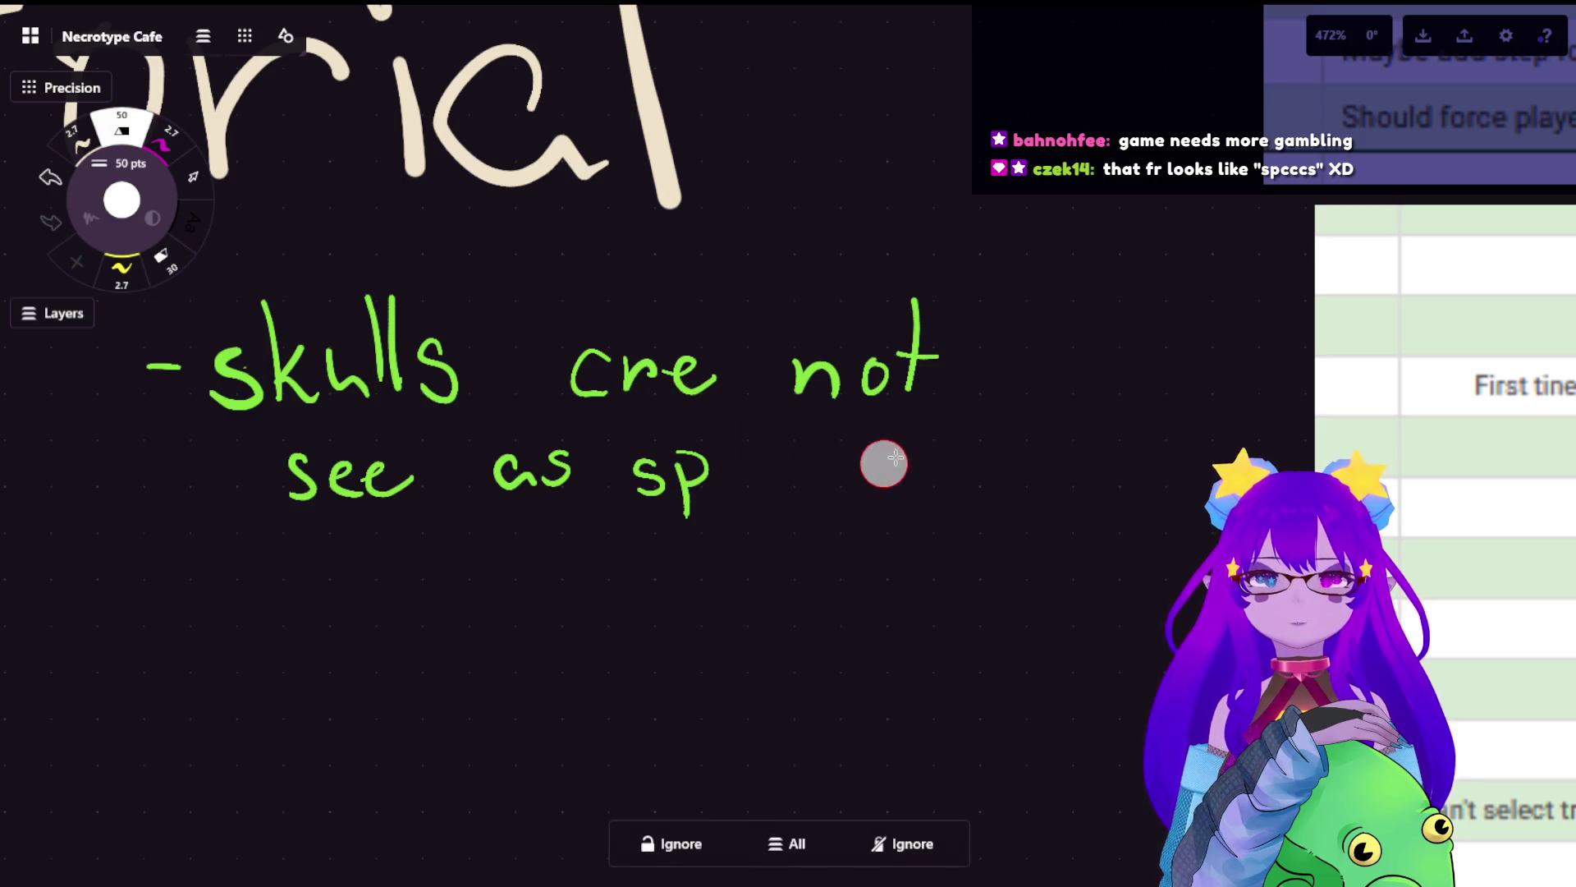
left_click(80, 142)
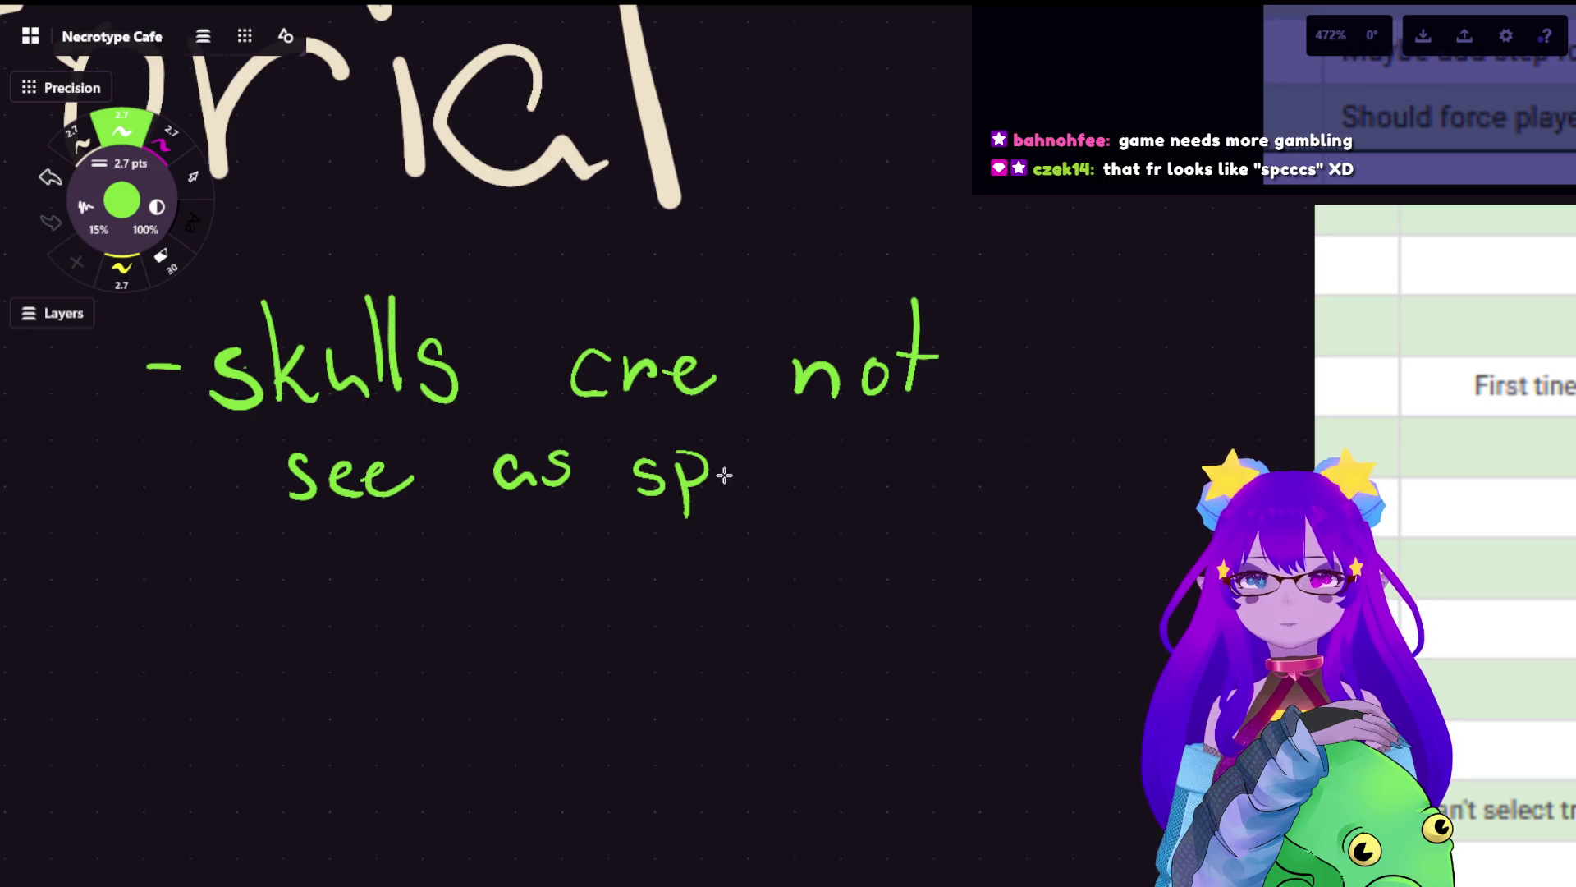
mouse_move(738, 453)
left_mouse_down()
mouse_move(753, 483)
mouse_move(786, 486)
mouse_move(800, 456)
mouse_move(839, 484)
left_mouse_up()
key("ctrl+z")
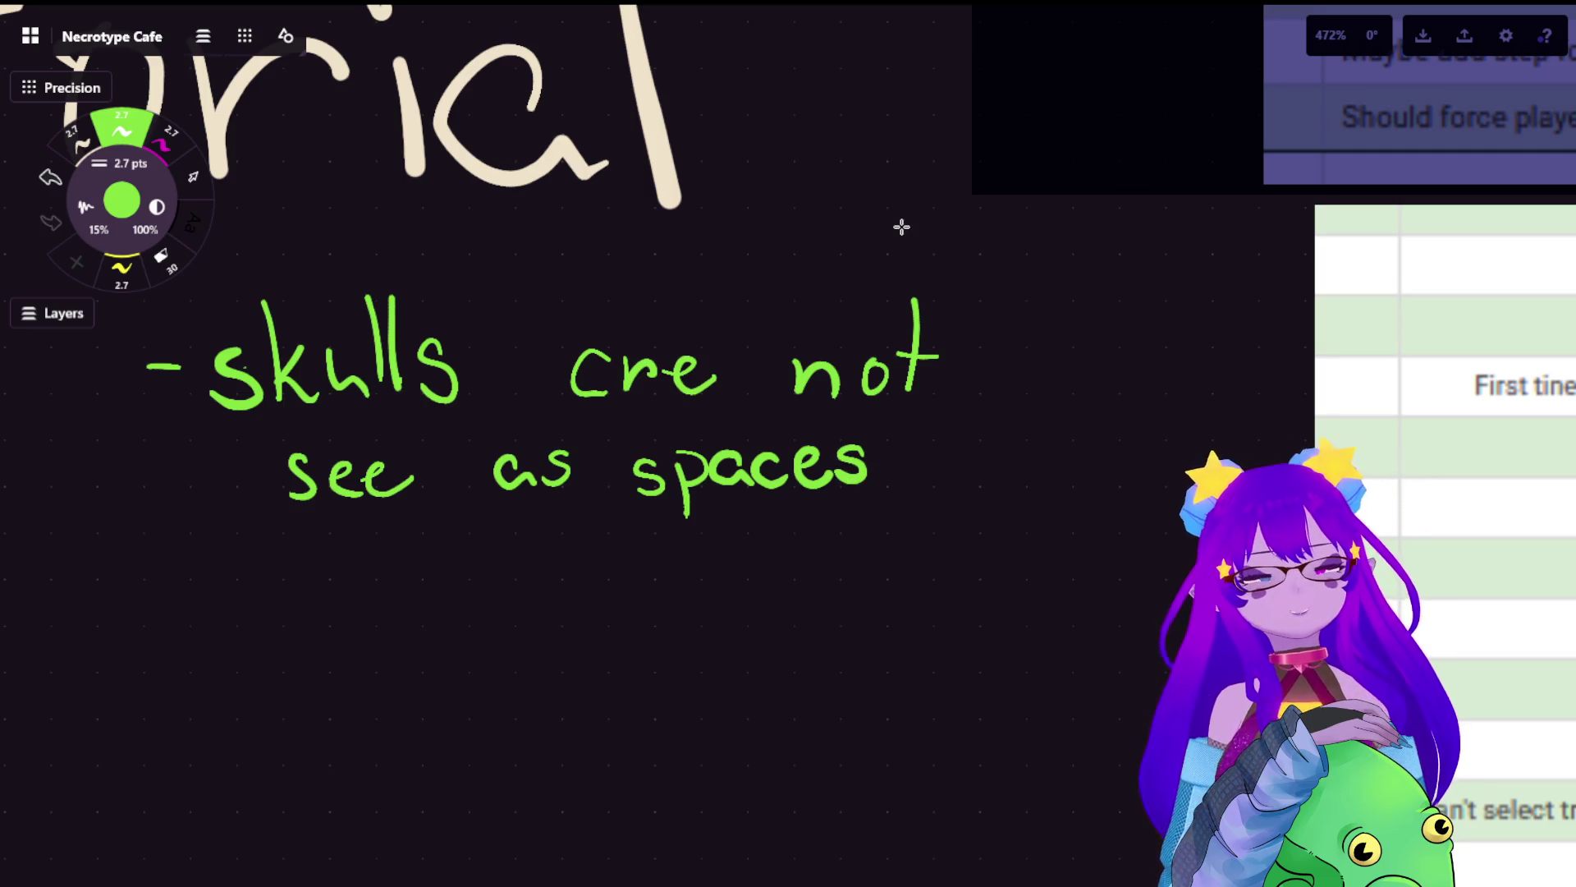
- Shrink the lower feedback screenshot and reposition the upper one so both stack aligned
scroll(479, 534, "down", 3)
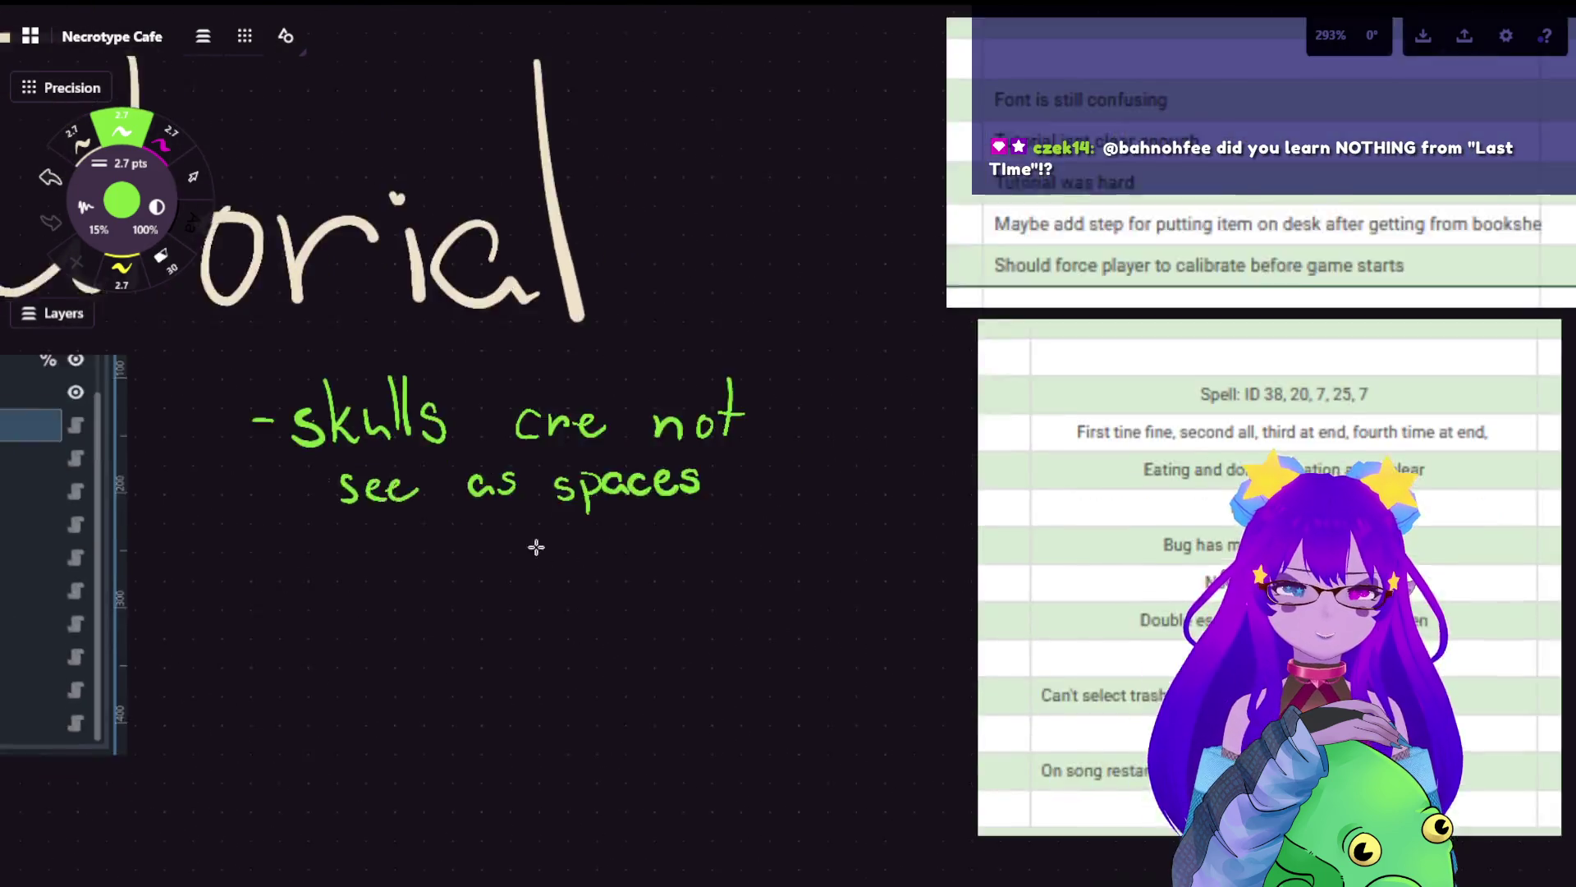
scroll(536, 546, "right", 3)
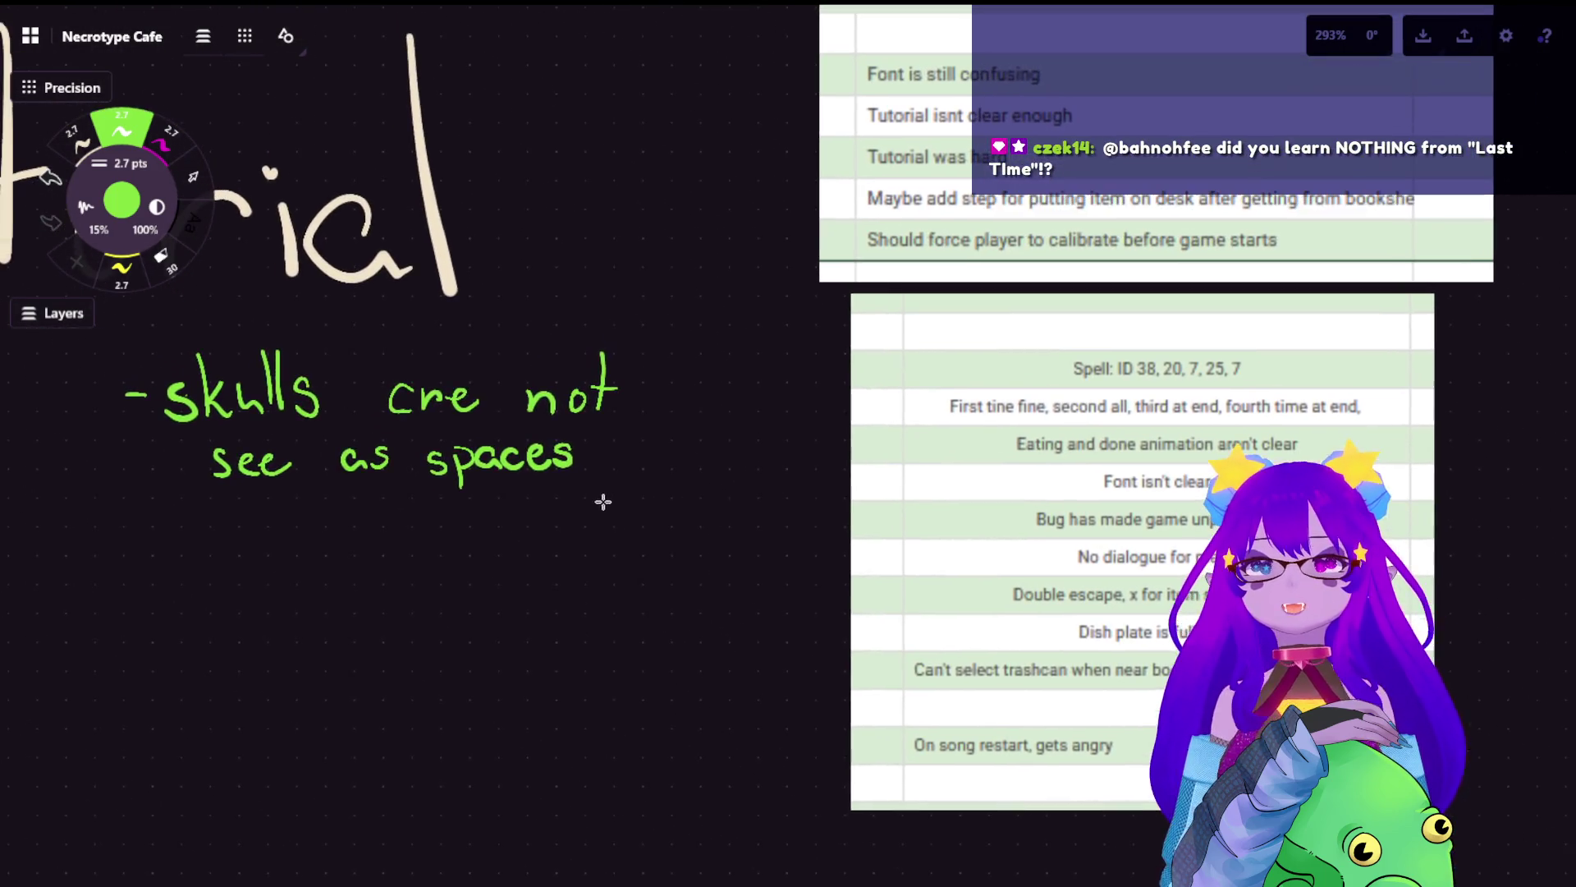
left_click(193, 177)
left_click(1104, 501)
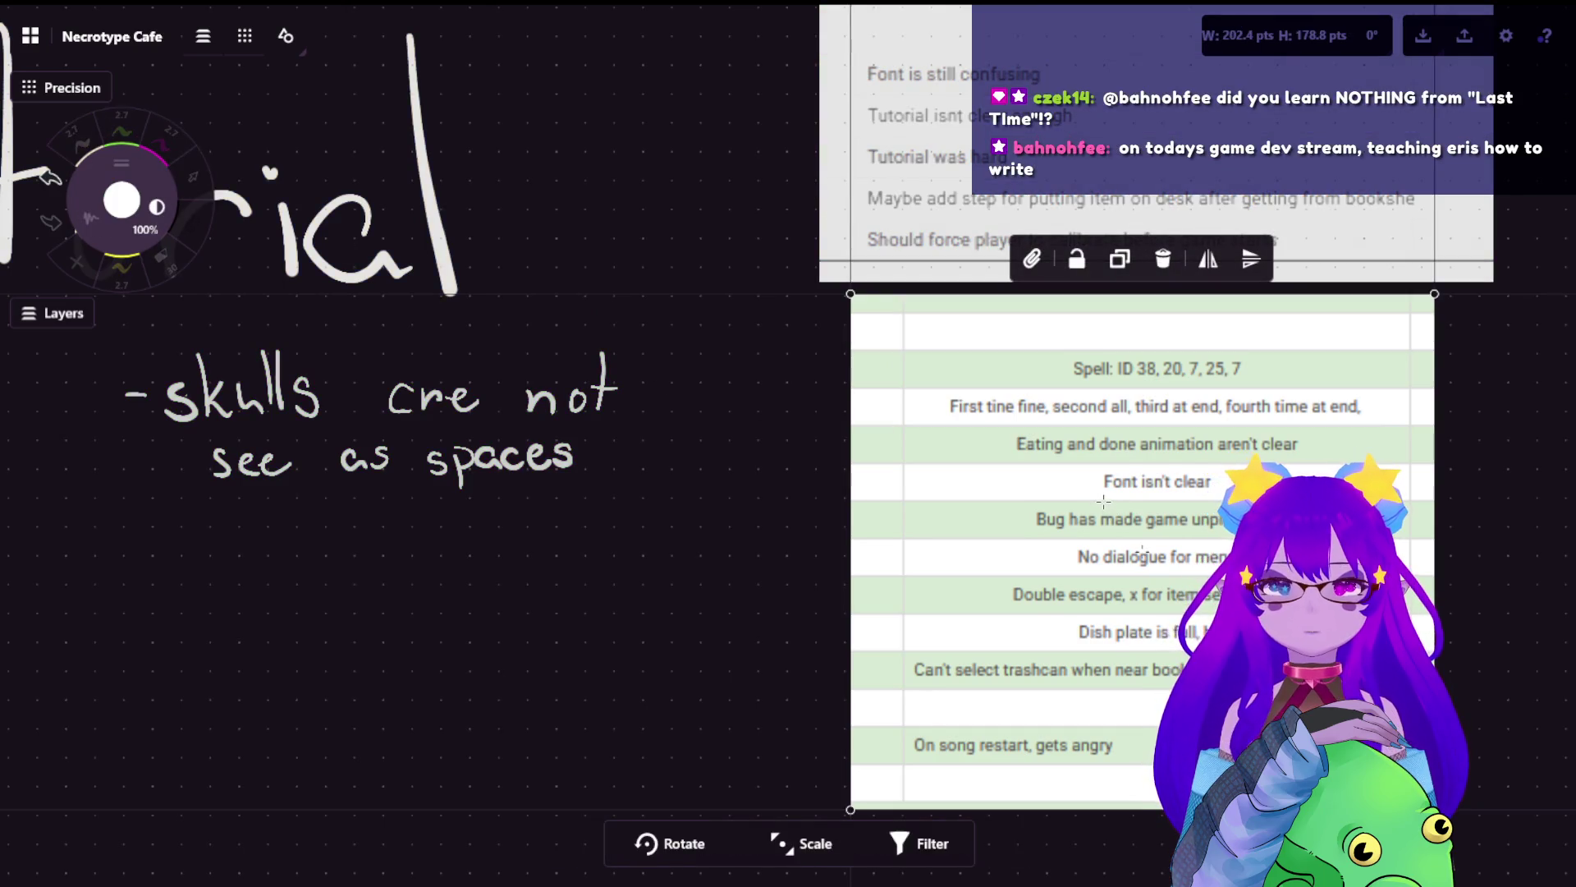
left_click_drag(1104, 501, 970, 527)
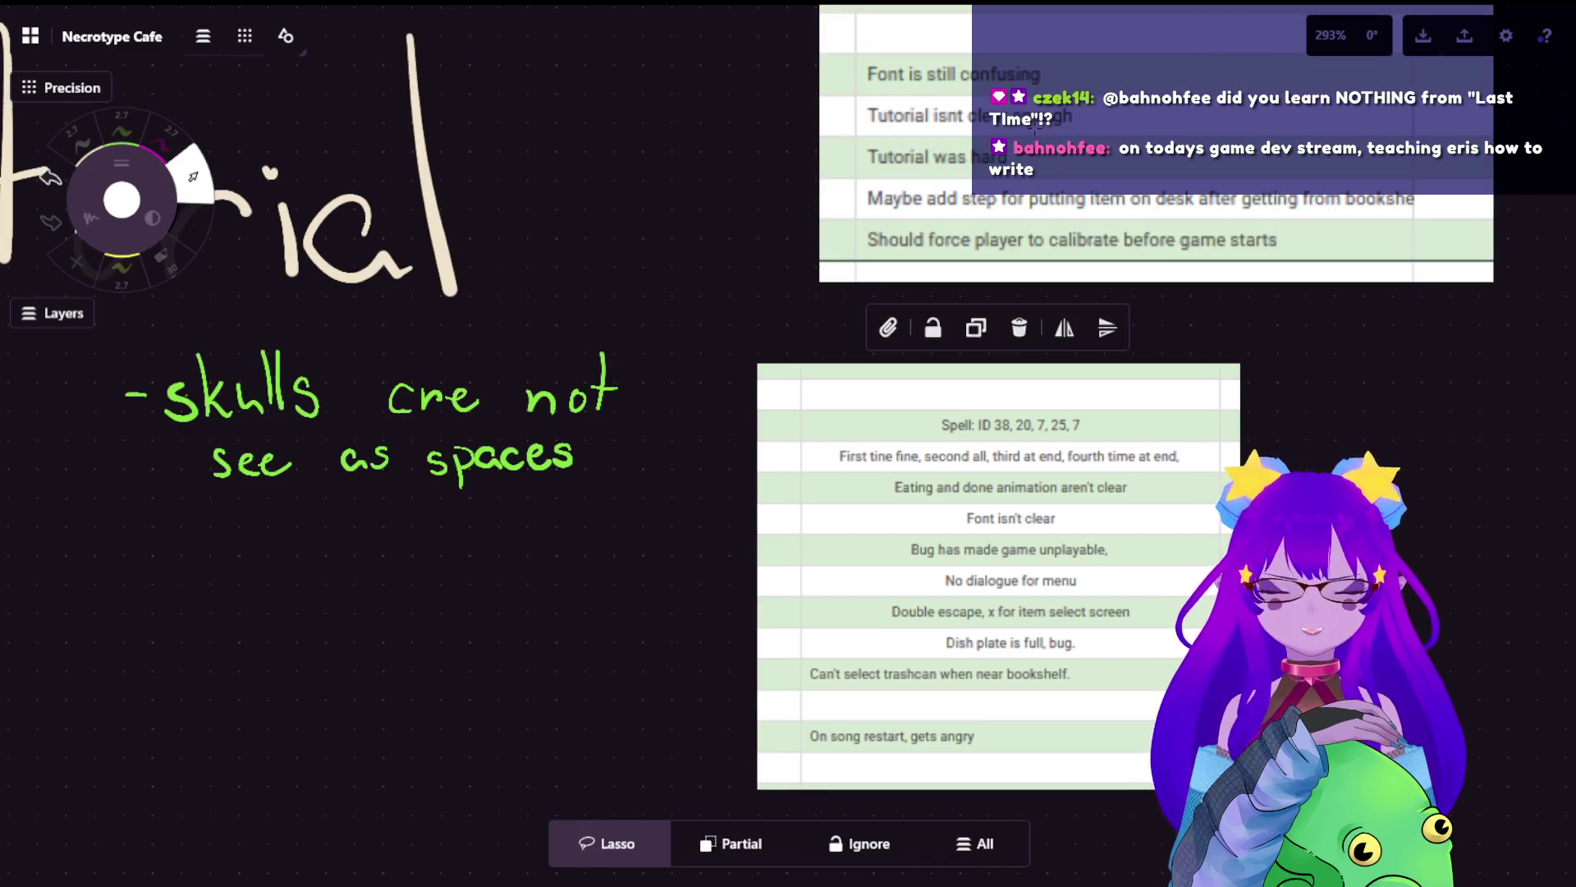
left_click(1158, 133)
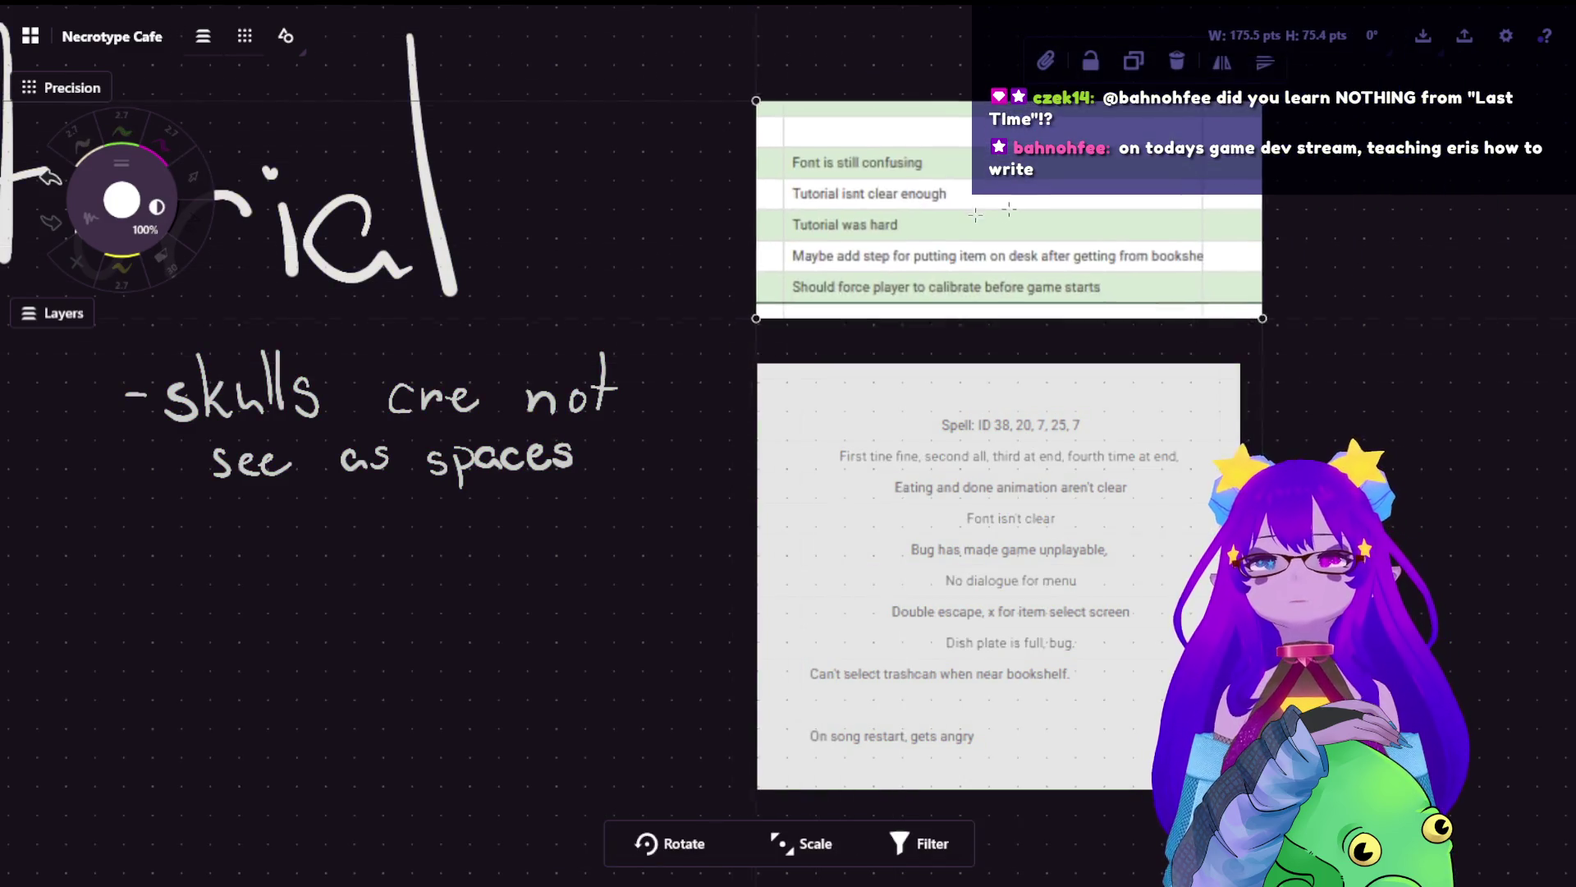
left_click_drag(1157, 133, 1008, 261)
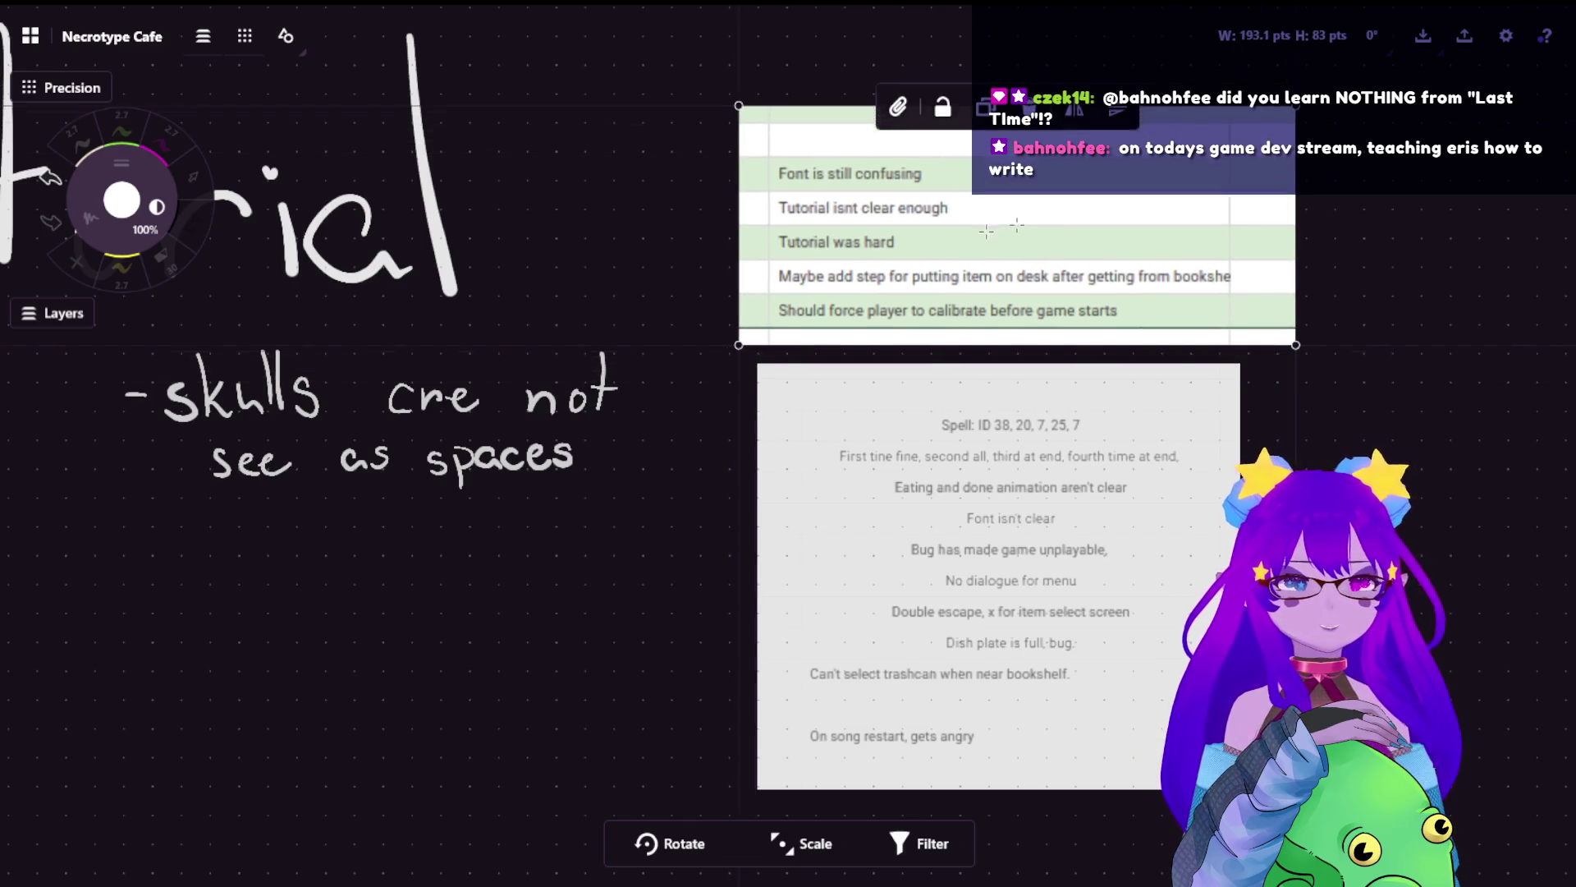
left_click(1042, 528)
scroll(1042, 528, "up", 5)
scroll(583, 464, "up", 3)
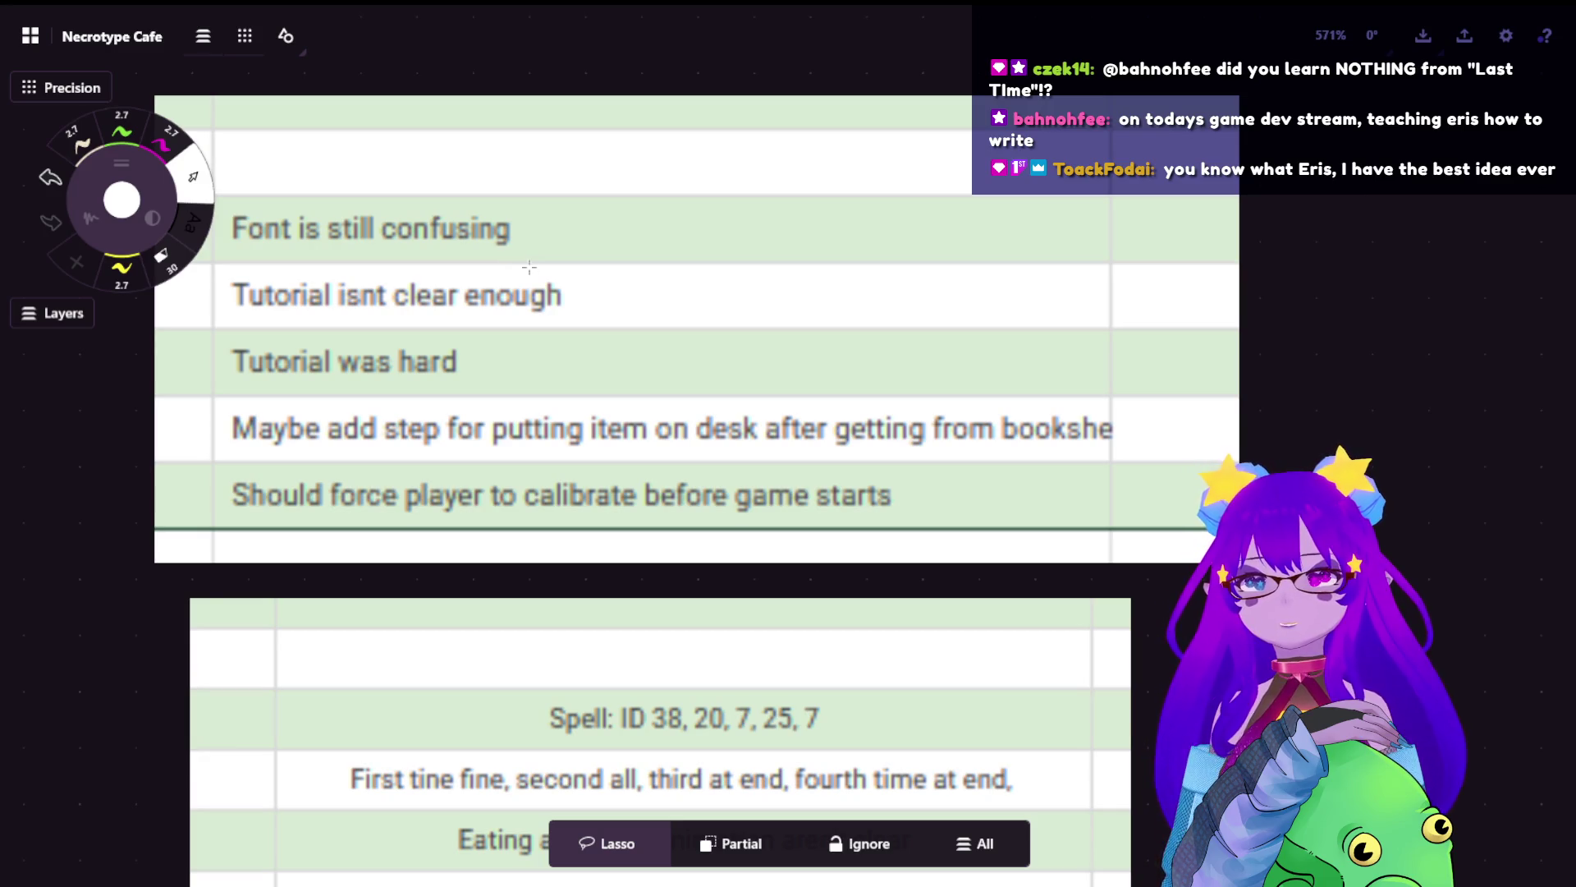
- Scribble out the 'Tutorial isnt clear enough' feedback row in green
scroll(529, 267, "down", 2)
scroll(410, 287, "down", 2)
scroll(334, 313, "up", 4)
scroll(334, 313, "up", 1)
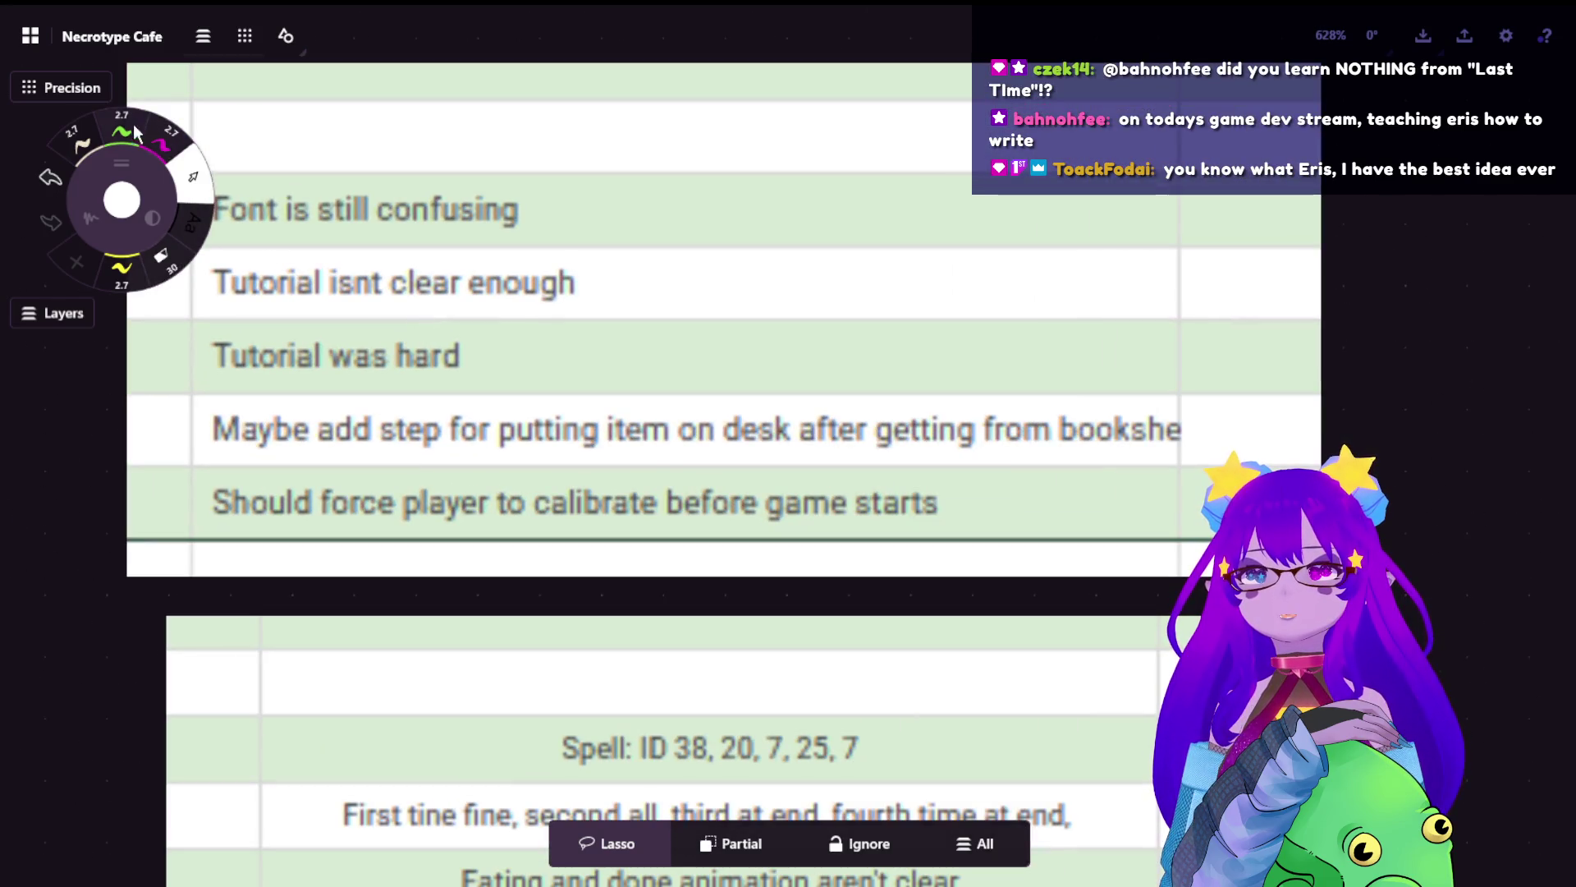
left_click(135, 131)
left_click_drag(638, 272, 647, 340)
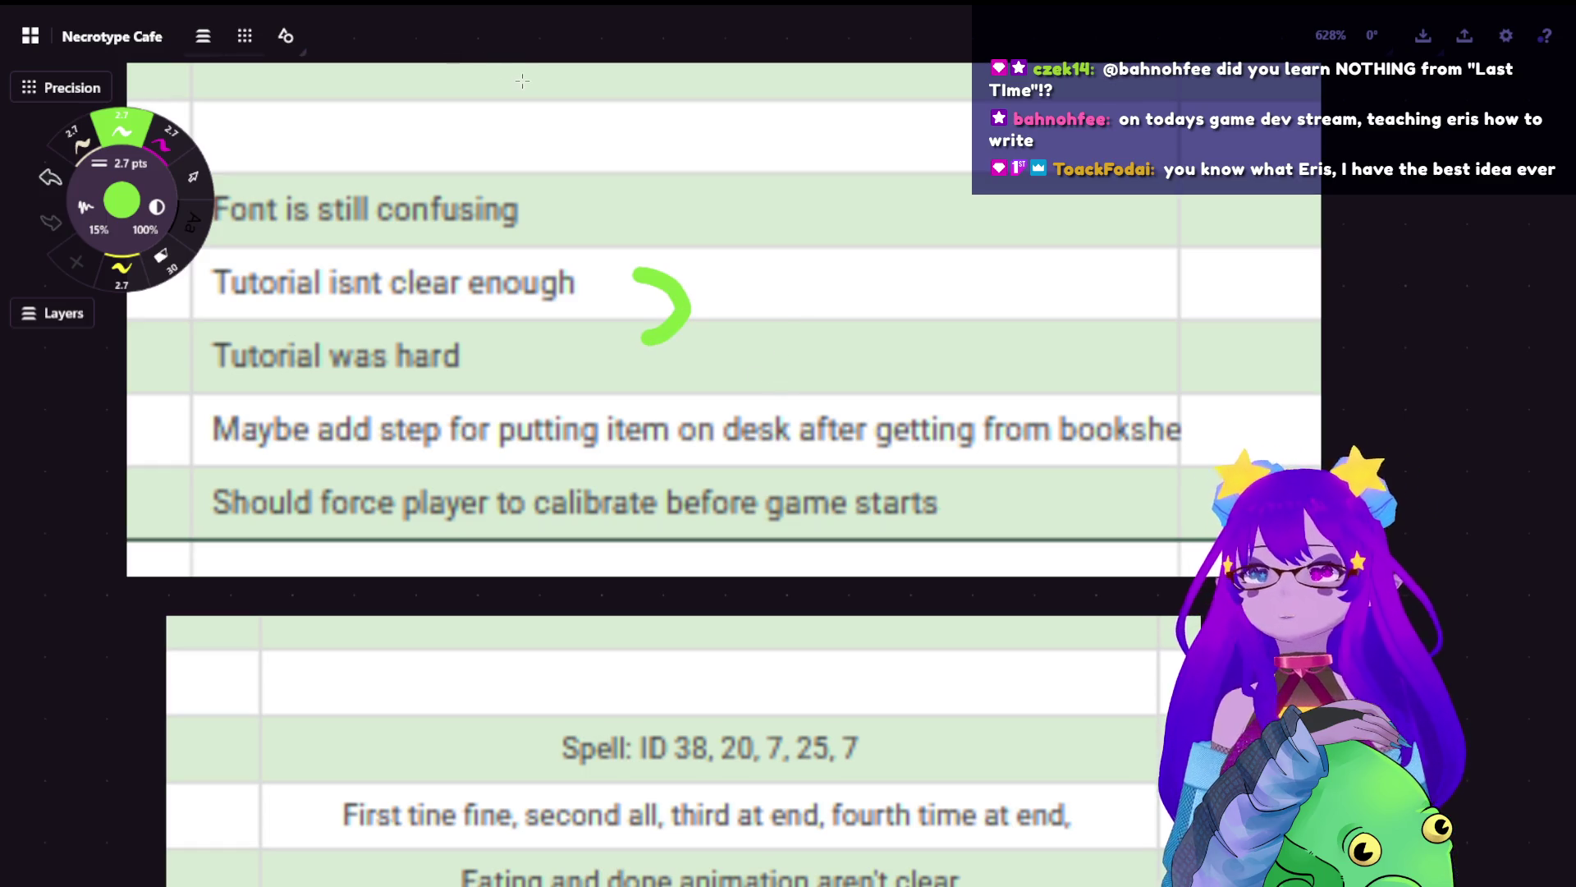
scroll(632, 287, "up", 2)
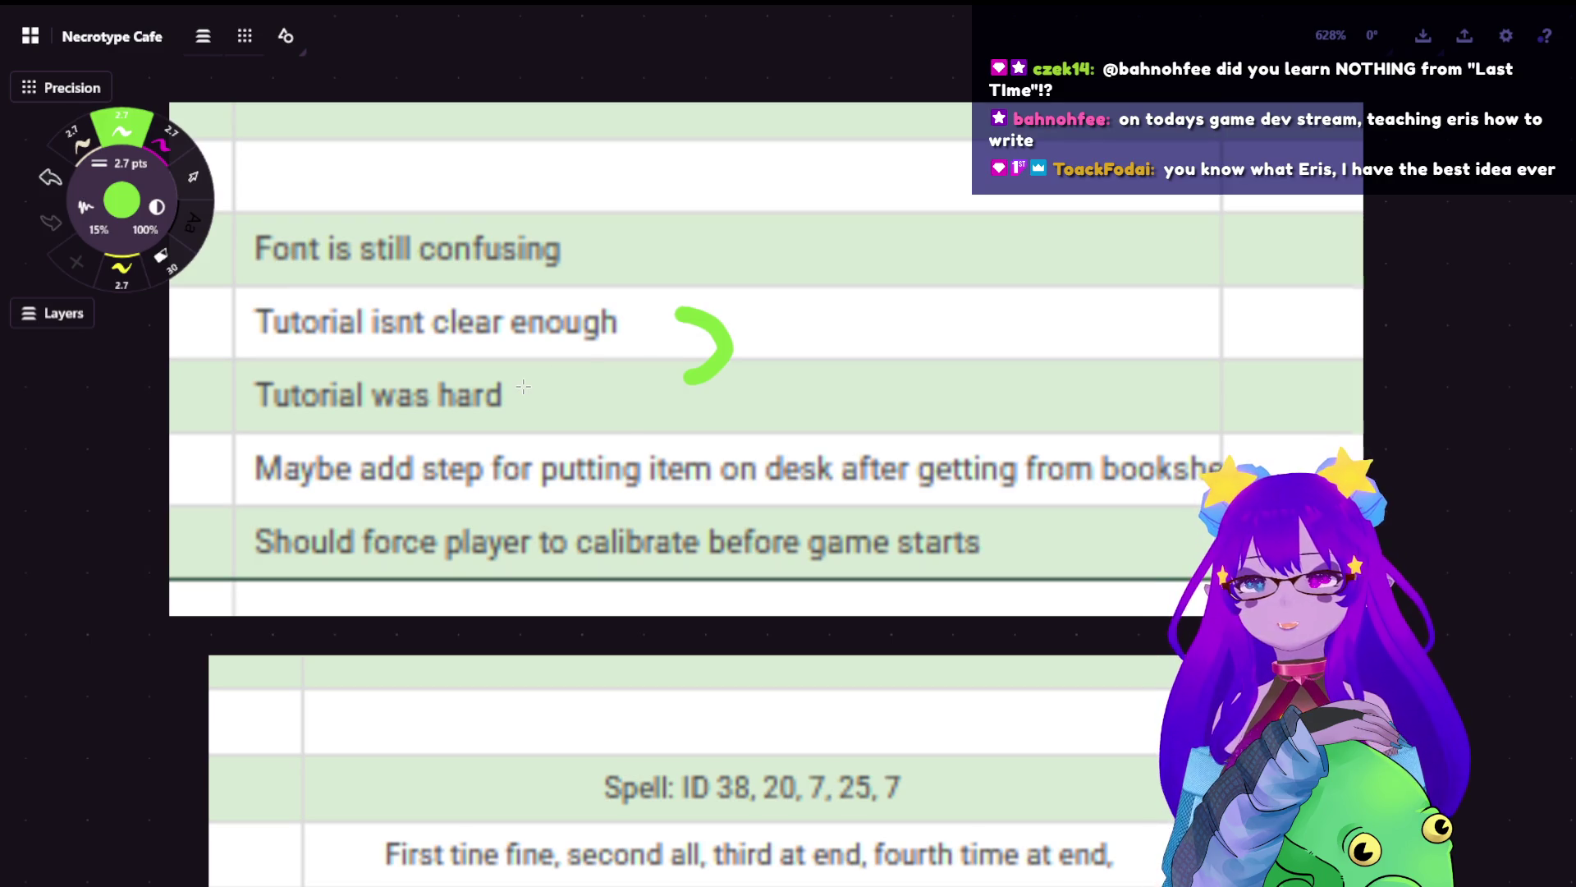
scroll(523, 386, "up", 1)
scroll(517, 391, "up", 2)
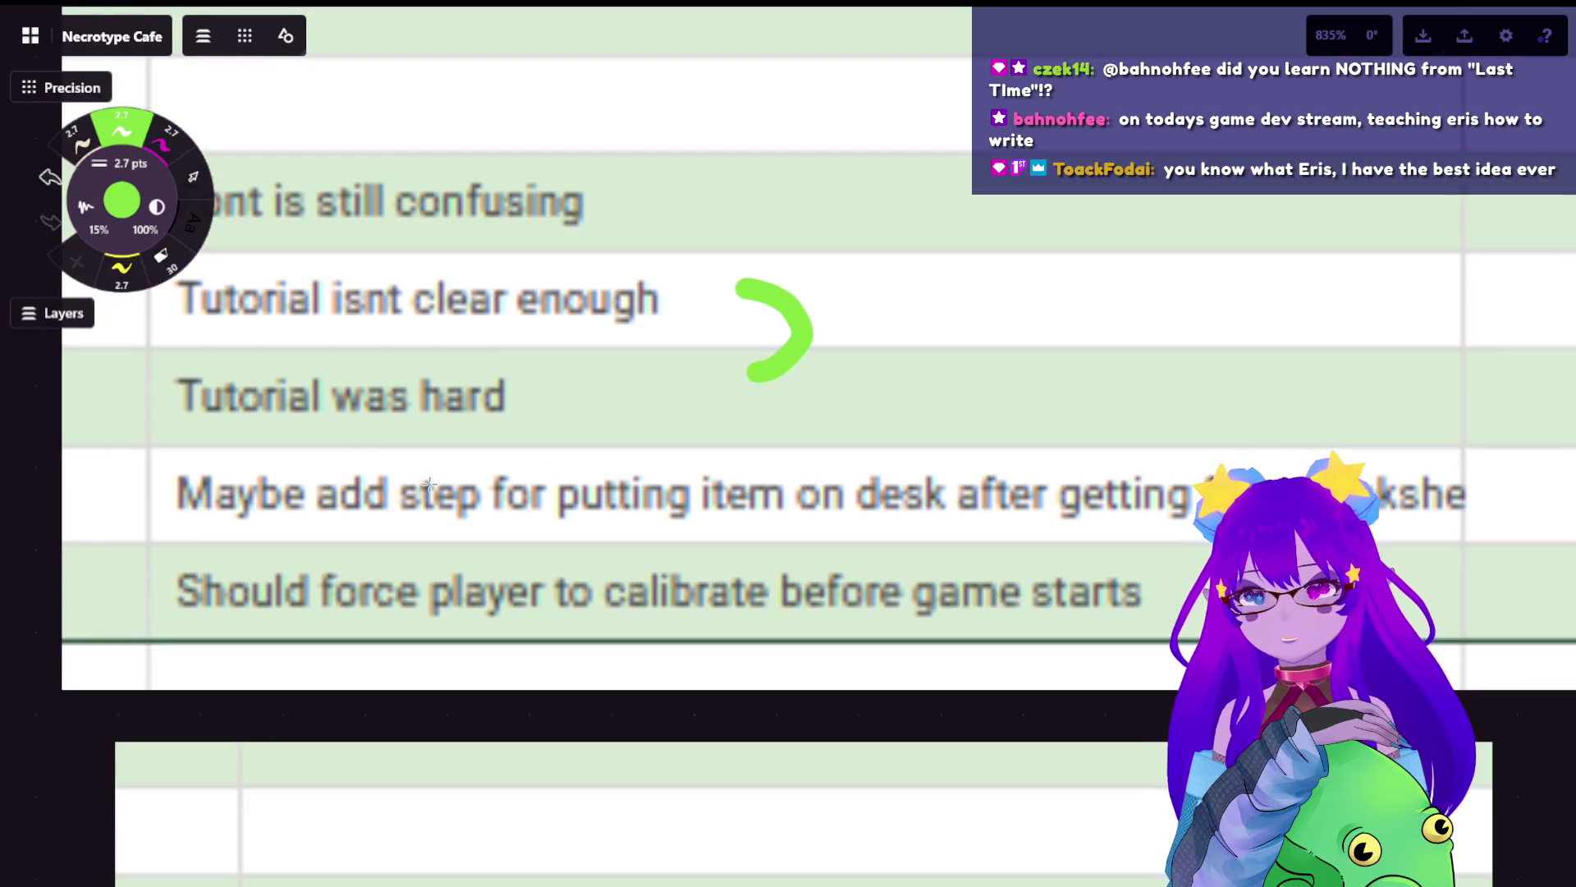
scroll(437, 482, "down", 2)
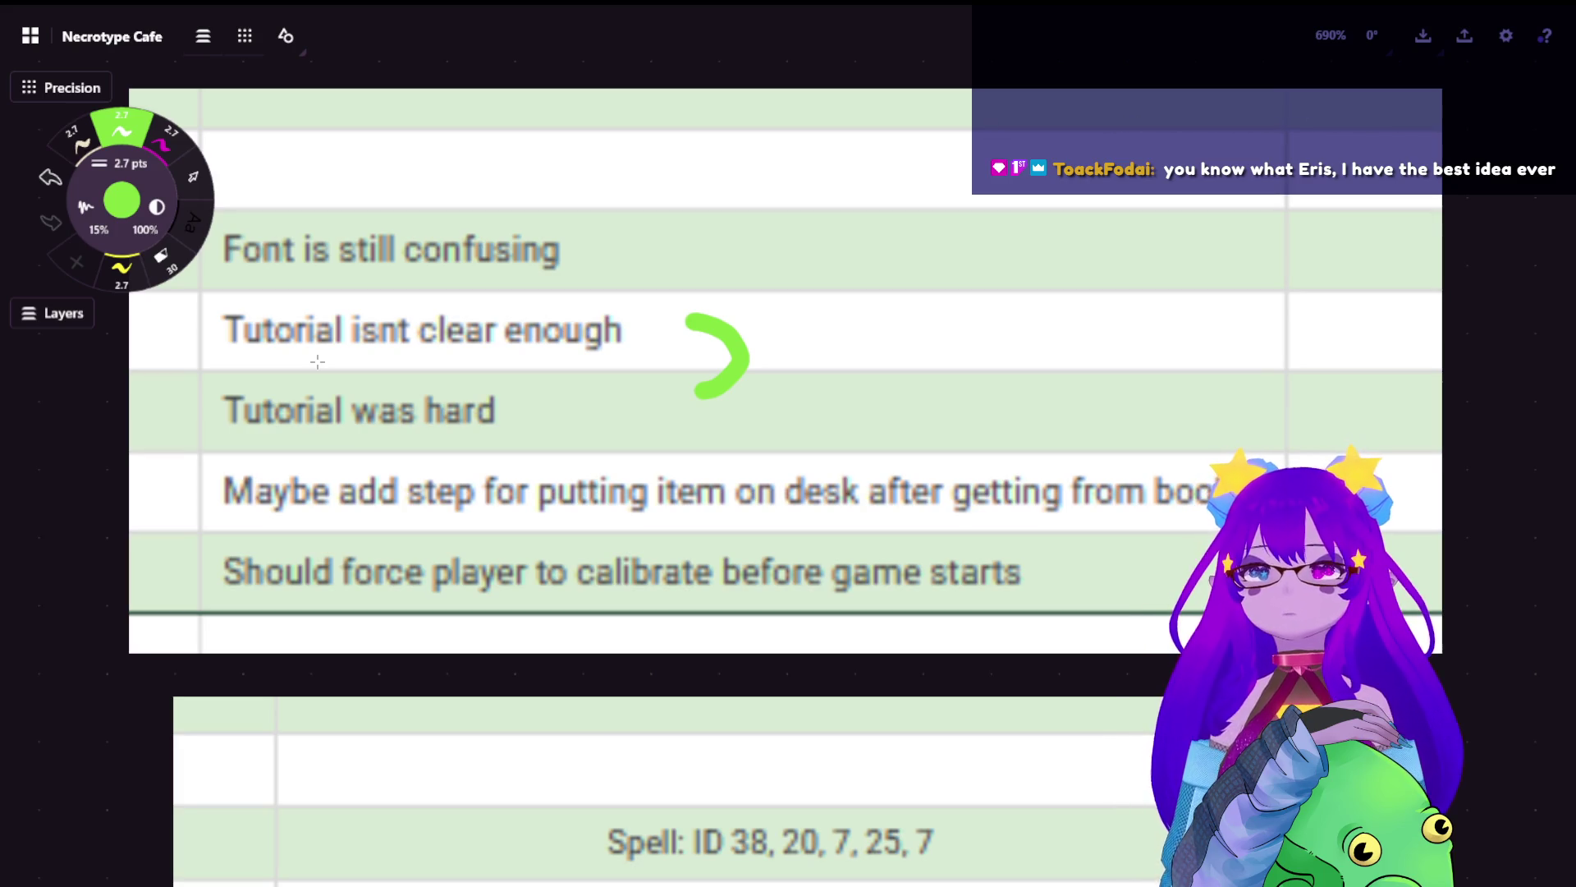
mouse_move(223, 334)
left_mouse_down()
mouse_move(493, 279)
mouse_move(698, 384)
mouse_move(683, 410)
left_mouse_up()
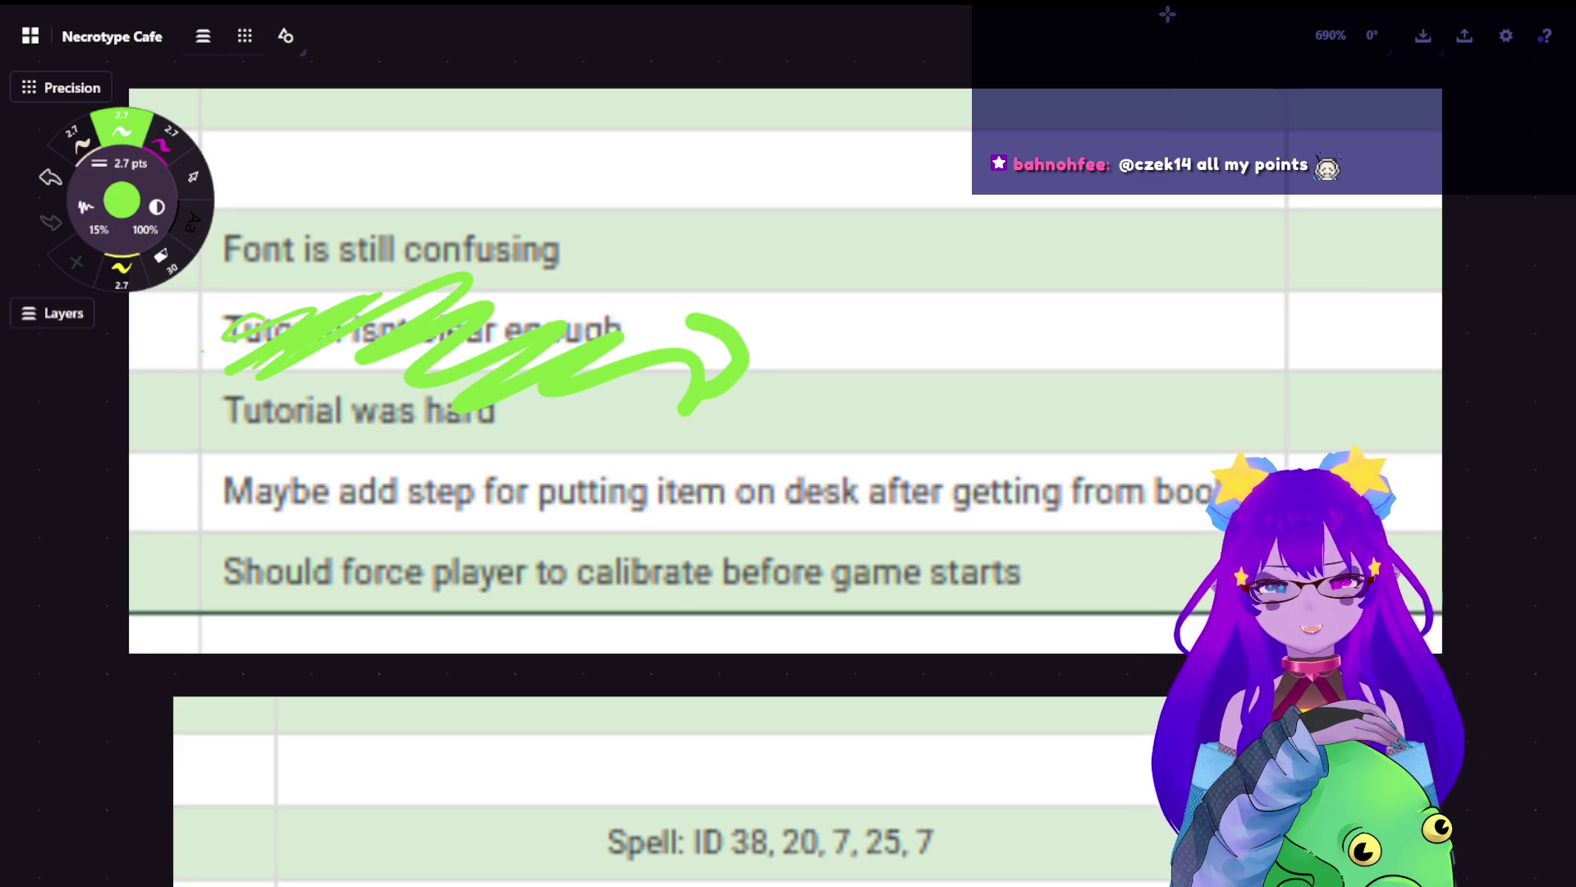
- Draw a green tick beside the 'Maybe add step' feedback row
scroll(1144, 257, "down", 2)
scroll(1143, 257, "down", 1)
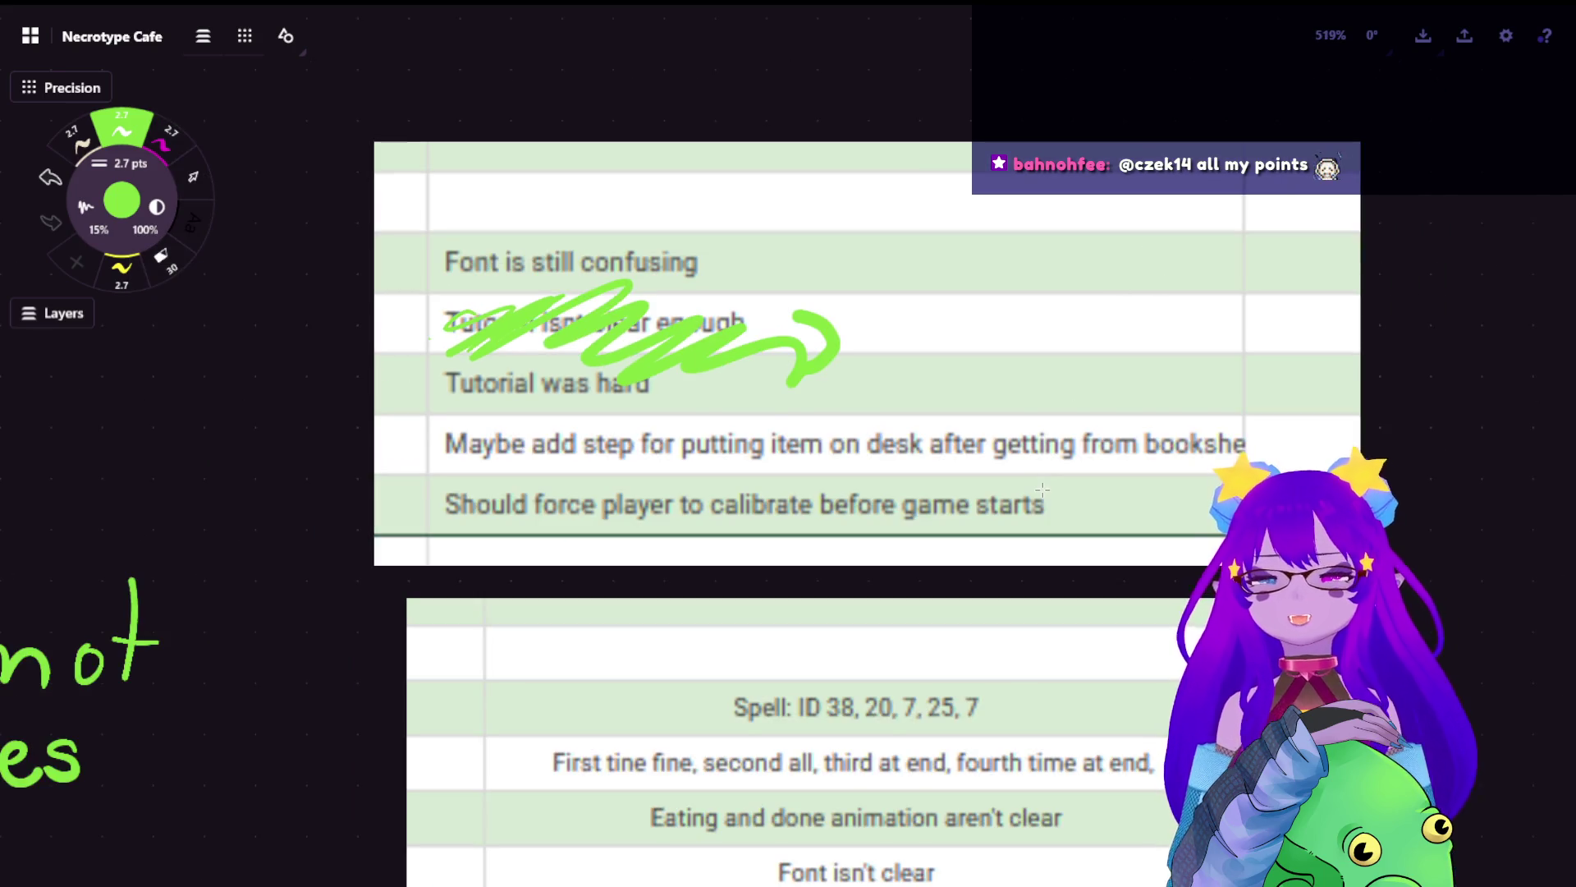
scroll(1144, 257, "down", 3)
scroll(1144, 257, "down", 1)
scroll(891, 498, "up", 3)
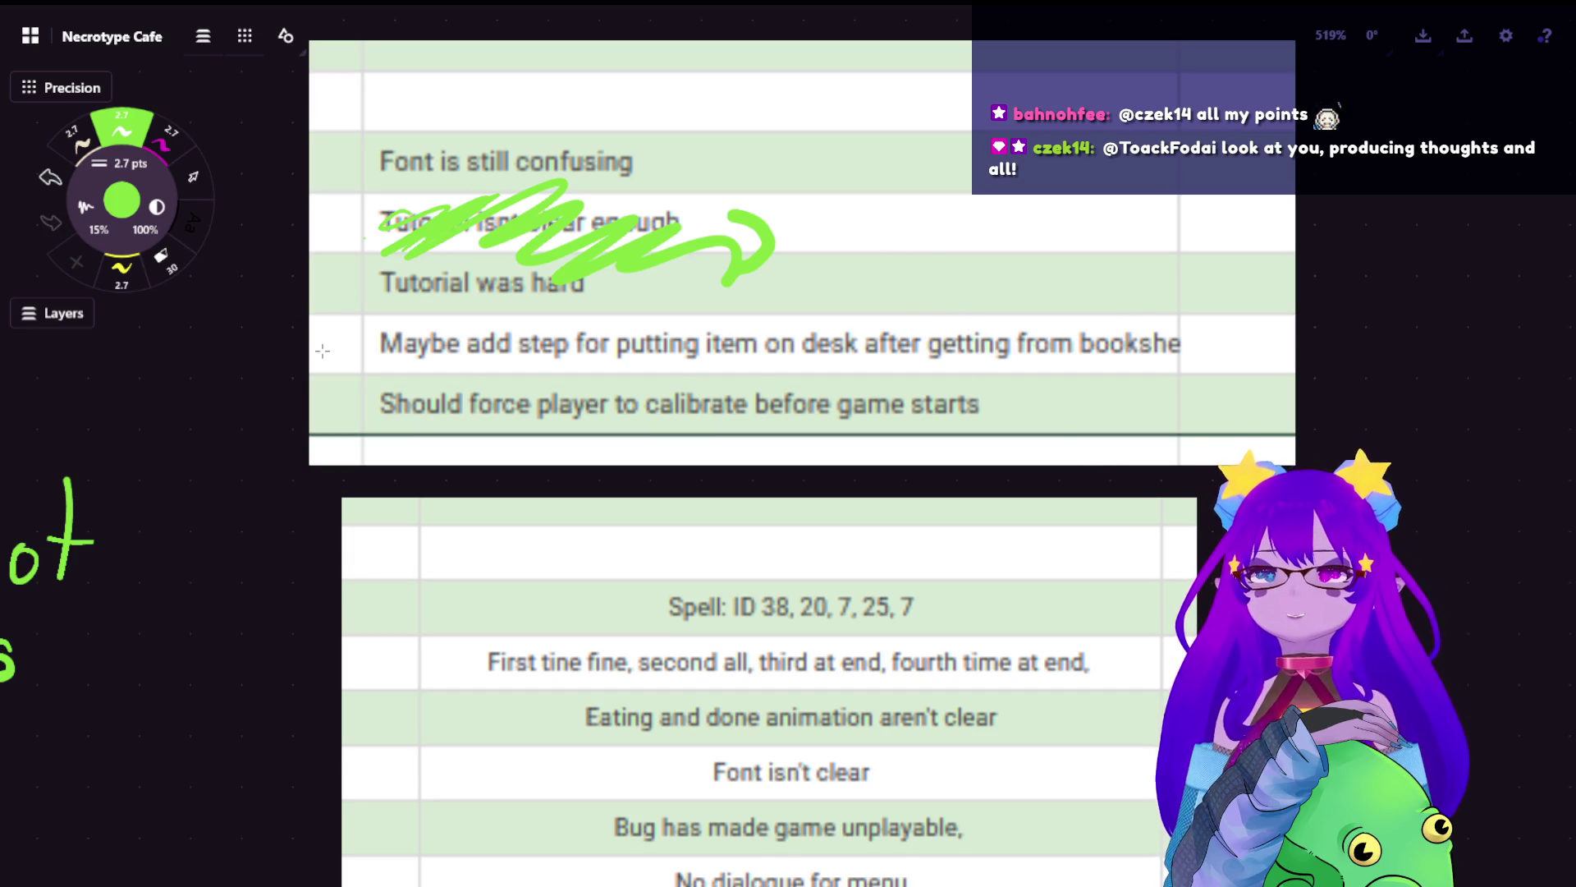
left_click_drag(322, 350, 343, 339)
scroll(363, 431, "down", 3)
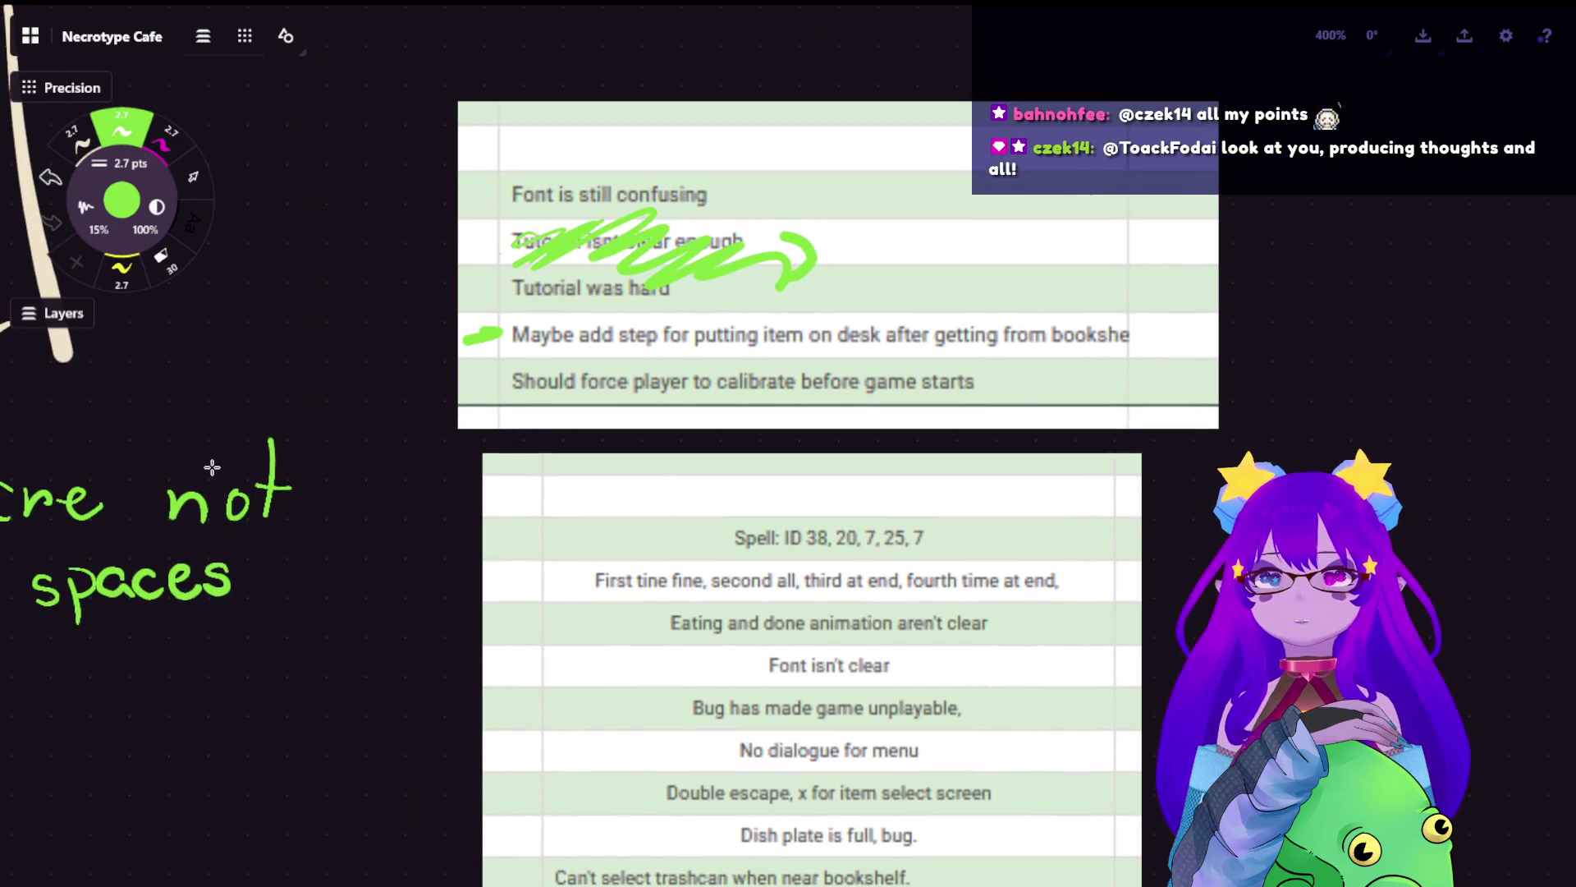
- Handwrite '-not clear how to' in green below the skulls note
mouse_move(188, 496)
left_mouse_down()
mouse_move(761, 521)
mouse_move(879, 380)
left_mouse_up()
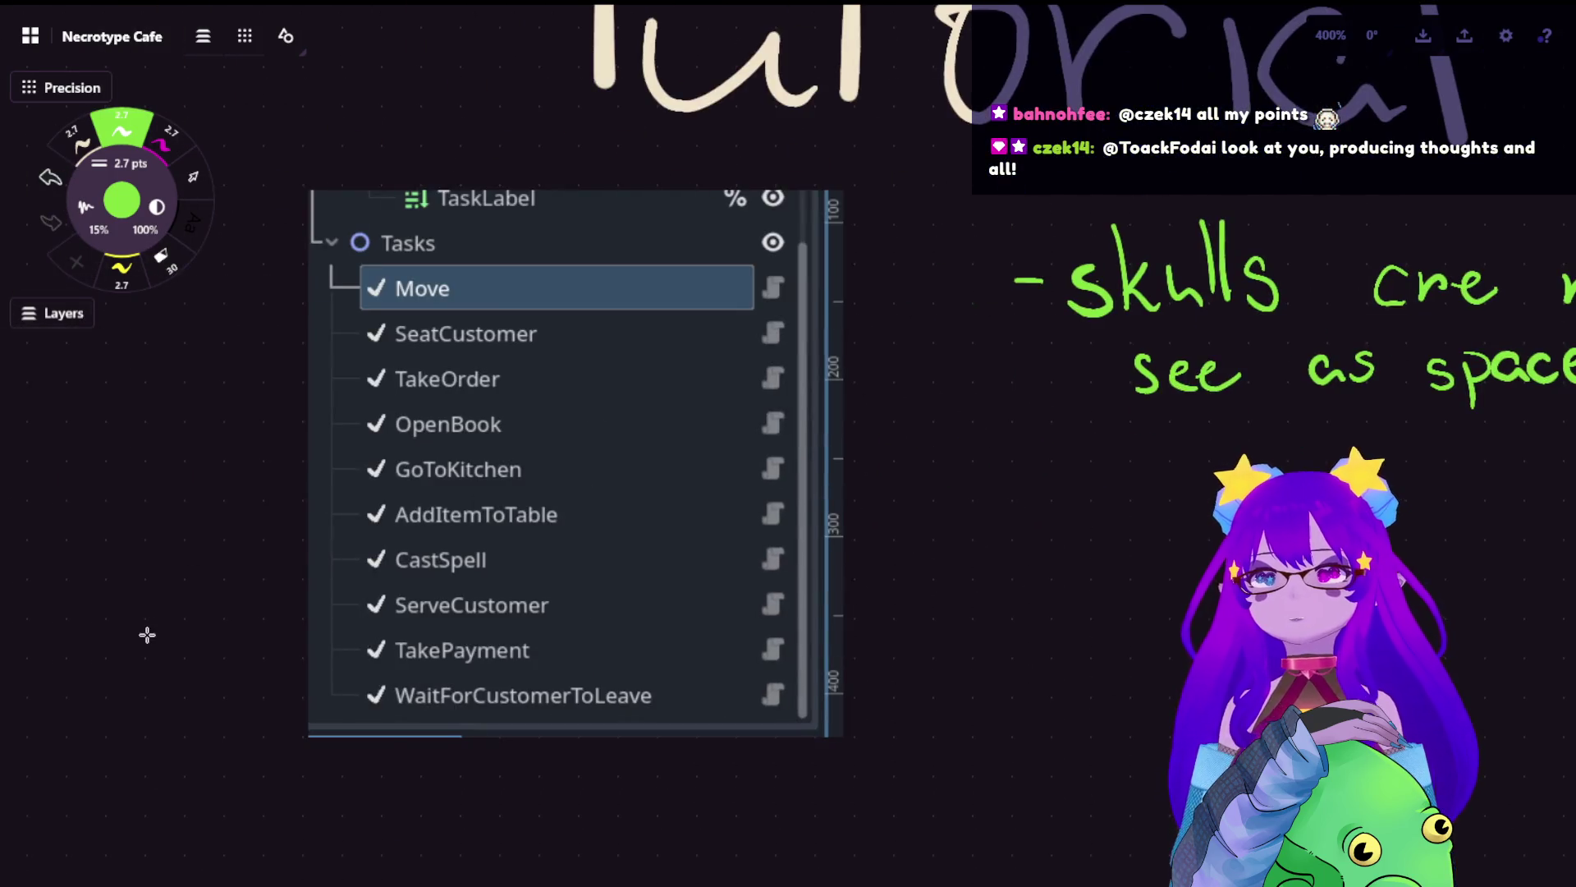
scroll(429, 559, "up", 3)
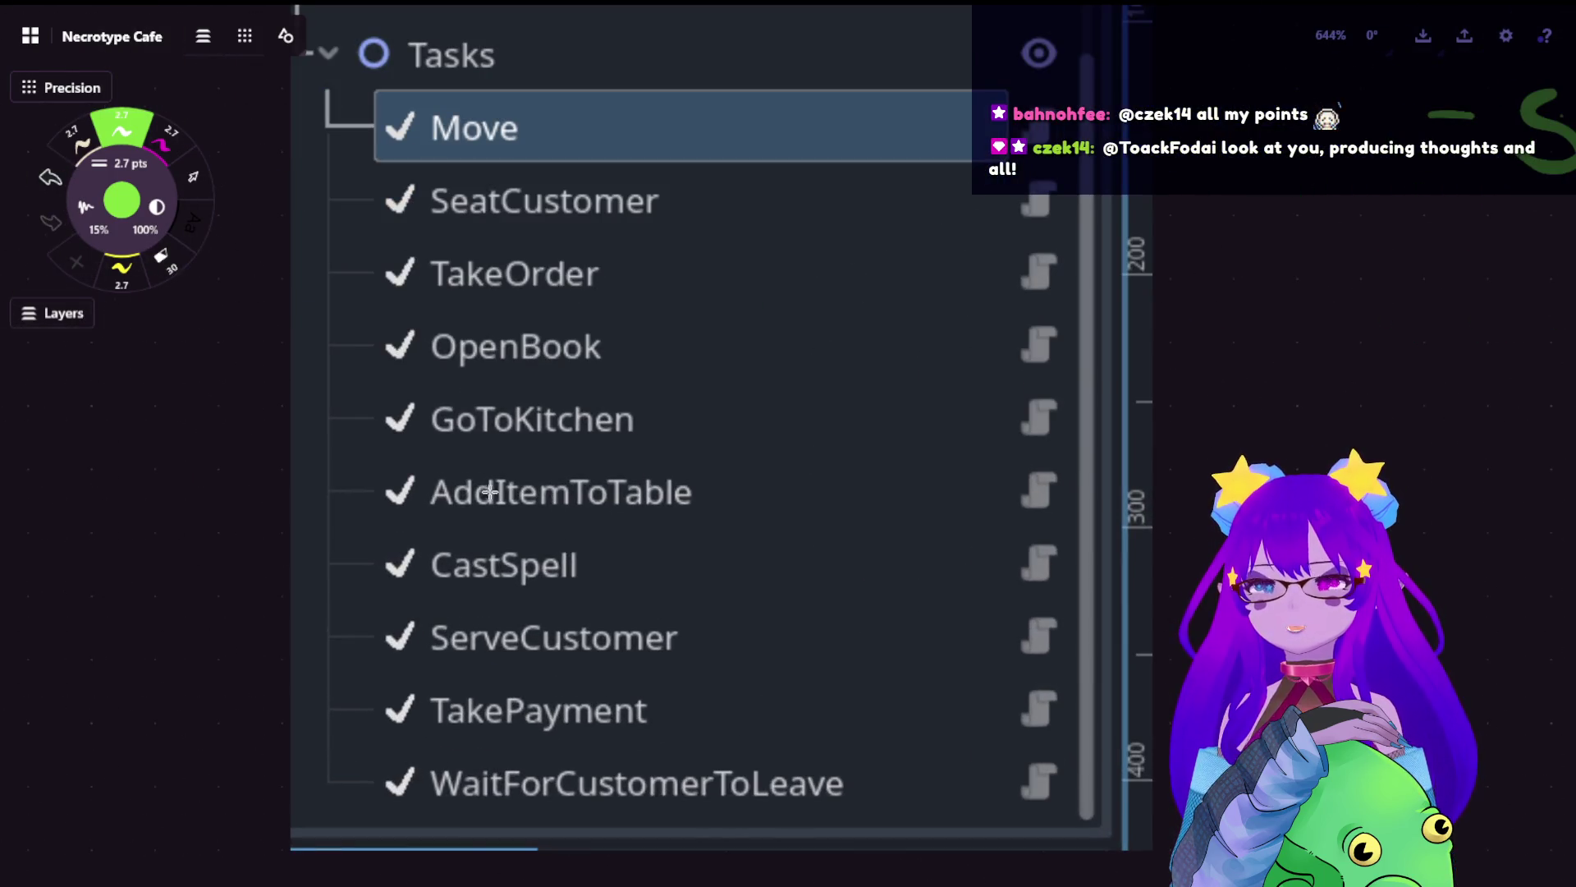
scroll(893, 451, "down", 1)
scroll(943, 397, "down", 2)
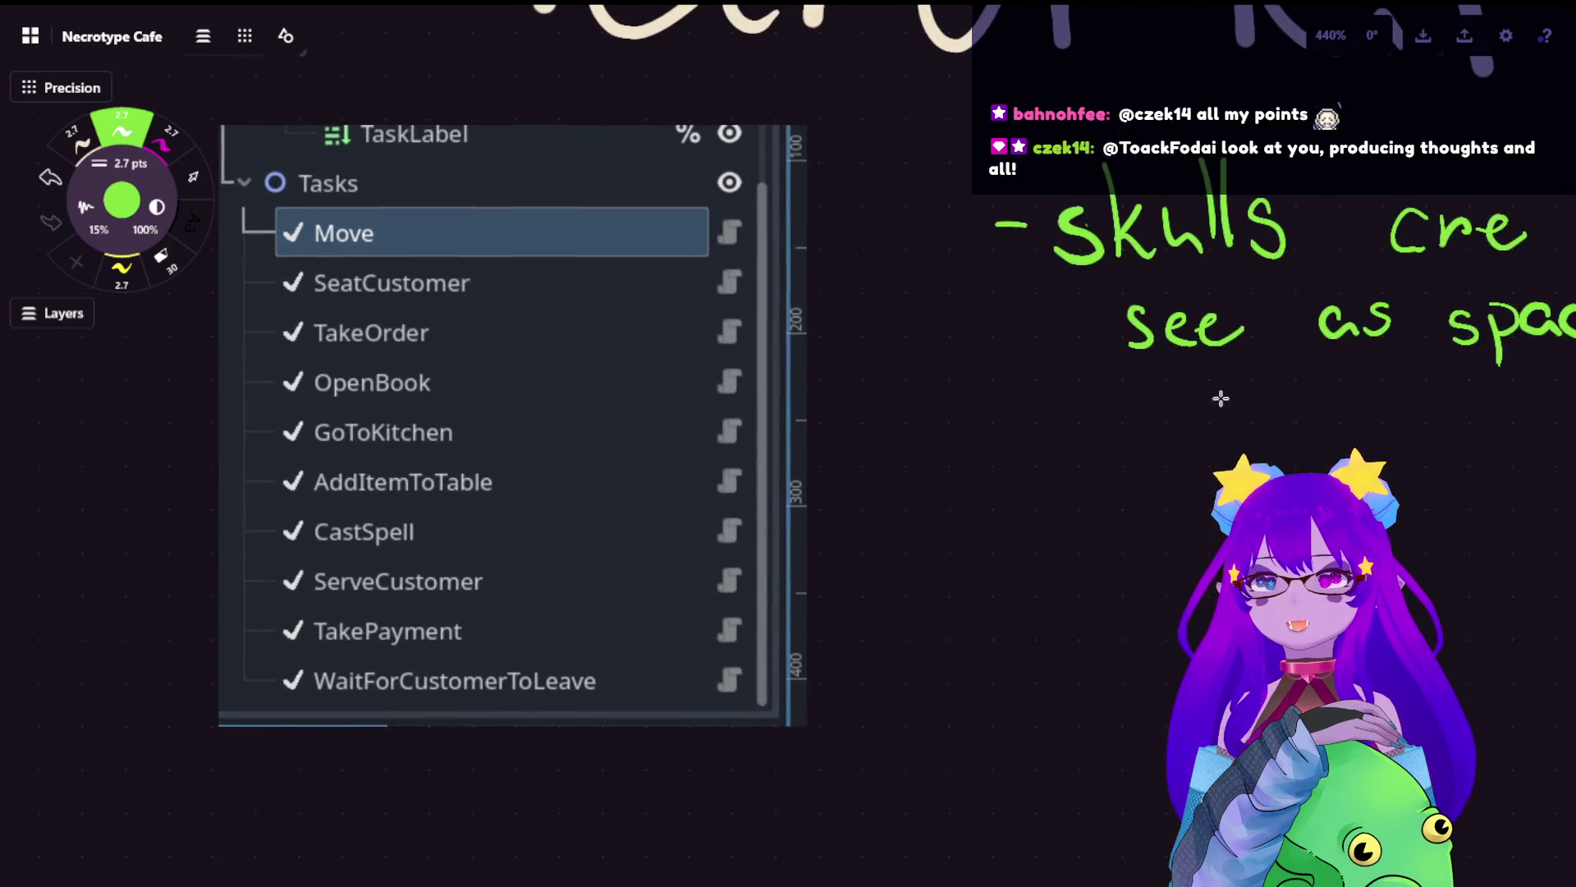
mouse_move(1221, 397)
left_mouse_down()
mouse_move(598, 402)
mouse_move(757, 406)
left_mouse_up()
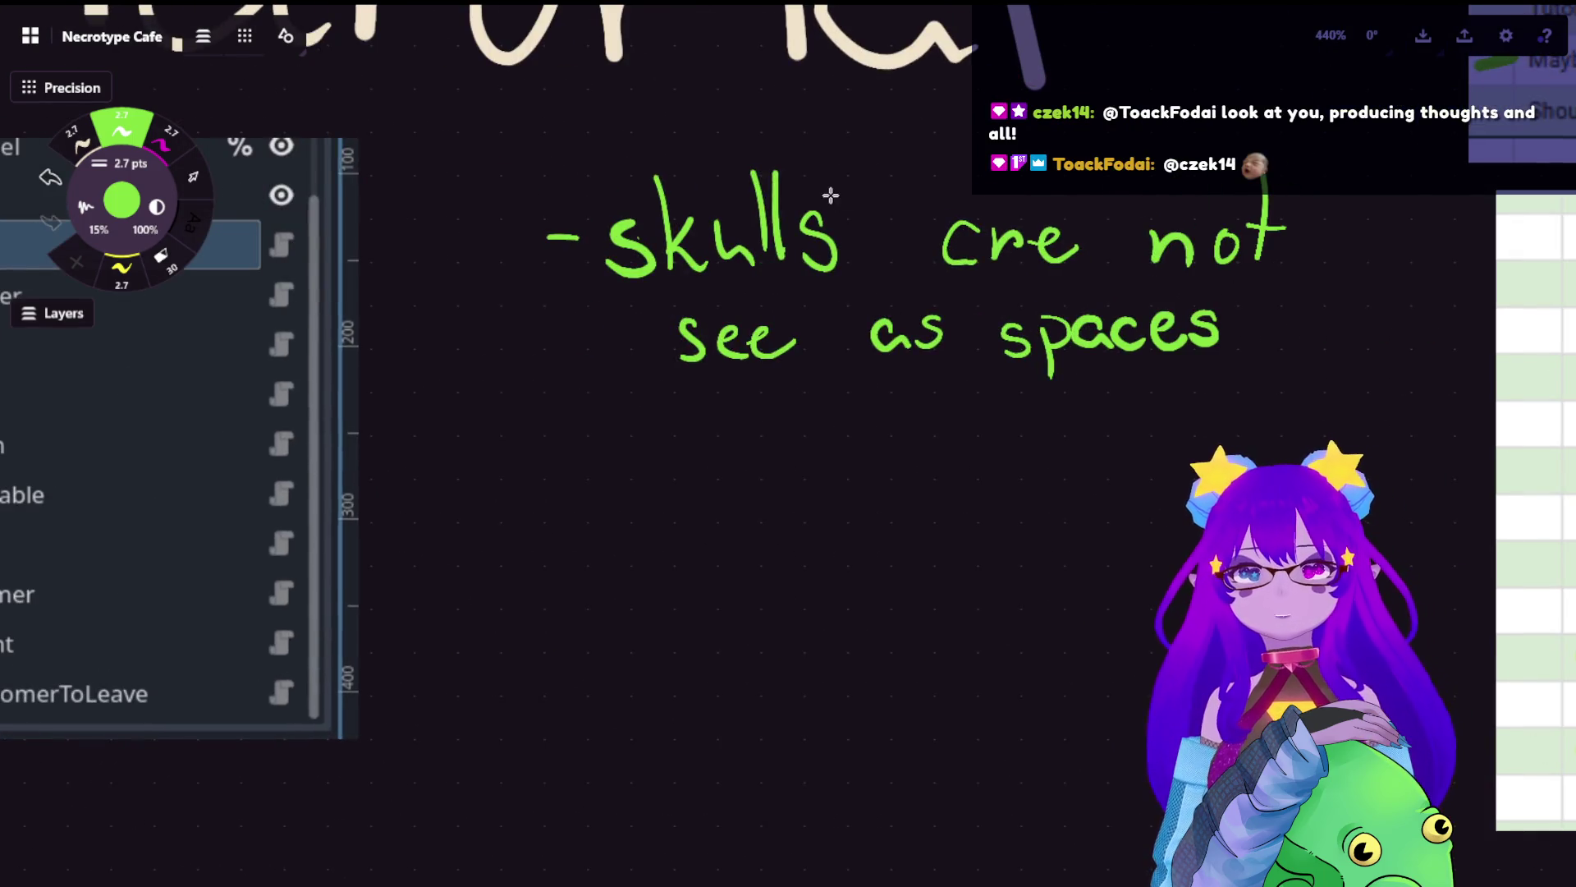
mouse_move(542, 469)
left_mouse_down()
mouse_move(624, 480)
mouse_move(694, 449)
mouse_move(763, 483)
left_mouse_up()
mouse_move(764, 421)
left_mouse_down()
mouse_move(776, 483)
mouse_move(854, 482)
mouse_move(892, 454)
mouse_move(981, 469)
mouse_move(1068, 445)
mouse_move(1117, 464)
left_mouse_up()
left_click_drag(1106, 441, 1149, 444)
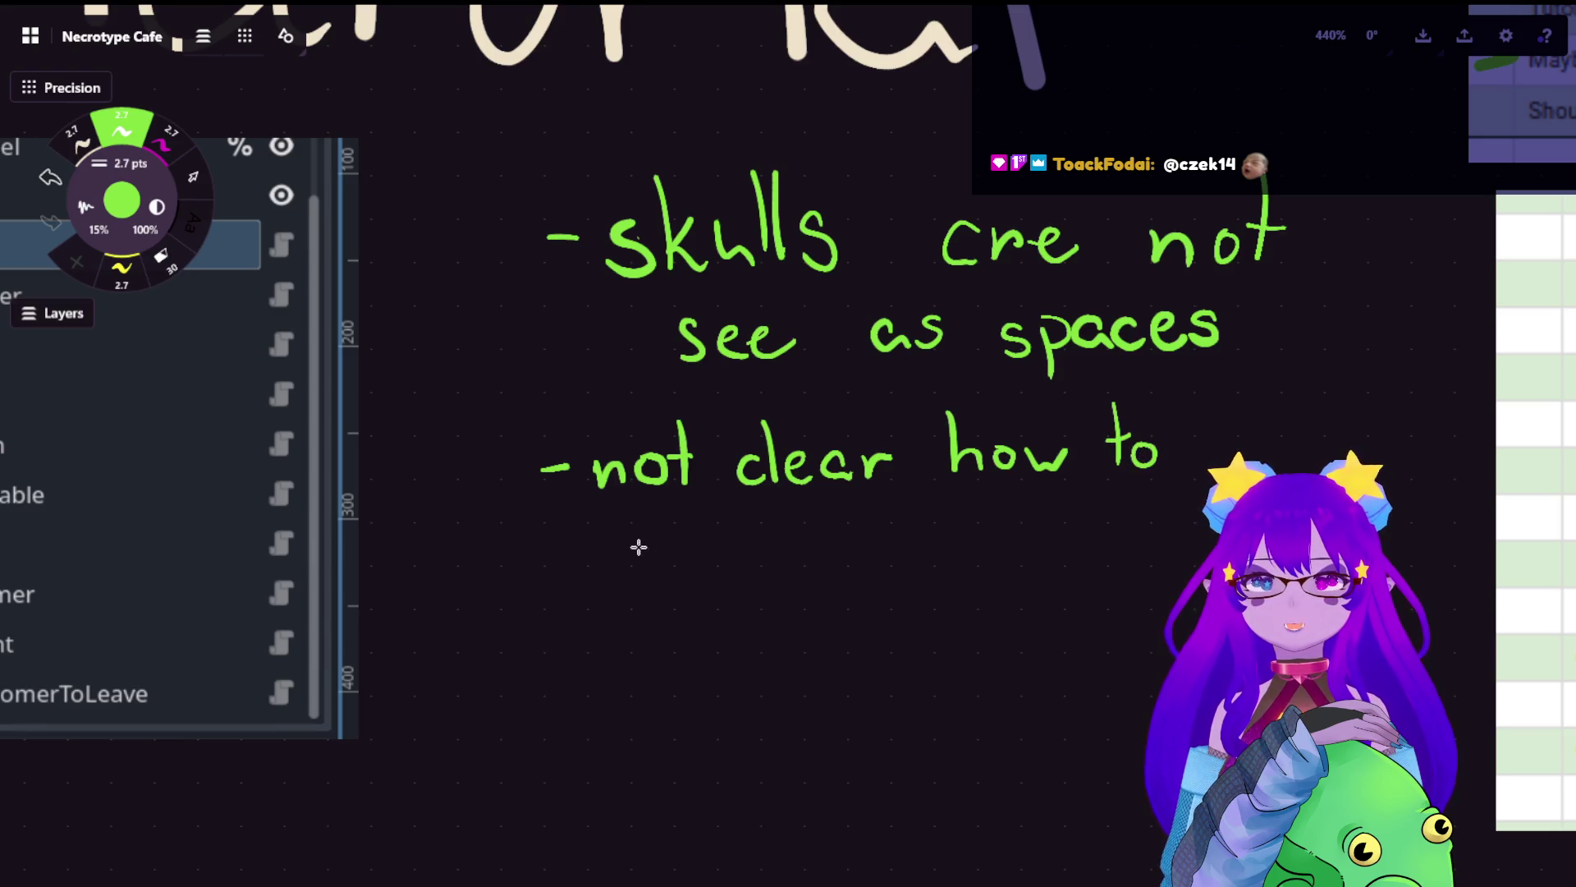
left_click(1213, 429)
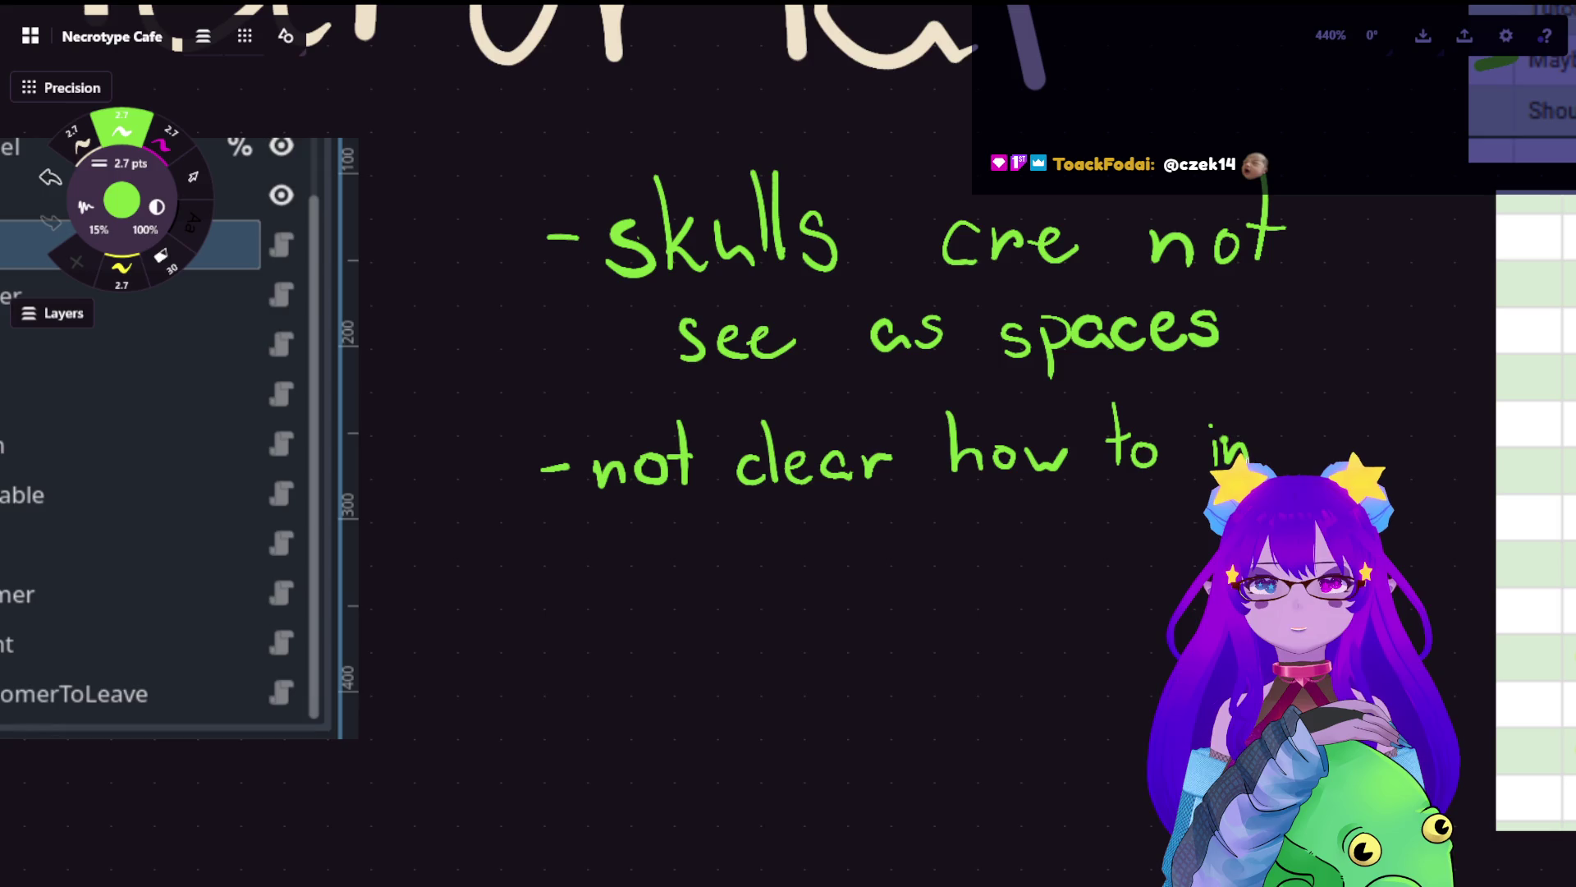
- Finish the note with the word 'interact' and undo a stray dot
left_click_drag(989, 353, 741, 335)
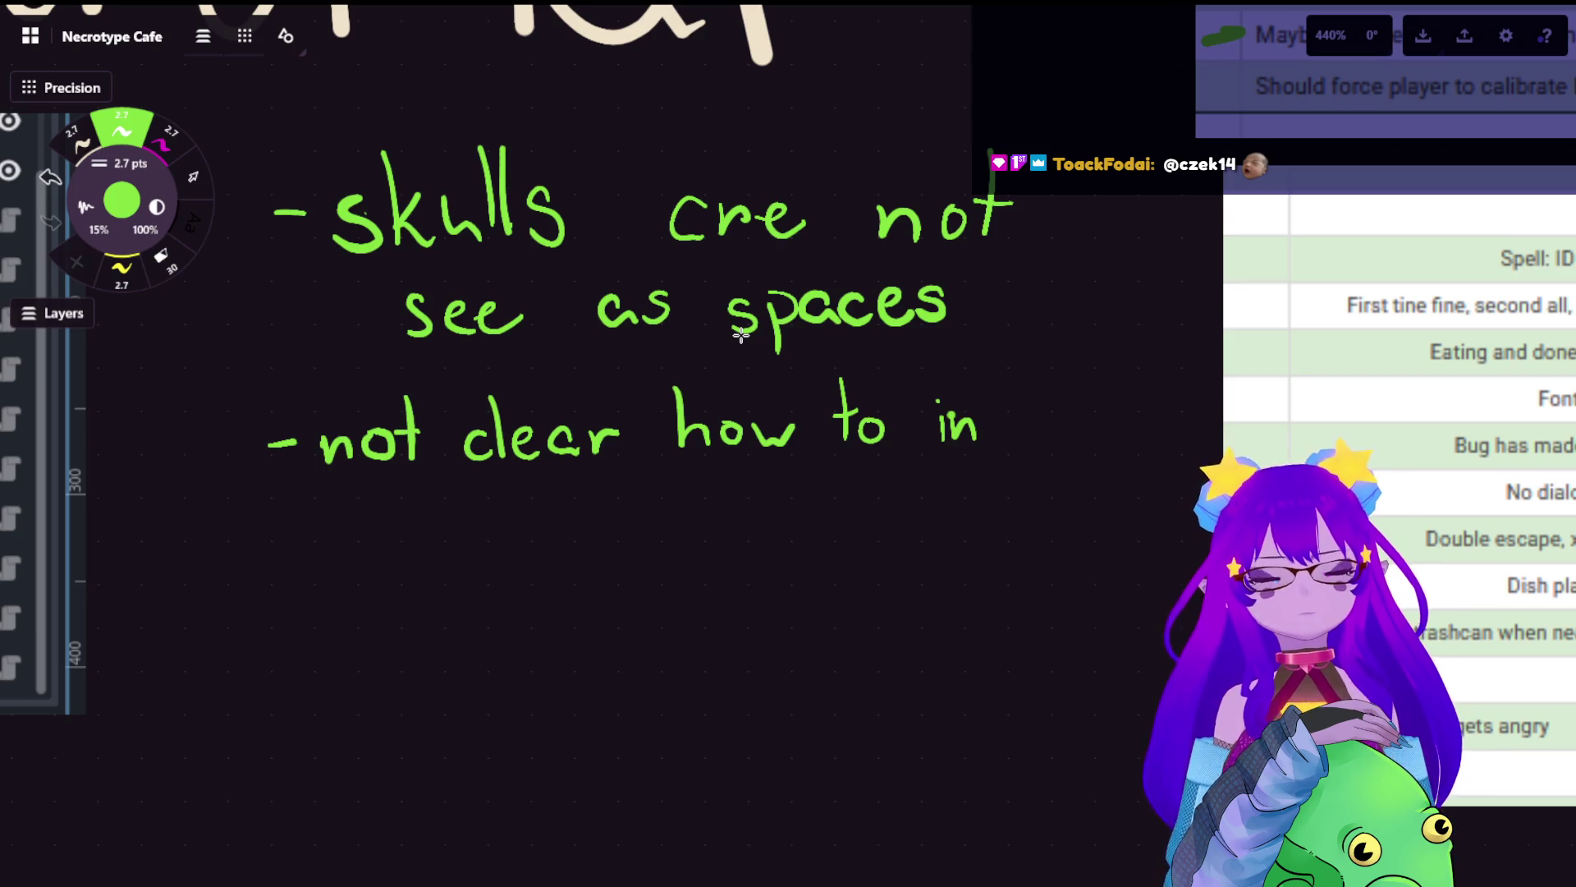
mouse_move(988, 375)
left_mouse_down()
mouse_move(988, 441)
mouse_move(1012, 402)
mouse_move(1042, 418)
mouse_move(1030, 435)
mouse_move(1060, 415)
mouse_move(1101, 443)
mouse_move(1135, 442)
left_mouse_up()
mouse_move(1141, 380)
left_mouse_down()
mouse_move(1141, 446)
mouse_move(1153, 409)
left_mouse_up()
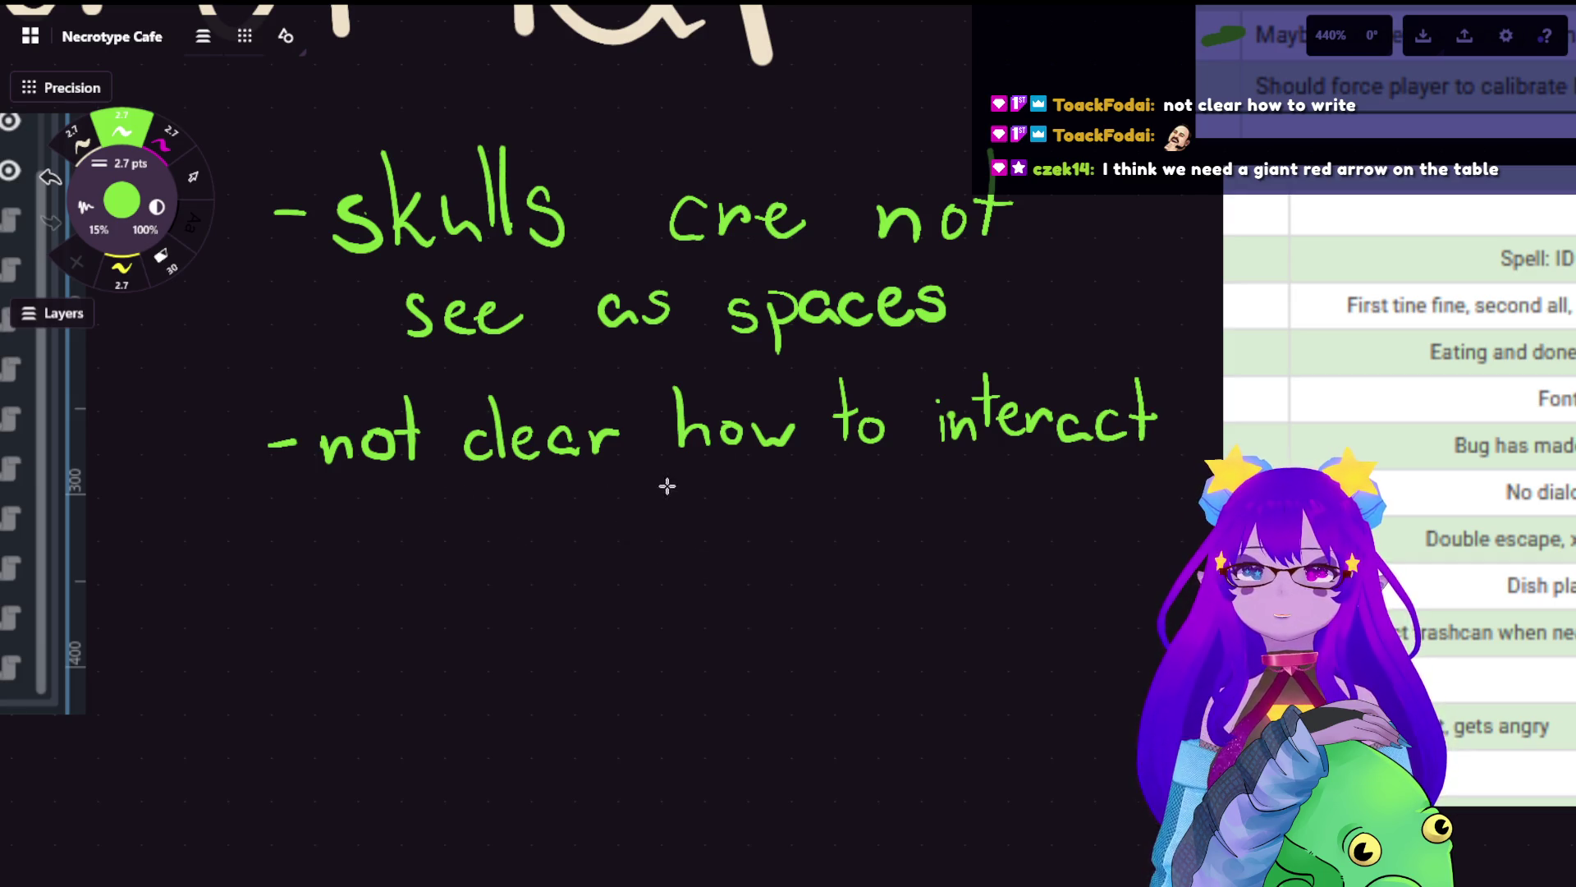
left_click_drag(661, 484, 669, 493)
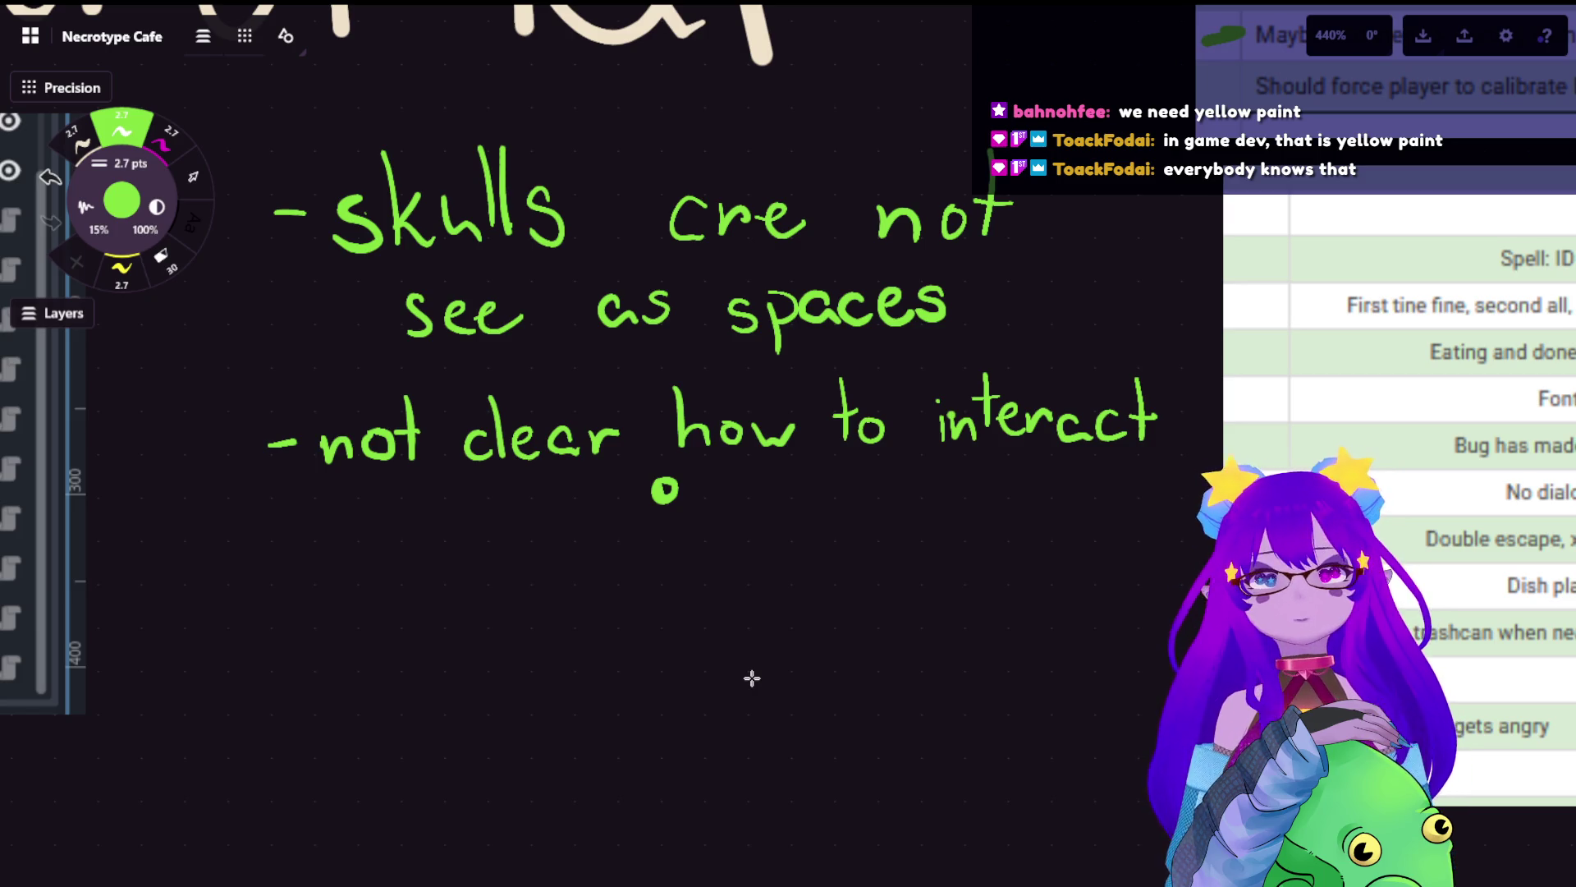
key("ctrl+z")
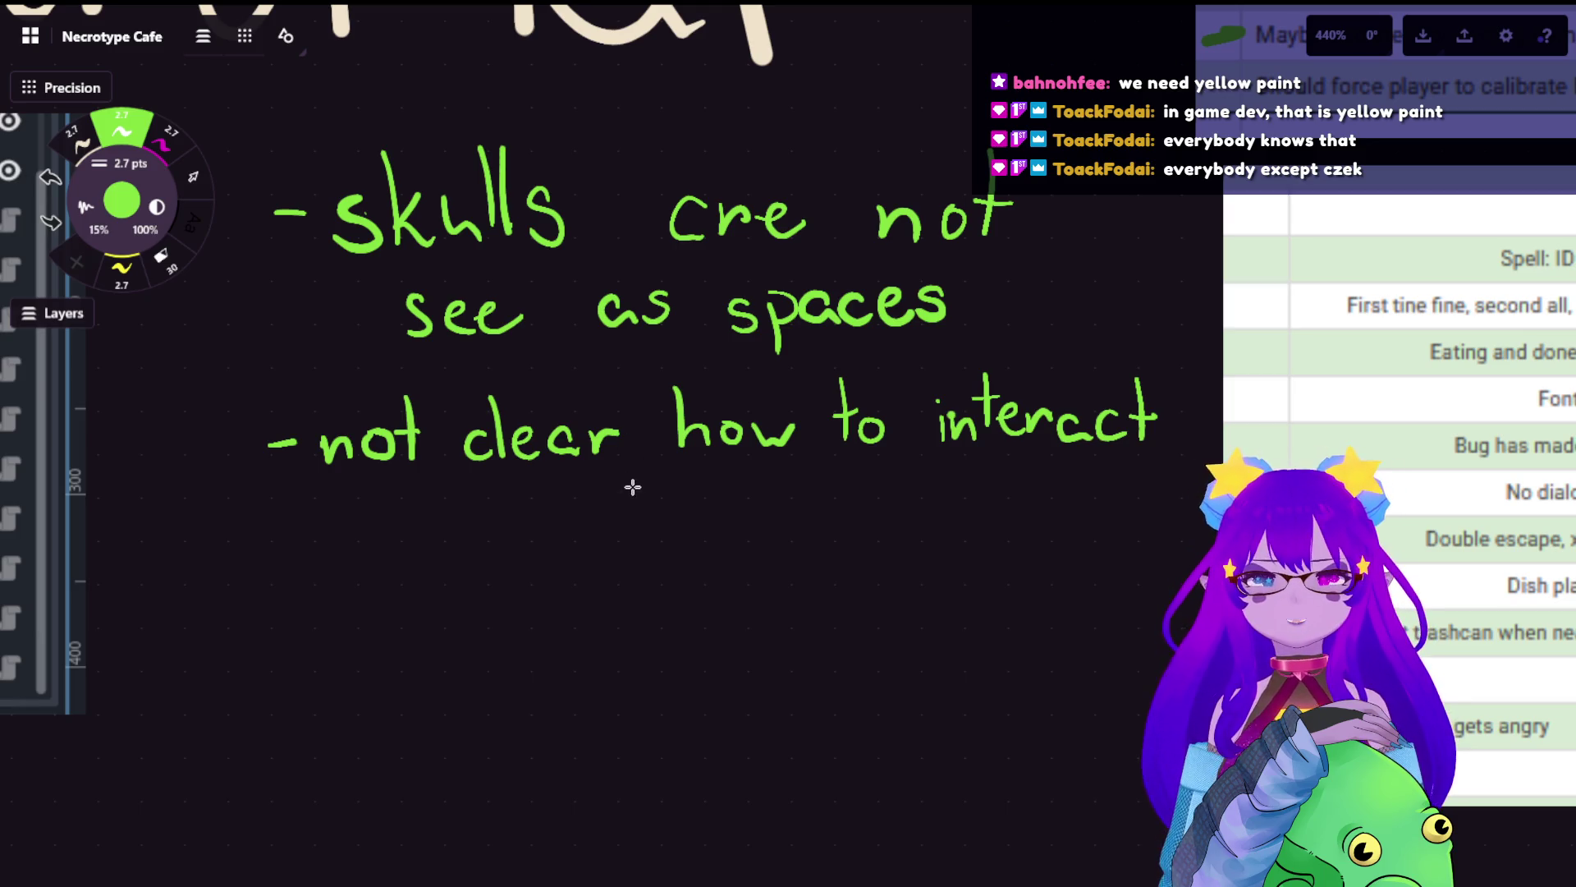
- Write yellow sub-bullets 'o customers' and 'o bookshelves', replacing the green bullet
left_click_drag(648, 484, 651, 488)
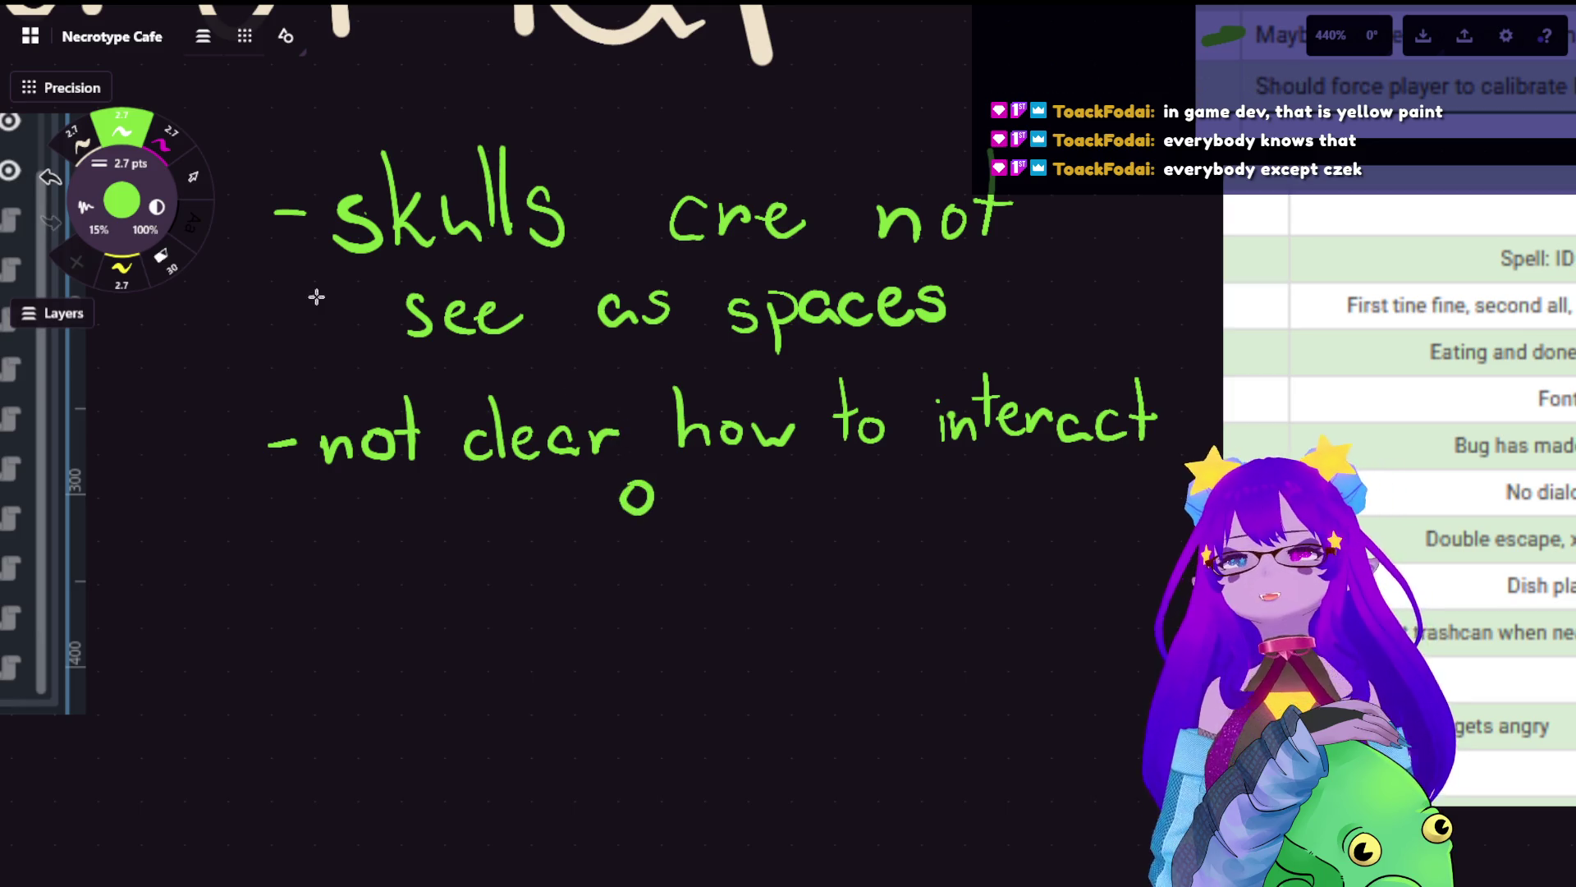
left_click(49, 176)
left_click(122, 271)
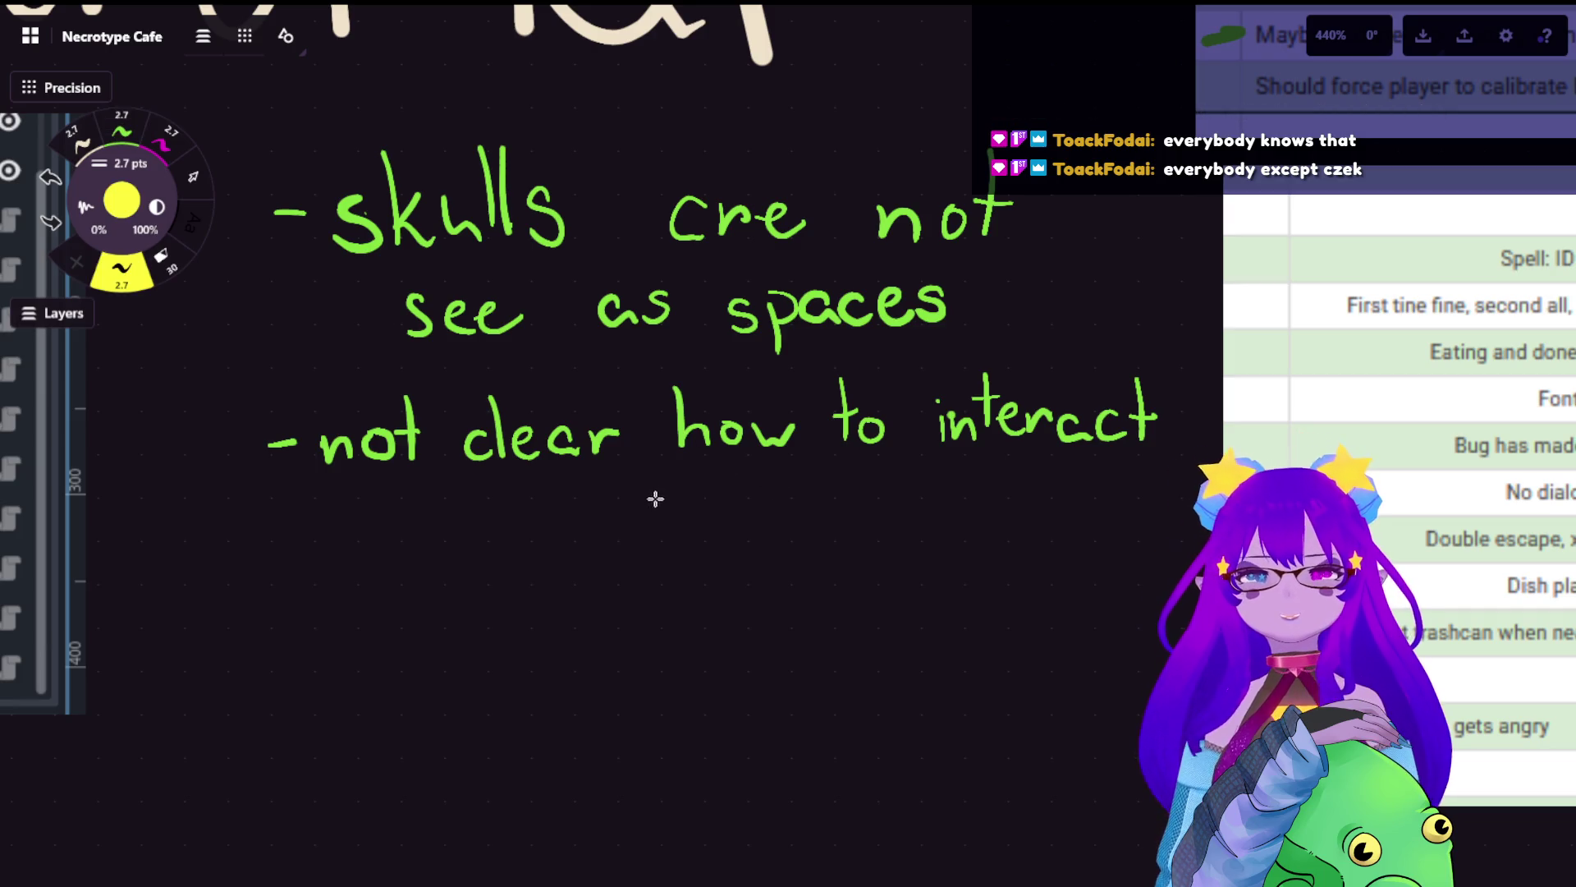
mouse_move(669, 495)
left_mouse_down()
mouse_move(727, 526)
mouse_move(765, 517)
left_mouse_up()
key("ctrl+z")
left_click_drag(793, 461, 796, 515)
mouse_move(784, 486)
left_mouse_down()
mouse_move(859, 515)
mouse_move(938, 485)
mouse_move(944, 511)
left_mouse_up()
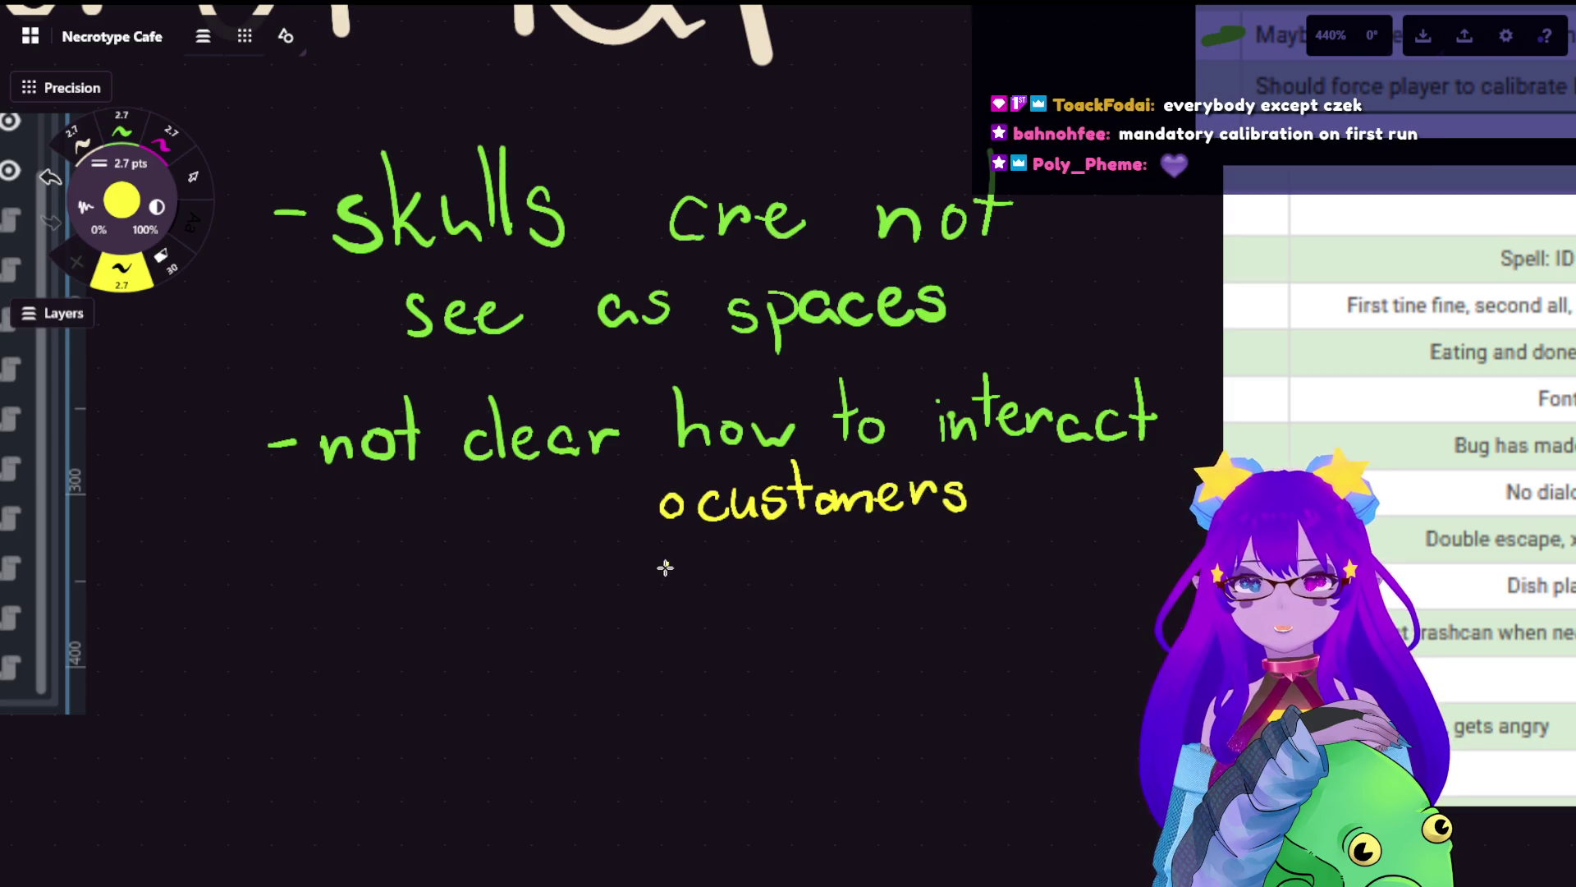
mouse_move(678, 561)
left_mouse_down()
mouse_move(685, 586)
mouse_move(733, 566)
mouse_move(803, 588)
left_mouse_up()
mouse_move(819, 533)
left_mouse_down()
mouse_move(835, 585)
mouse_move(897, 583)
mouse_move(914, 563)
mouse_move(944, 579)
left_mouse_up()
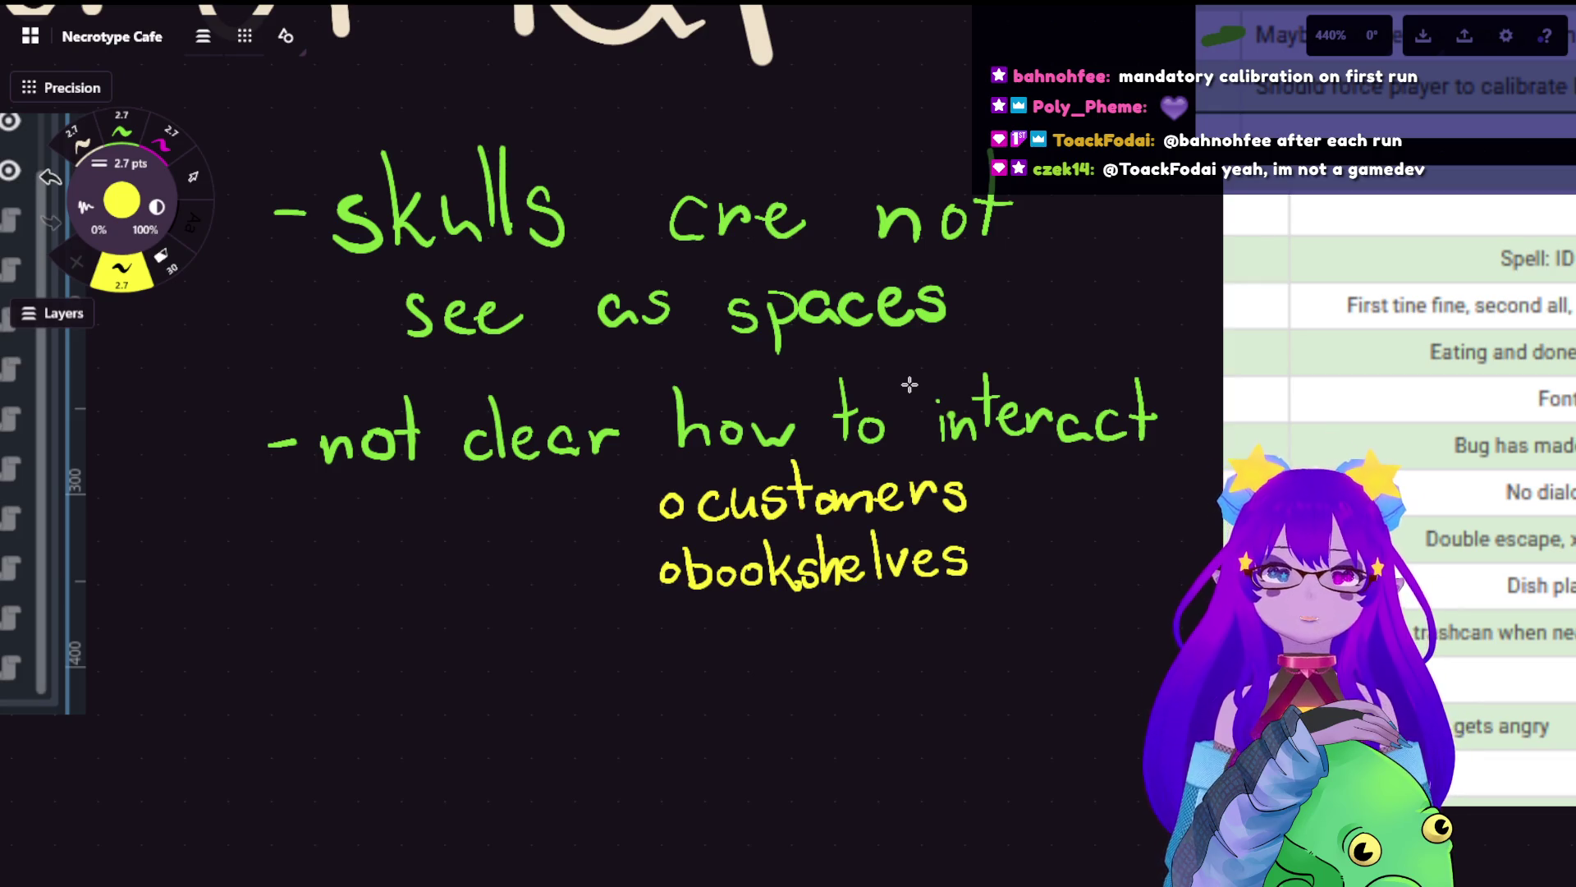
scroll(909, 384, "down", 5)
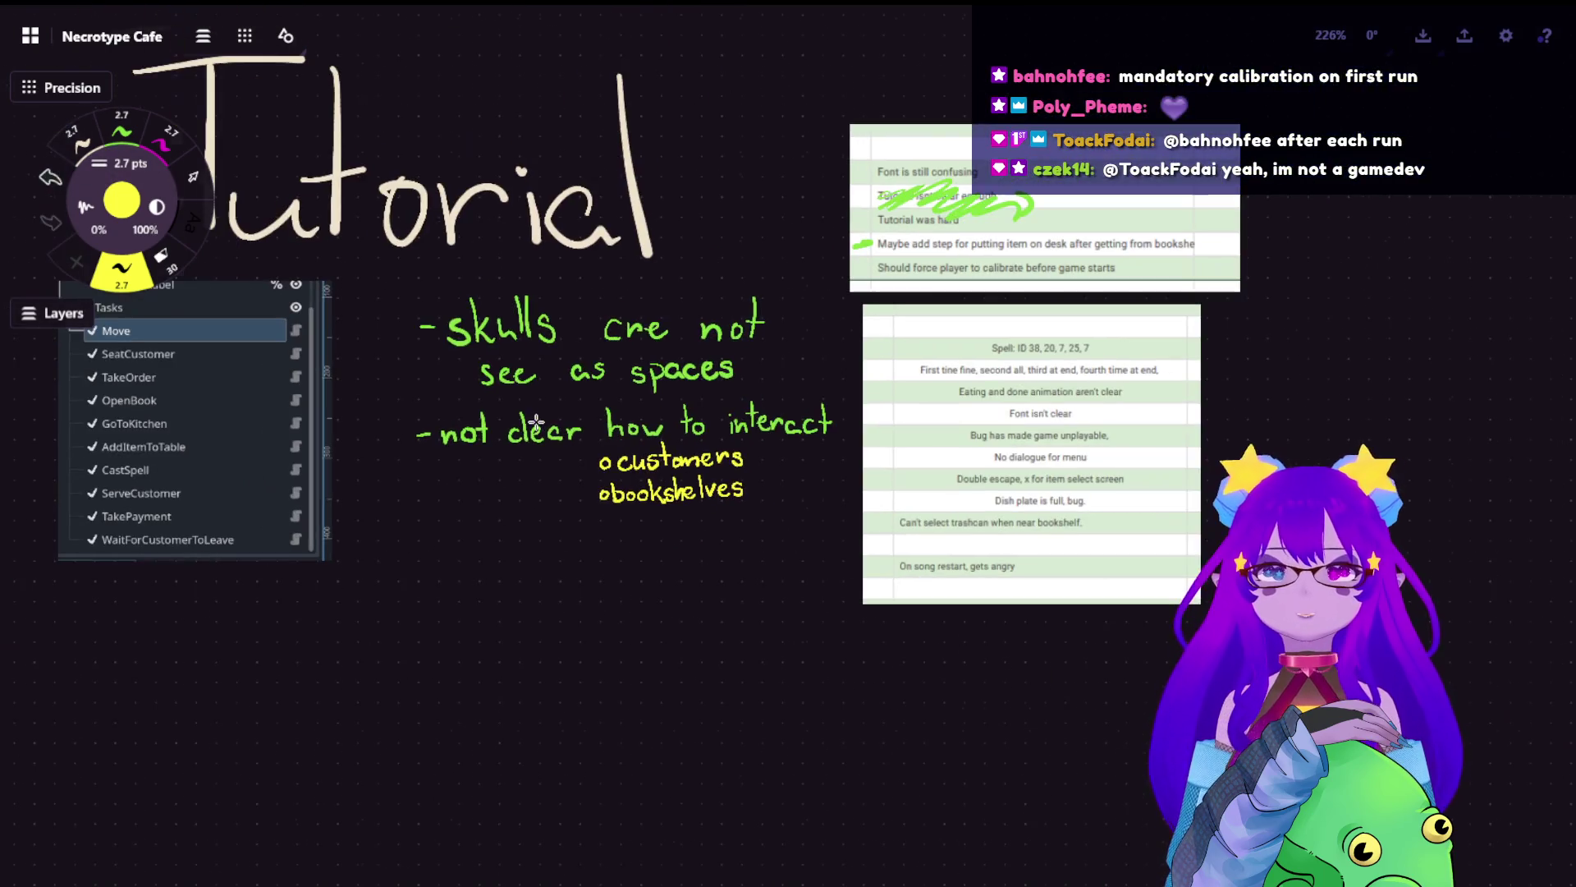
scroll(482, 404, "down", 3)
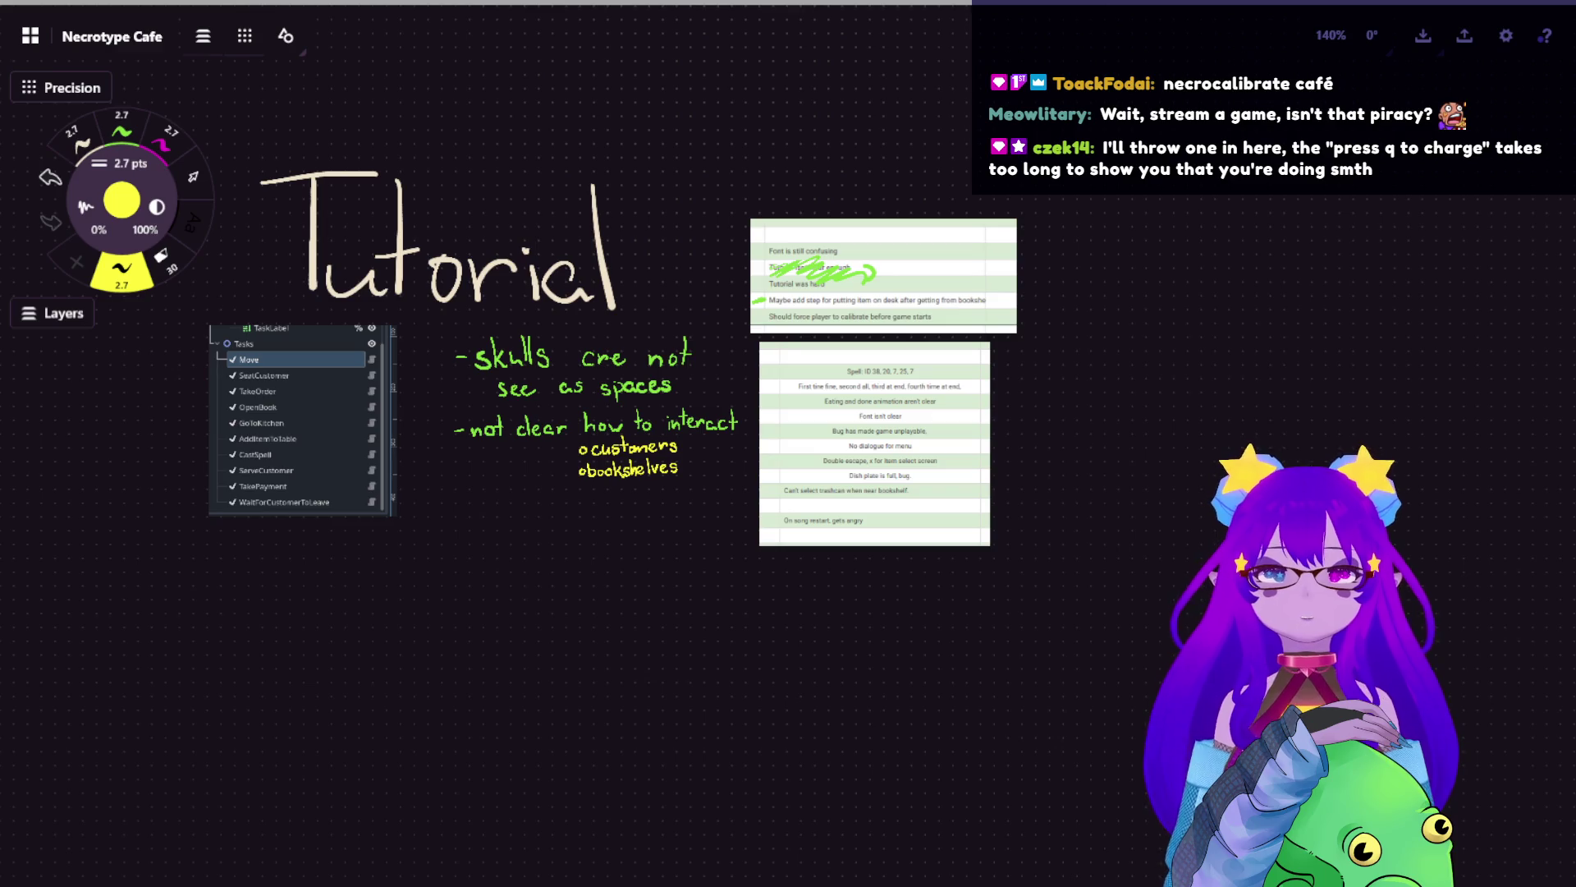
scroll(779, 332, "up", 2)
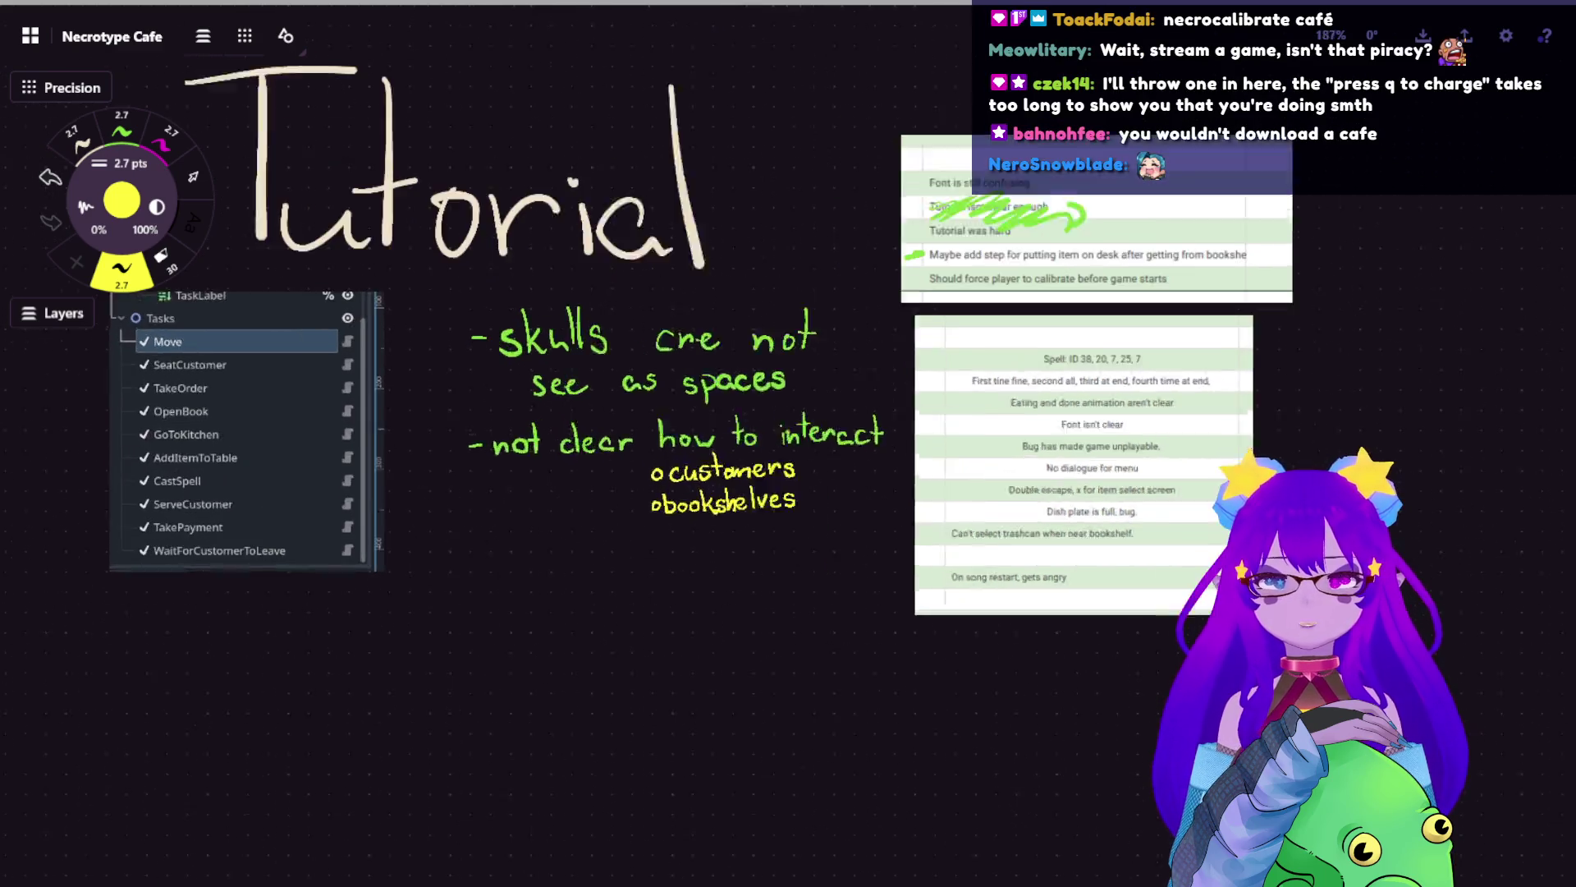
scroll(778, 333, "up", 3)
scroll(778, 332, "up", 3)
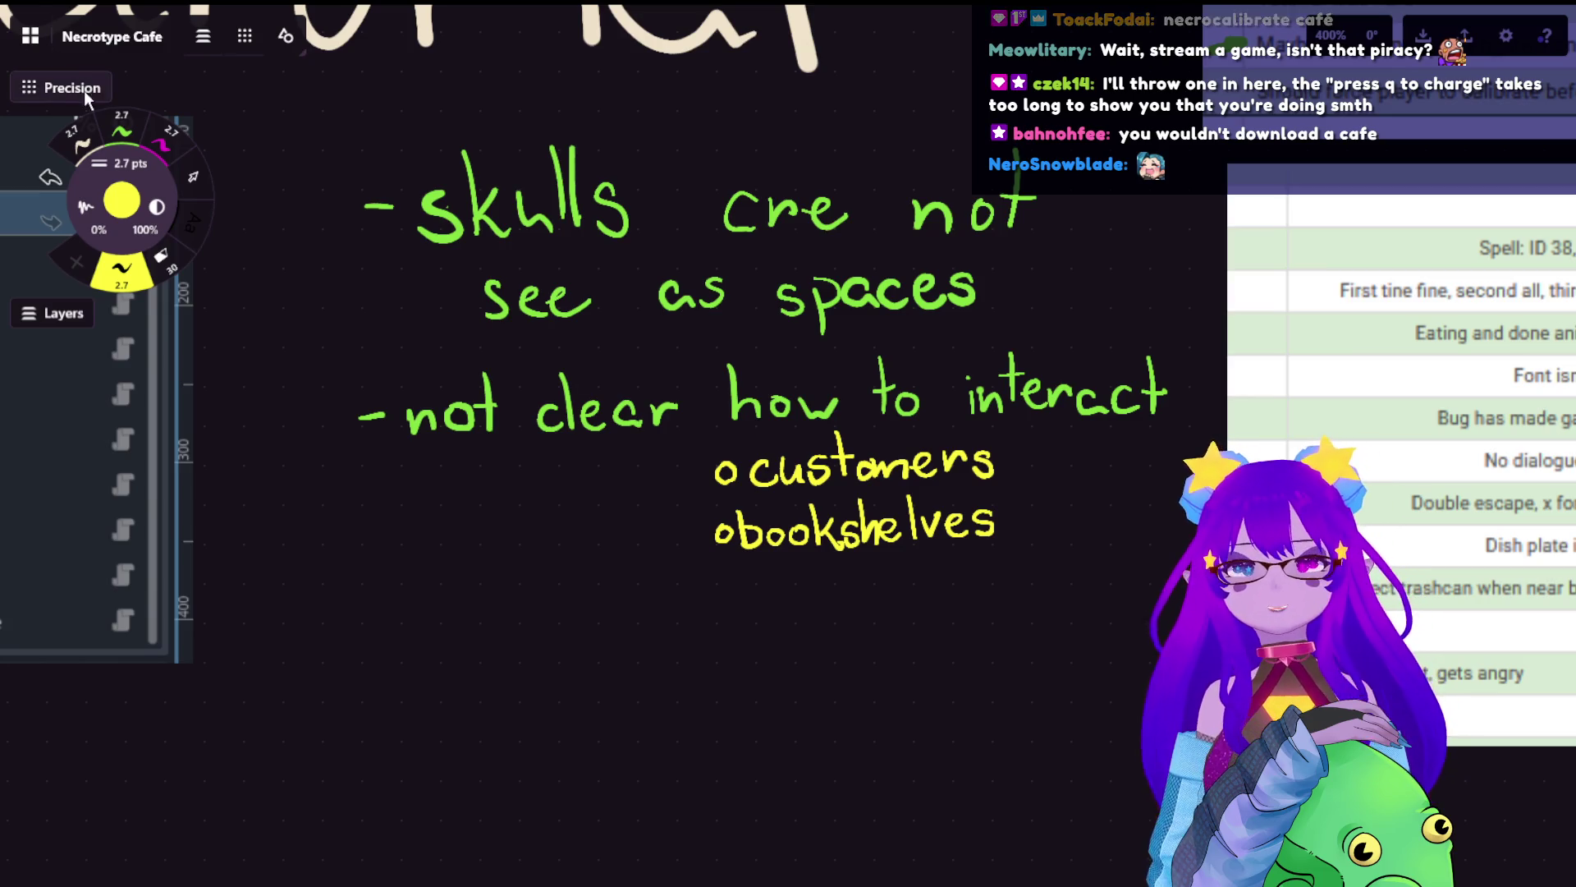
- With the green pen, handwrite the bullet '- q charge too long' below the yellow bullets
left_click(134, 138)
mouse_move(387, 635)
left_mouse_down()
mouse_move(454, 626)
mouse_move(463, 685)
left_mouse_up()
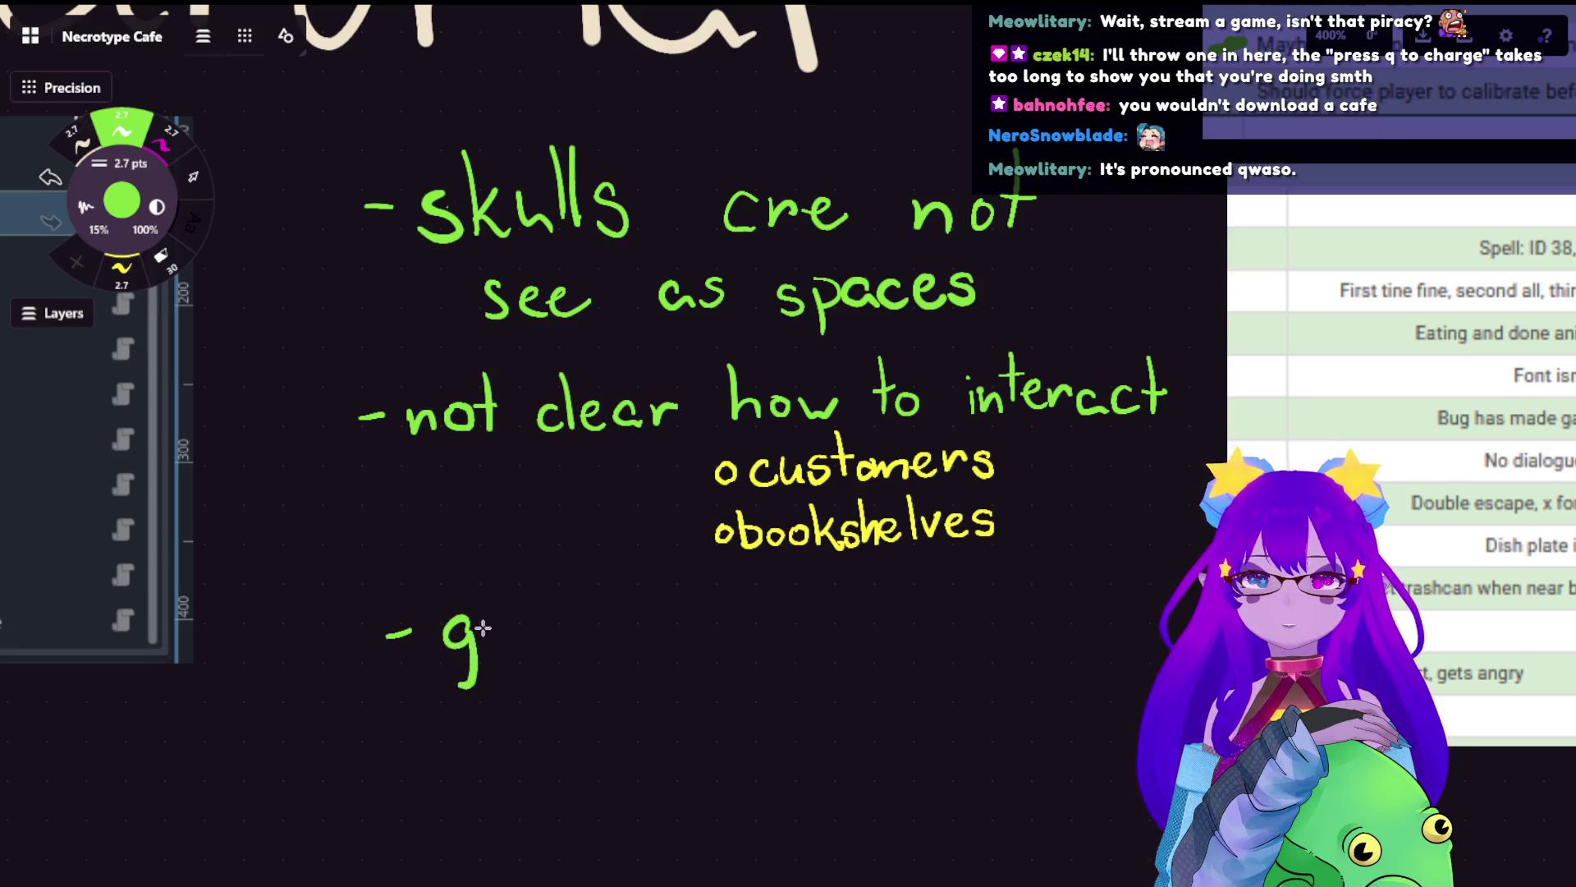
key("ctrl+z")
left_click_drag(466, 618, 485, 675)
mouse_move(559, 614)
left_mouse_down()
mouse_move(557, 645)
mouse_move(581, 644)
left_mouse_up()
mouse_move(603, 616)
left_mouse_down()
mouse_move(647, 646)
mouse_move(675, 616)
mouse_move(659, 675)
left_mouse_up()
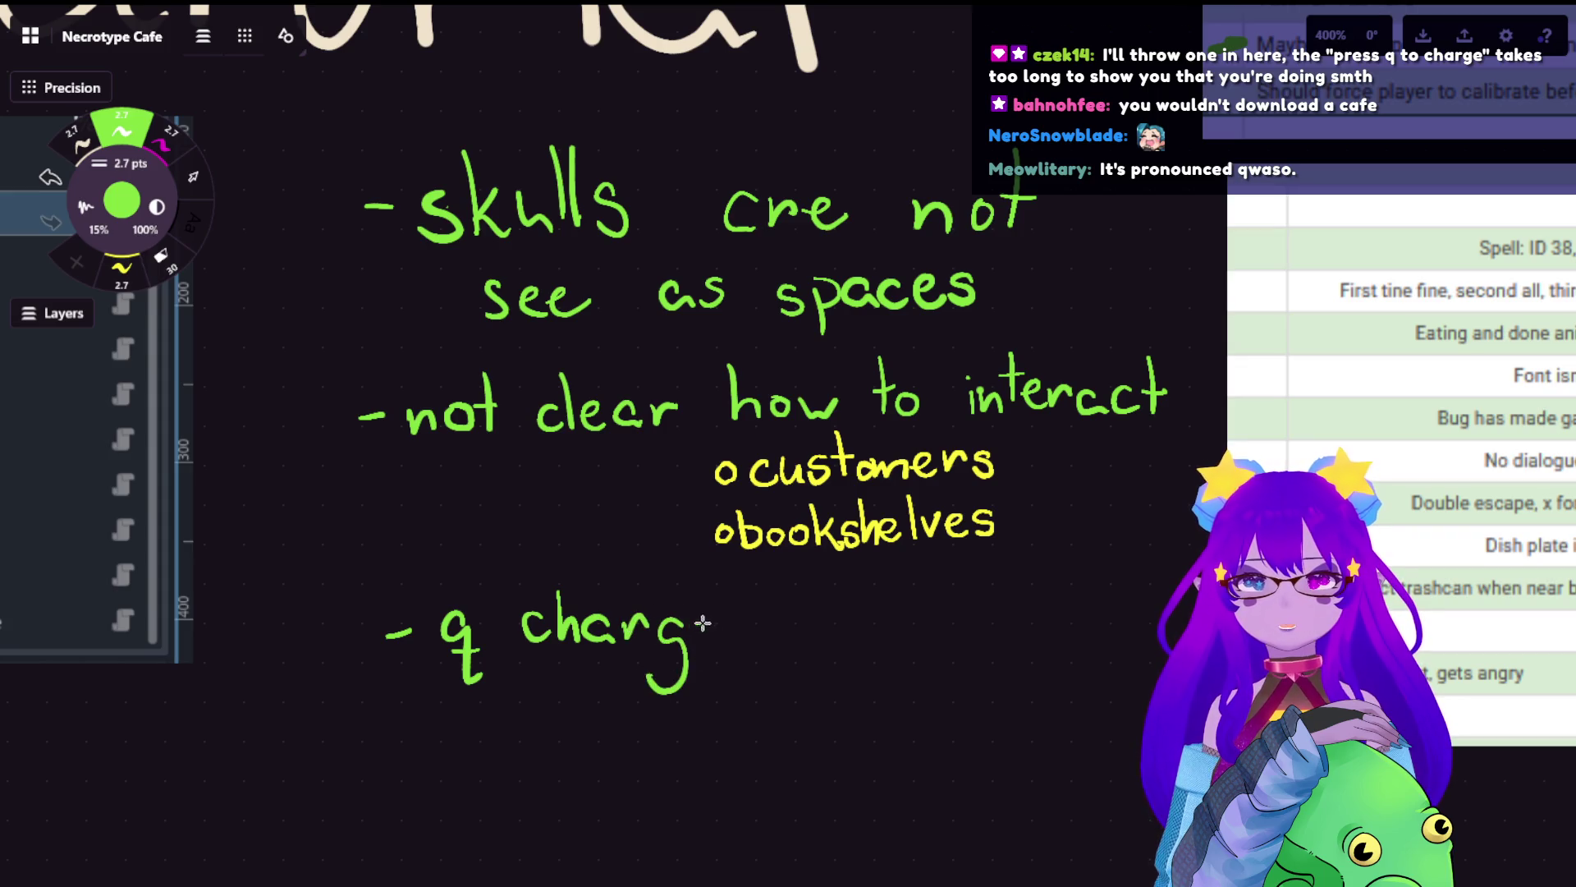
mouse_move(693, 623)
left_mouse_down()
mouse_move(776, 628)
mouse_move(826, 609)
mouse_move(893, 628)
mouse_move(875, 628)
mouse_move(902, 607)
mouse_move(968, 622)
mouse_move(944, 675)
left_mouse_up()
key("ctrl+z")
key("ctrl+z")
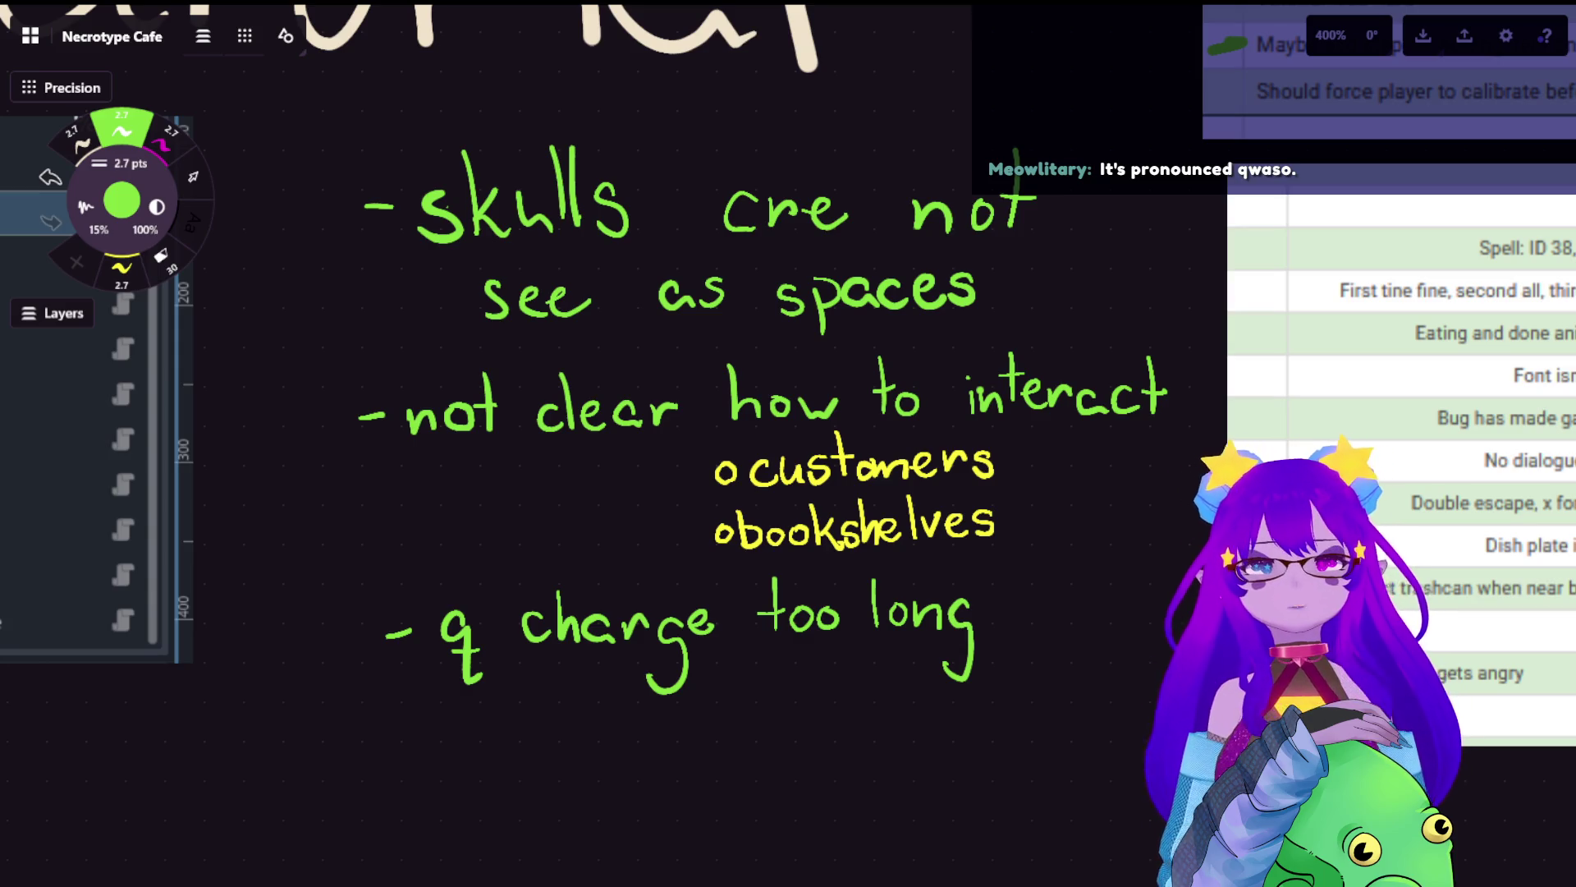
scroll(657, 655, "down", 2)
scroll(704, 658, "down", 2)
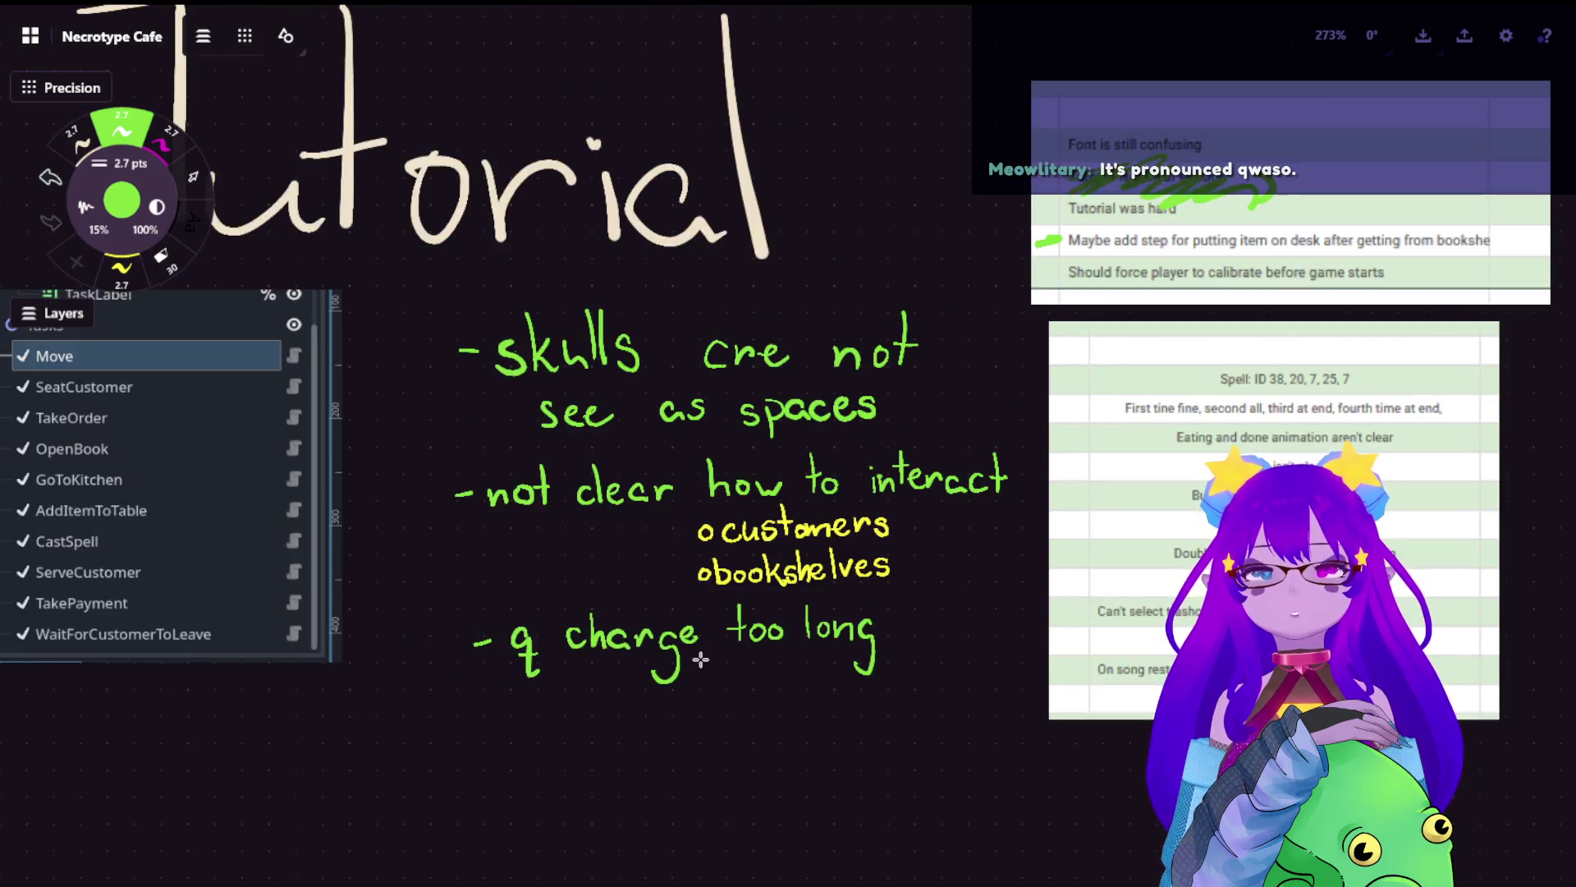
scroll(689, 689, "down", 2)
scroll(752, 496, "down", 1)
scroll(751, 496, "up", 4)
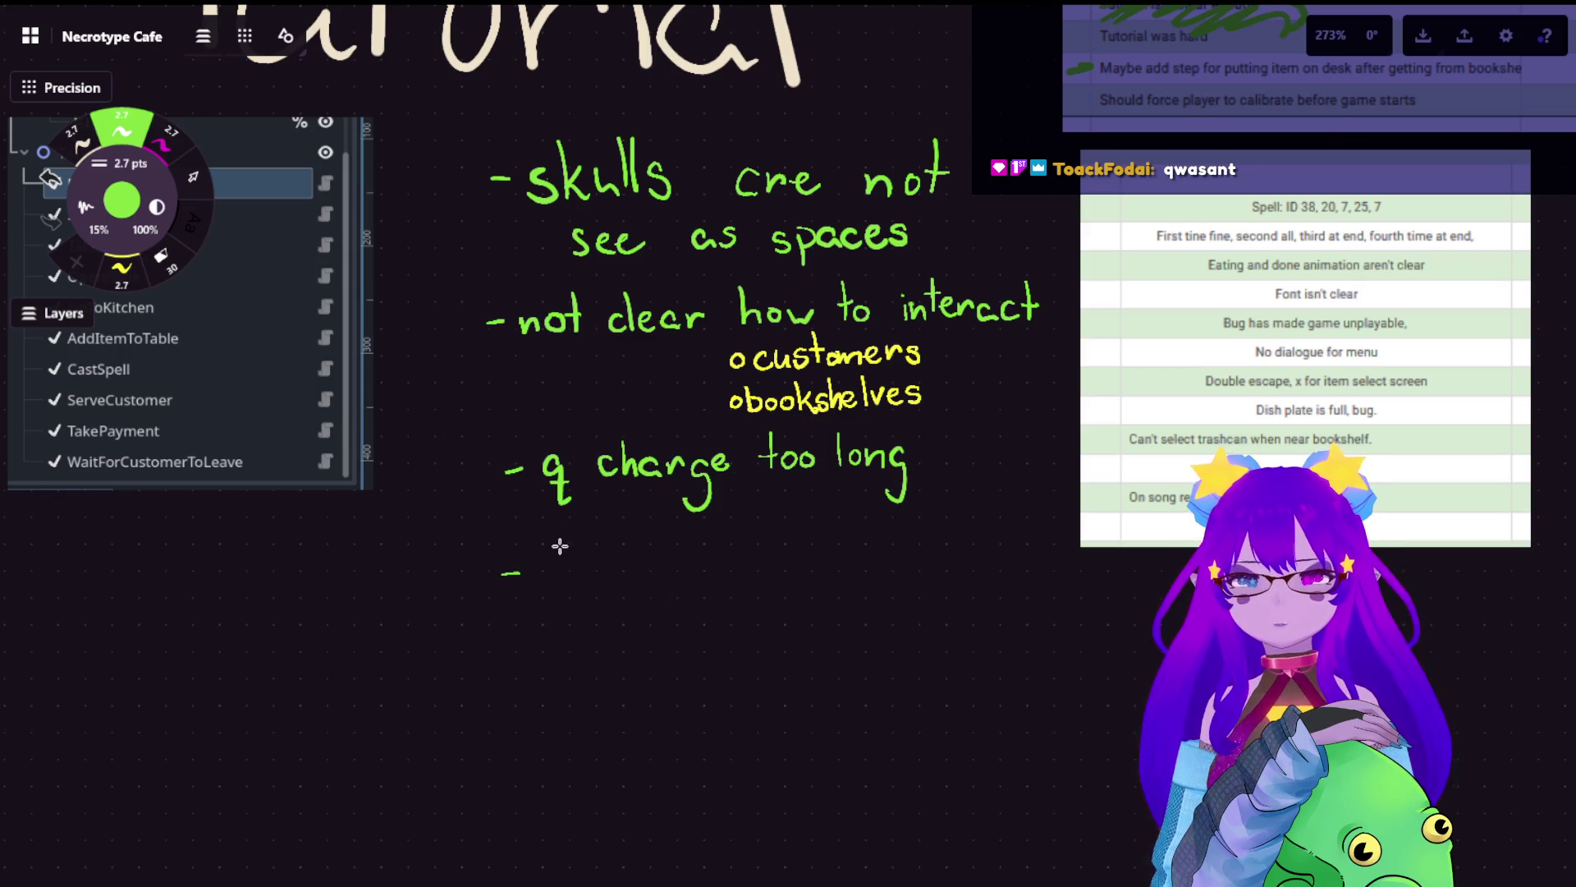
- Remove the stray 'r' and handwrite 'required' after the last green dash
left_click_drag(534, 580, 560, 566)
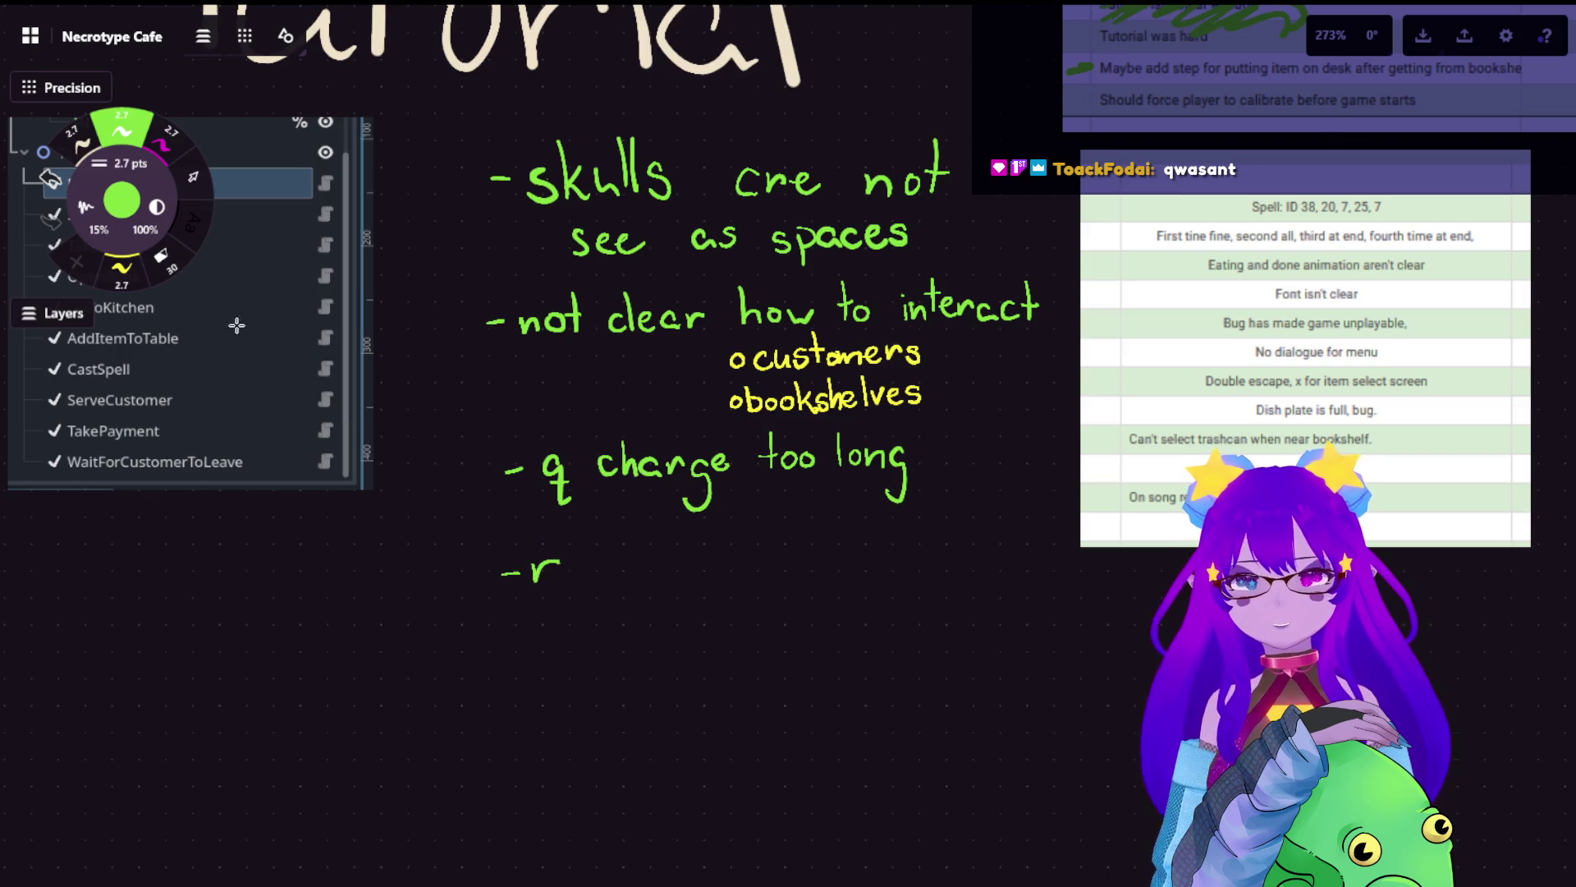
scroll(561, 571, "up", 5)
left_click_drag(1014, 489, 795, 451)
key("ctrl+z")
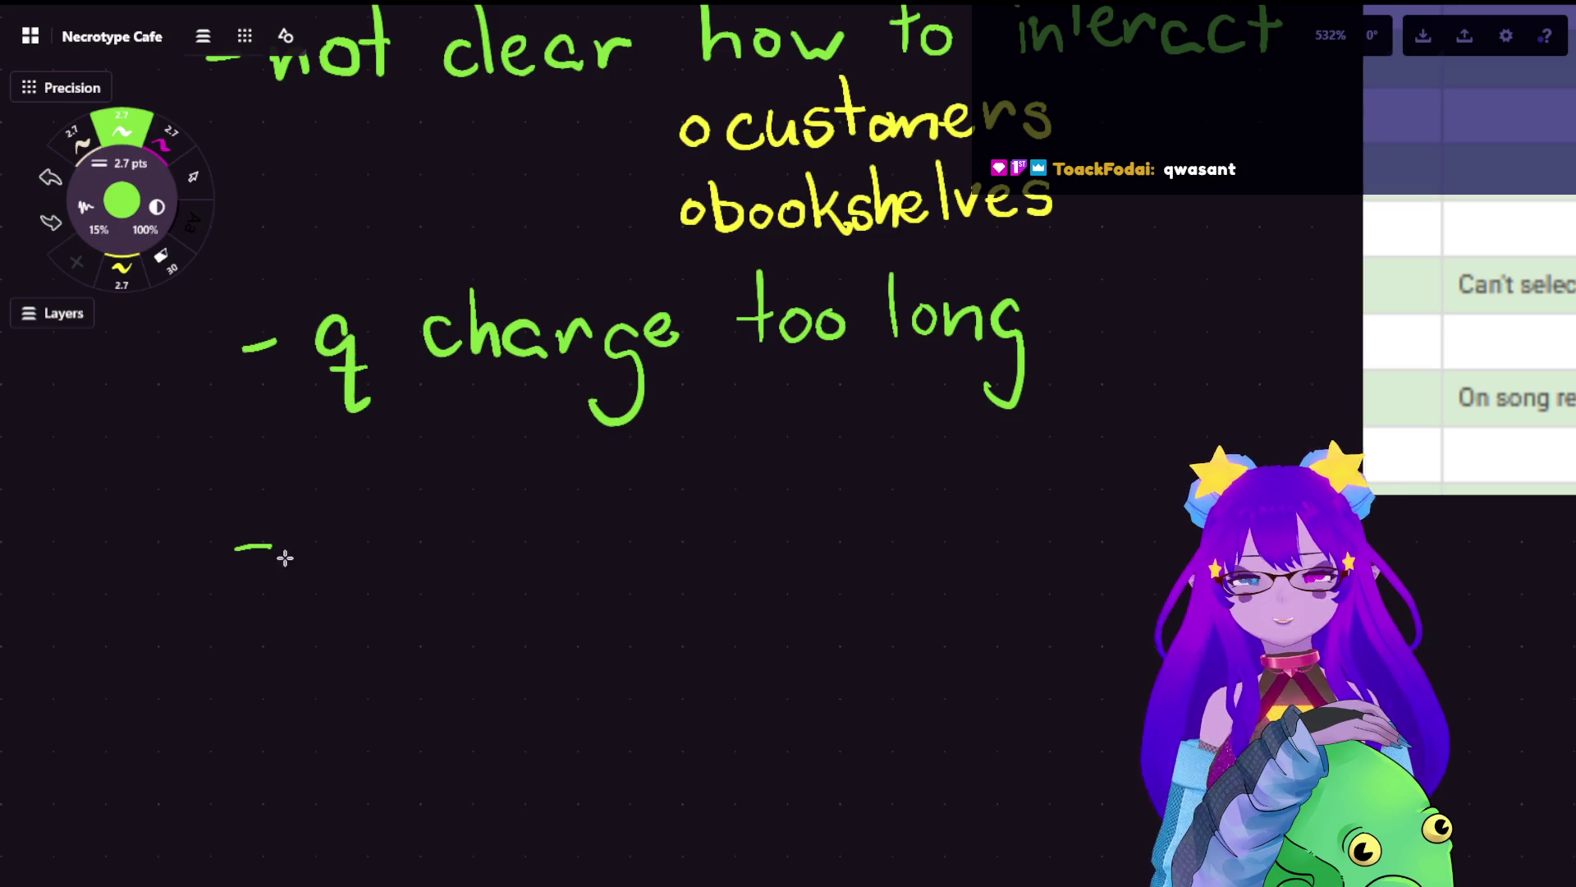
mouse_move(292, 529)
left_mouse_down()
mouse_move(394, 578)
mouse_move(447, 538)
mouse_move(453, 555)
mouse_move(474, 538)
mouse_move(563, 534)
mouse_move(571, 511)
mouse_move(575, 552)
left_mouse_up()
left_click(449, 515)
mouse_move(675, 525)
left_mouse_down()
mouse_move(694, 518)
mouse_move(686, 548)
mouse_move(728, 548)
left_mouse_up()
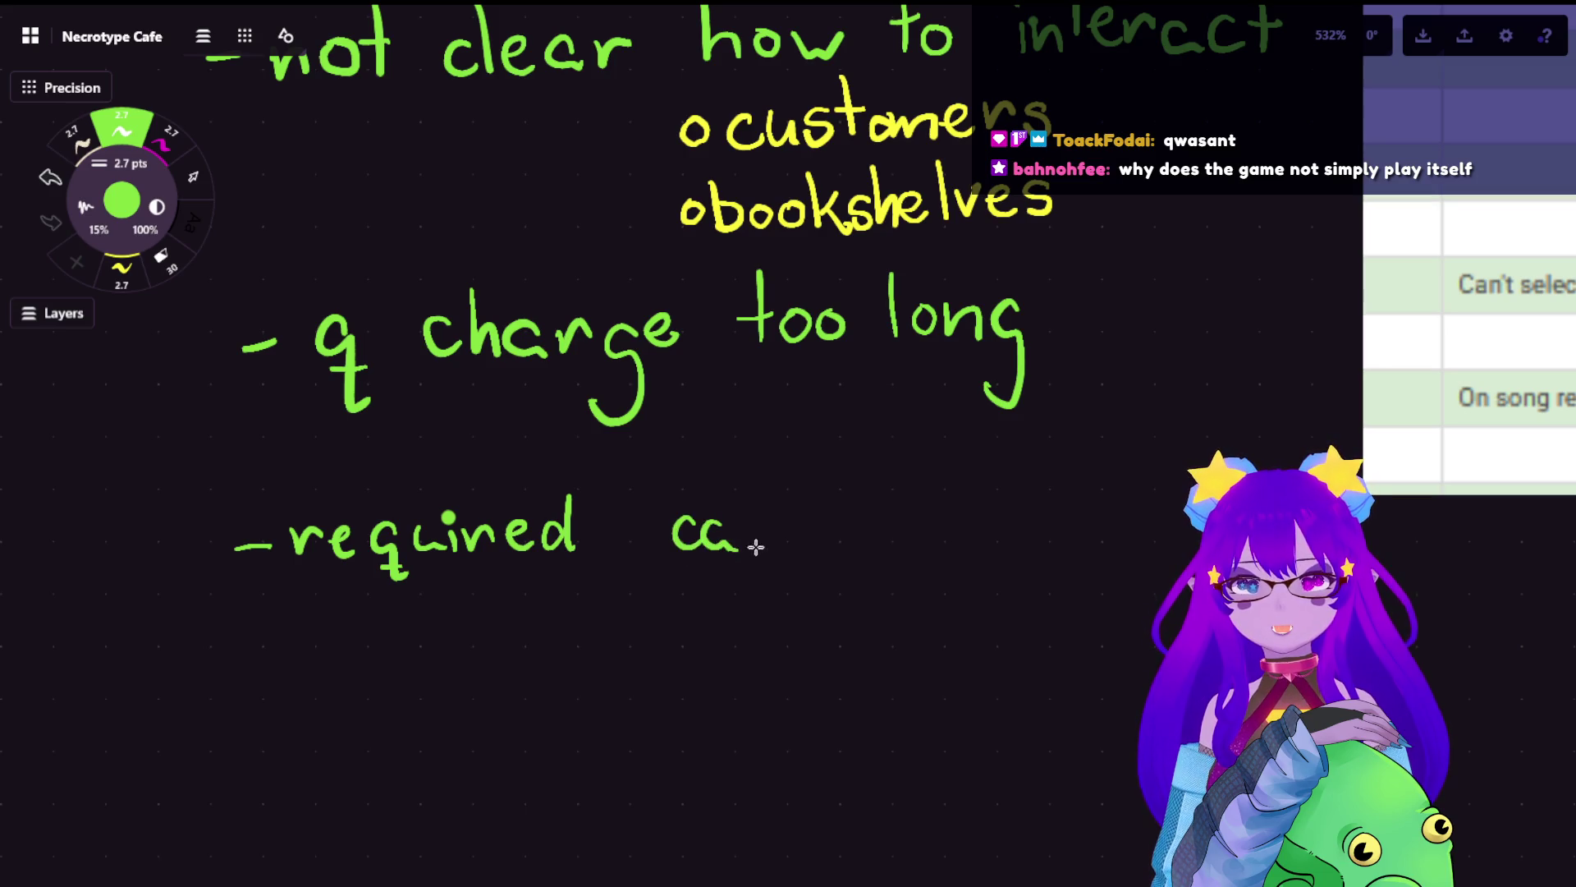
- Write 'calibration' after 'required', undoing a mistaken 'l' stroke
mouse_move(743, 485)
left_mouse_down()
mouse_move(744, 558)
mouse_move(680, 546)
mouse_move(846, 516)
mouse_move(889, 539)
left_mouse_up()
key("ctrl+z")
key("ctrl+z")
key("ctrl+z")
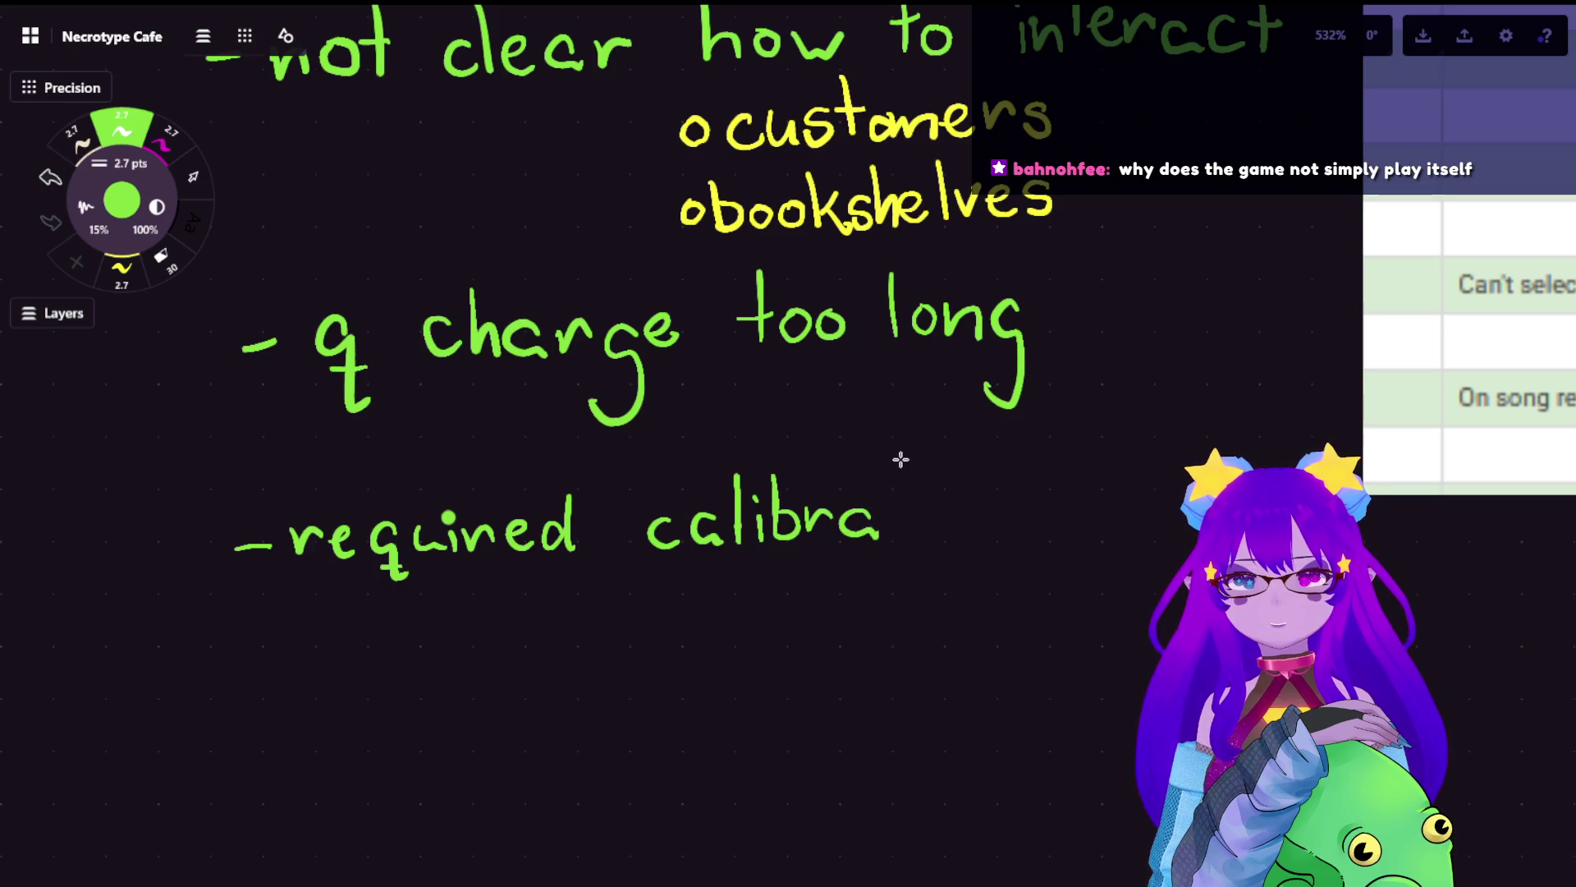
left_click_drag(900, 457, 910, 539)
mouse_move(891, 515)
left_mouse_down()
mouse_move(919, 515)
mouse_move(933, 540)
mouse_move(960, 519)
mouse_move(1023, 538)
left_mouse_up()
left_click(932, 498)
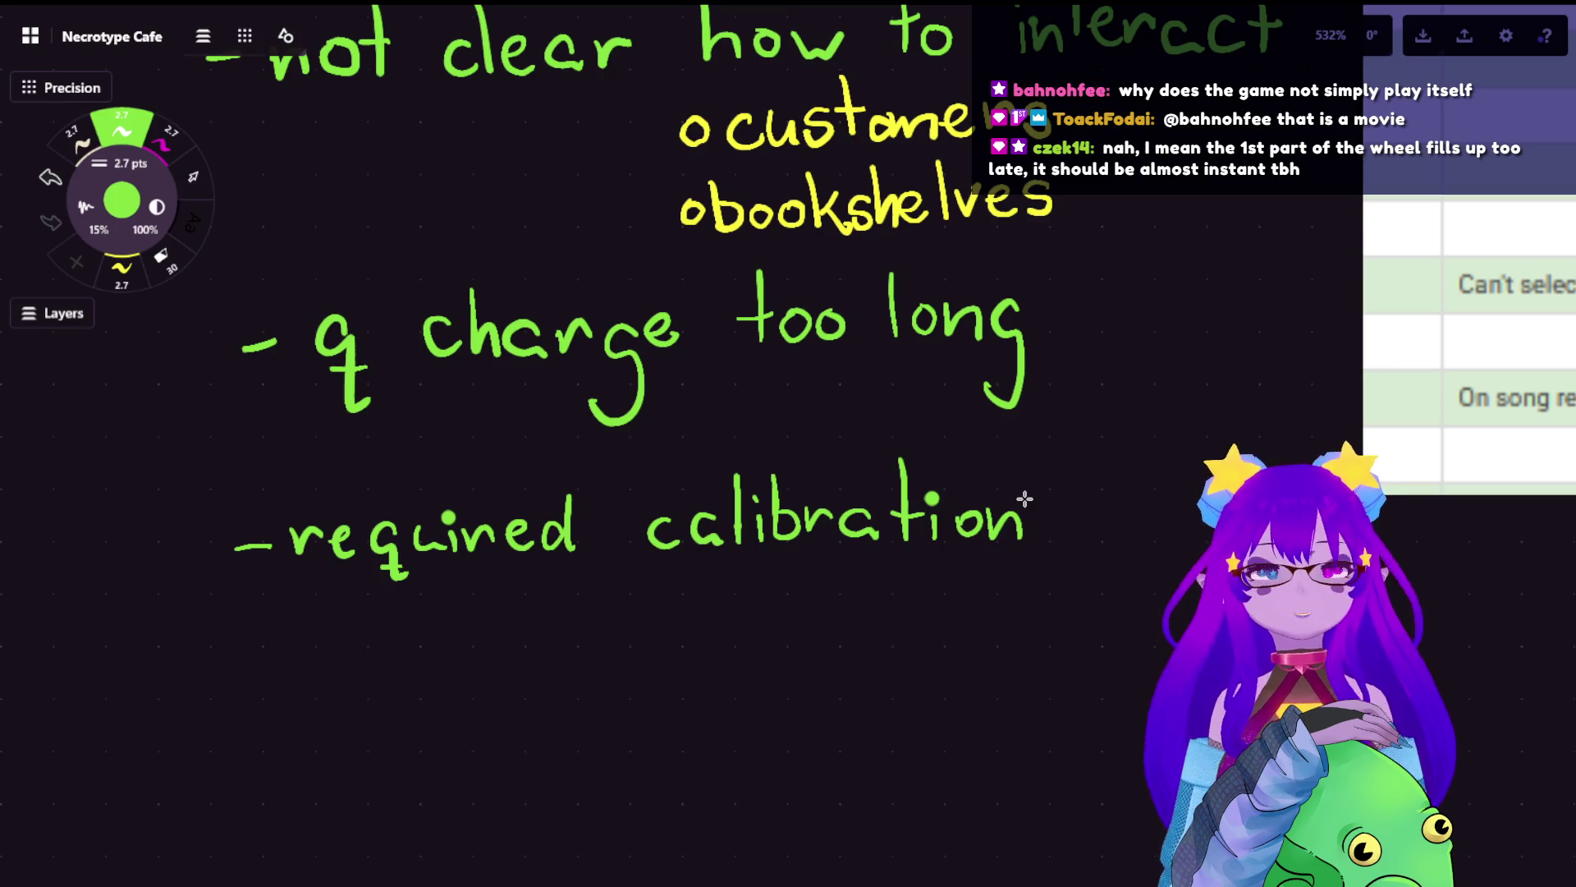
scroll(821, 633, "down", 1)
scroll(821, 633, "down", 5)
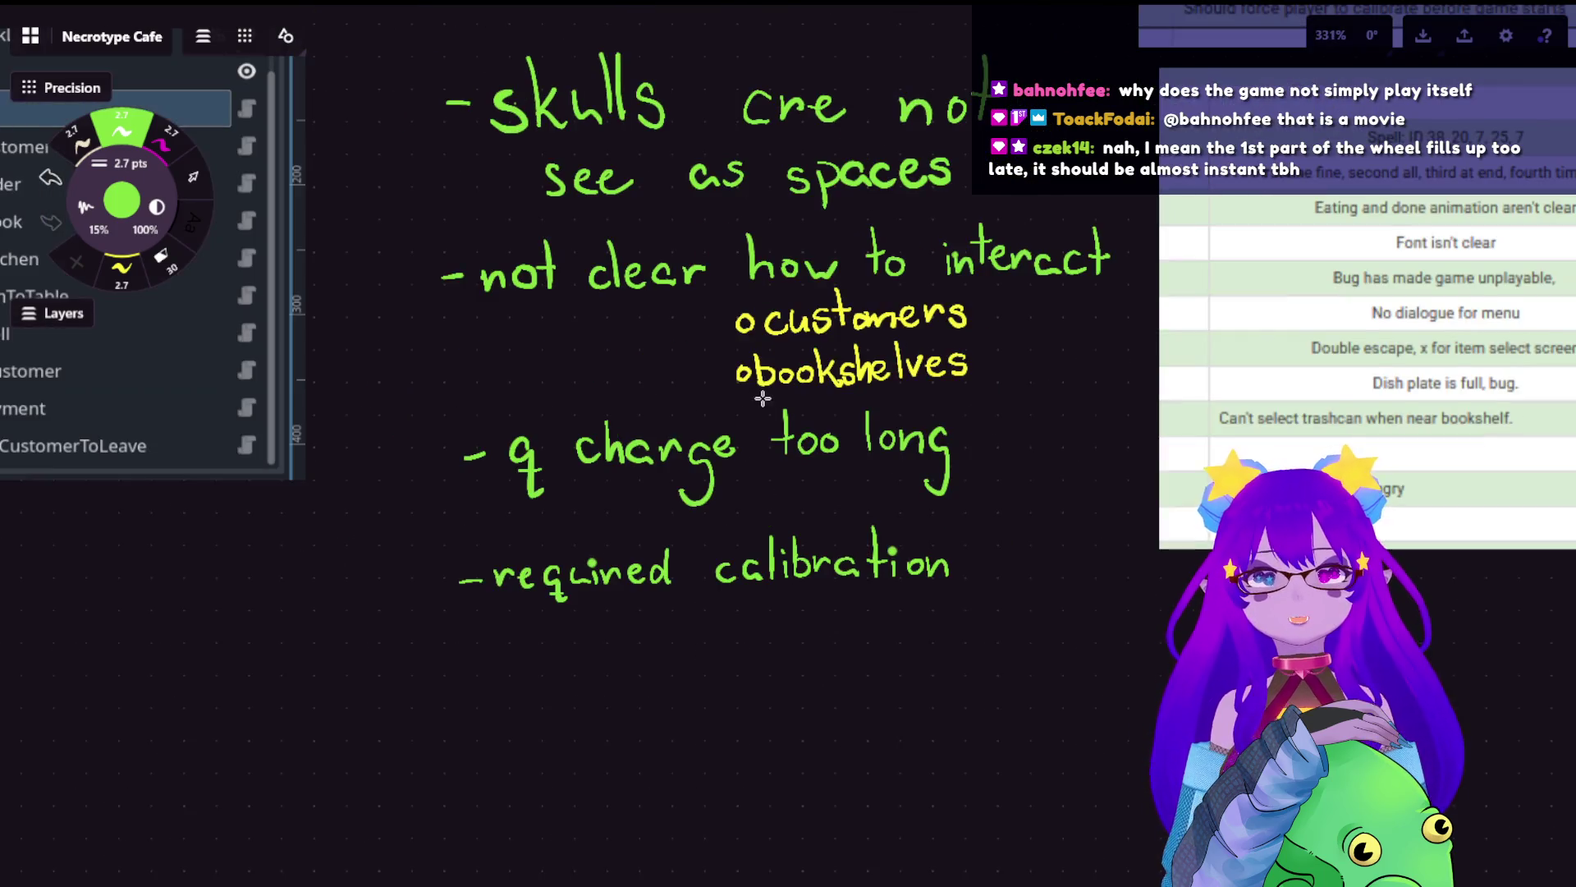
scroll(763, 397, "up", 2)
scroll(706, 344, "up", 2)
scroll(647, 279, "up", 1)
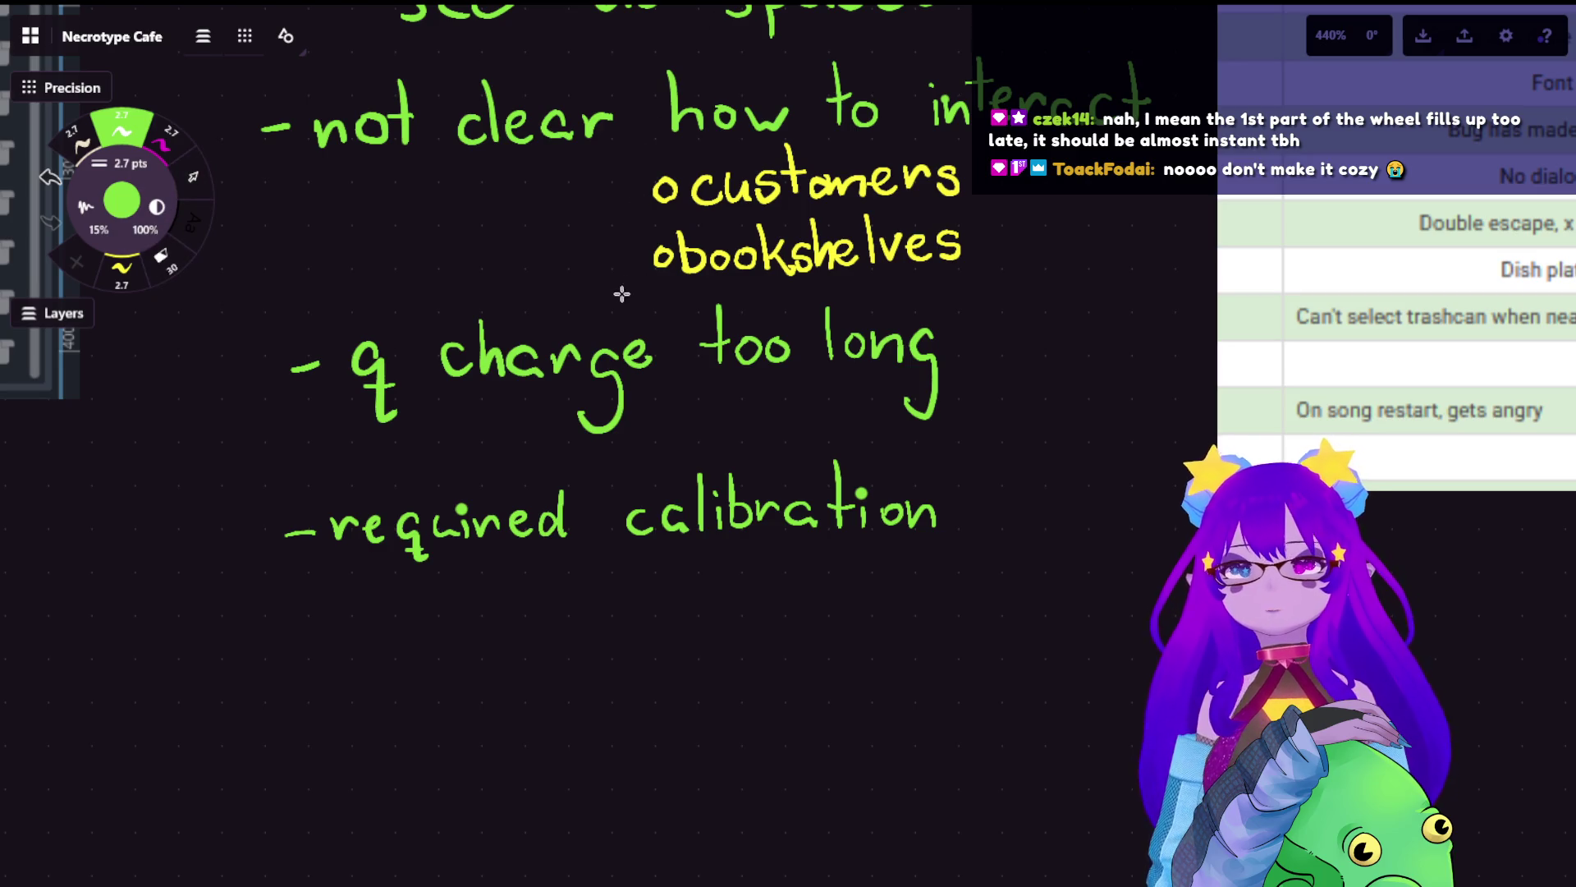
- Erase the words 'too long' from the q charge note with the eraser
key("e")
left_click_drag(721, 343, 821, 344)
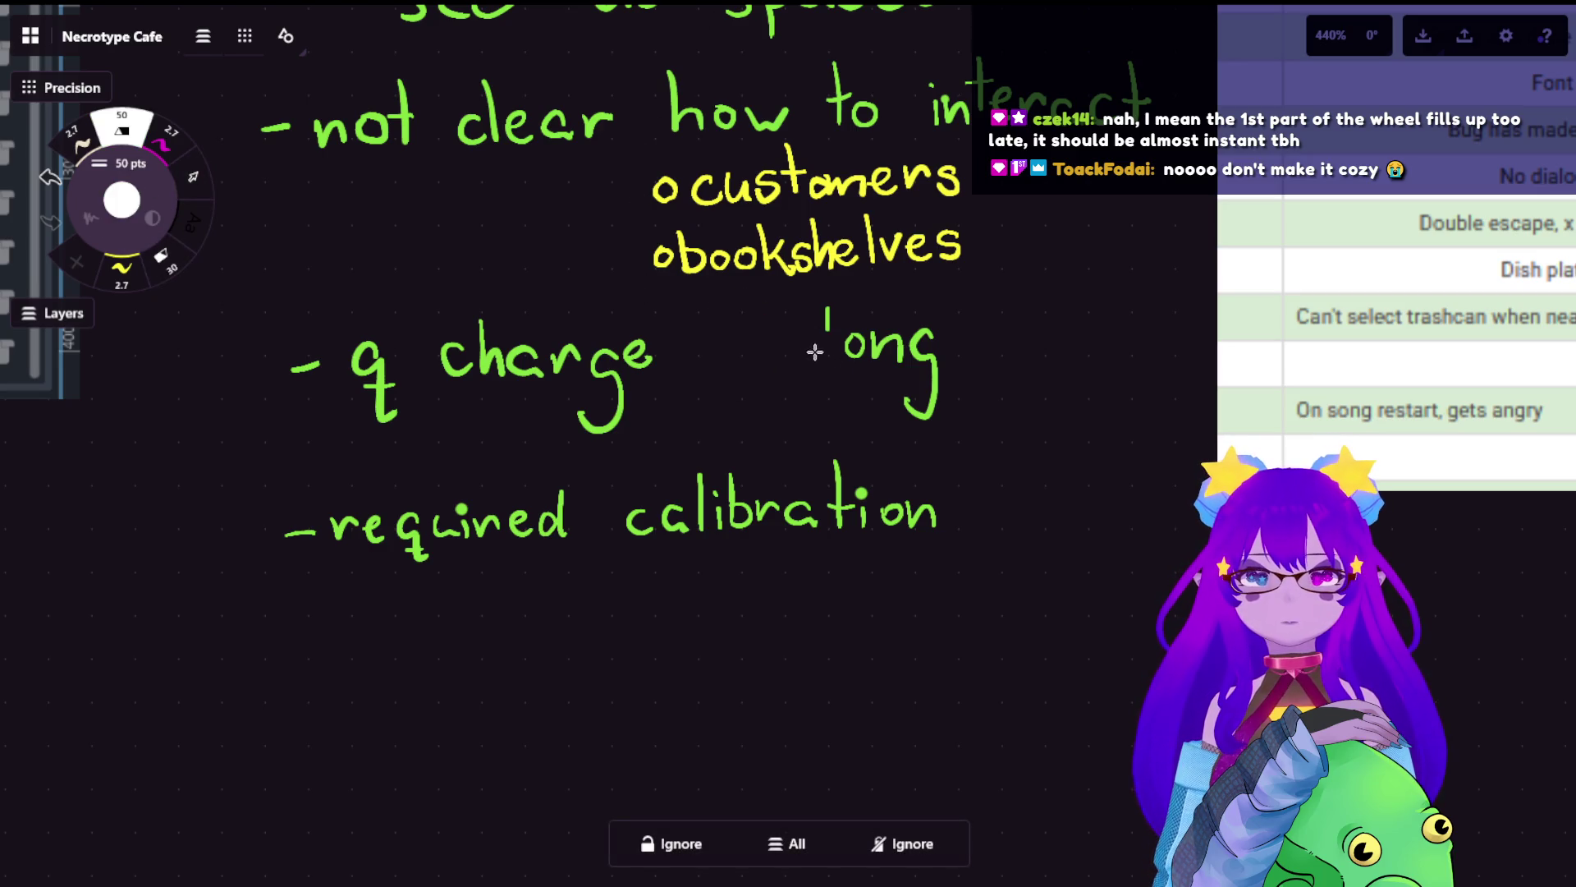
key("ctrl+z")
mouse_move(716, 330)
left_mouse_down()
mouse_move(813, 366)
mouse_move(918, 355)
mouse_move(944, 394)
left_mouse_up()
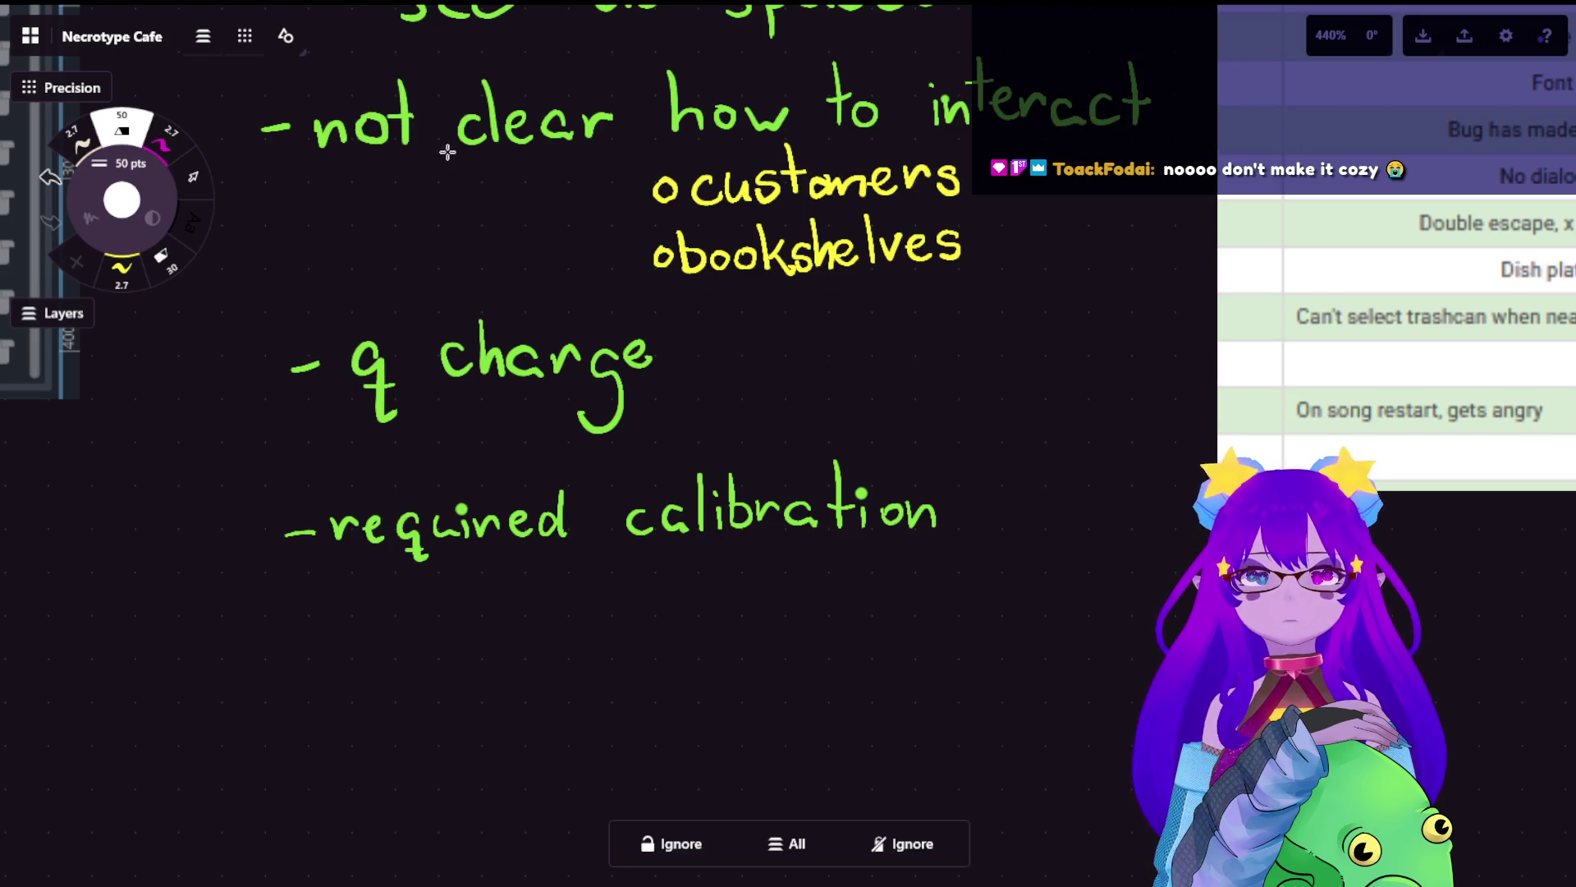
- Return to the green pen and write 'startup' after 'q charge'
left_click(148, 129)
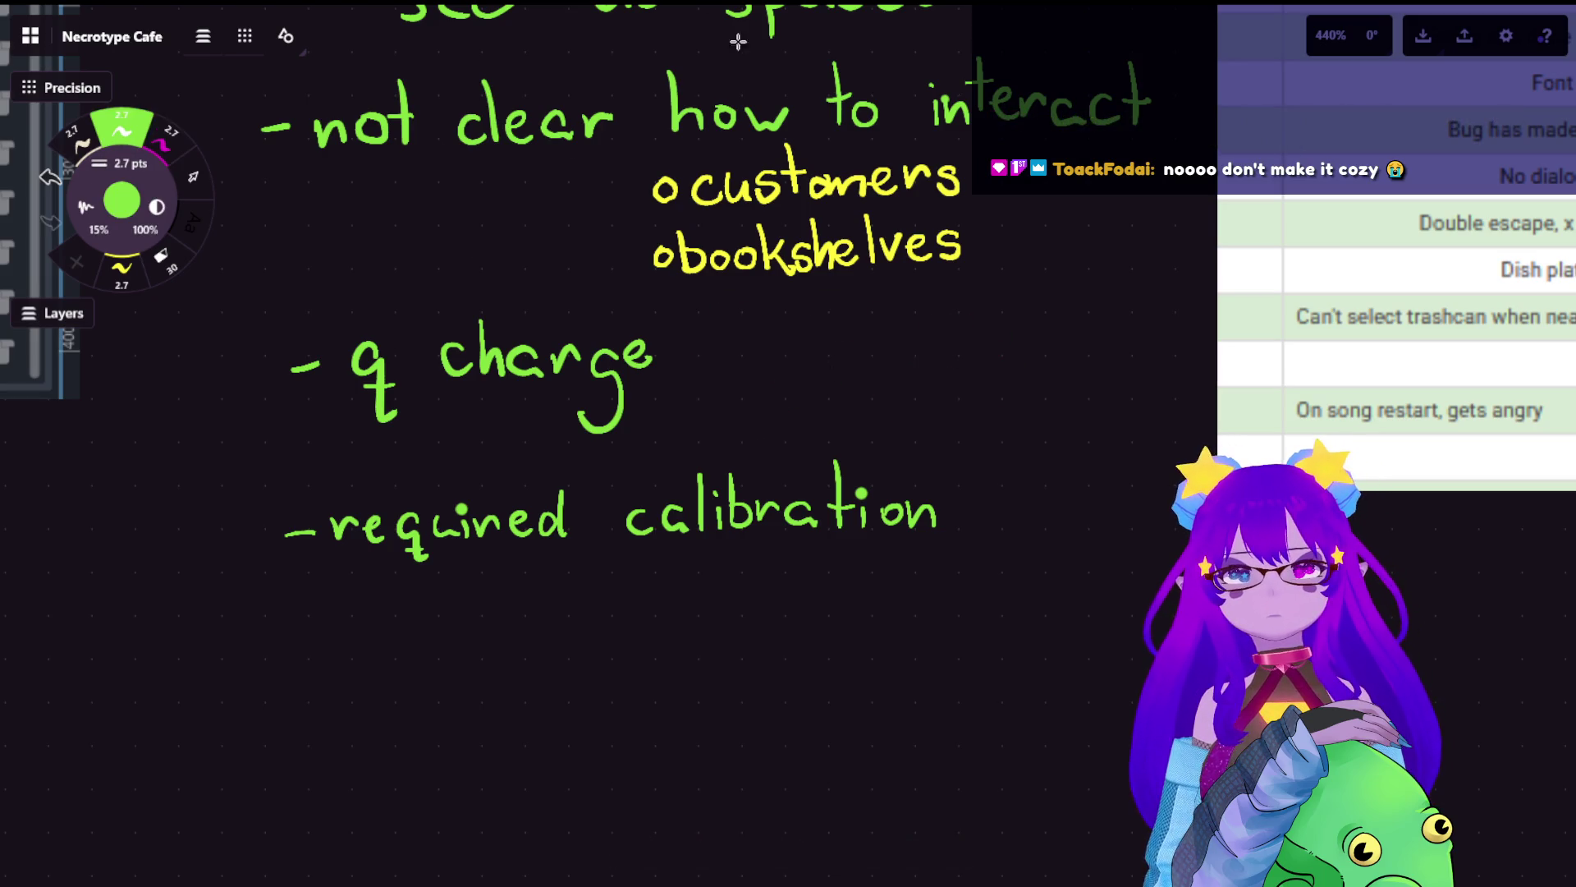
scroll(814, 316, "up", 3)
left_click_drag(866, 305, 739, 350)
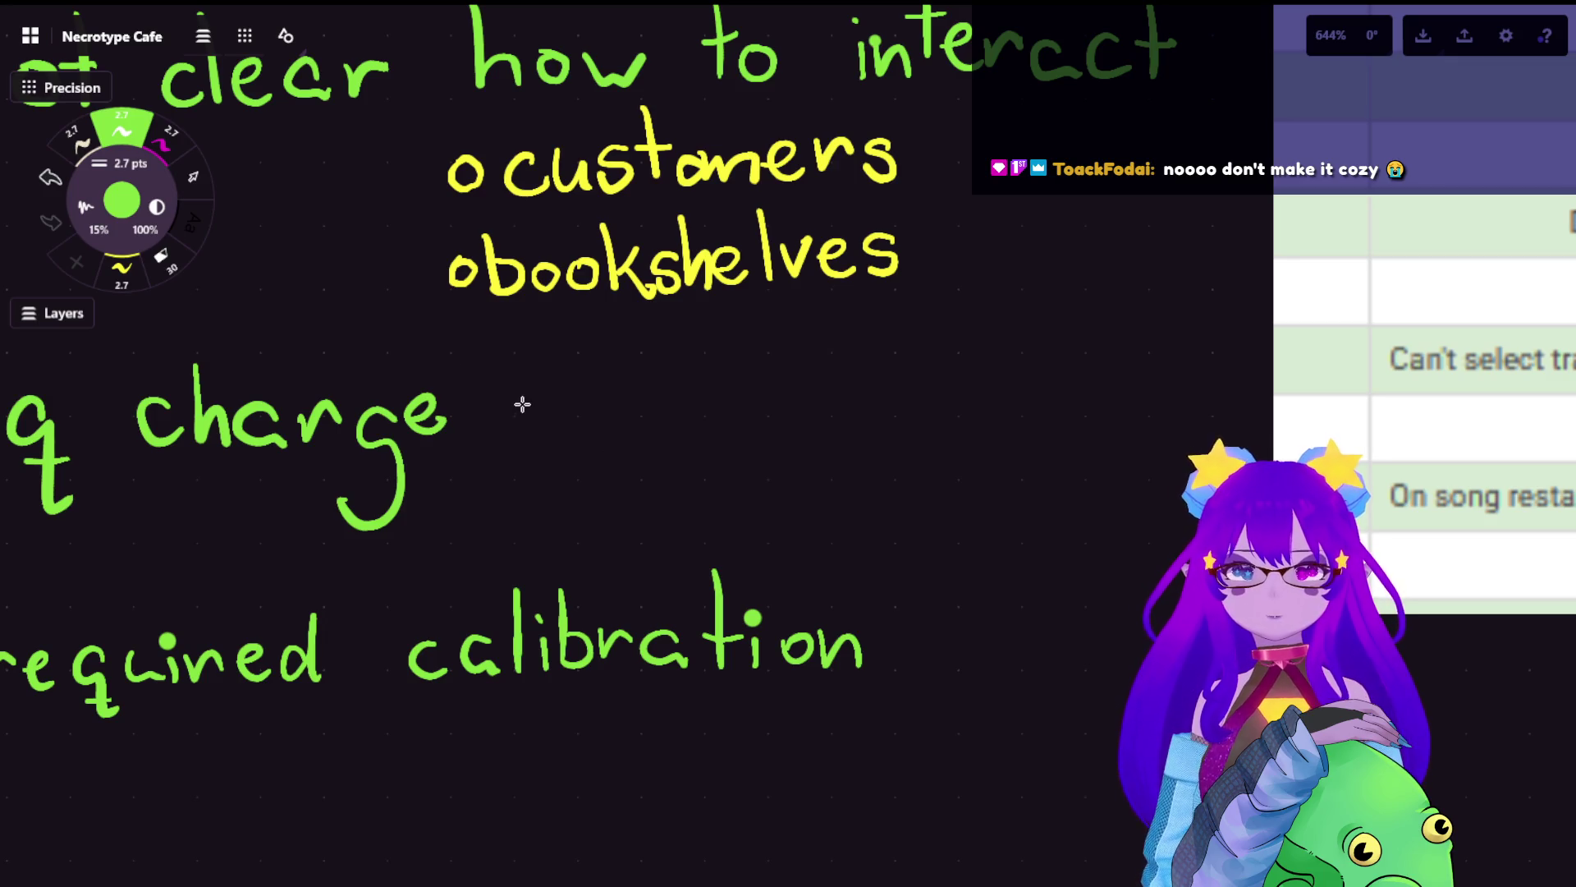
left_click_drag(532, 384, 497, 423)
mouse_move(547, 345)
left_mouse_down()
mouse_move(544, 422)
mouse_move(579, 404)
mouse_move(624, 421)
mouse_move(645, 380)
mouse_move(694, 378)
mouse_move(694, 403)
mouse_move(731, 422)
left_mouse_up()
- Continue the note with 'should be faster', wrapping 'faster' onto the next line
left_click_drag(813, 382, 780, 421)
mouse_move(804, 349)
left_mouse_down()
mouse_move(854, 423)
mouse_move(871, 384)
mouse_move(923, 420)
left_mouse_up()
mouse_move(940, 345)
left_mouse_down()
mouse_move(944, 423)
mouse_move(985, 417)
left_mouse_up()
mouse_move(1053, 346)
left_mouse_down()
mouse_move(1055, 410)
mouse_move(1112, 379)
mouse_move(1123, 404)
left_mouse_up()
mouse_move(936, 450)
left_mouse_down()
mouse_move(908, 513)
mouse_move(929, 486)
mouse_move(979, 509)
left_mouse_up()
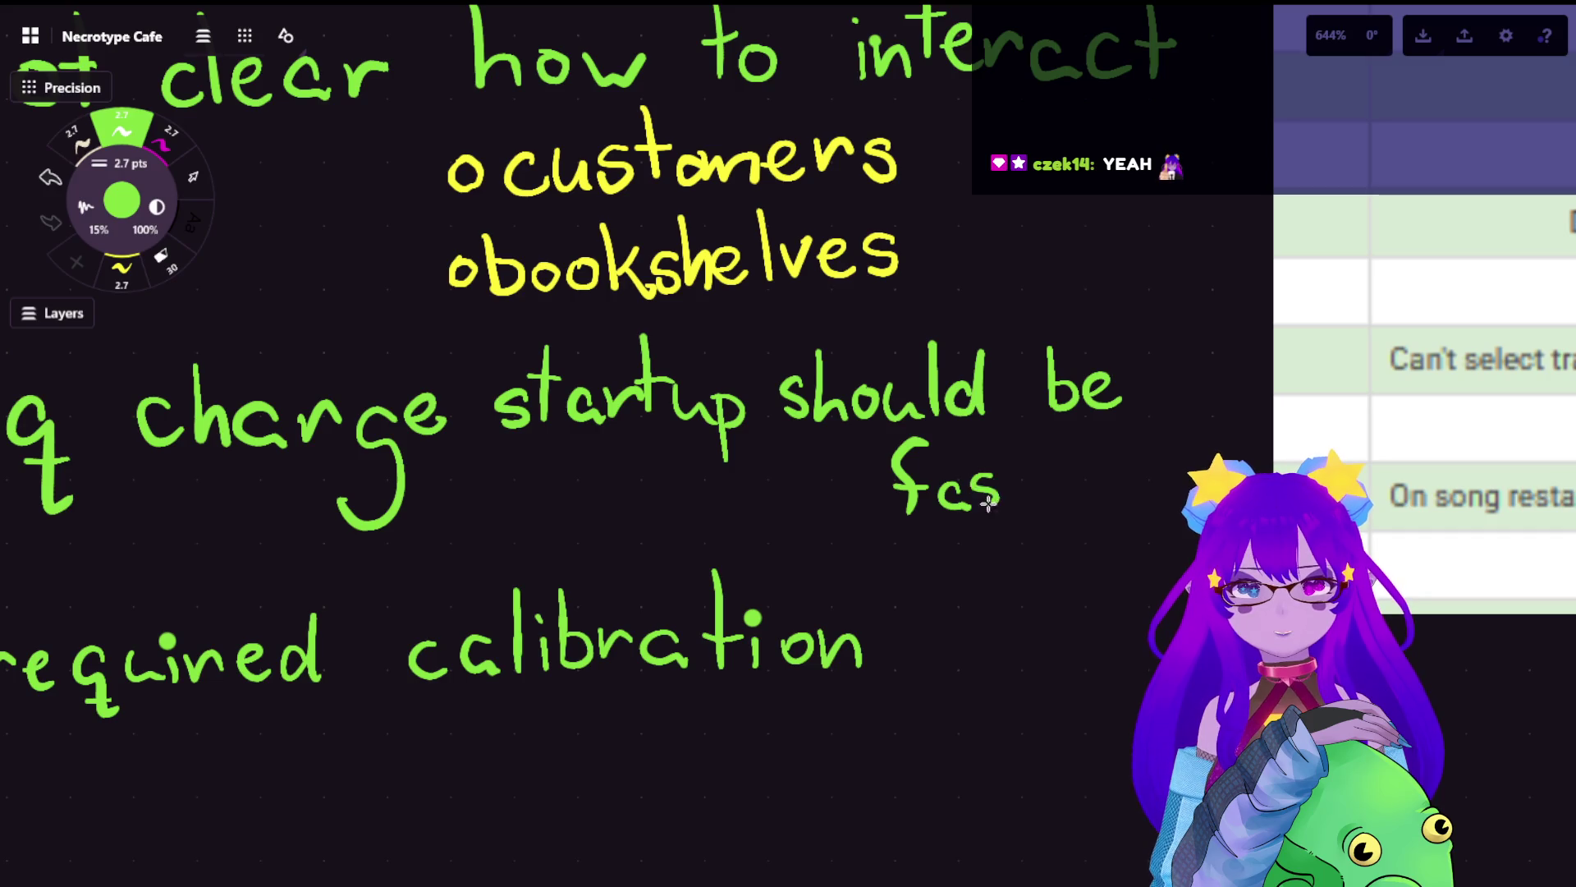
left_click_drag(1012, 439, 1008, 501)
mouse_move(997, 475)
left_mouse_down()
mouse_move(1026, 472)
mouse_move(1058, 502)
mouse_move(1095, 483)
left_mouse_up()
key("ctrl+z")
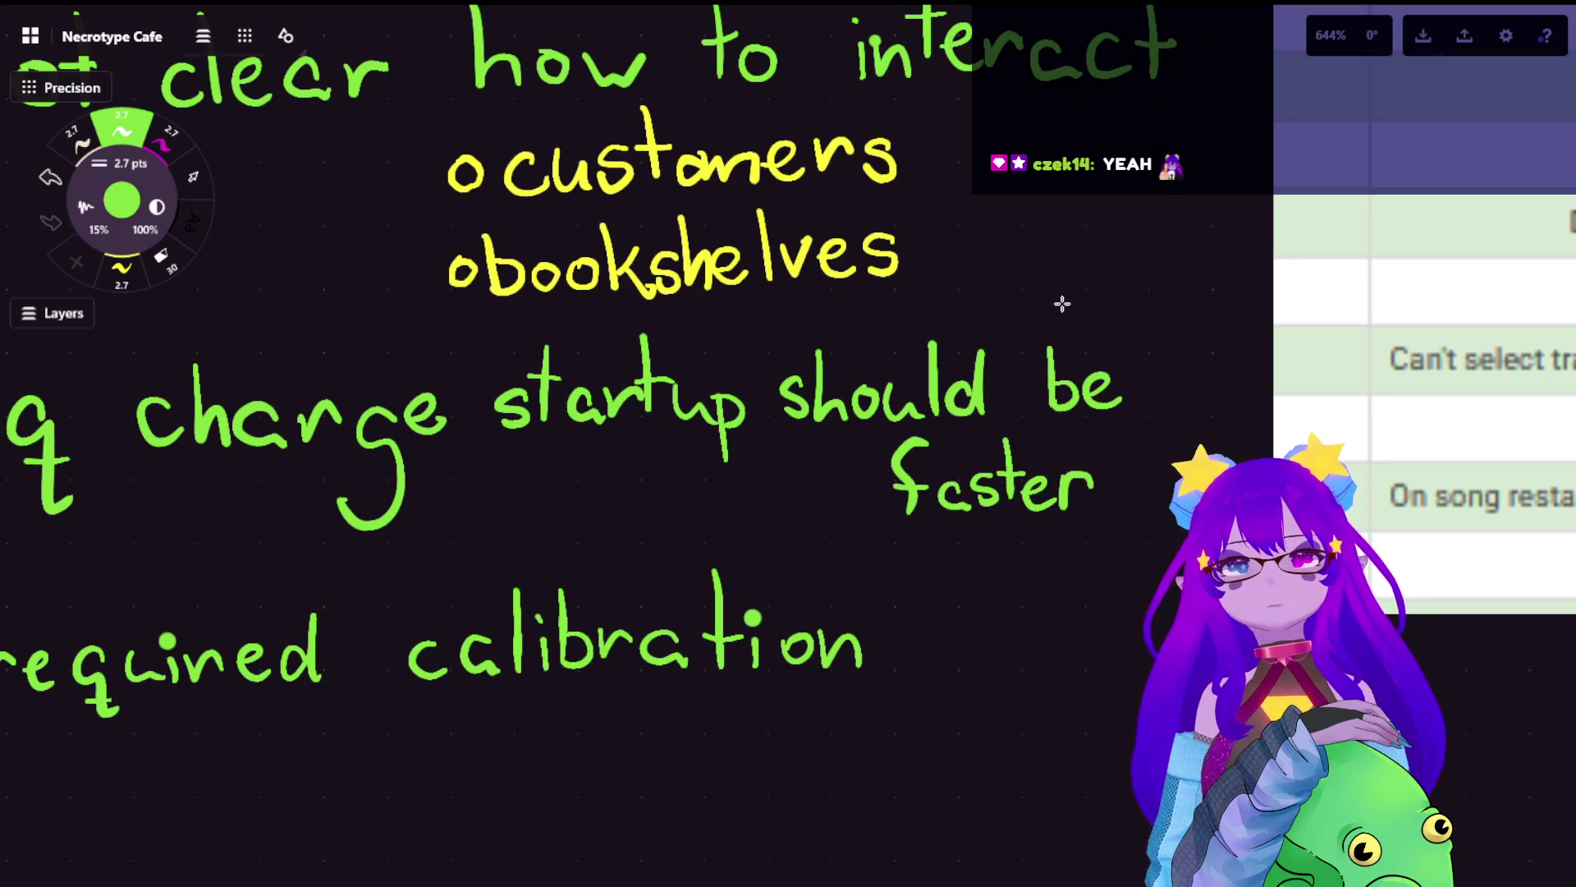
scroll(821, 509, "down", 5)
scroll(780, 550, "up", 2)
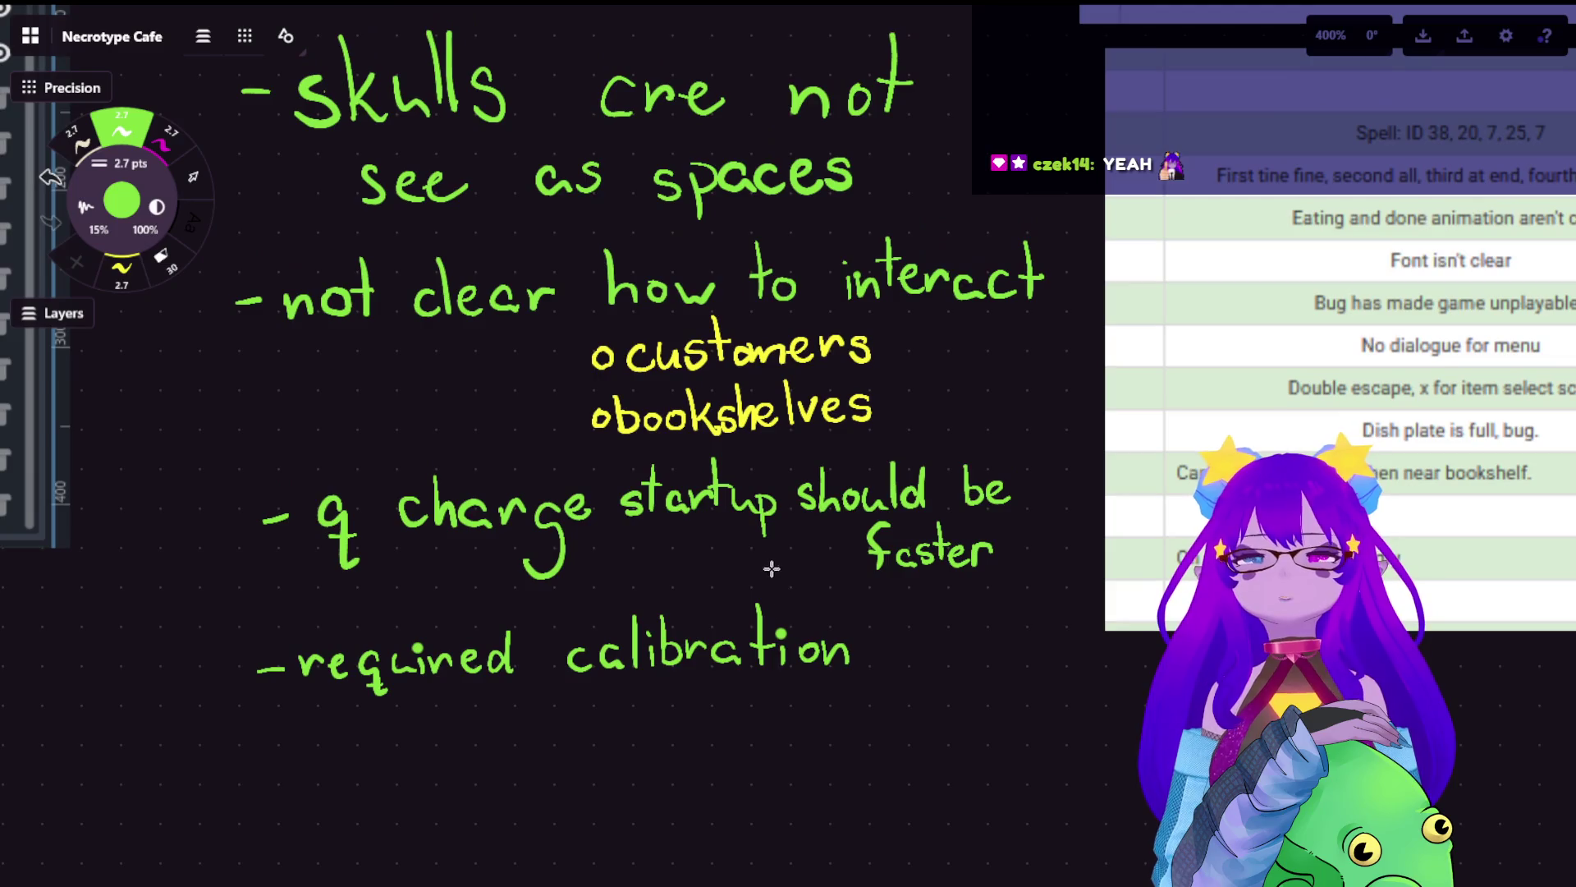
left_click_drag(753, 540, 770, 566)
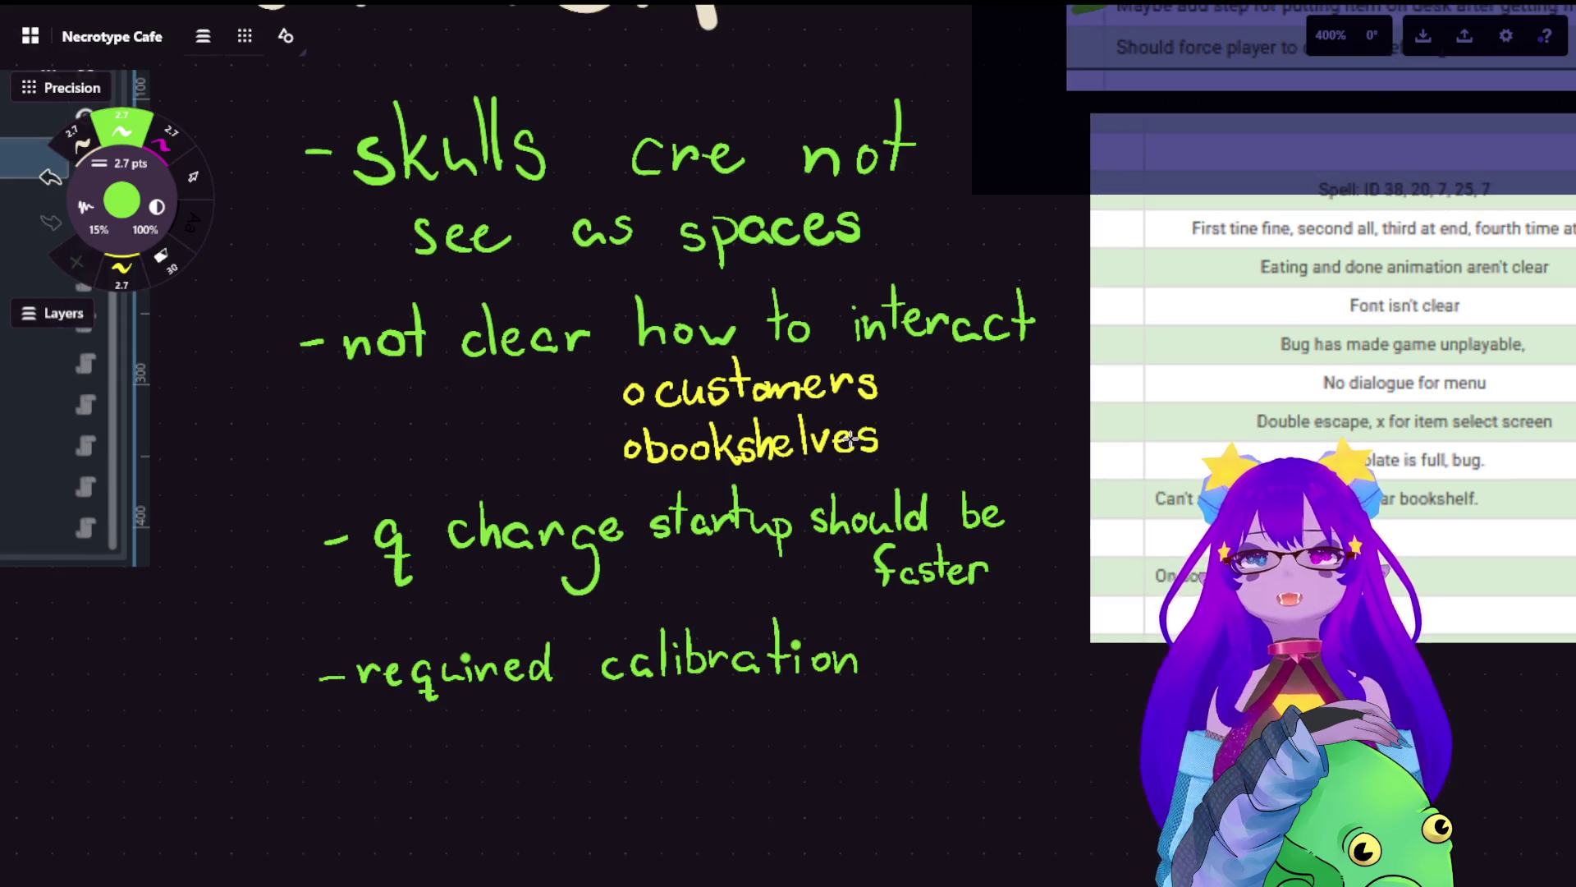
scroll(850, 437, "down", 10)
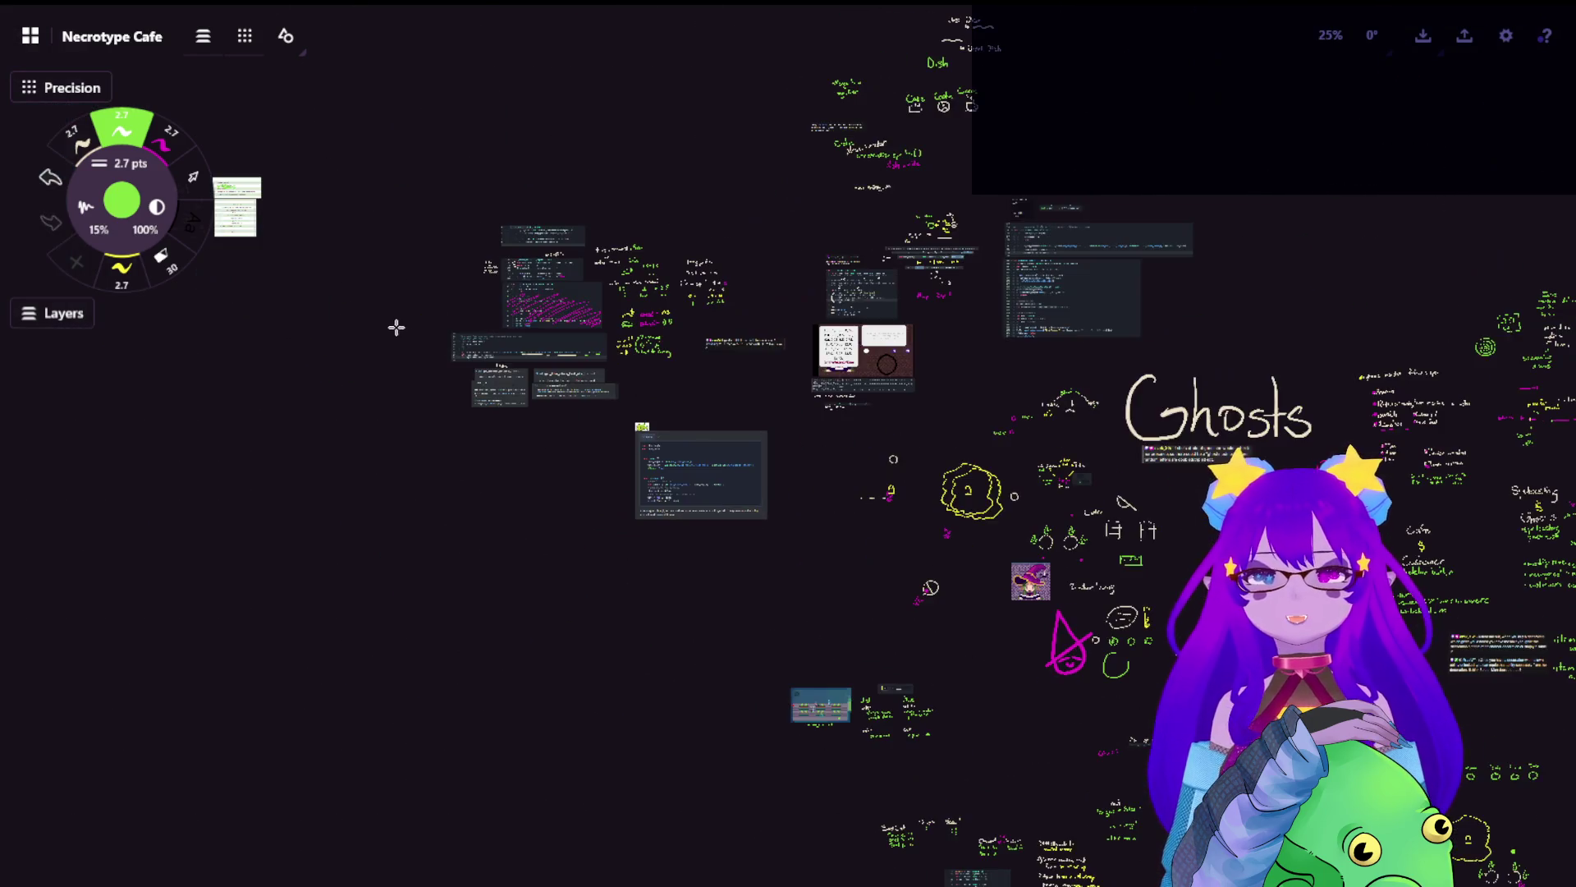
left_click_drag(1003, 207, 679, 593)
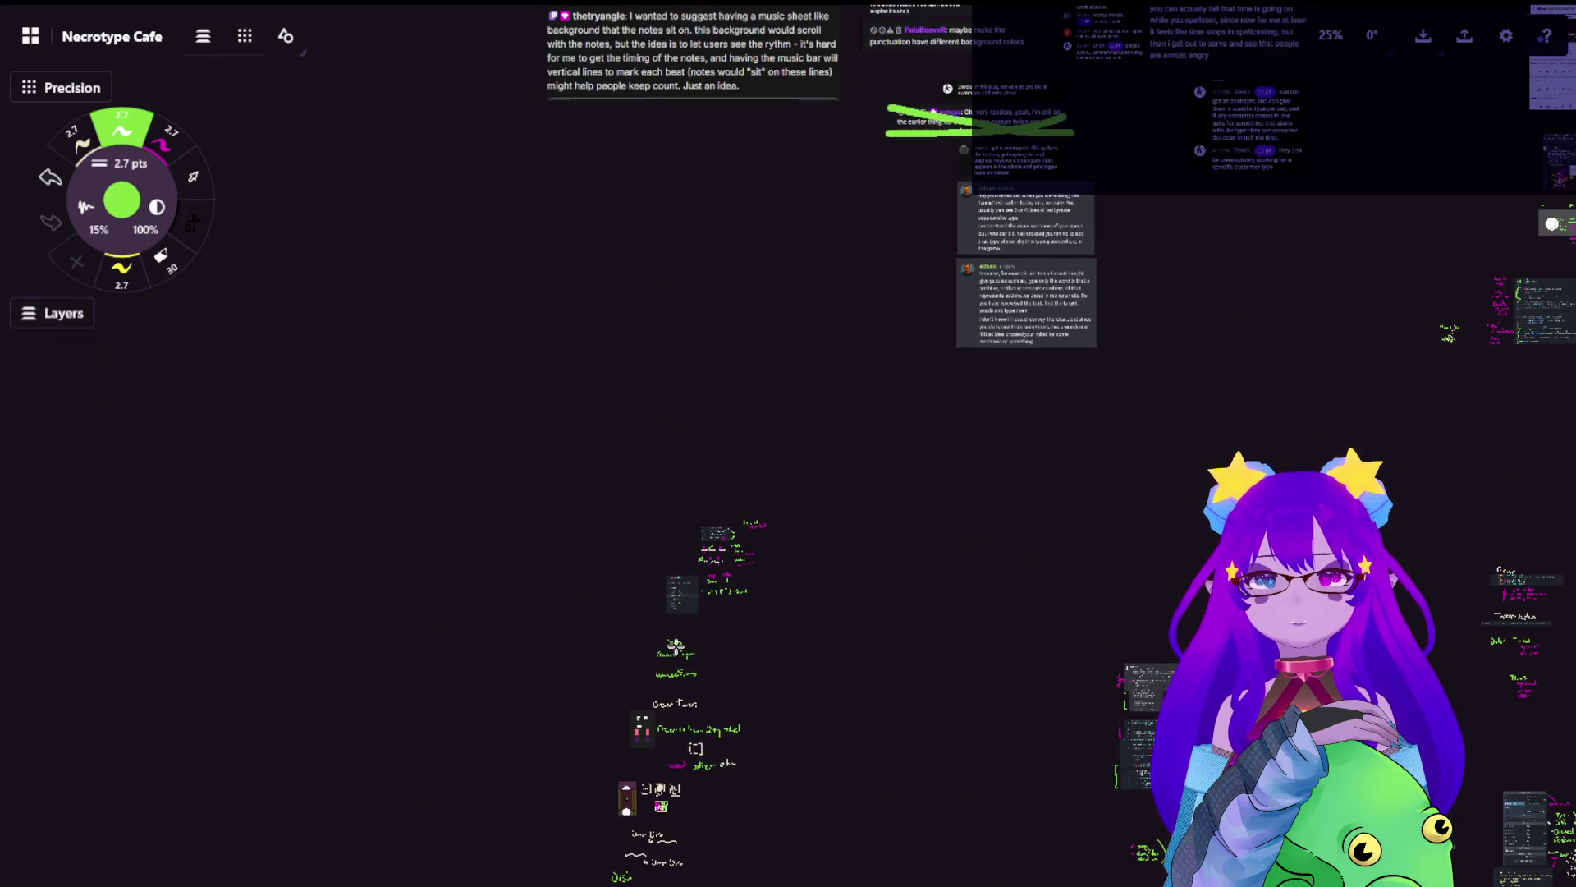
scroll(714, 542, "up", 1)
scroll(771, 460, "up", 1)
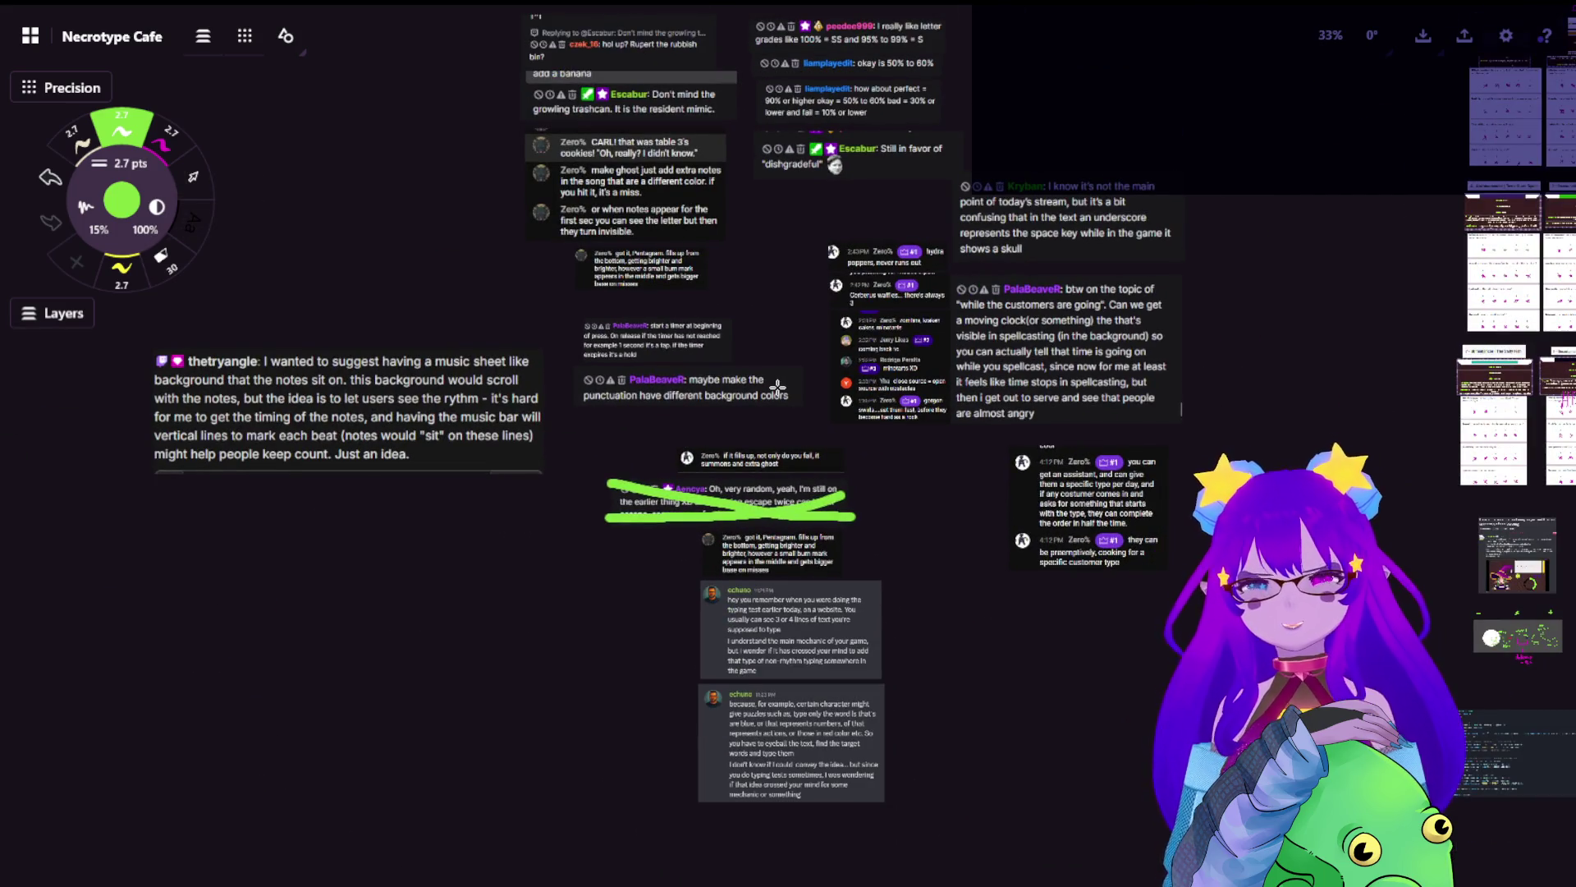
left_click_drag(443, 732, 1179, 225)
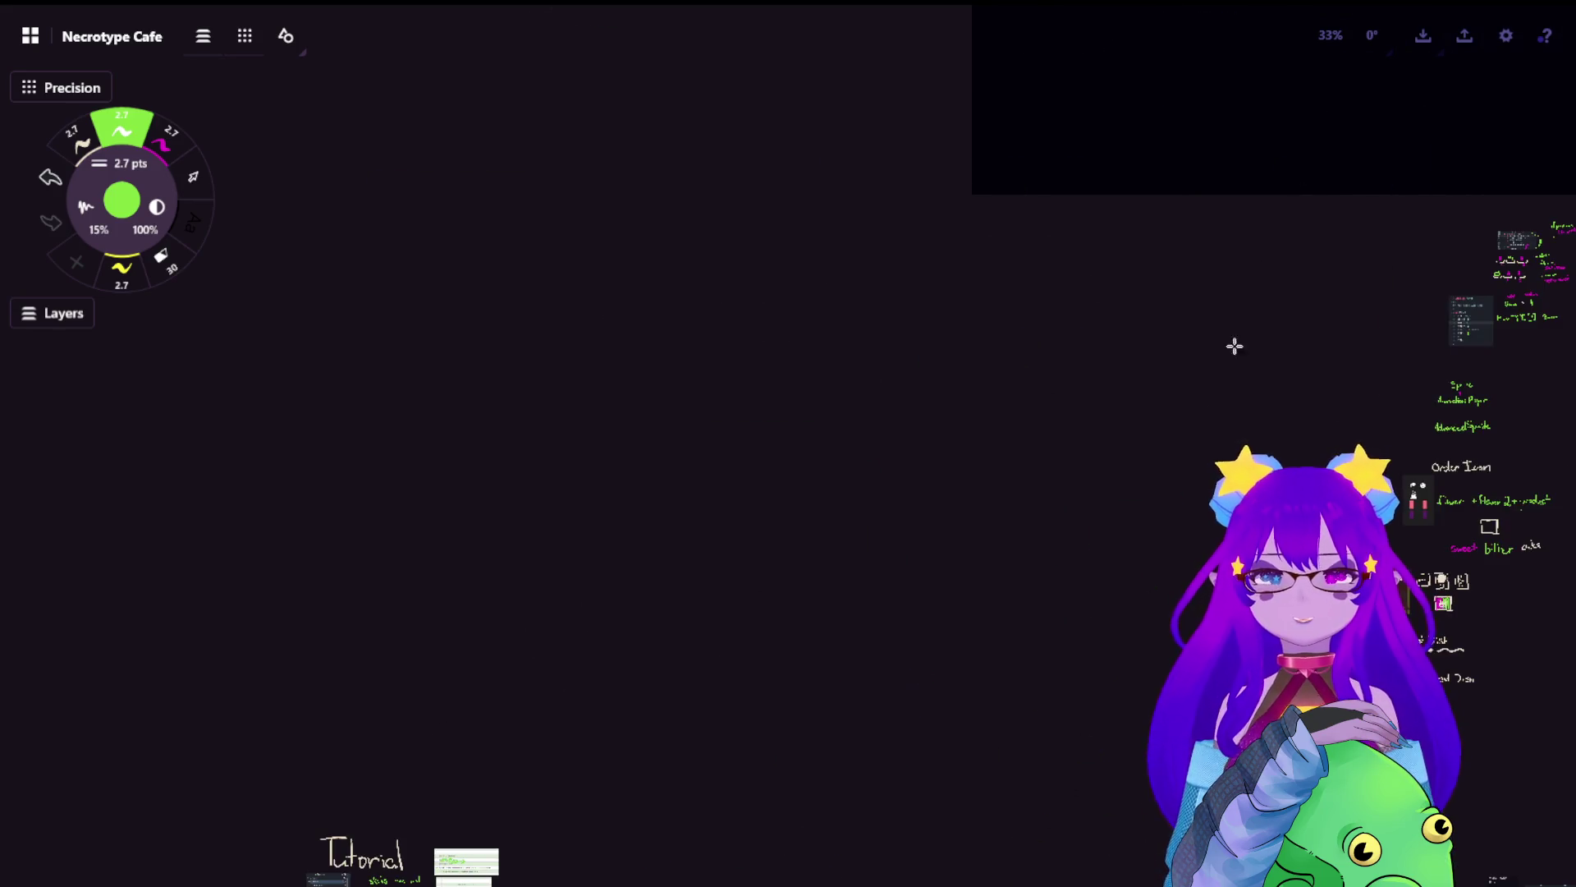
scroll(827, 573, "up", 1)
scroll(591, 505, "up", 3)
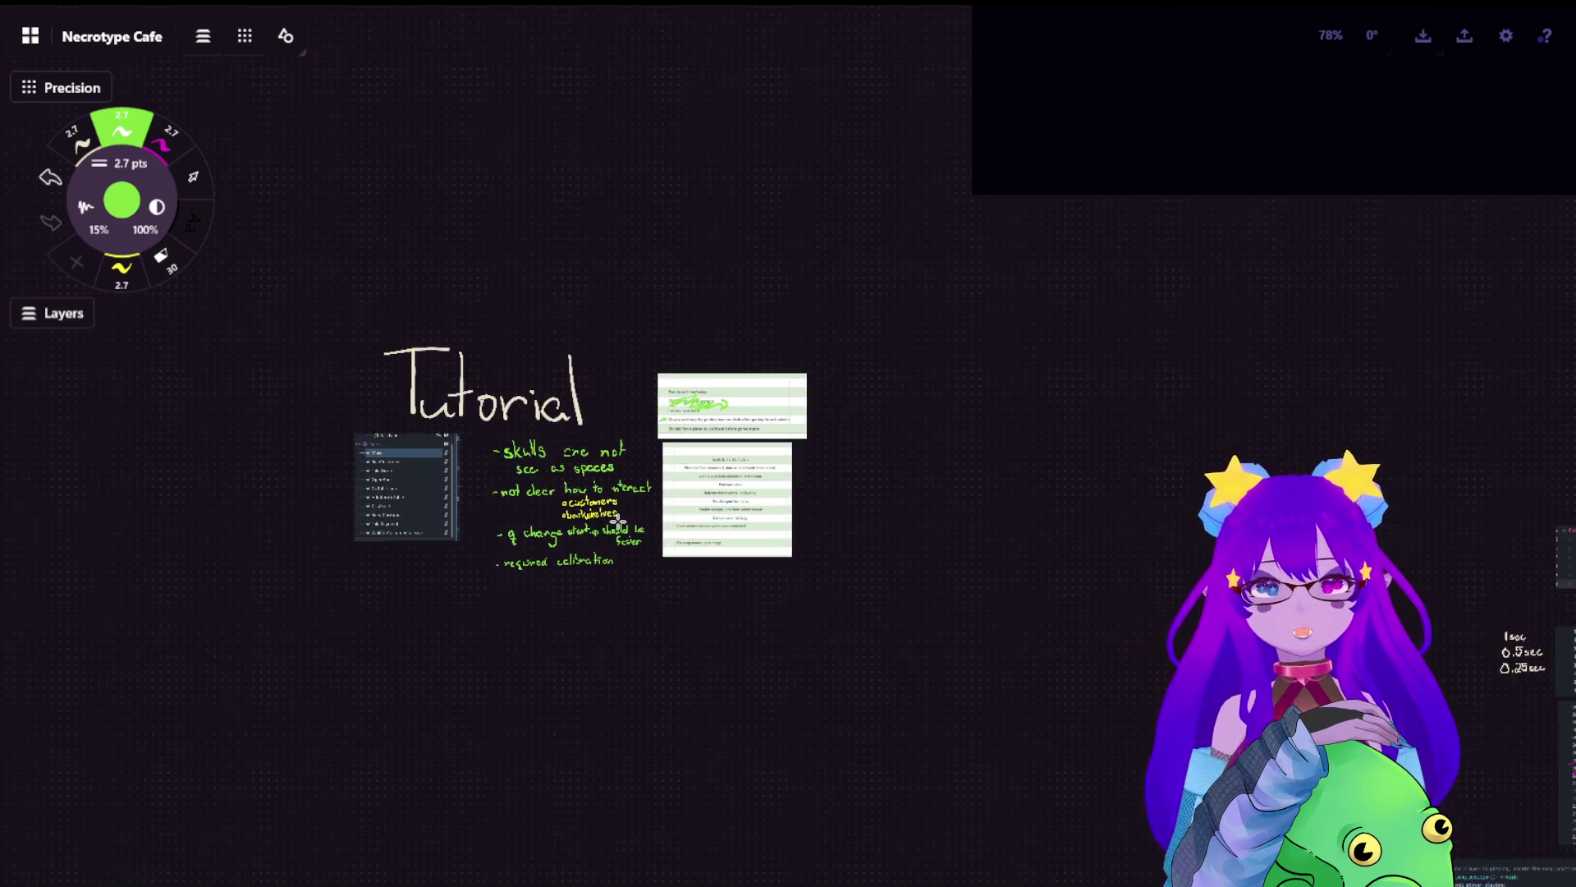
scroll(542, 489, "up", 2)
left_click_drag(528, 478, 636, 372)
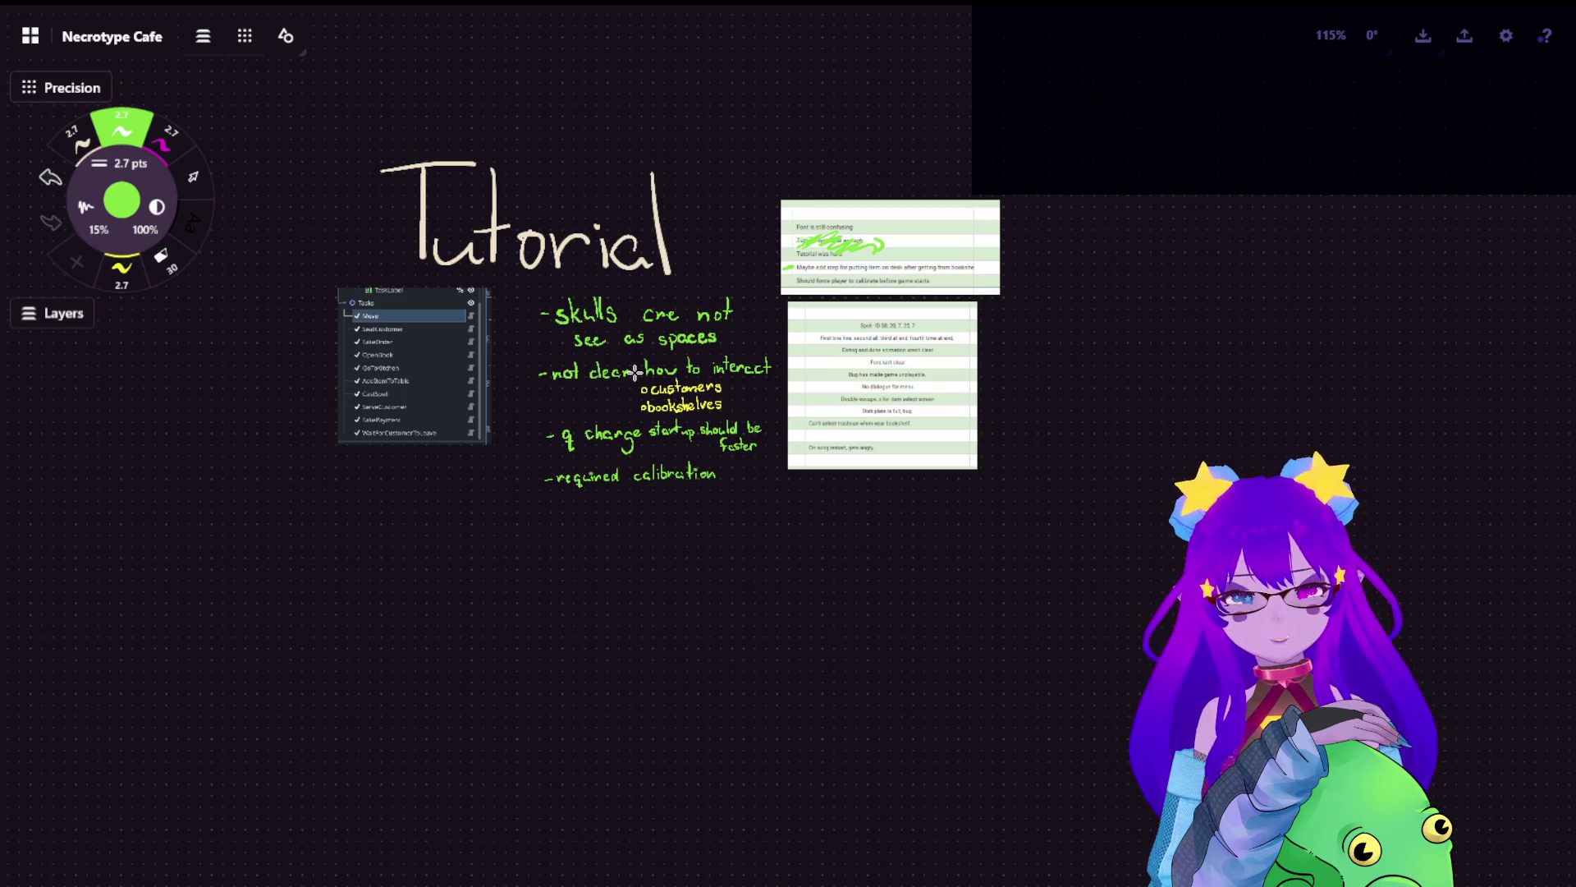
scroll(681, 492, "up", 2)
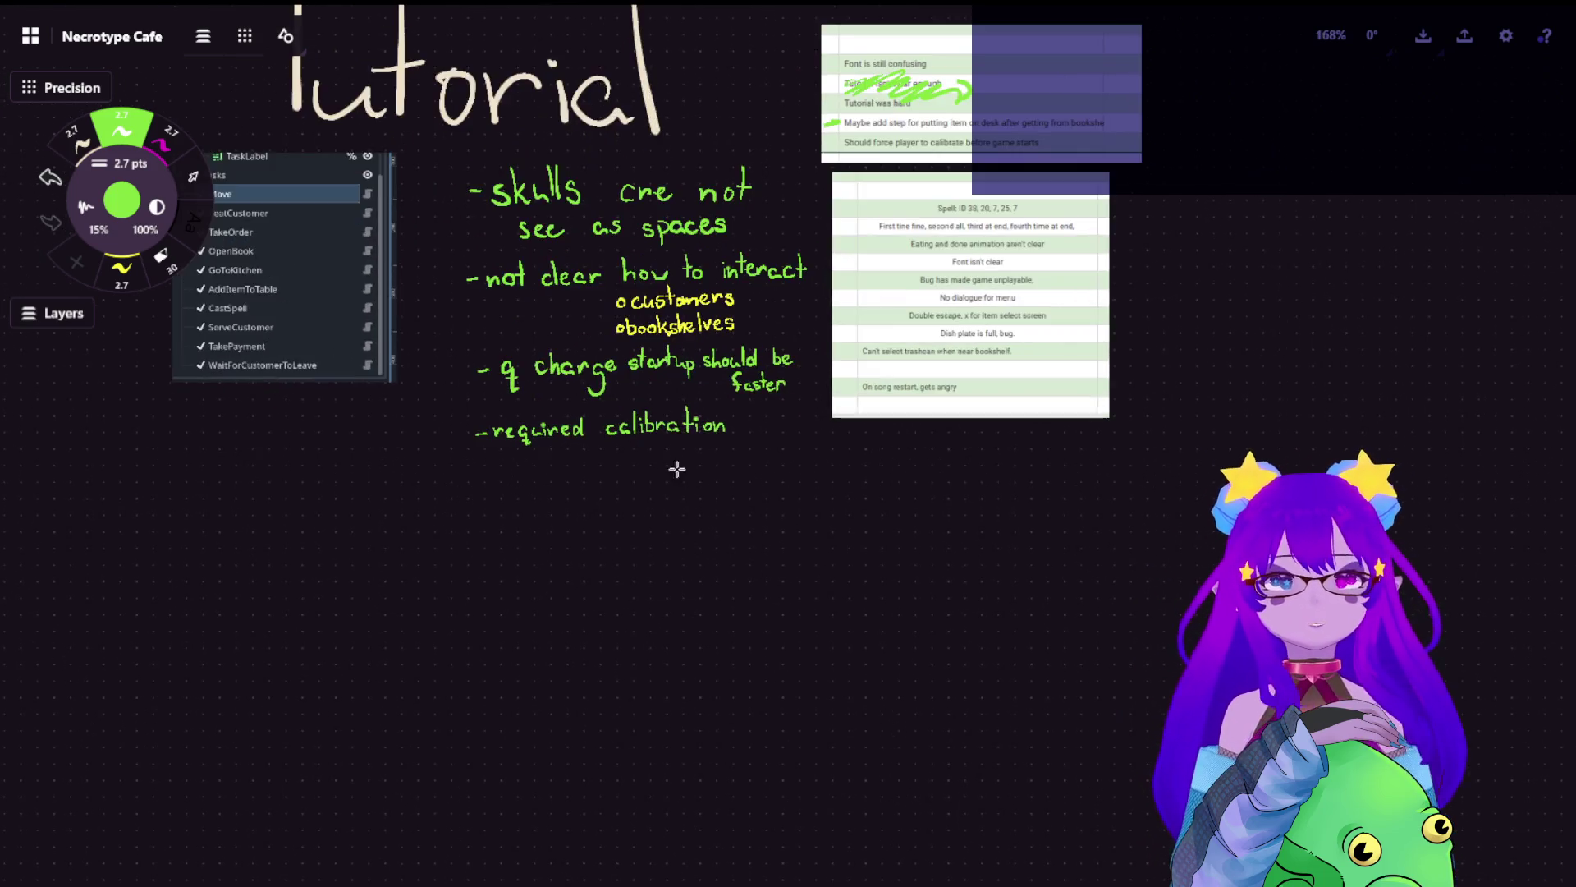
scroll(611, 375, "up", 1)
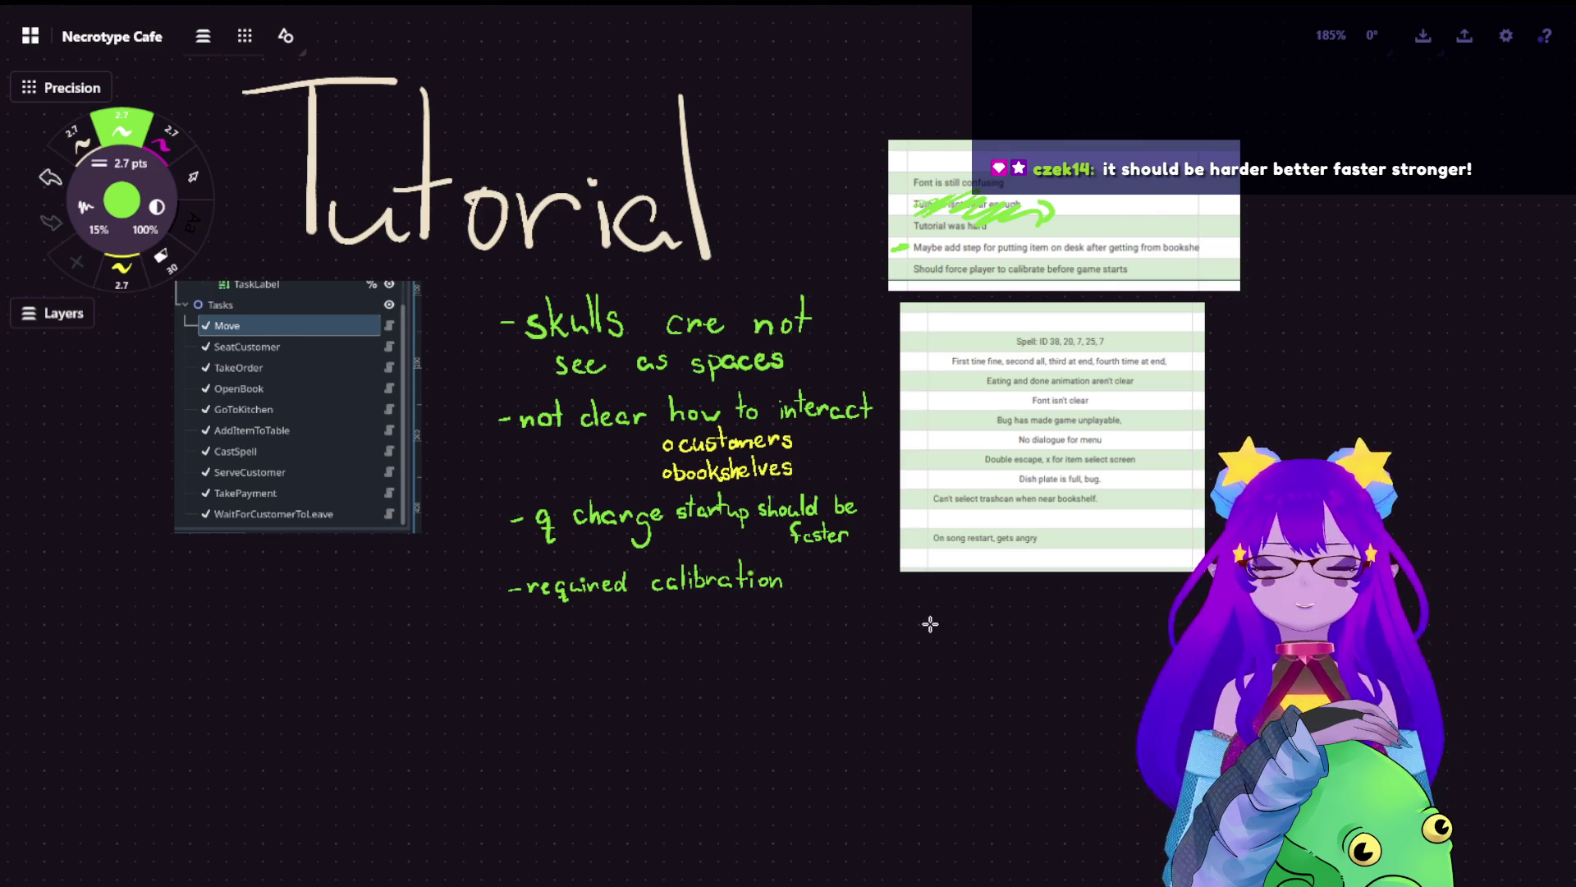
scroll(956, 651, "up", 5)
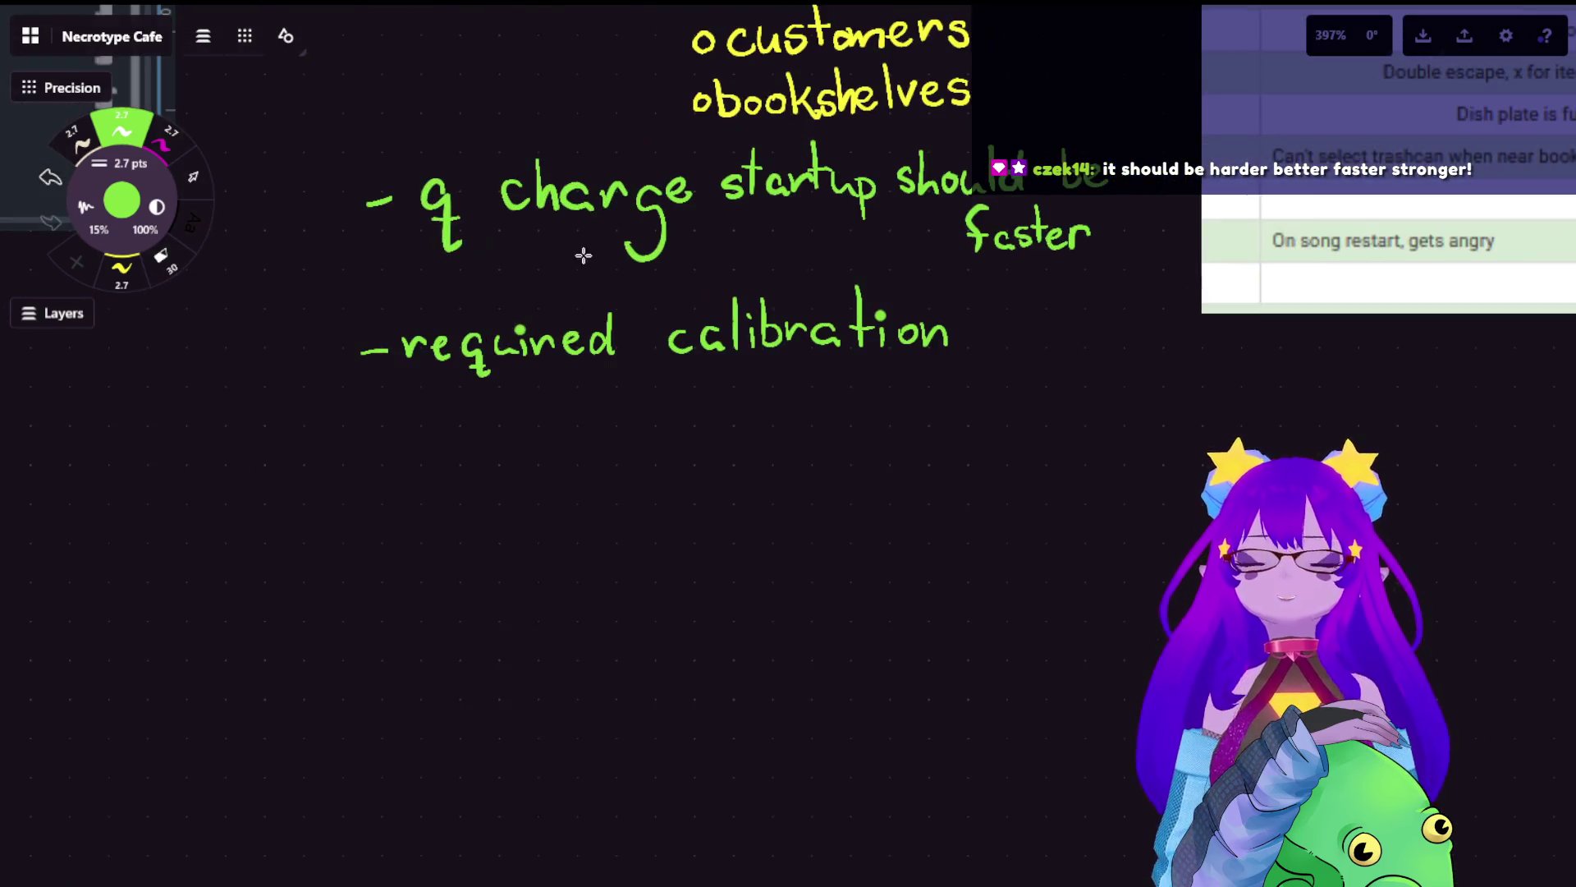
scroll(739, 230, "up", 3)
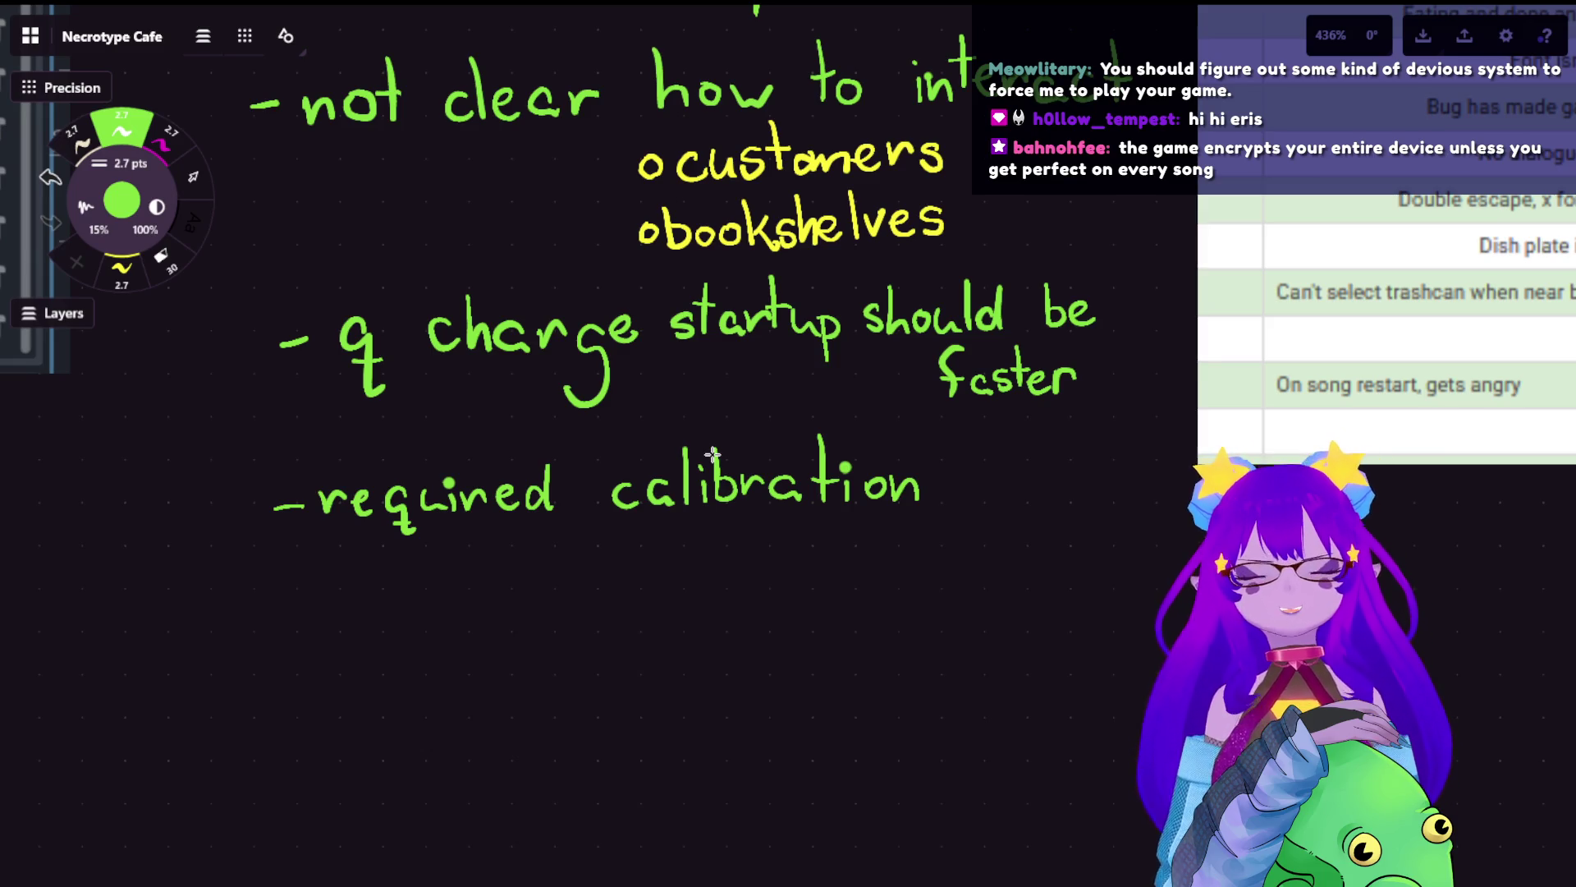
scroll(710, 450, "up", 3)
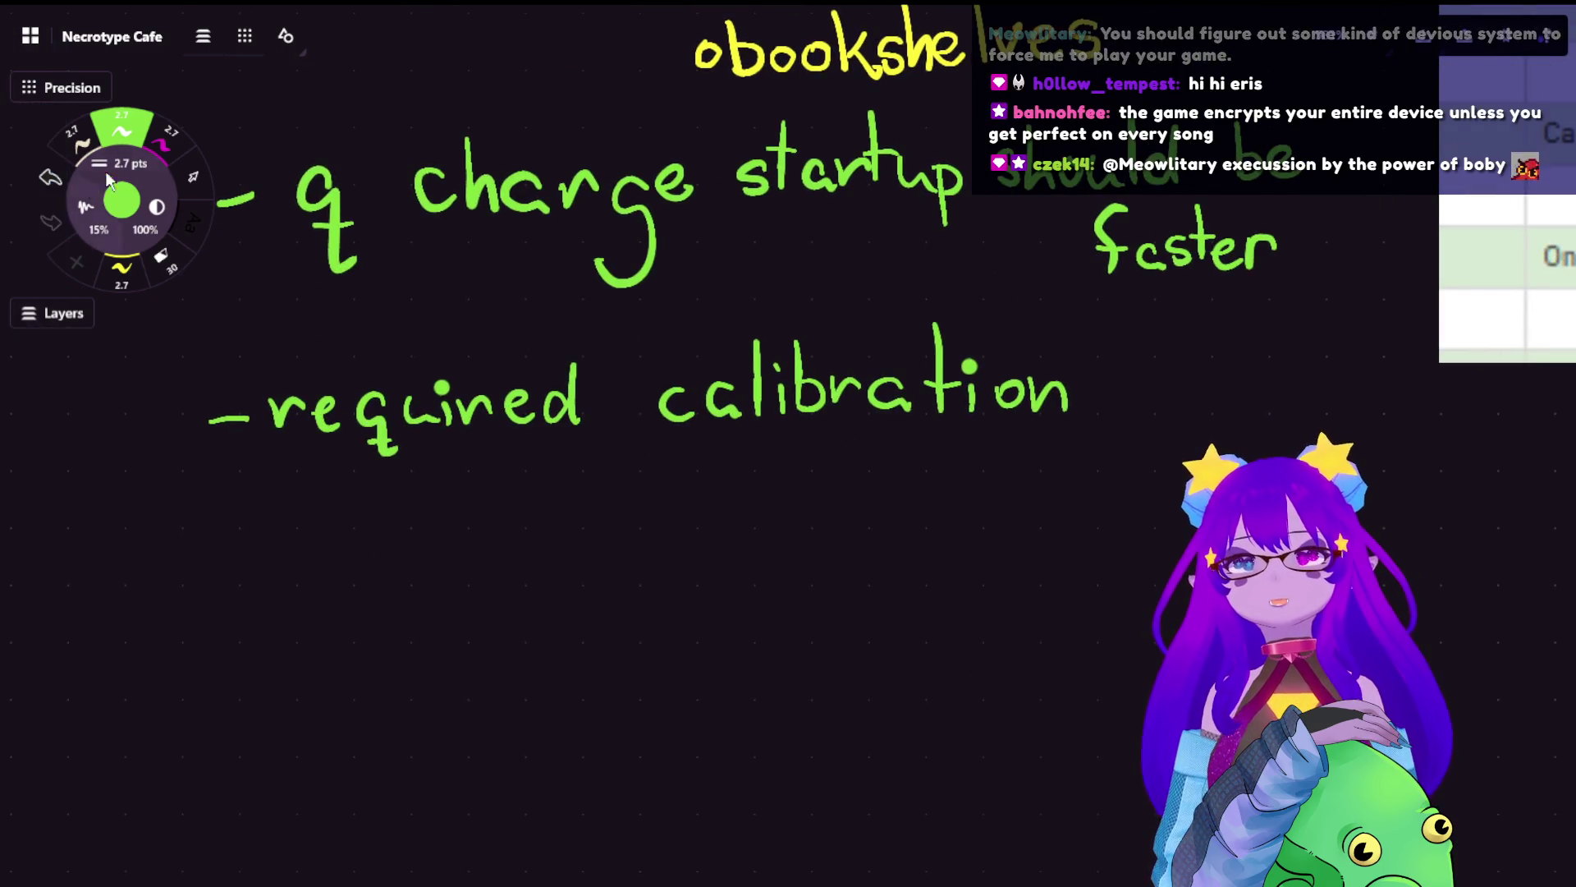
- With the green pen, start a new bullet '-controls' beneath 'required calibration'
left_click(168, 136)
scroll(721, 679, "down", 3)
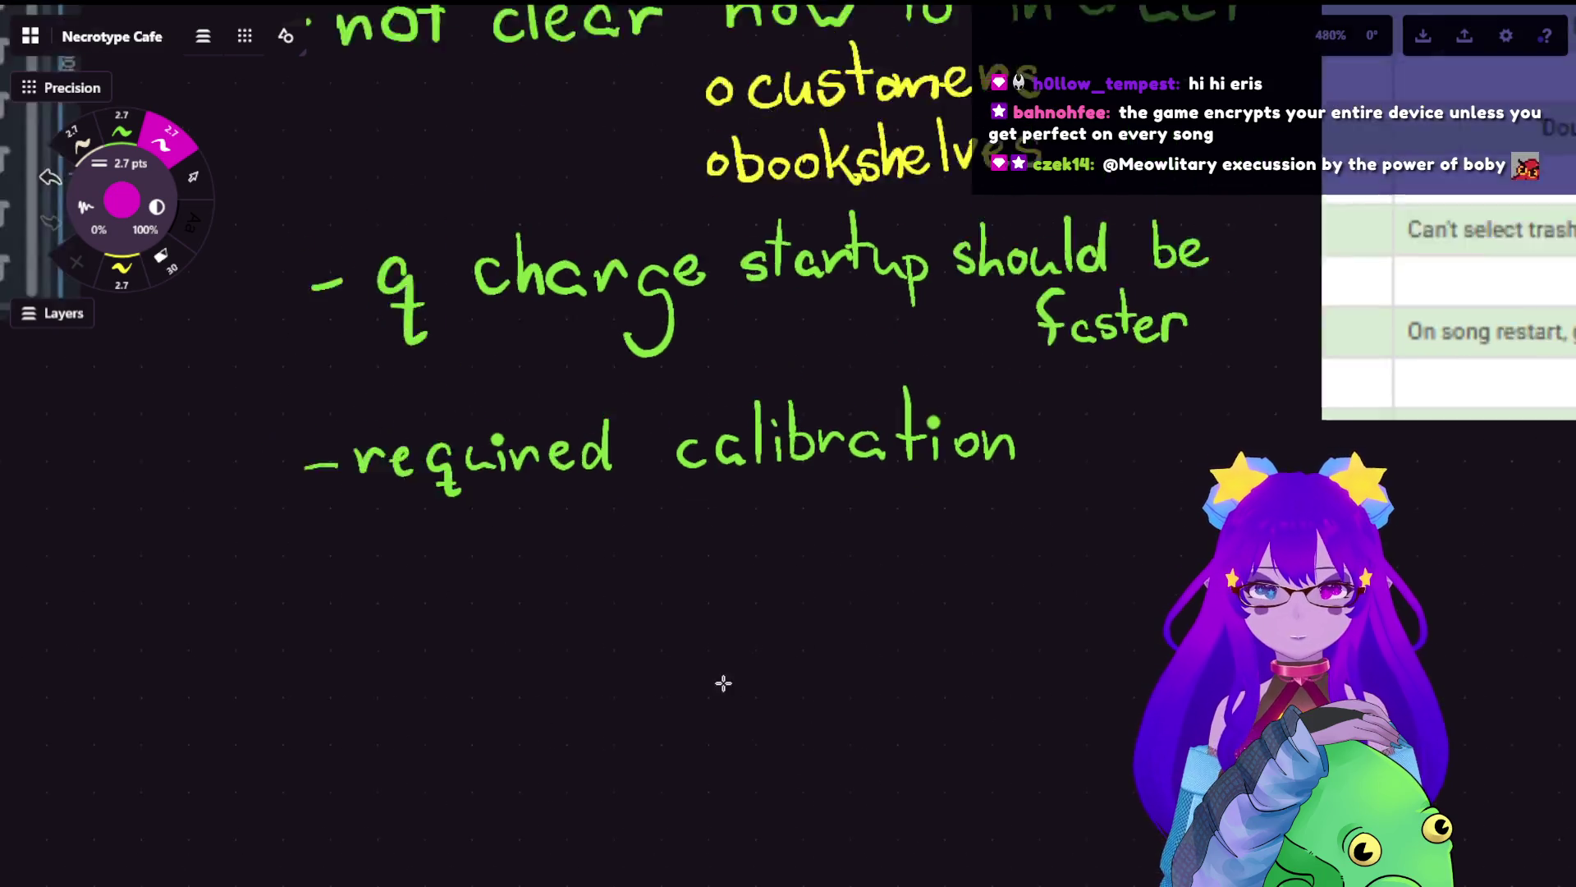
scroll(802, 386, "down", 3)
scroll(803, 375, "up", 1)
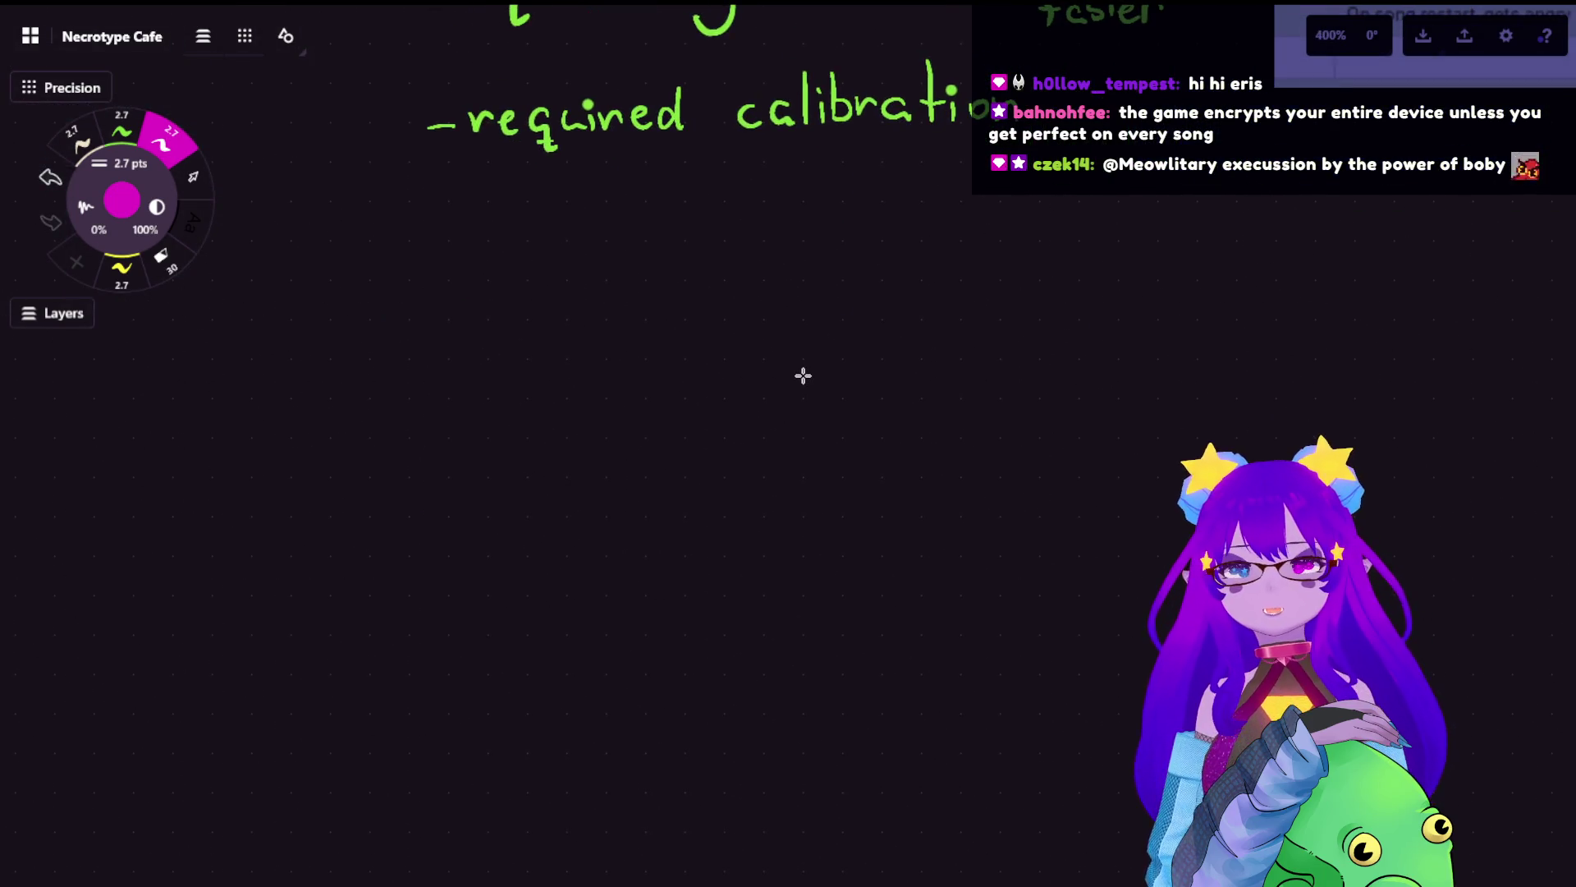
left_click(122, 130)
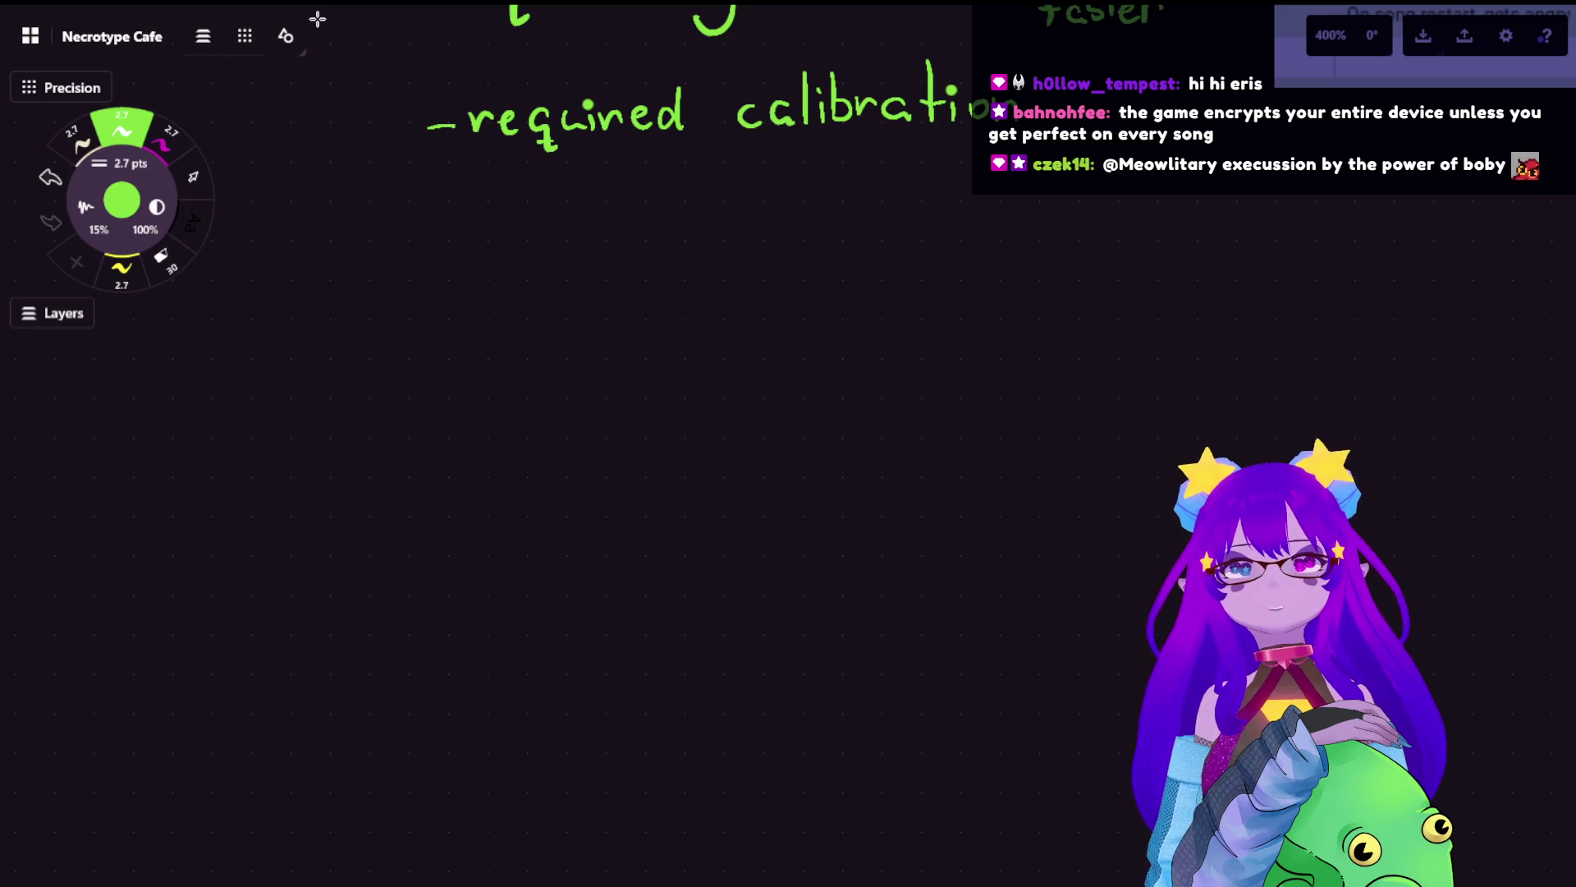
scroll(555, 417, "up", 2)
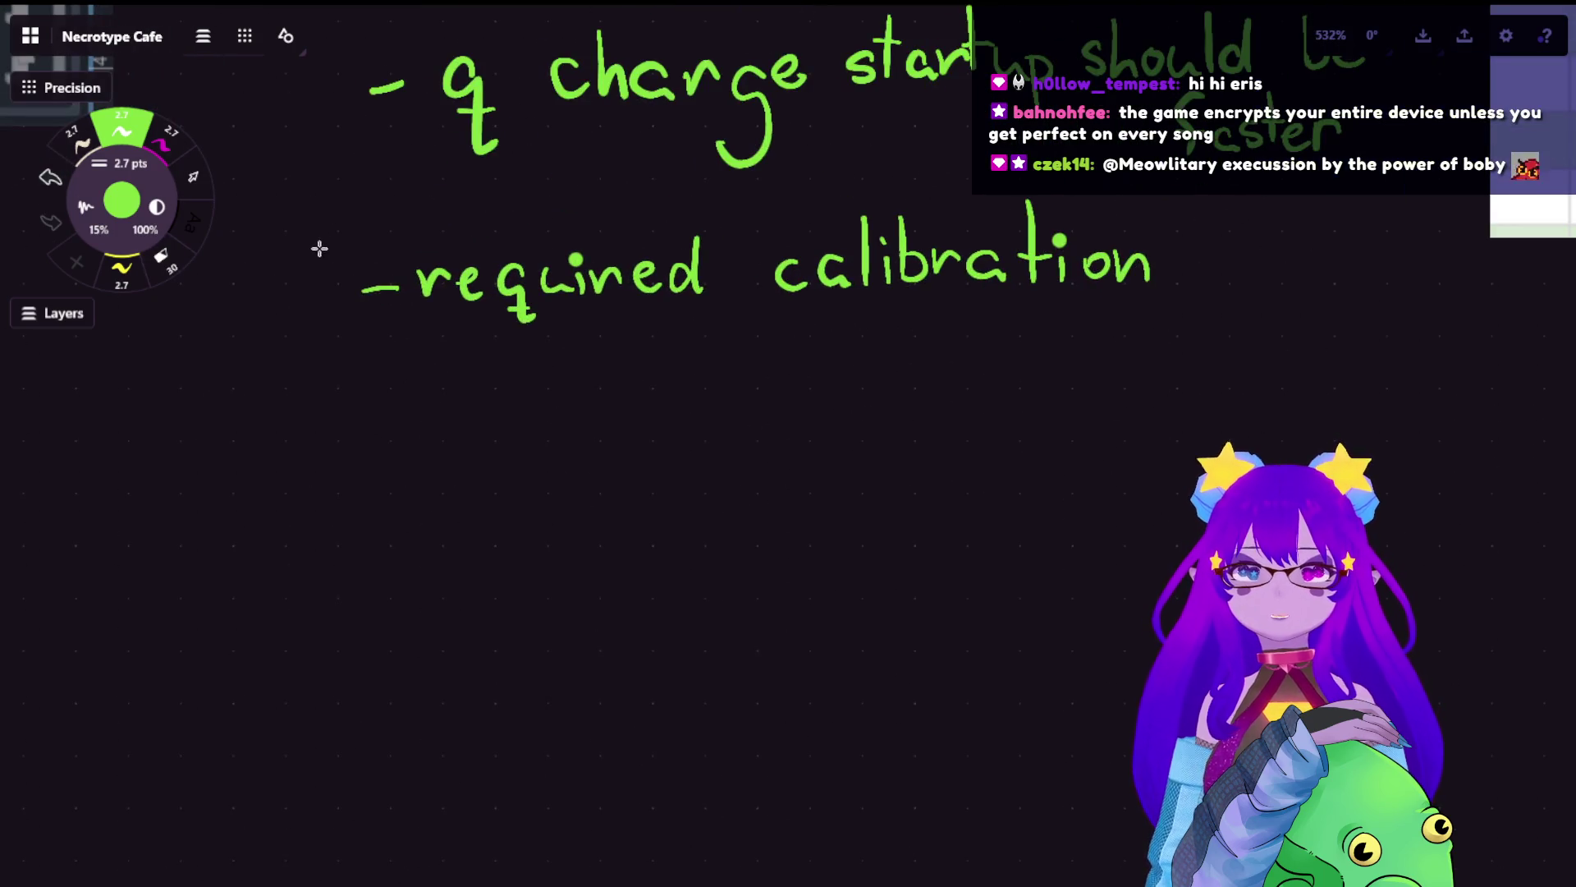
left_click_drag(360, 413, 395, 404)
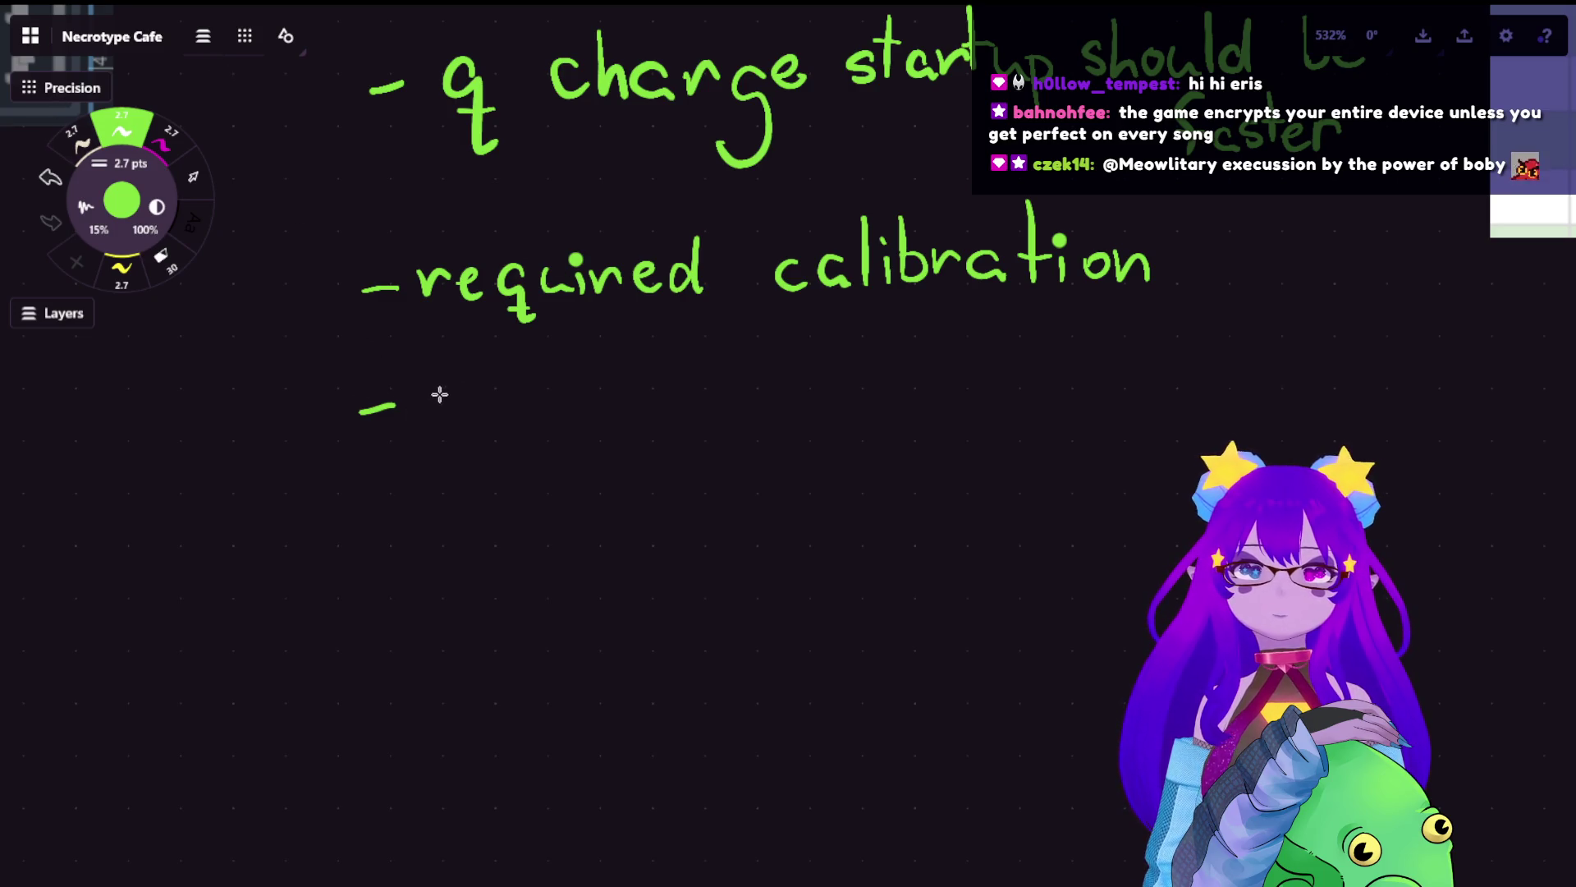
mouse_move(440, 394)
left_mouse_down()
mouse_move(447, 413)
mouse_move(486, 388)
mouse_move(539, 426)
left_mouse_up()
mouse_move(548, 349)
left_mouse_down()
mouse_move(555, 419)
mouse_move(633, 401)
mouse_move(671, 421)
left_mouse_up()
- Write 'should be' after 'controls', undoing one misdrawn letter
left_click_drag(788, 379, 765, 420)
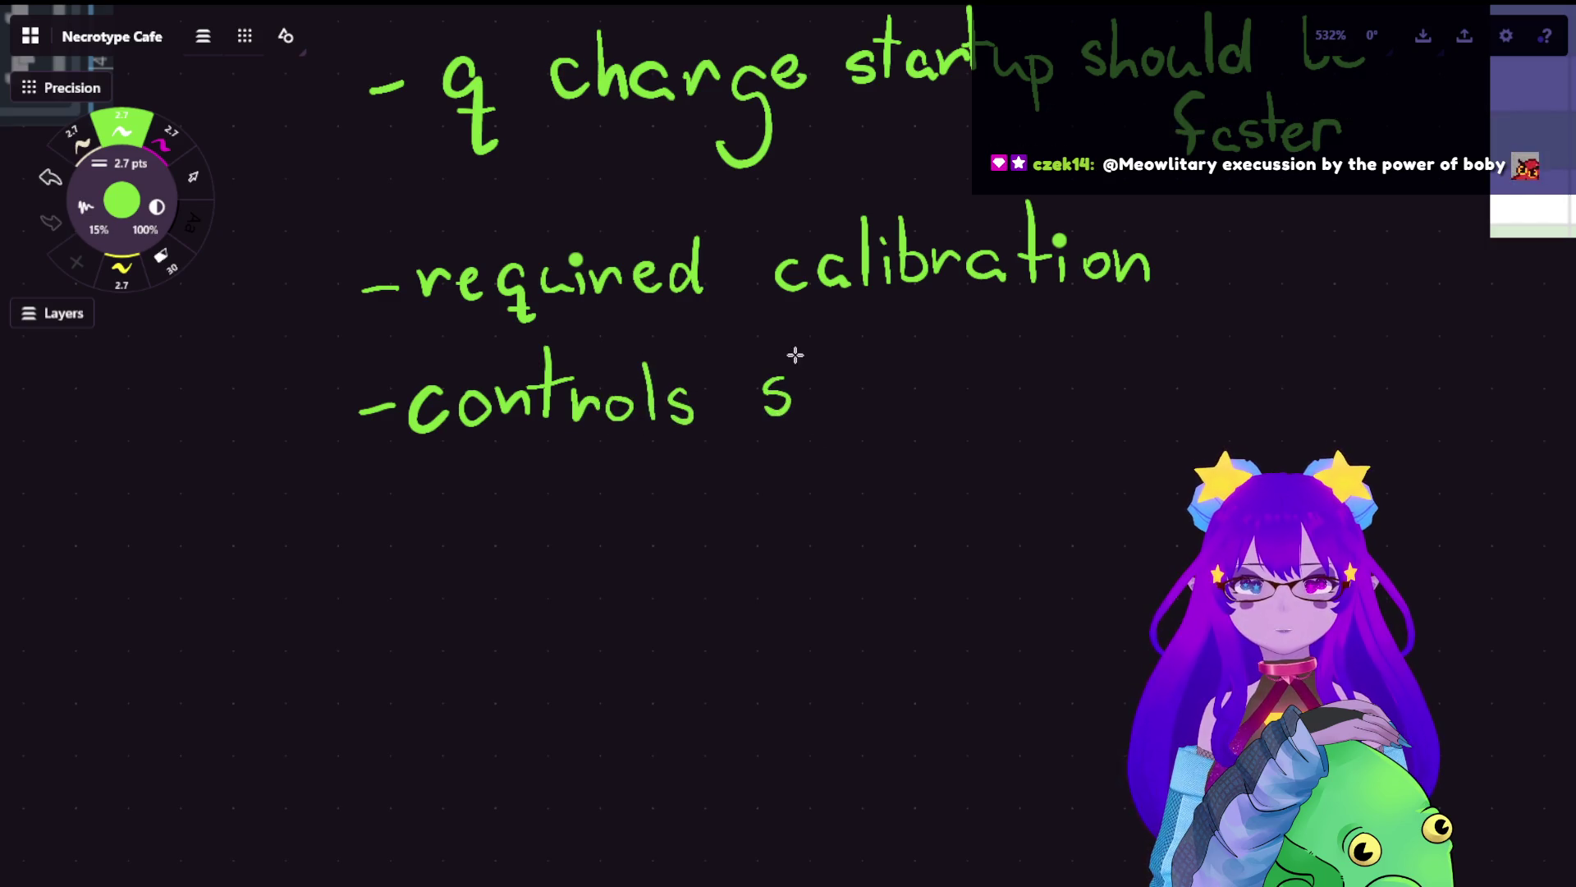
mouse_move(792, 348)
left_mouse_down()
mouse_move(825, 417)
mouse_move(854, 388)
mouse_move(891, 410)
left_mouse_up()
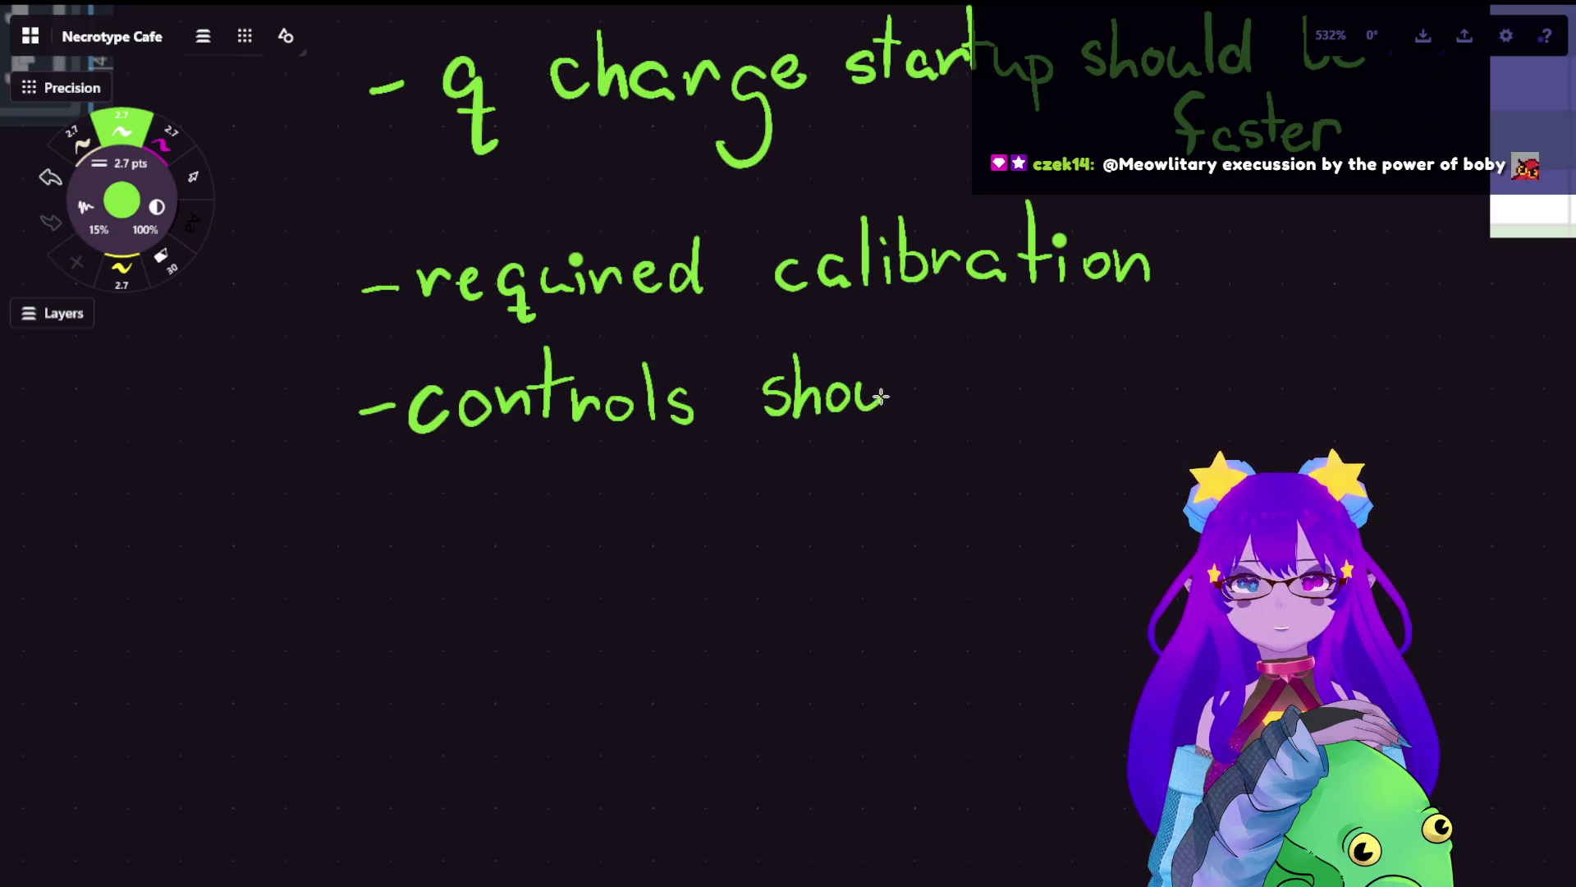
mouse_move(901, 348)
left_mouse_down()
mouse_move(900, 415)
mouse_move(936, 407)
left_mouse_up()
left_click_drag(948, 347, 955, 397)
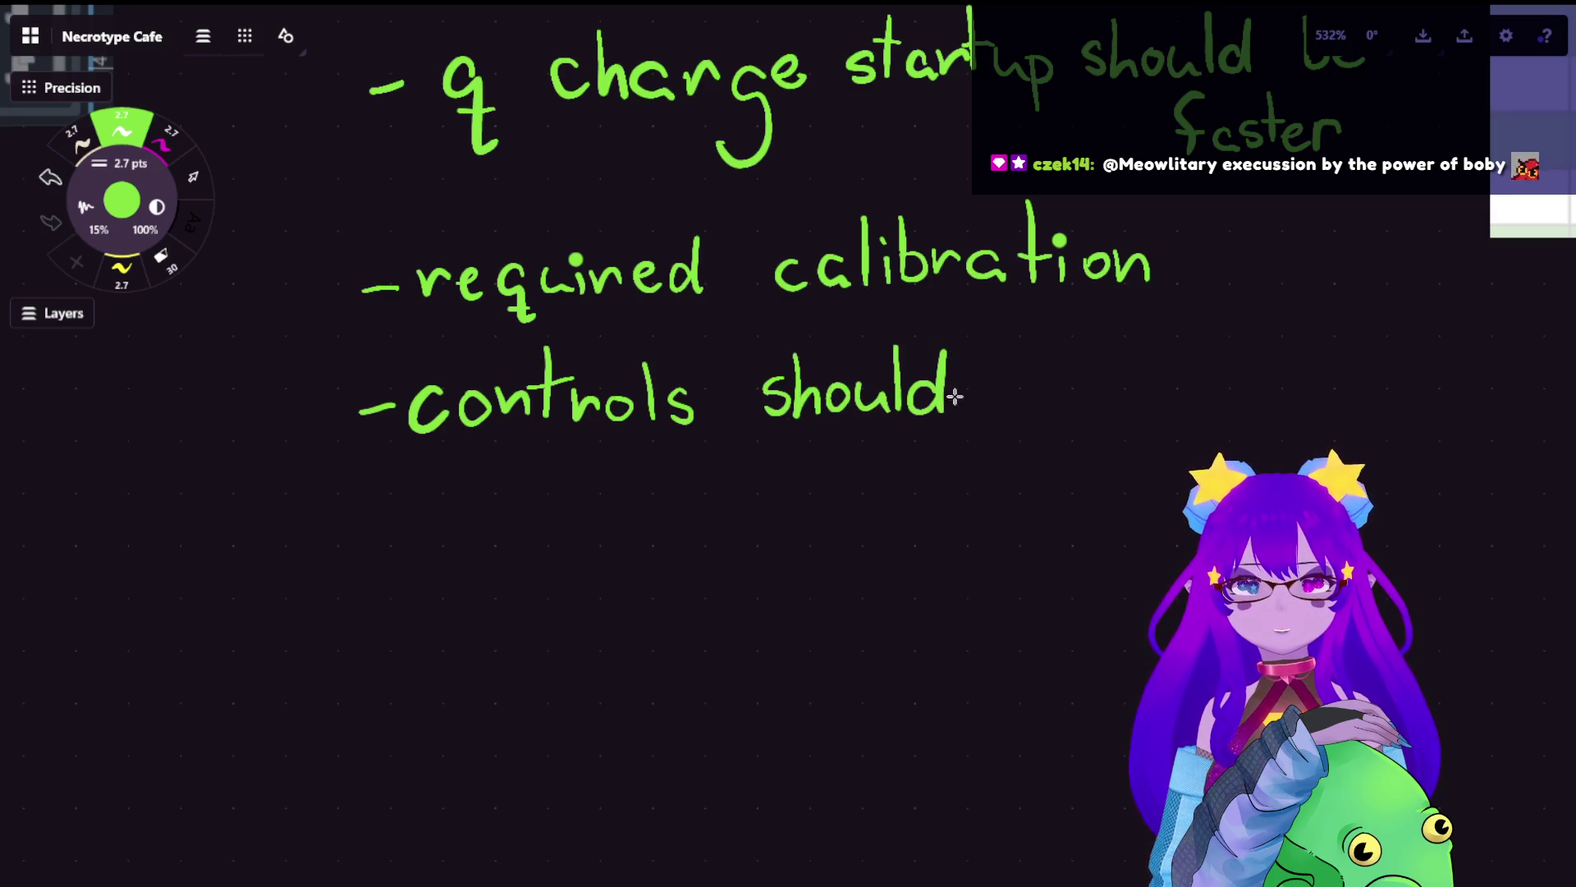
mouse_move(1002, 349)
left_mouse_down()
mouse_move(1002, 414)
mouse_move(1028, 413)
left_mouse_up()
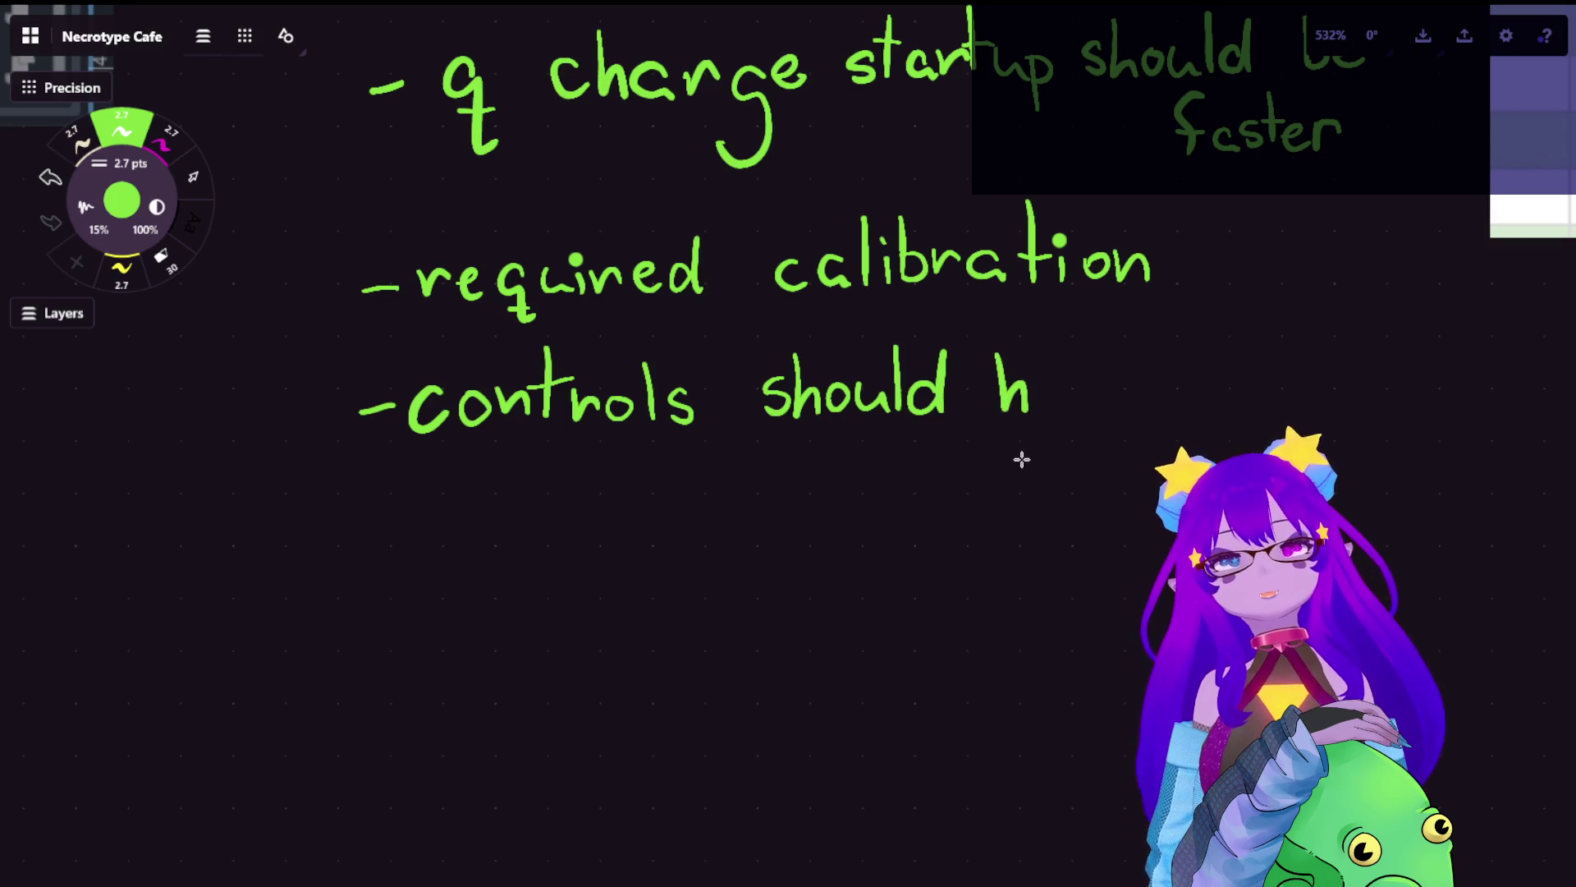
key("ctrl+z")
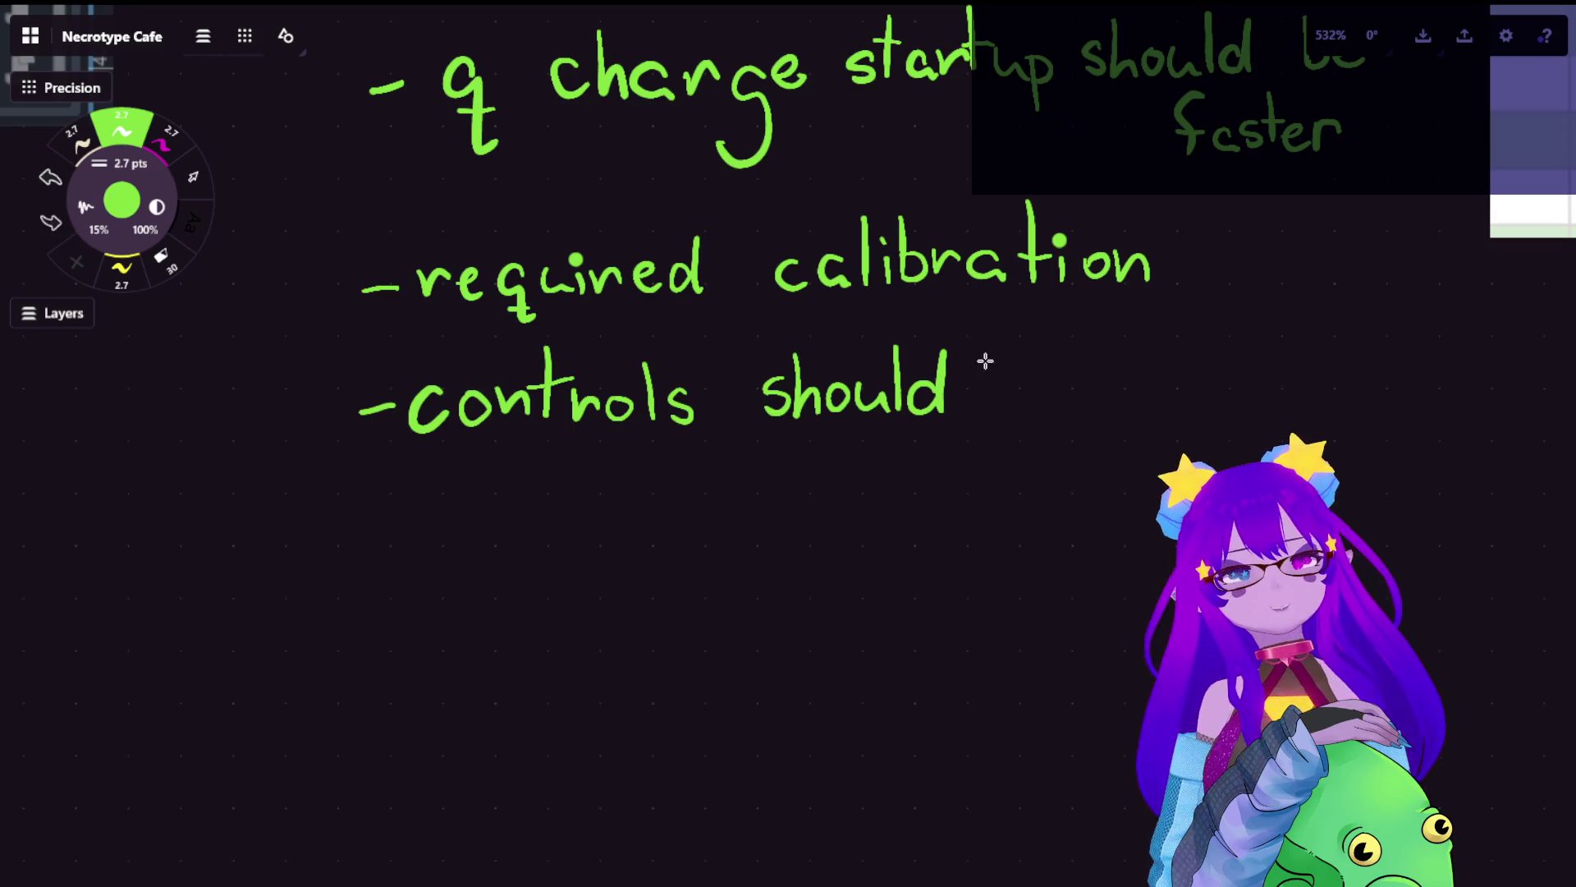
mouse_move(980, 353)
left_mouse_down()
mouse_move(987, 410)
mouse_move(1046, 410)
left_mouse_up()
- Shift the canvas to make room and finish the line with 'clearer'
scroll(1097, 363, "right", 5)
scroll(985, 364, "up", 1)
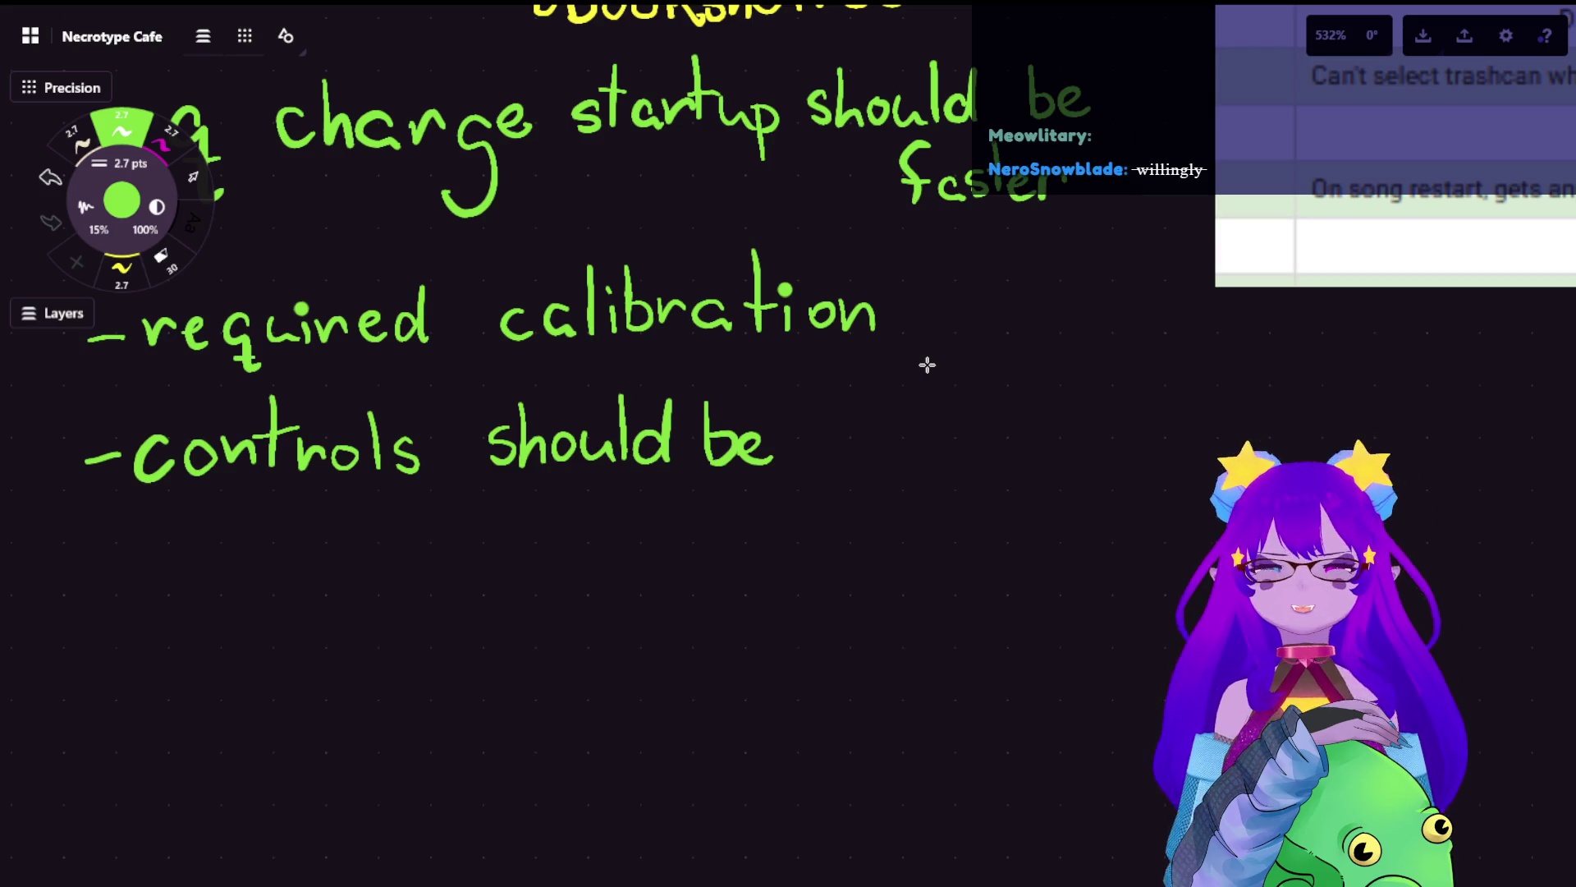
scroll(13, 148, "up", 1)
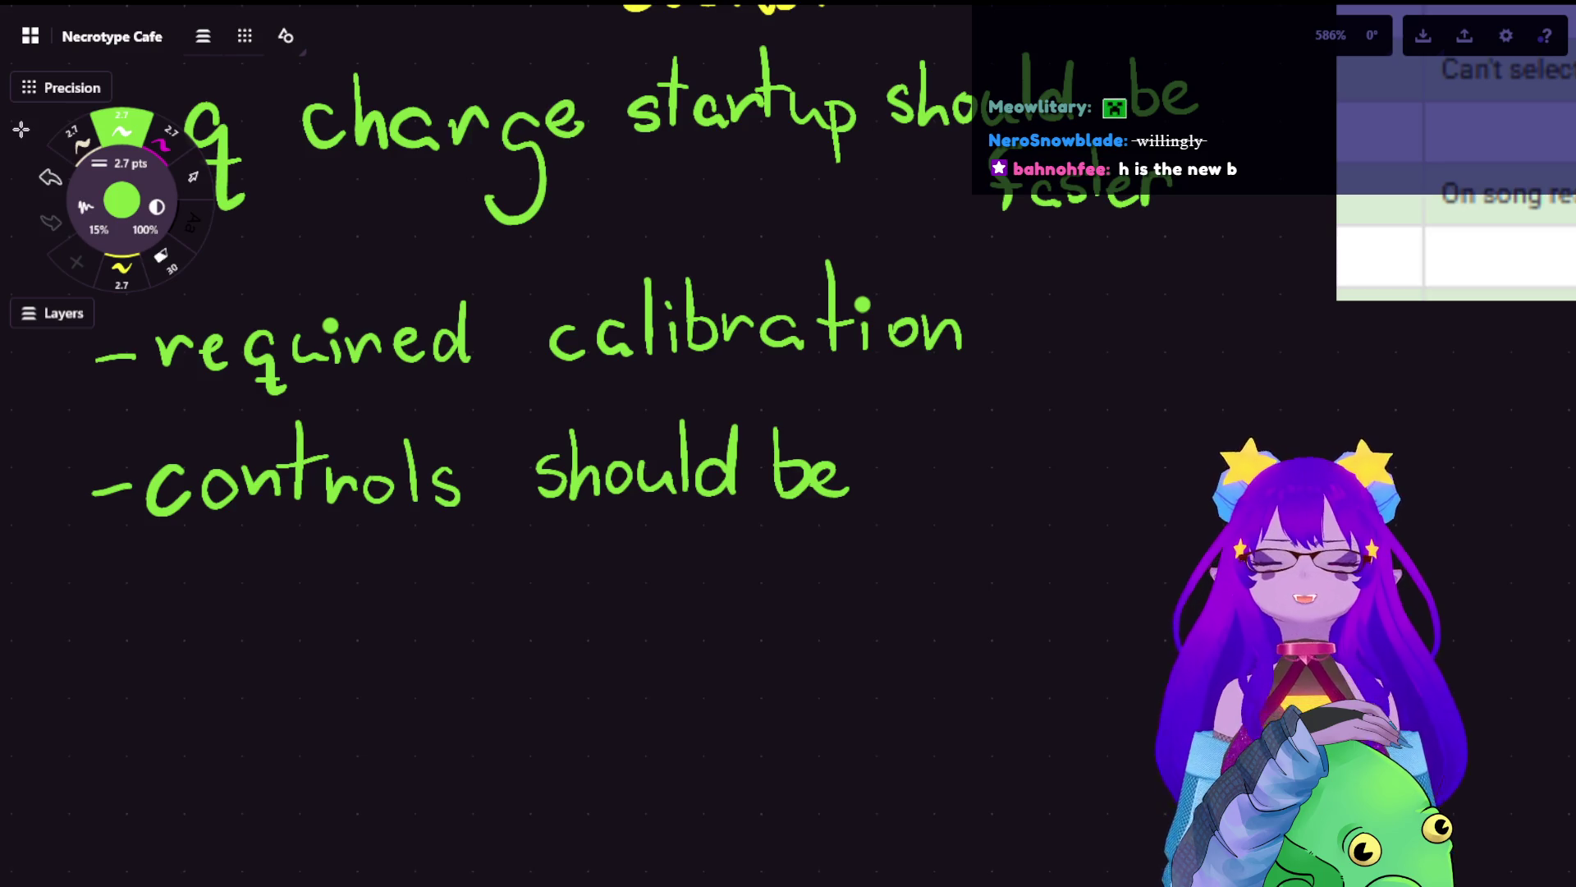
key("space")
left_click_drag(920, 425, 831, 416)
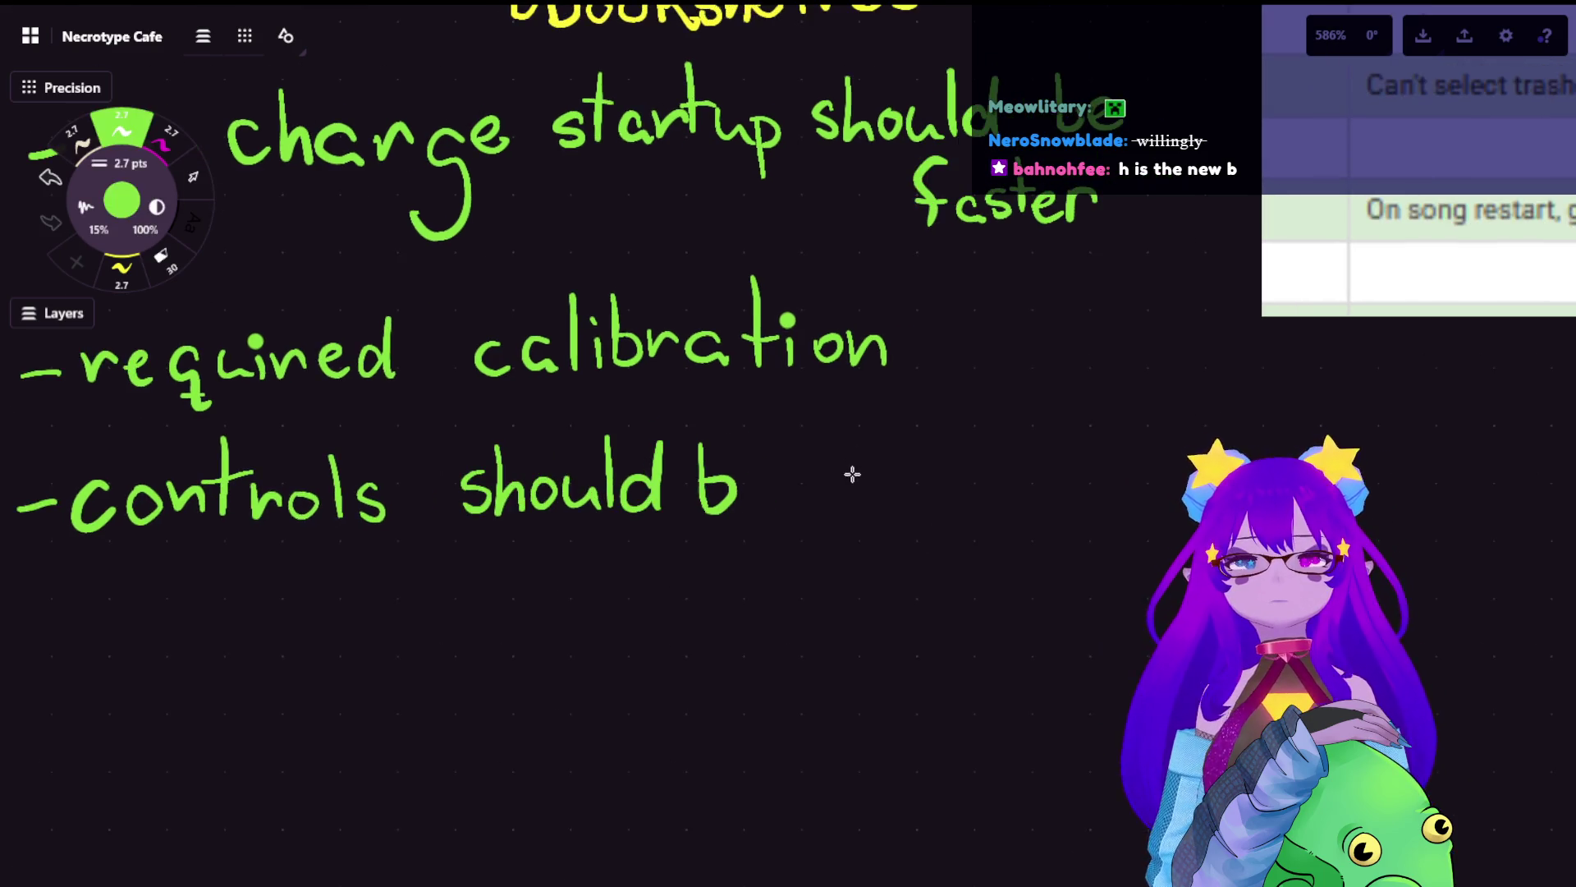
left_click_drag(852, 476, 854, 509)
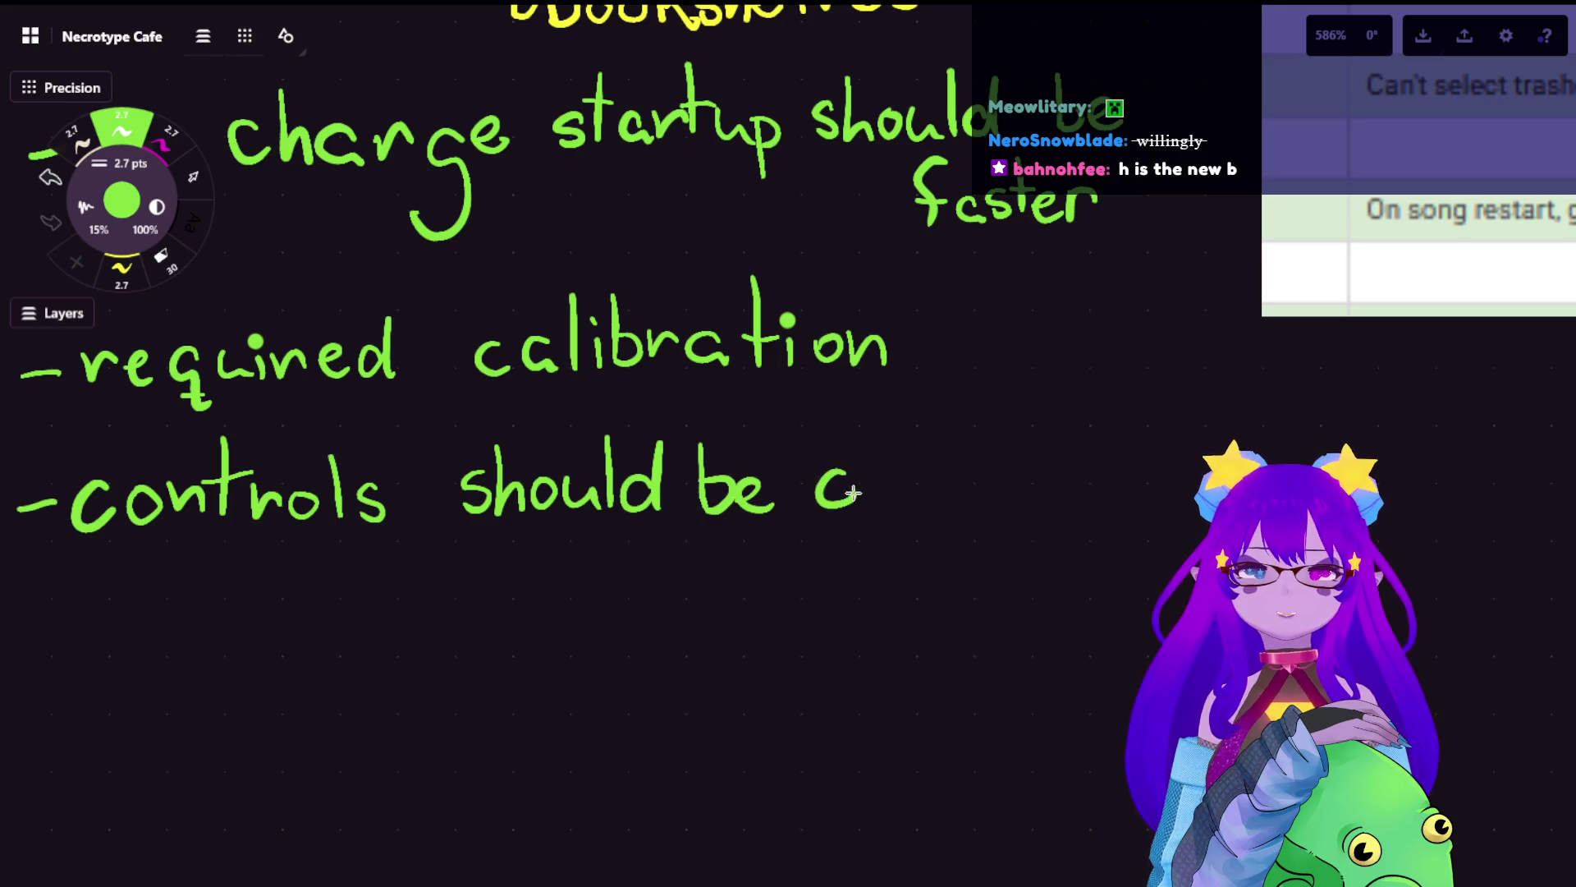
mouse_move(868, 443)
left_mouse_down()
mouse_move(864, 512)
mouse_move(962, 507)
mouse_move(993, 471)
mouse_move(1018, 509)
mouse_move(1062, 468)
left_mouse_up()
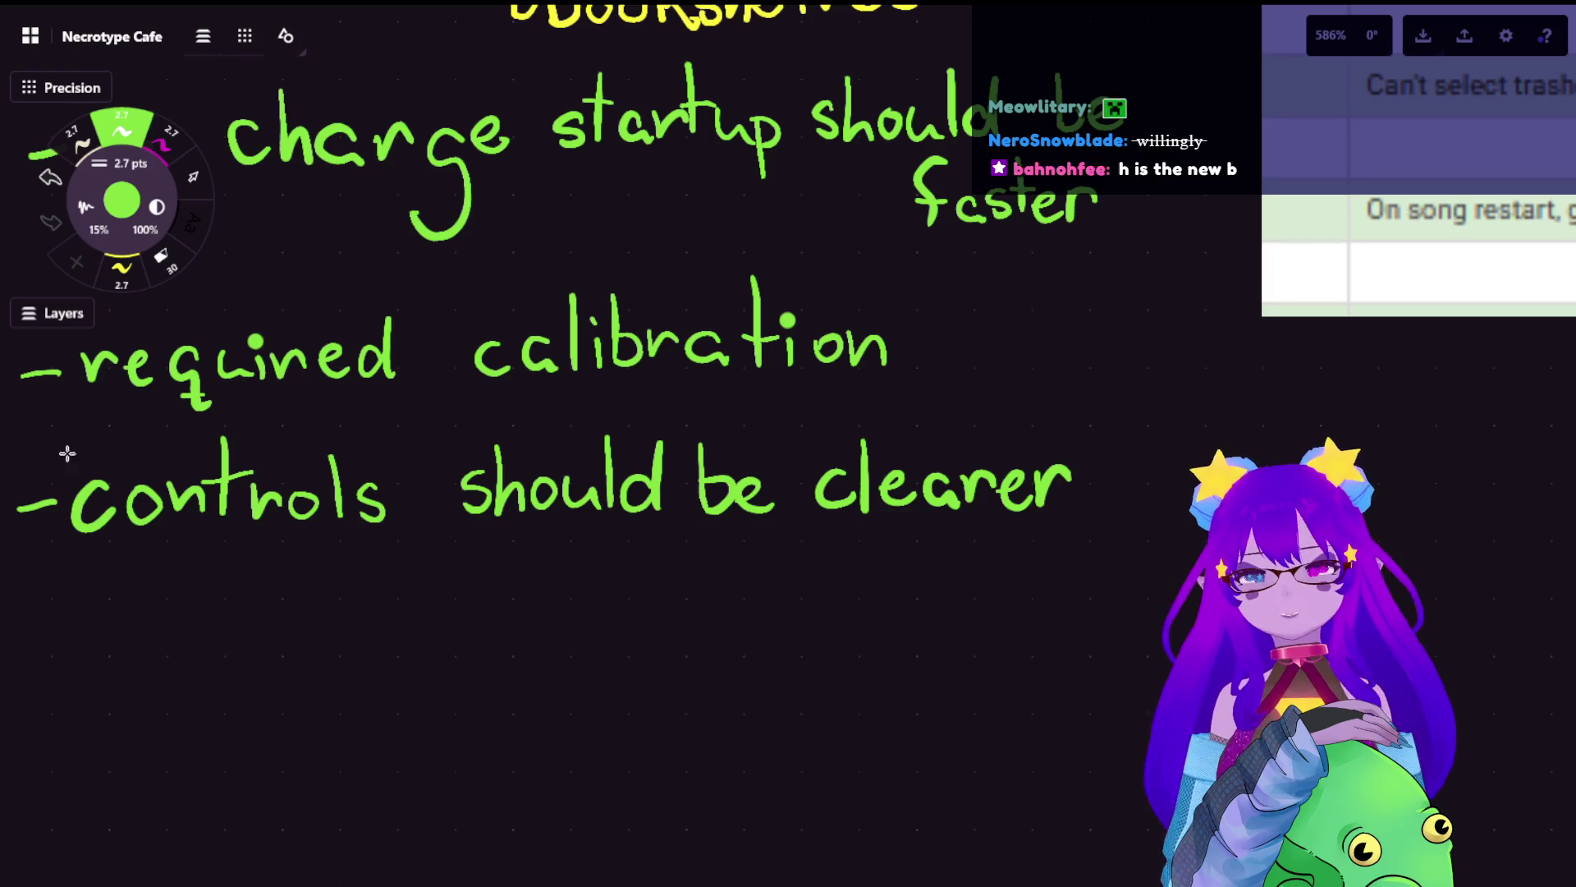
scroll(376, 563, "down", 2)
scroll(668, 345, "down", 2)
scroll(783, 657, "down", 2)
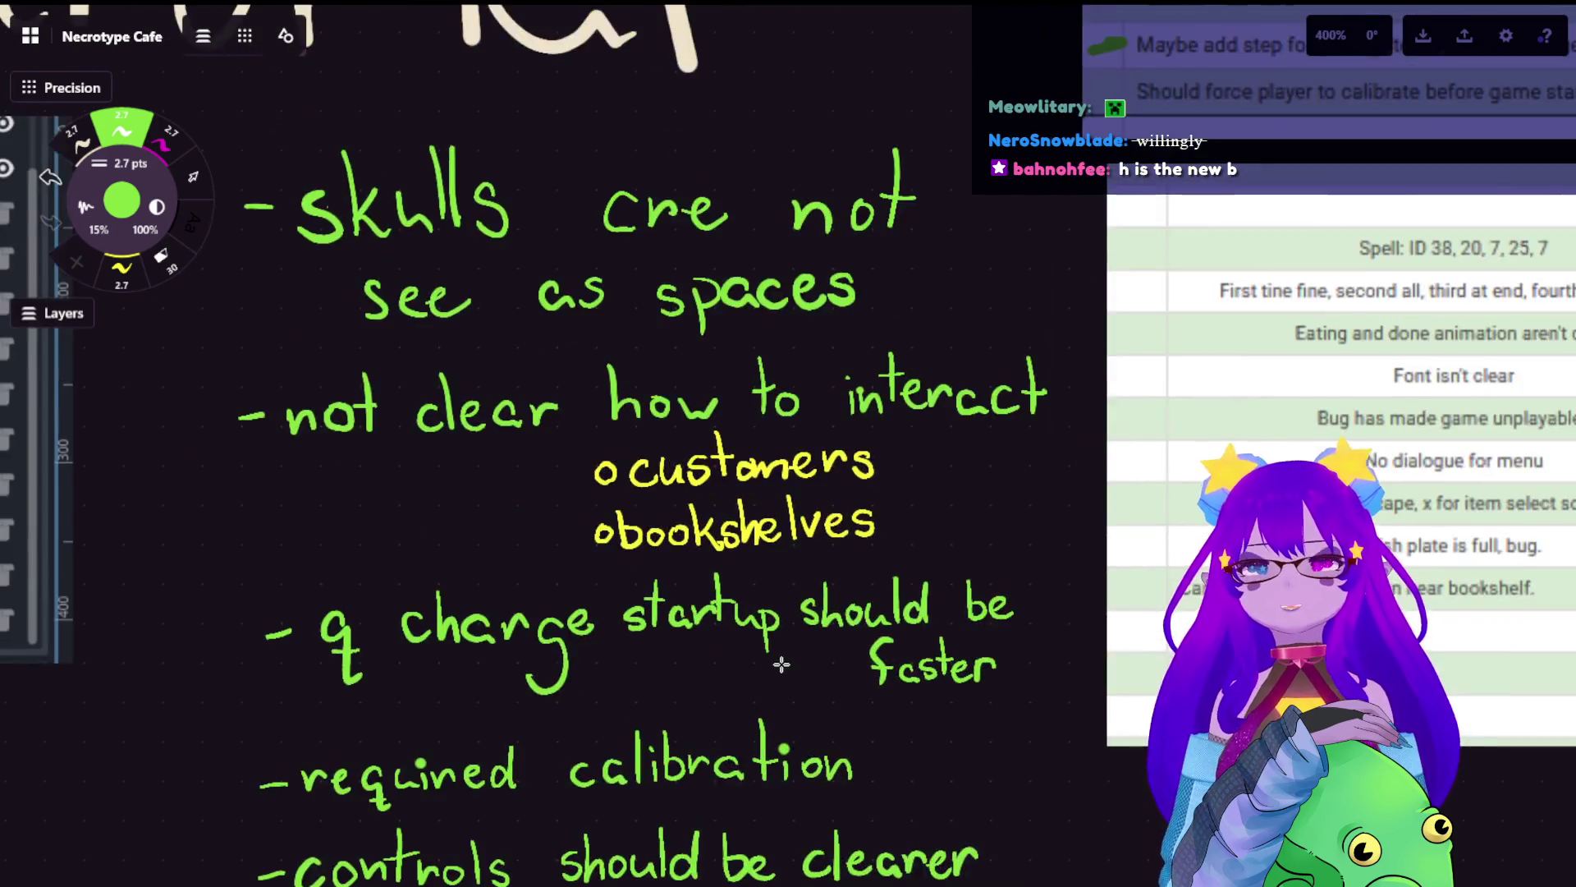
scroll(708, 715, "down", 1)
scroll(1041, 551, "up", 2)
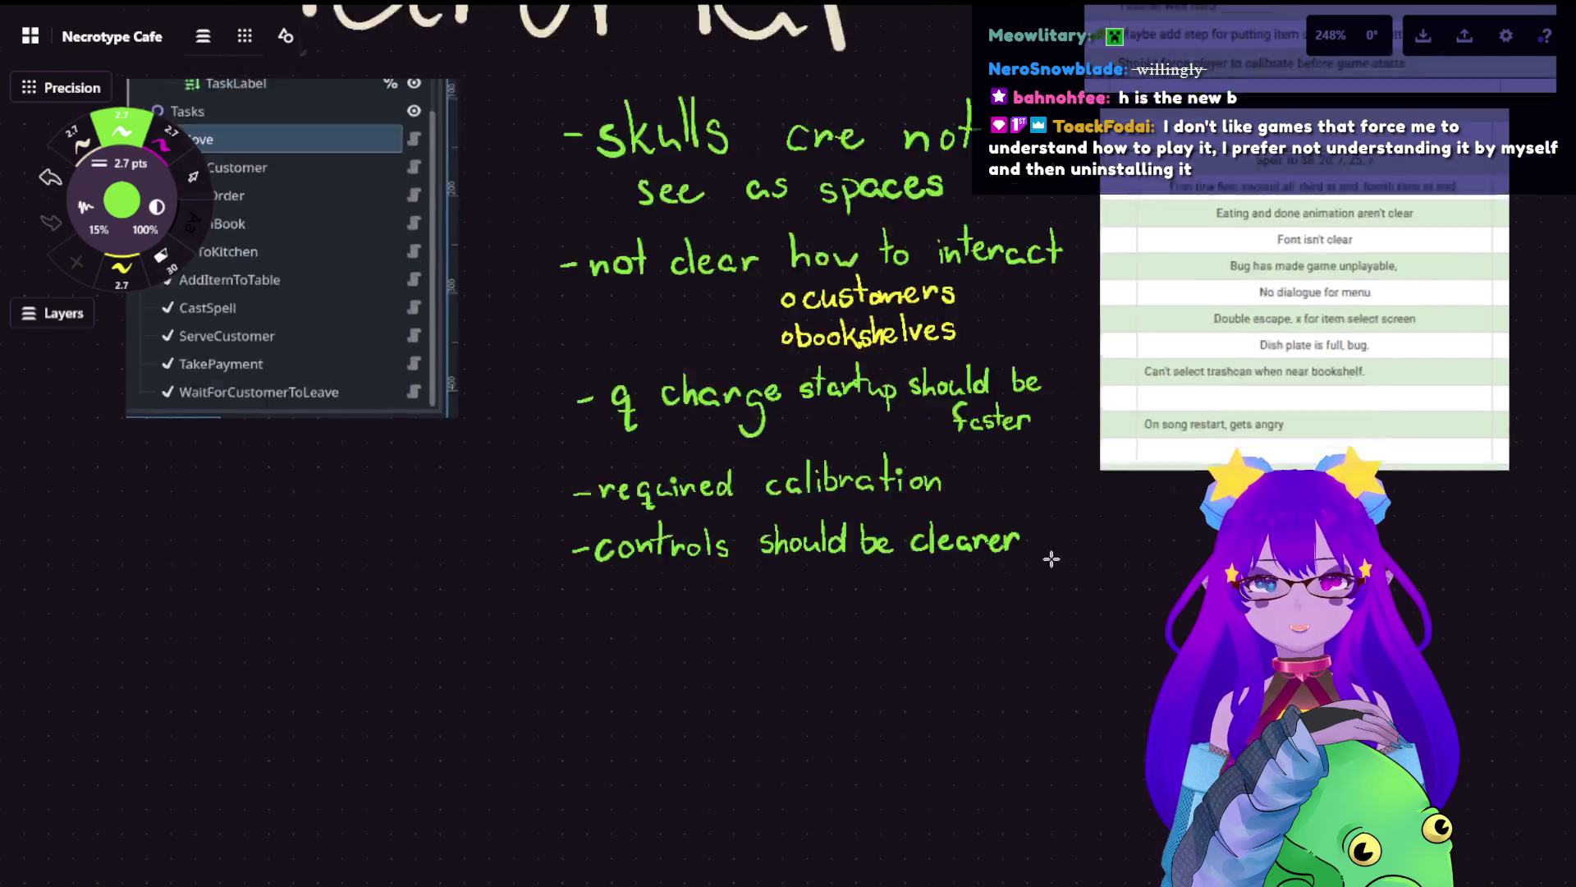
scroll(937, 571, "up", 2)
scroll(937, 572, "up", 1)
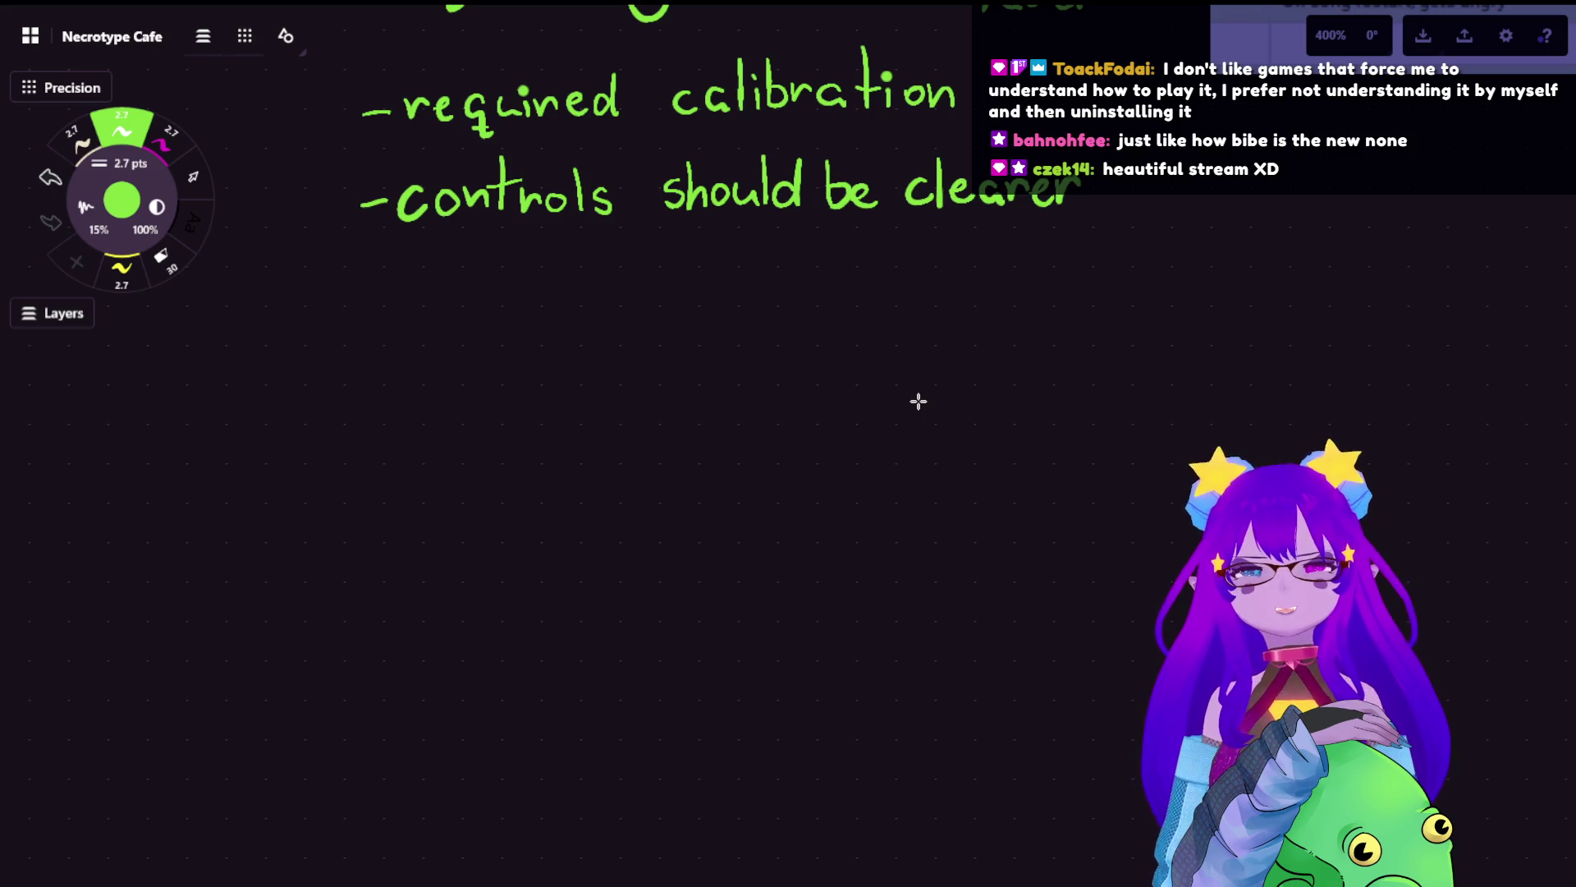
scroll(679, 218, "up", 2)
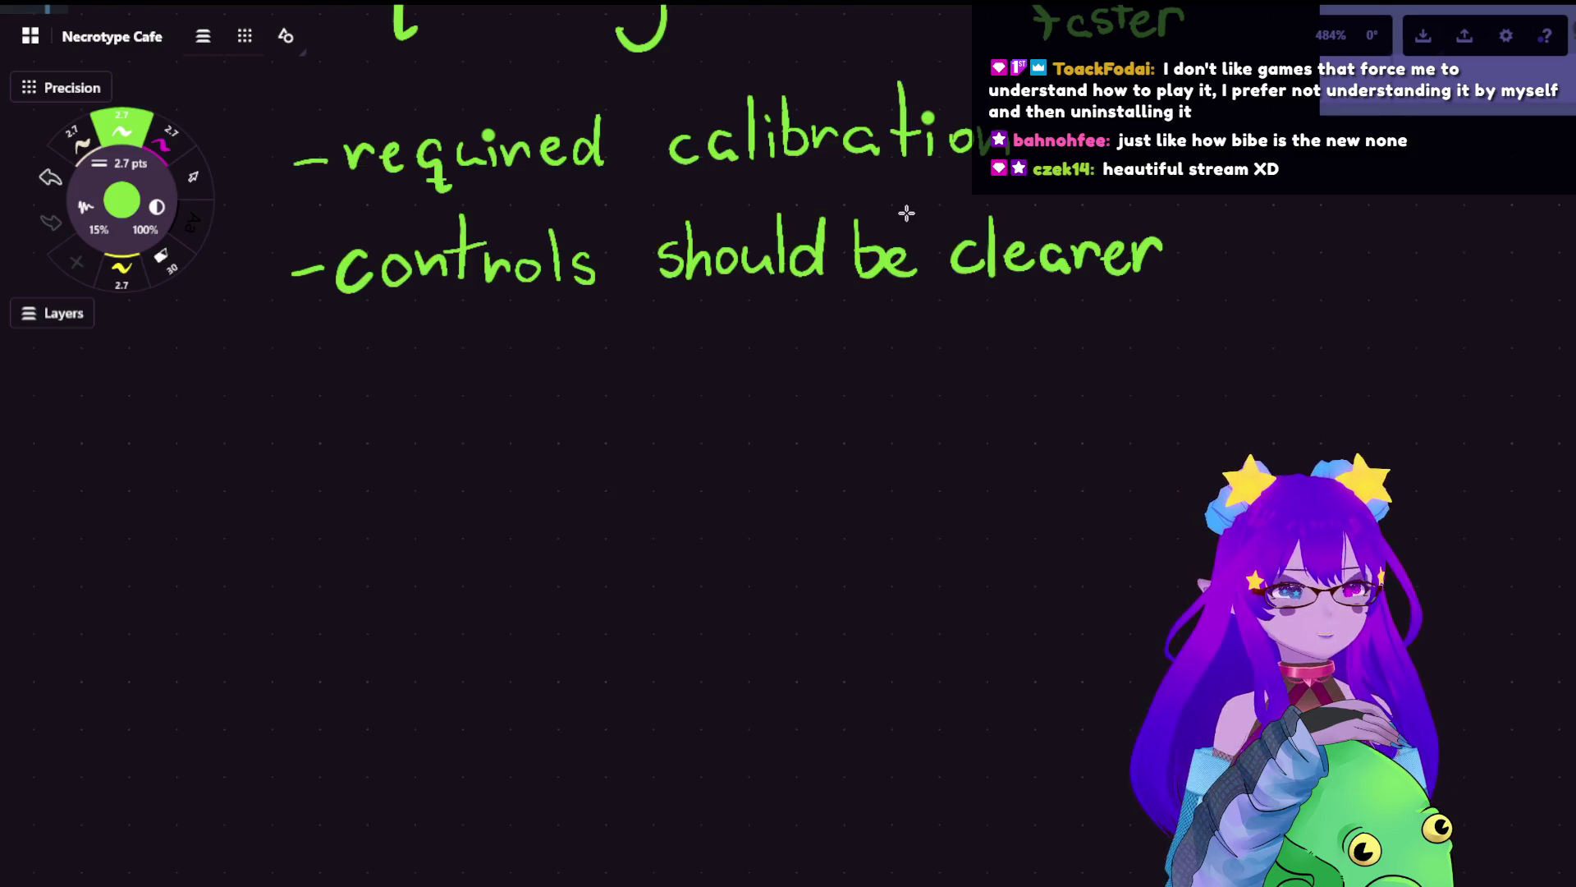
scroll(880, 345, "up", 1)
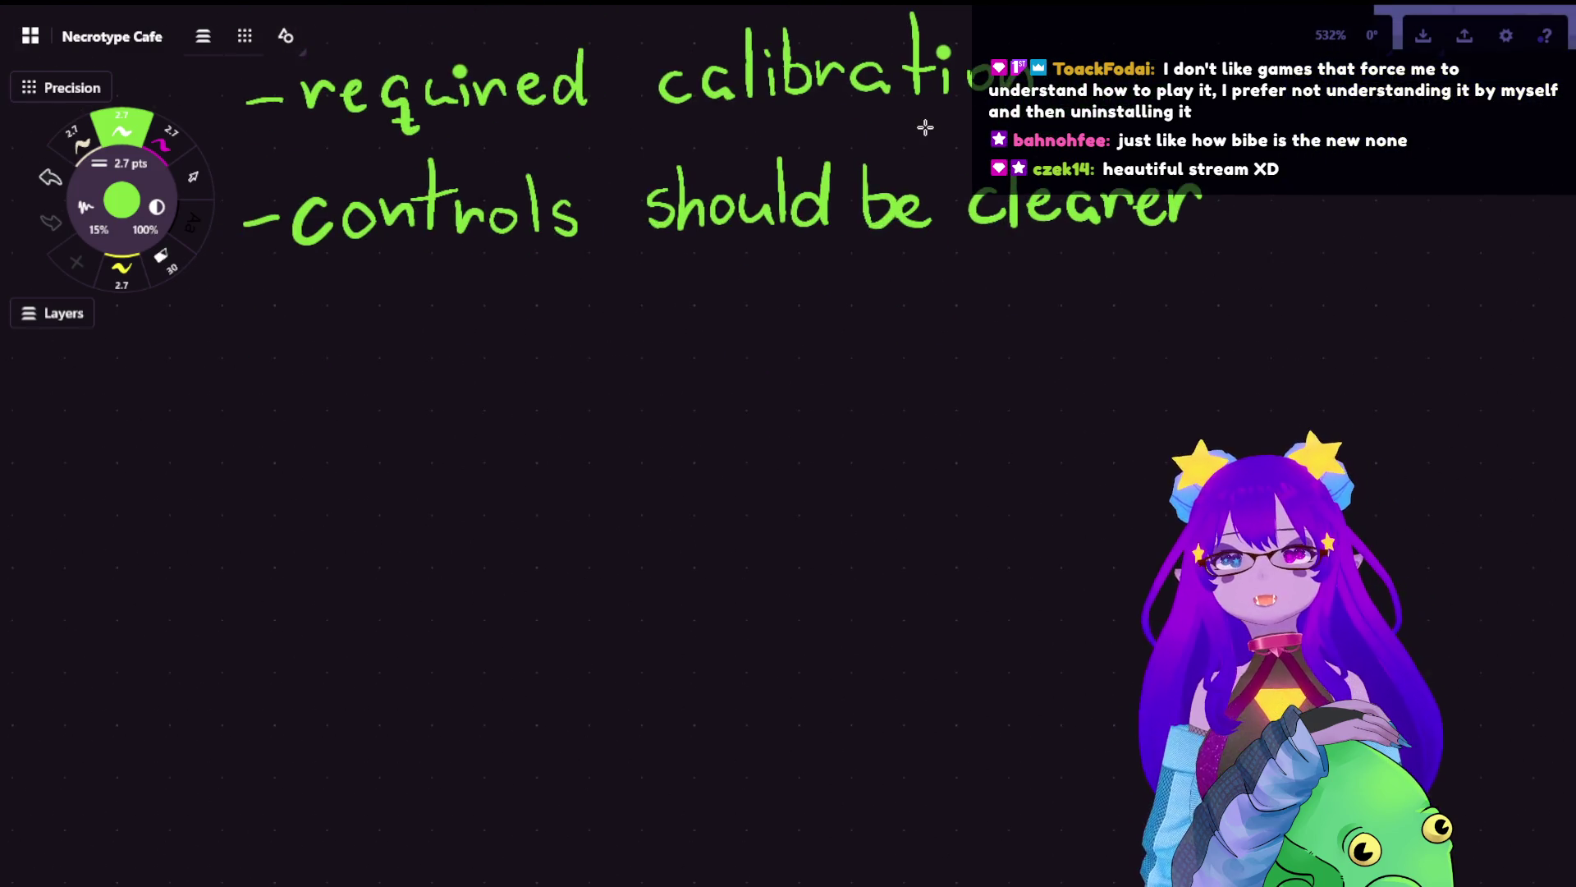
- With the magenta pen, handwrite a large 'Mechanics' heading below the green tutorial notes
left_click(160, 139)
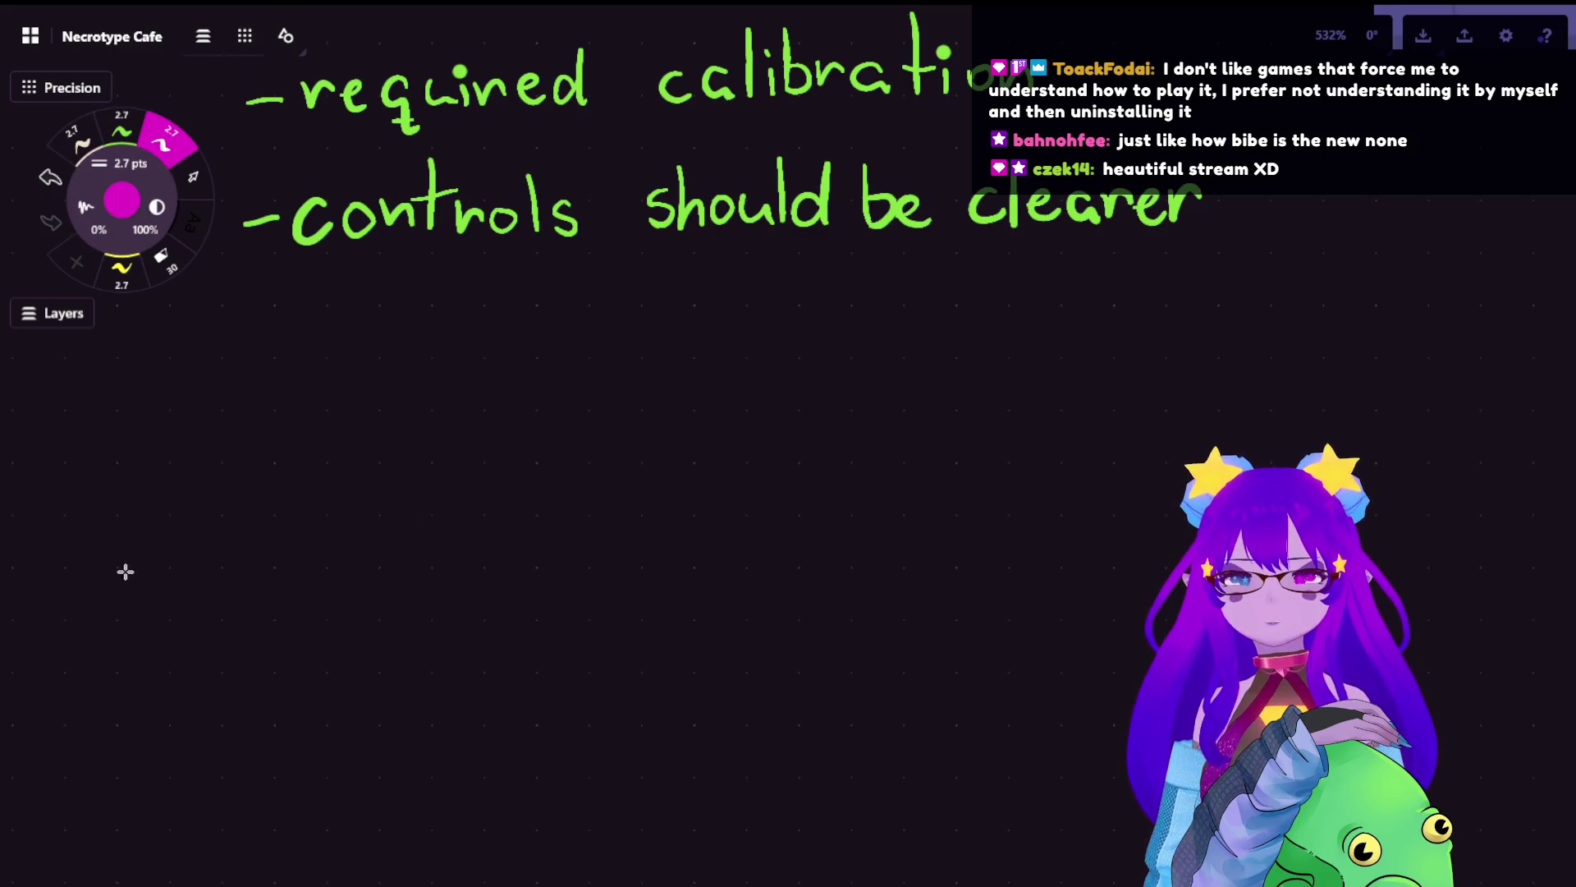
mouse_move(115, 567)
left_mouse_down()
mouse_move(197, 348)
mouse_move(246, 582)
mouse_move(333, 541)
mouse_move(404, 544)
left_mouse_up()
mouse_move(424, 419)
left_mouse_down()
mouse_move(424, 565)
mouse_move(469, 564)
left_mouse_up()
mouse_move(544, 515)
left_mouse_down()
mouse_move(539, 546)
mouse_move(573, 505)
mouse_move(636, 555)
left_mouse_up()
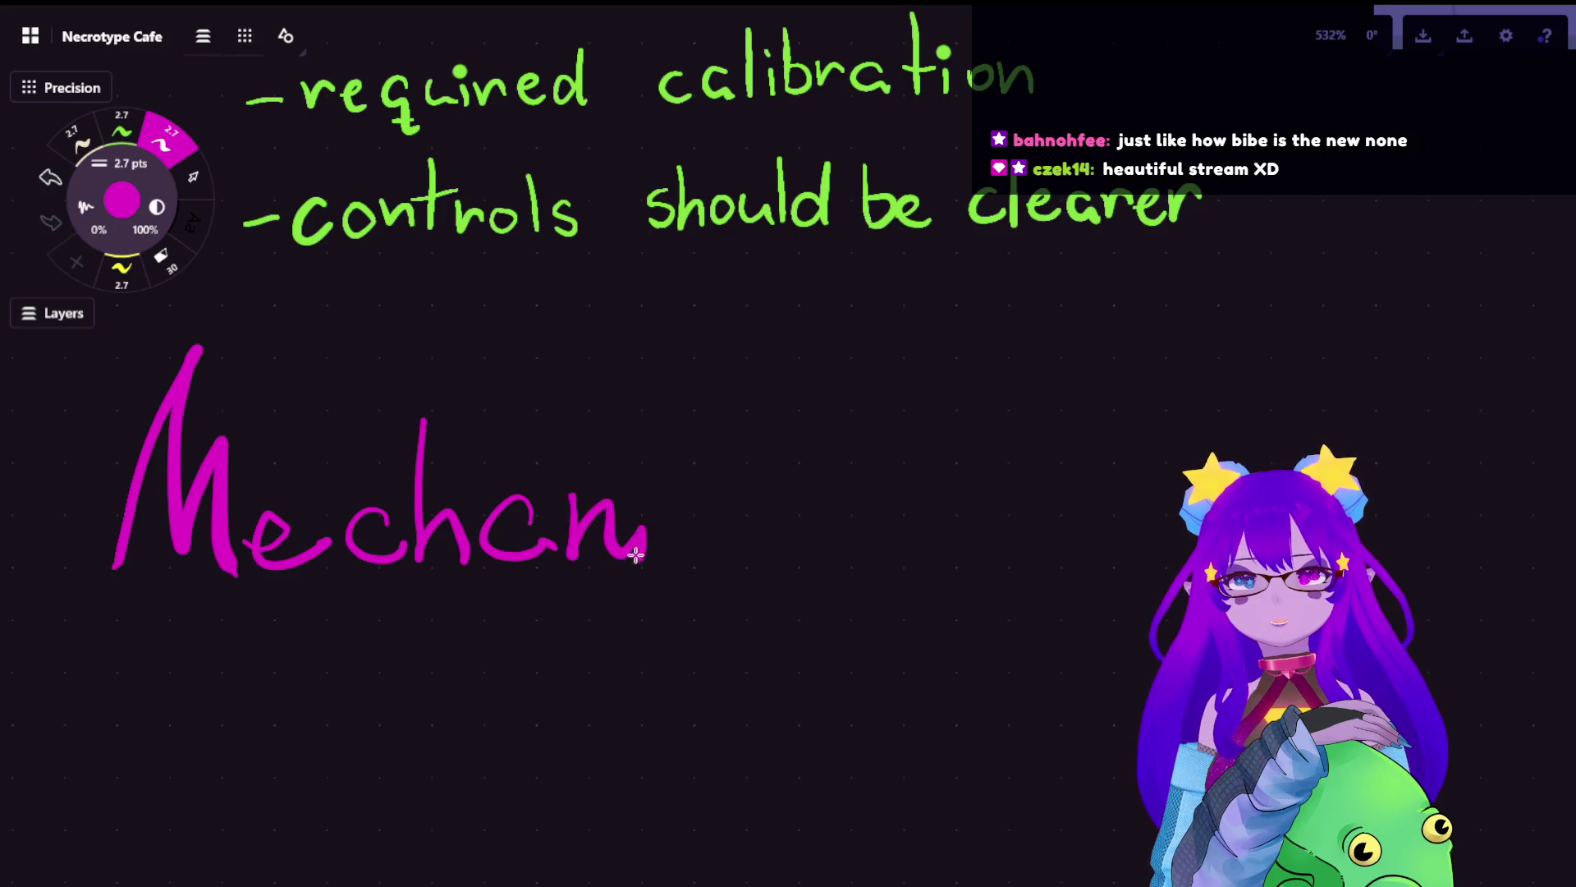
mouse_move(739, 511)
left_mouse_down()
mouse_move(743, 555)
mouse_move(726, 561)
left_mouse_up()
key("ctrl+z")
left_click_drag(790, 503, 740, 572)
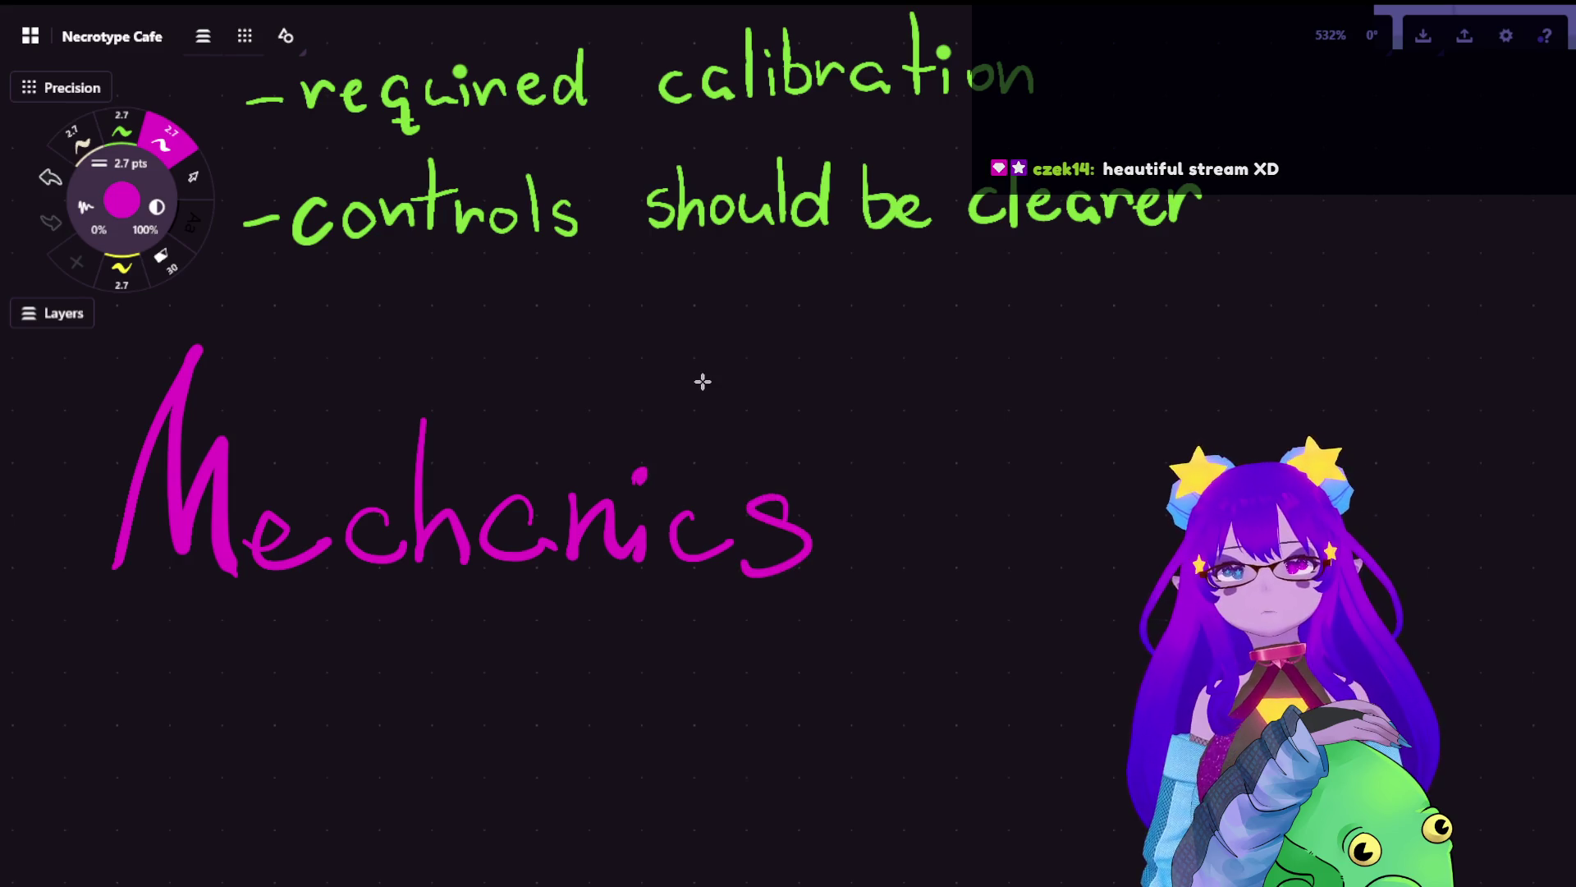
scroll(511, 299, "down", 2)
scroll(594, 140, "down", 3)
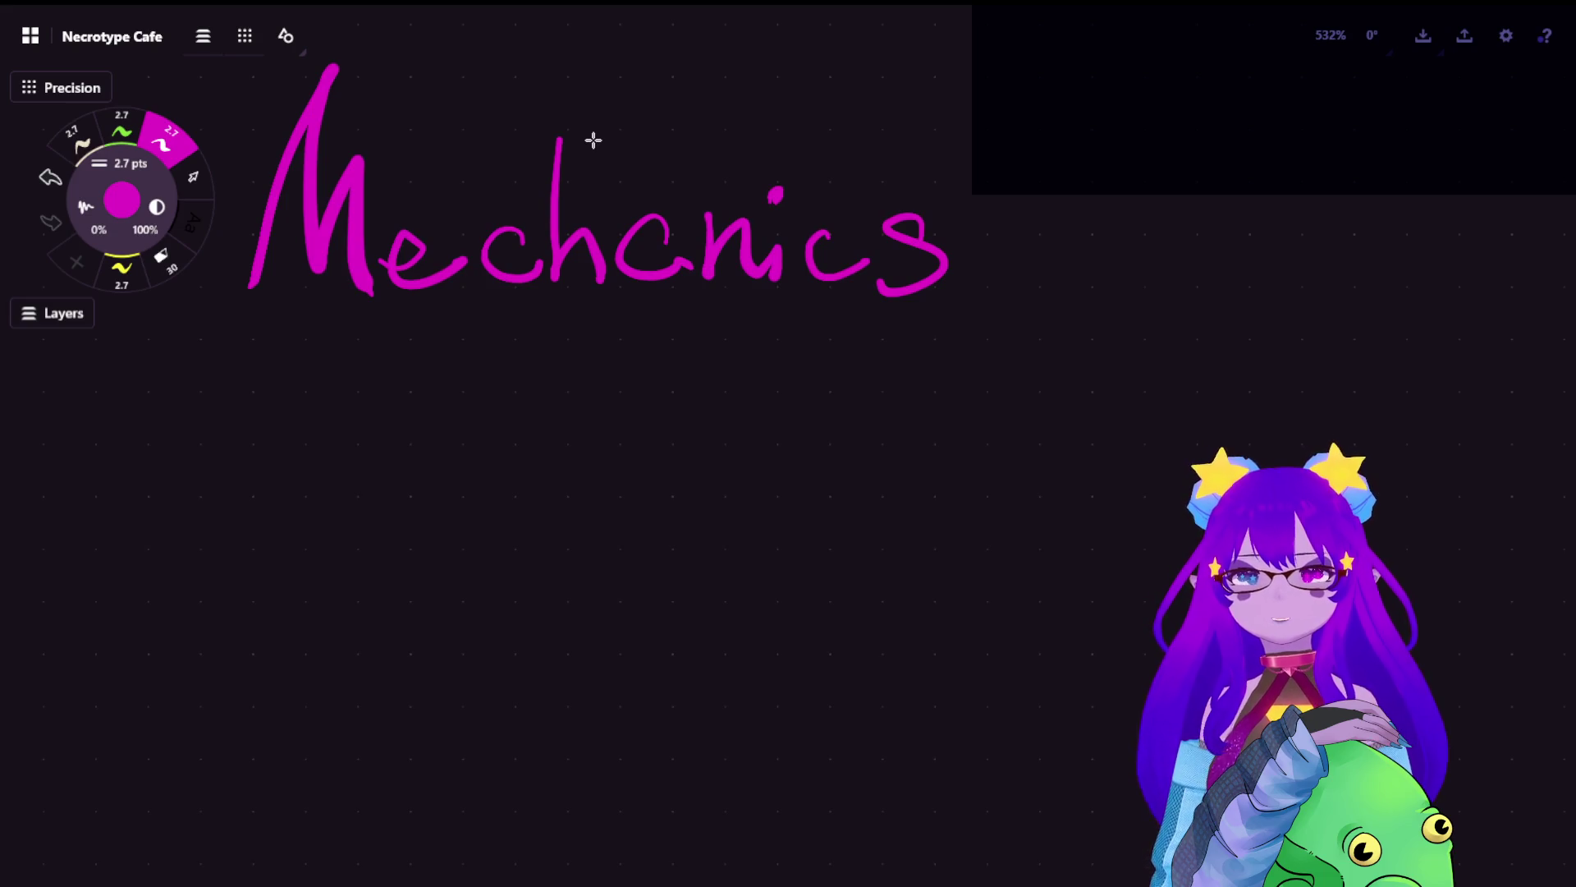
- Switch to the cream brush and write 'Customers' and 'Ghosts' on separate lines under Mechanics
left_click(131, 272)
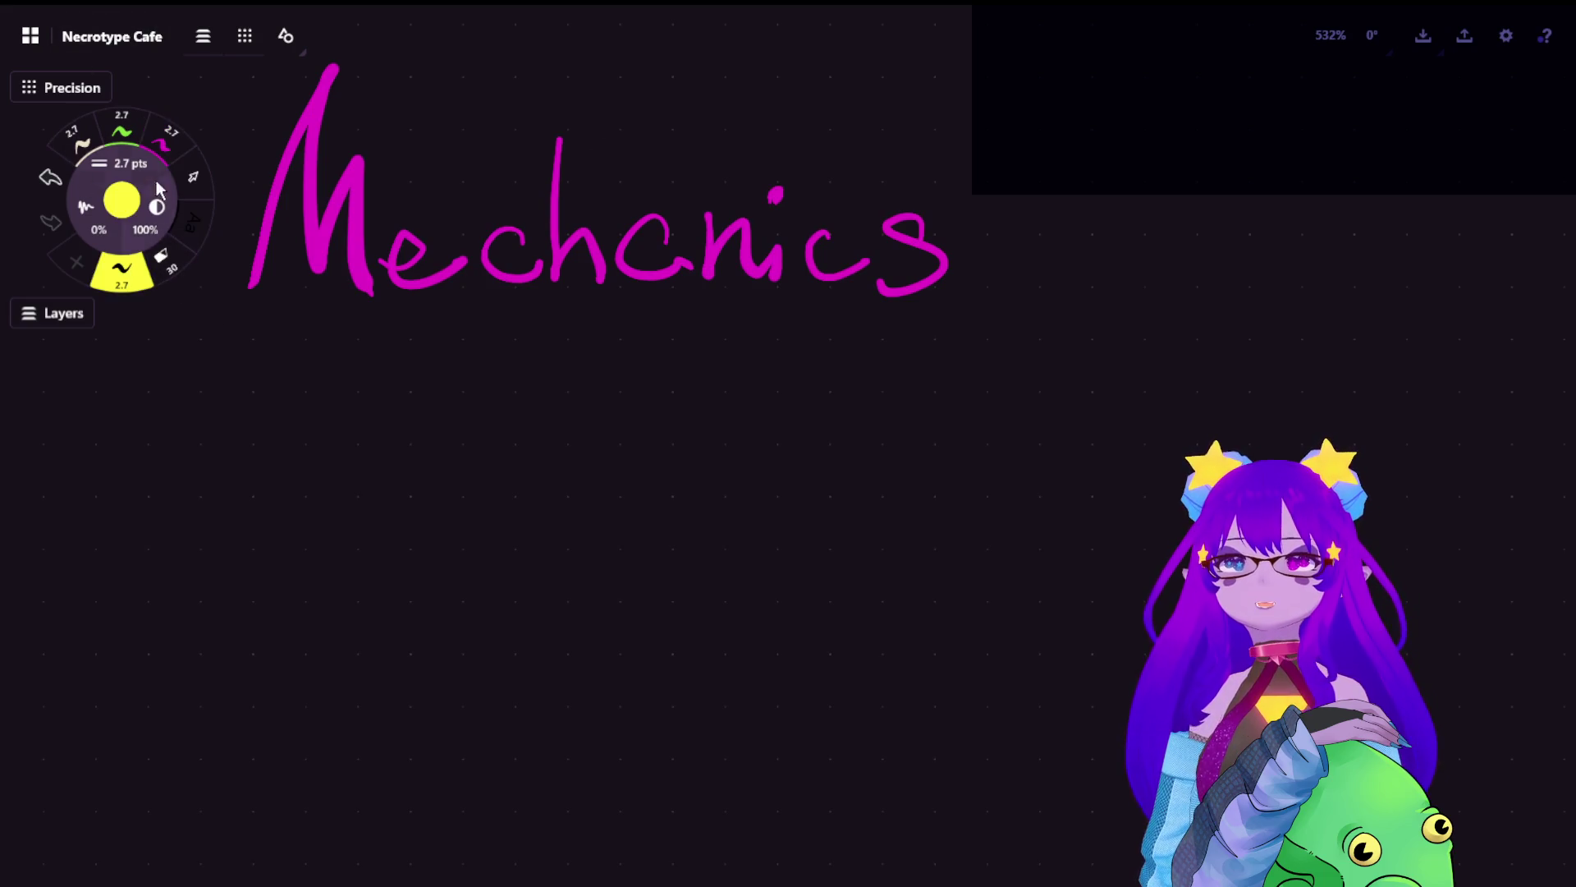
left_click(78, 142)
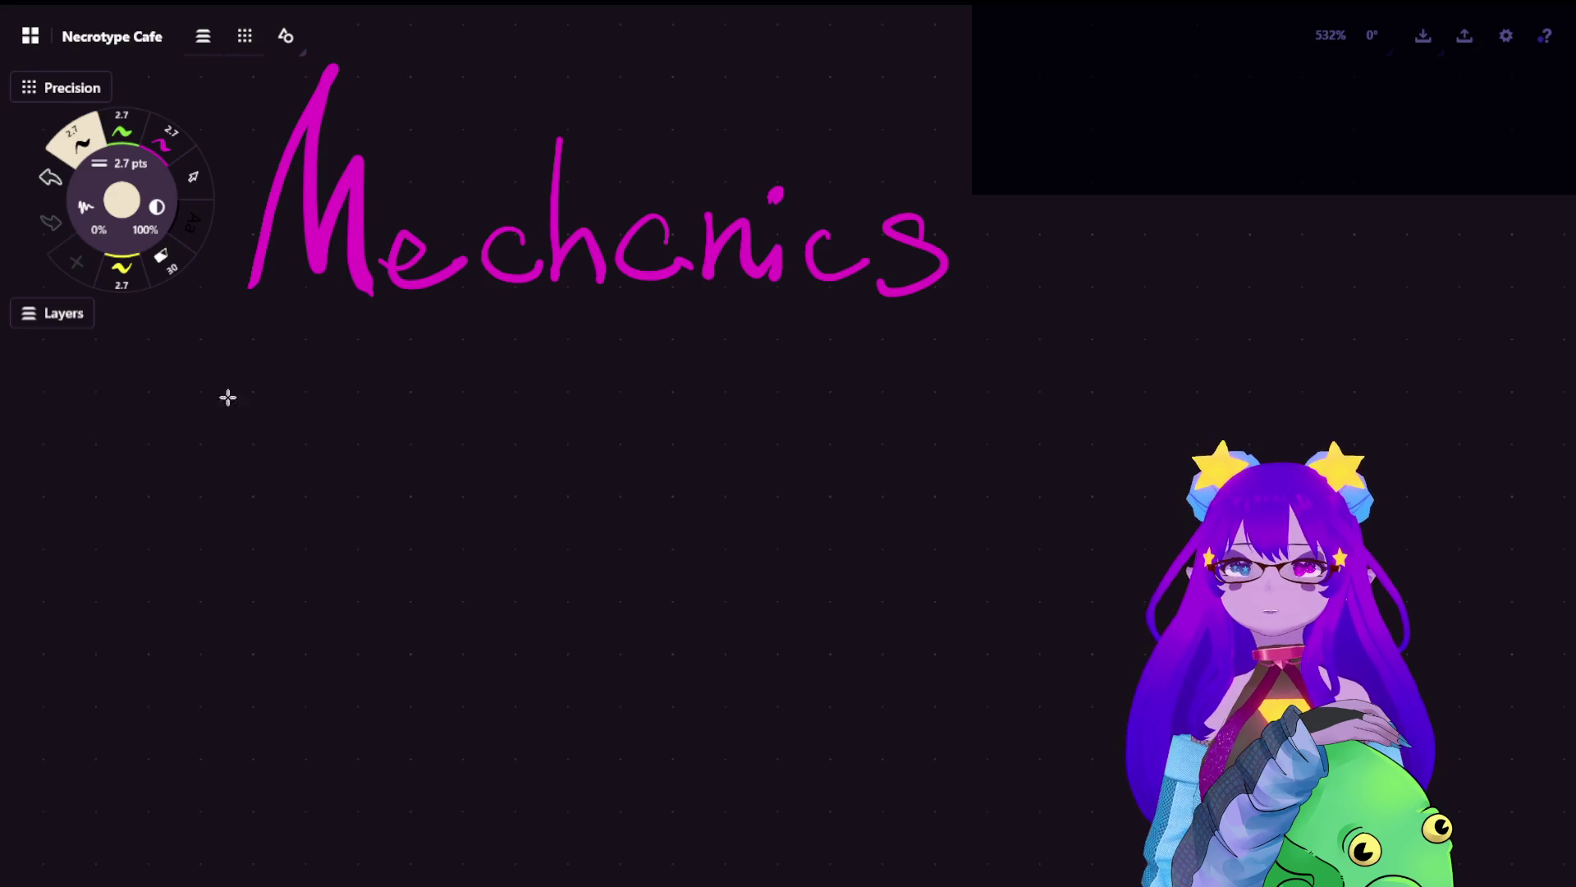
mouse_move(323, 351)
left_mouse_down()
mouse_move(327, 393)
mouse_move(389, 384)
left_mouse_up()
mouse_move(426, 317)
left_mouse_down()
mouse_move(427, 383)
mouse_move(444, 338)
mouse_move(534, 382)
mouse_move(607, 353)
mouse_move(641, 373)
left_mouse_up()
mouse_move(317, 423)
left_mouse_down()
mouse_move(299, 483)
mouse_move(369, 460)
mouse_move(390, 489)
mouse_move(425, 488)
left_mouse_up()
mouse_move(460, 423)
left_mouse_down()
mouse_move(464, 483)
mouse_move(481, 483)
left_mouse_up()
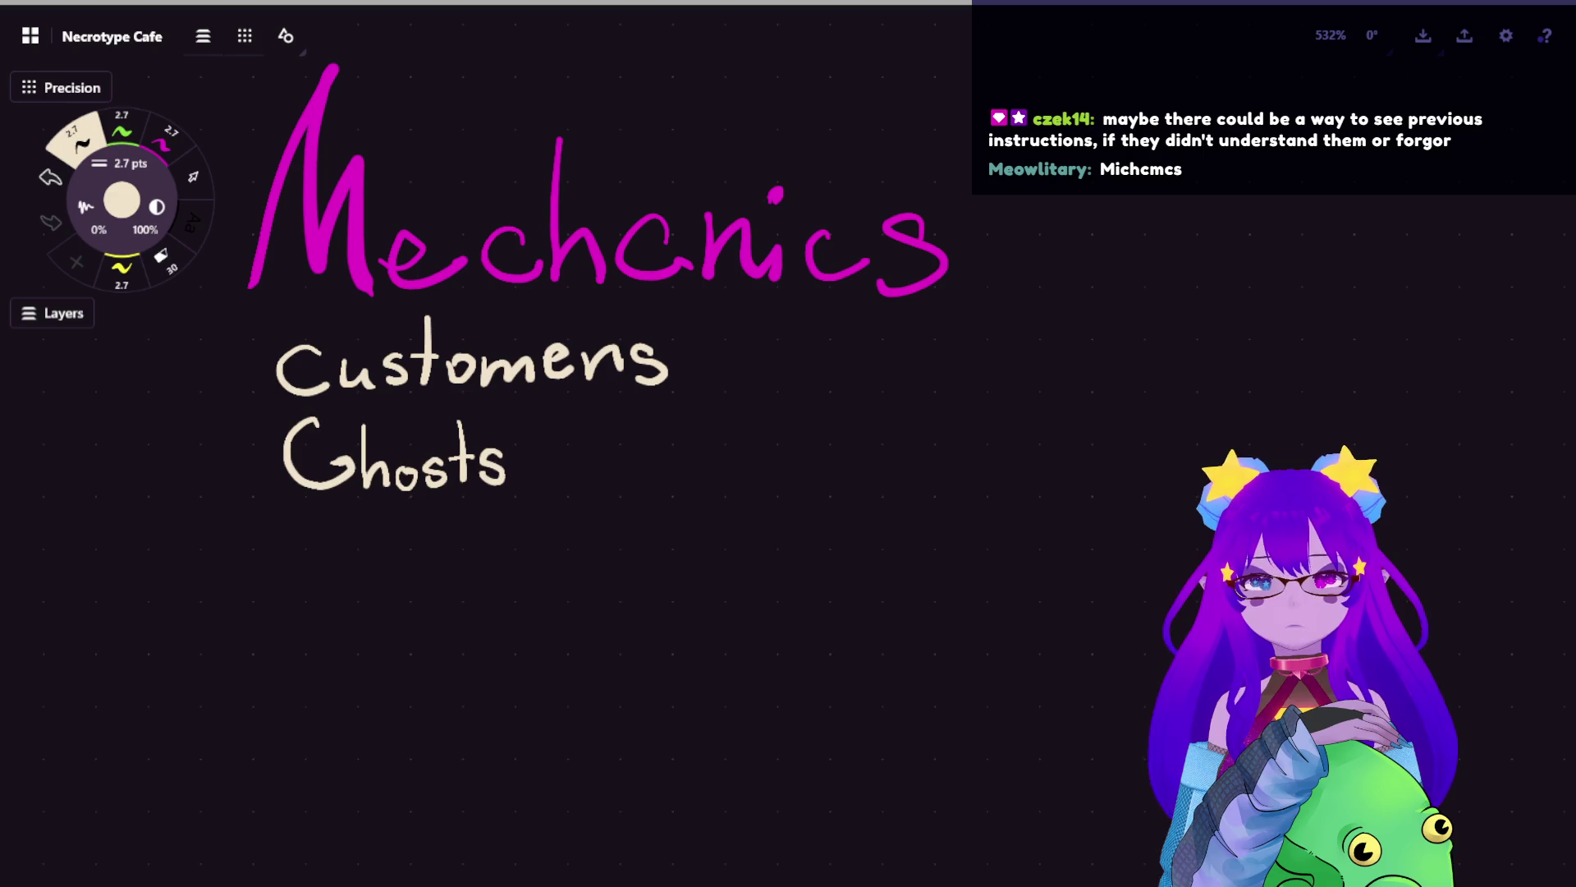
scroll(929, 335, "down", 10)
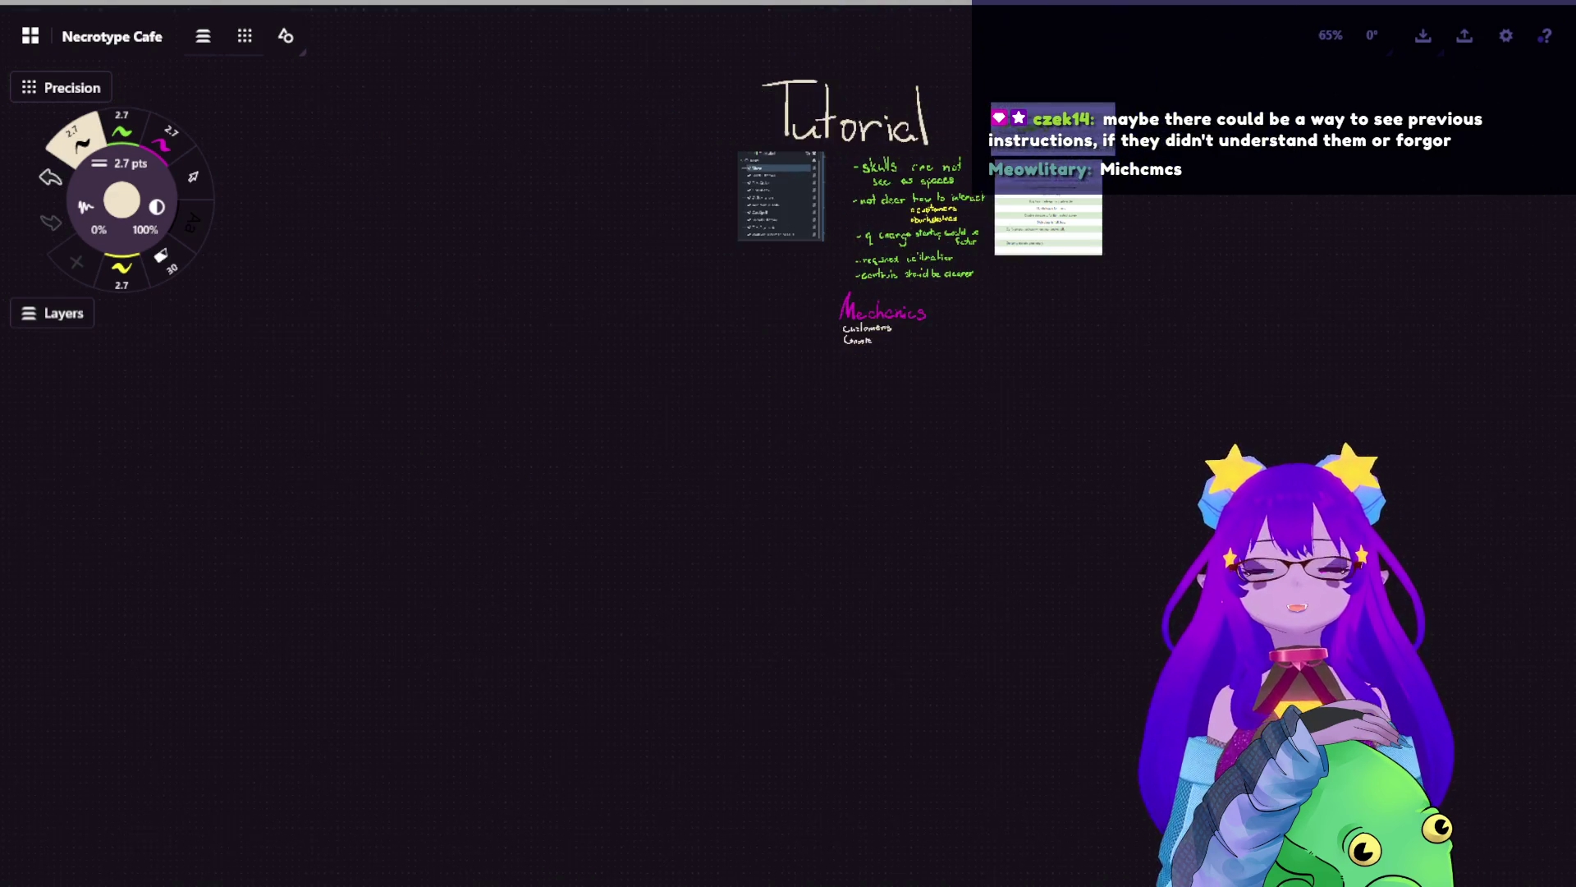
scroll(660, 575, "up", 5)
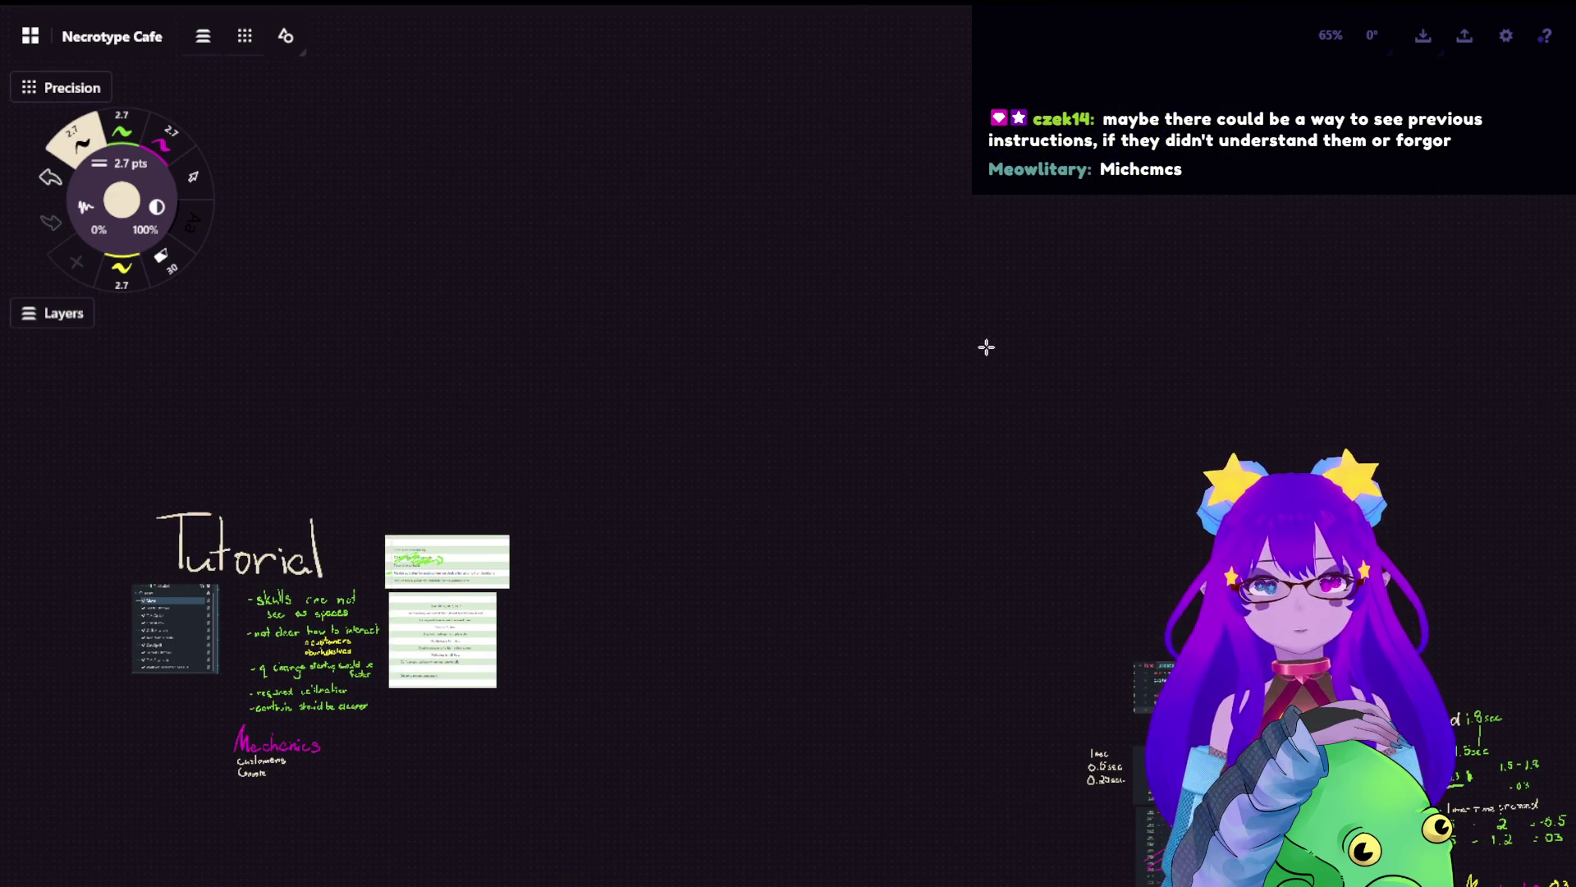
scroll(960, 343, "down", 3)
scroll(969, 345, "down", 3)
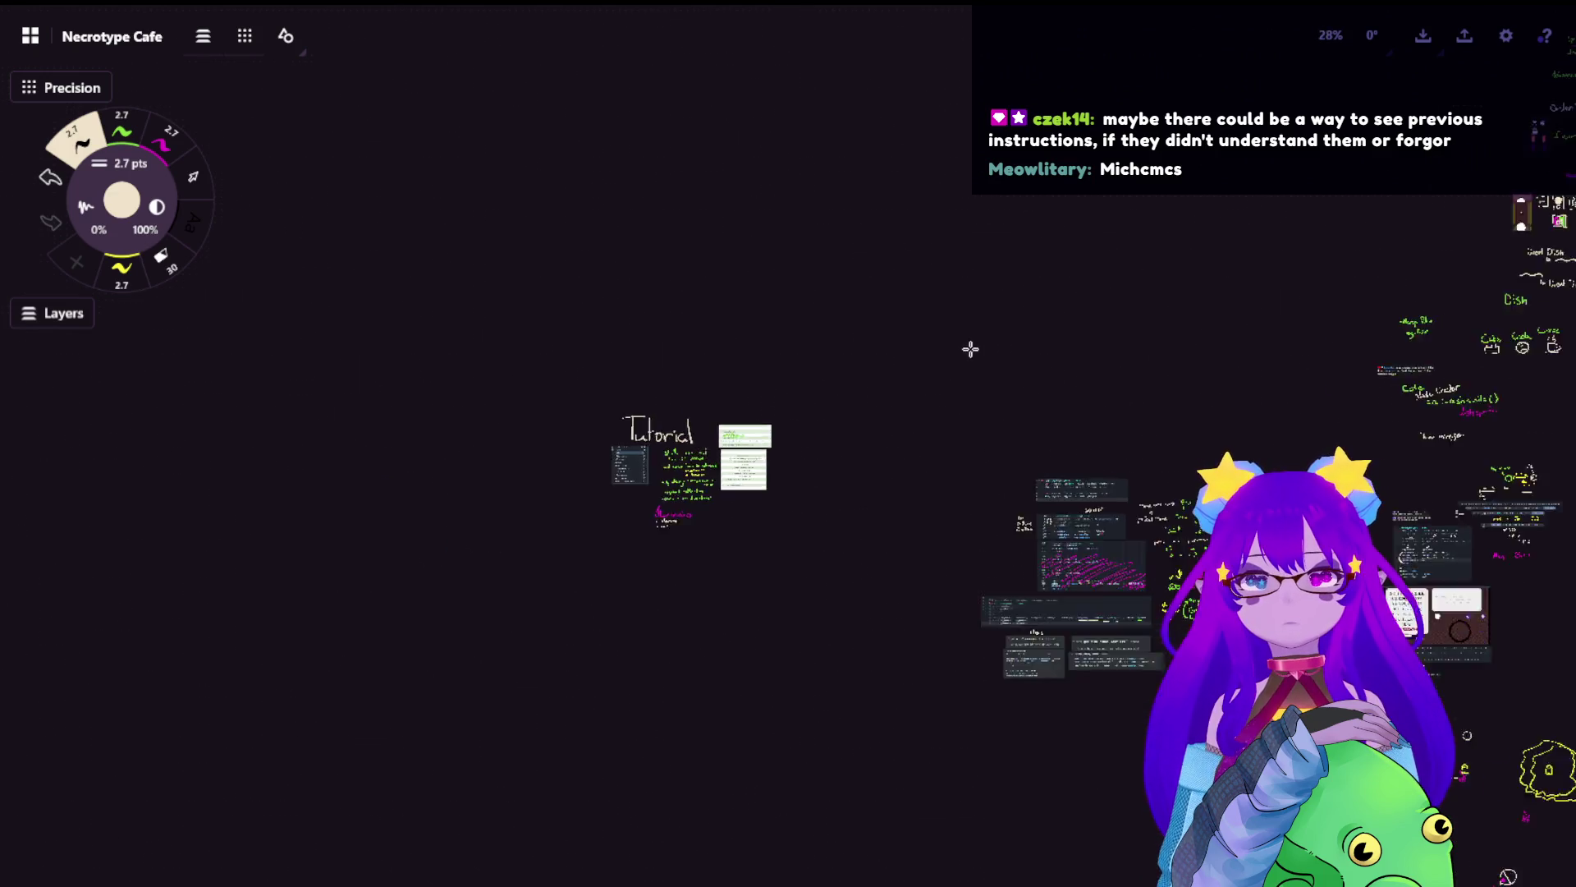
scroll(971, 345, "down", 2)
left_click_drag(1081, 362, 697, 298)
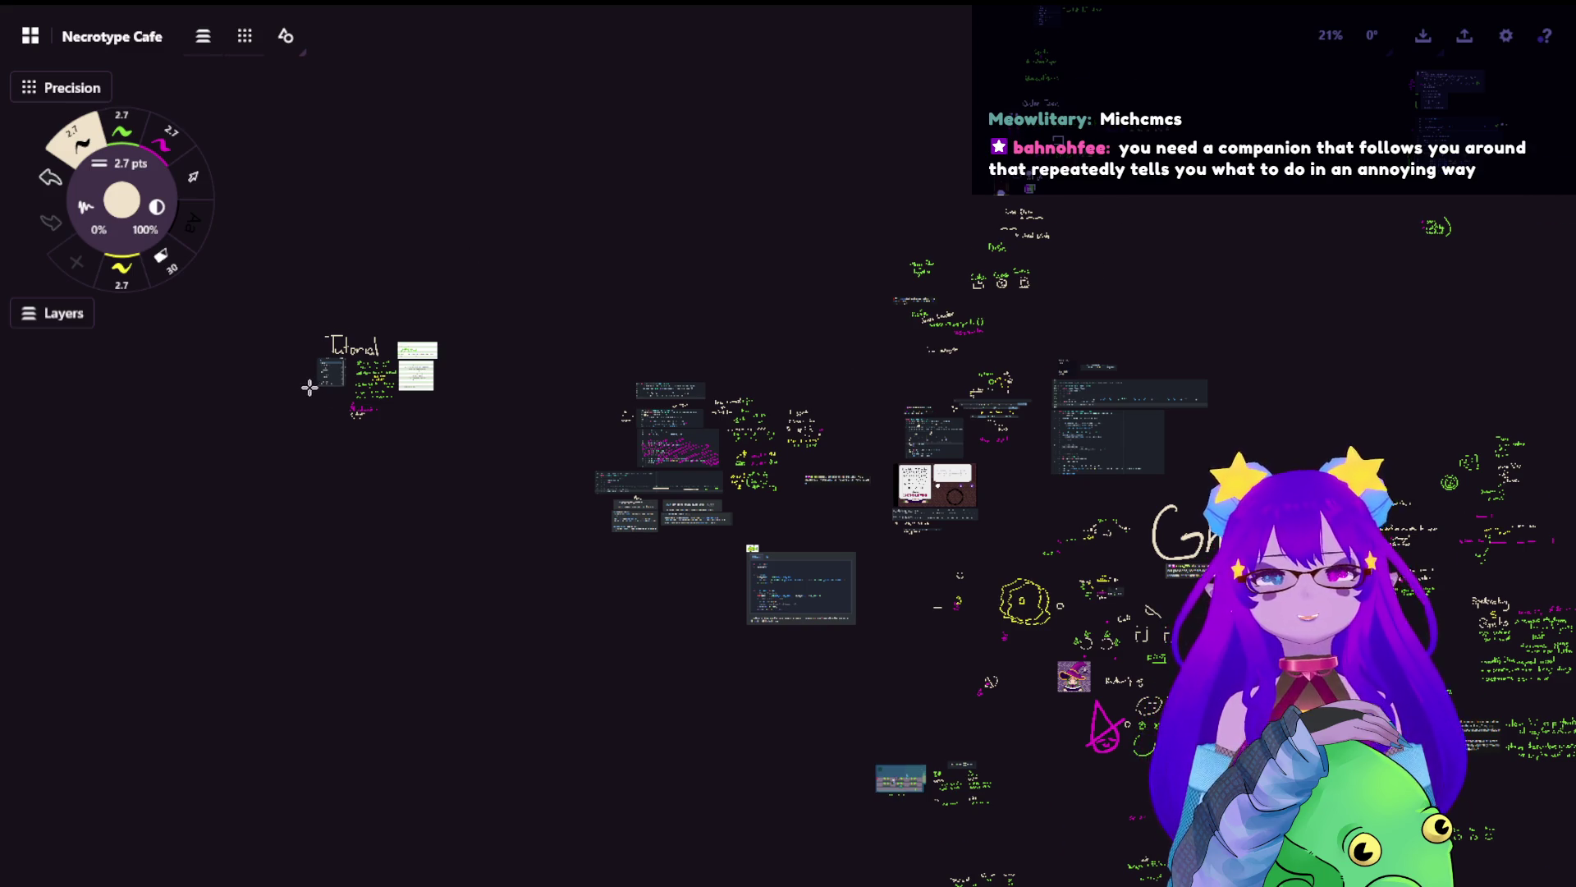
scroll(300, 376, "up", 5)
scroll(300, 377, "up", 2)
left_click_drag(1022, 580, 595, 405)
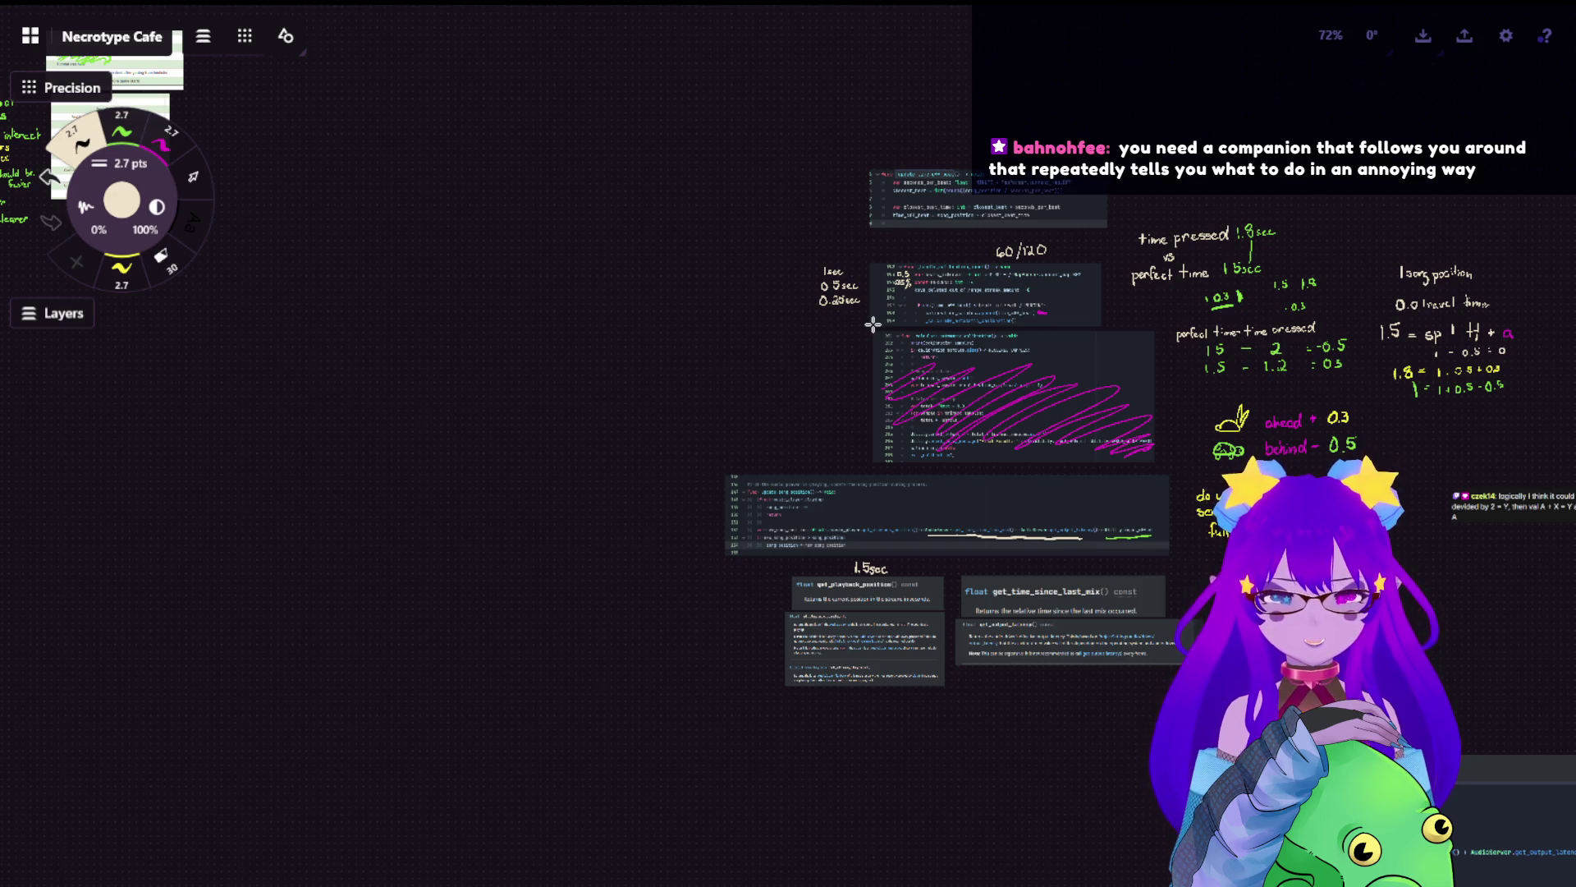
scroll(872, 321, "down", 3)
scroll(872, 322, "down", 3)
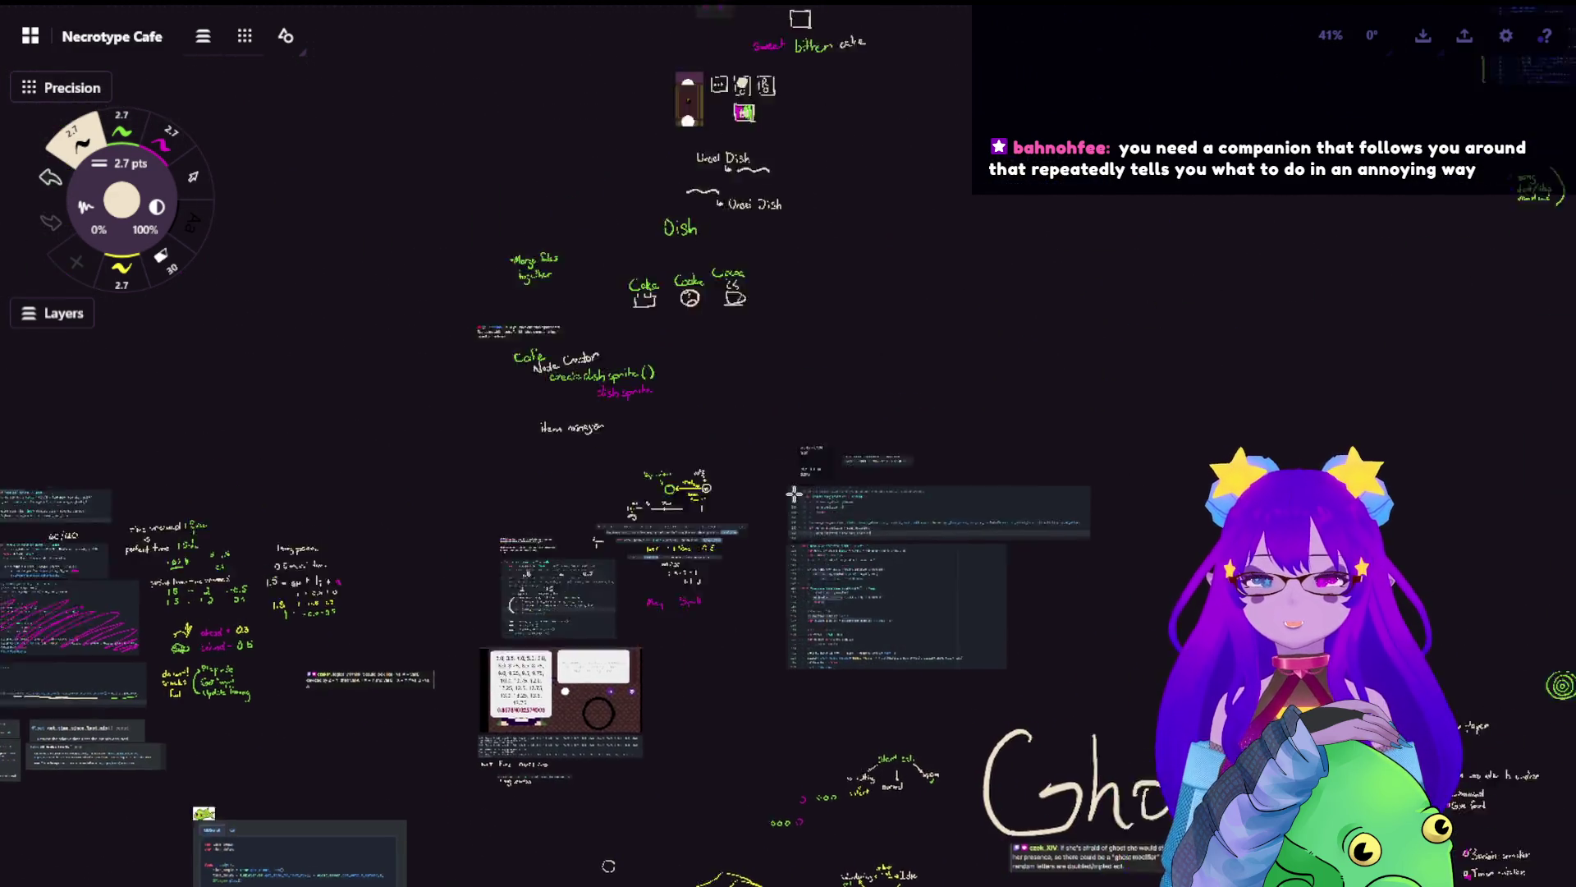
scroll(794, 494, "up", 5)
scroll(793, 494, "right", 2)
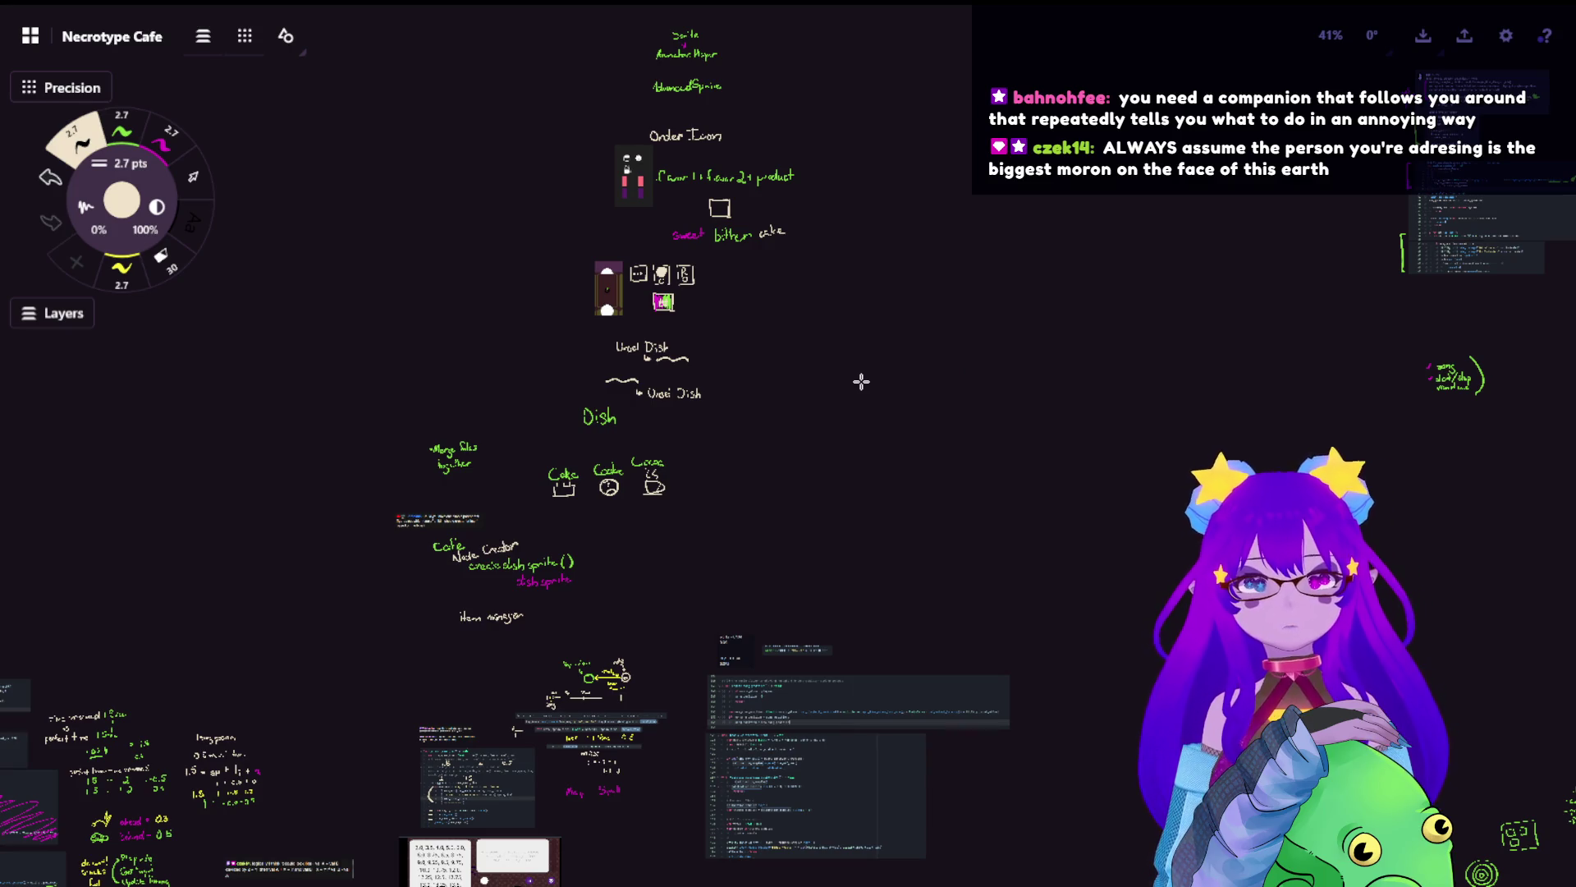
scroll(895, 402, "down", 3)
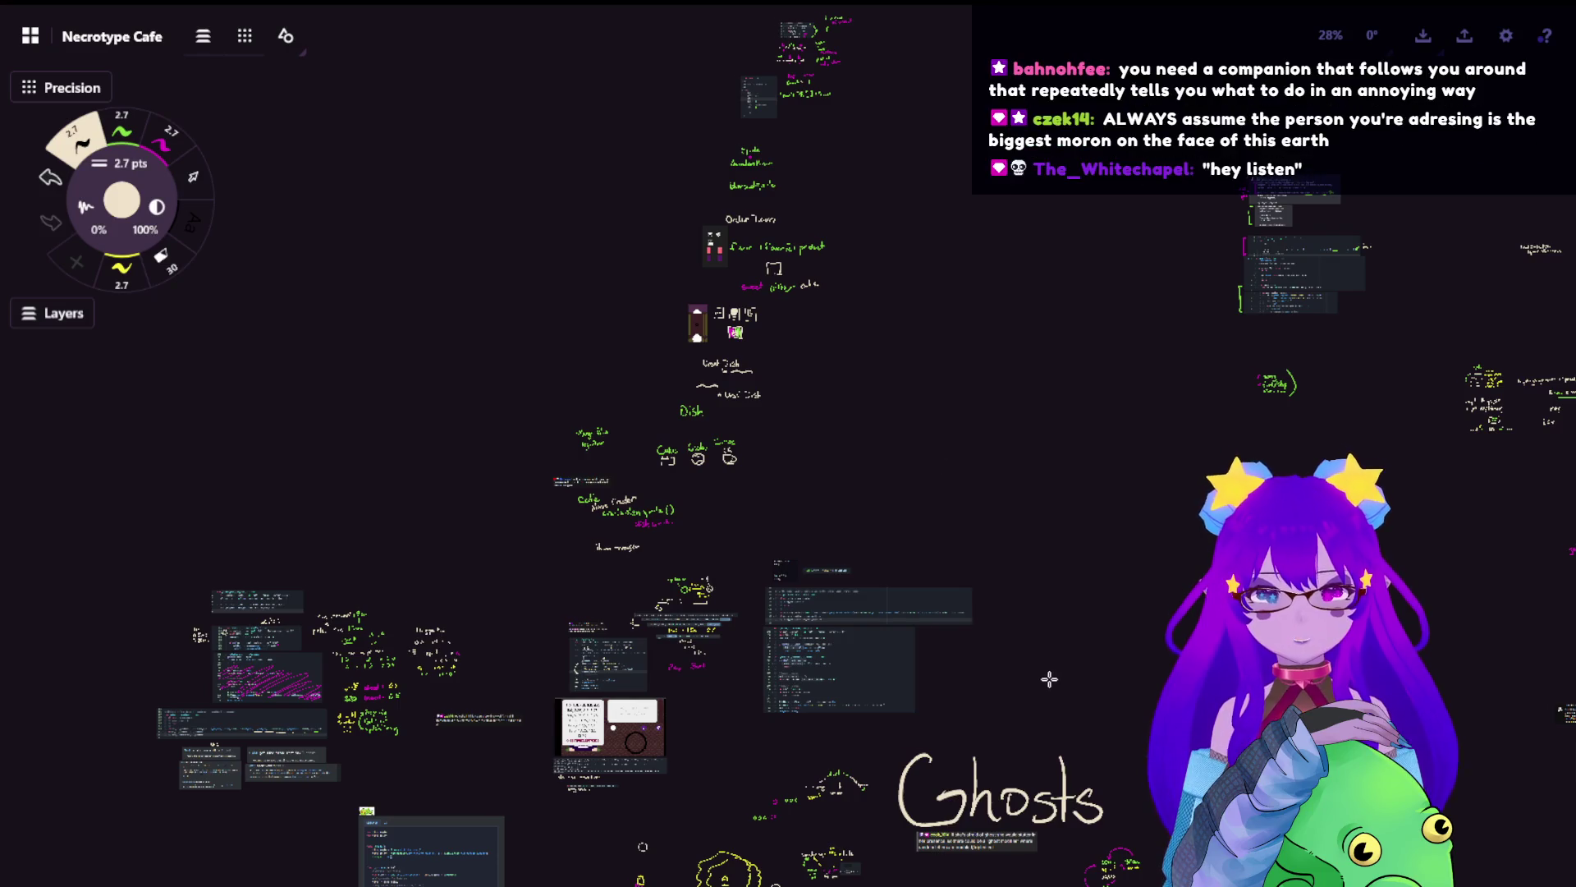
scroll(985, 657, "up", 2)
scroll(985, 657, "right", 1)
scroll(921, 415, "down", 3)
scroll(903, 286, "down", 9)
scroll(903, 286, "right", 3)
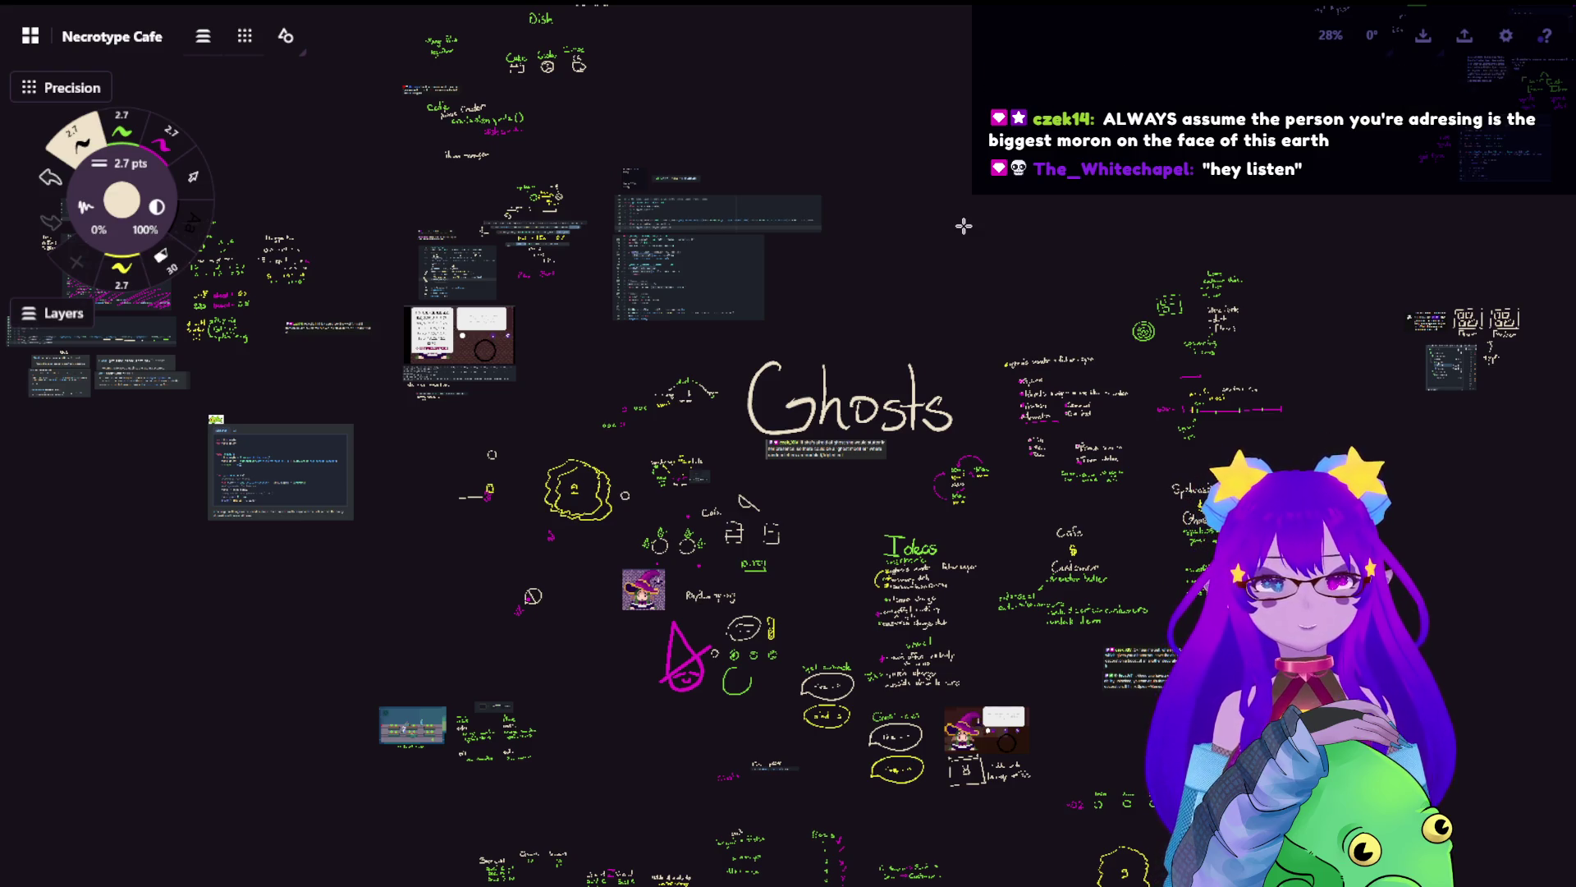
scroll(1129, 312, "left", 10)
scroll(1130, 312, "up", 2)
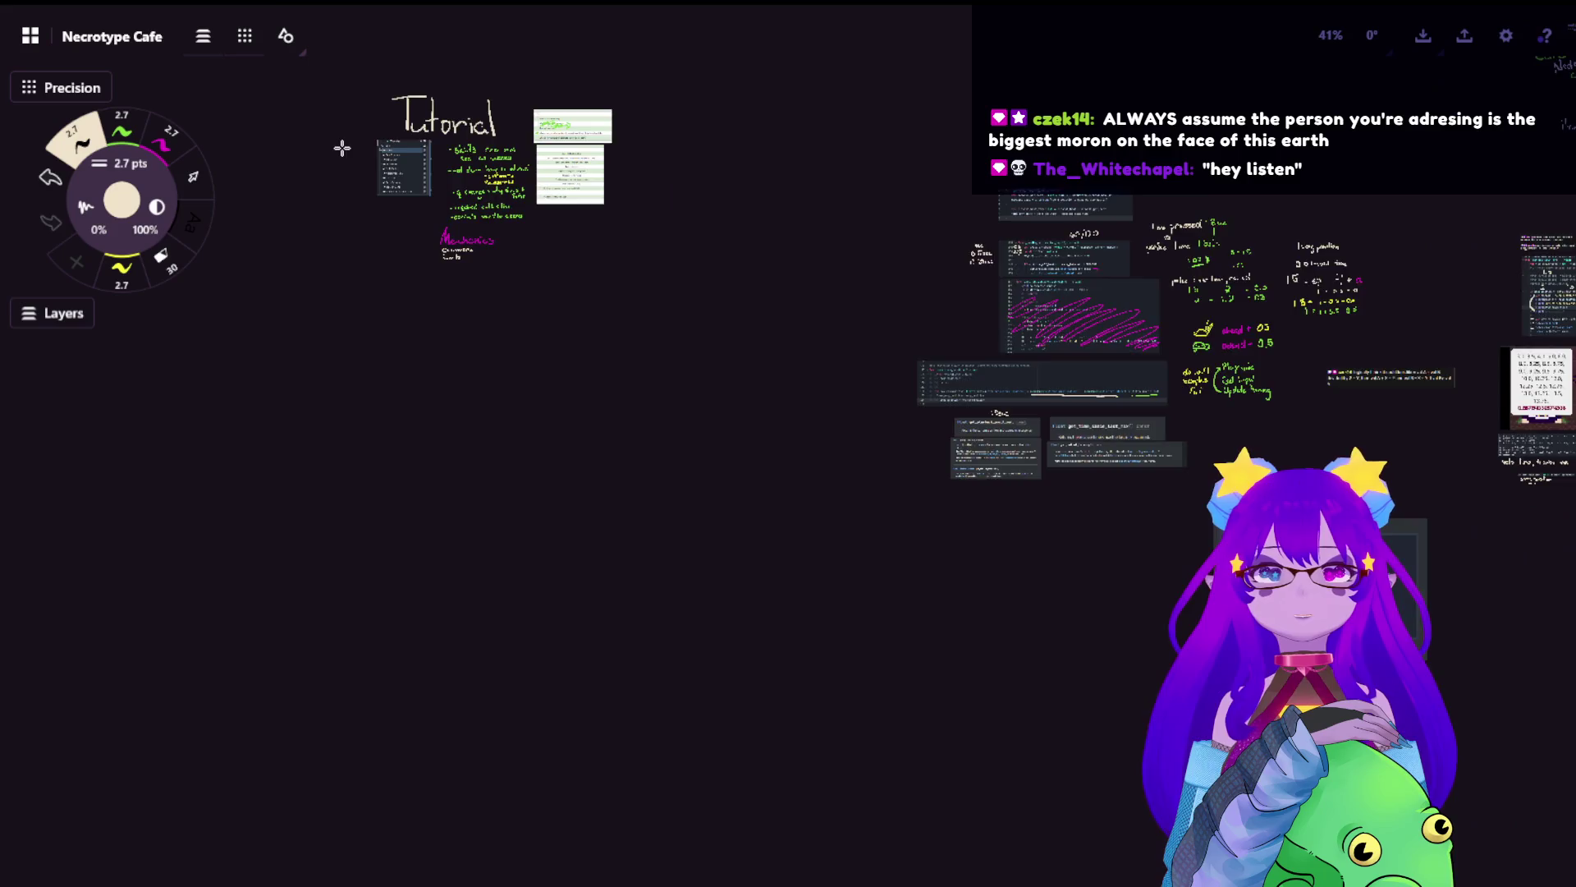
scroll(355, 141, "up", 3)
scroll(356, 141, "up", 3)
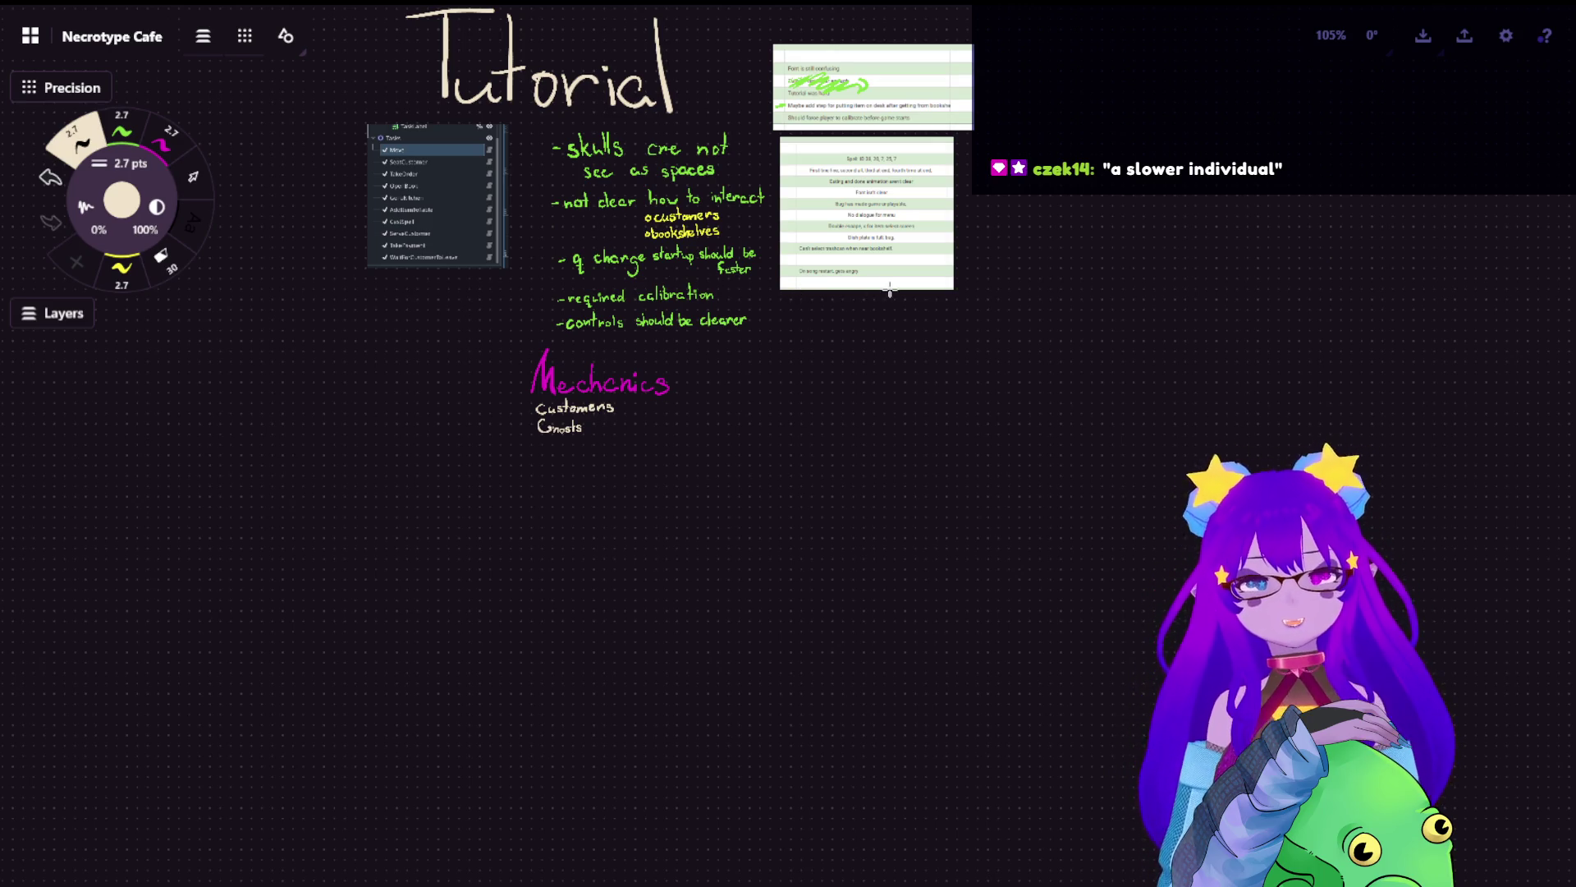
scroll(985, 361, "down", 3)
scroll(1067, 393, "down", 2)
scroll(821, 370, "right", 3)
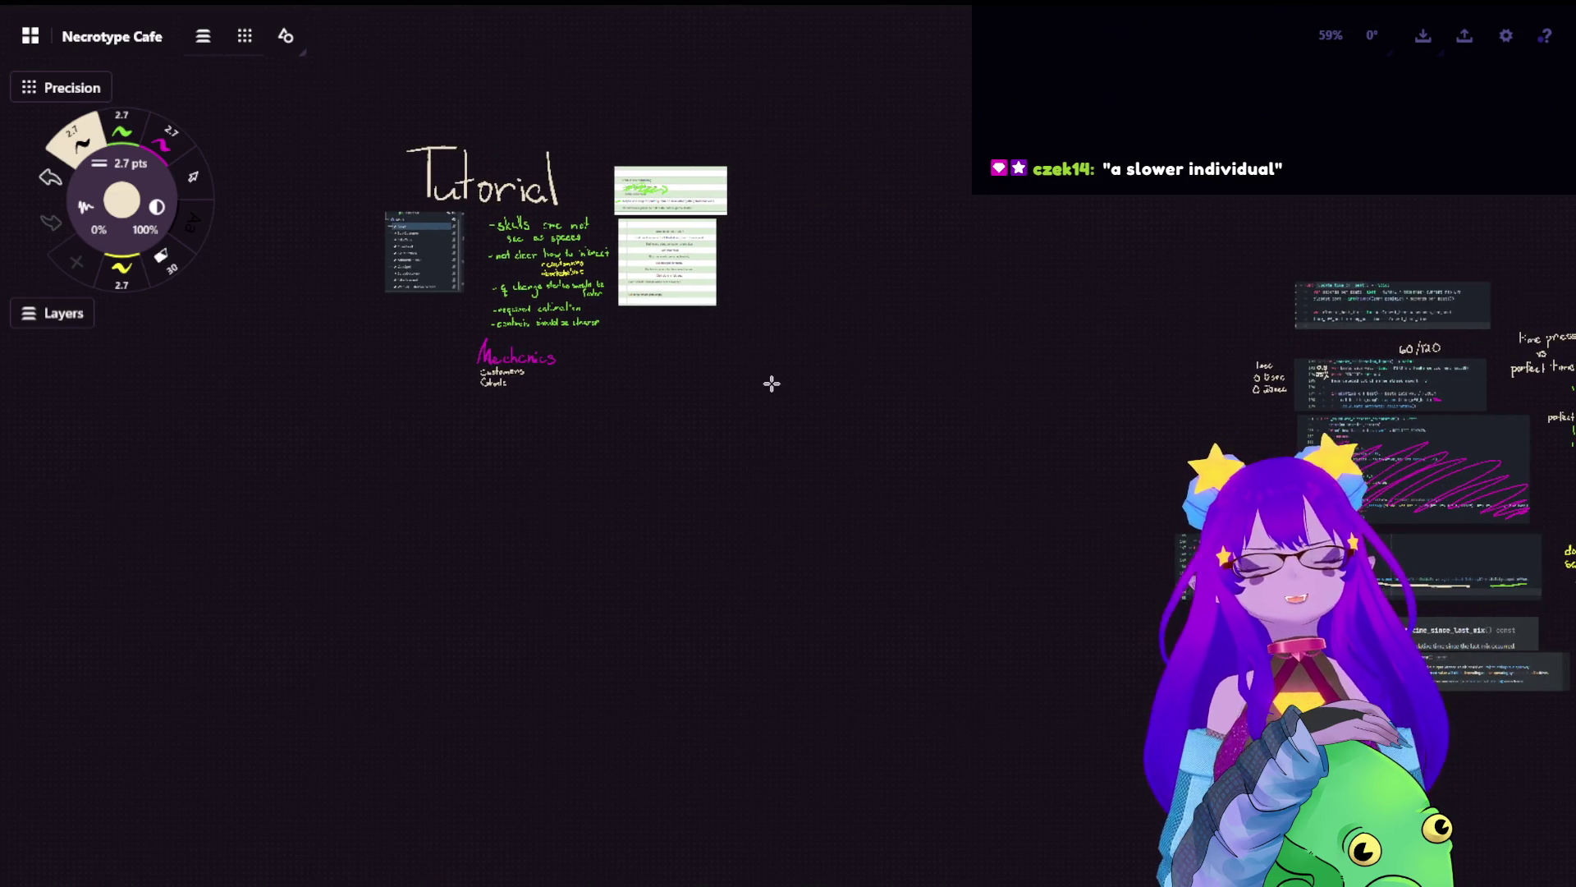
- Pan across the whiteboard to the cluster of saved chat-message screenshots
scroll(1285, 322, "right", 10)
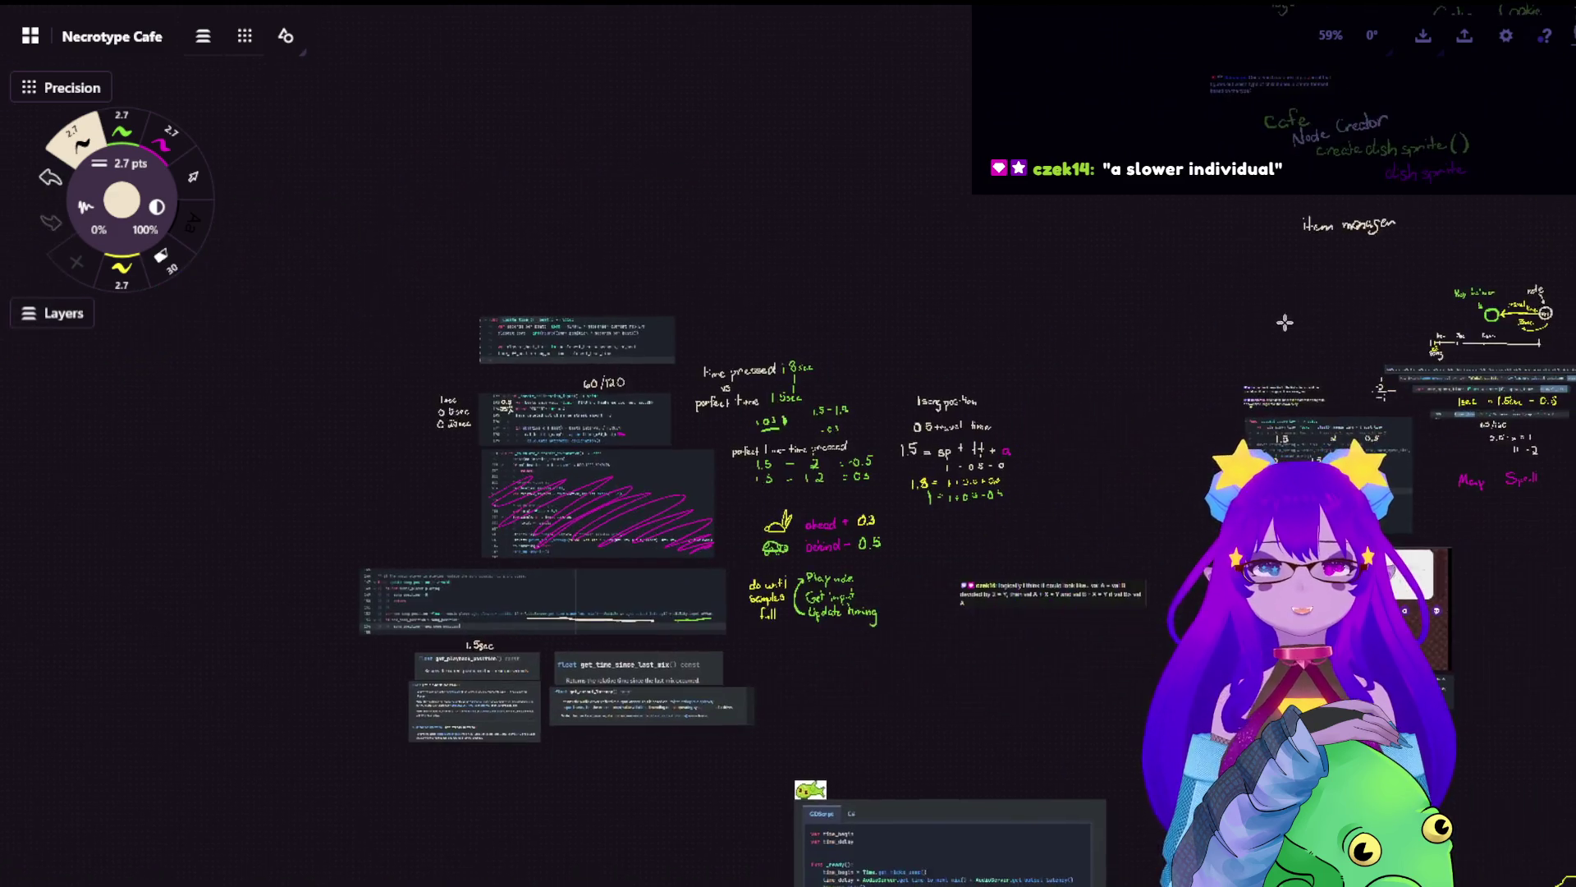
scroll(1313, 369, "right", 5)
scroll(1330, 402, "down", 3)
scroll(1248, 398, "down", 3)
scroll(985, 287, "right", 5)
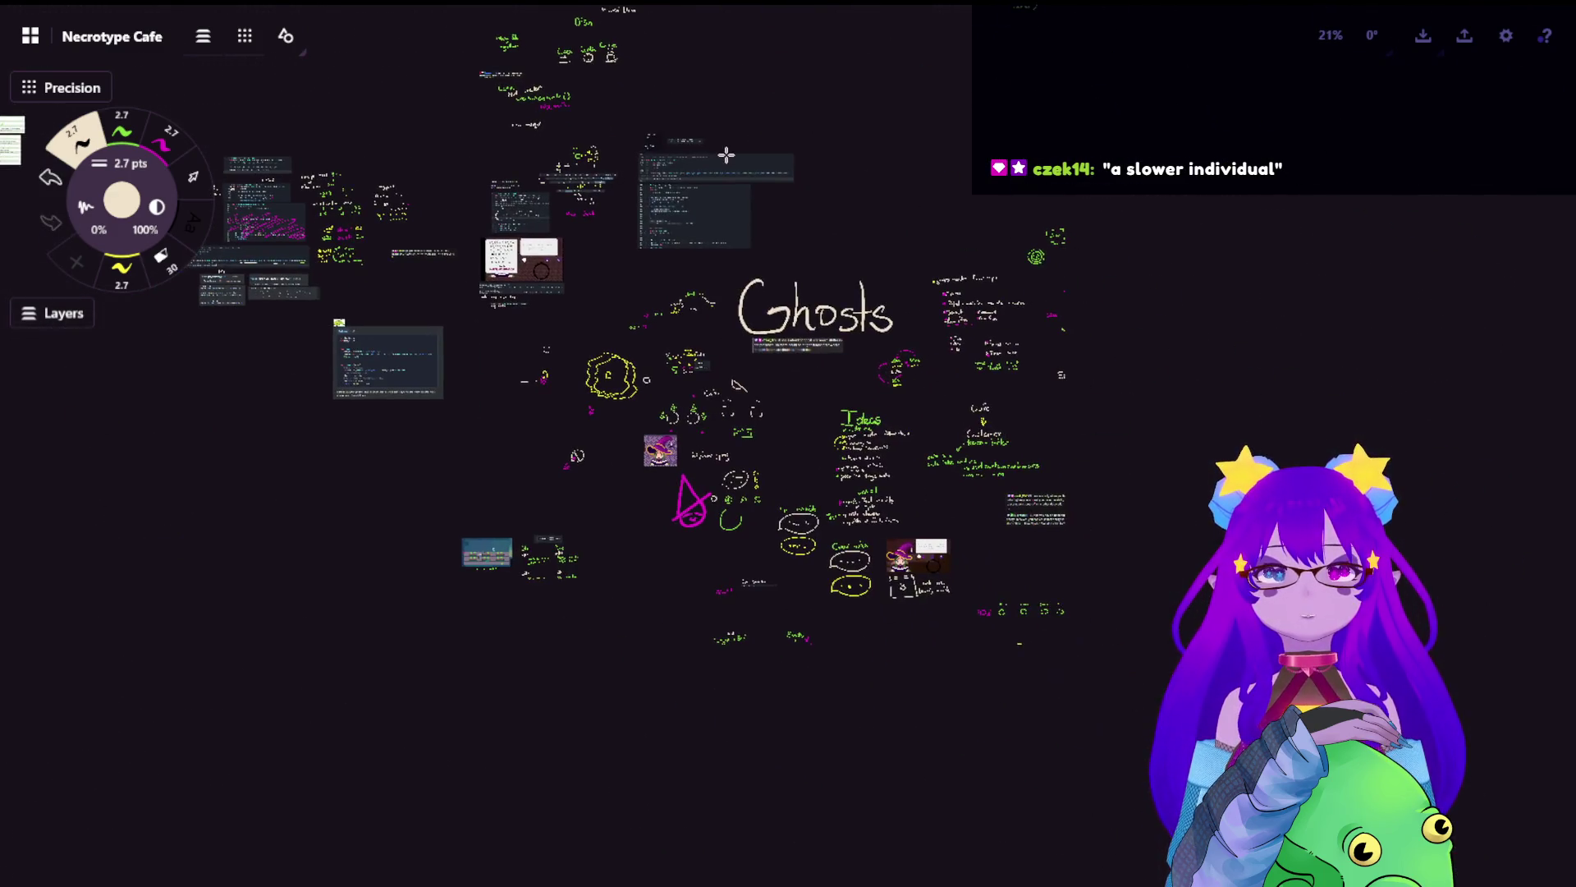
scroll(903, 287, "right", 5)
scroll(1067, 394, "up", 10)
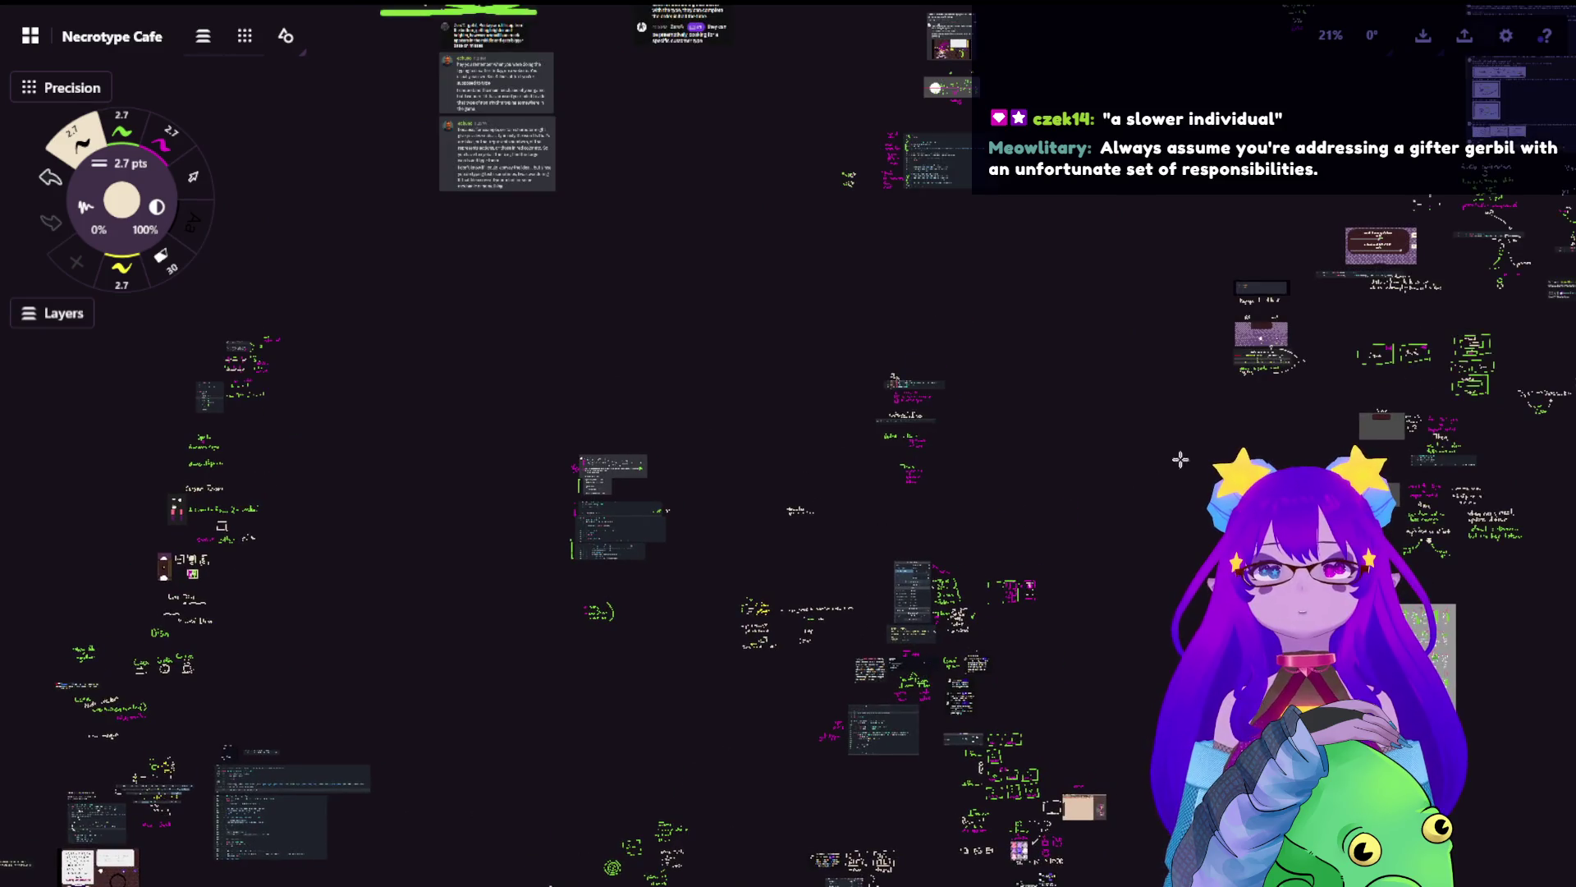
scroll(1180, 460, "up", 5)
scroll(985, 457, "right", 5)
scroll(985, 457, "right", 5)
scroll(862, 478, "down", 1)
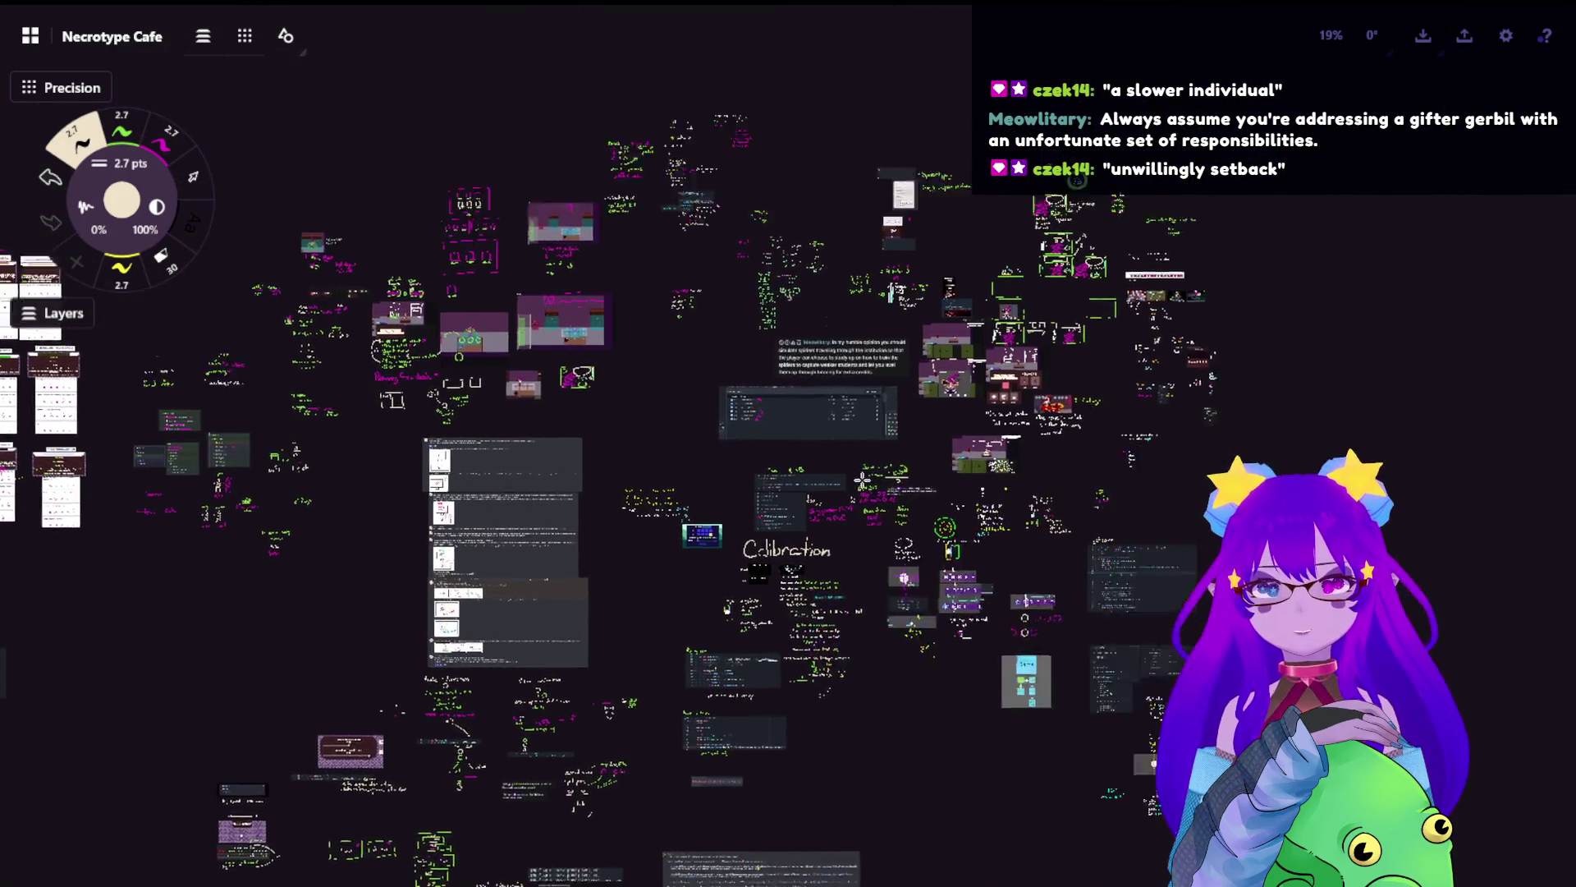
scroll(862, 479, "right", 5)
scroll(773, 154, "up", 2)
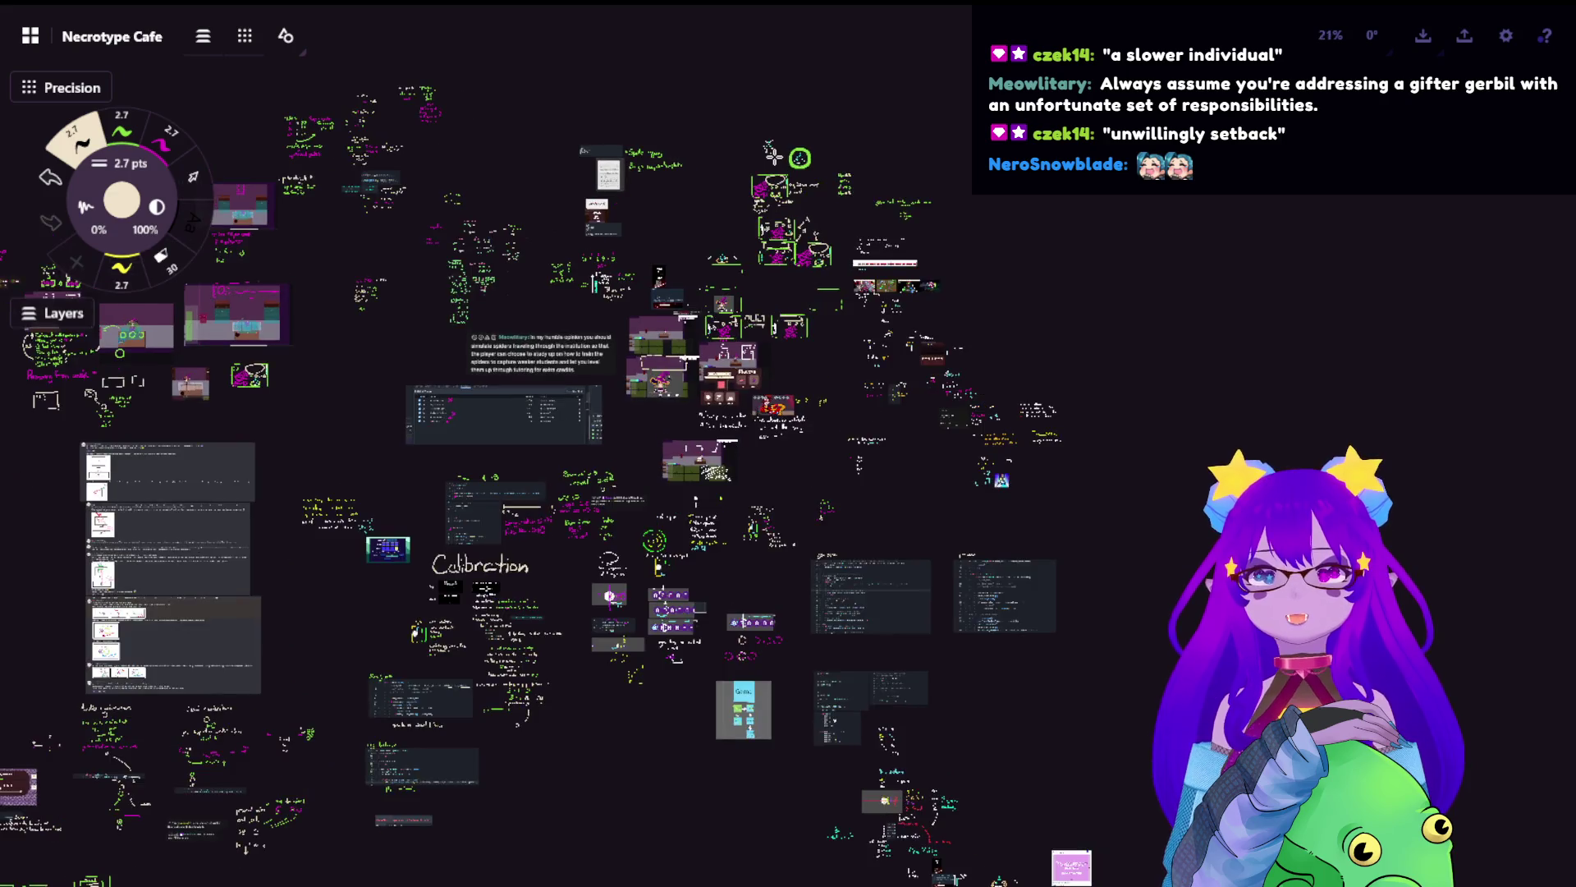
scroll(770, 152, "up", 2)
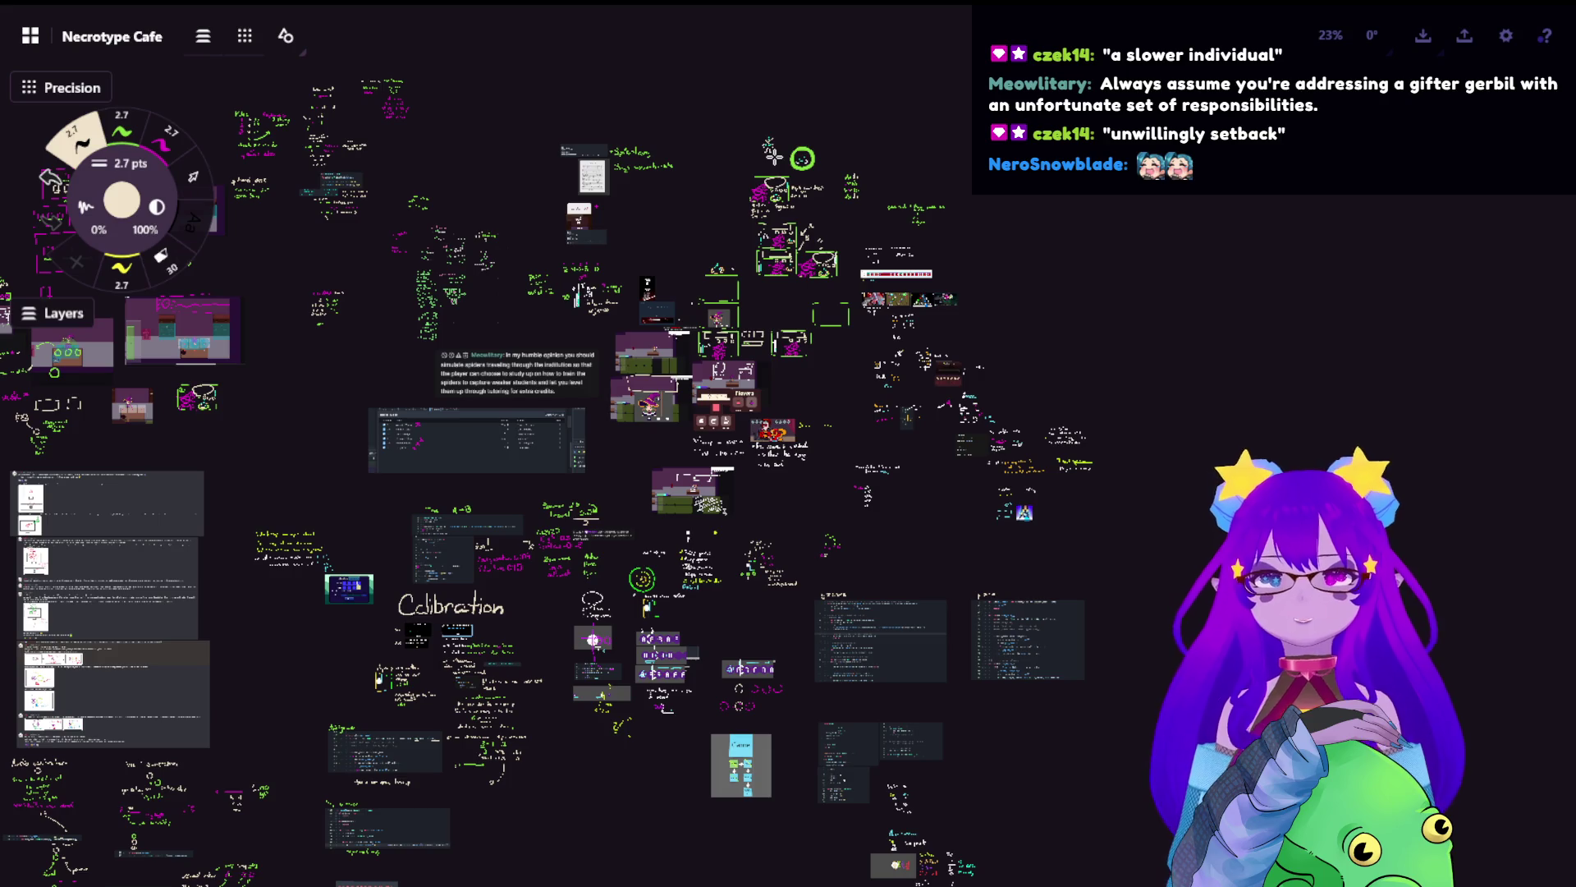
scroll(739, 317, "up", 3)
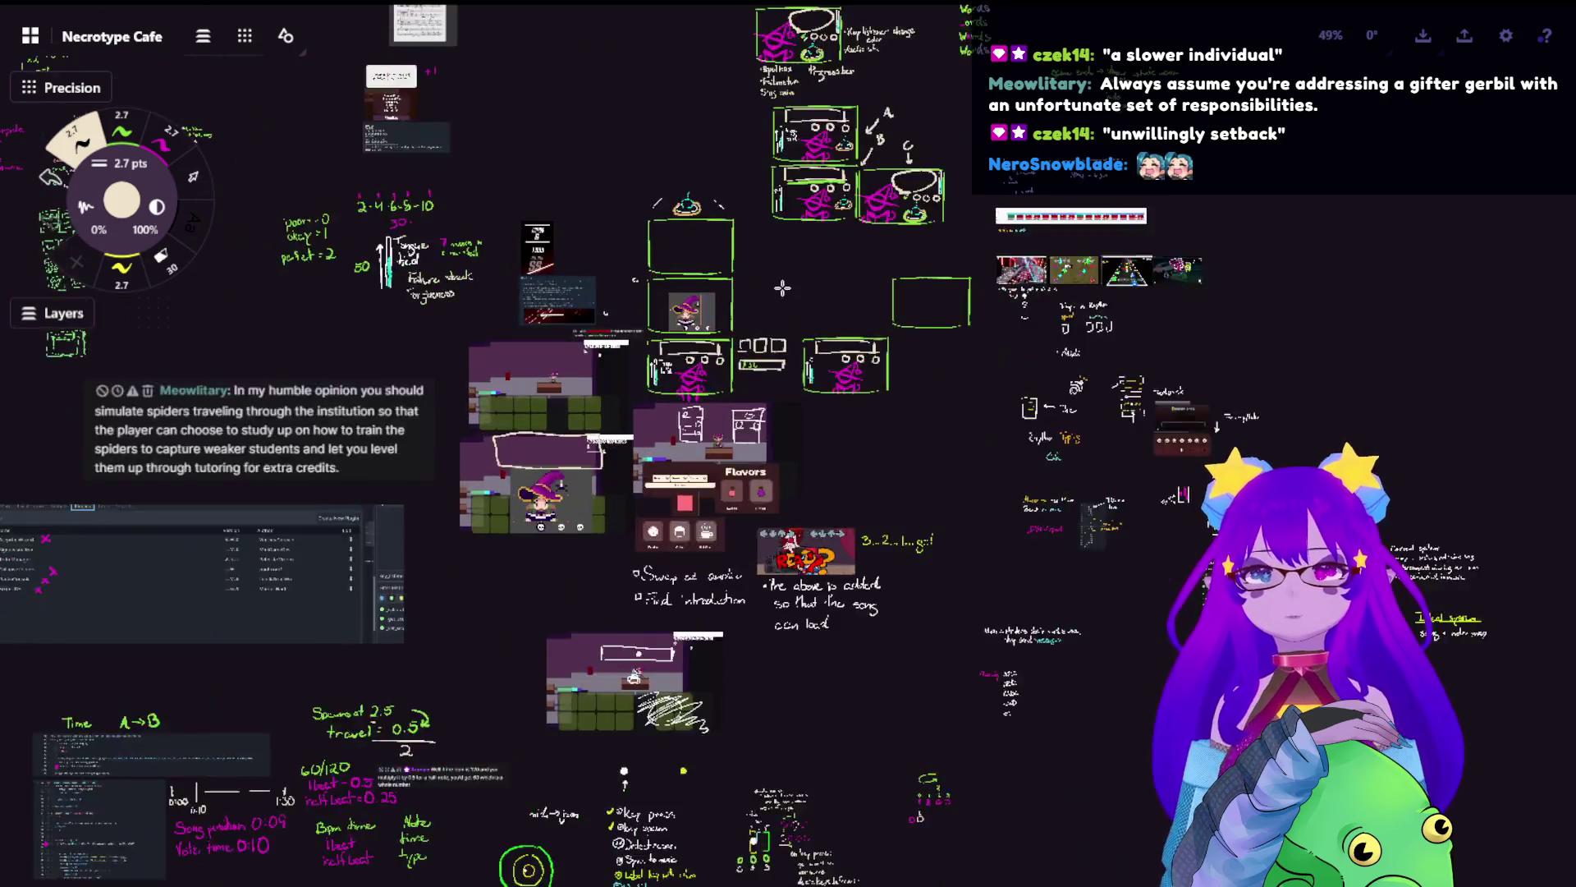
scroll(739, 317, "up", 3)
scroll(945, 184, "down", 2)
scroll(957, 170, "up", 3)
scroll(975, 446, "up", 2)
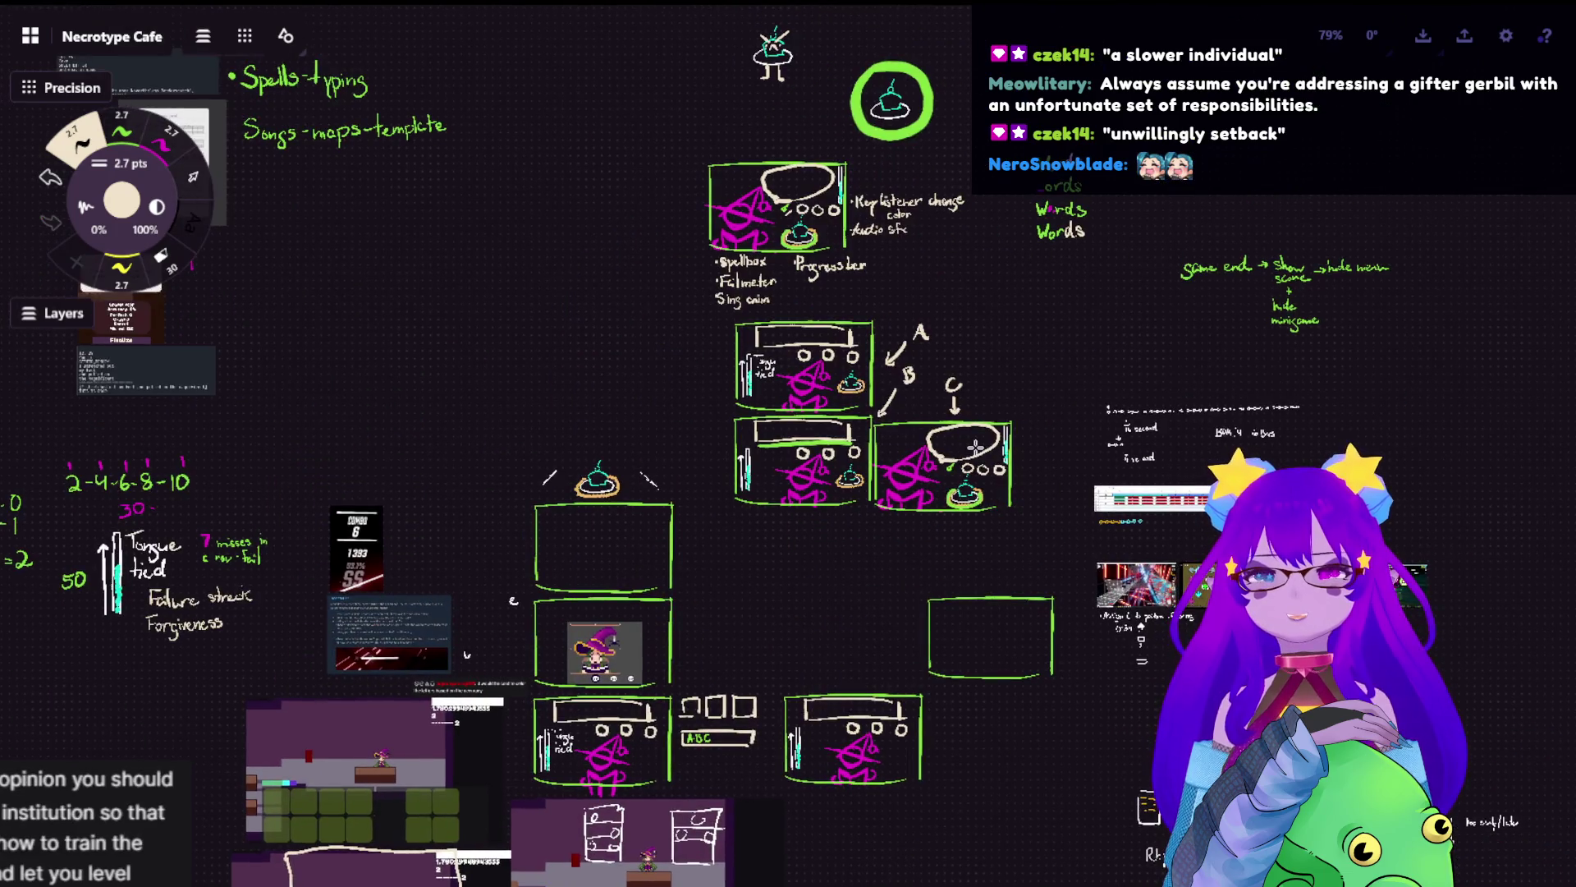
scroll(1039, 366, "down", 2)
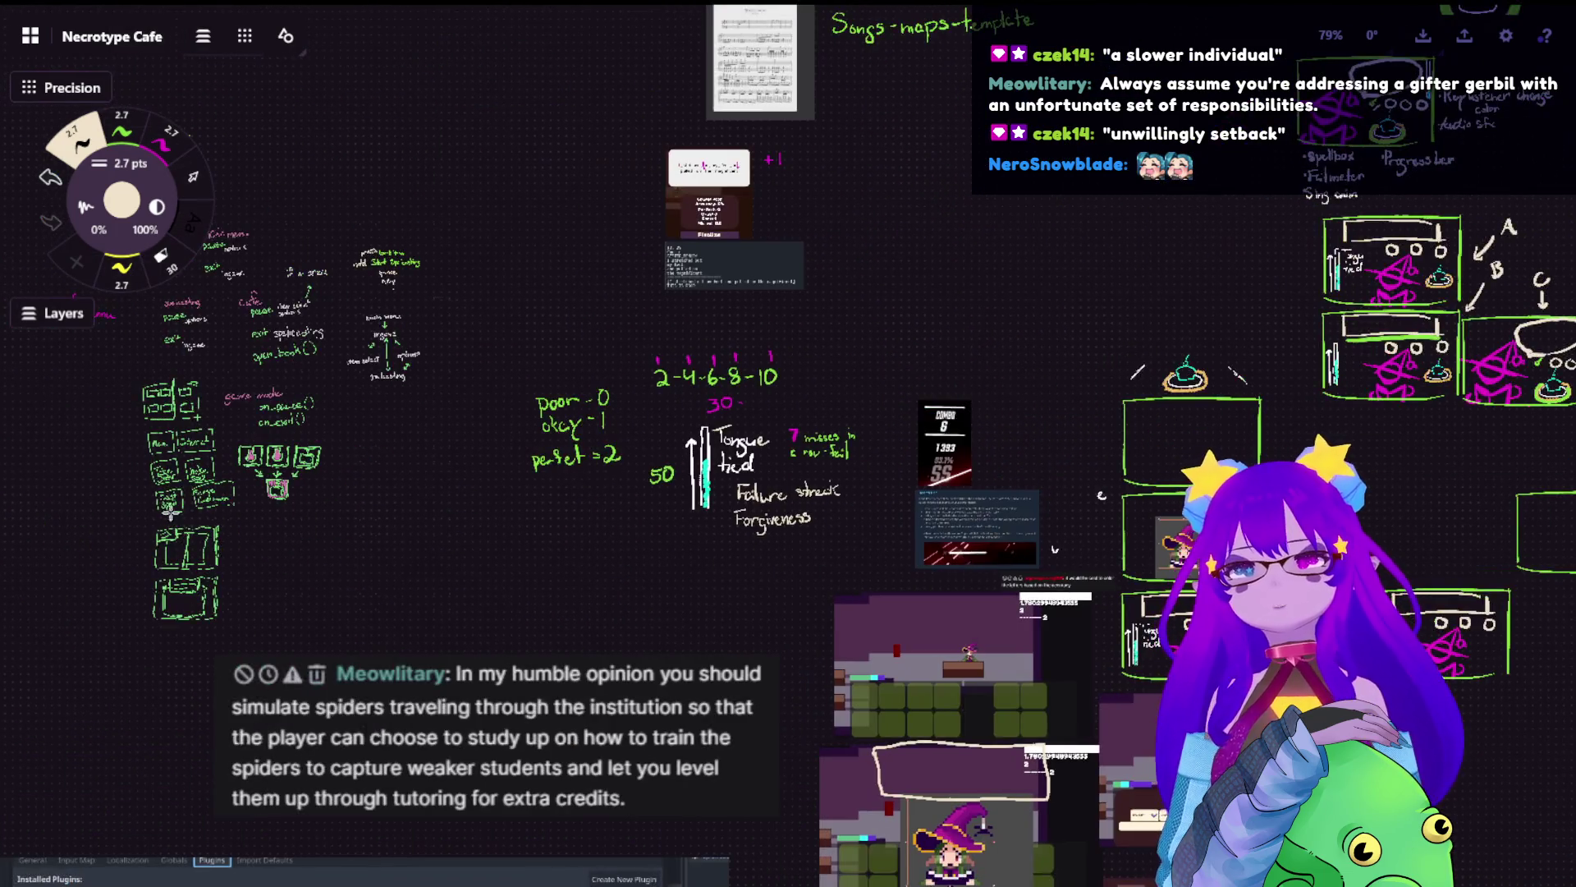
scroll(675, 497, "left", 10)
scroll(831, 578, "up", 2)
scroll(820, 565, "up", 3)
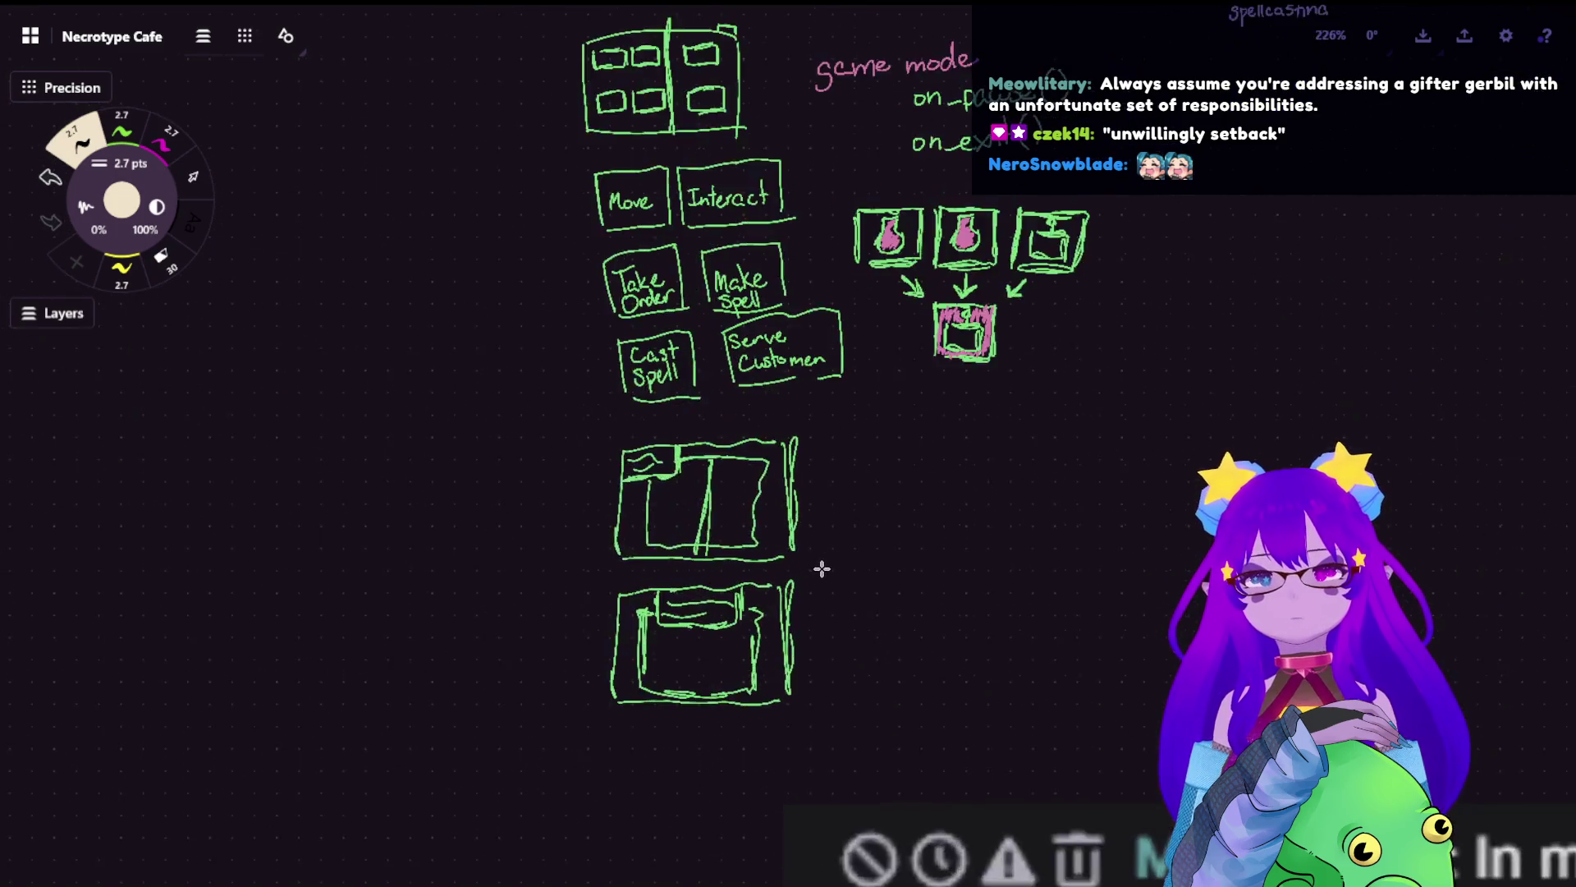
scroll(819, 568, "down", 5)
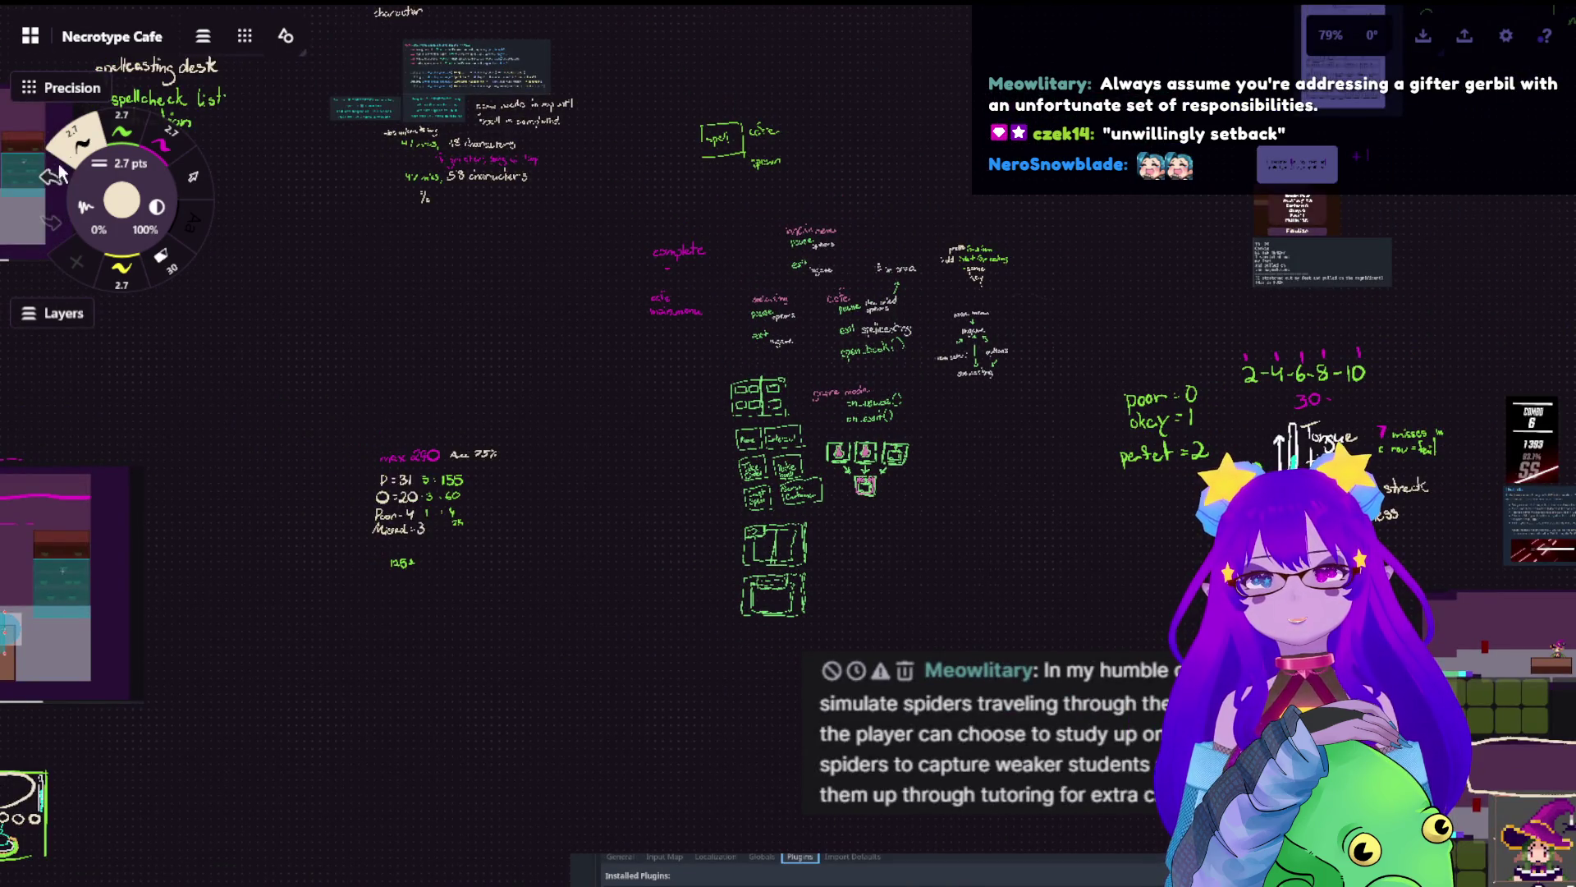
scroll(725, 563, "up", 3)
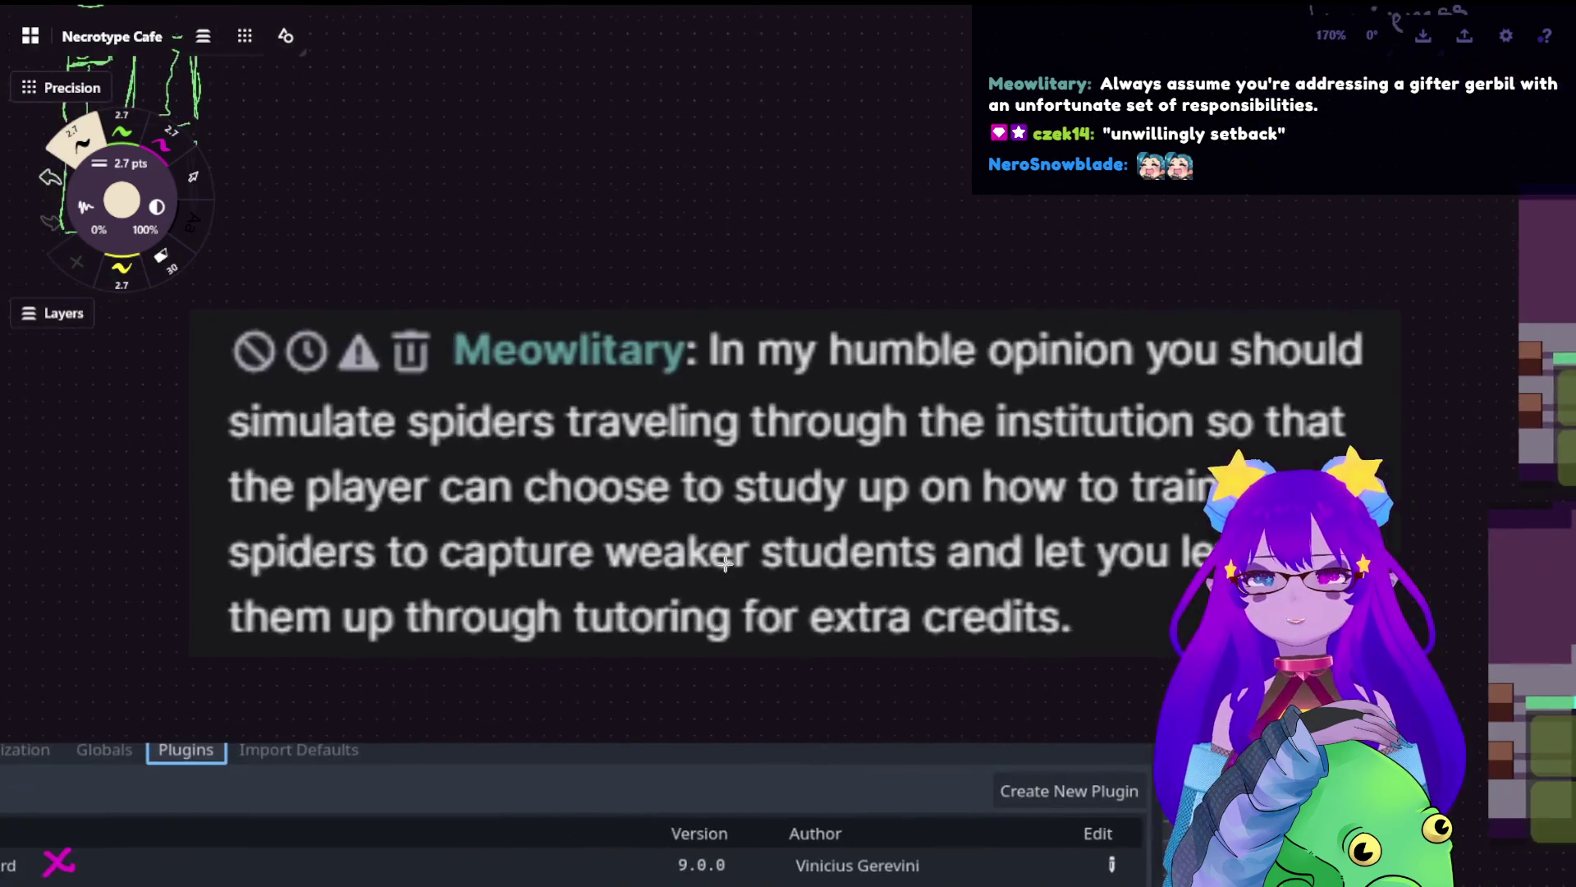
scroll(942, 408, "down", 1)
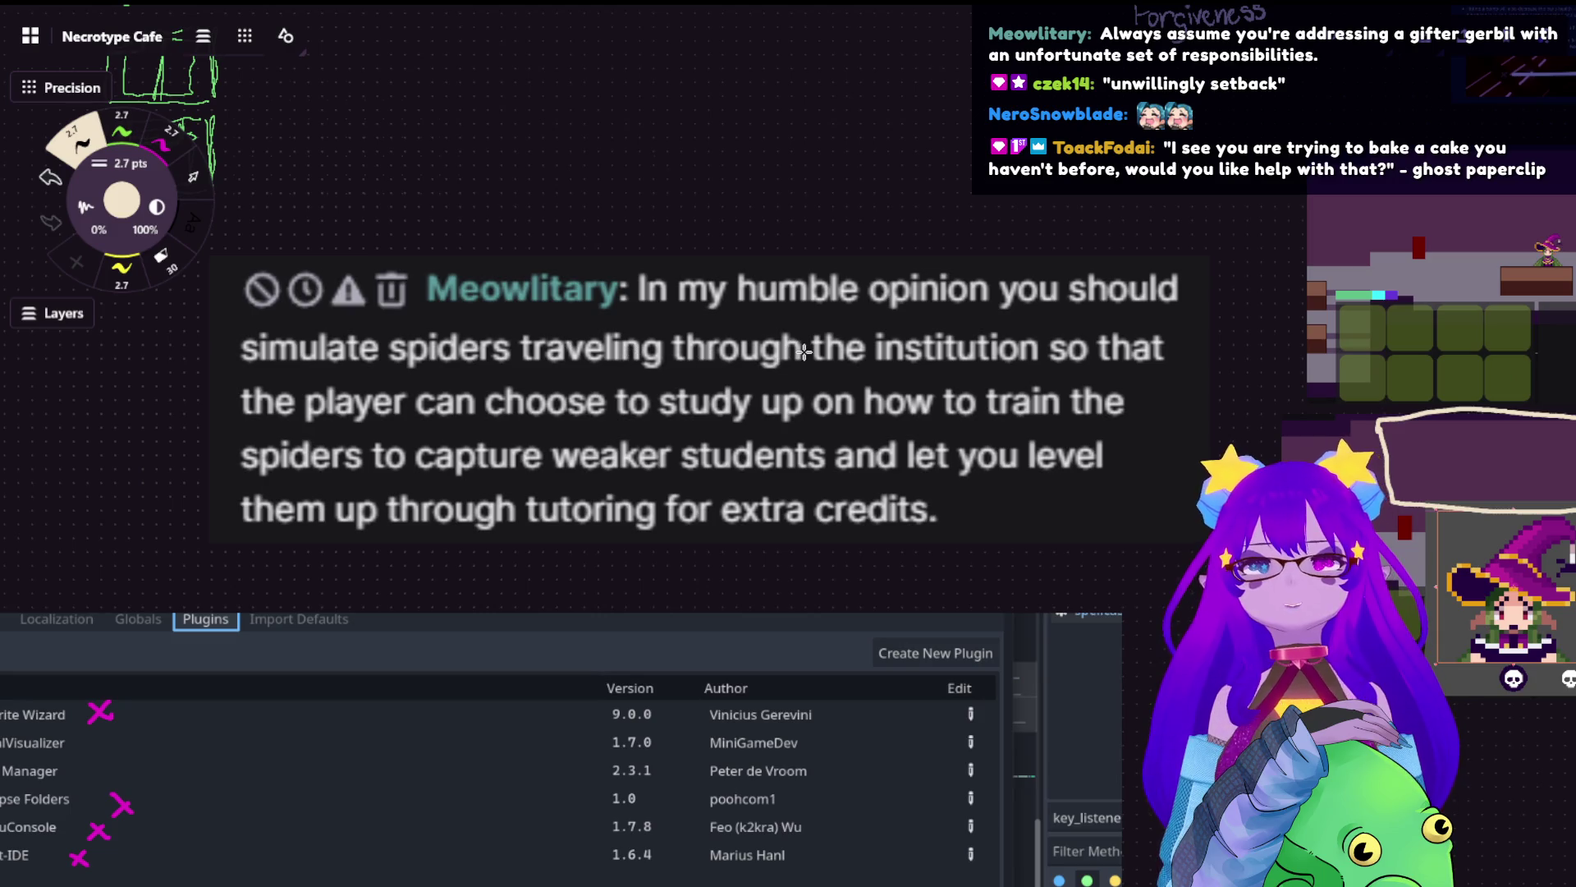
- Switch to the lasso selection tool while positioned at the chat screenshots
left_click(193, 176)
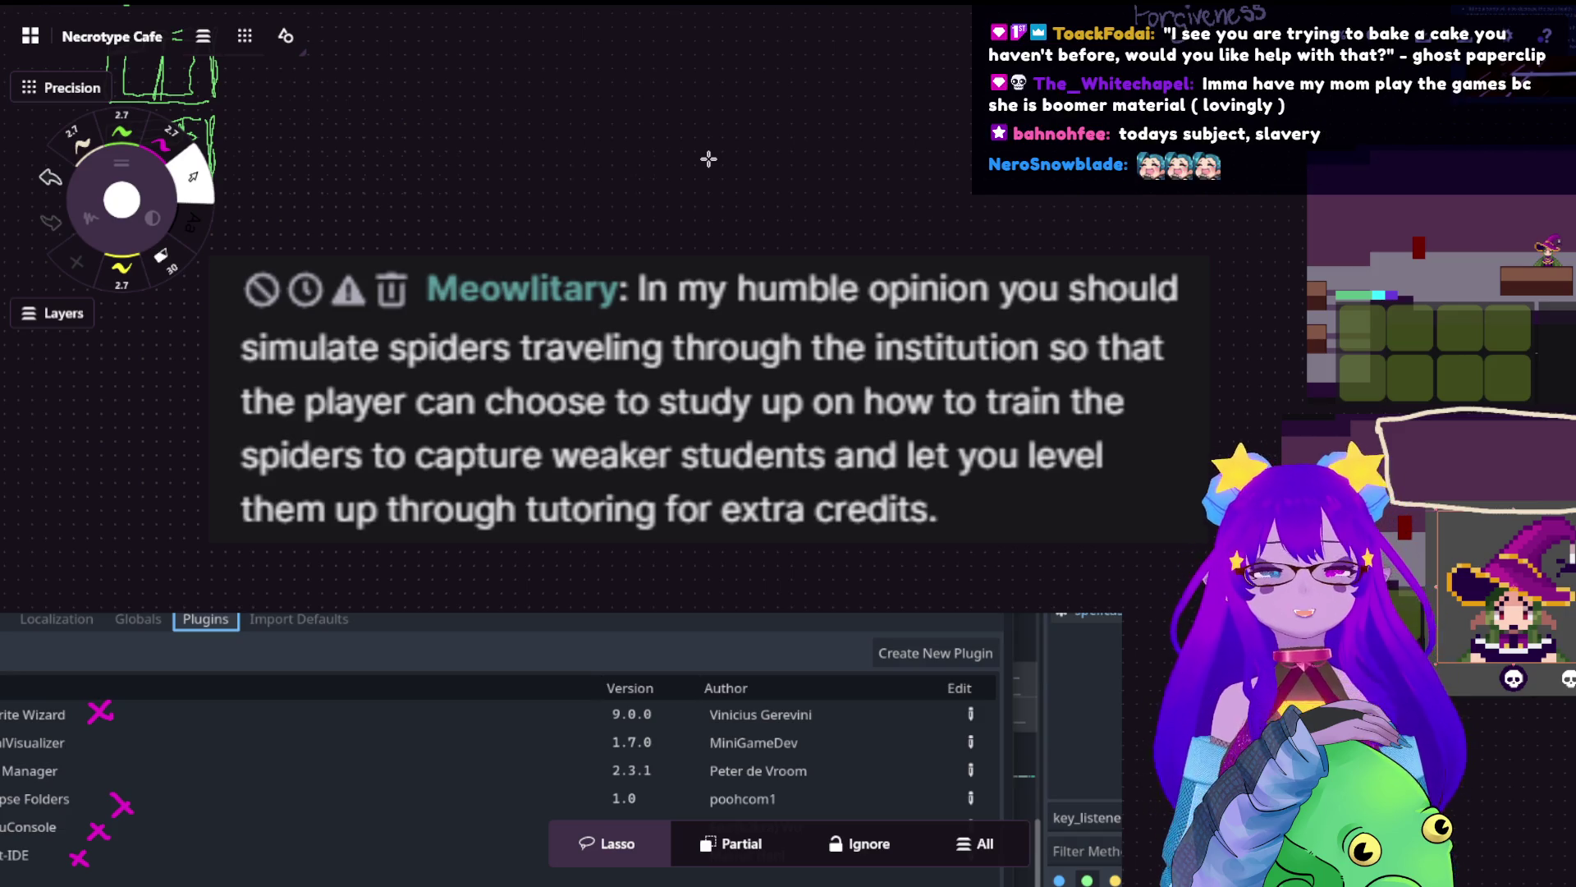
scroll(704, 369, "down", 3)
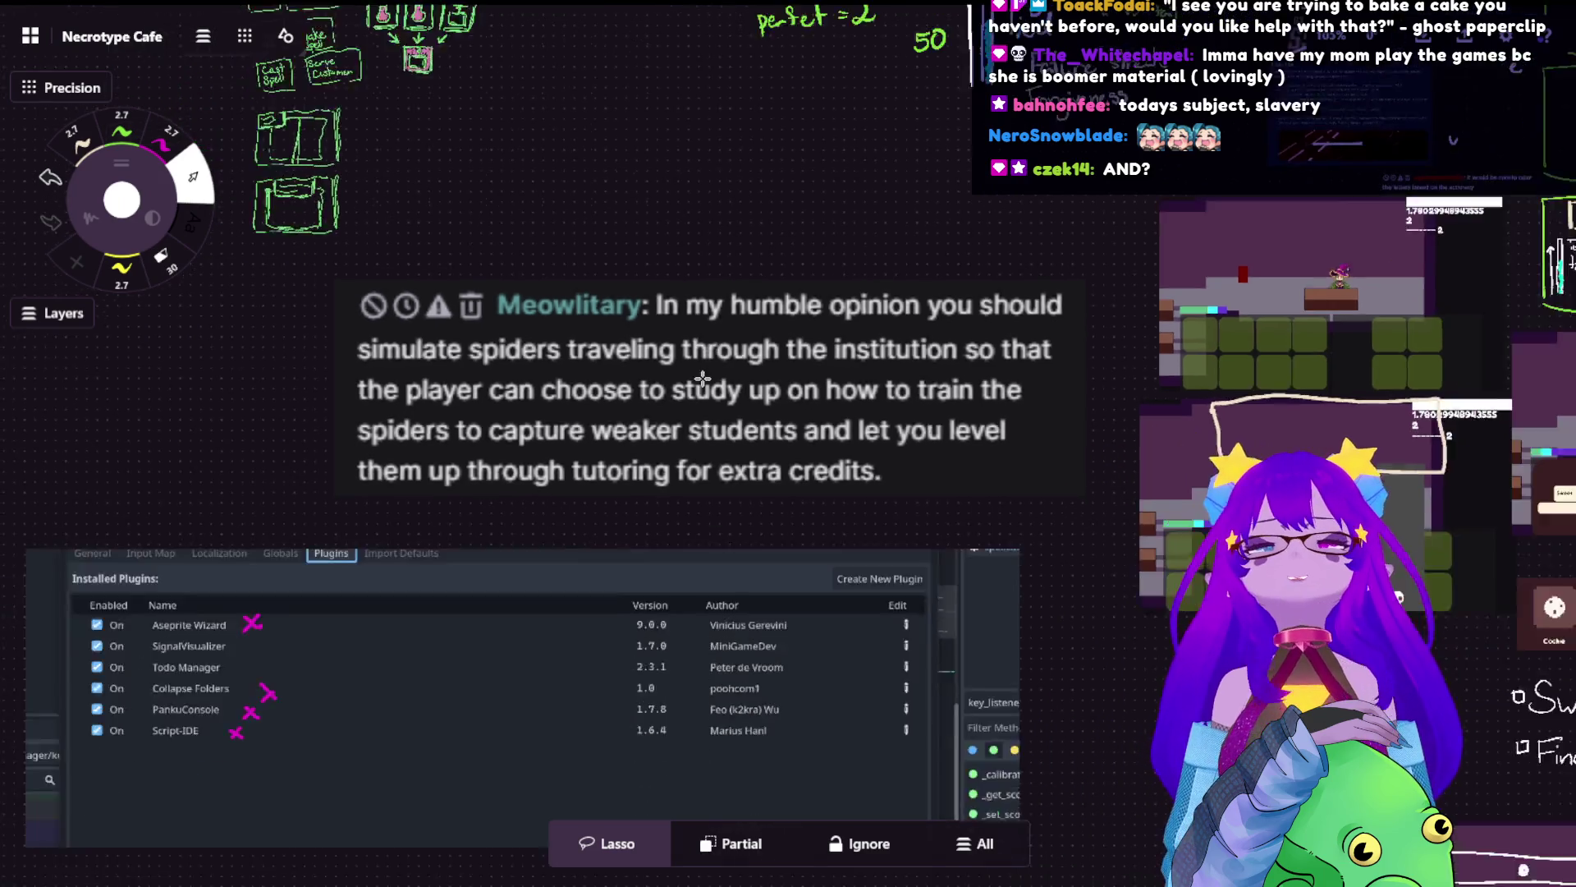
scroll(702, 377, "down", 1)
scroll(567, 400, "down", 3)
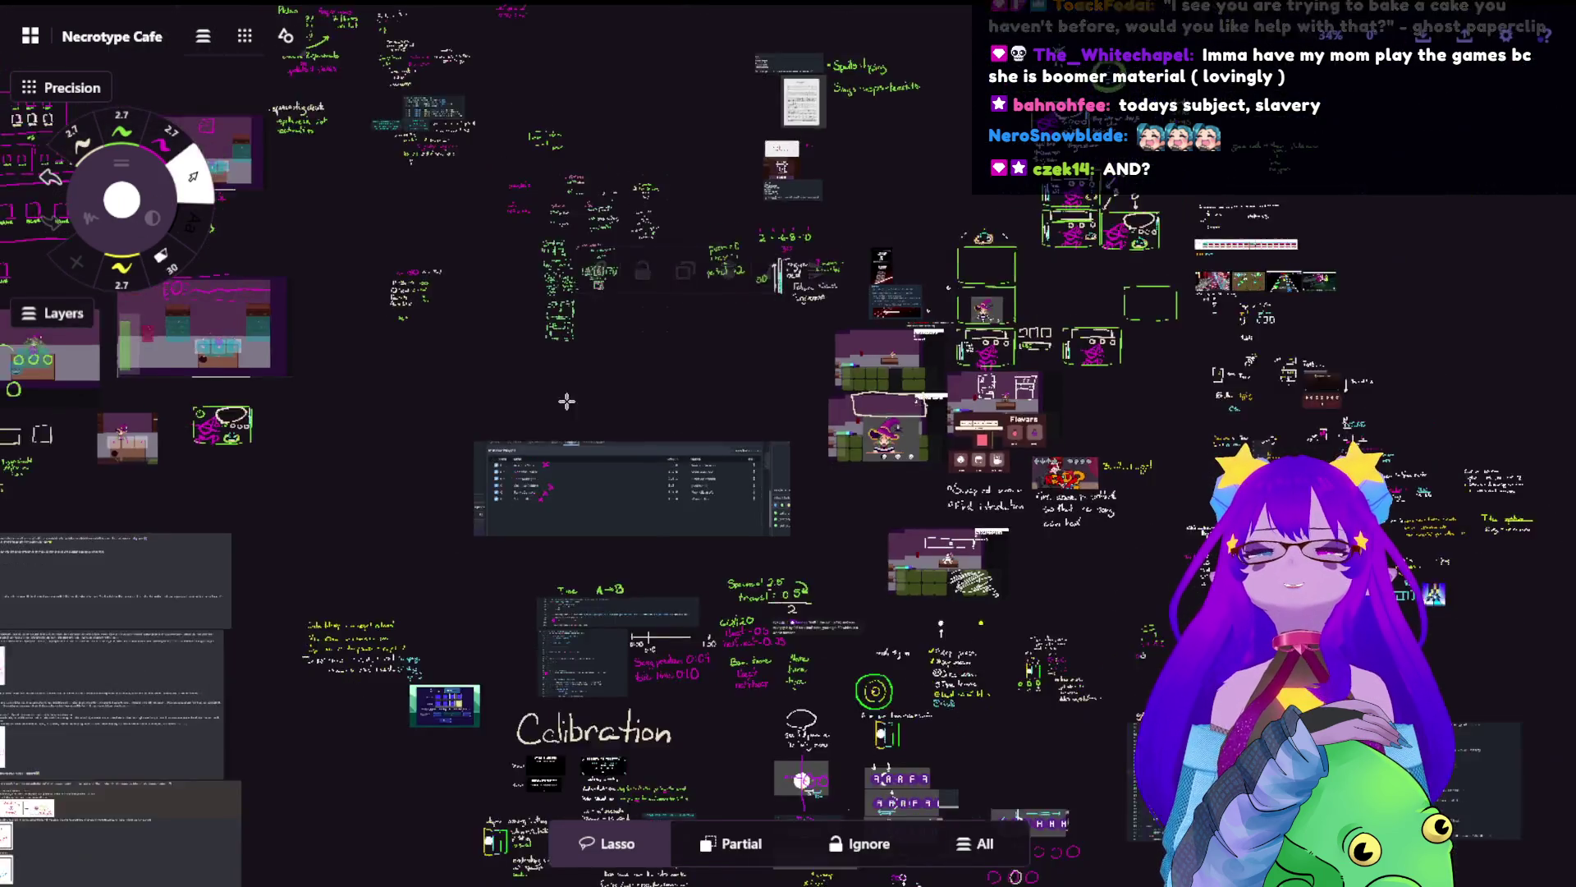
scroll(647, 276, "up", 5)
- Paste the spider-suggestion chat card and place it among the other chat cards
key("ctrl+v")
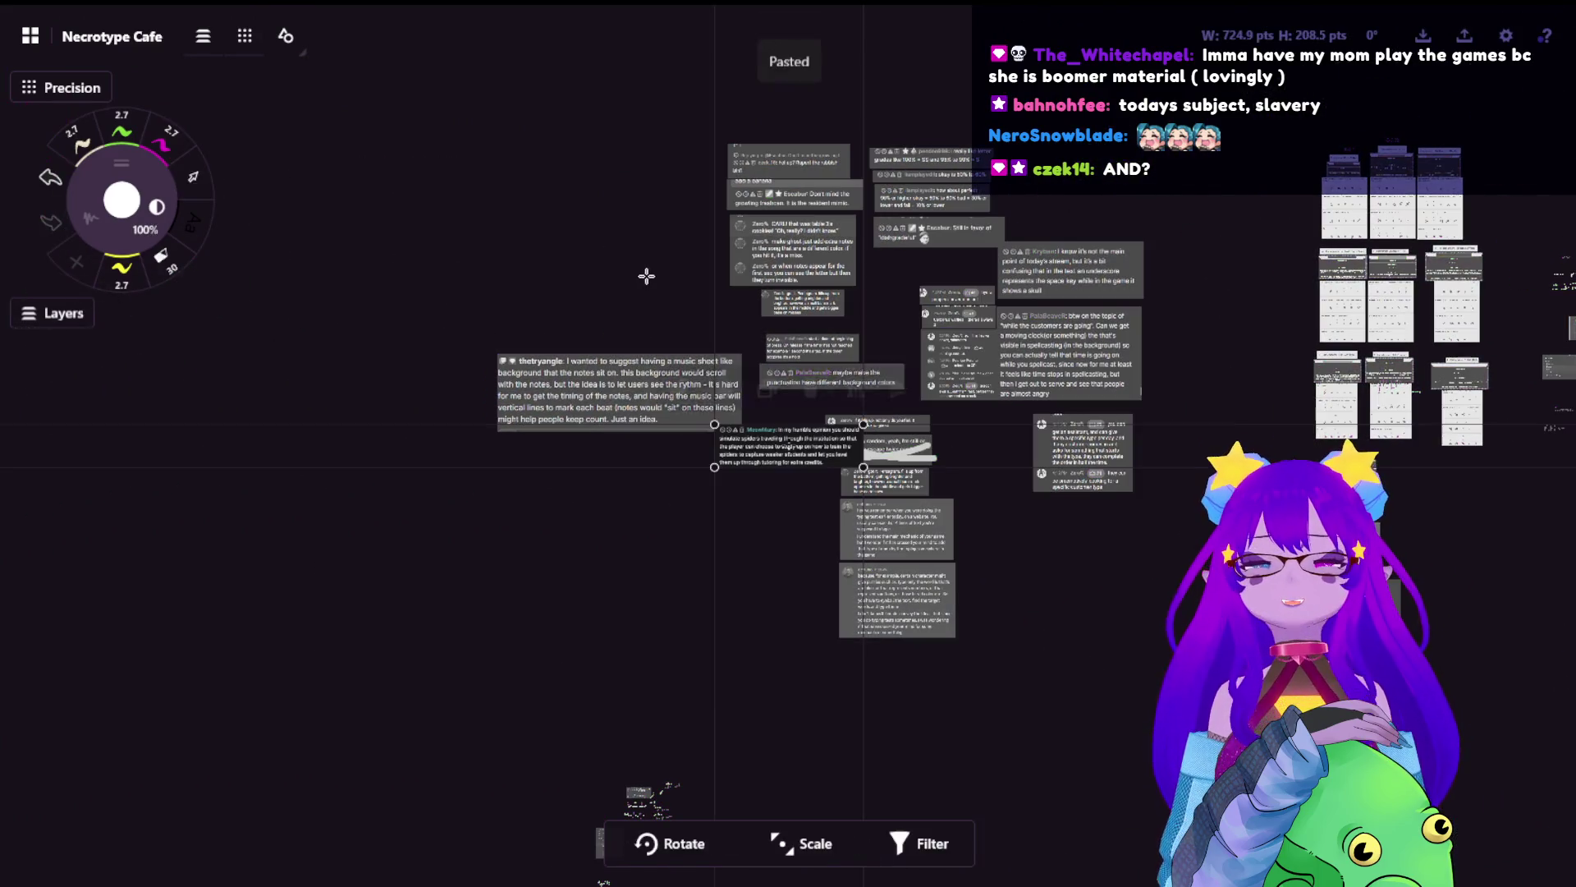
left_click_drag(809, 443, 652, 316)
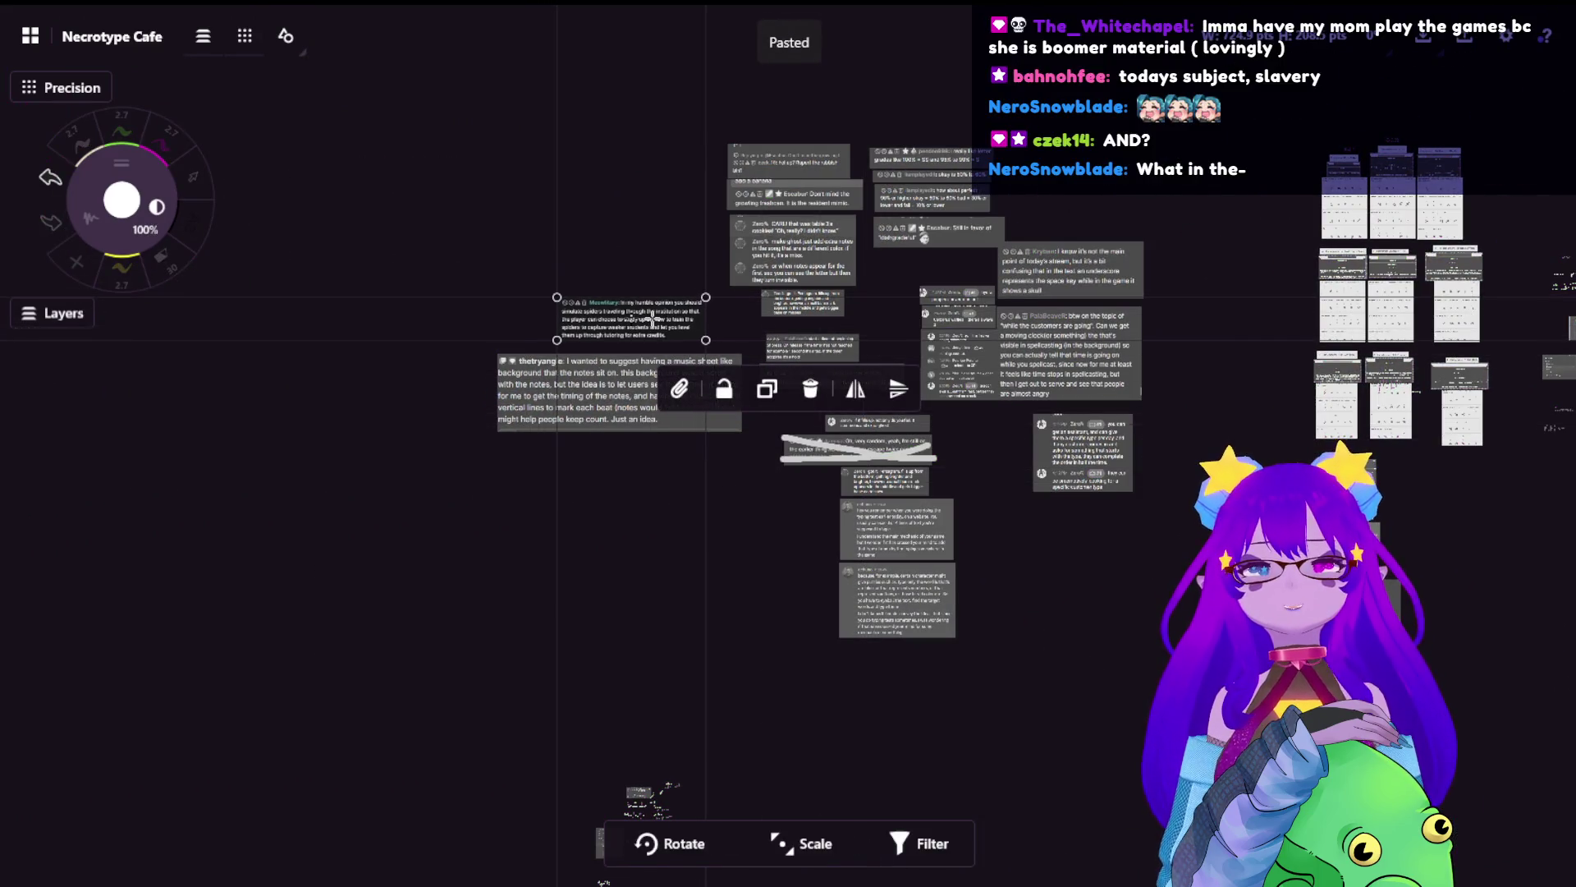
left_click(813, 503)
- Lasso the green game-flow UI sketches, including the potion-merging boxes, and copy them
scroll(656, 410, "right", 5)
scroll(465, 338, "right", 5)
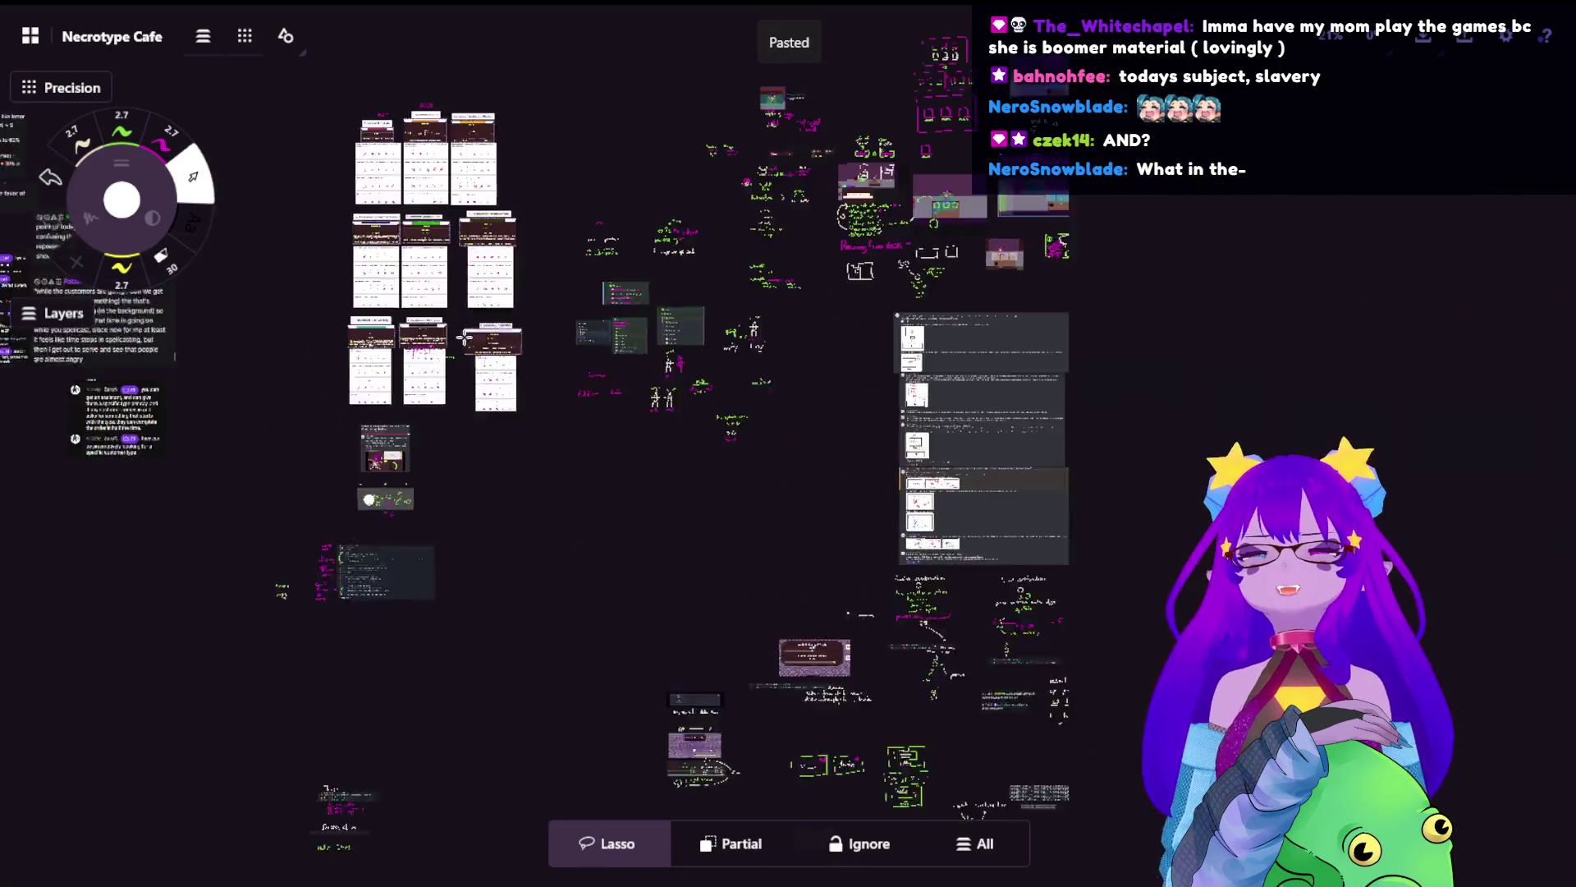
scroll(465, 338, "right", 5)
scroll(620, 339, "right", 5)
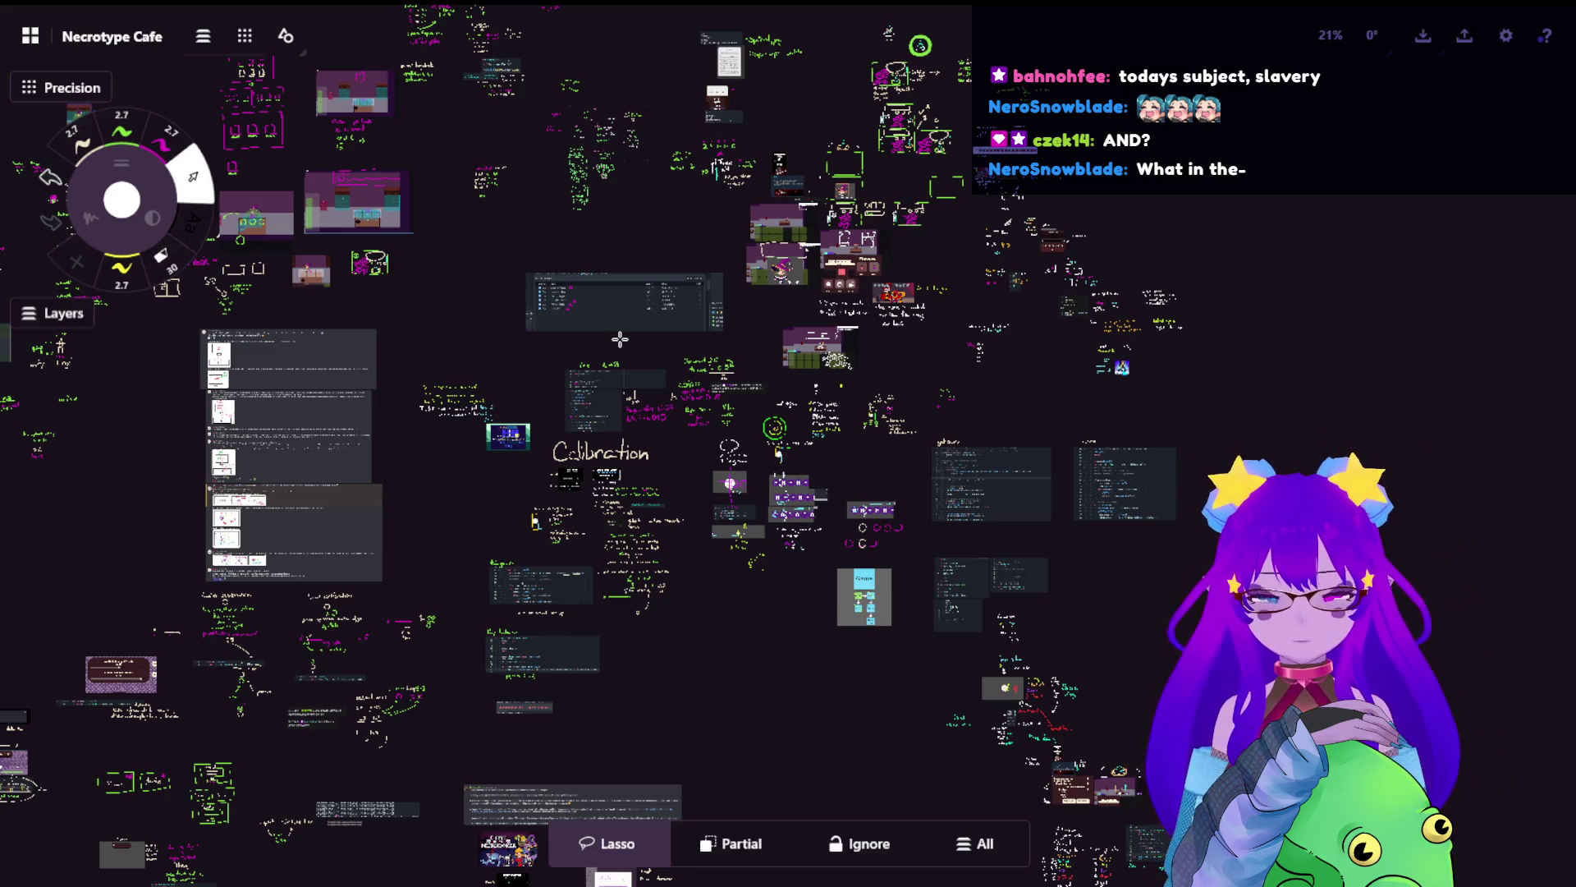
scroll(616, 338, "up", 3)
scroll(862, 504, "up", 3)
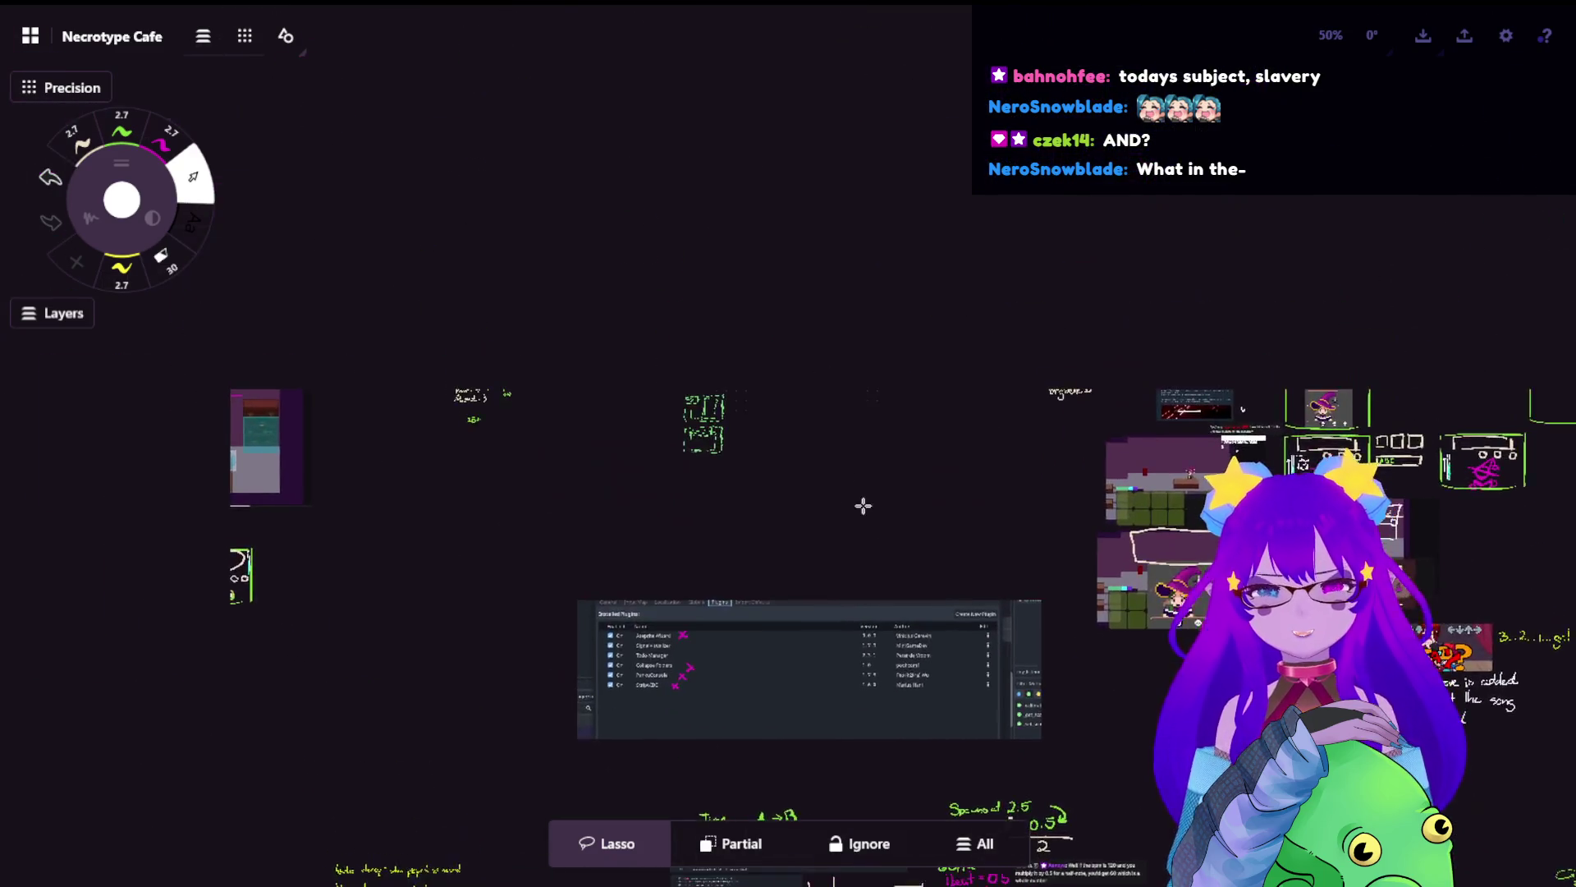
scroll(742, 257, "up", 2)
scroll(706, 230, "up", 2)
scroll(648, 228, "up", 1)
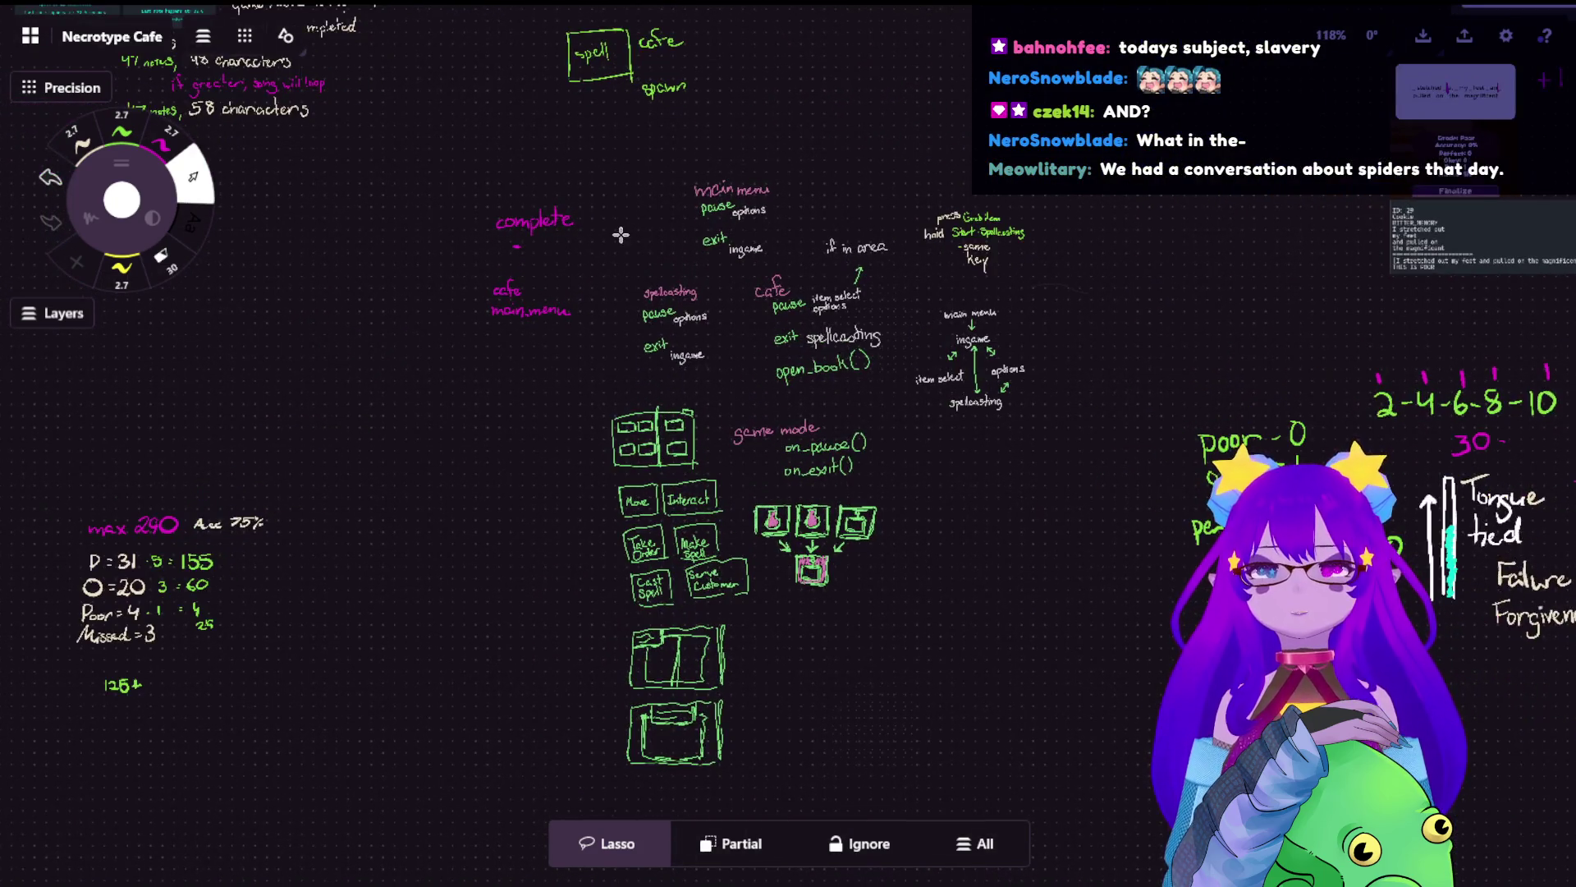
scroll(480, 212, "up", 1)
scroll(657, 188, "down", 2)
scroll(821, 164, "up", 2)
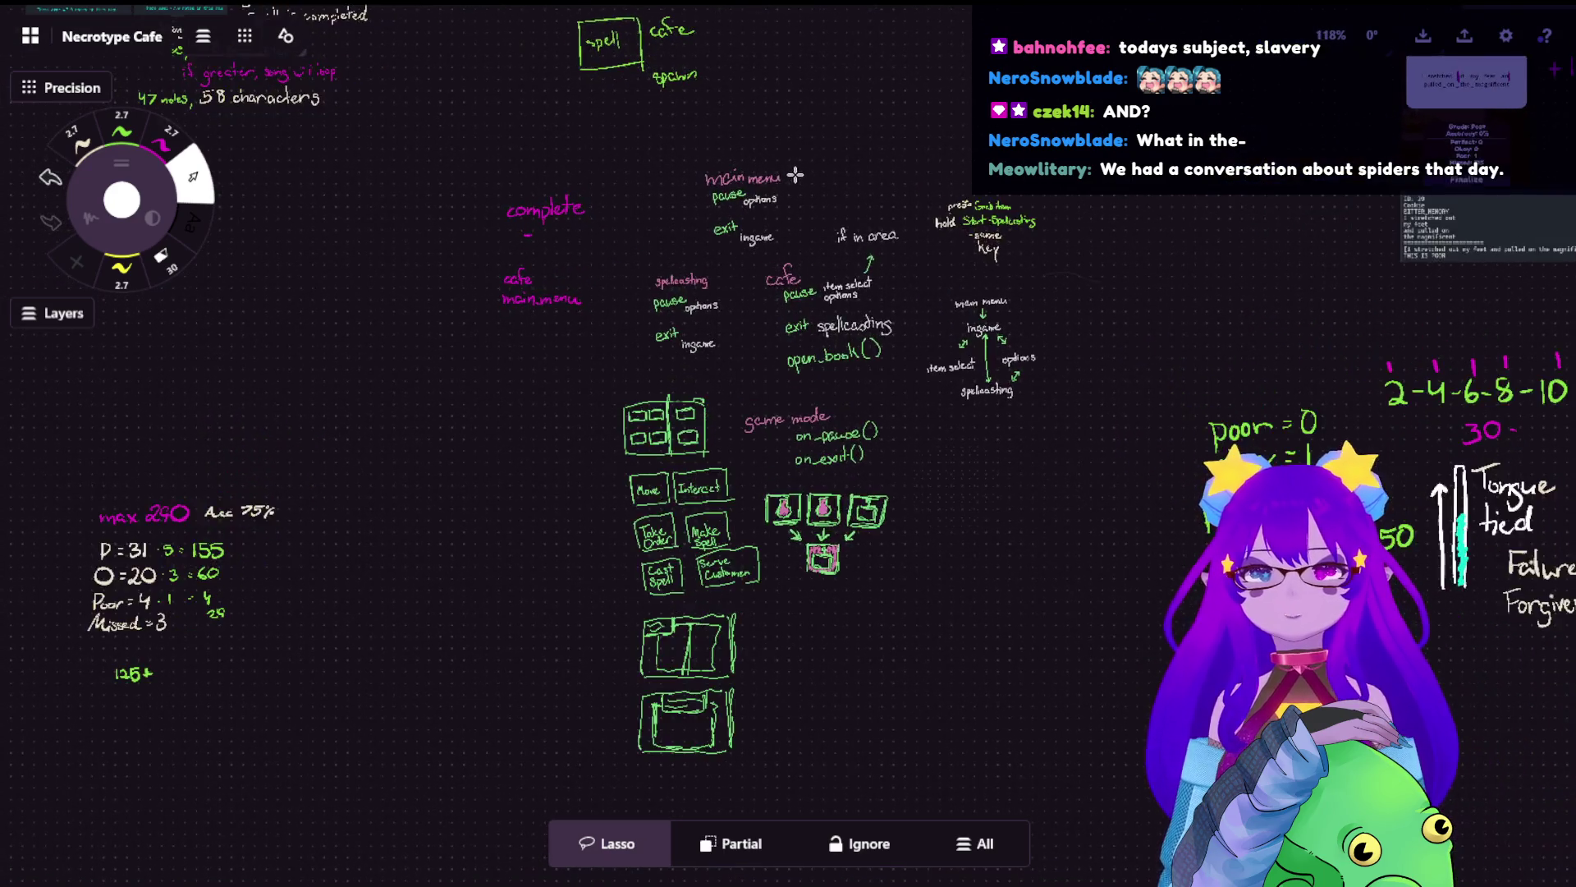
scroll(850, 227, "up", 2)
scroll(1048, 570, "up", 1)
scroll(826, 563, "up", 2)
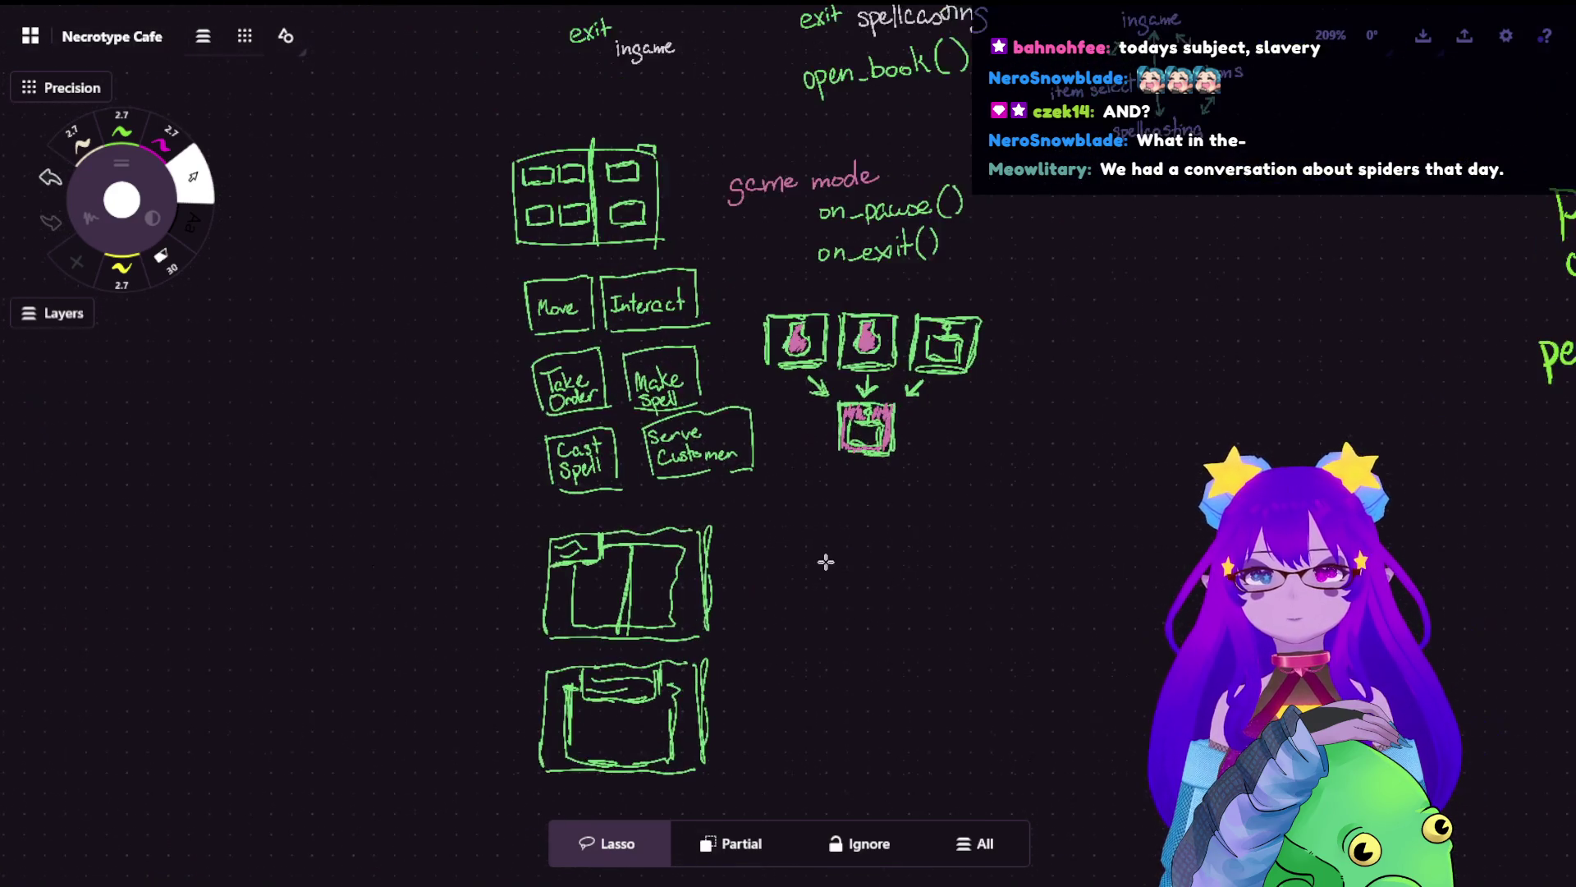
scroll(912, 566, "down", 1)
scroll(965, 528, "down", 1)
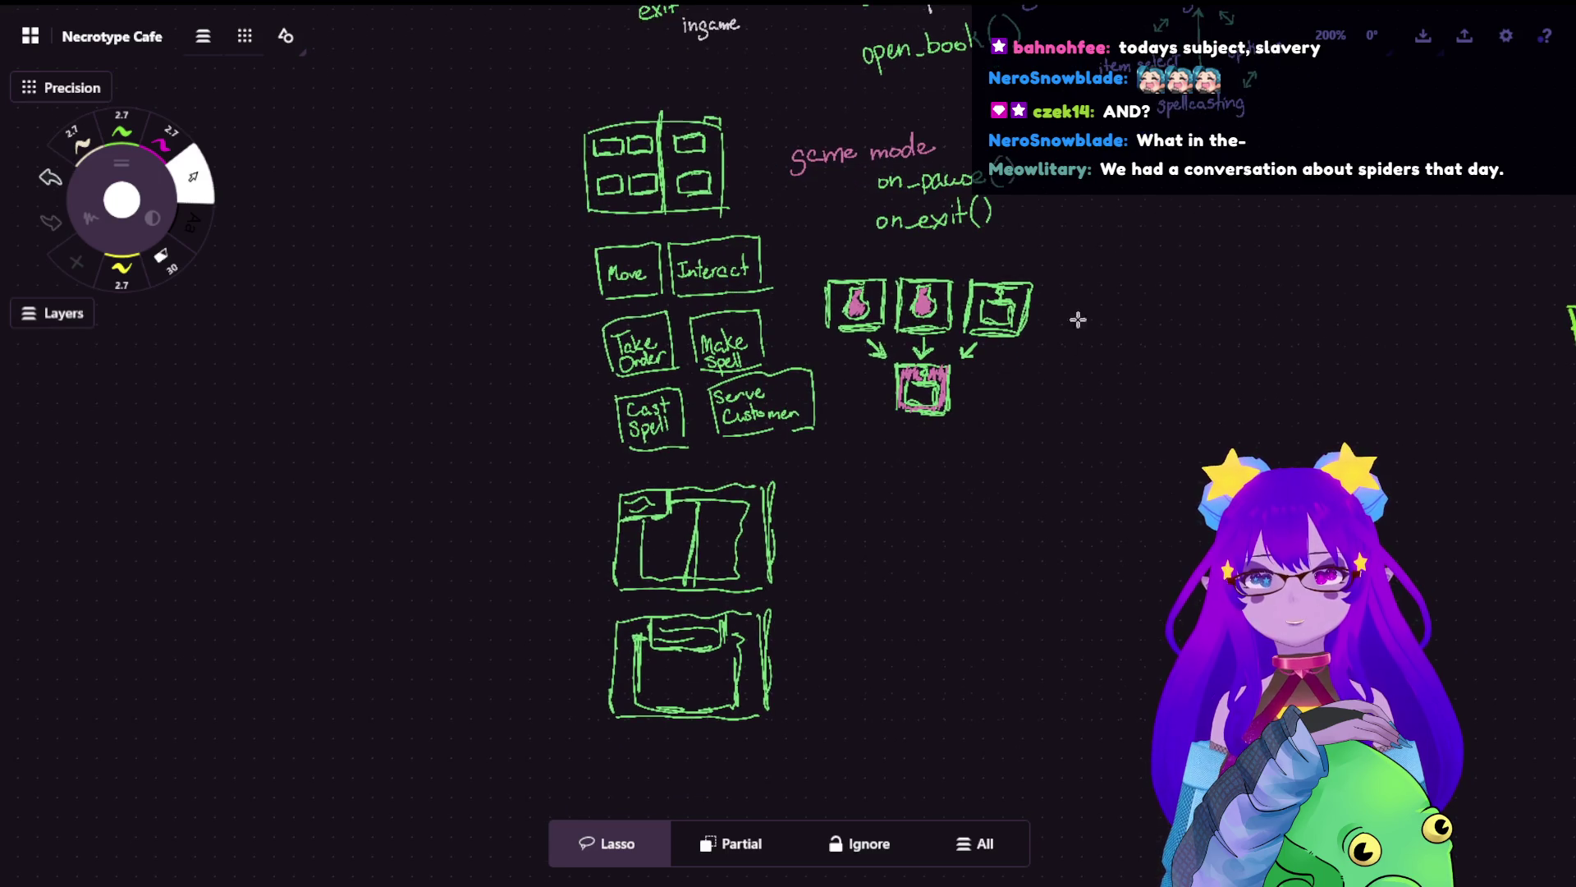
mouse_move(924, 625)
left_mouse_down()
mouse_move(962, 249)
mouse_move(792, 247)
mouse_move(728, 133)
mouse_move(684, 96)
mouse_move(422, 643)
mouse_move(679, 816)
left_mouse_up()
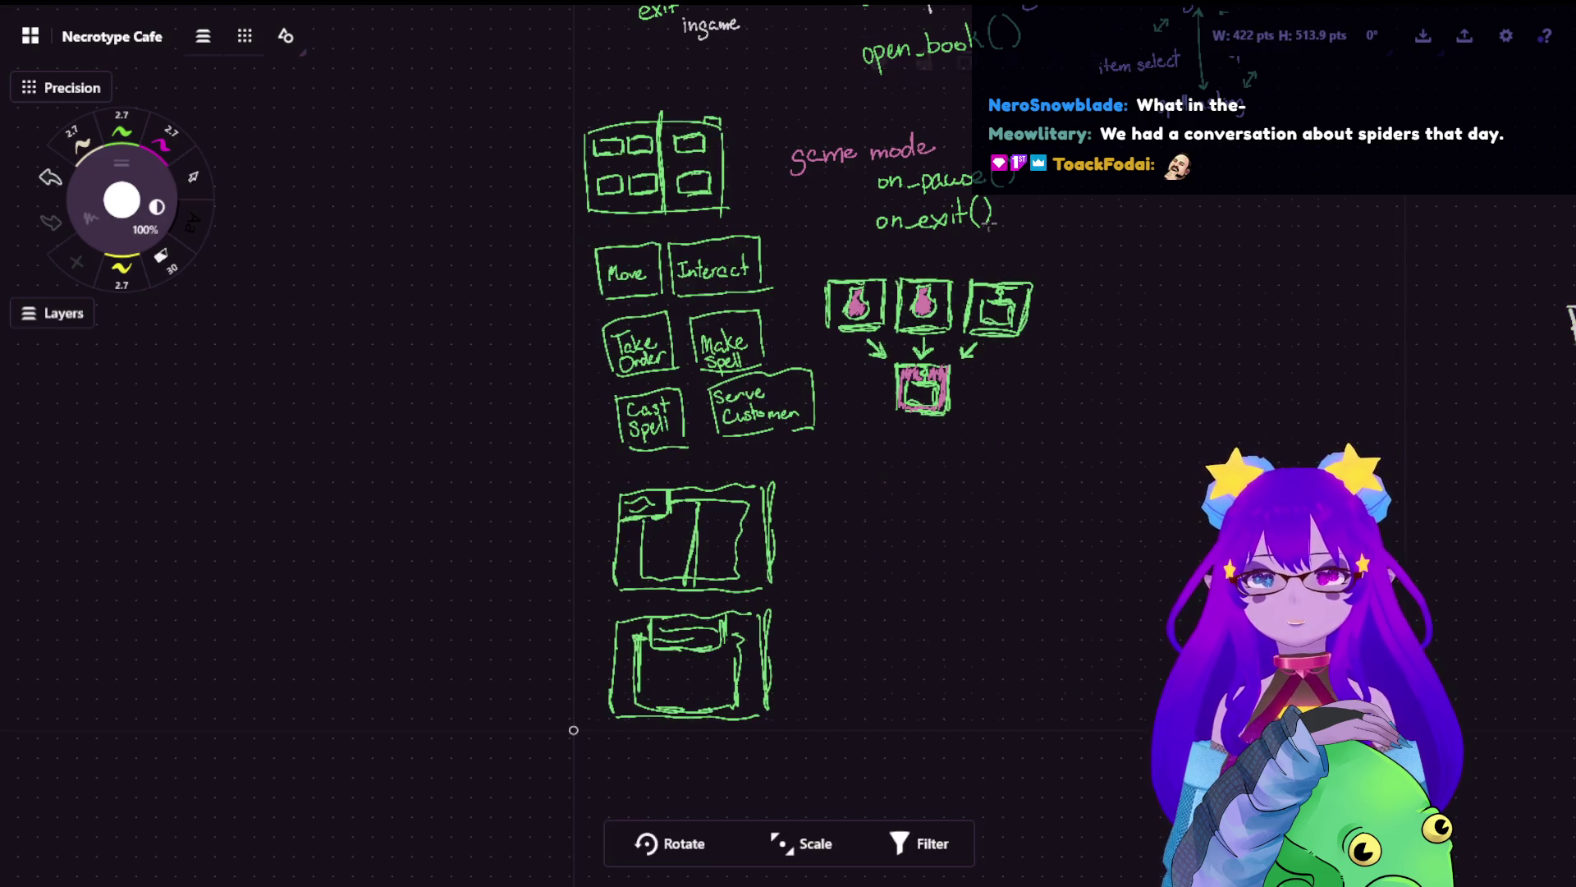
key("ctrl+c")
scroll(1158, 647, "down", 3)
- Shrink the handwritten Tutorial heading and move it up-left above the Tutorial notes
scroll(549, 678, "down", 3)
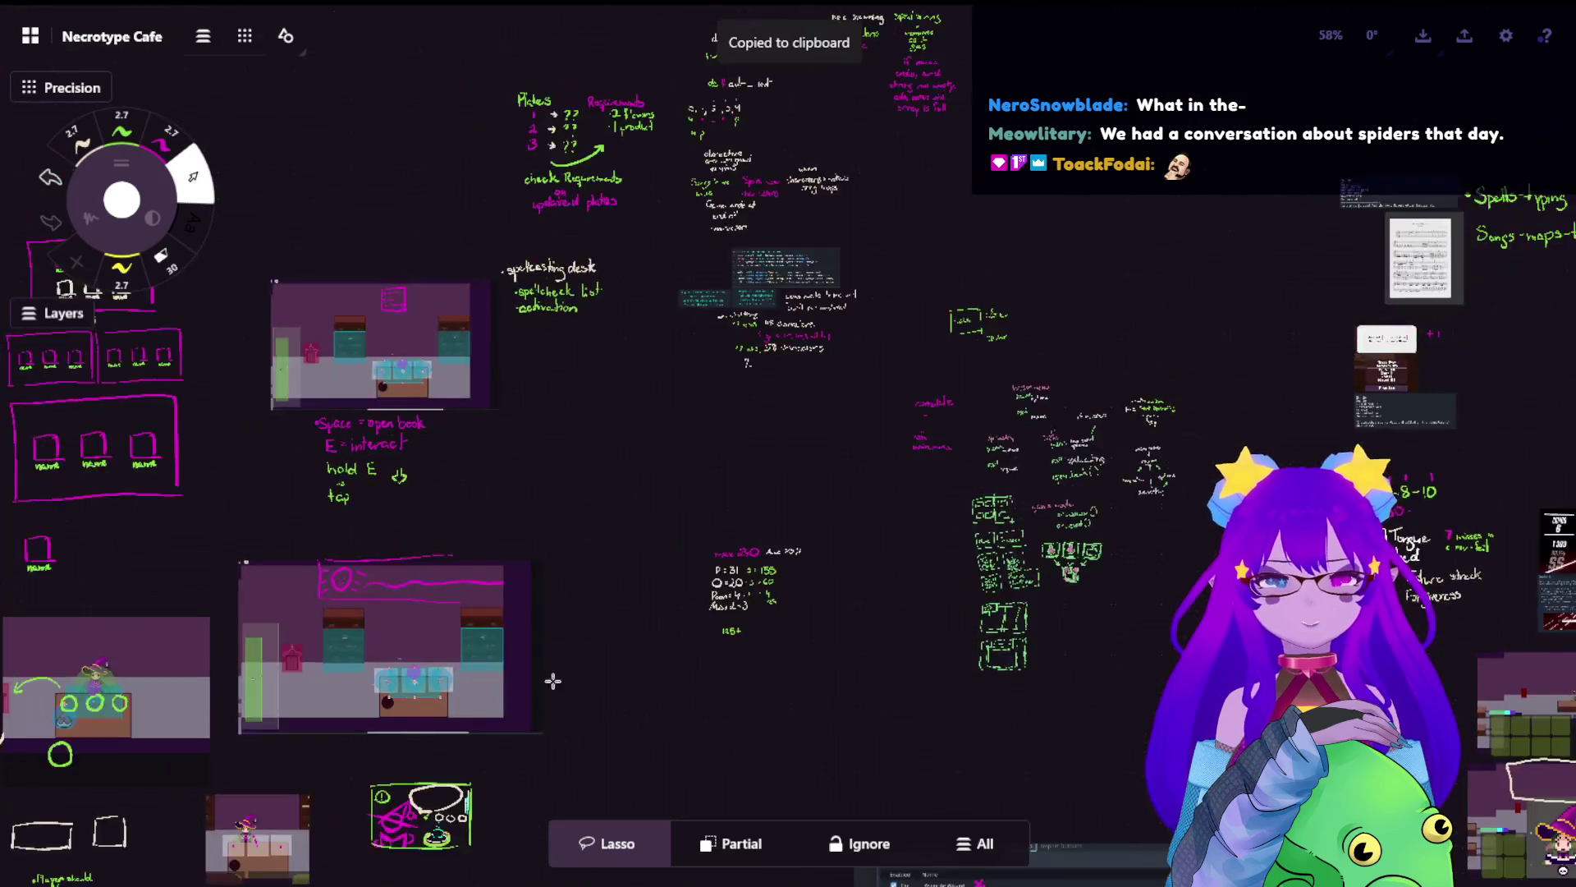
scroll(496, 566, "down", 3)
scroll(697, 507, "down", 3)
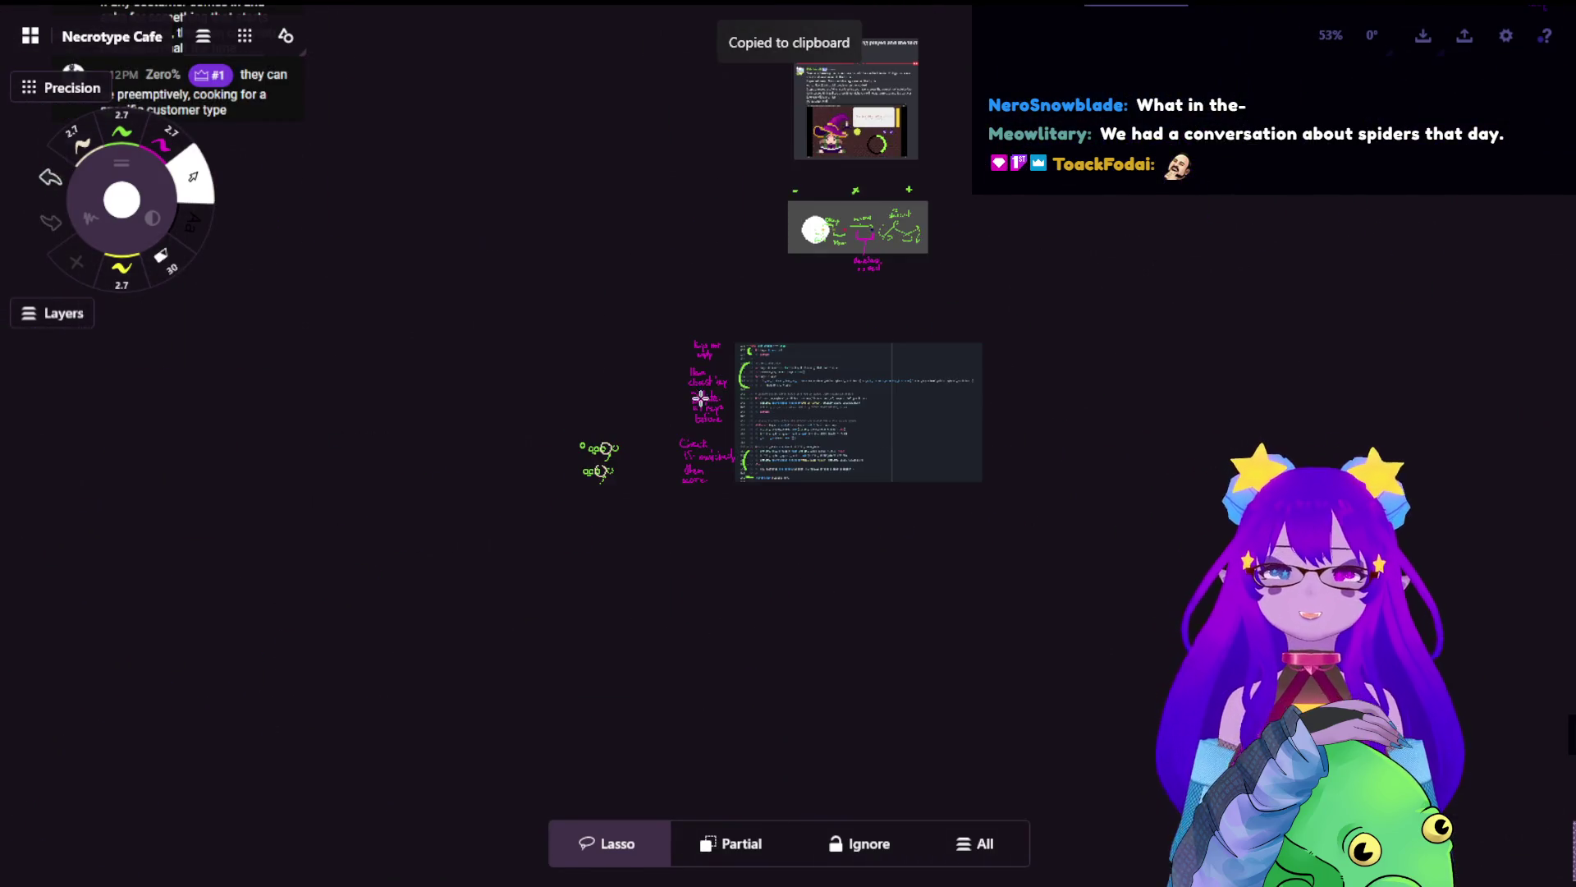
scroll(500, 290, "down", 2)
scroll(1122, 351, "down", 3)
scroll(1052, 307, "down", 2)
scroll(939, 342, "down", 2)
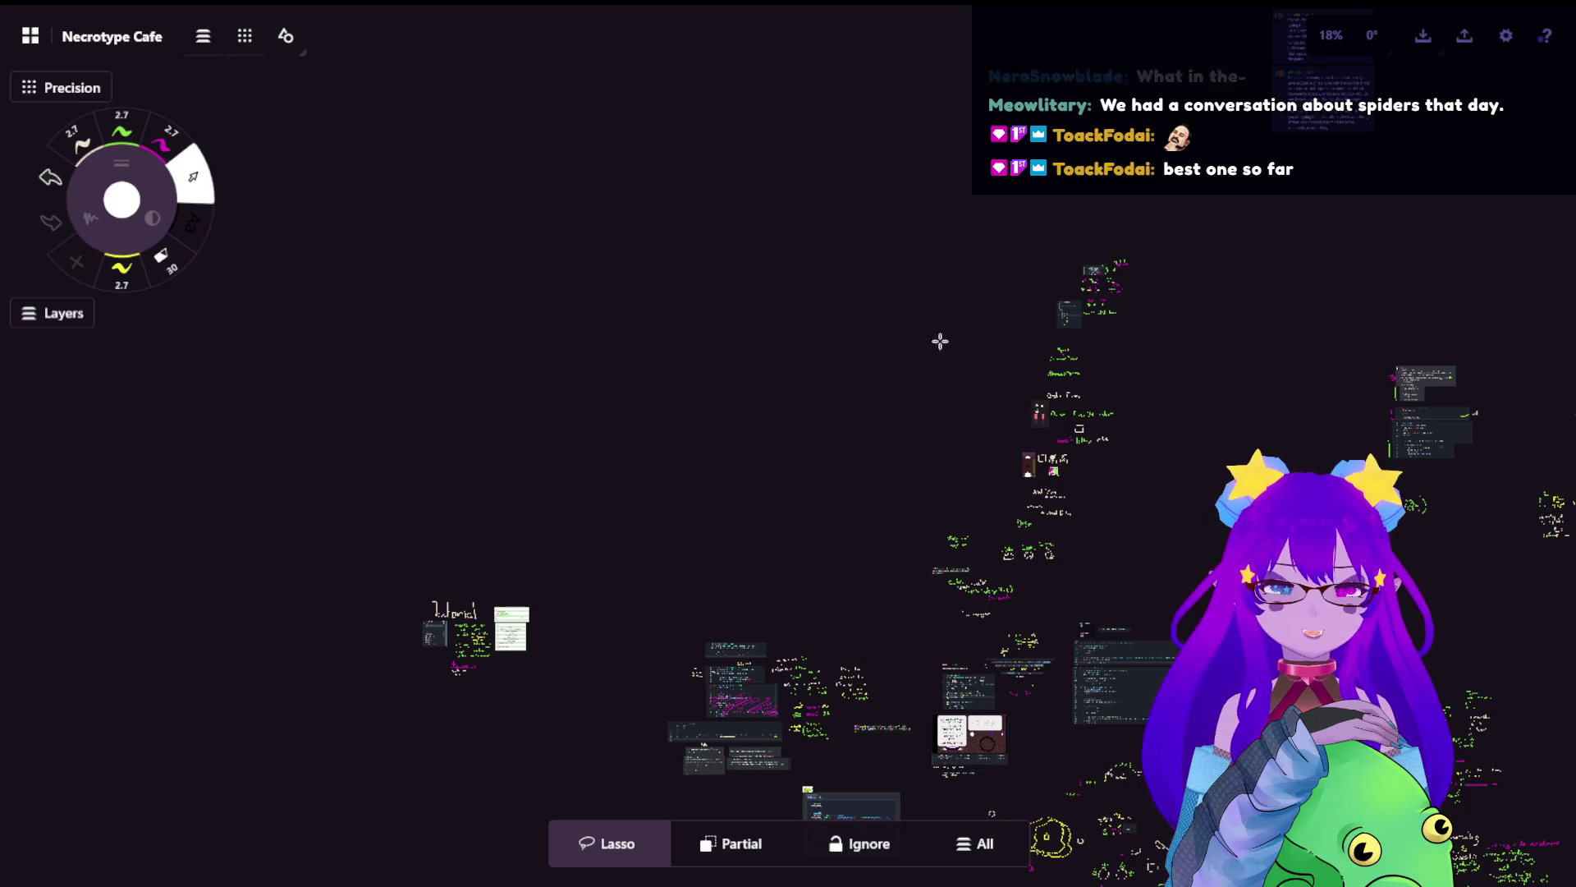
scroll(679, 427, "up", 3)
scroll(953, 208, "up", 3)
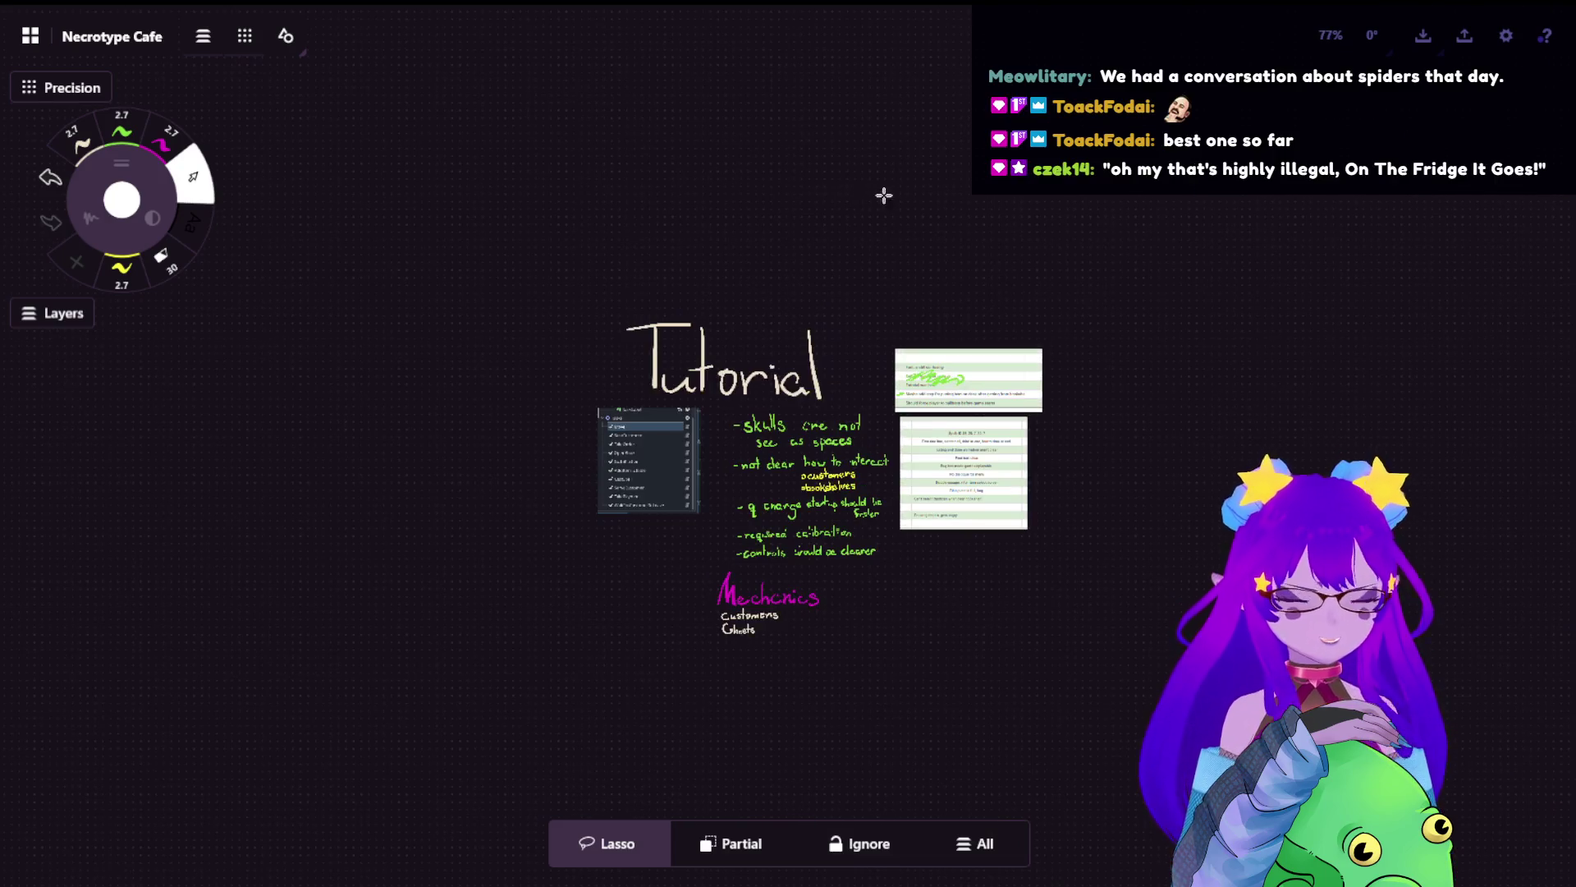
mouse_move(822, 291)
left_mouse_down()
mouse_move(812, 401)
mouse_move(888, 382)
mouse_move(909, 416)
left_mouse_up()
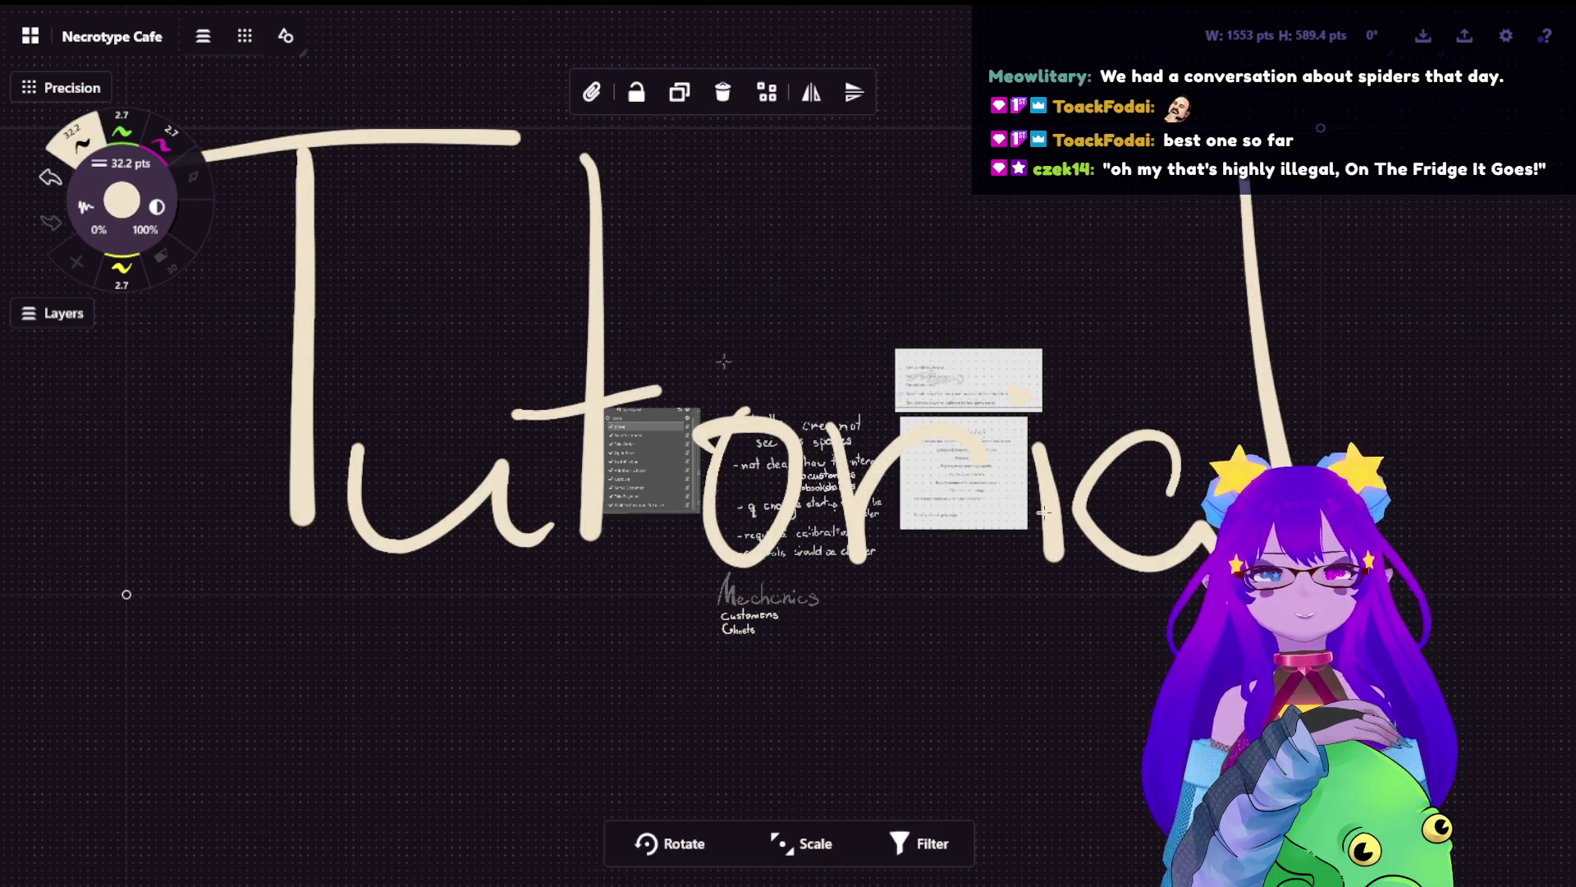
left_click_drag(1043, 512, 780, 312)
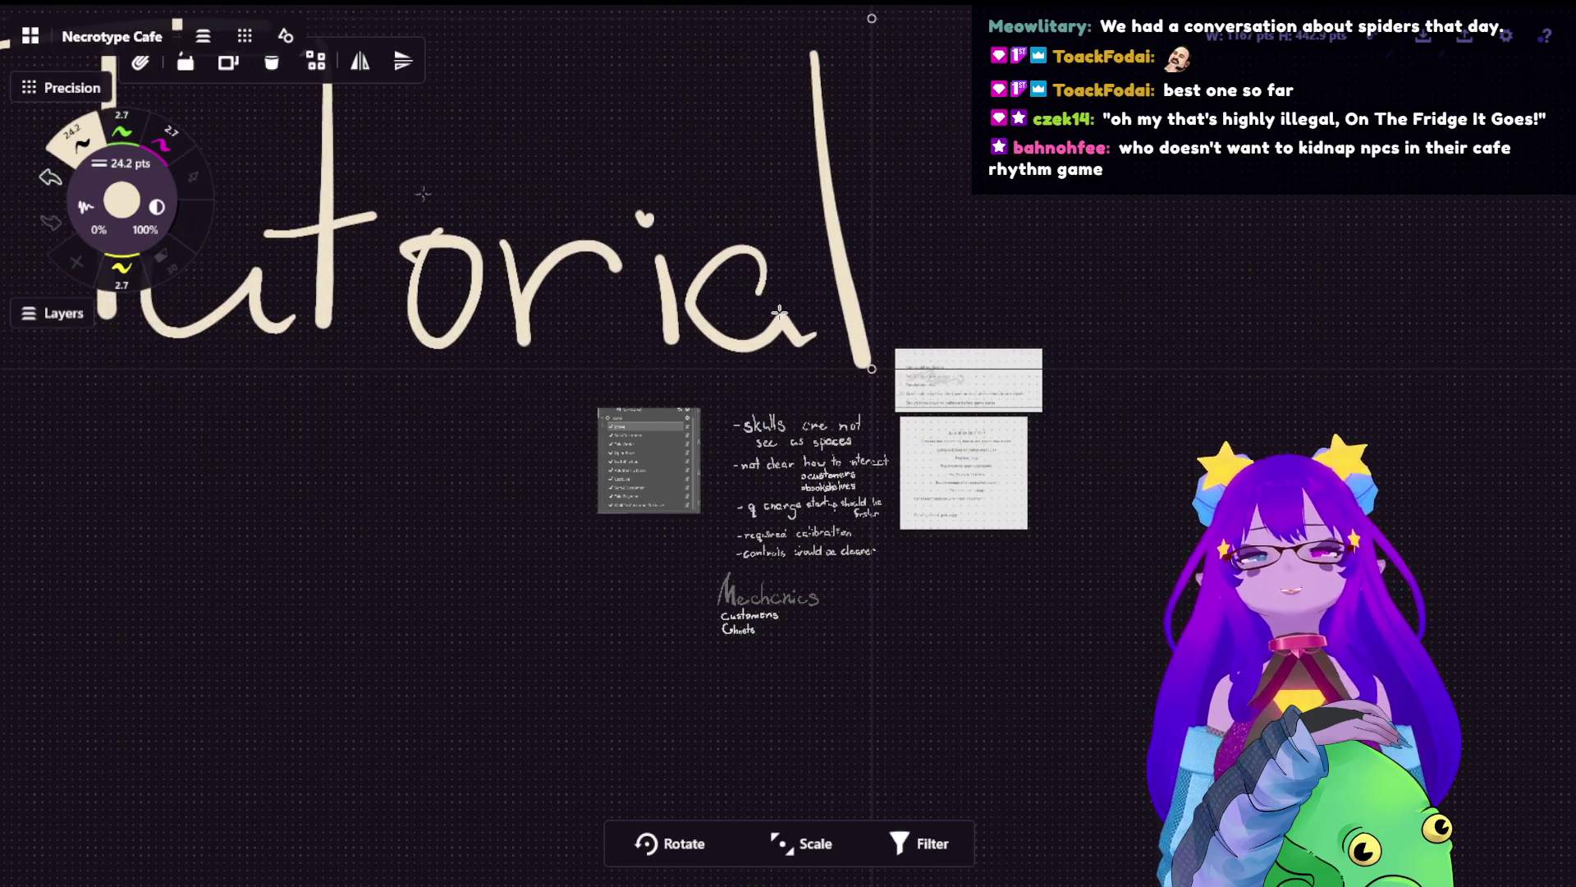
left_click(1145, 169)
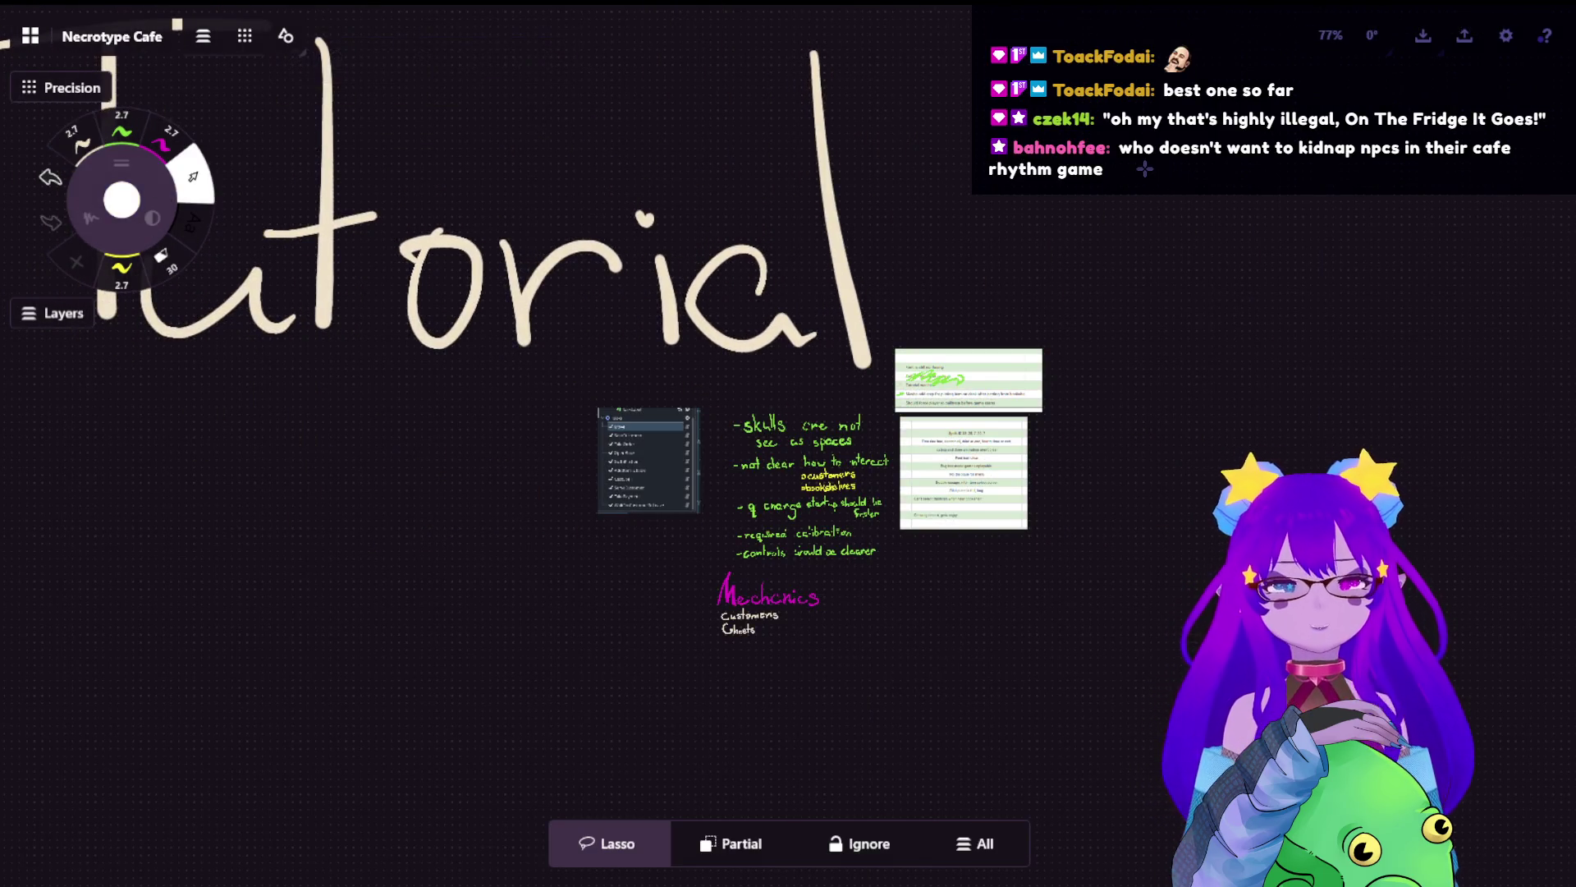
- Paste the copied game-flow sketches into the free space beside the Mechanics notes
scroll(1084, 205, "down", 3)
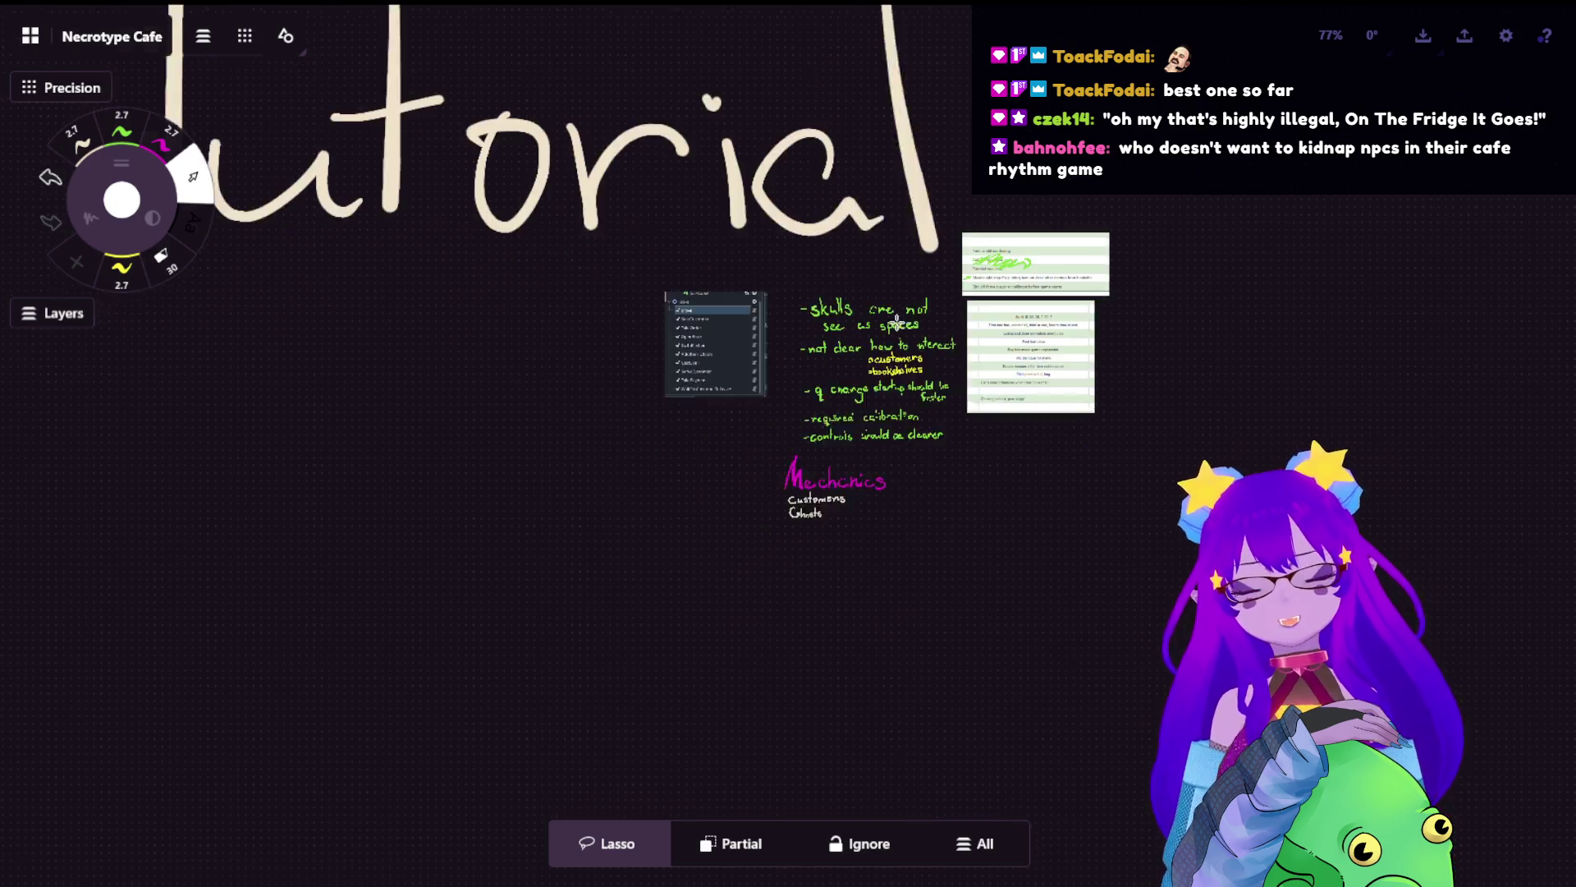
scroll(959, 295, "up", 3)
scroll(944, 292, "up", 2)
scroll(919, 288, "up", 2)
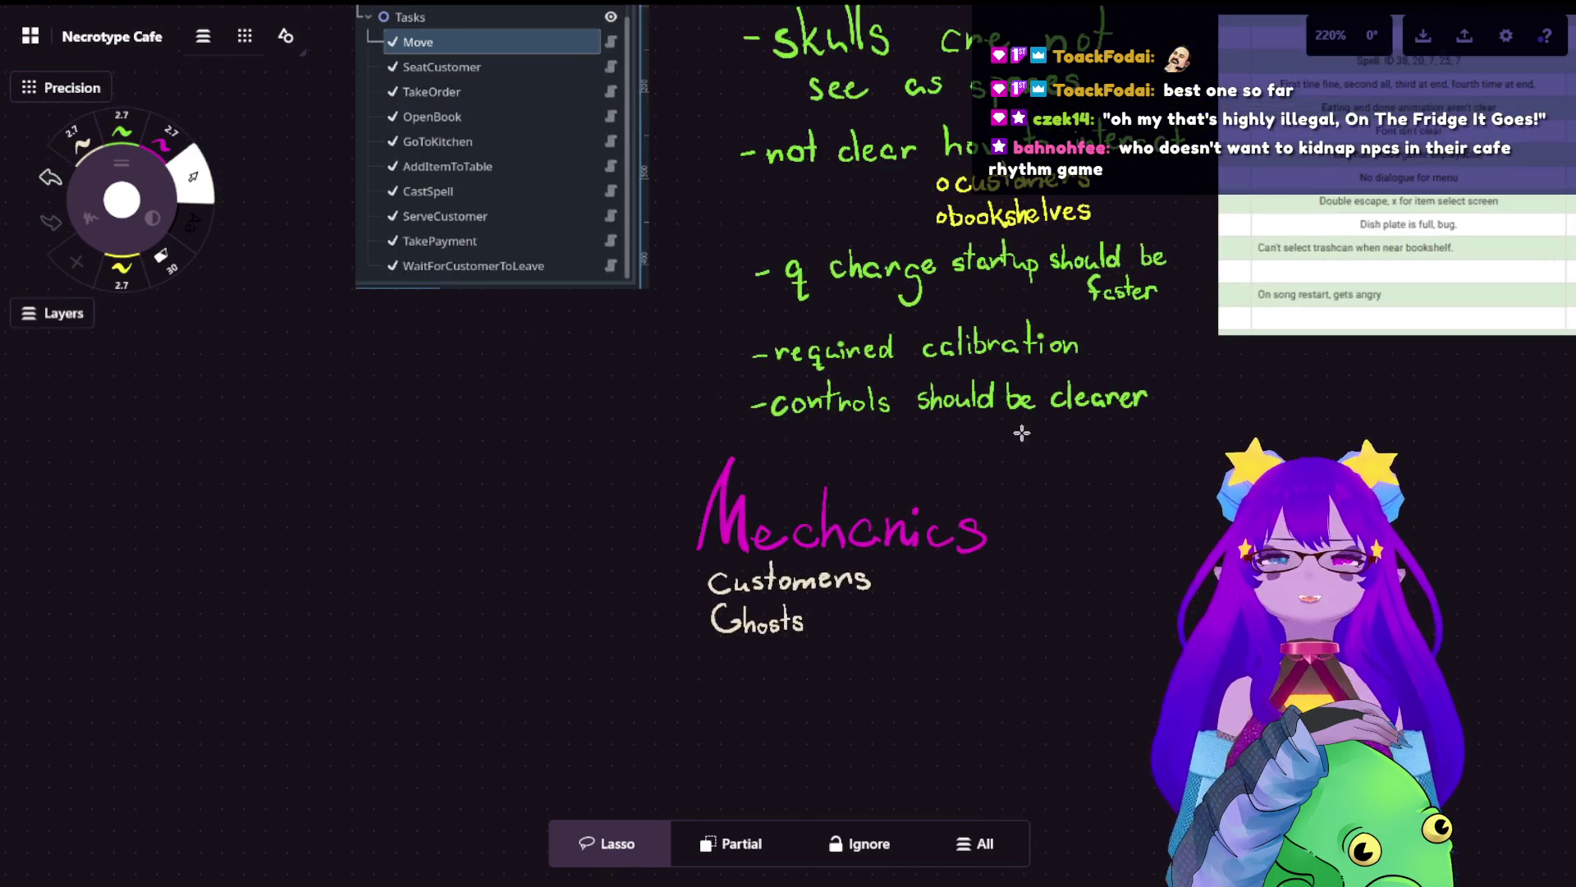
scroll(904, 282, "up", 3)
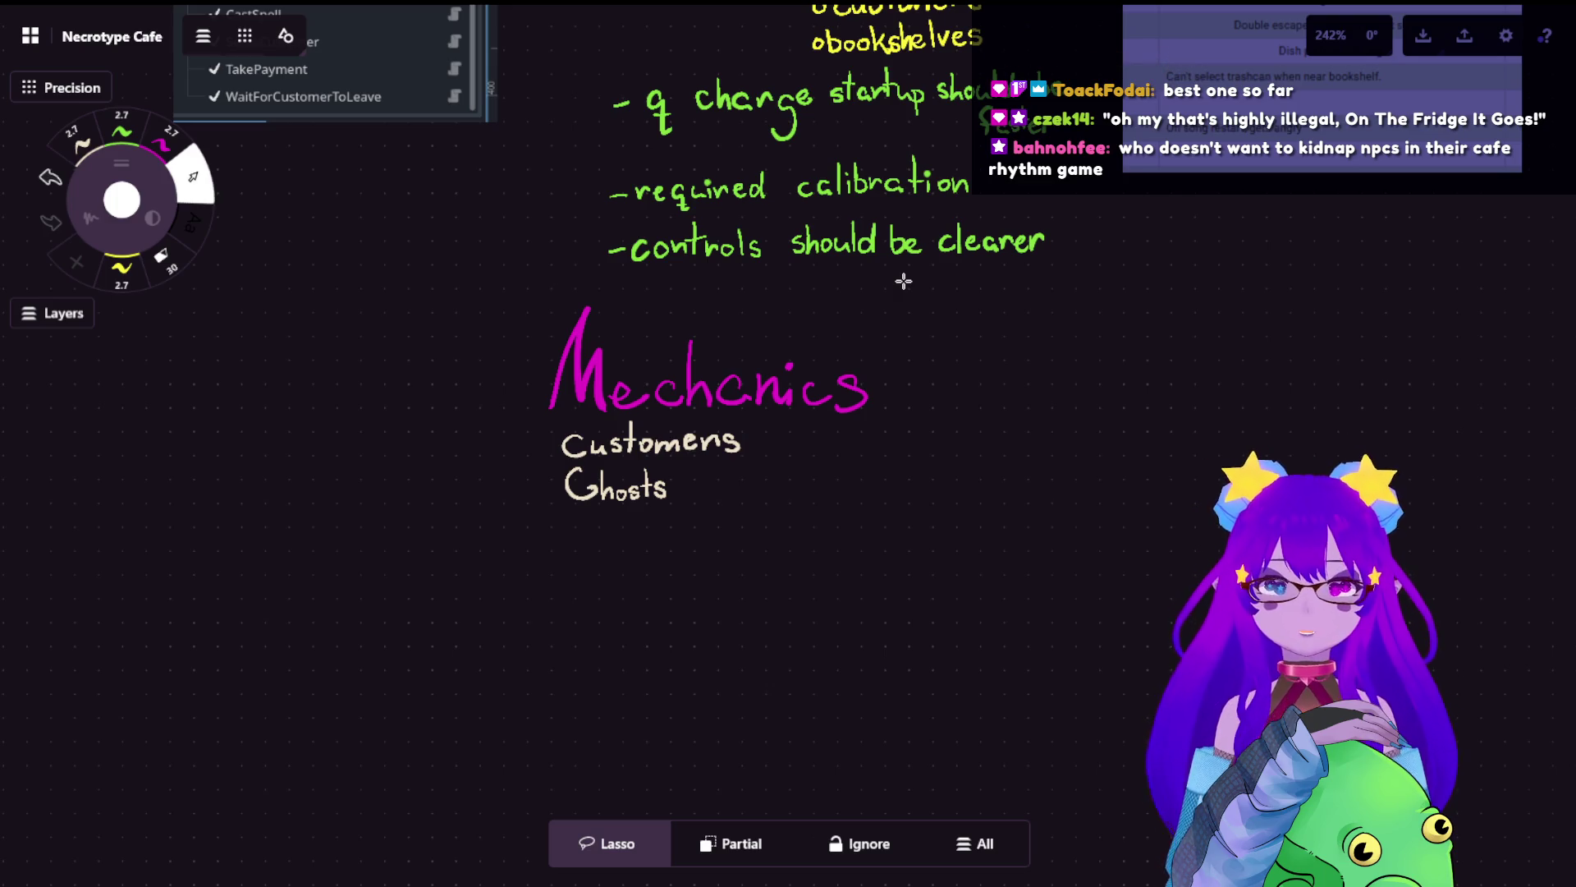
left_click_drag(669, 633, 675, 520)
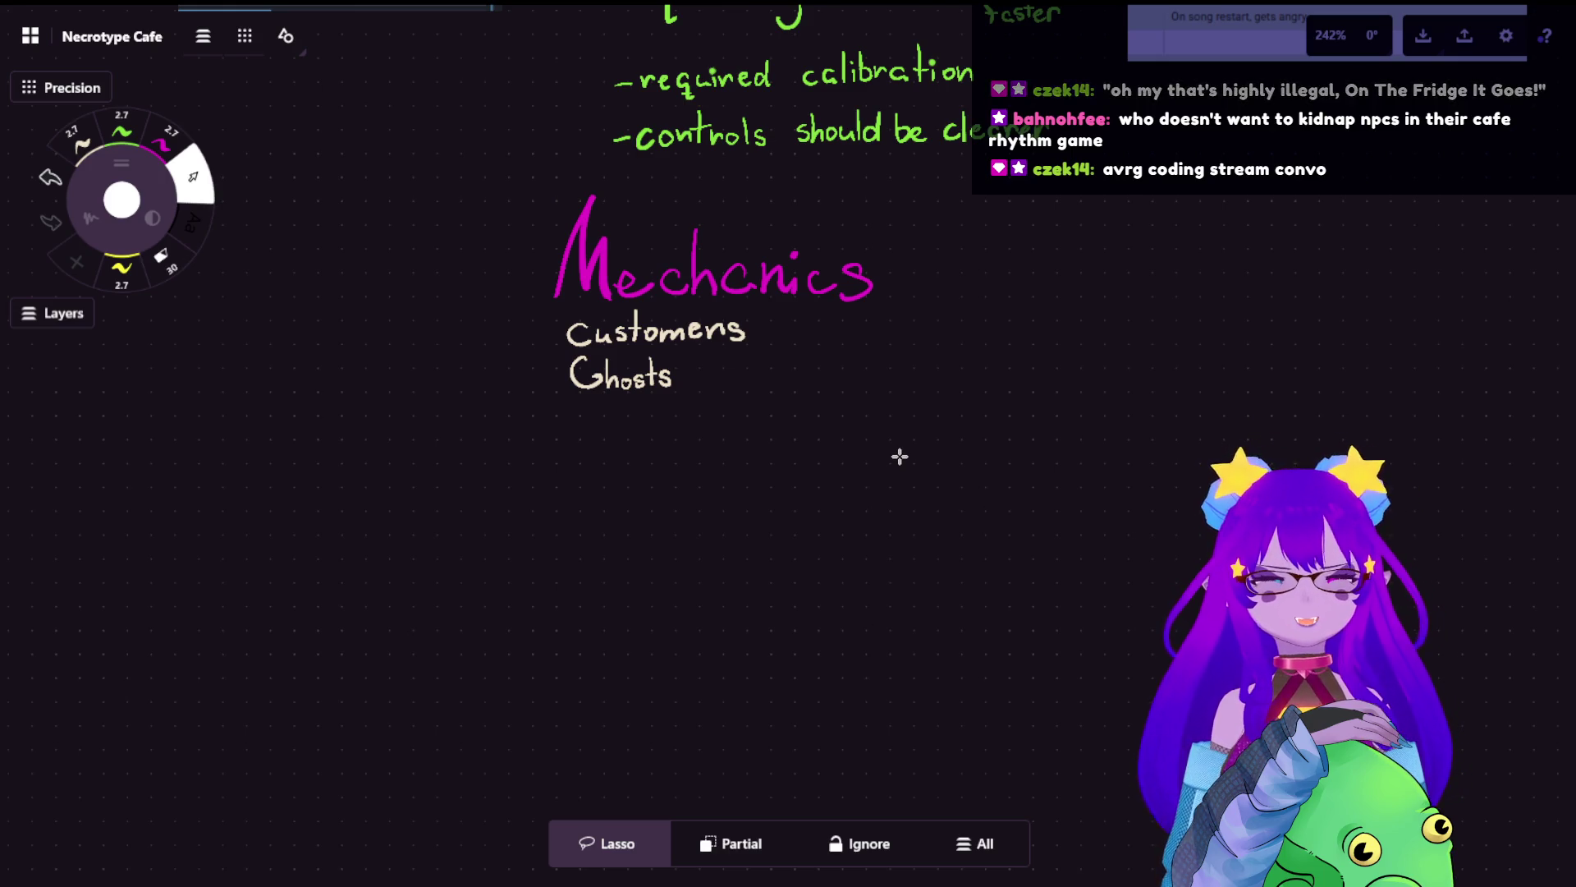
key("ctrl+v")
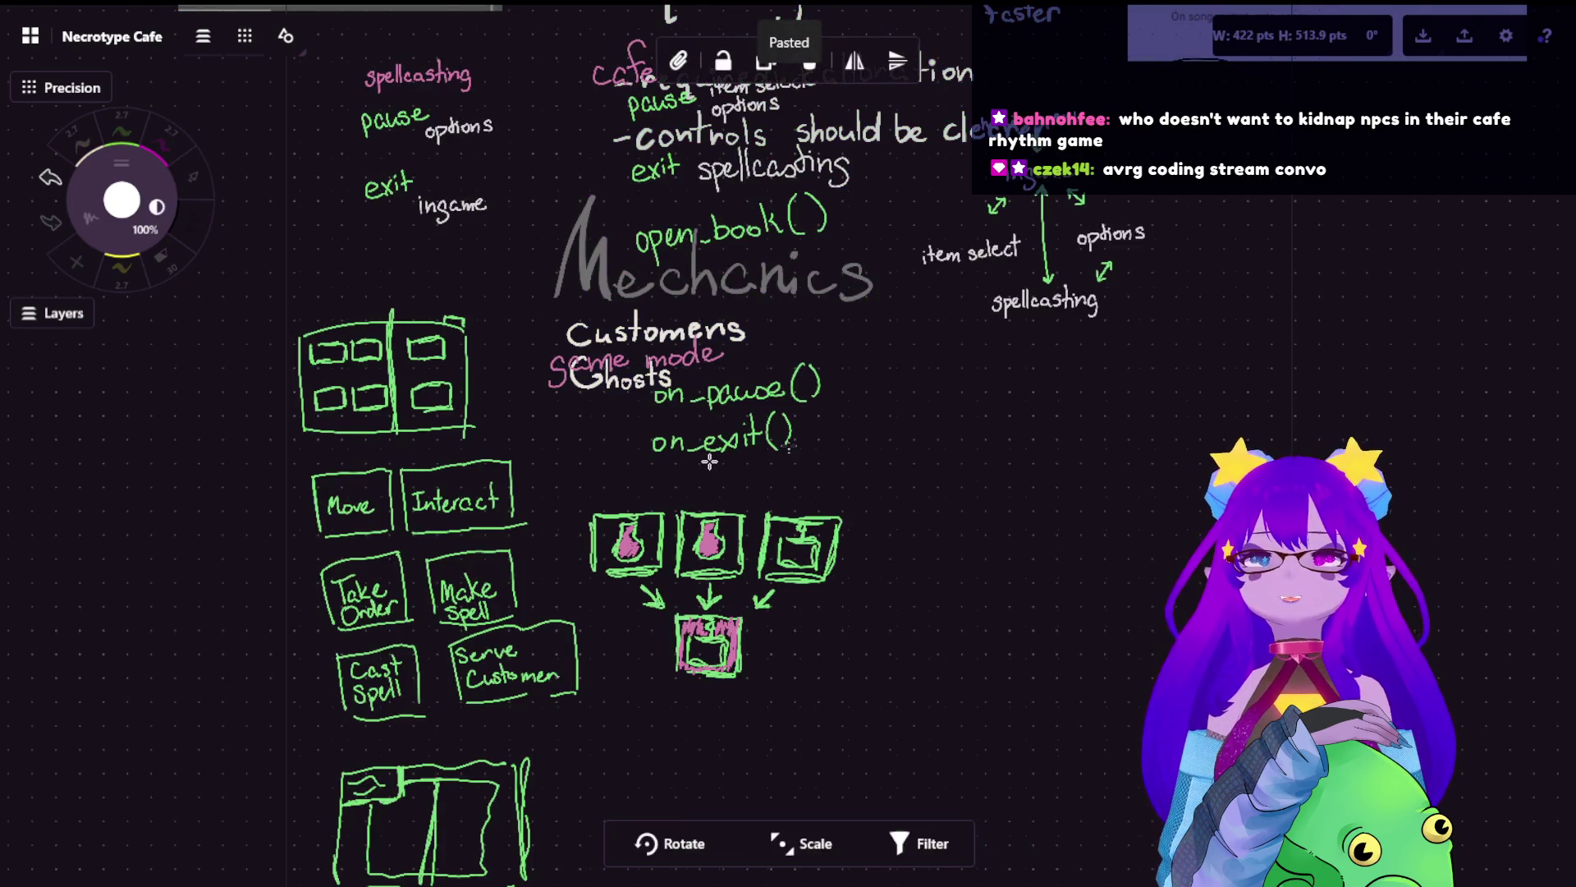
- Move the pasted game-flow sketches down-left below the Mechanics list, then deselect them
mouse_move(866, 469)
left_mouse_down()
mouse_move(412, 548)
mouse_move(369, 731)
left_mouse_up()
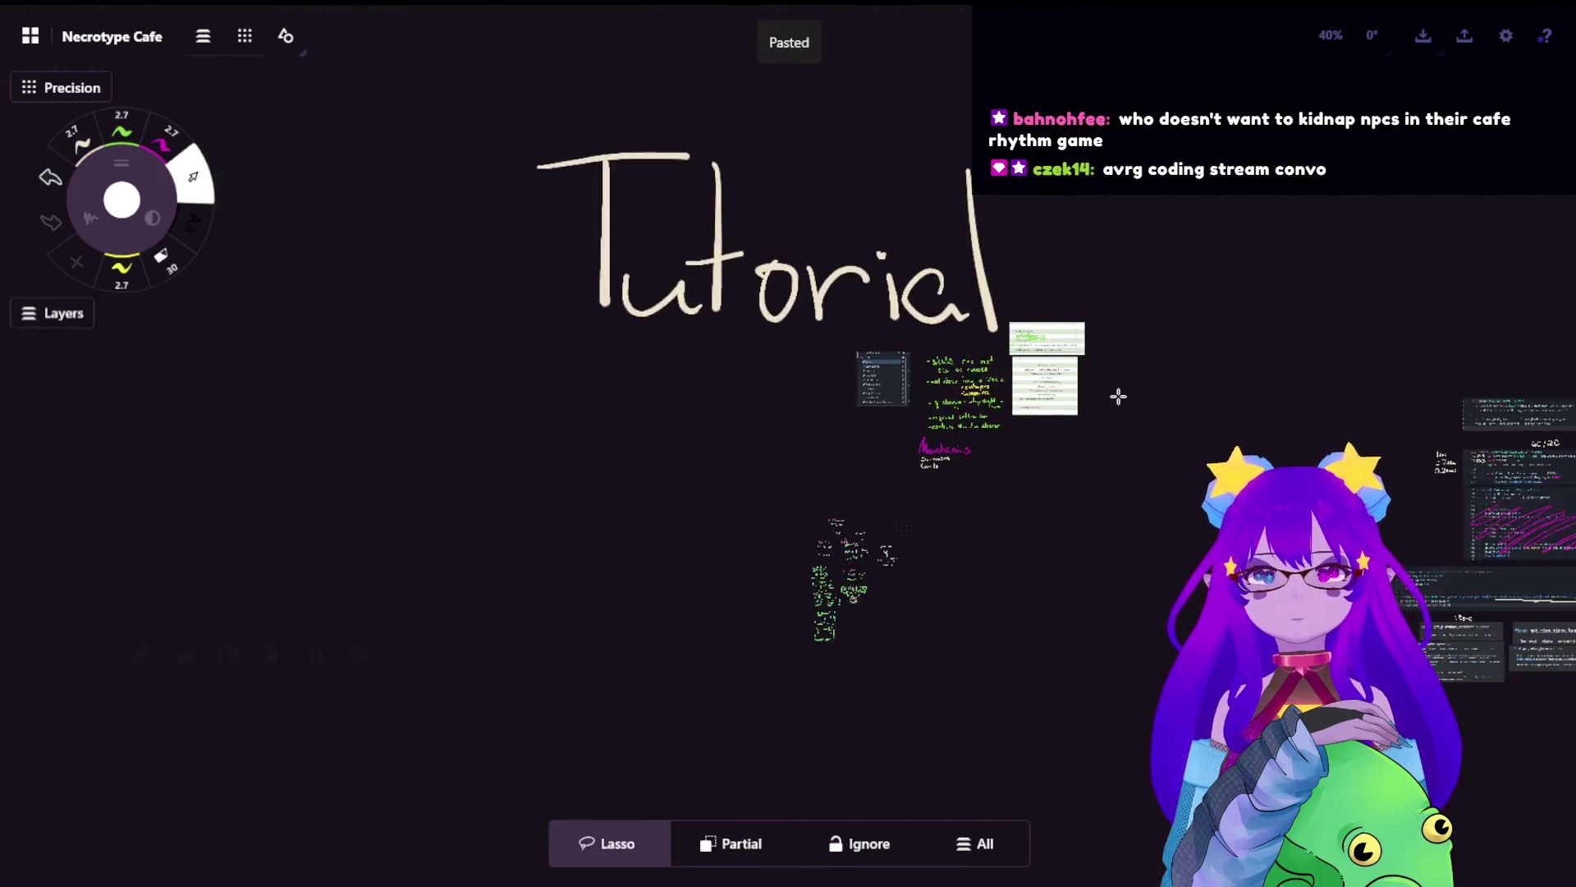
left_click_drag(1119, 394, 443, 580)
scroll(588, 344, "down", 3)
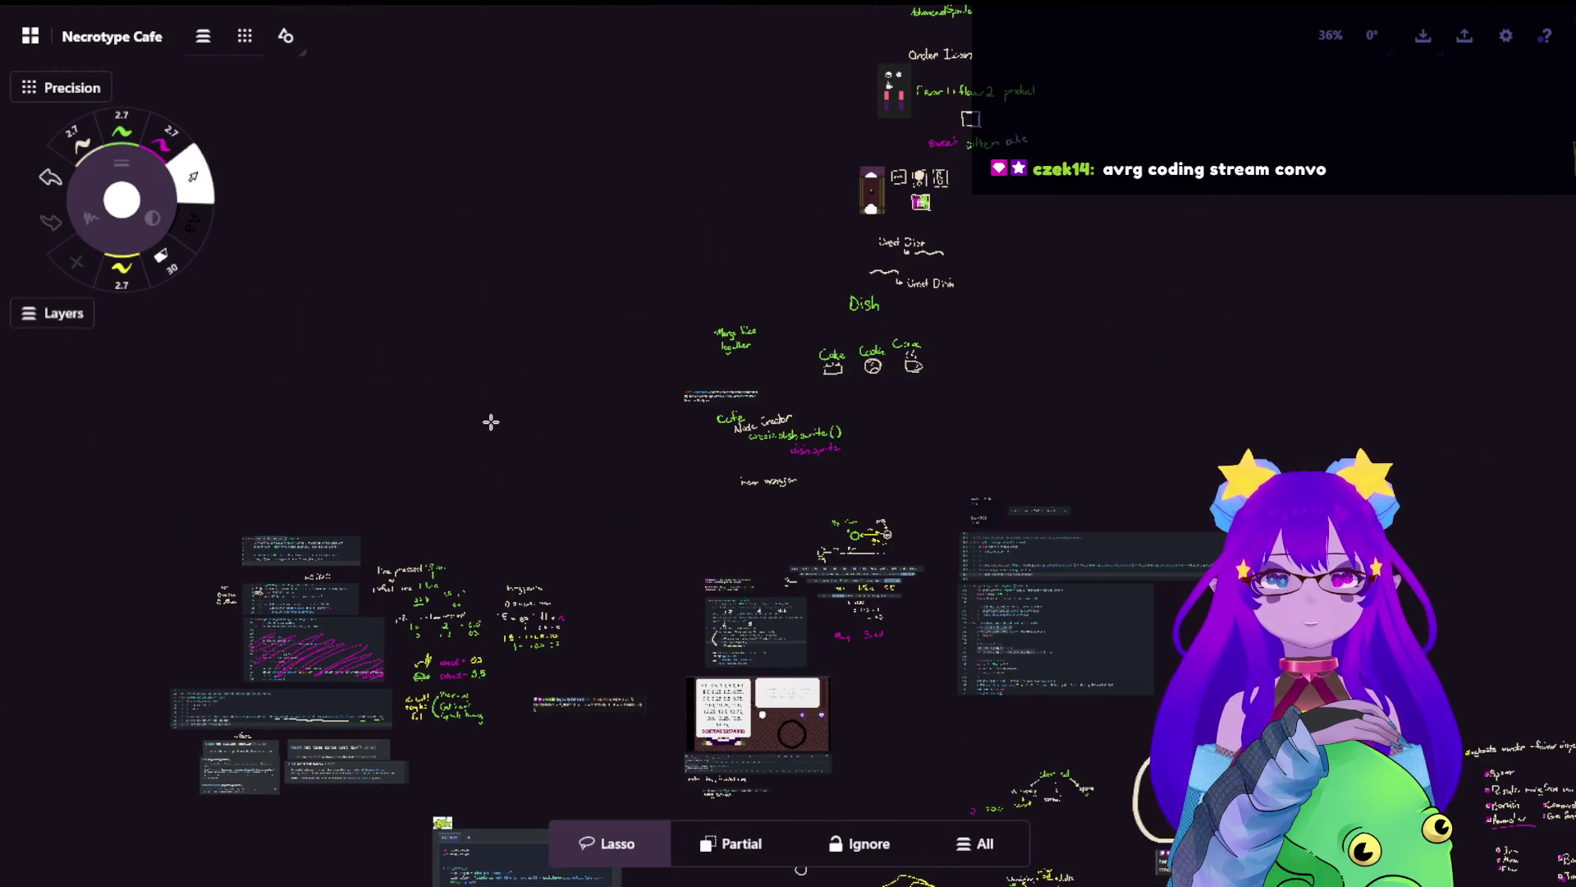
left_click_drag(489, 422, 760, 429)
- Pan and zoom across the board to the Interactables notes and Order Icon sketches
scroll(457, 559, "up", 3)
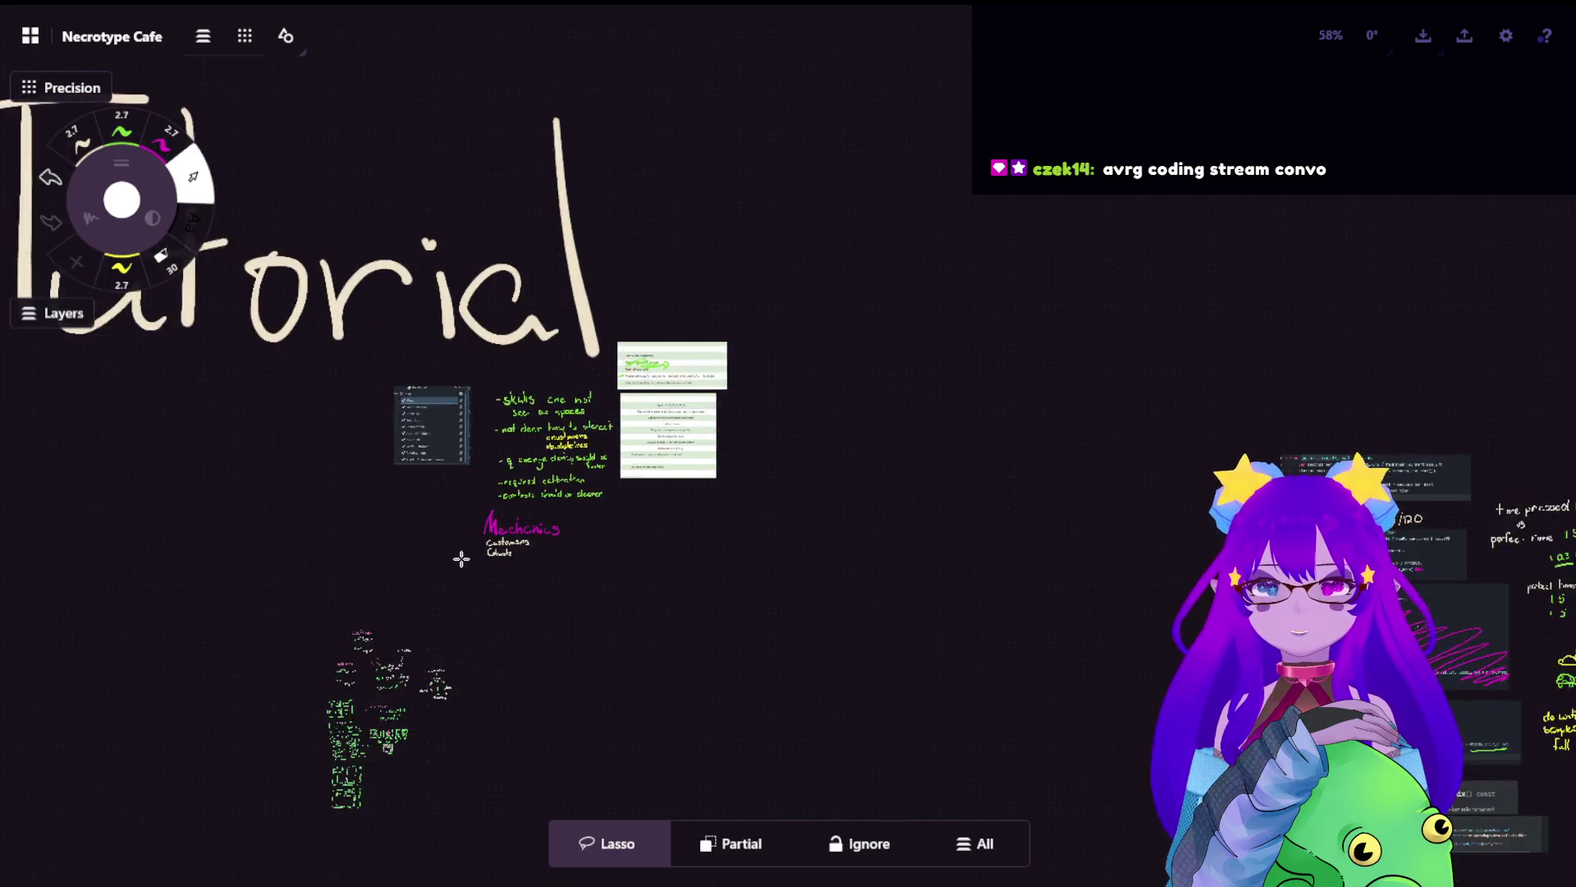
scroll(558, 541, "down", 3)
scroll(648, 513, "down", 1)
left_click_drag(1172, 362, 827, 373)
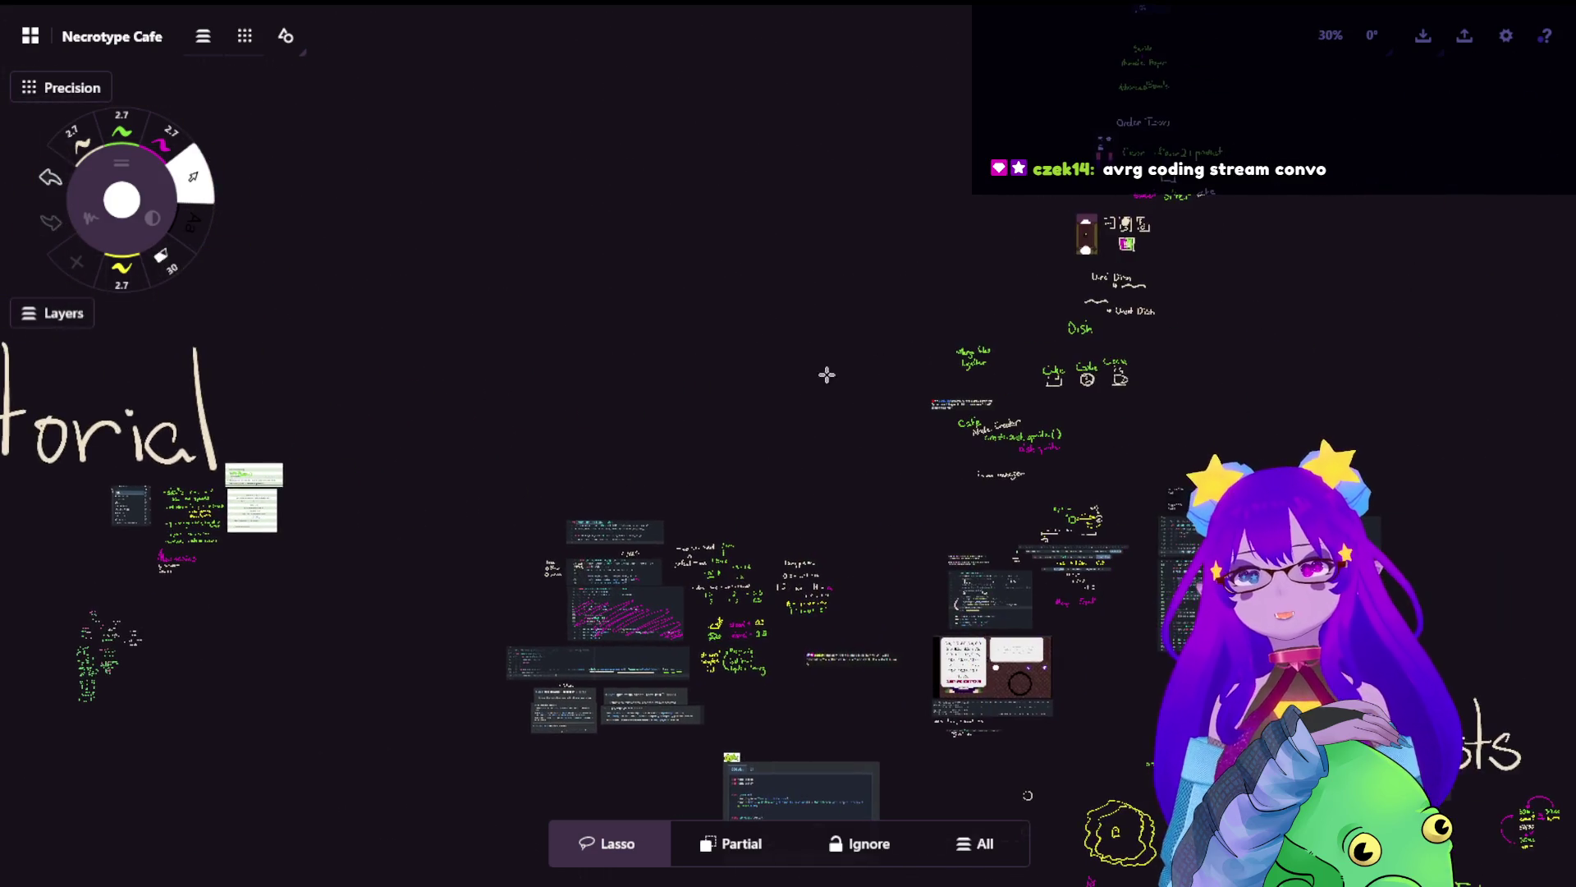
left_click_drag(981, 257, 889, 429)
scroll(907, 587, "up", 3)
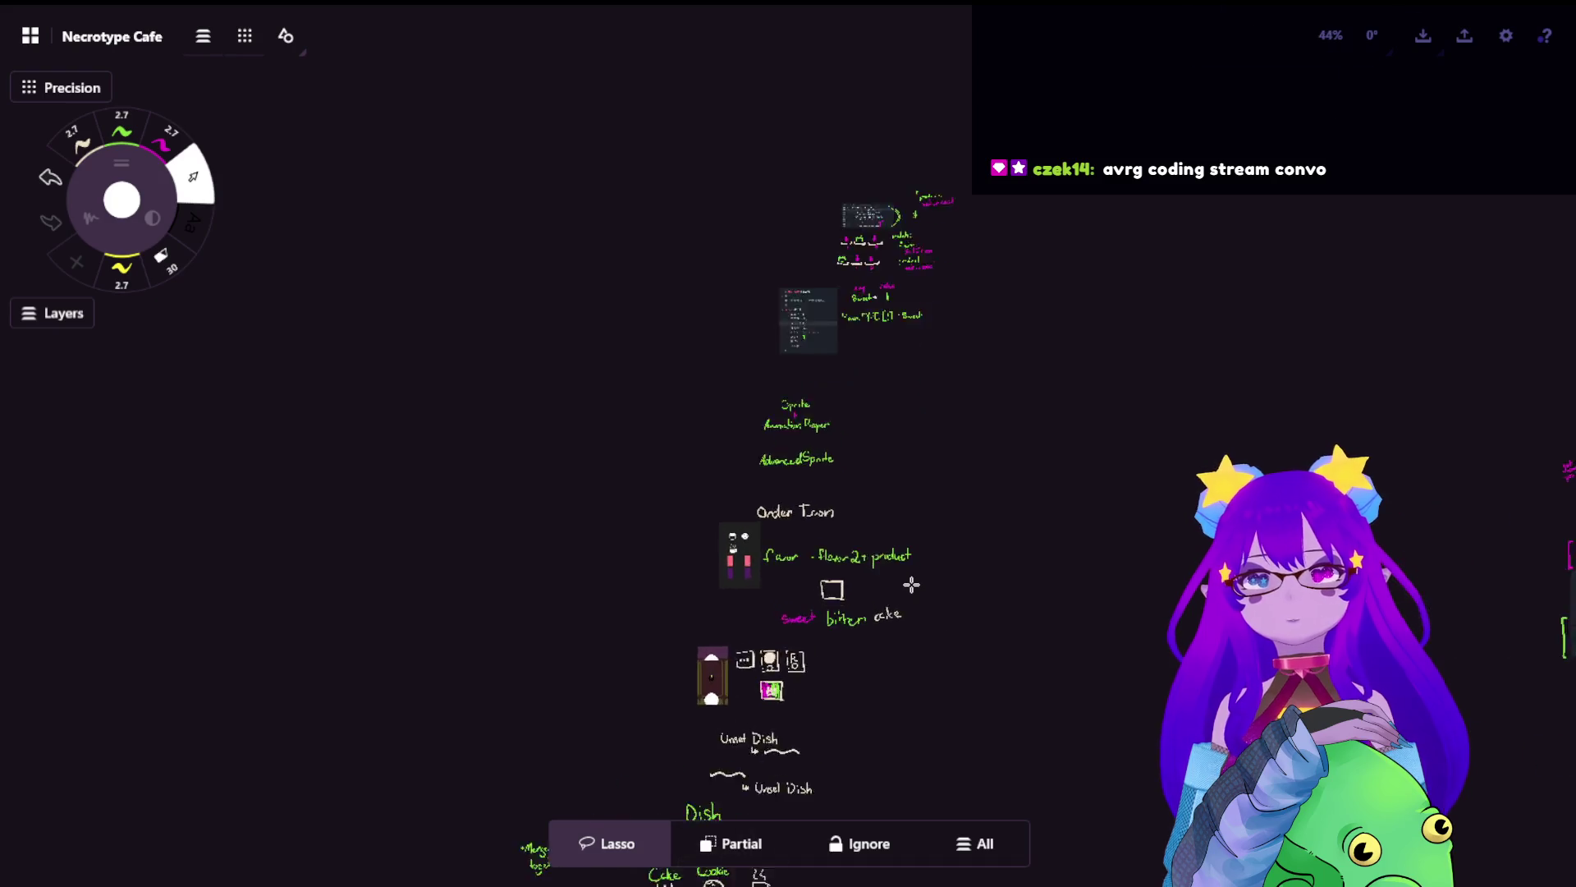
scroll(914, 573, "up", 2)
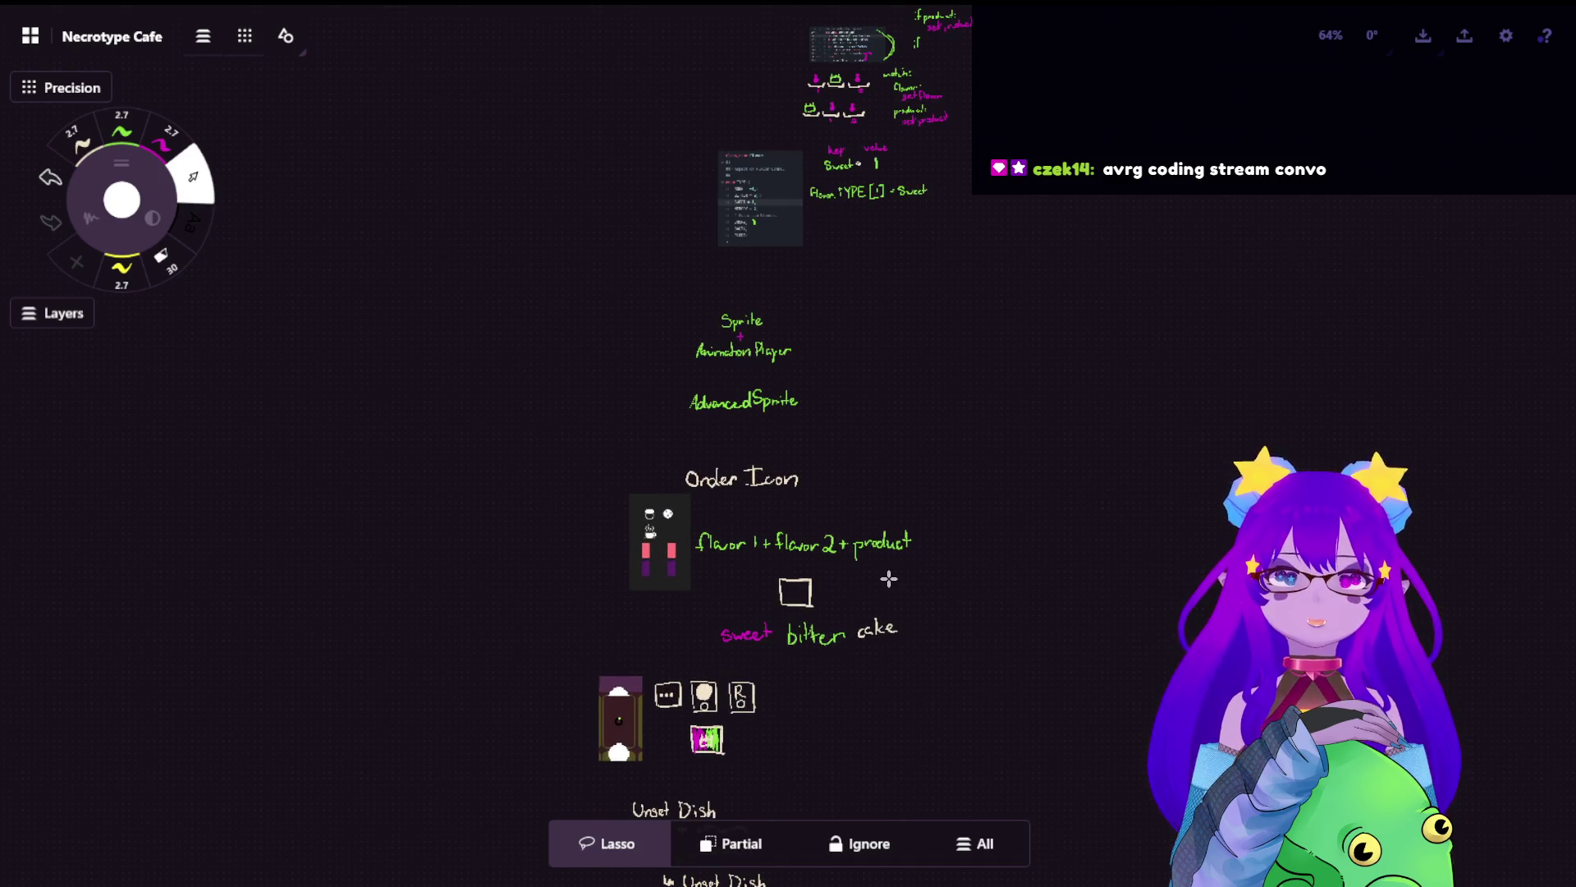
scroll(922, 391, "up", 3)
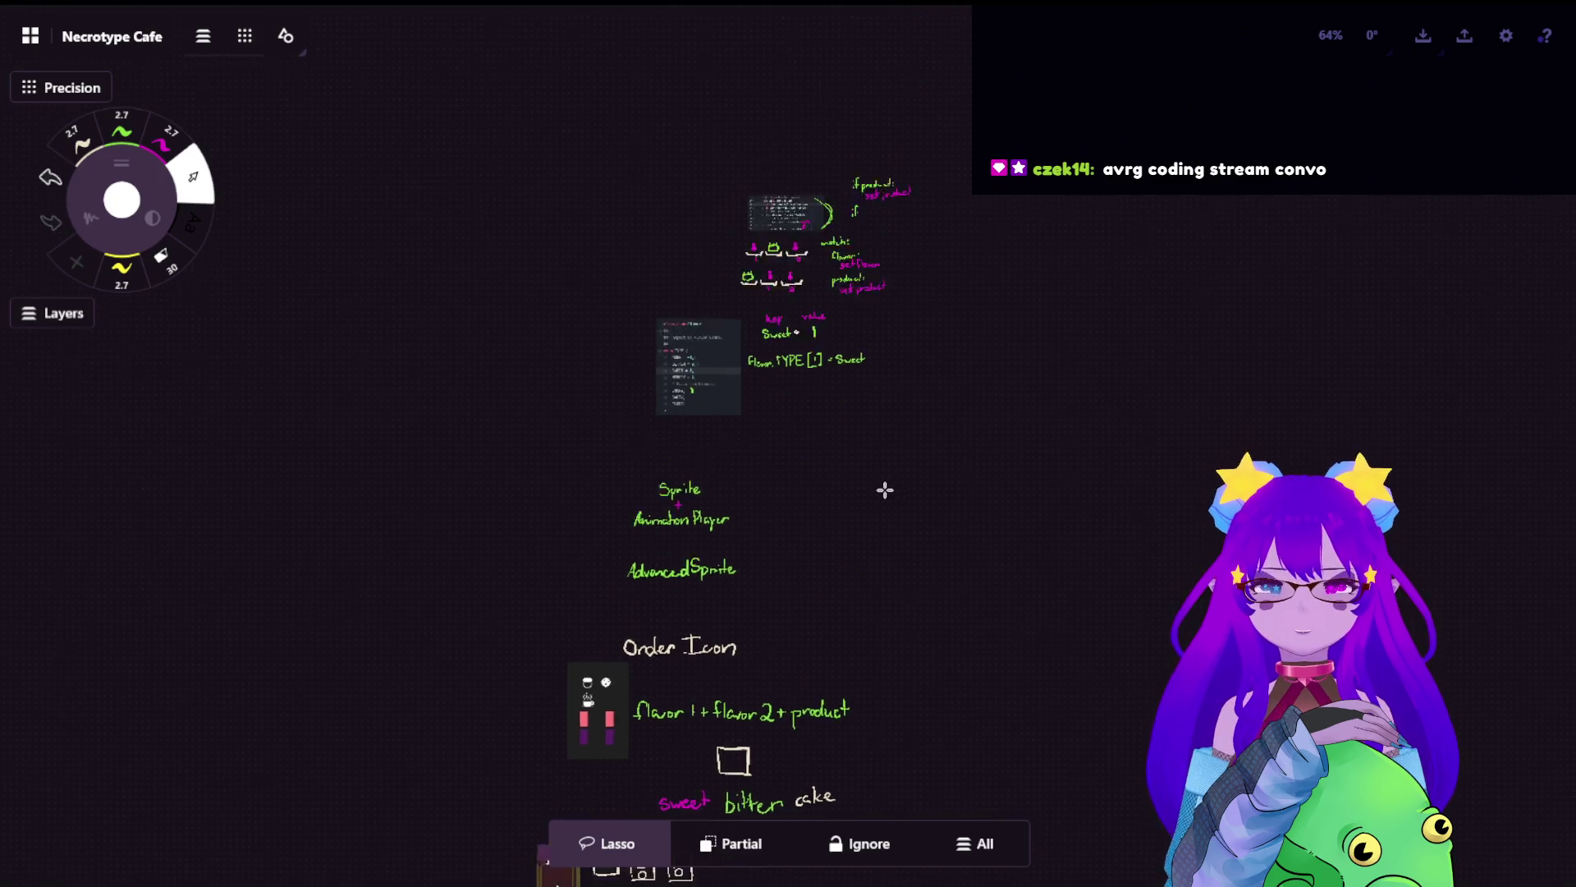
scroll(883, 489, "up", 2)
scroll(953, 320, "up", 3)
scroll(482, 263, "down", 5)
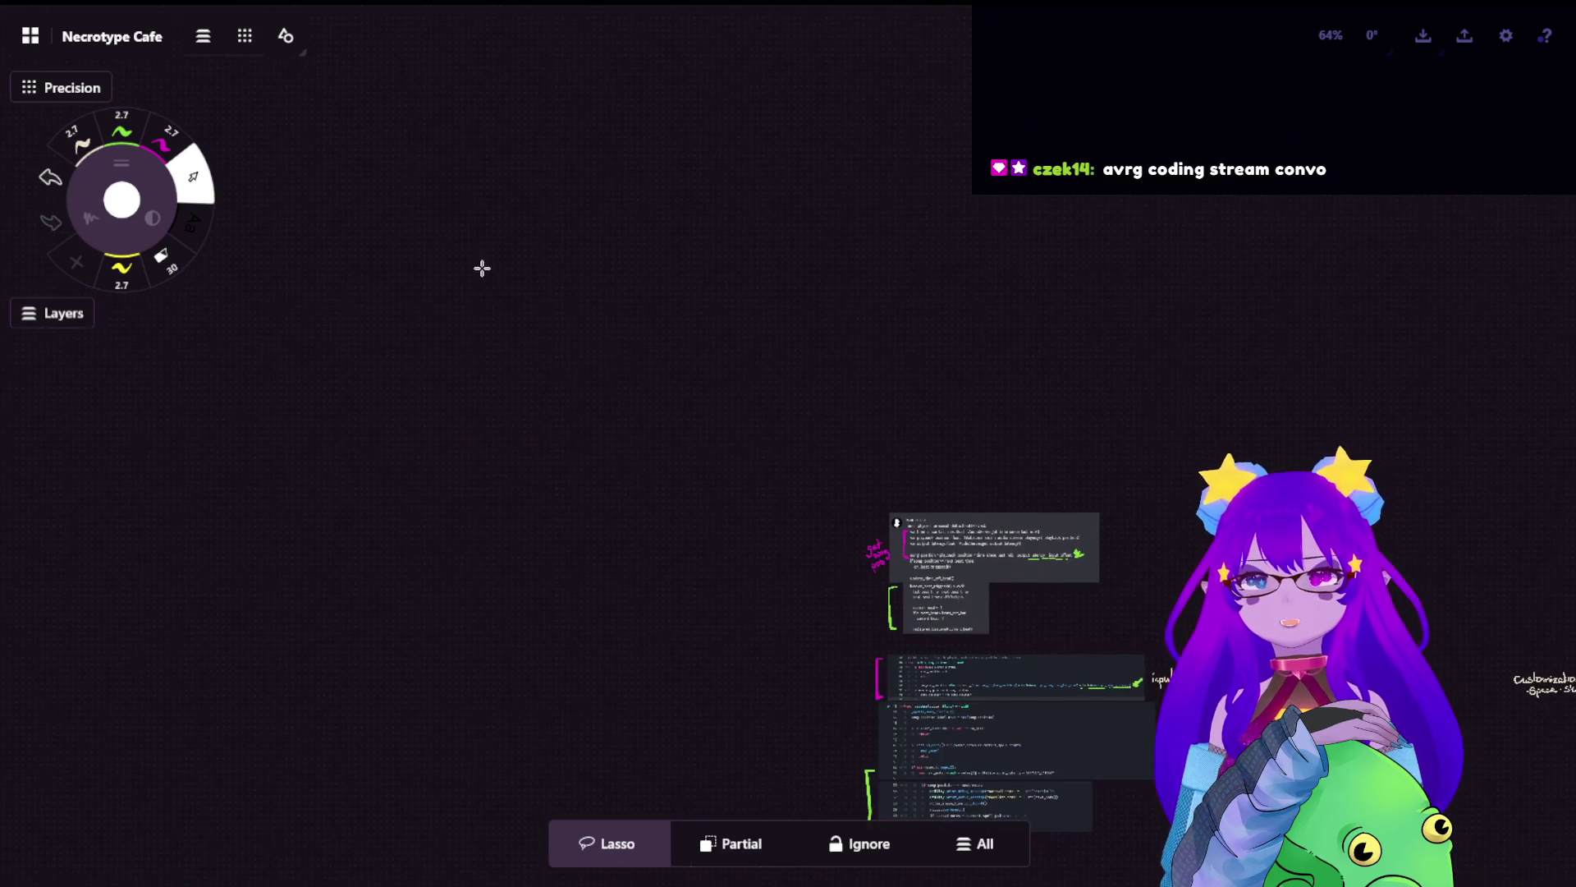
scroll(752, 130, "down", 5)
scroll(1135, 457, "up", 5)
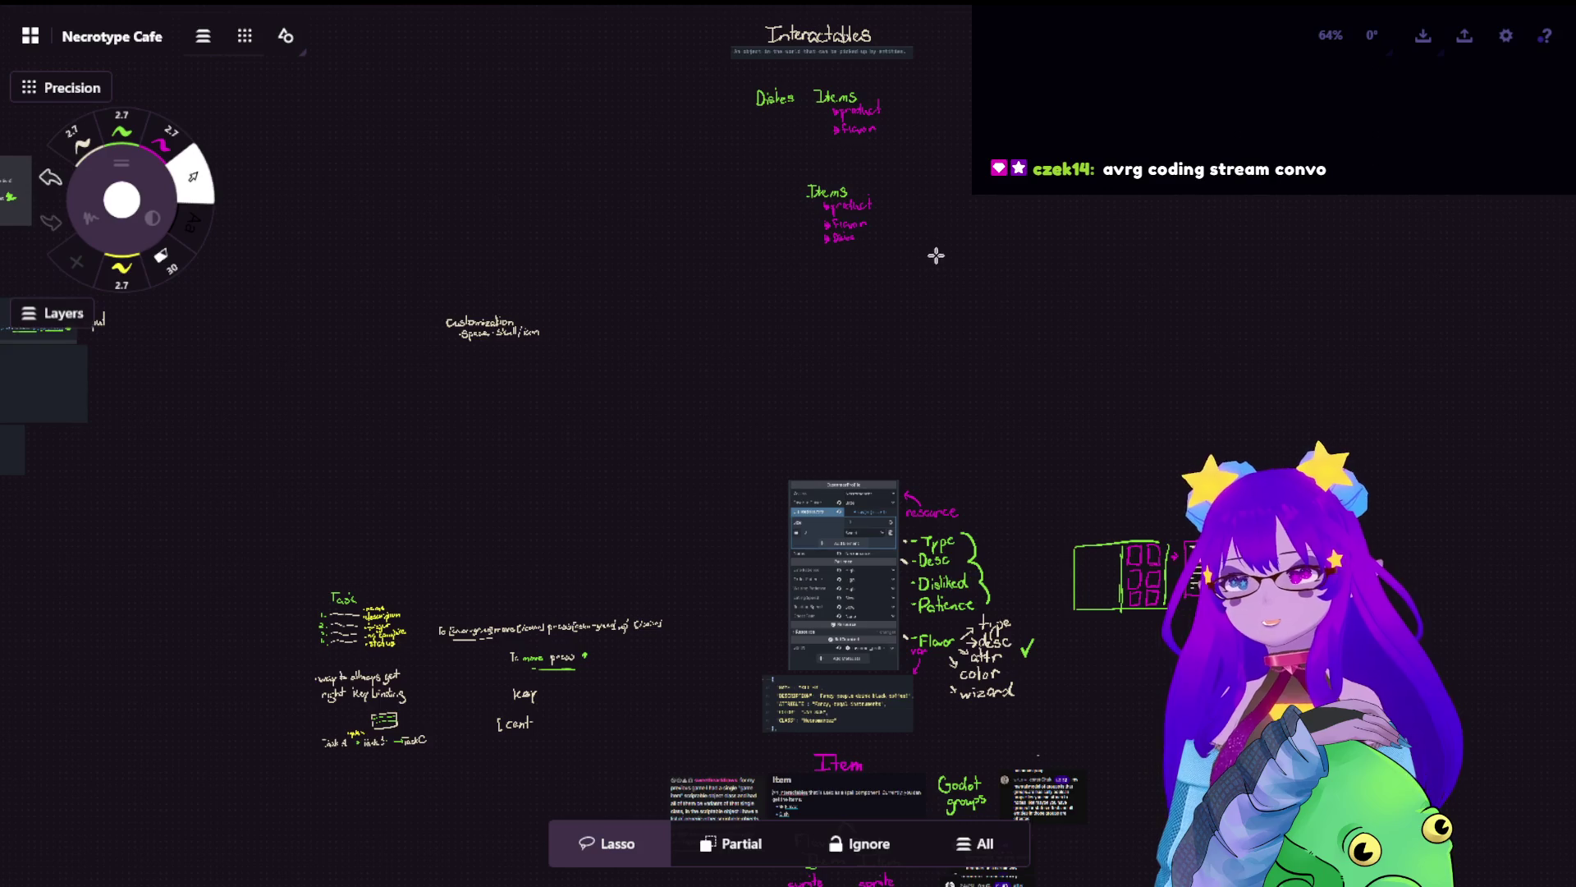
- Select the green and pink book and recipe-card UI sketch
scroll(936, 254, "up", 5)
left_click_drag(1125, 386, 1122, 580)
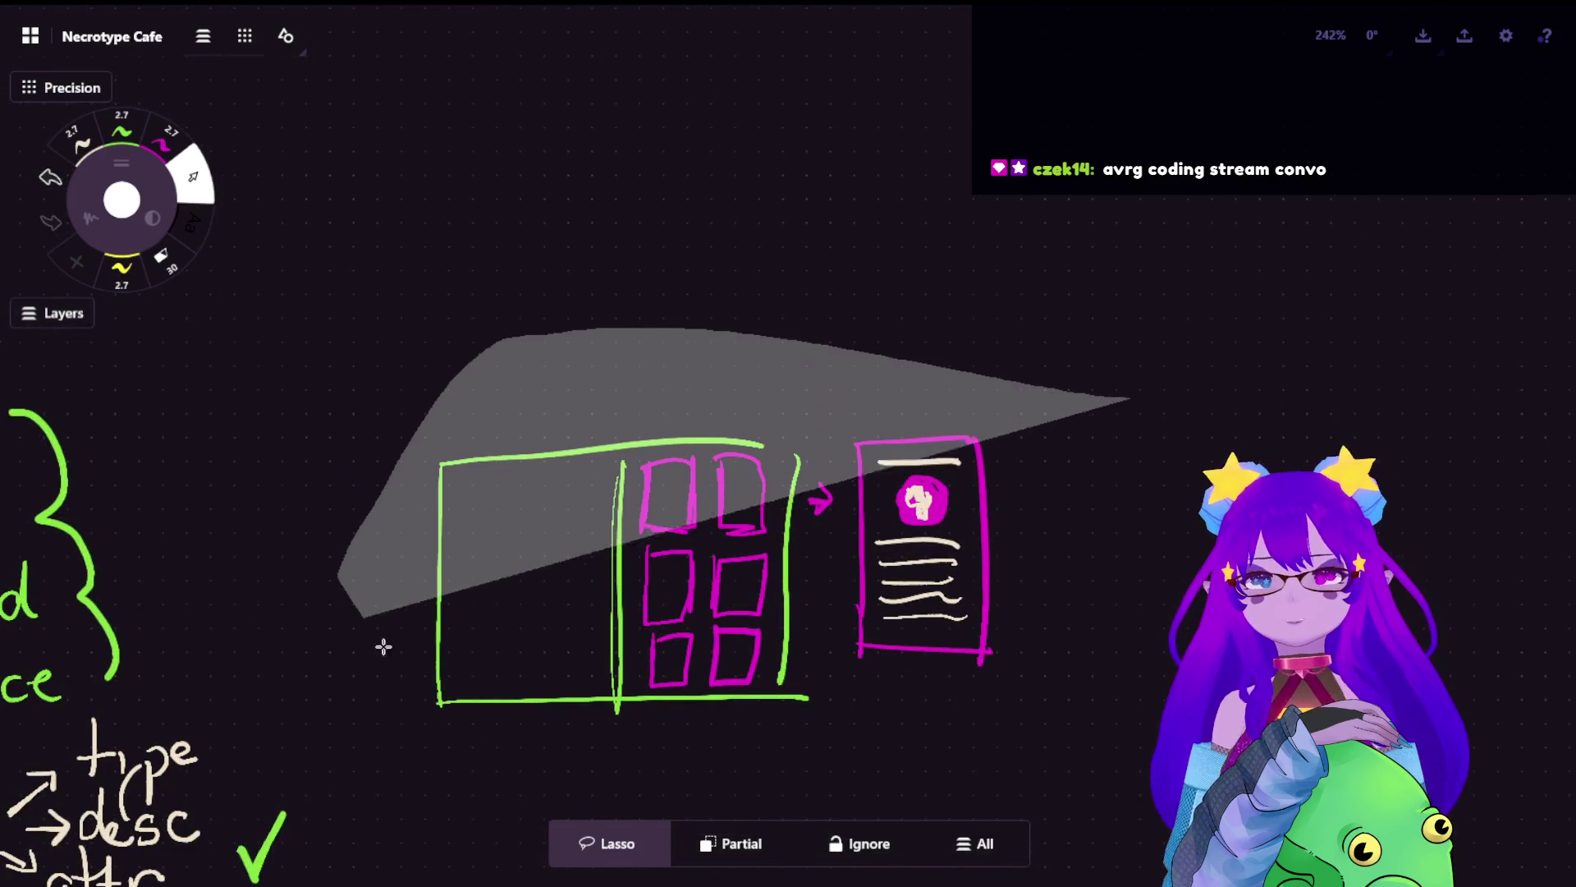
scroll(1143, 500, "down", 5)
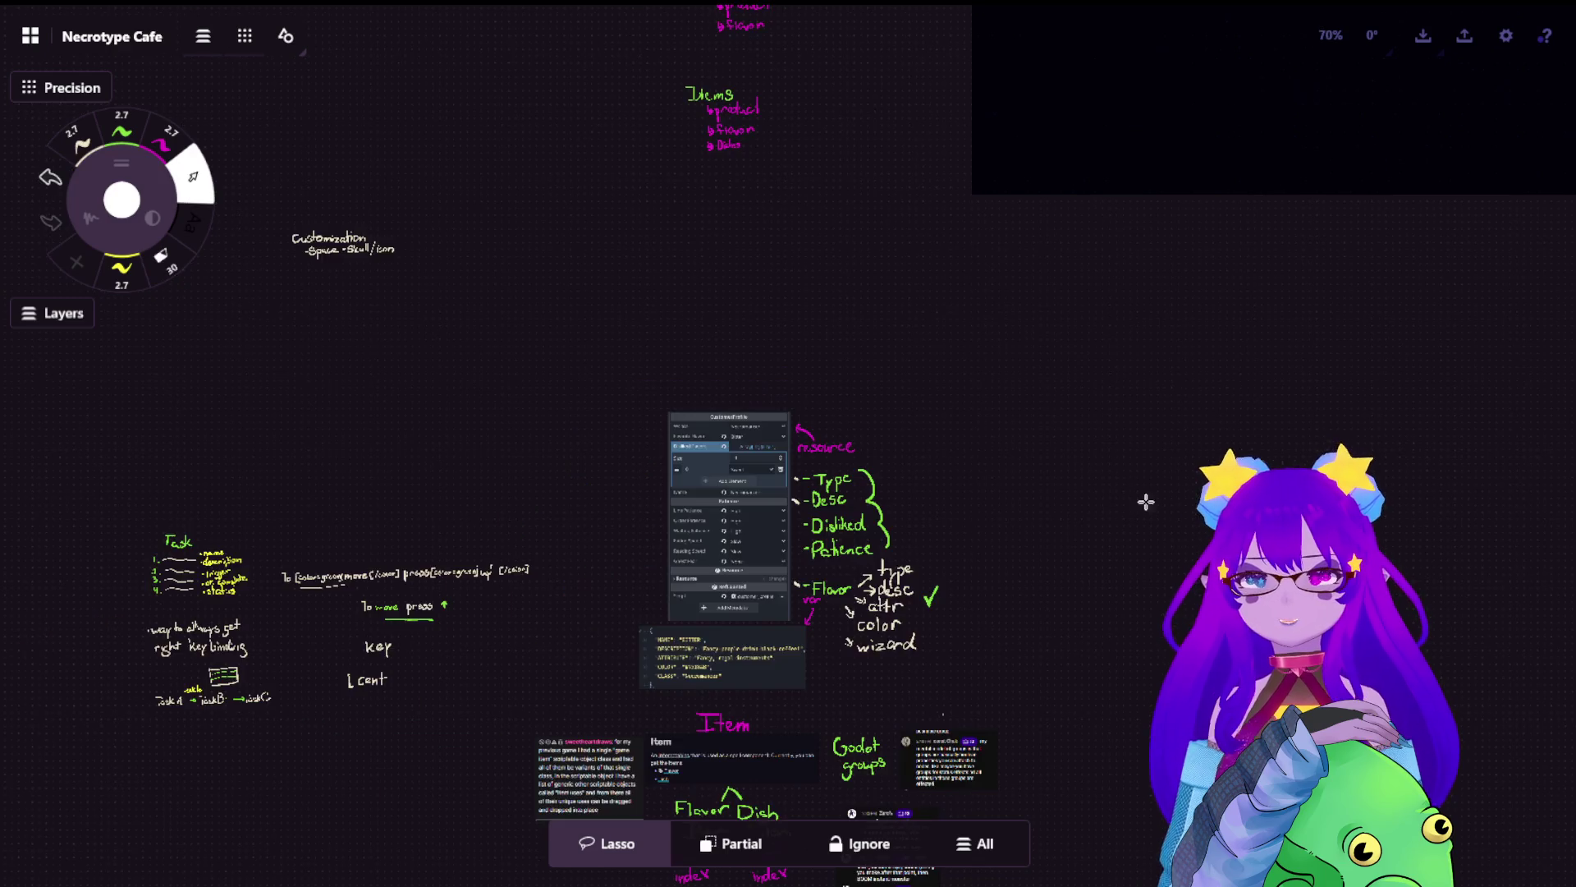
scroll(1056, 528, "down", 3)
- Paste a copy beside the Tutorial game-flow sketches, deselect it, and center it in view
scroll(1056, 518, "left", 10)
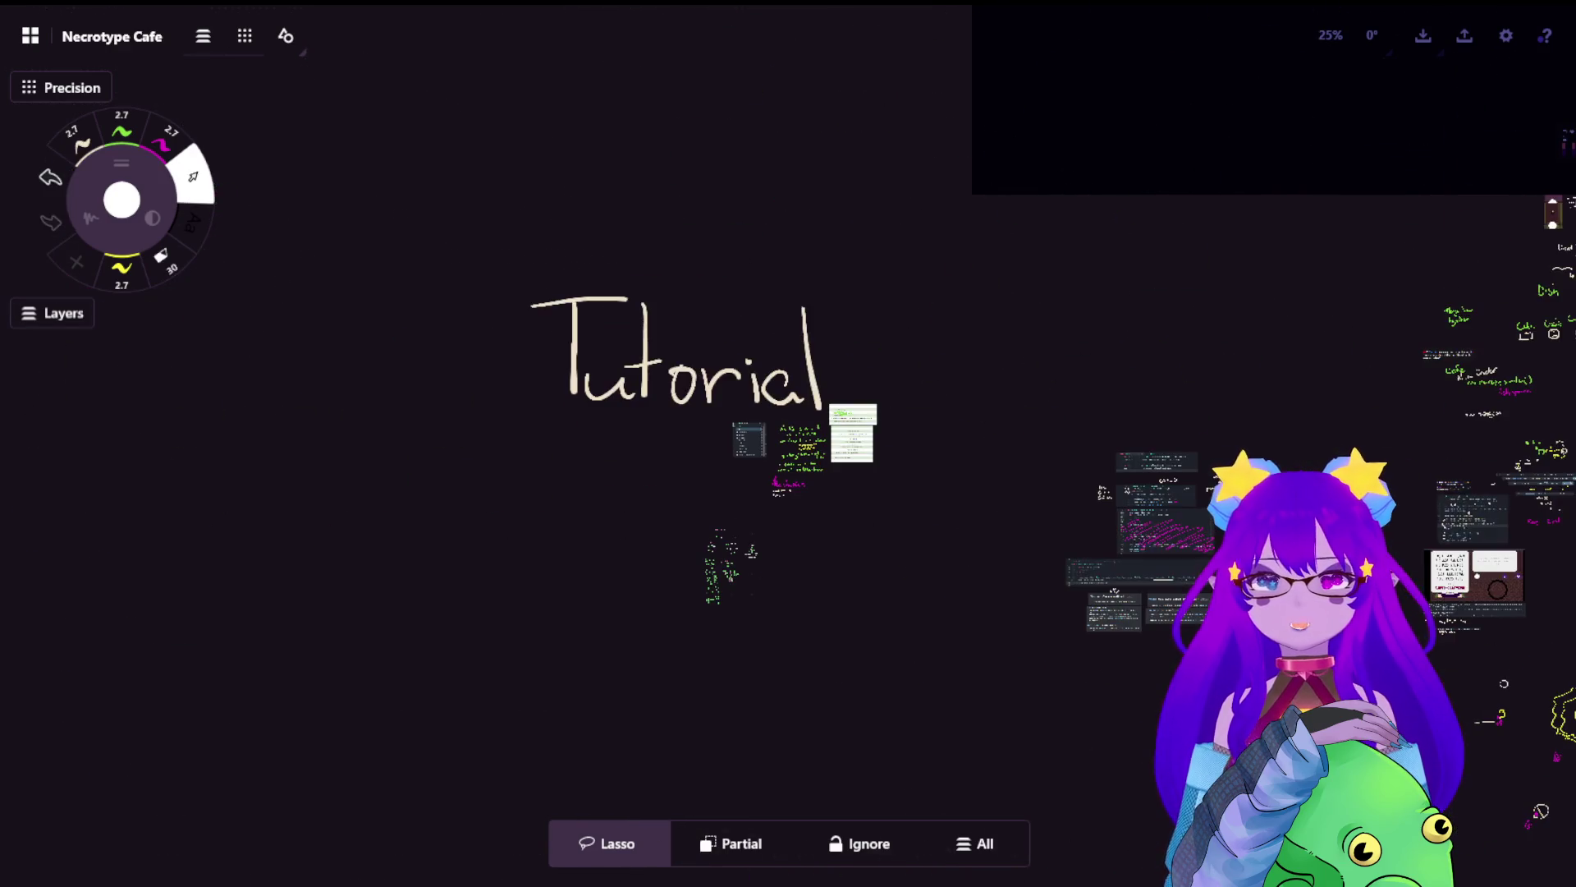
scroll(876, 642, "left", 5)
scroll(982, 577, "up", 3)
scroll(1190, 313, "up", 3)
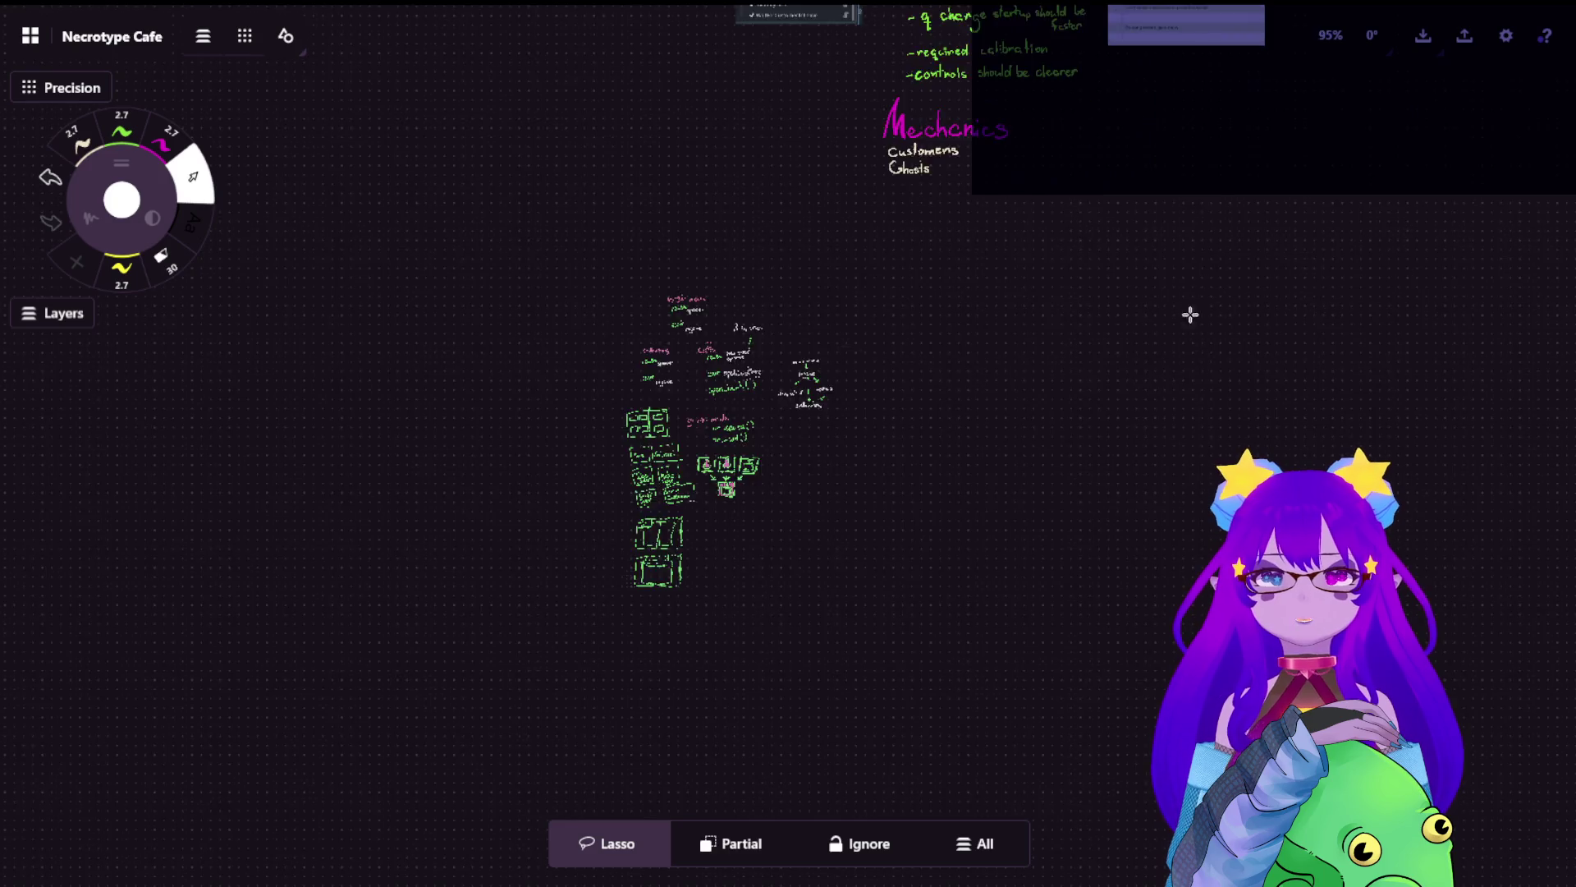
scroll(848, 468, "up", 3)
scroll(743, 400, "up", 2)
key("ctrl+v")
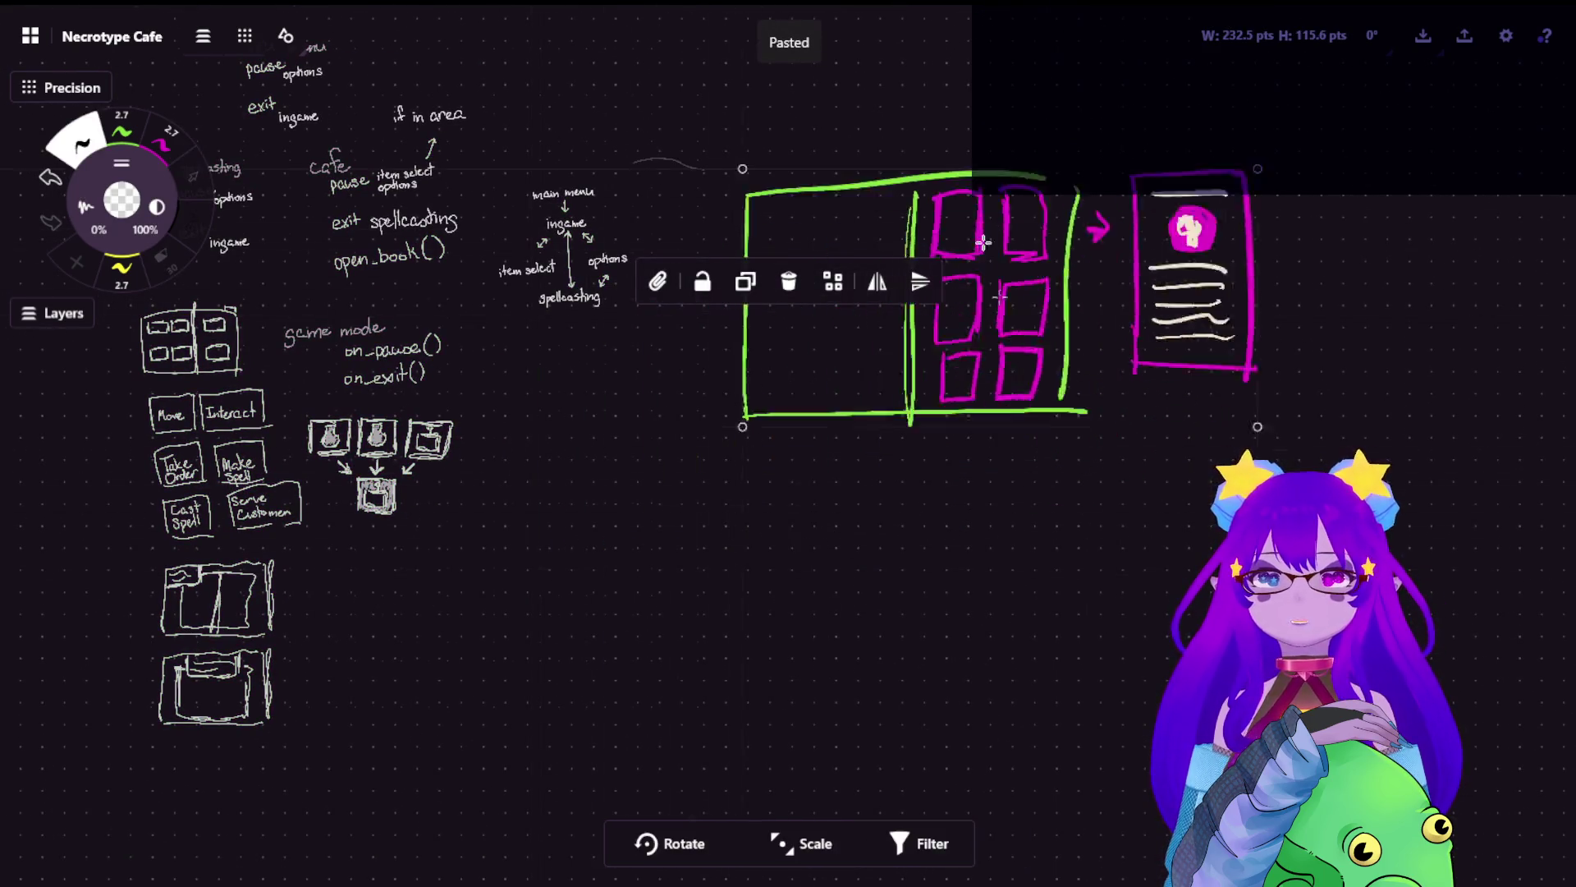
left_click(941, 460)
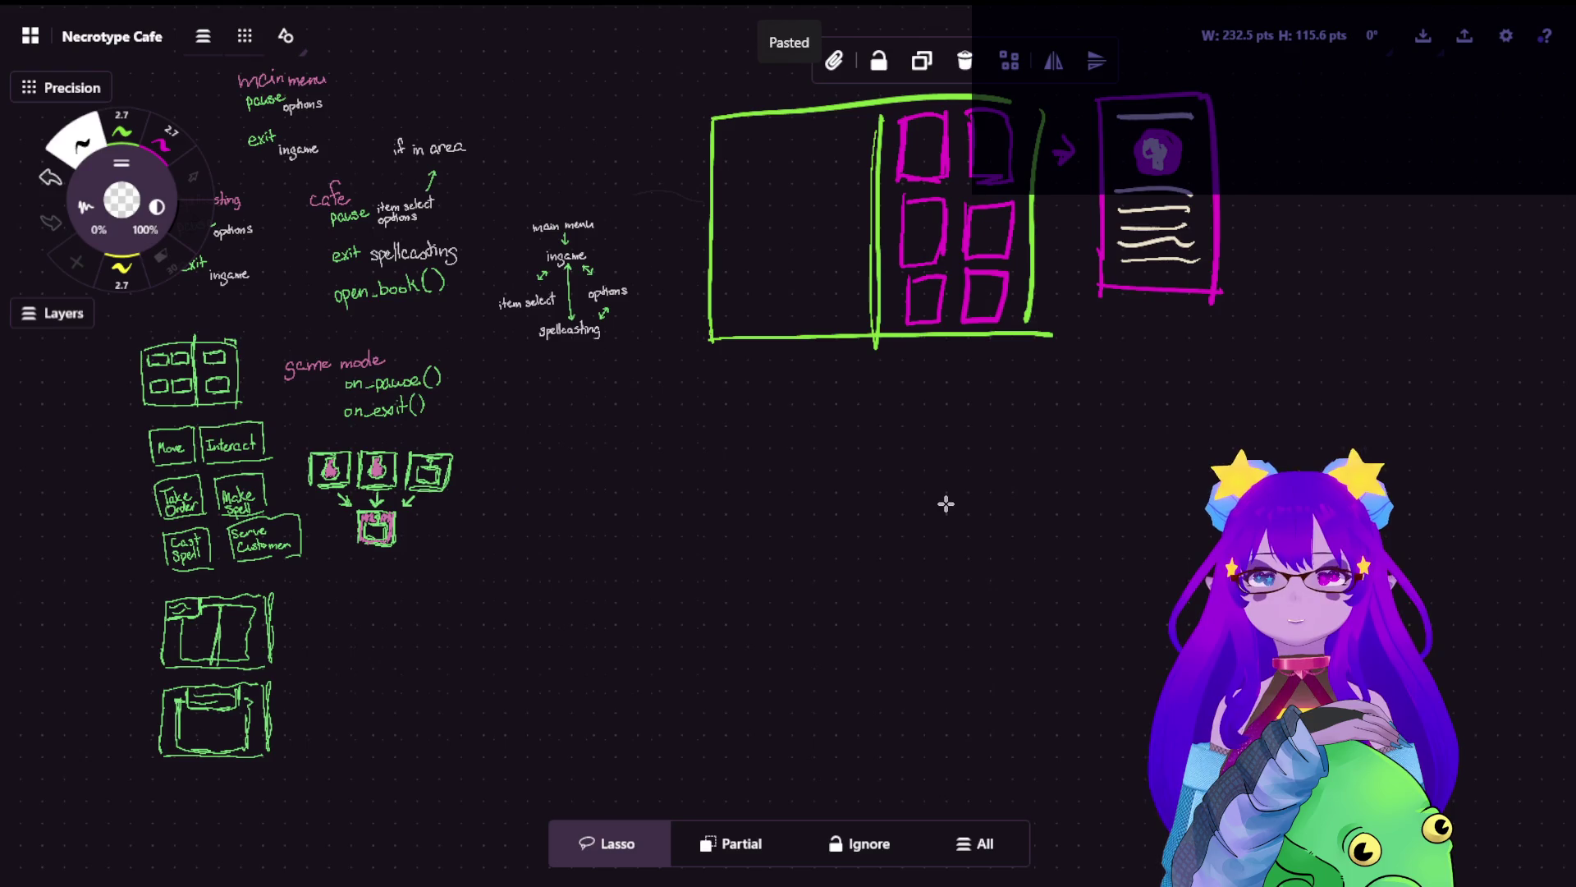
scroll(941, 501, "down", 1)
scroll(1193, 155, "up", 3)
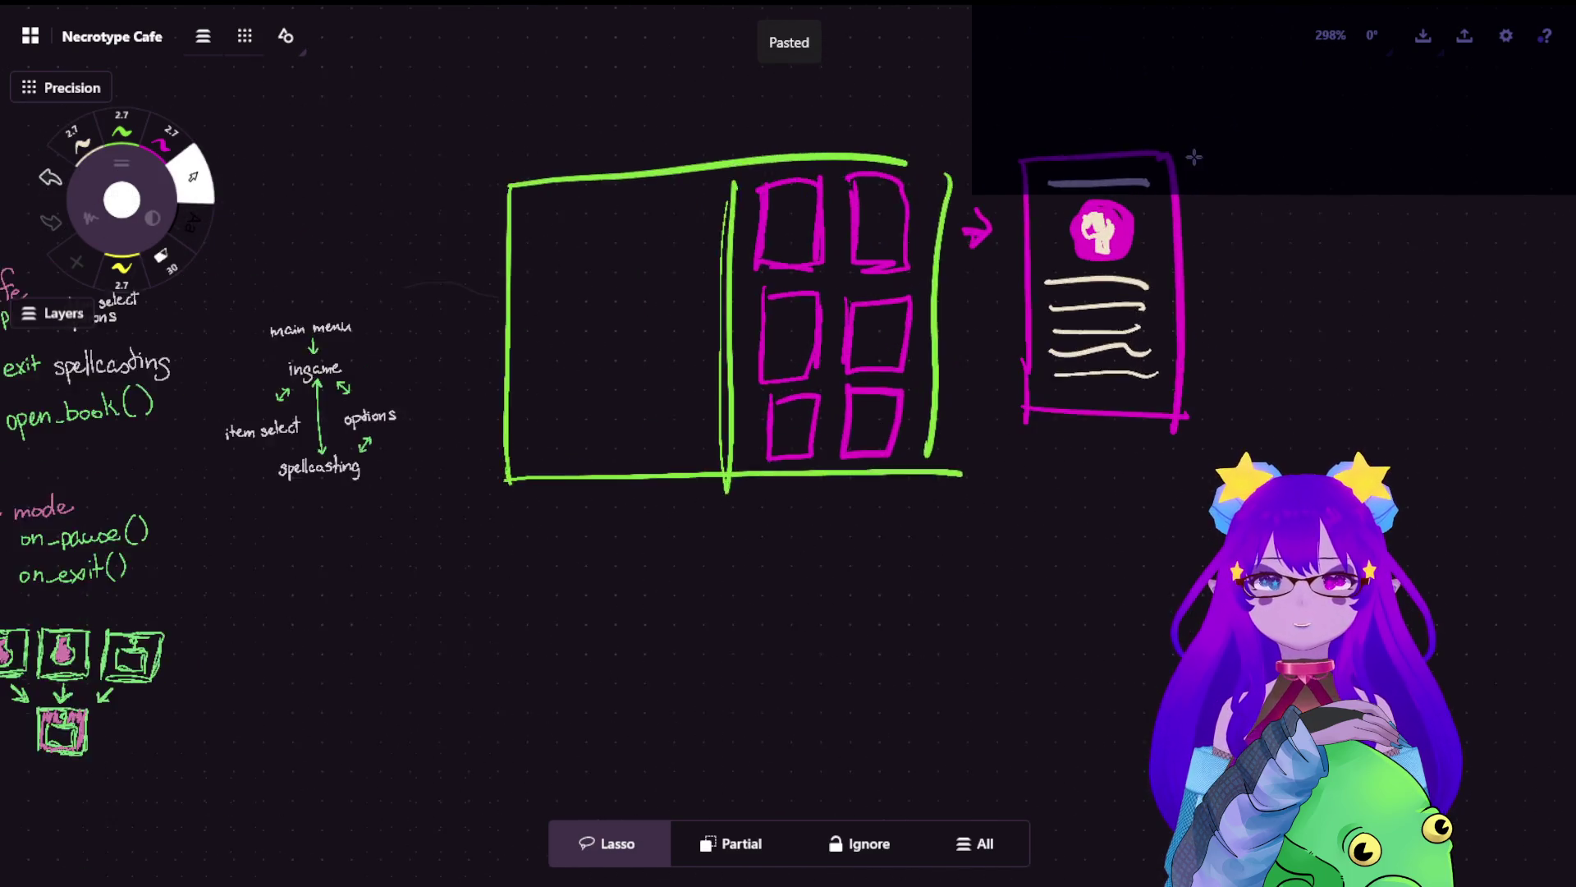
scroll(1231, 257, "up", 5)
scroll(1174, 262, "down", 3)
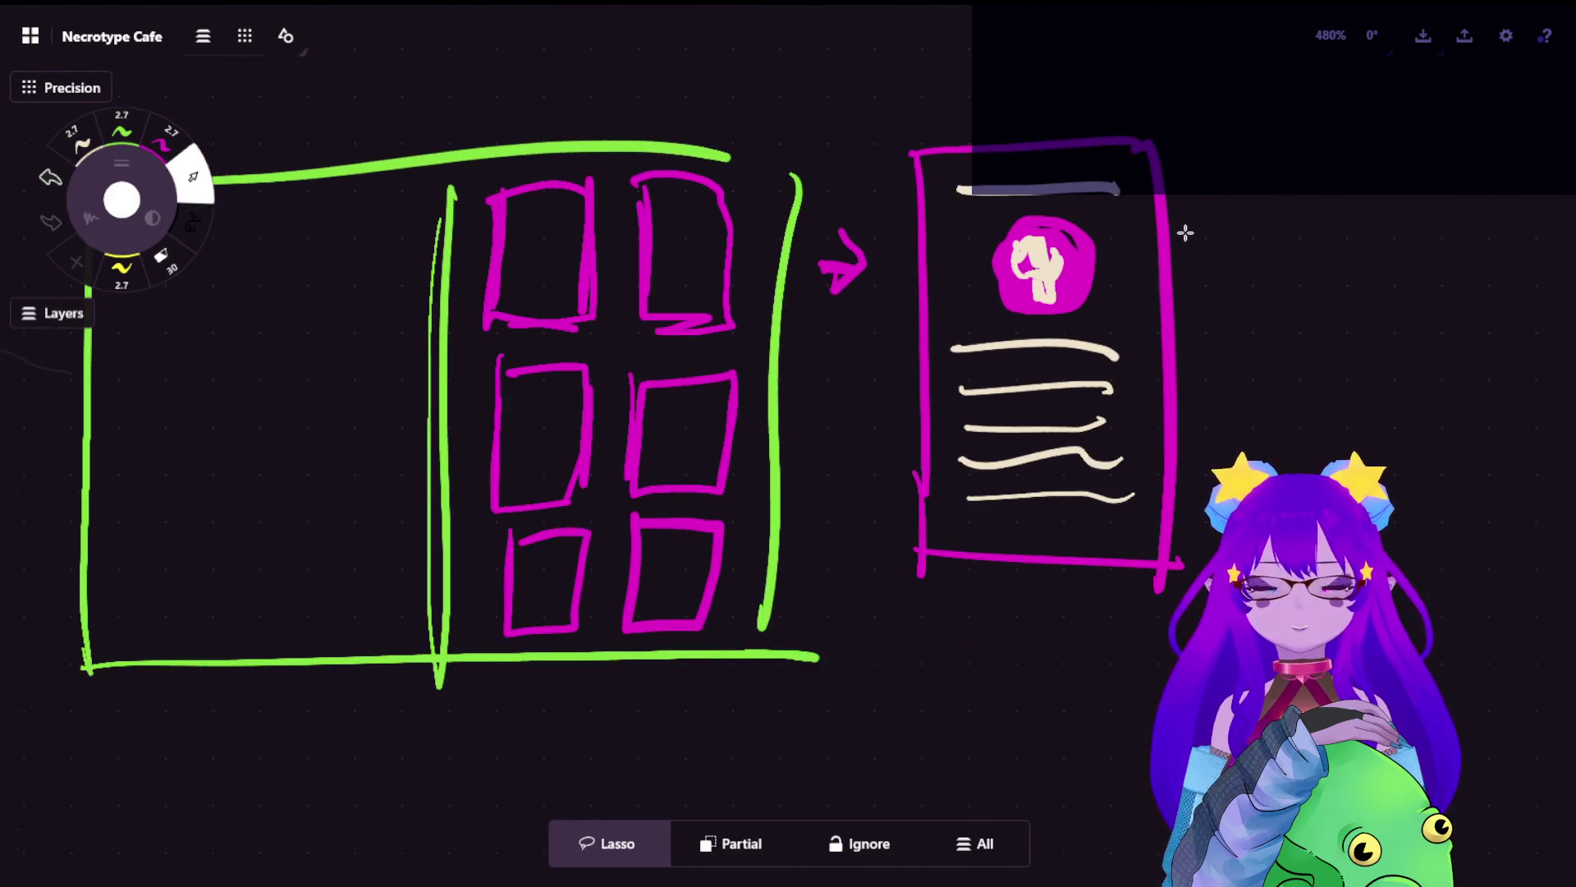
left_click_drag(1186, 232, 937, 307)
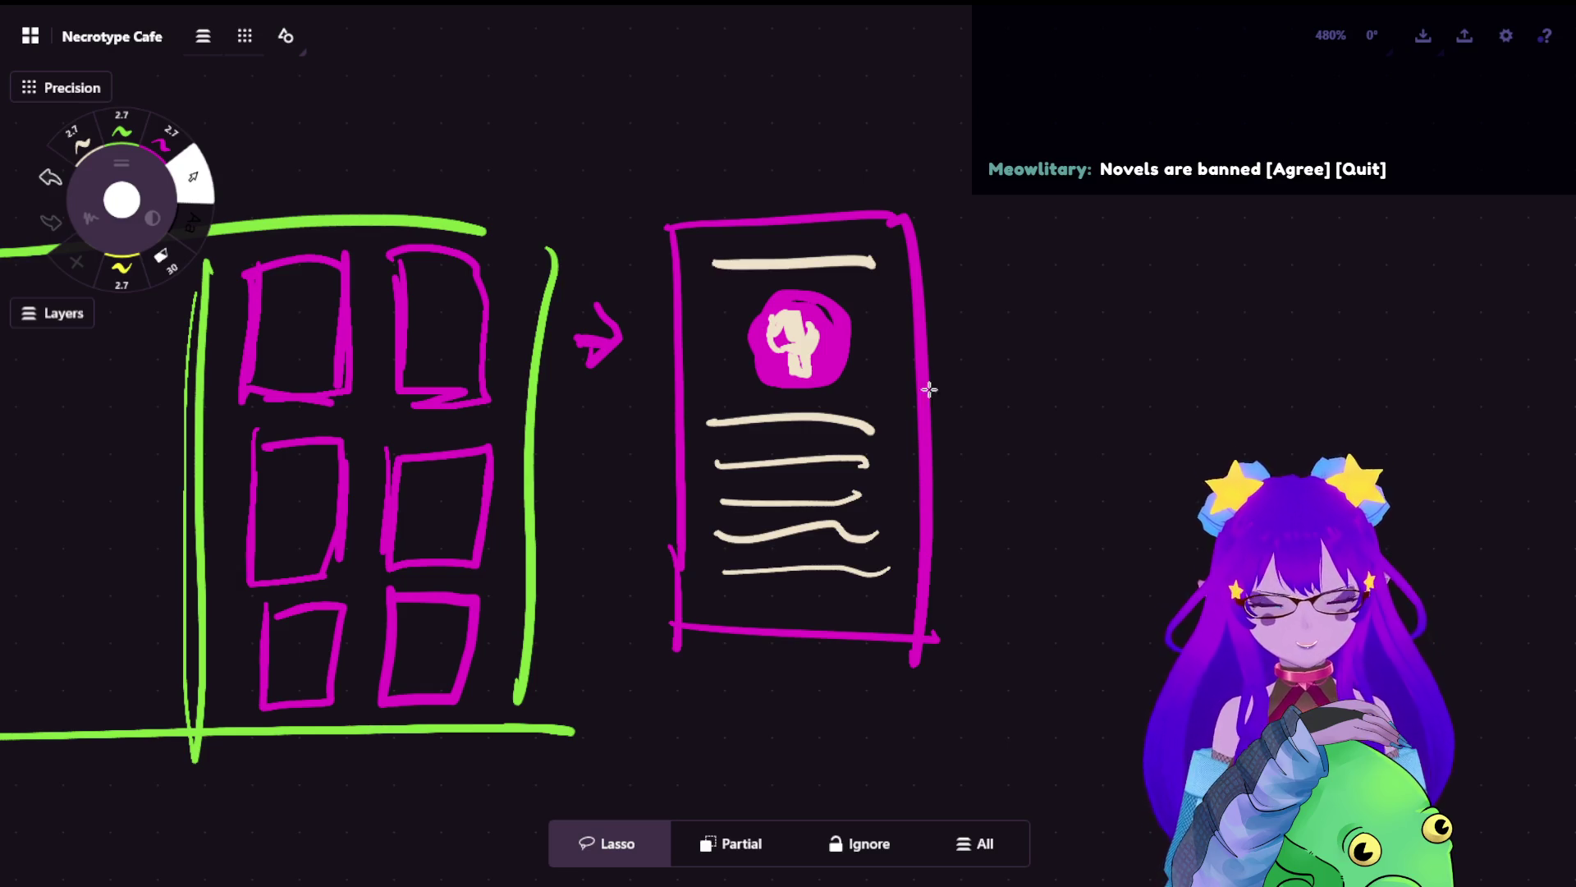
- Zoom the canvas out from 480% to 59% to show the whole whiteboard
scroll(869, 484, "down", 3)
scroll(869, 484, "down", 8)
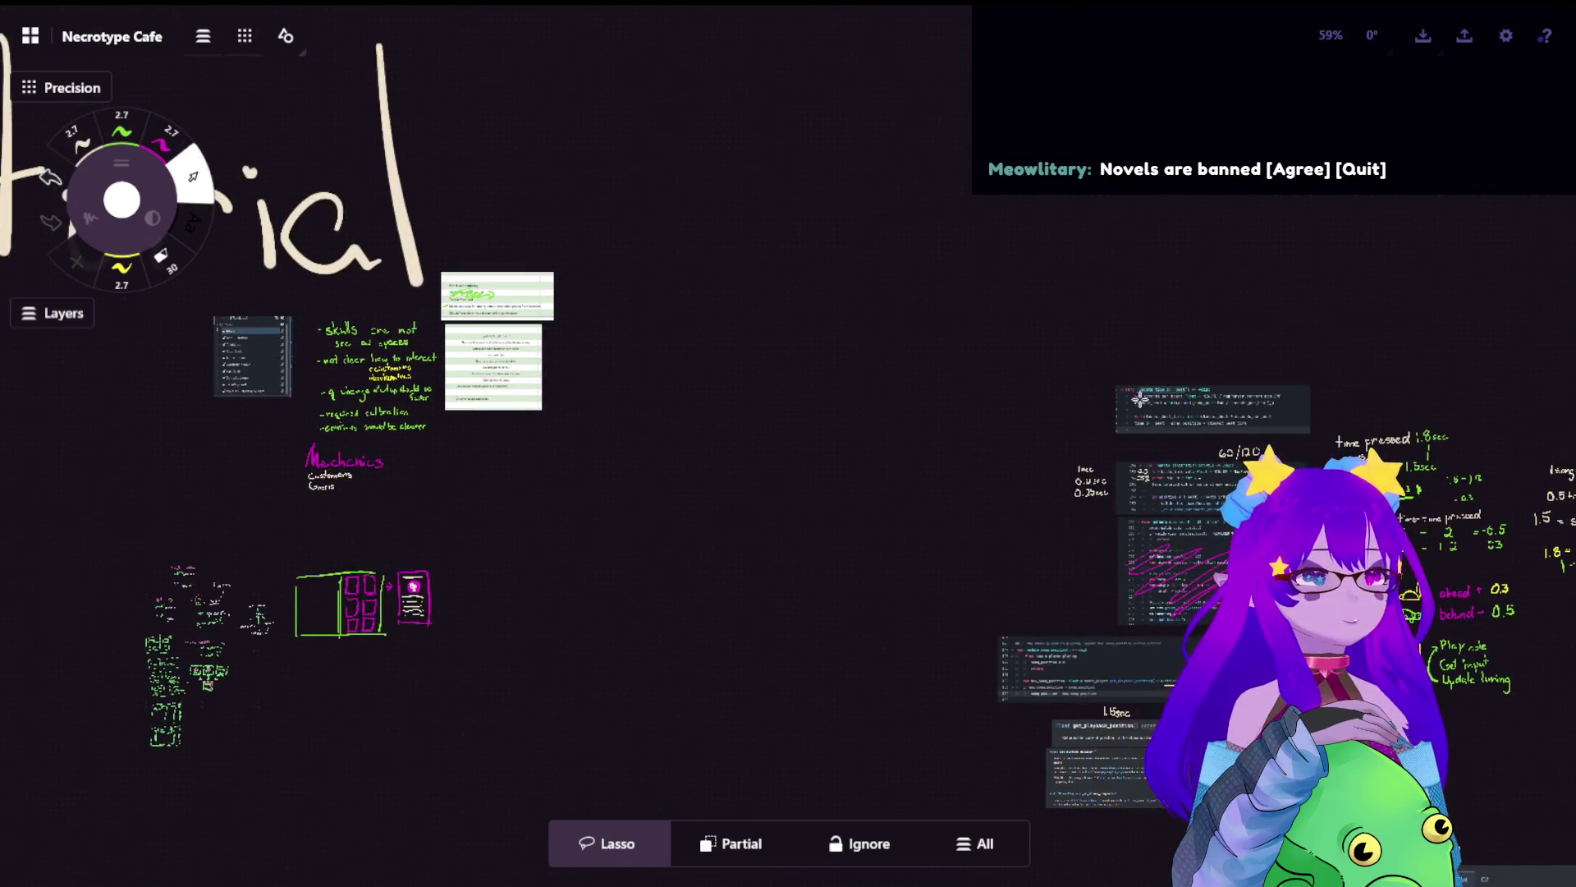
- Pan over the code snippets and Ghosts notes, then zoom to 139% on Mechanics
left_click_drag(1226, 353, 446, 66)
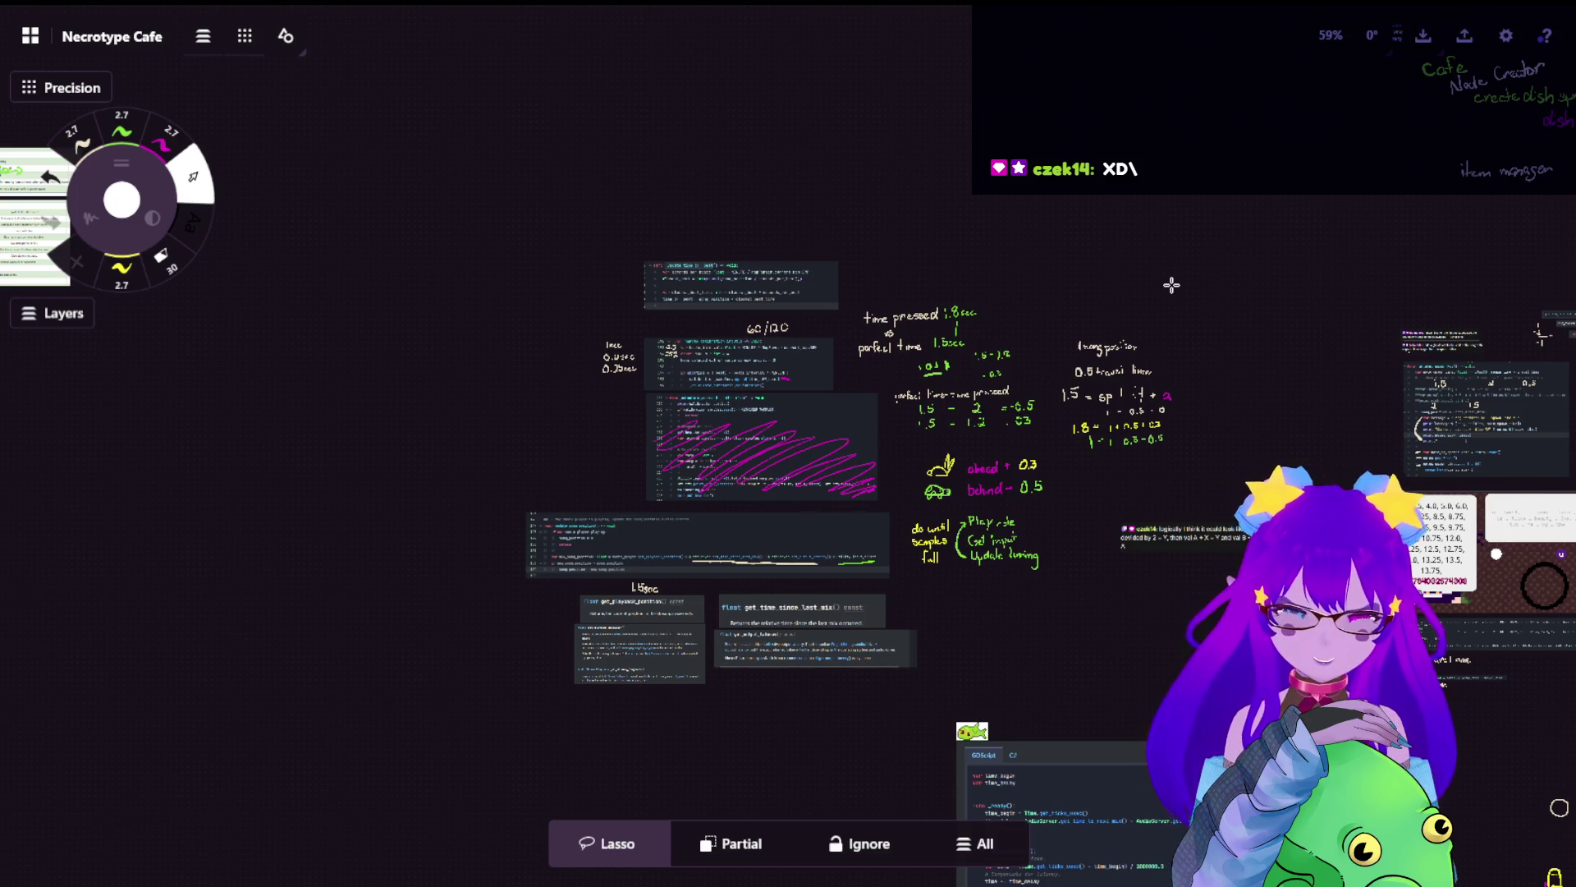
left_click_drag(1172, 285, 571, 133)
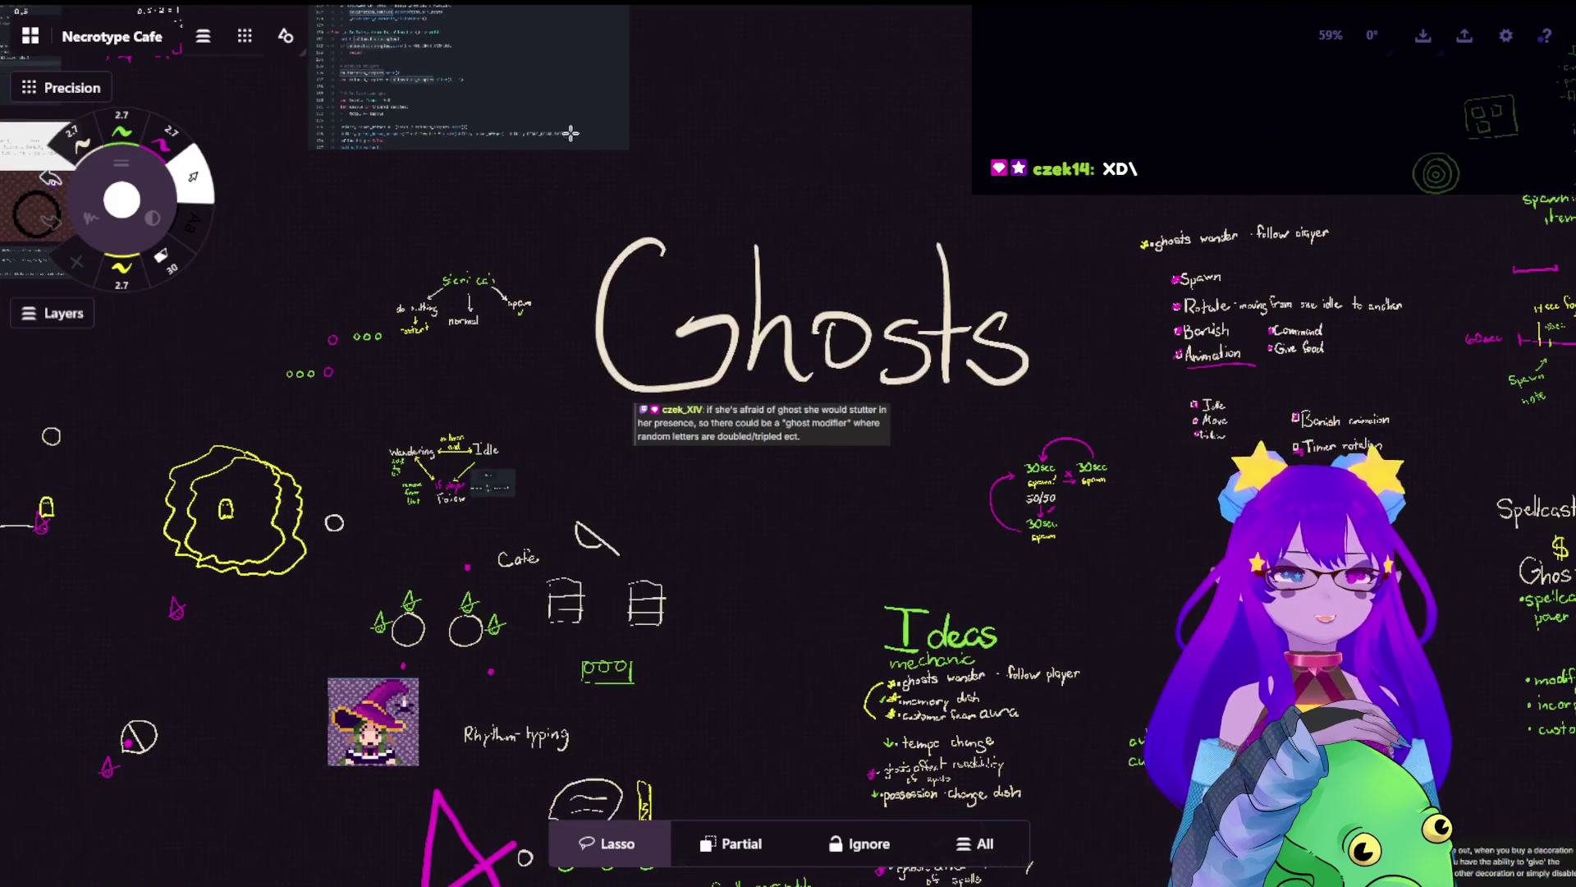
scroll(656, 328, "left", 5)
scroll(739, 493, "left", 5)
scroll(821, 468, "left", 5)
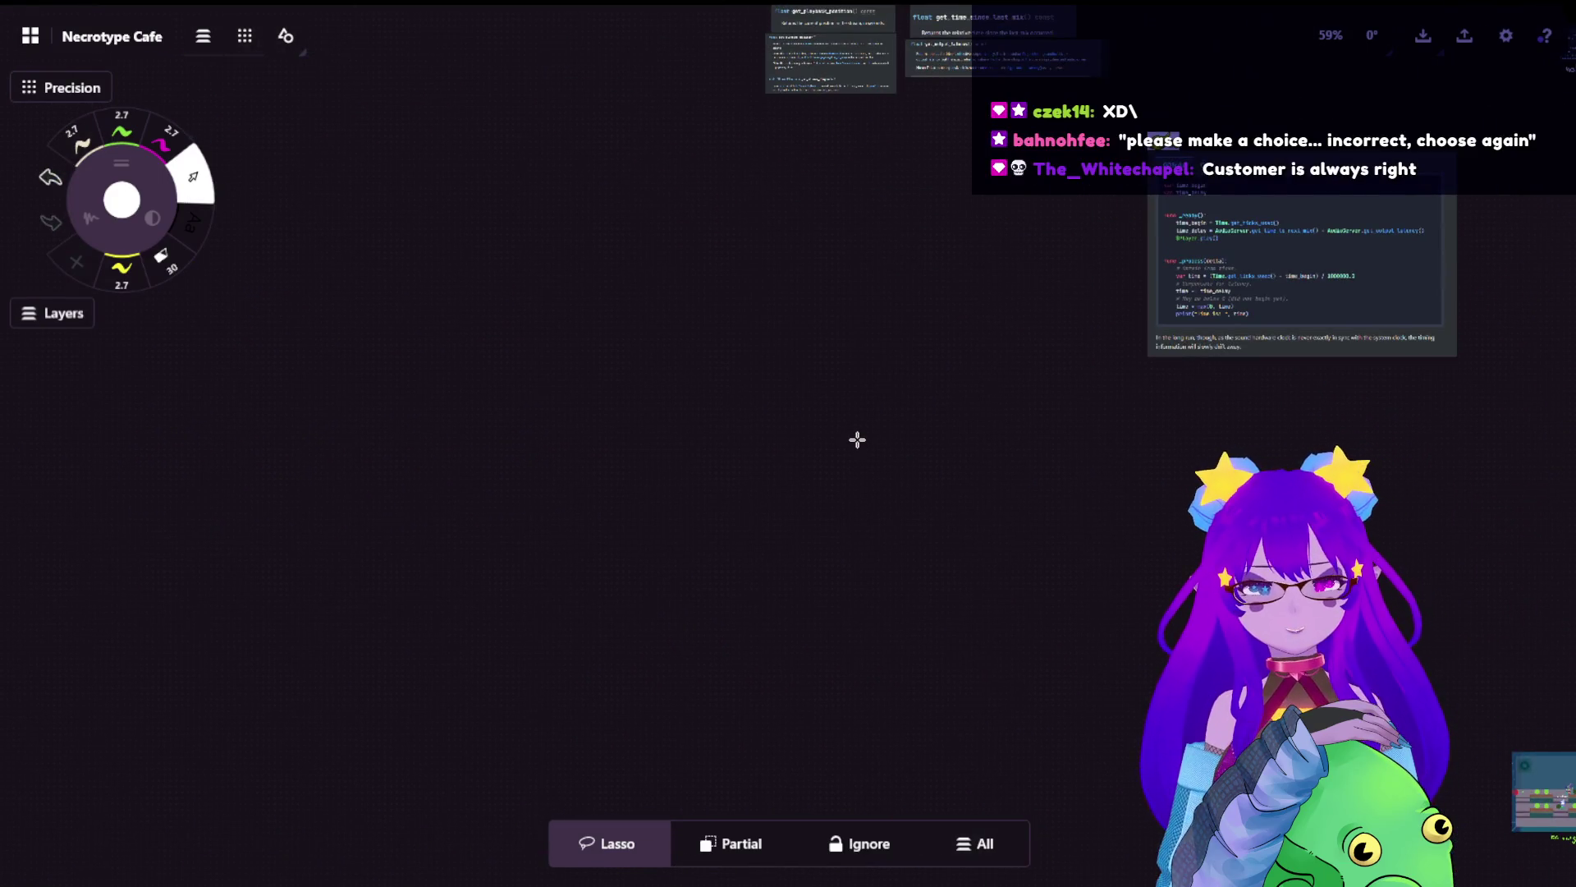
scroll(816, 451, "down", 5)
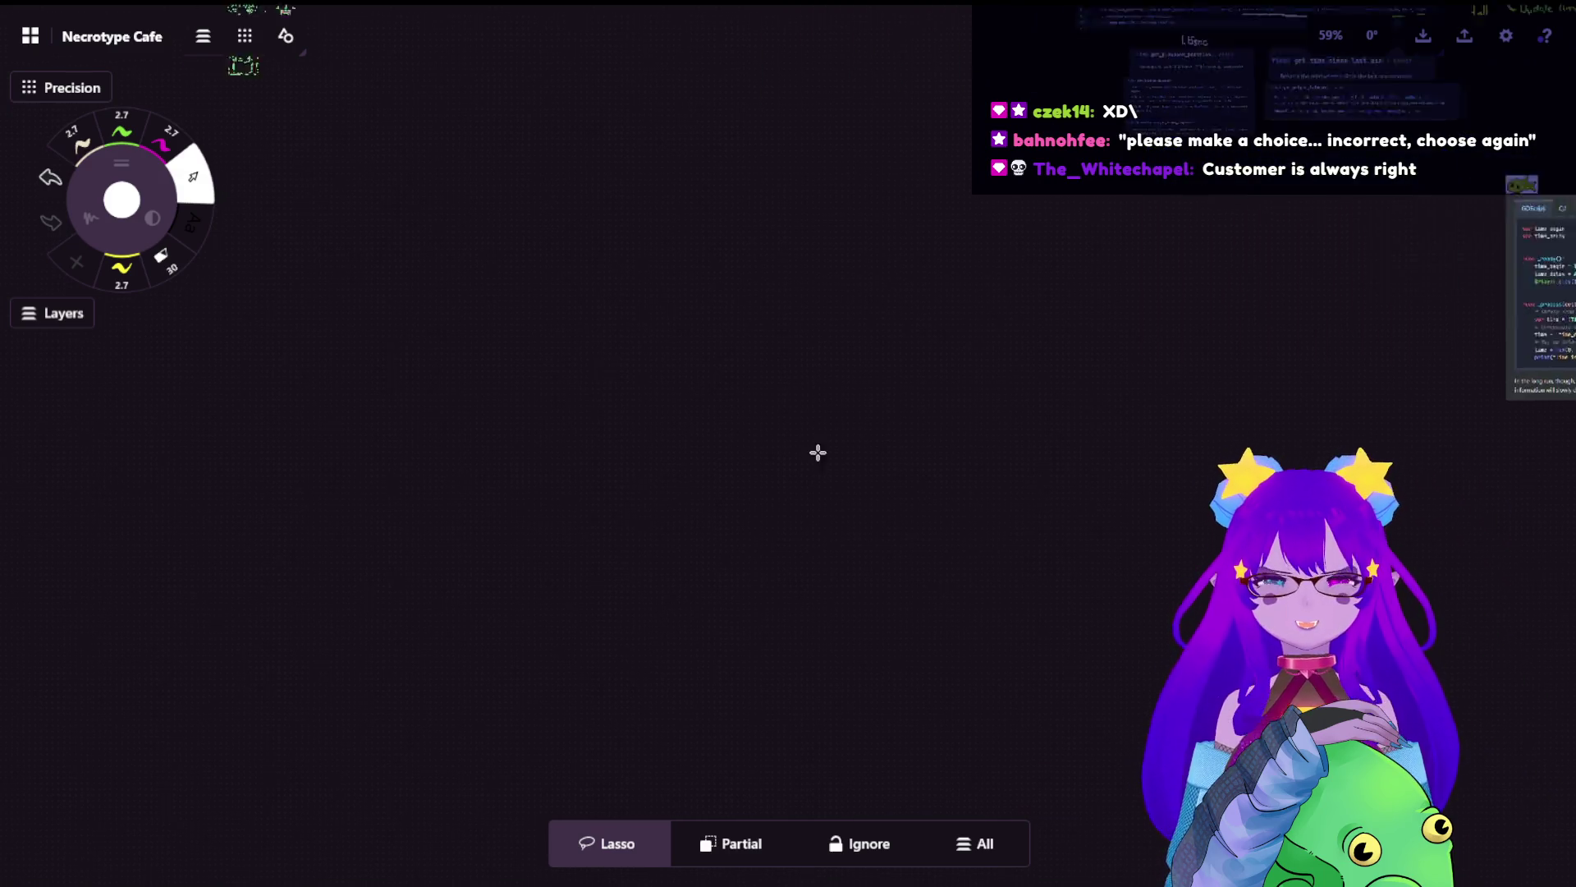
scroll(833, 328, "down", 3)
scroll(763, 416, "up", 2)
scroll(875, 426, "up", 2)
scroll(875, 425, "up", 2)
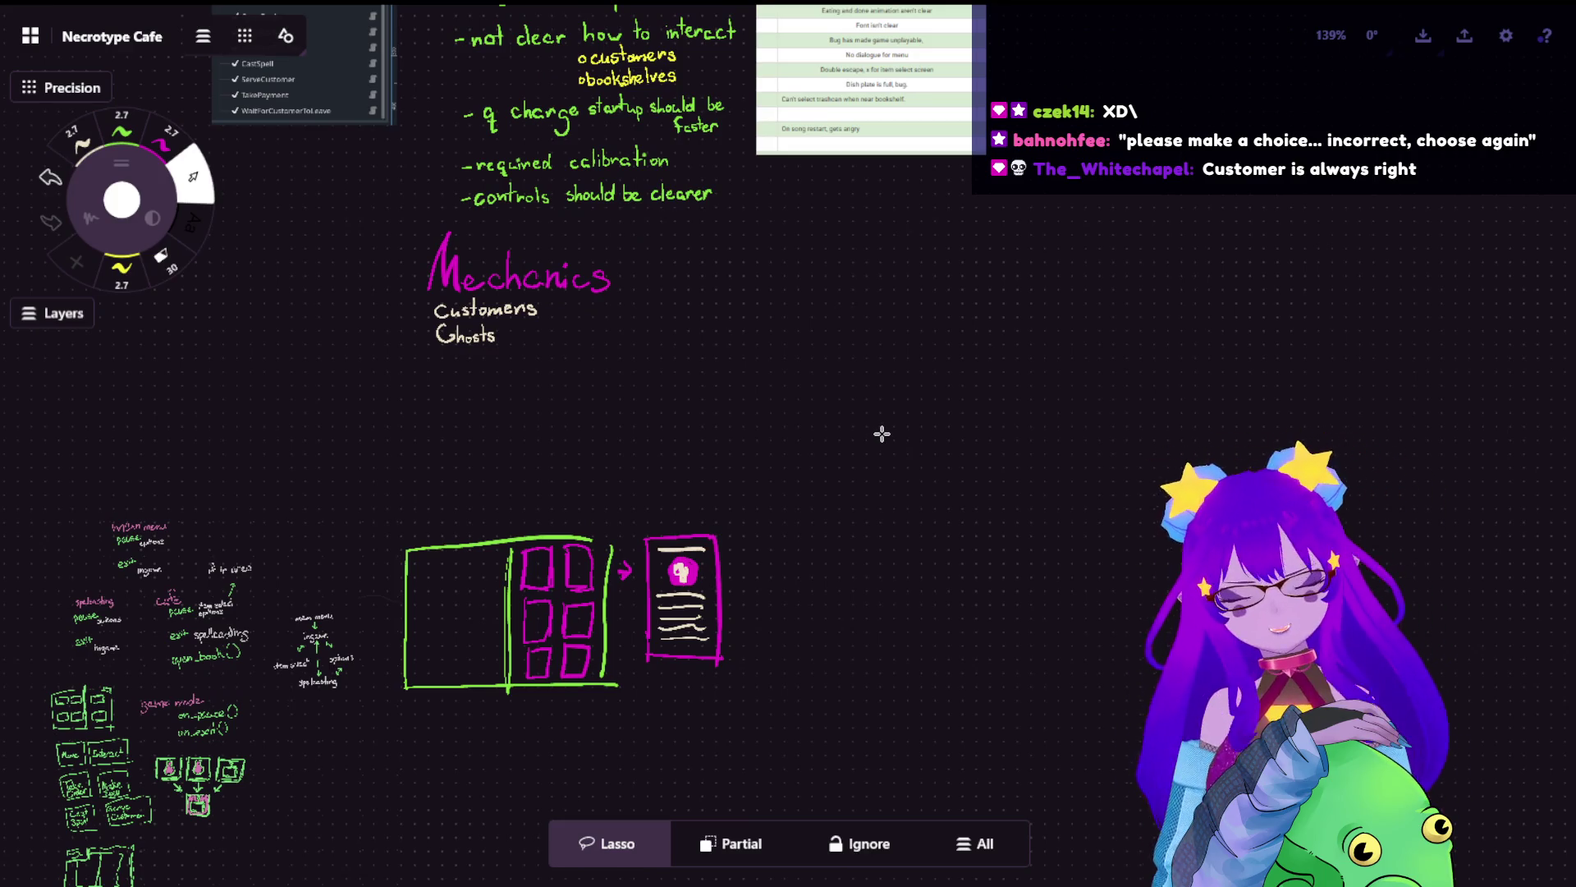
scroll(821, 359, "down", 3)
scroll(775, 356, "down", 2)
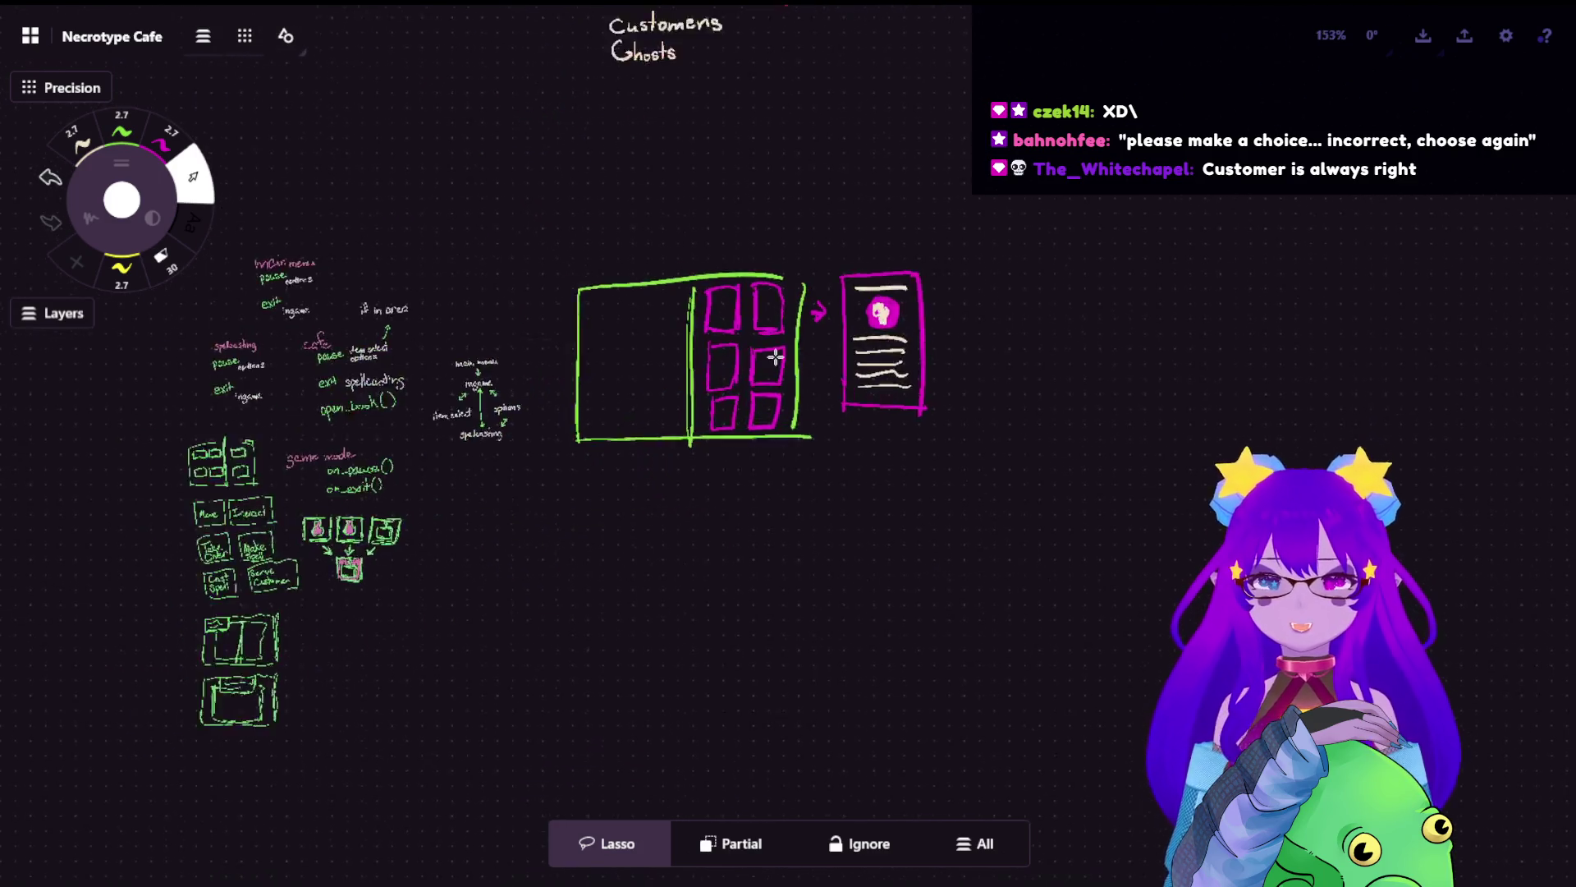
scroll(775, 356, "up", 5)
scroll(793, 379, "up", 2)
scroll(820, 352, "up", 3)
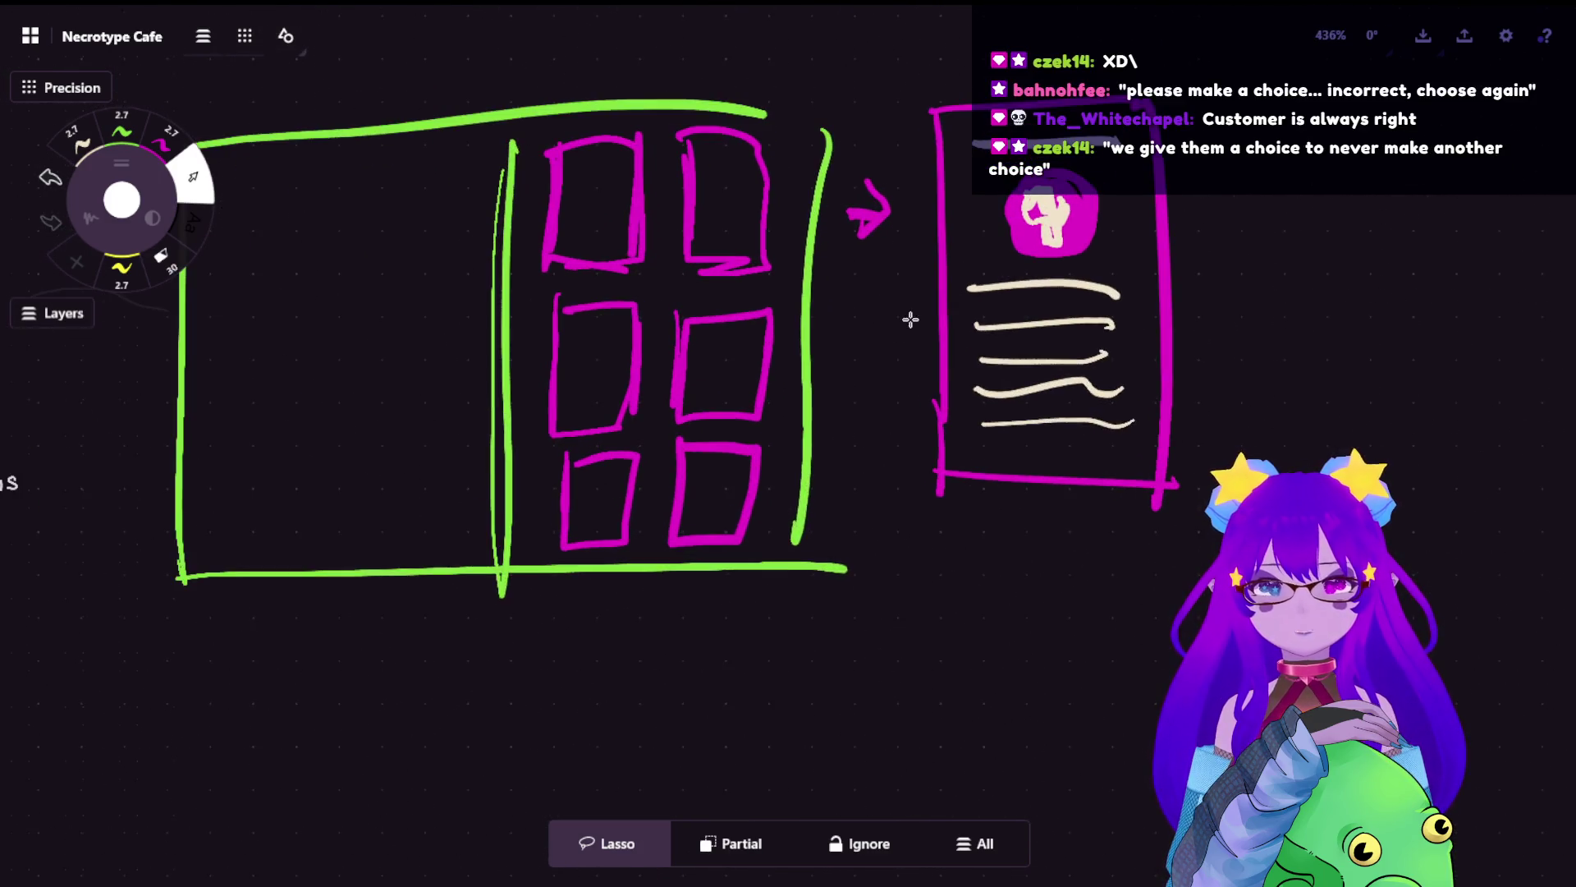
left_click_drag(908, 317, 905, 399)
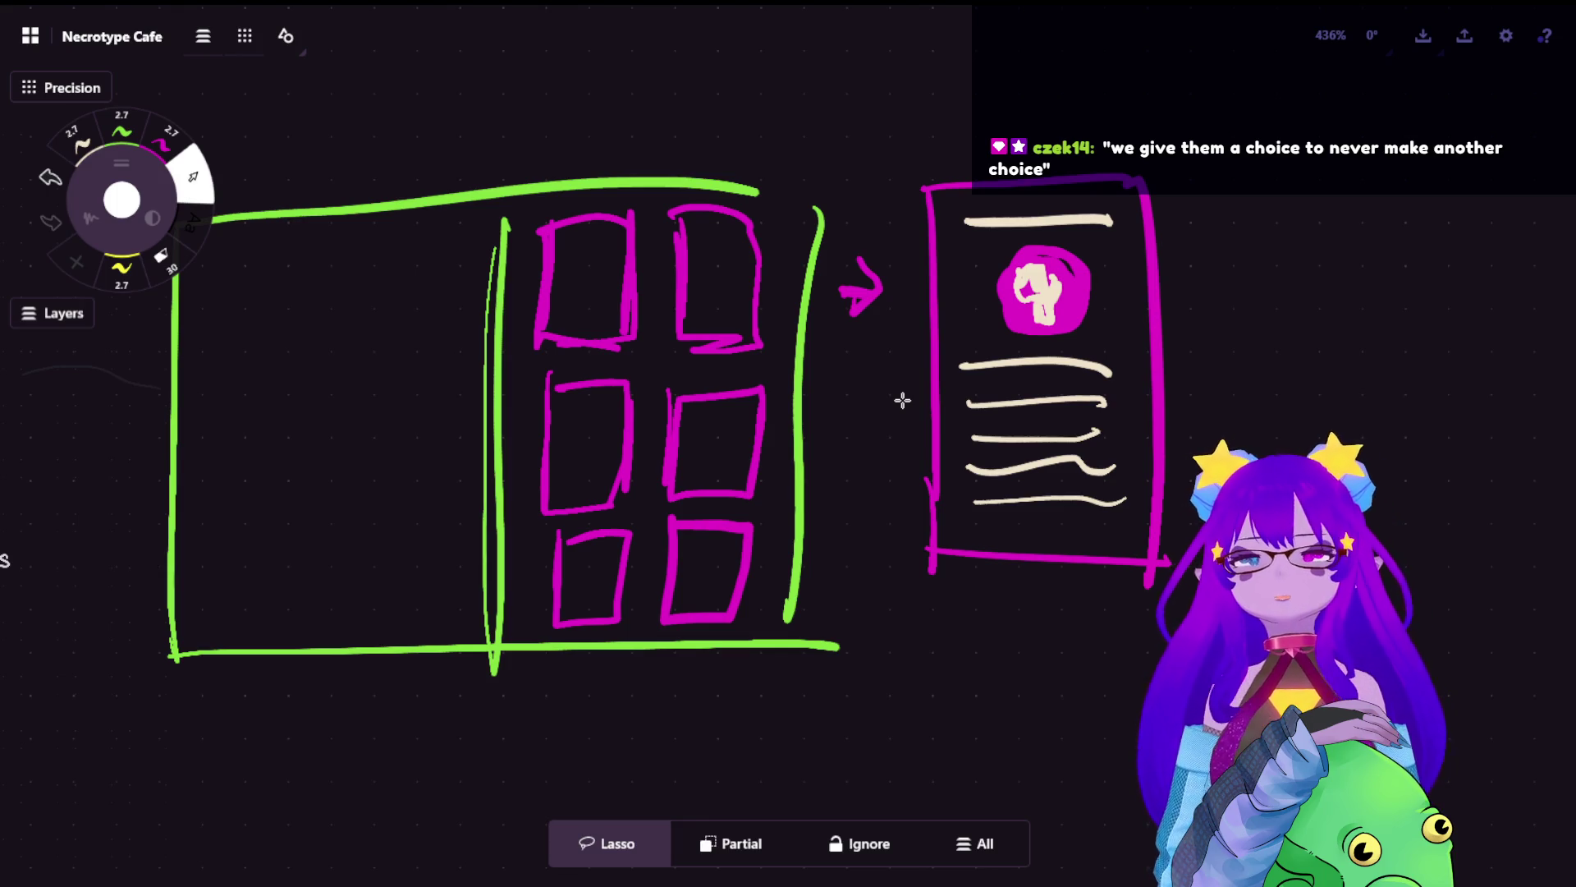
scroll(671, 482, "down", 10)
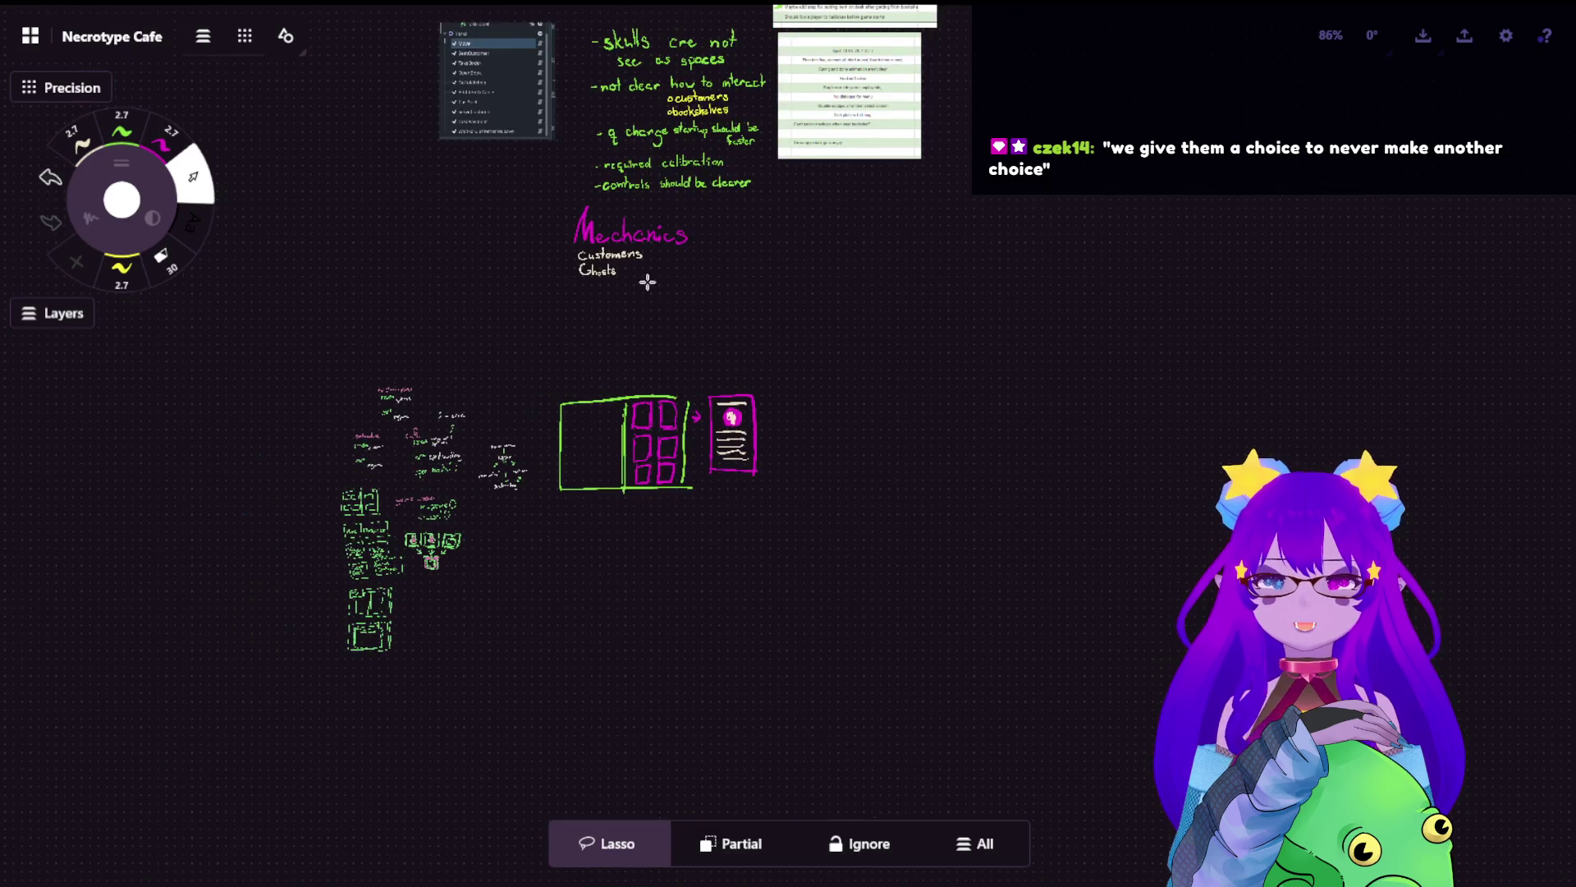
- Paste the customer-style tutorial comment card below the chat cards and enlarge it
left_click_drag(648, 283, 708, 690)
scroll(707, 689, "down", 6)
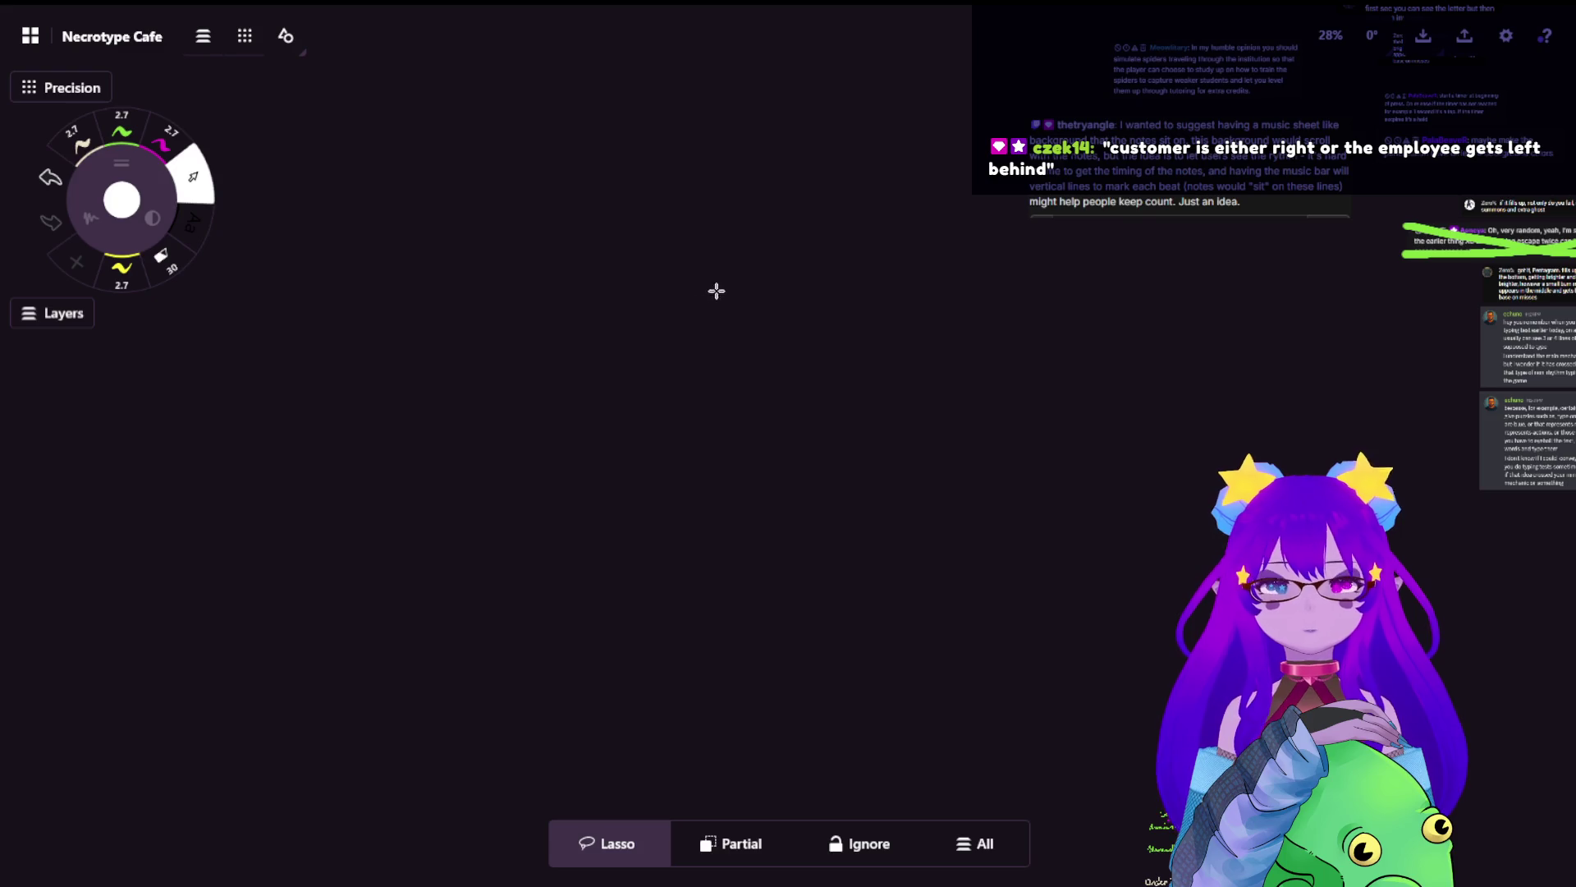
left_click_drag(718, 292, 548, 320)
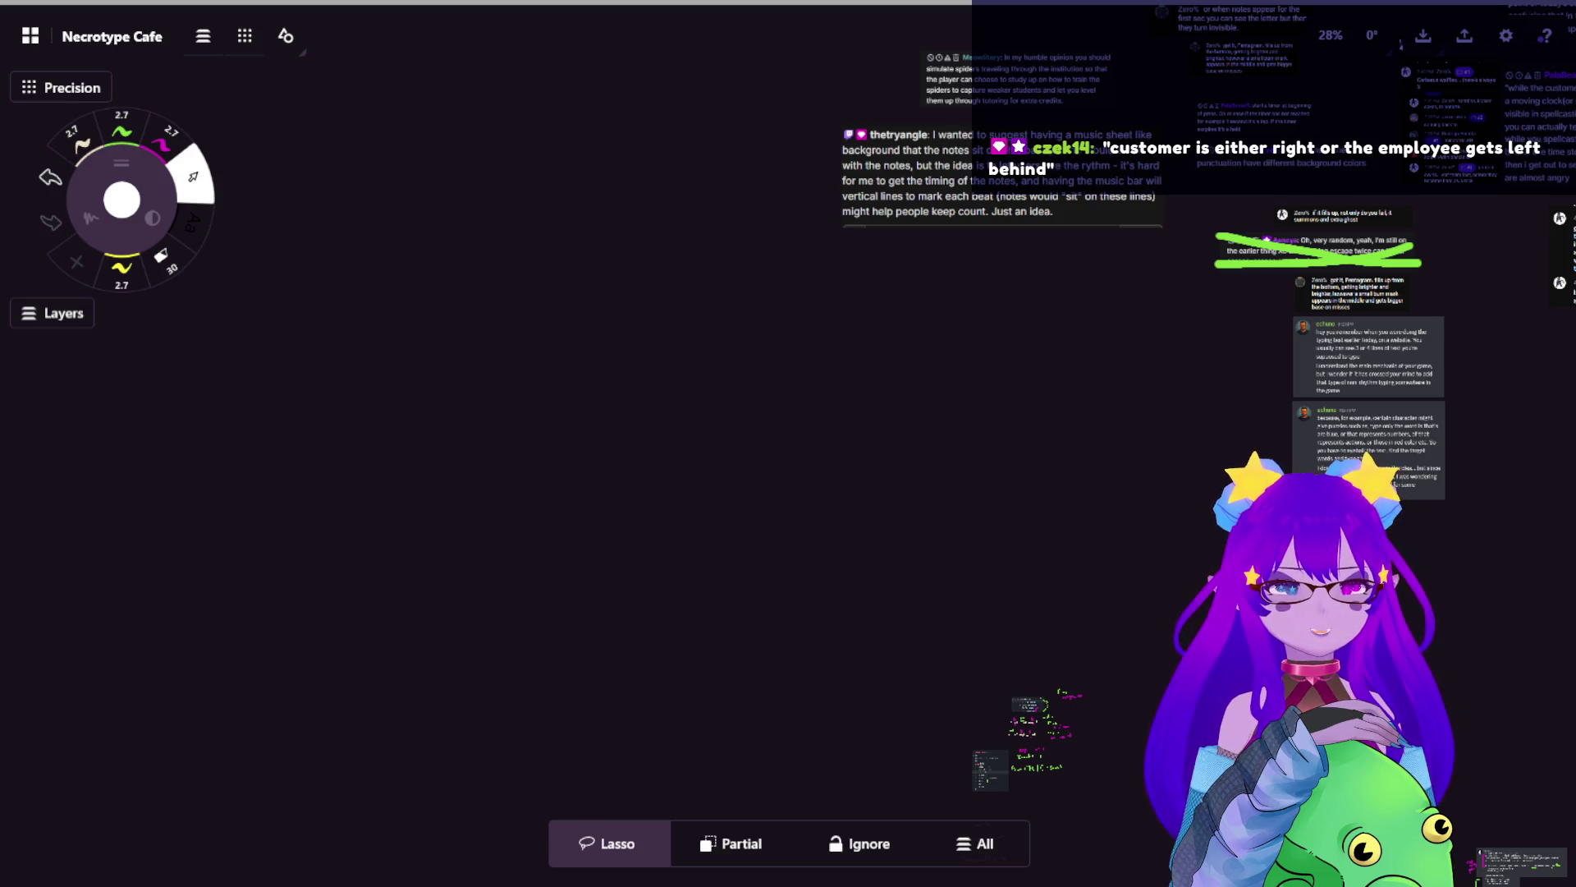
scroll(957, 387, "up", 3)
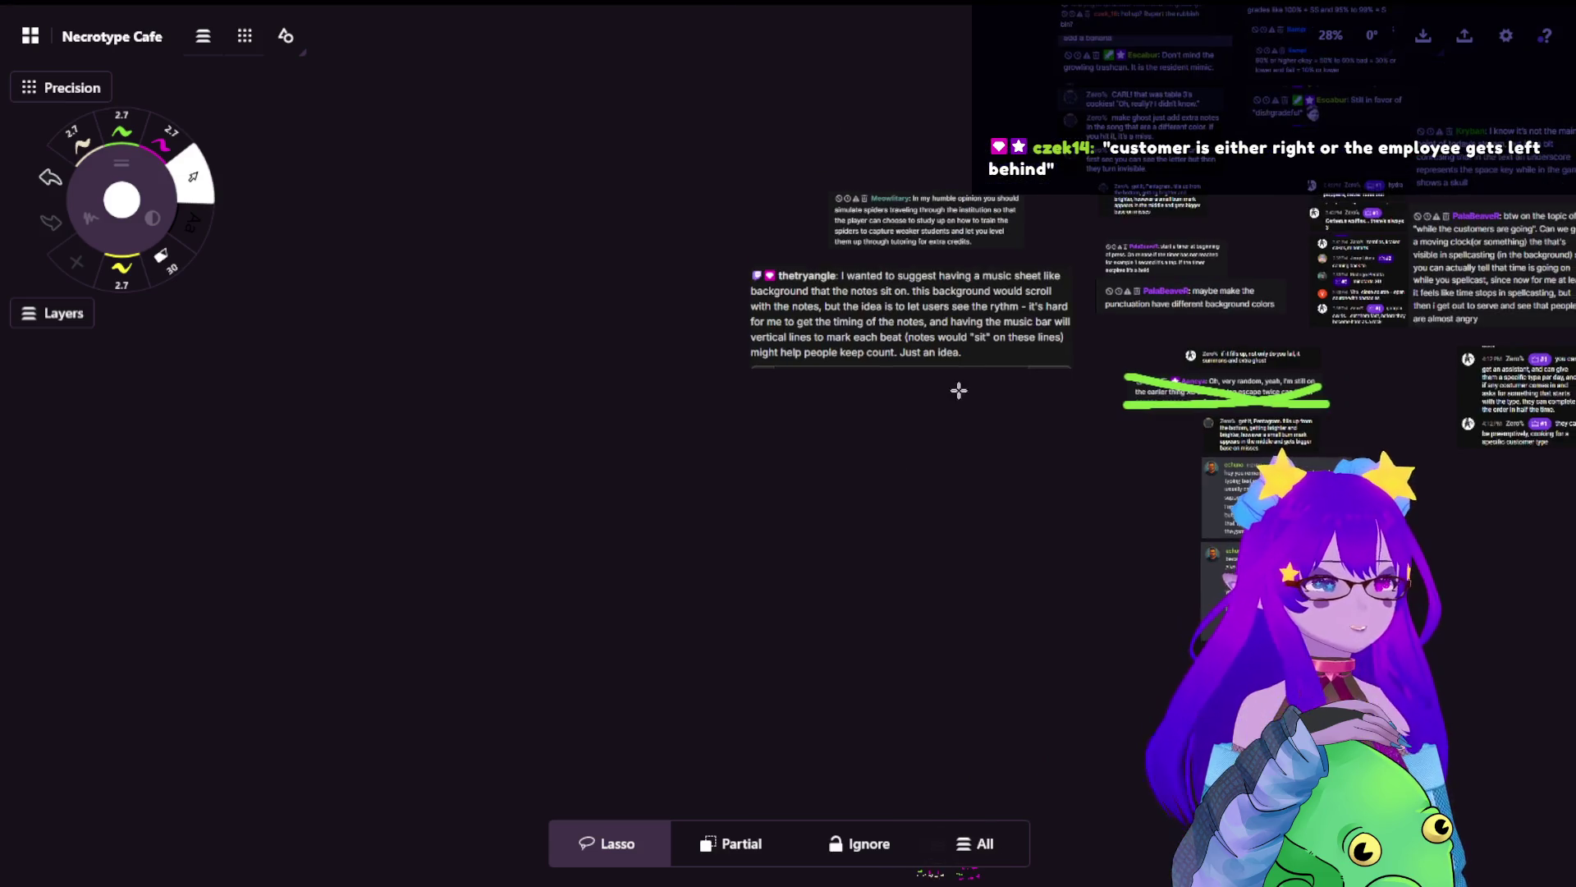
key("ctrl+v")
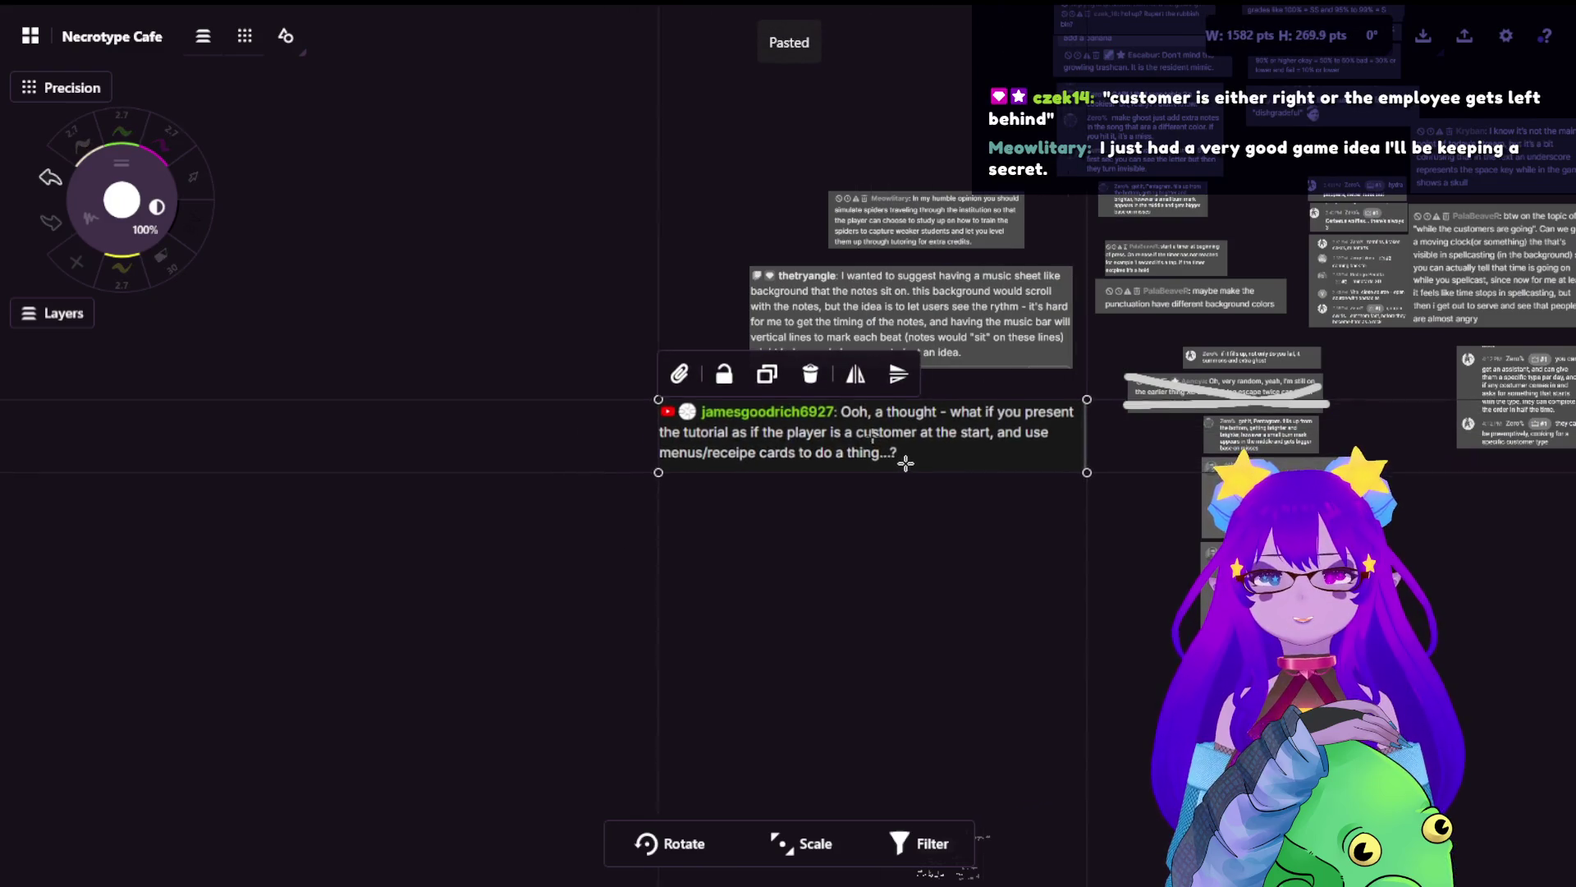
left_click_drag(933, 469, 957, 503)
key("Escape")
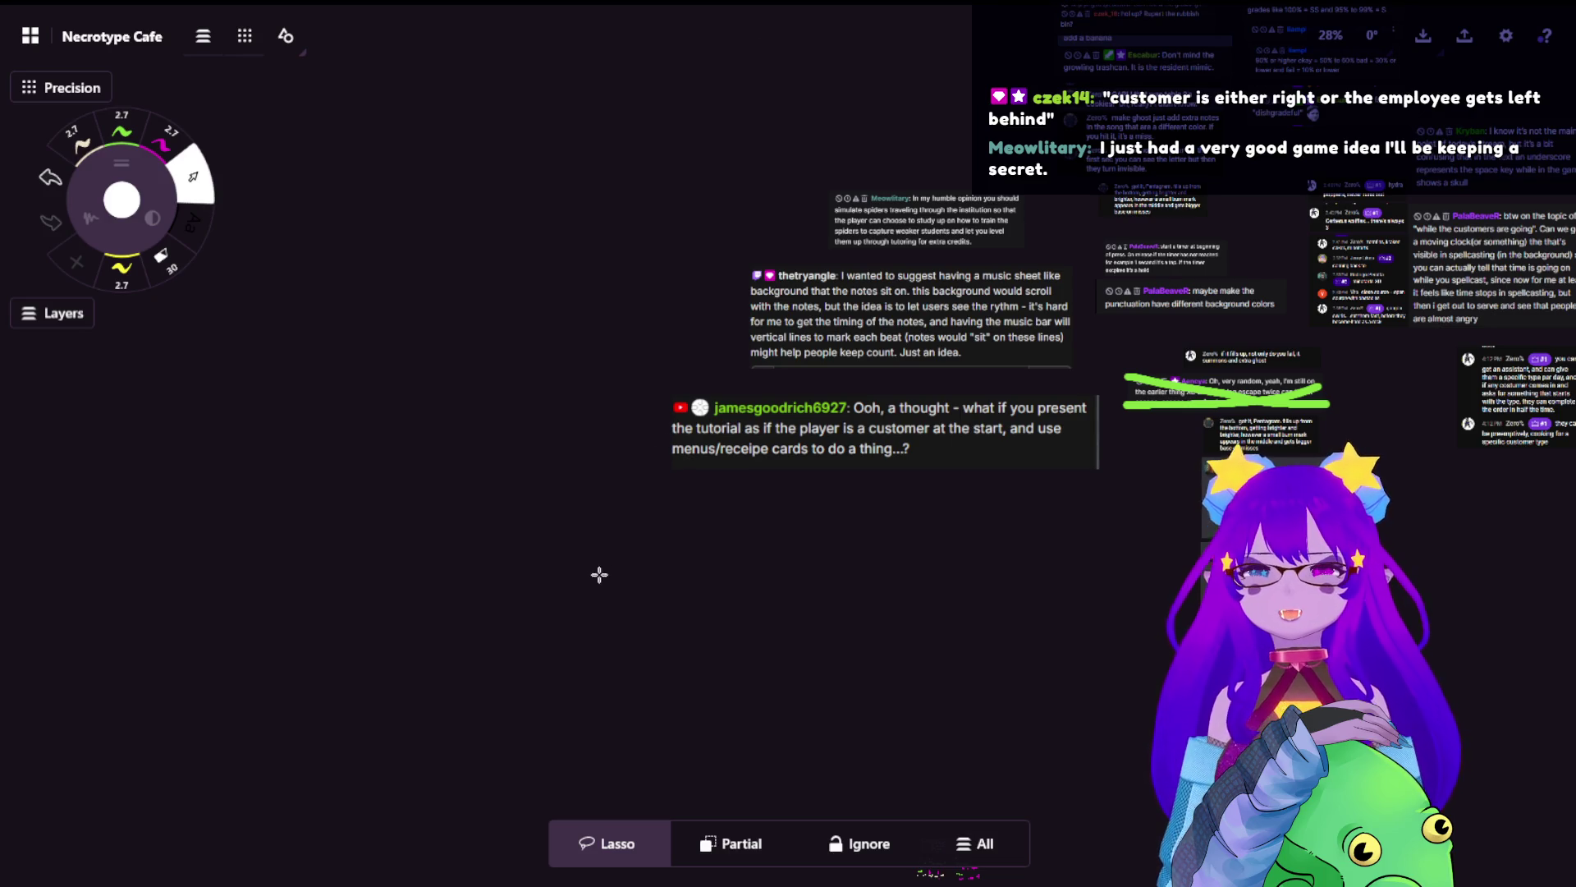
- Zoom and pan back to the Mechanics section
scroll(770, 535, "down", 3)
scroll(870, 476, "down", 2)
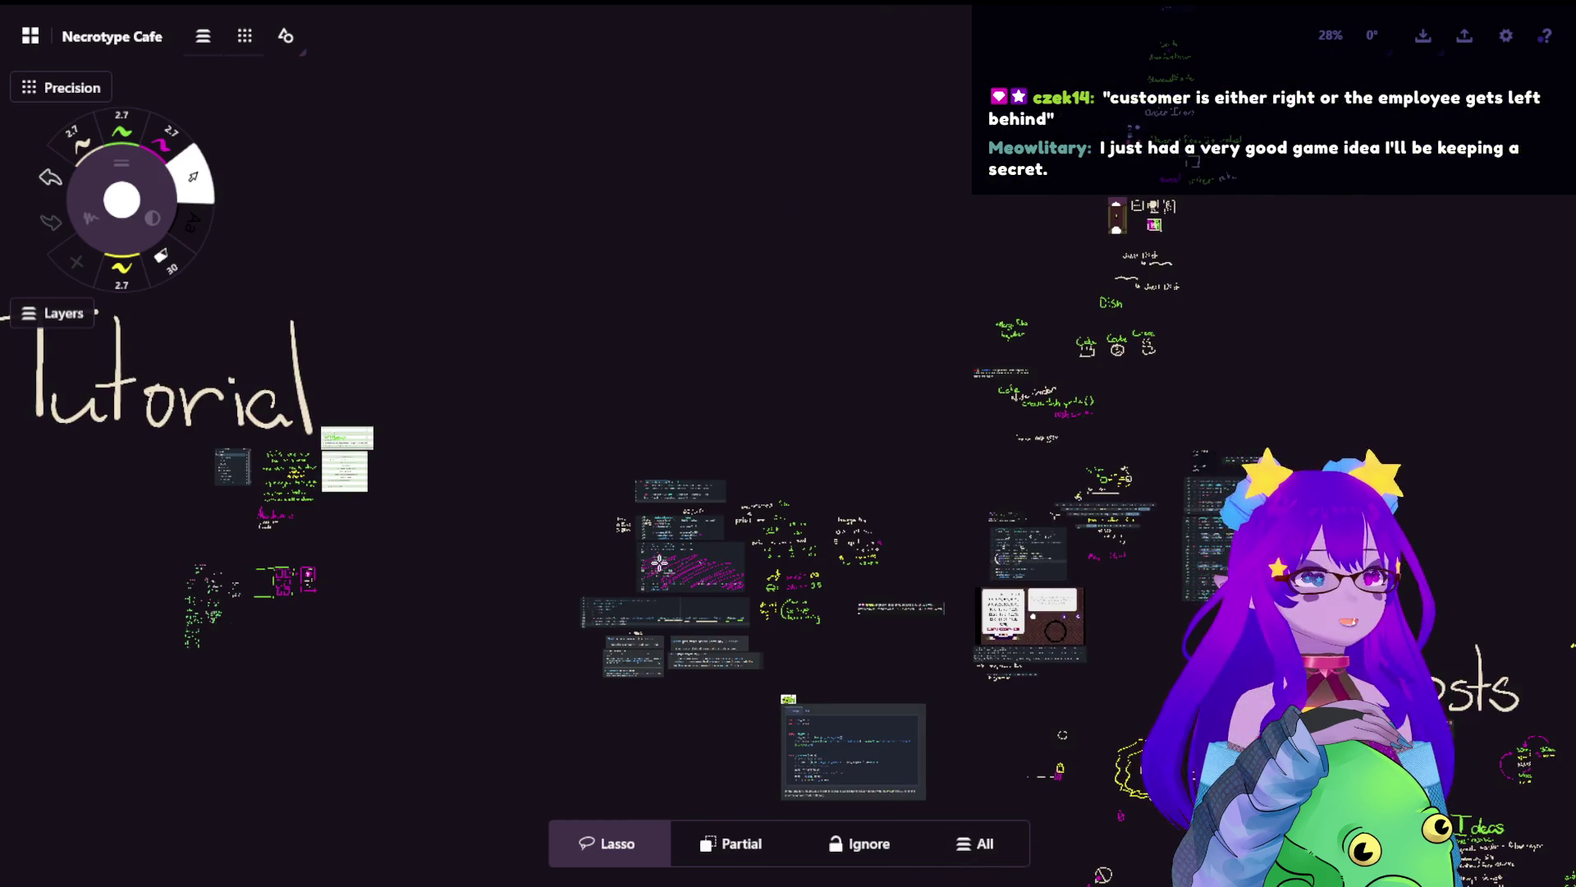
scroll(852, 447, "left", 5)
scroll(851, 448, "down", 2)
scroll(756, 271, "right", 4)
scroll(844, 486, "left", 3)
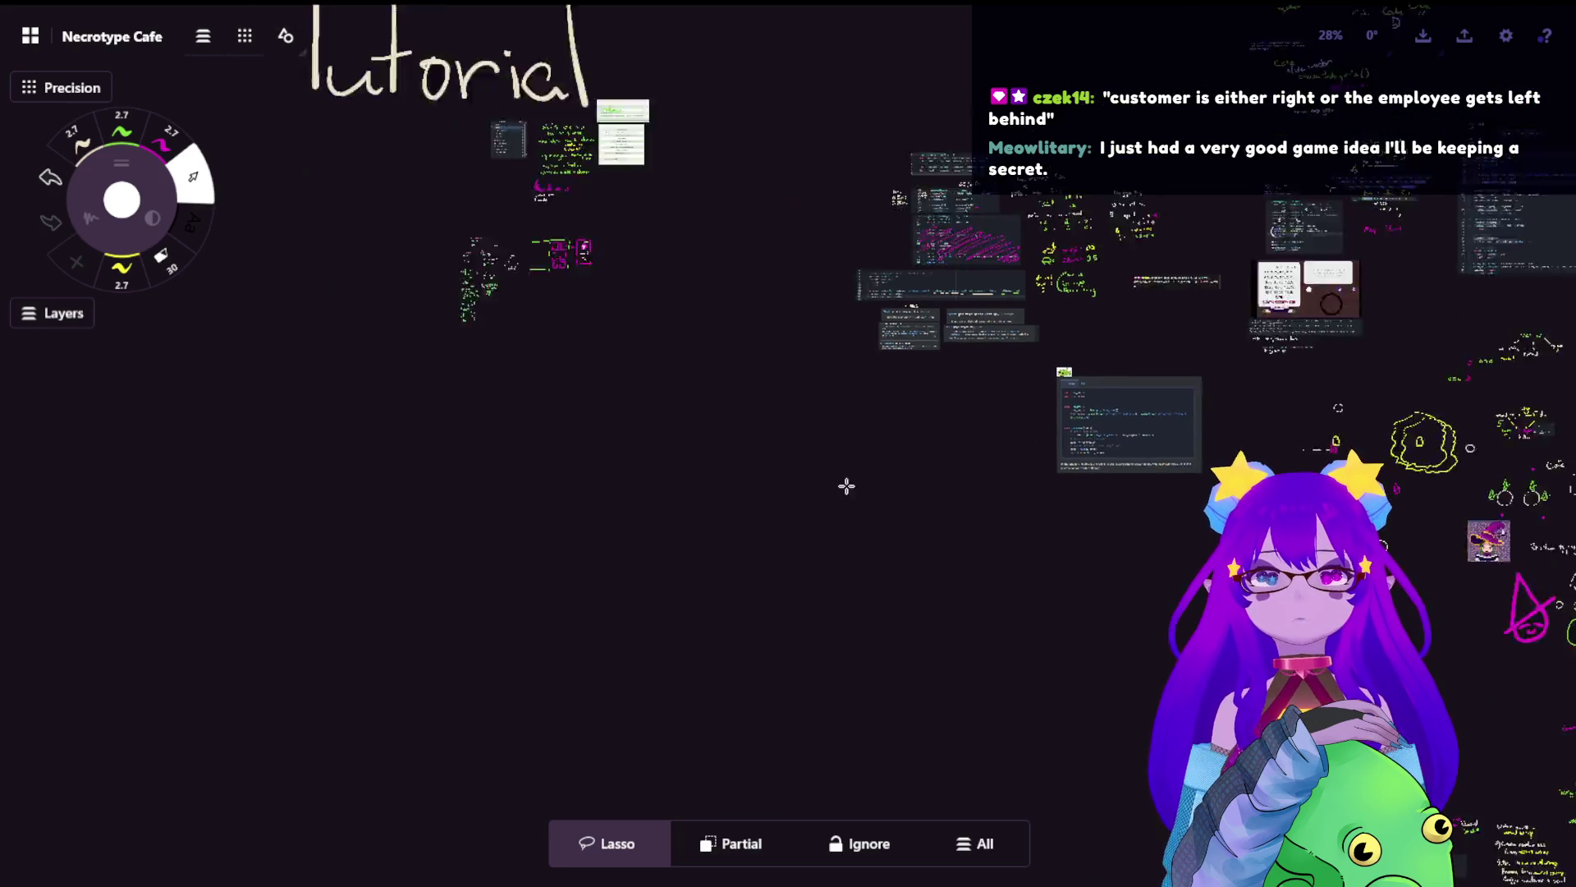
scroll(820, 351, "up", 2)
scroll(774, 387, "up", 2)
scroll(856, 456, "up", 3)
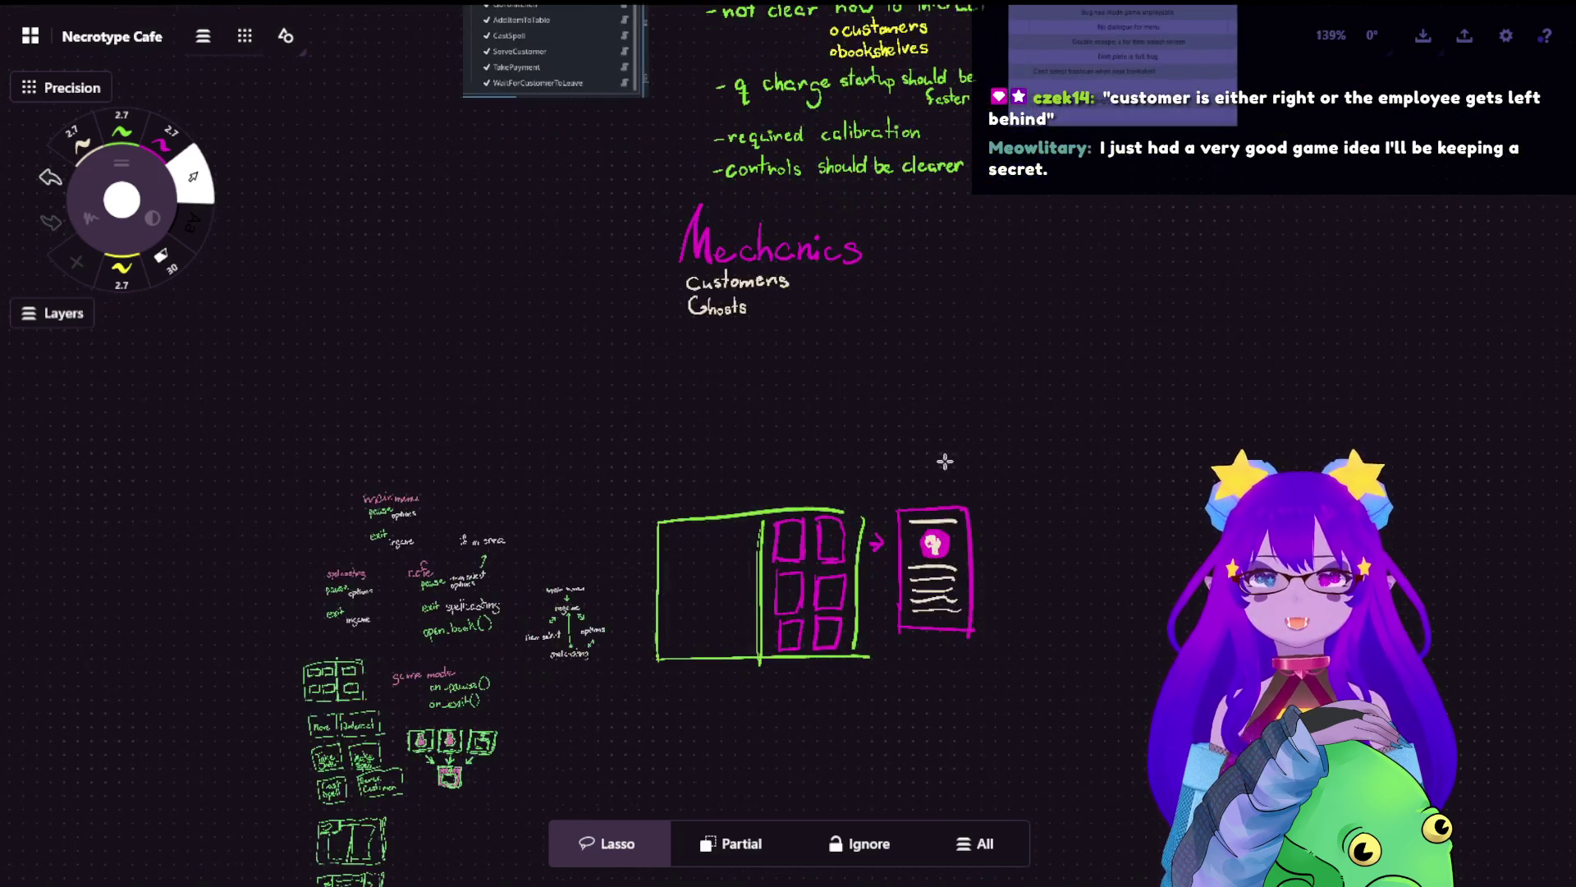
scroll(943, 458, "up", 3)
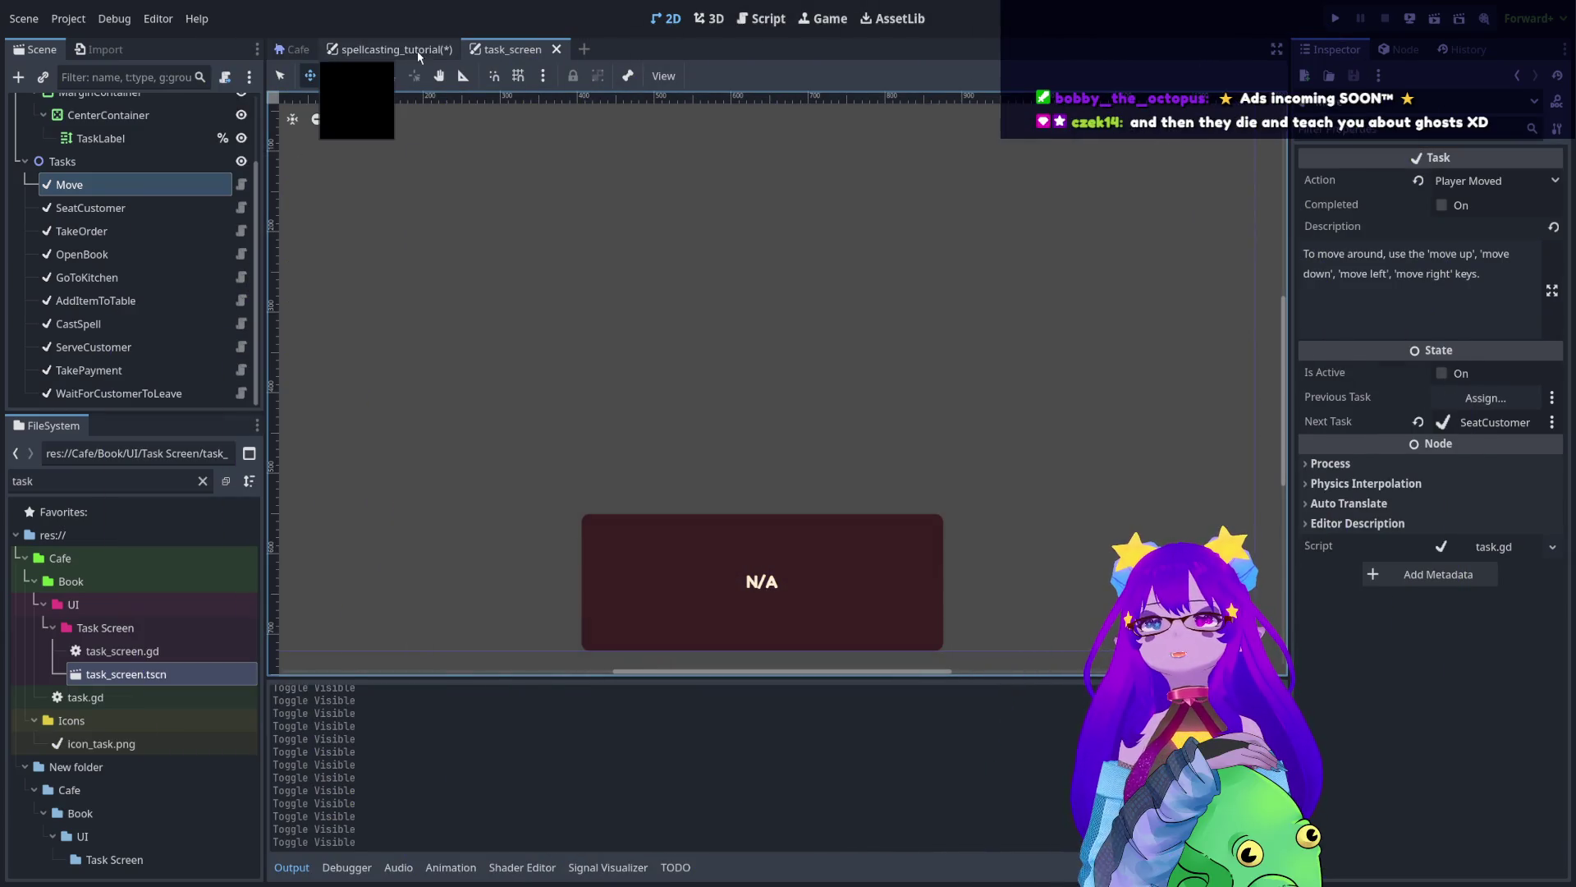
- Switch Godot to the spellcasting_tutorial scene tab
left_click(415, 51)
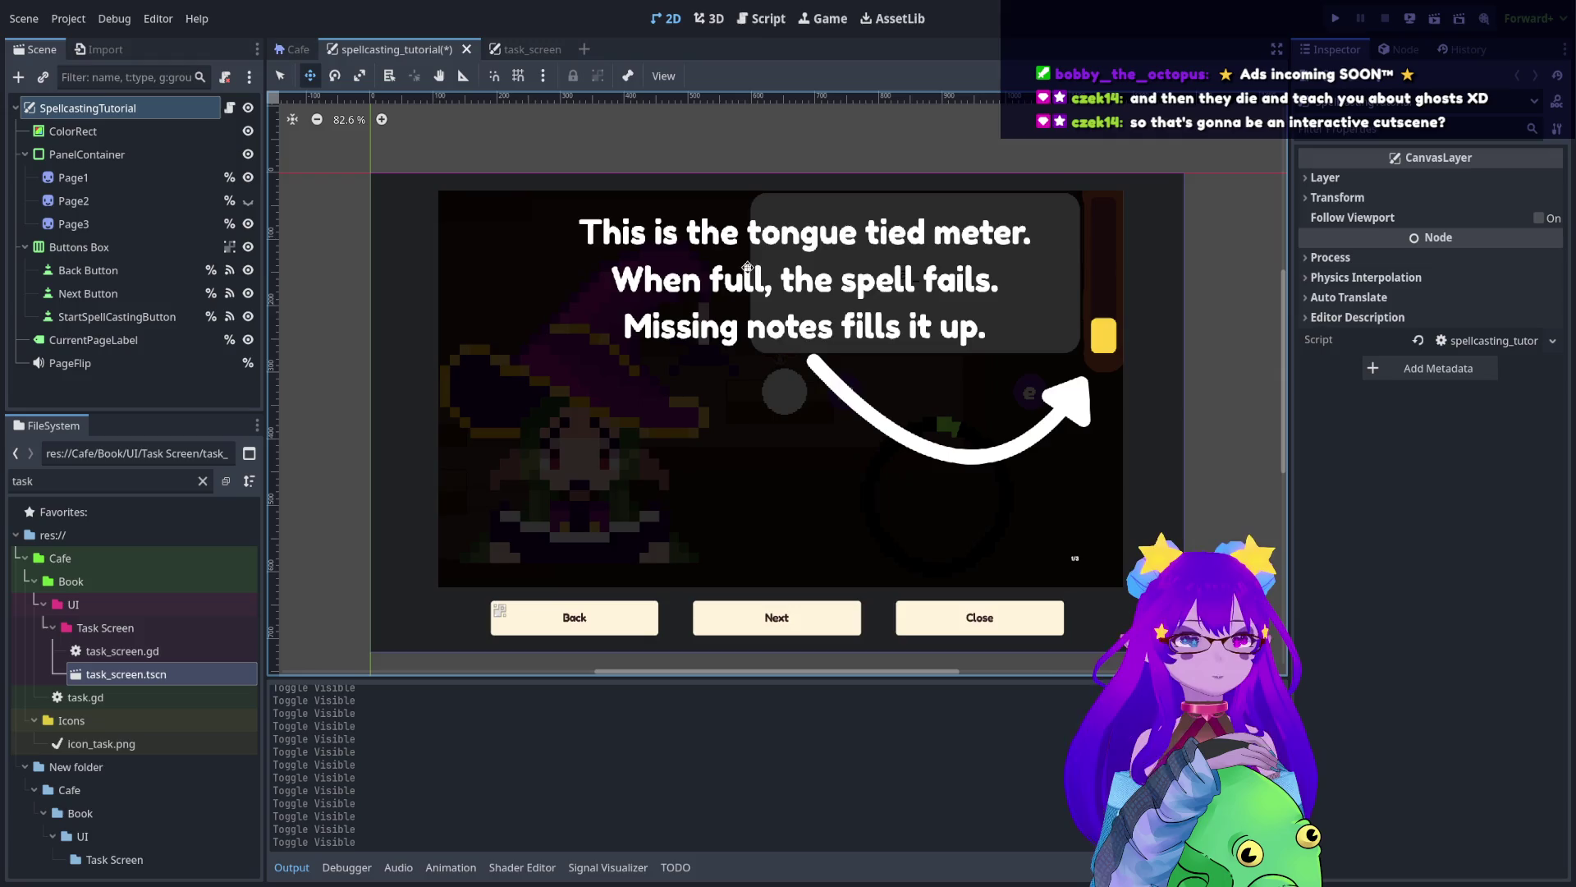
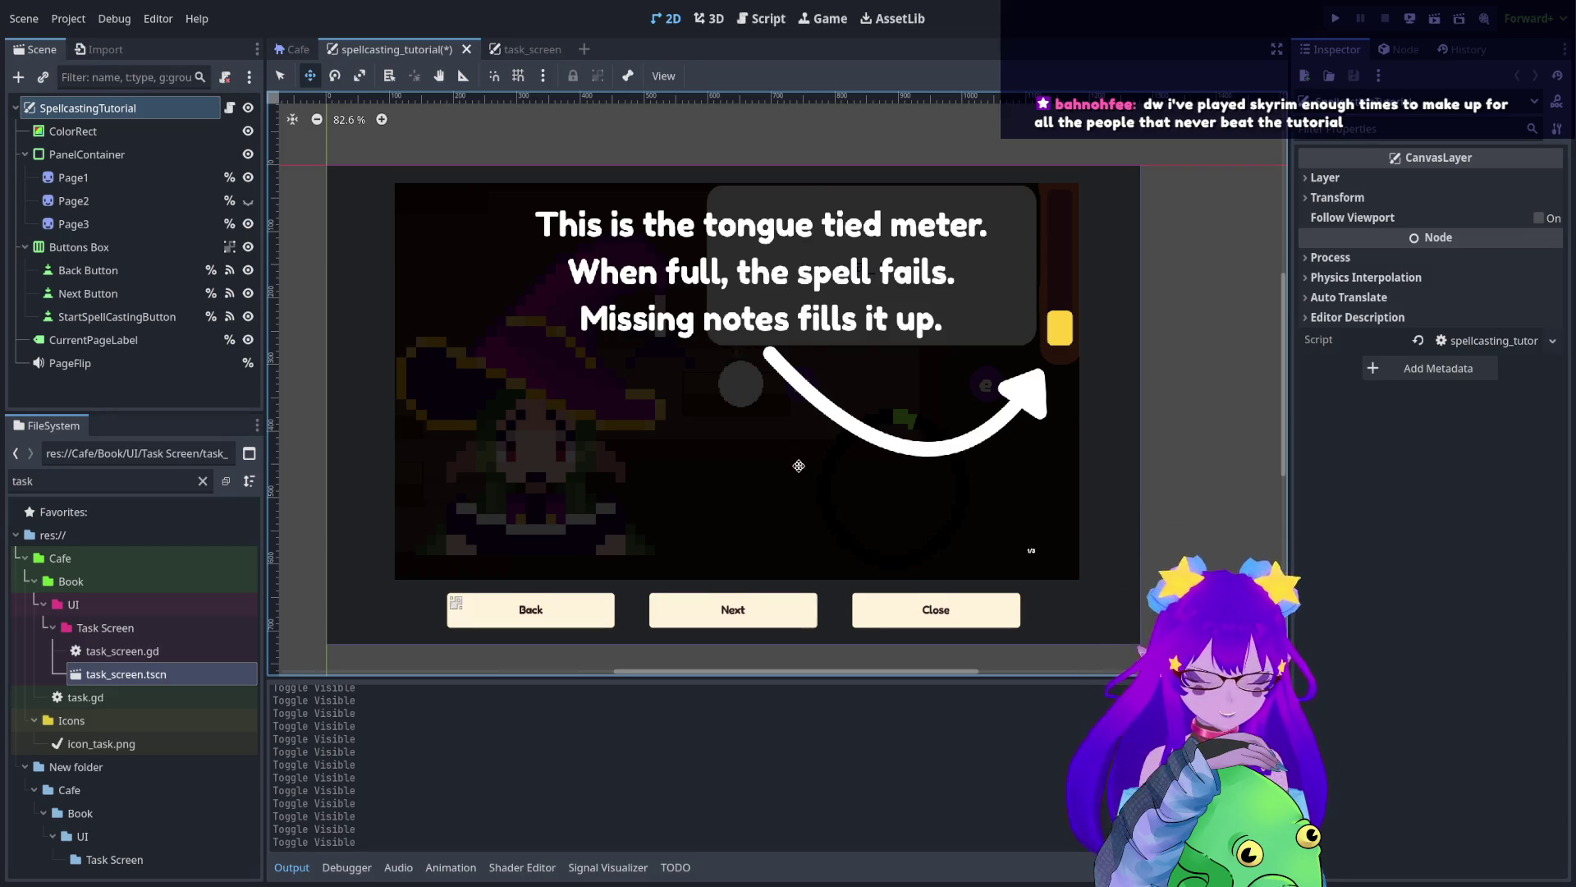
- Zoom the spellcasting tutorial scene's 2D viewport in slightly
scroll(820, 469, "up", 1)
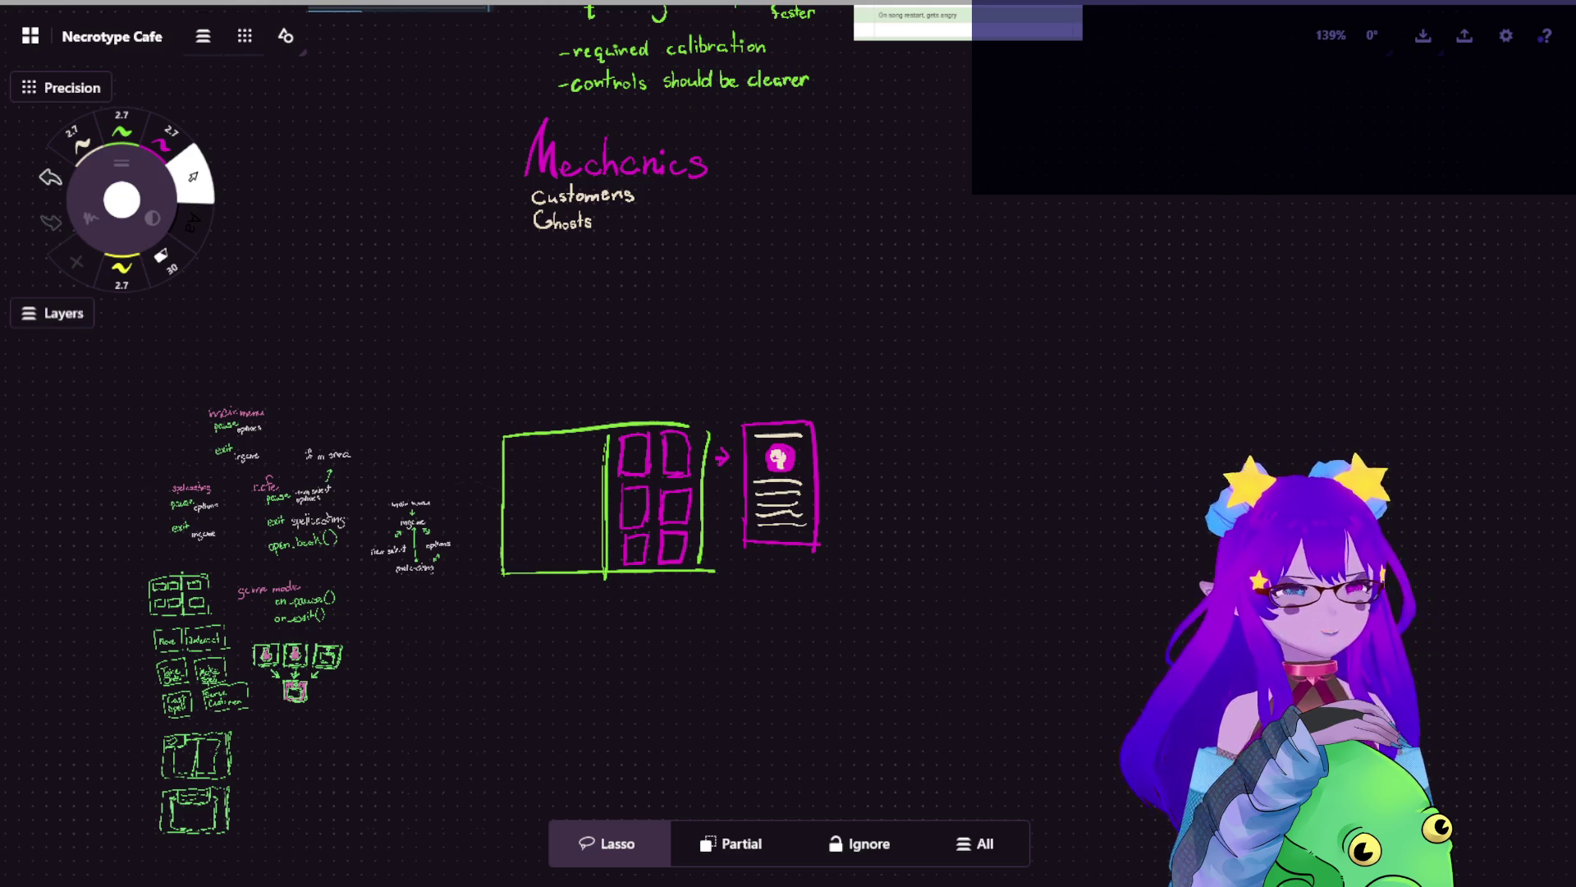
scroll(788, 443, "up", 2)
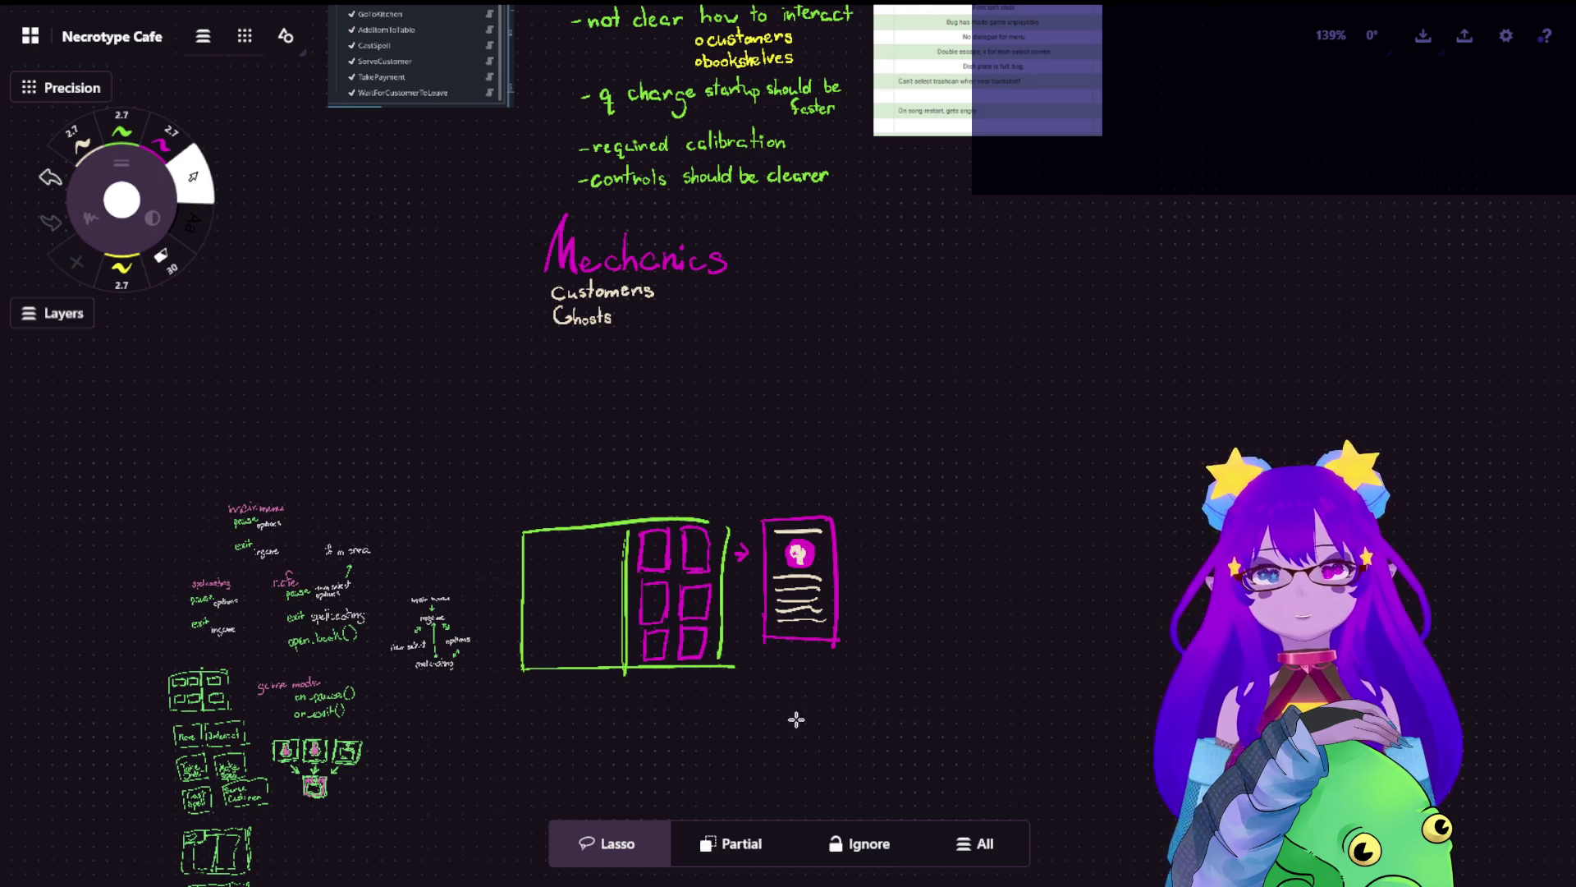
scroll(790, 714, "up", 5)
left_click_drag(639, 378, 760, 408)
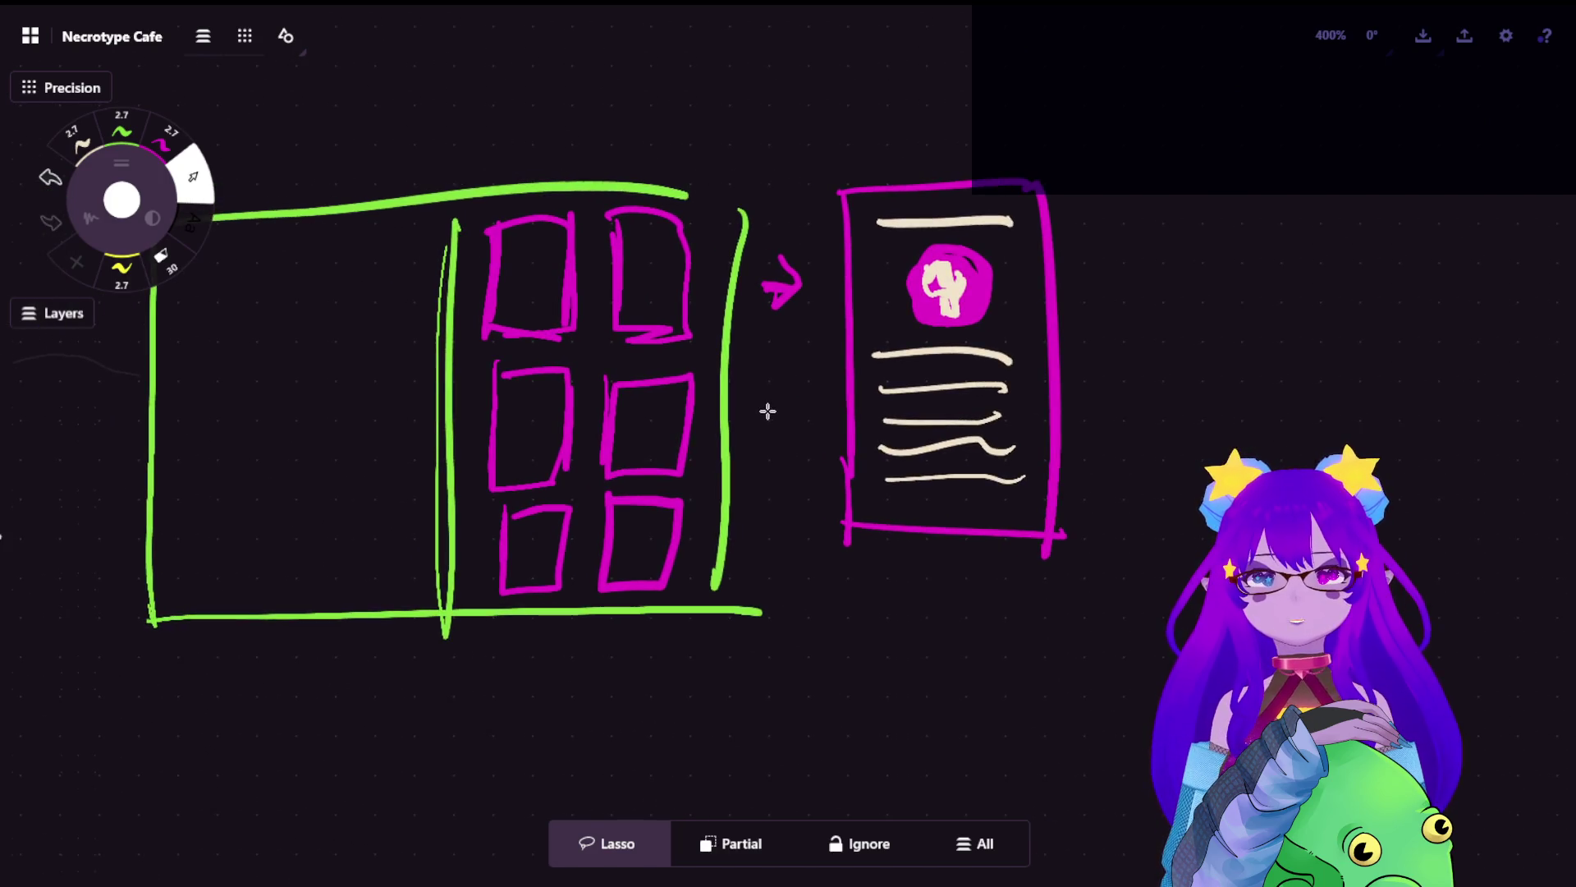
scroll(932, 503, "down", 2)
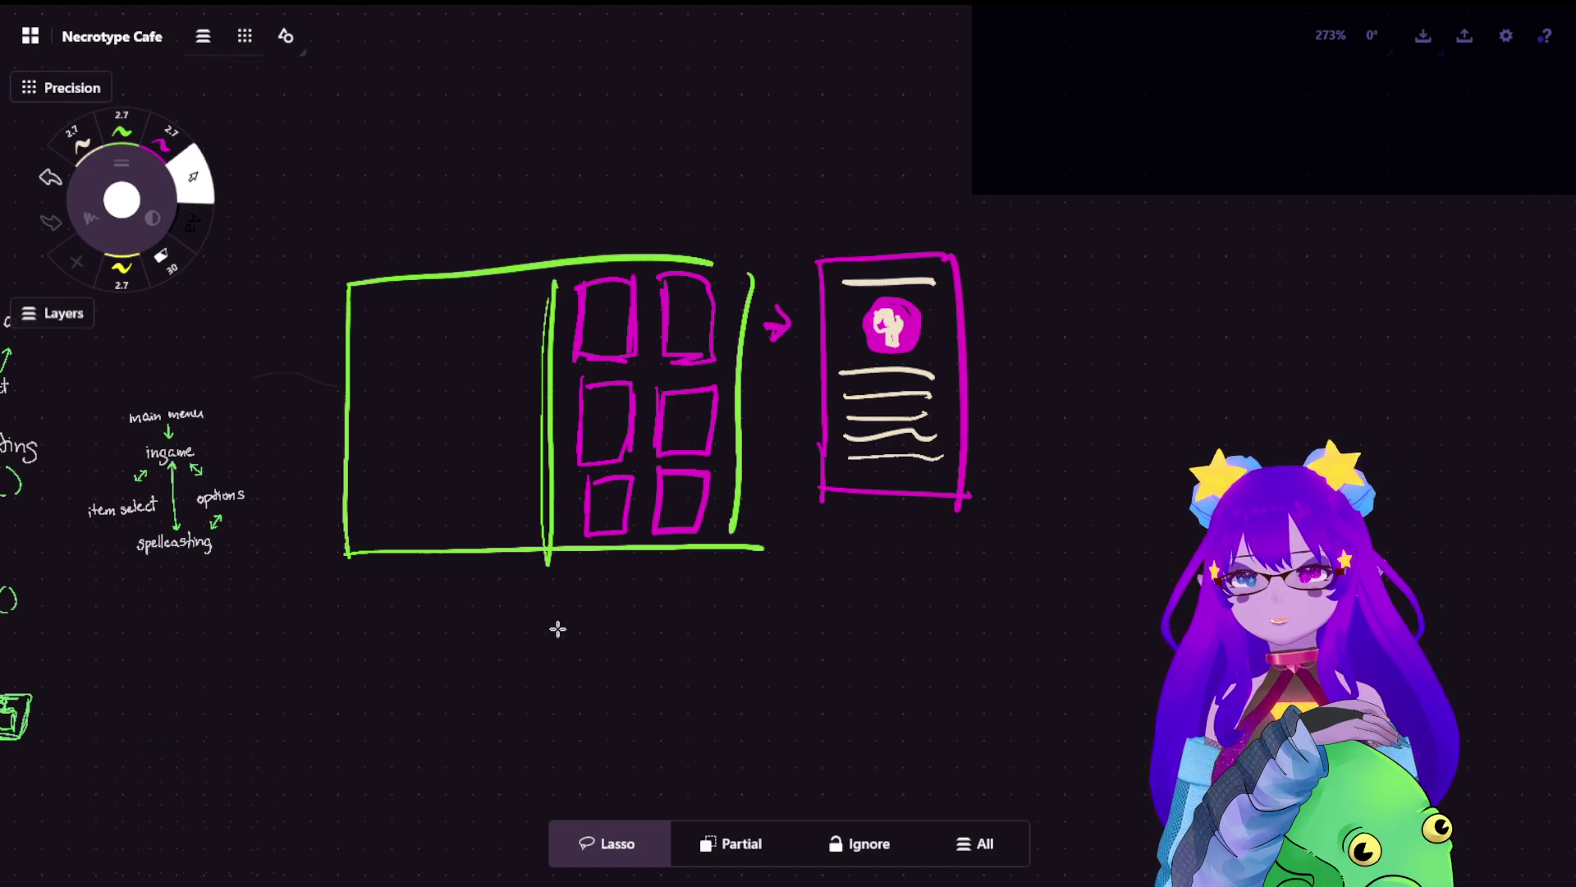
mouse_move(556, 630)
left_mouse_down()
mouse_move(936, 563)
mouse_move(1171, 429)
mouse_move(961, 278)
mouse_move(878, 377)
left_mouse_up()
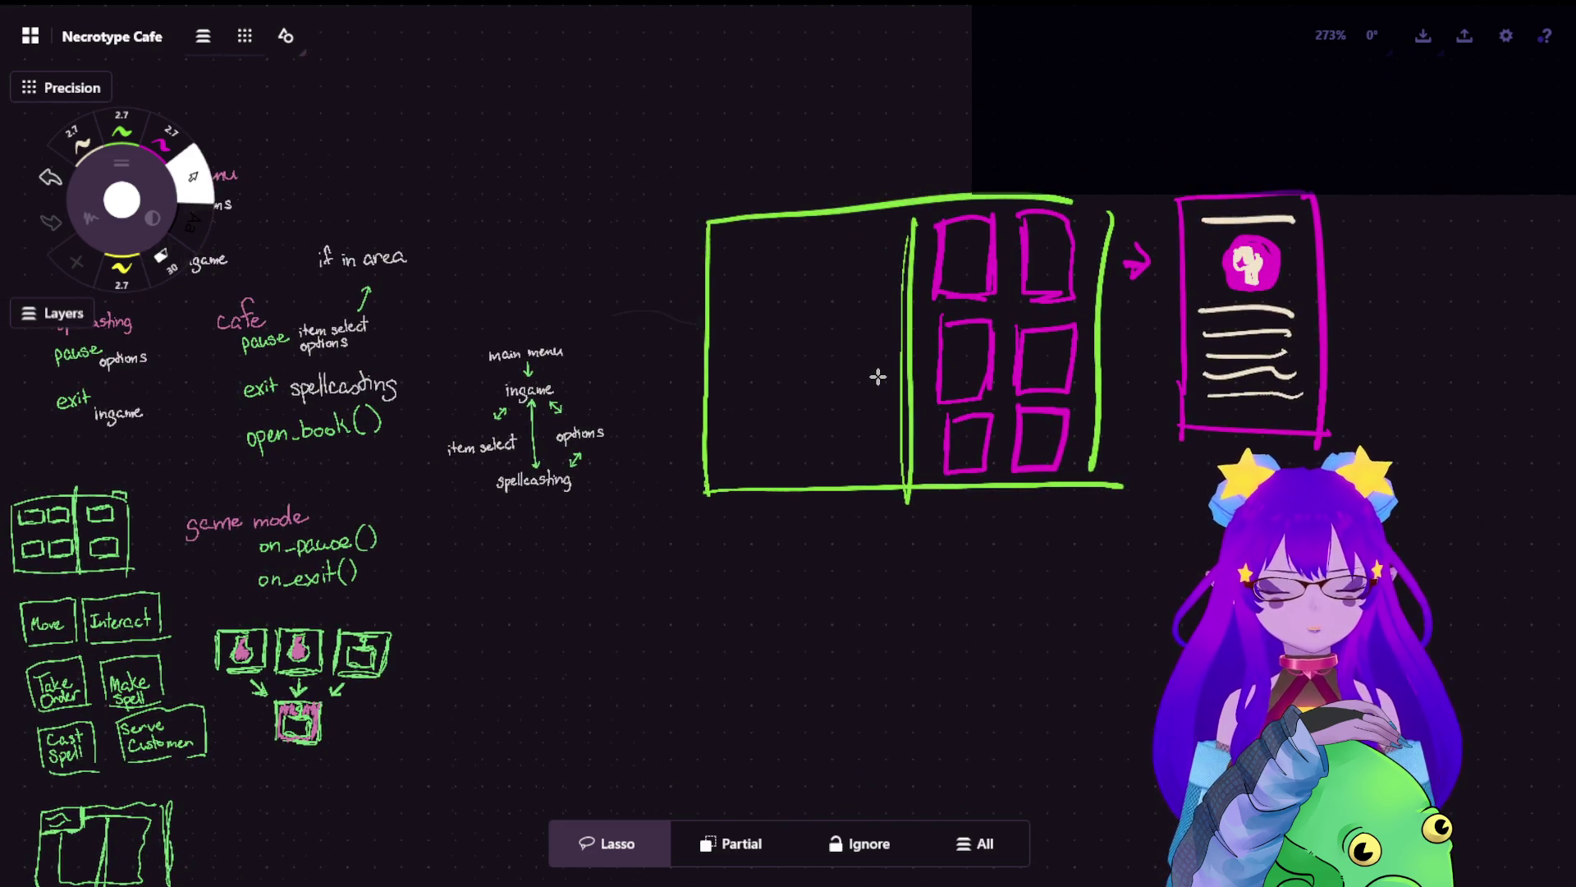
left_click_drag(877, 376, 864, 462)
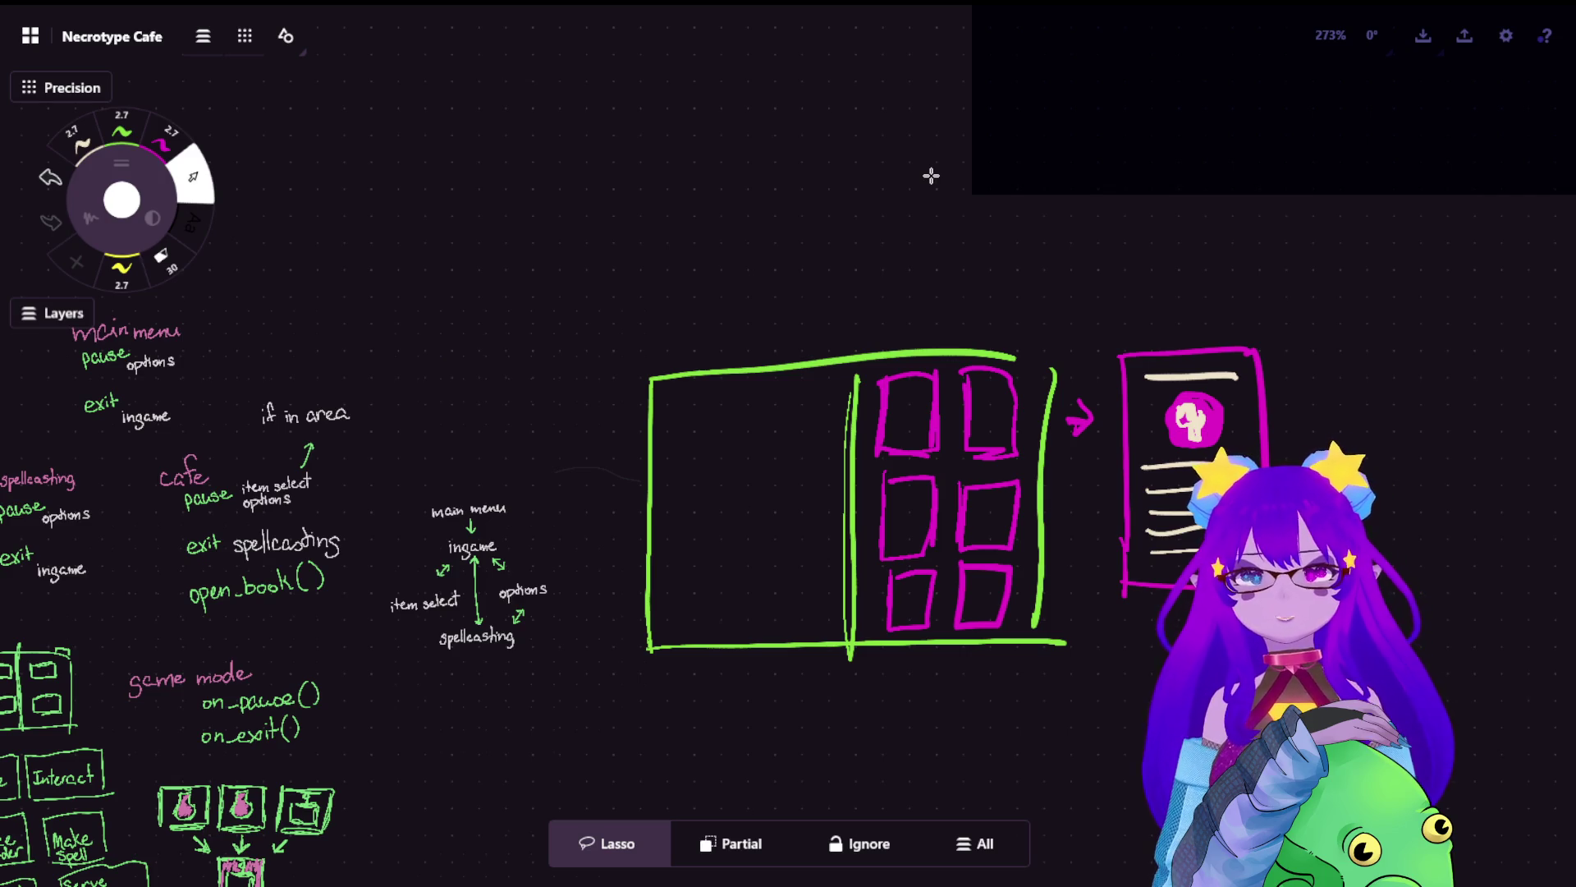
scroll(972, 211, "up", 6)
scroll(884, 644, "up", 1)
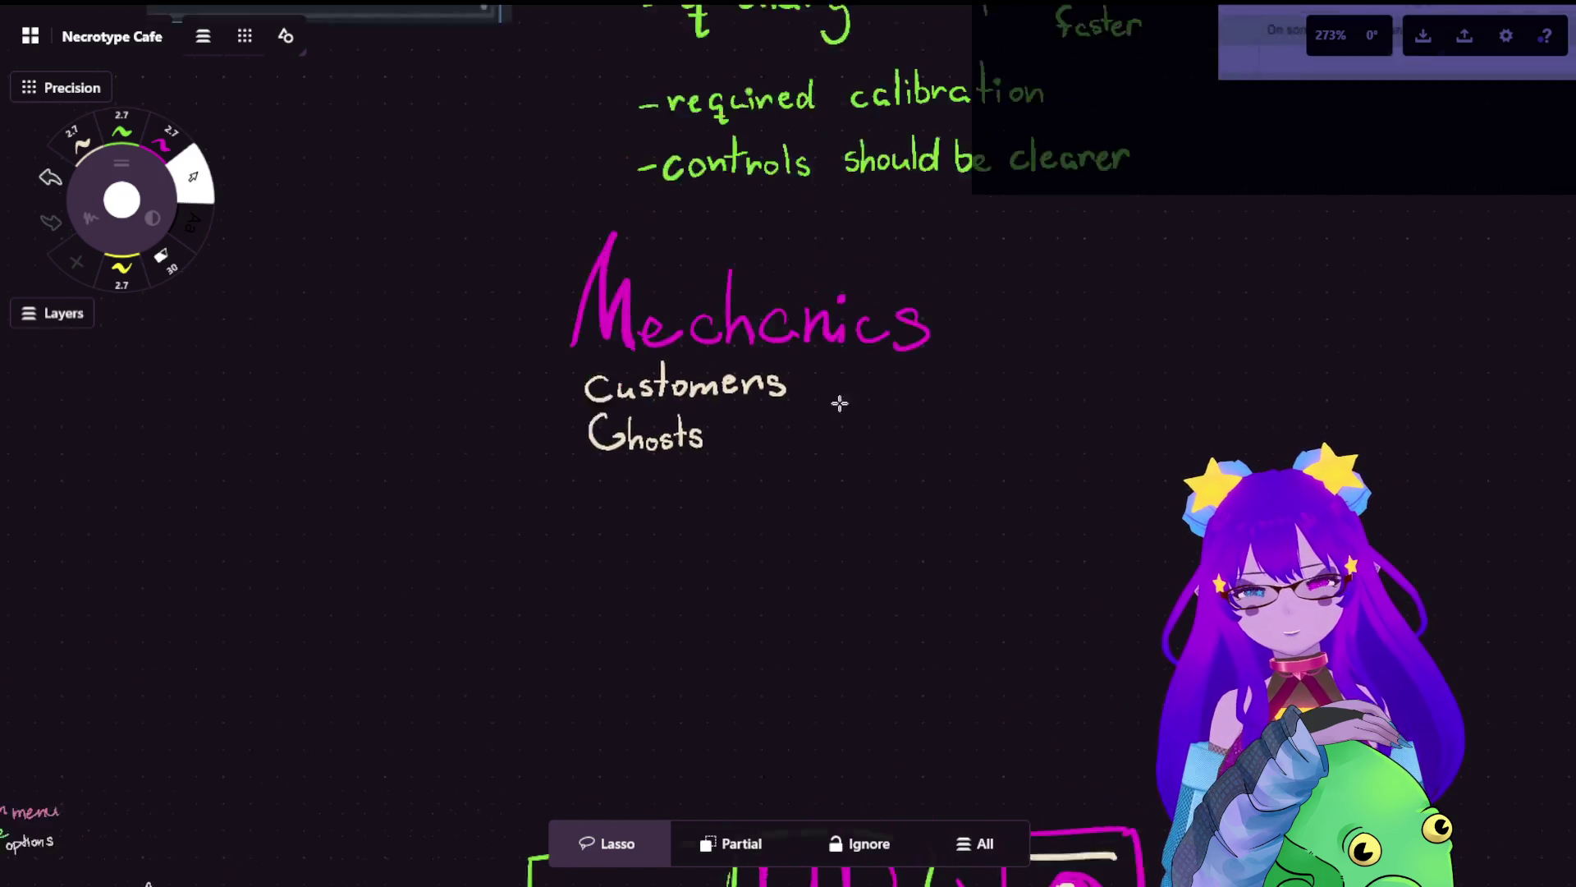
scroll(839, 402, "up", 3)
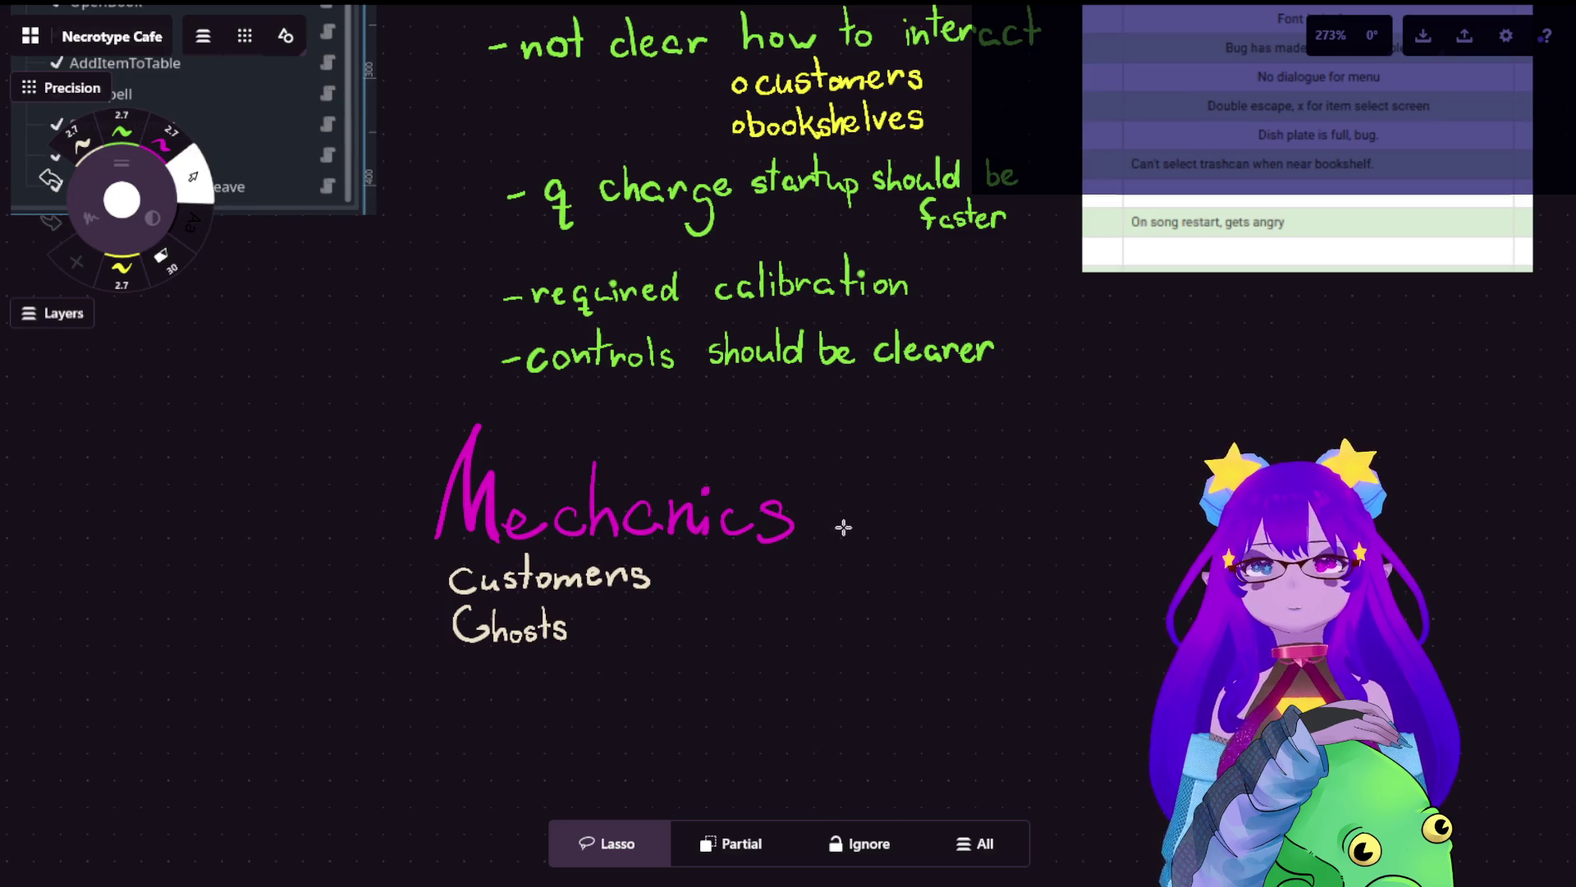
left_click_drag(844, 527, 949, 619)
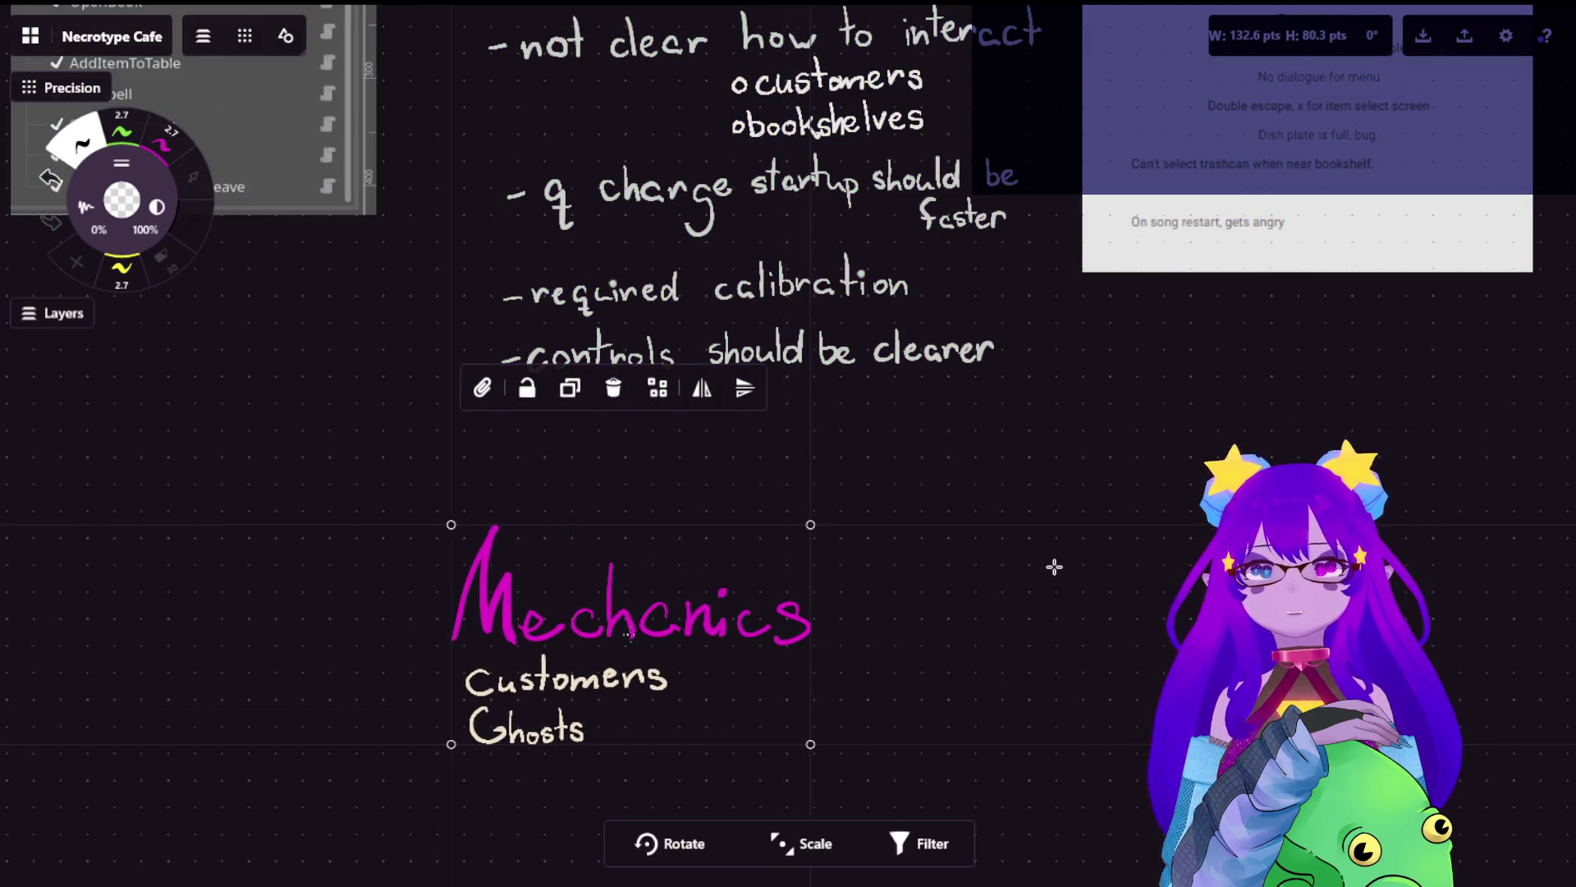
key("Escape")
scroll(997, 615, "up", 3)
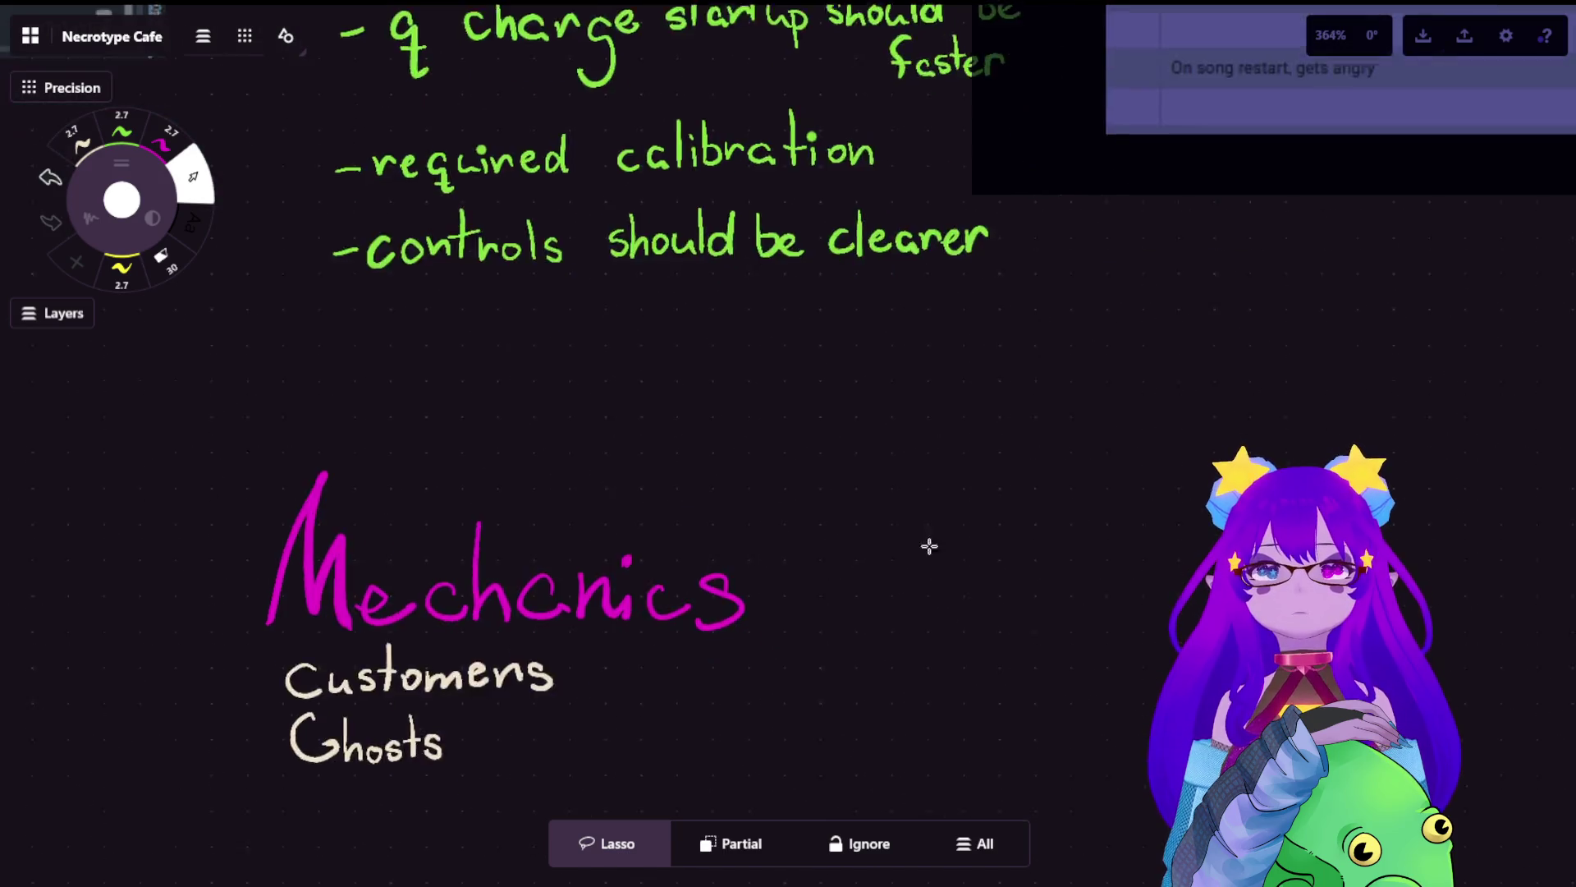
scroll(929, 546, "down", 3)
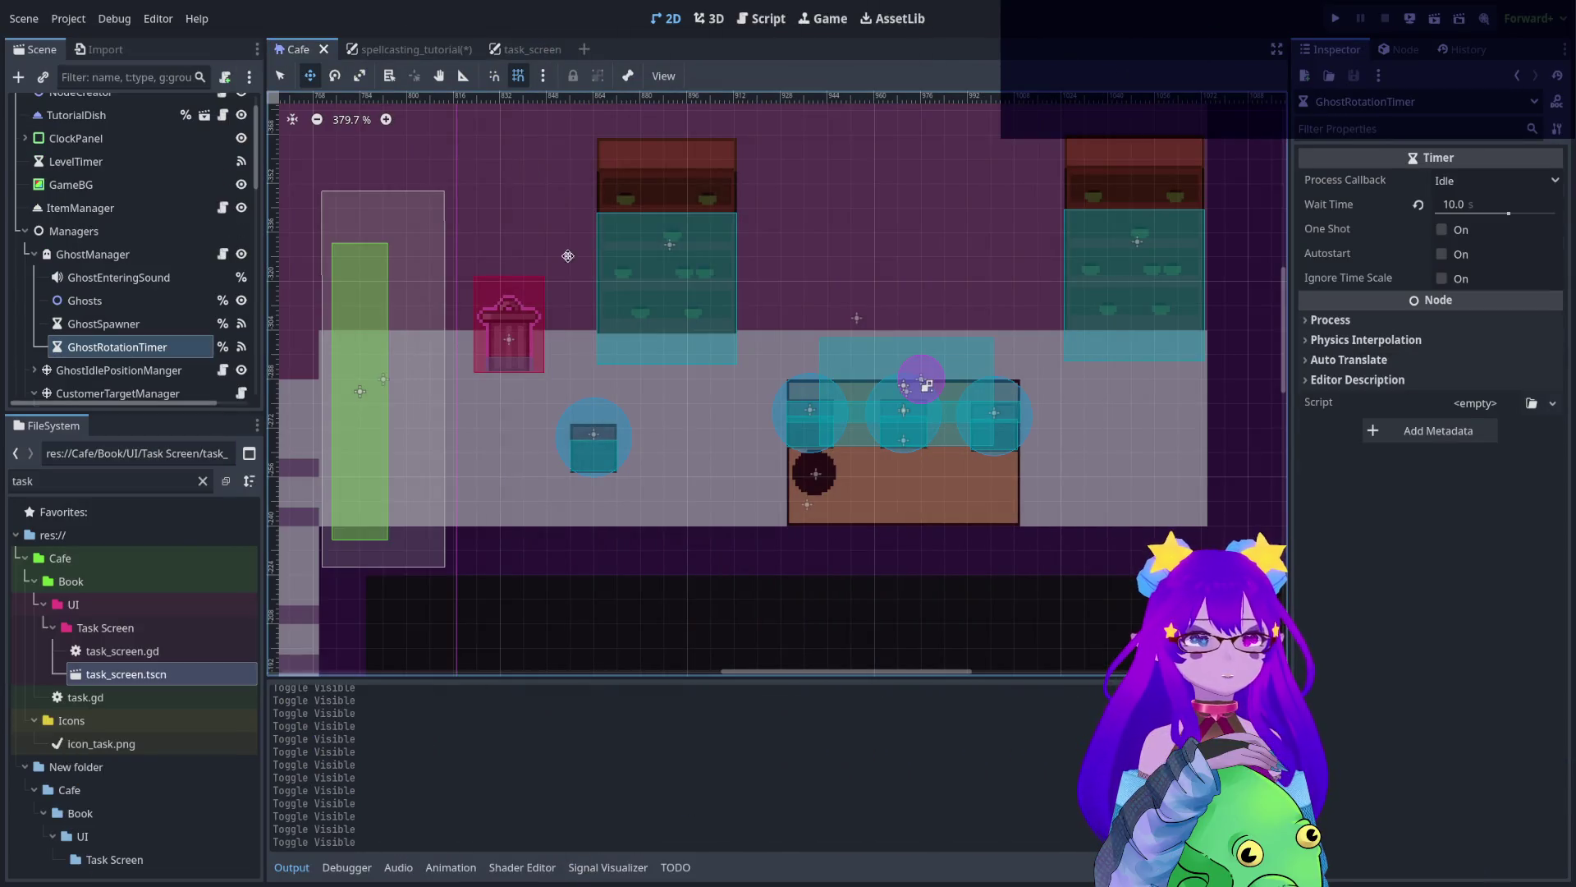
- Filter the Cafe scene tree by 'pla' to list only the Player and plate nodes
scroll(567, 256, "left", 10)
scroll(380, 293, "up", 1)
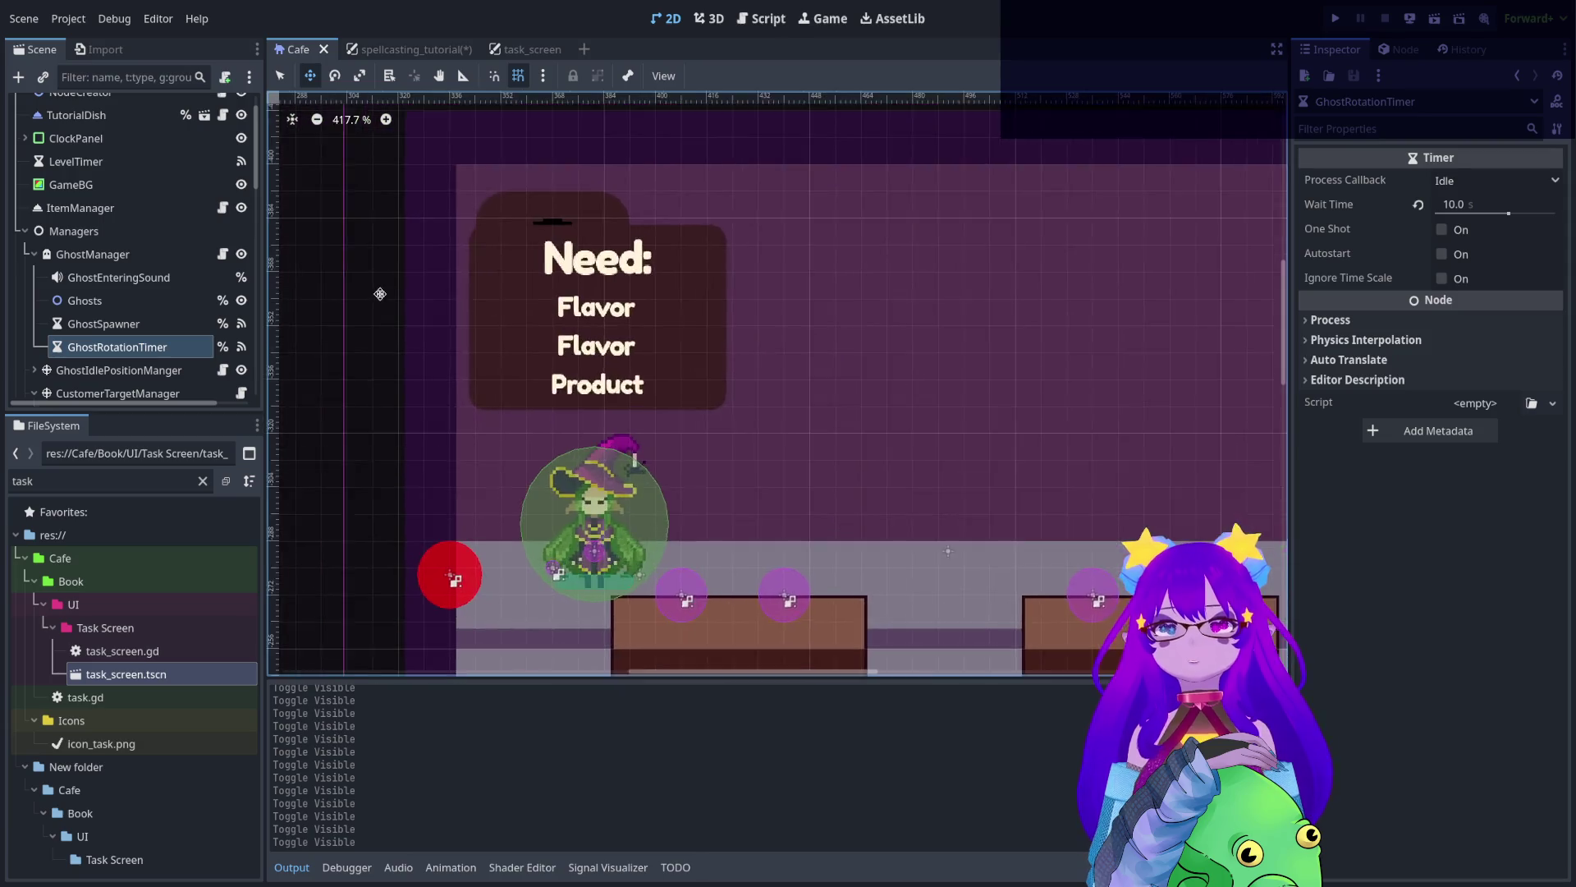
scroll(380, 293, "up", 3)
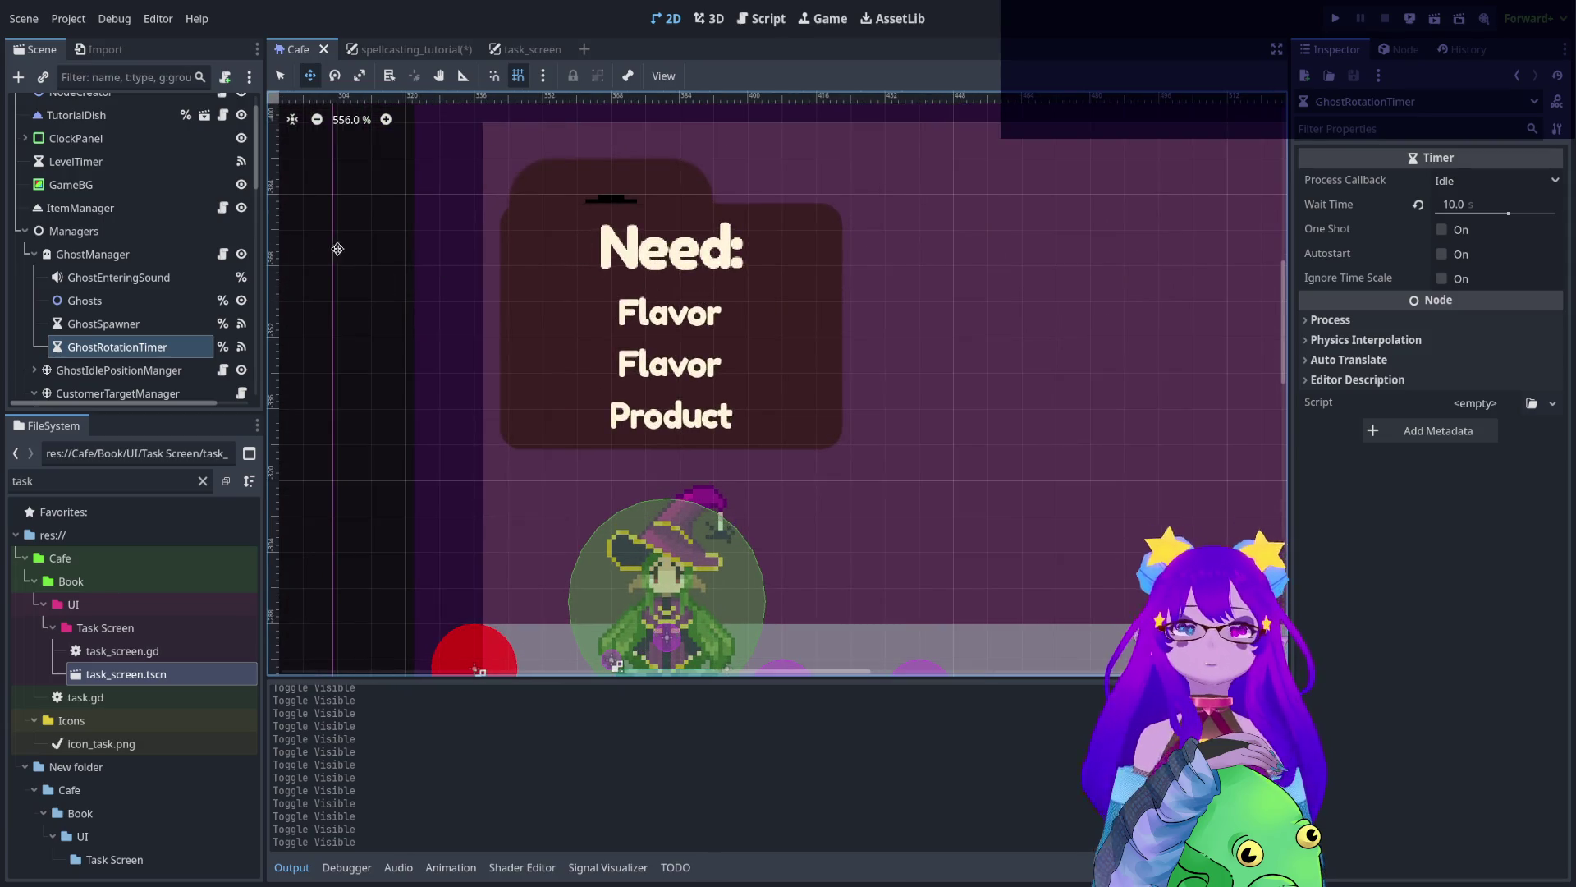
left_click(128, 77)
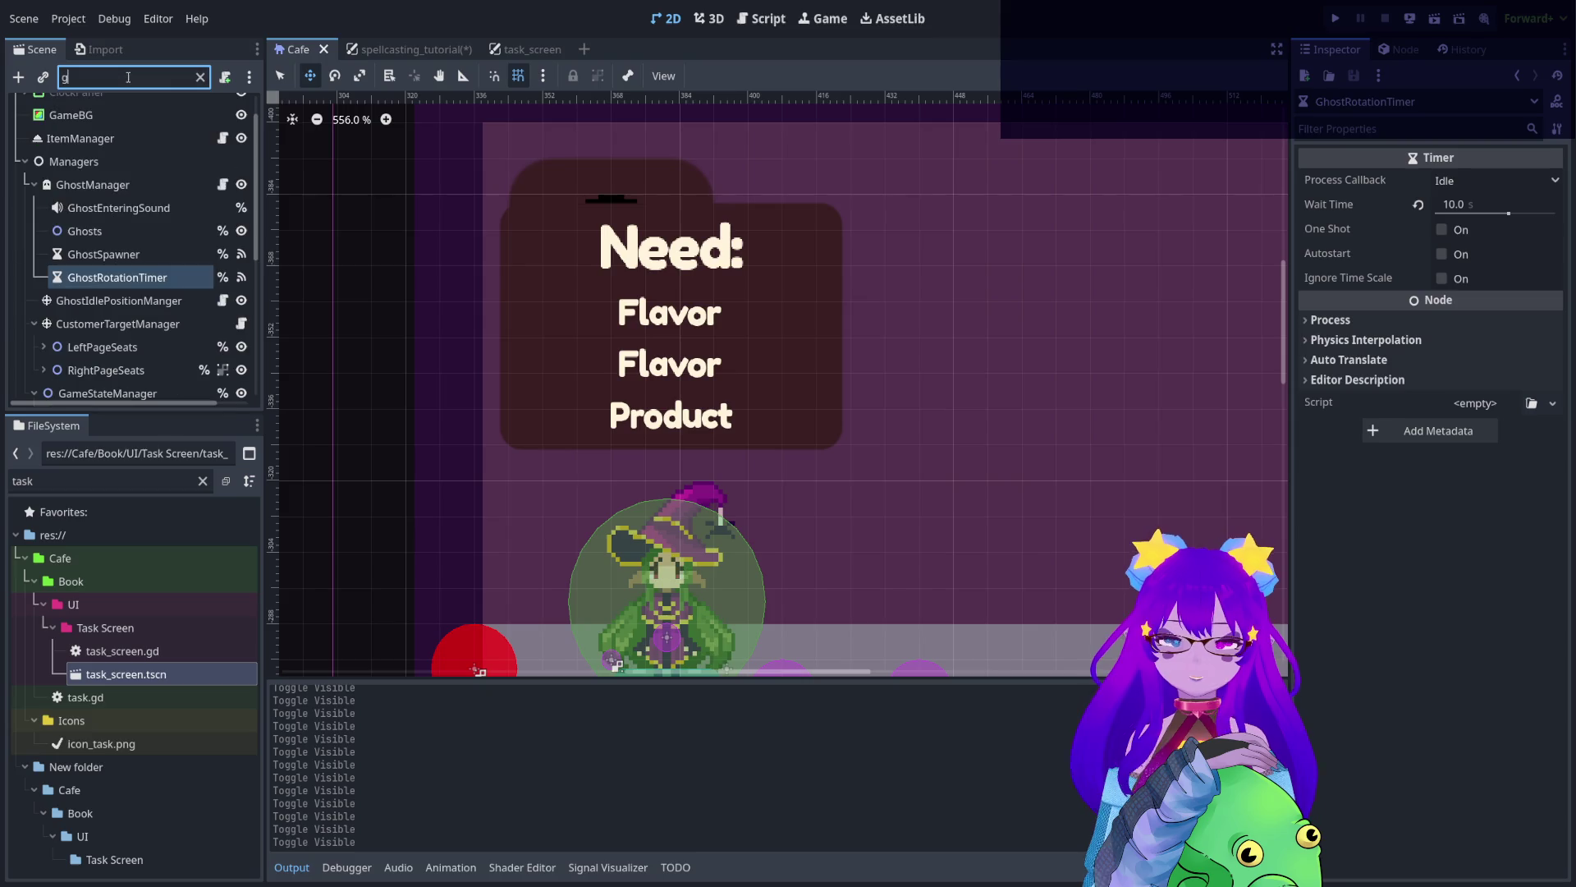
type("pla")
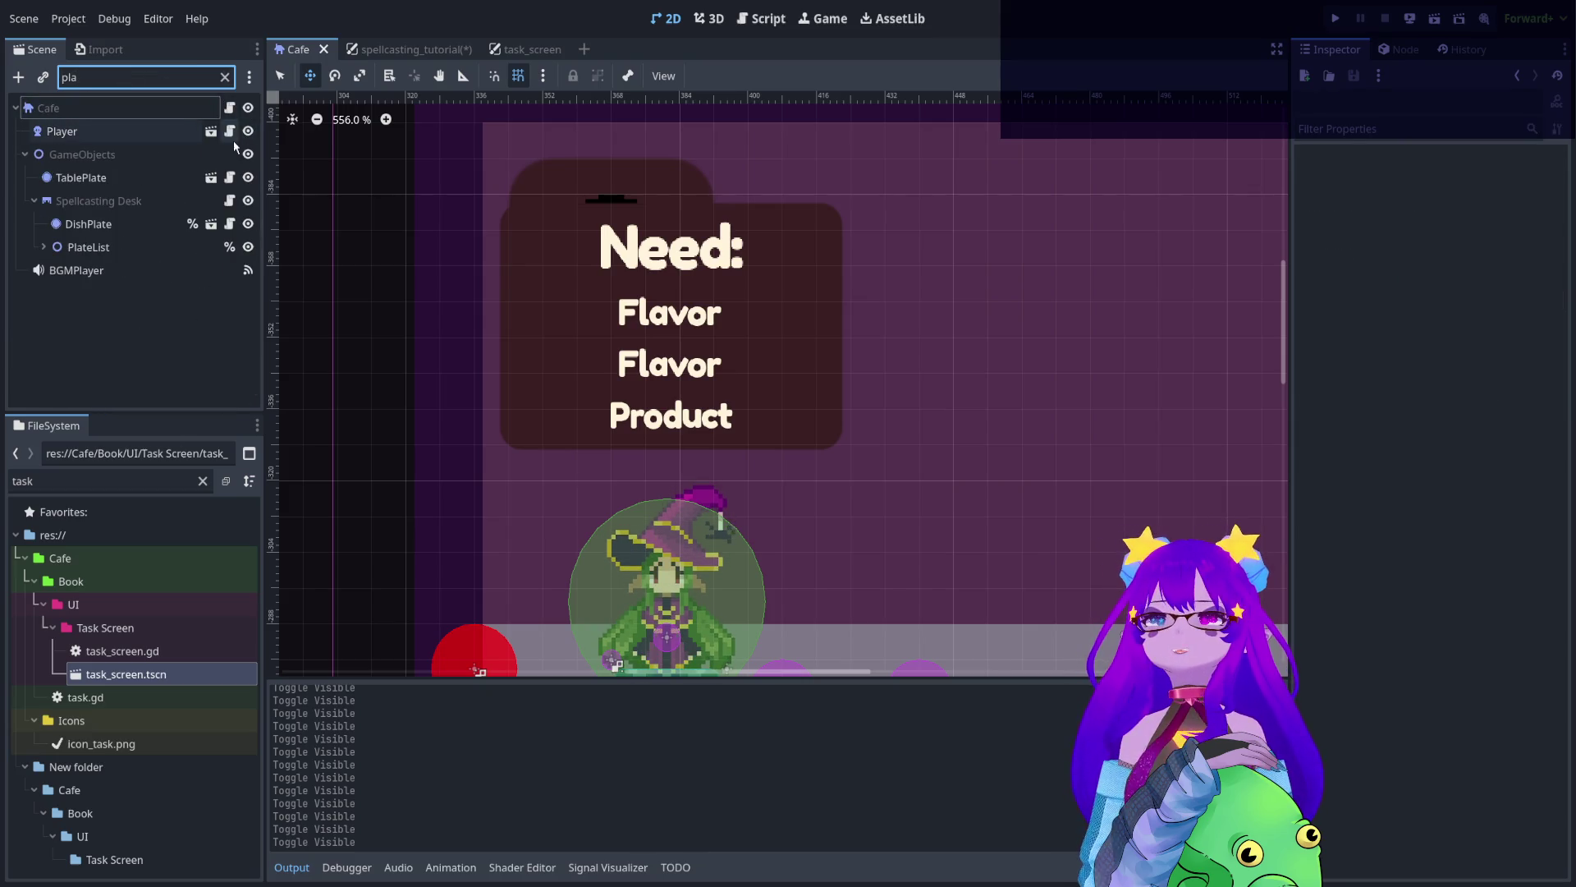
- Hide the Player, recentre the view on the plate icon, then show the Player again
left_click(247, 132)
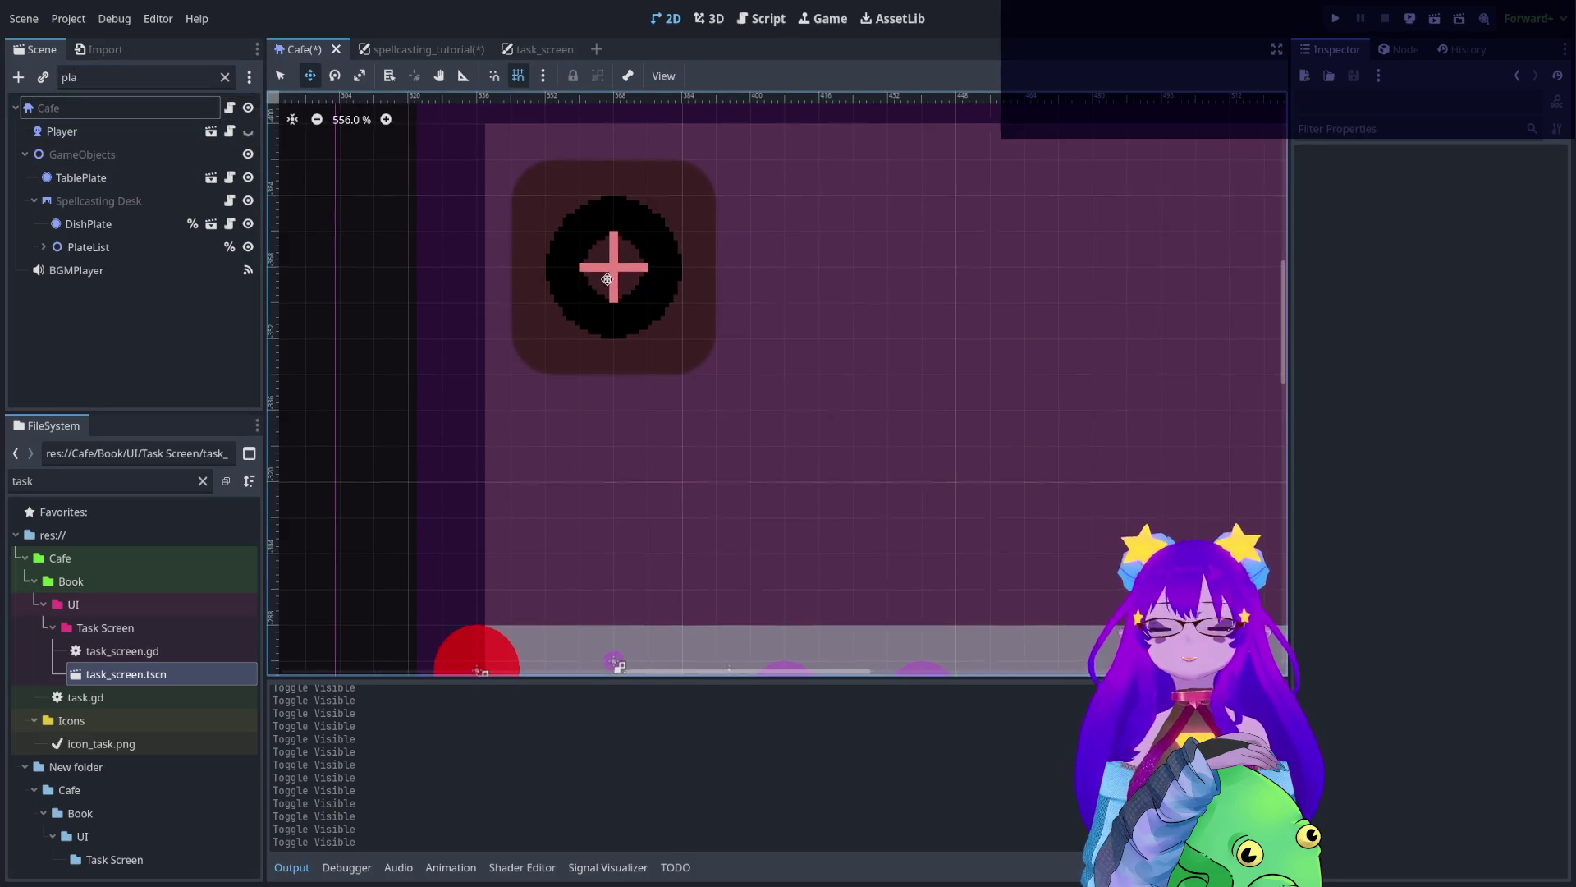
left_click_drag(612, 299, 720, 438)
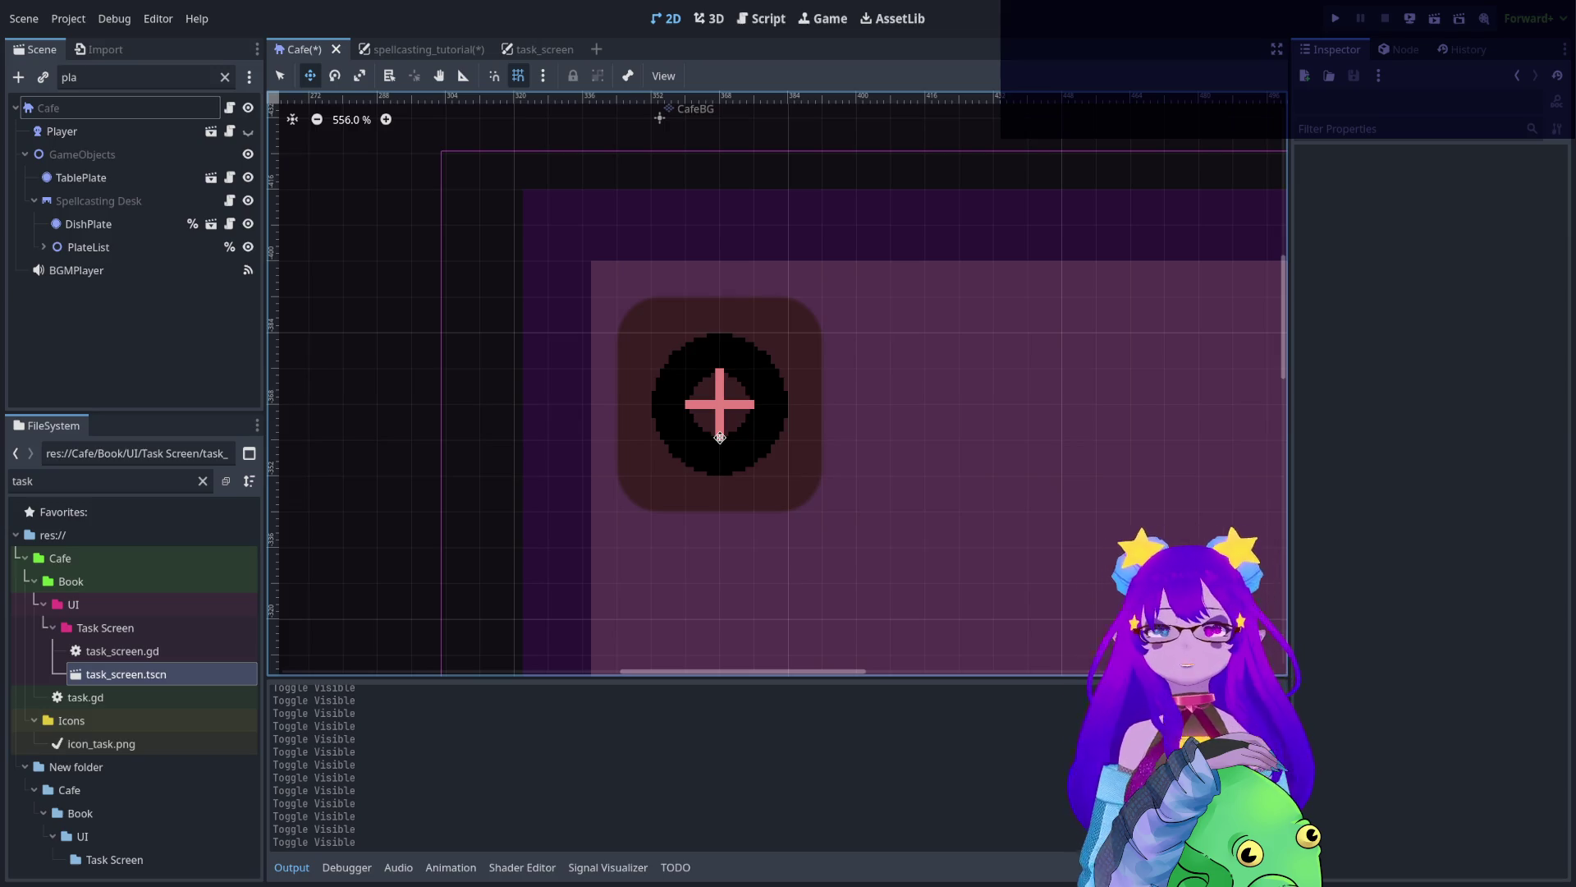
left_click(248, 133)
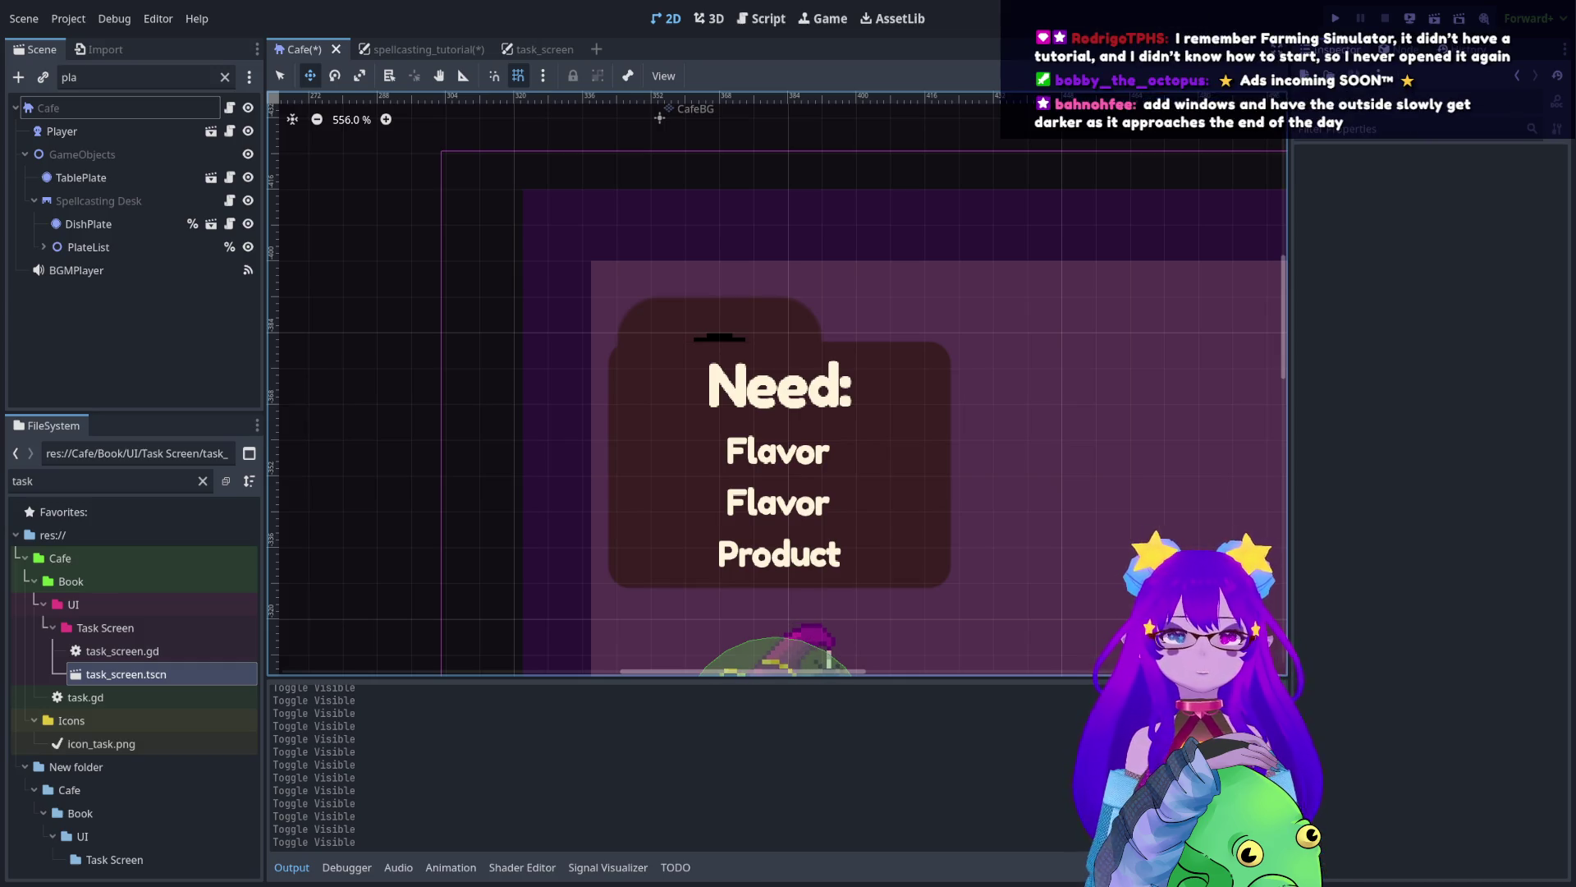
- Zoom the 2D viewport out to about 259% to see the whole cafe floor
scroll(552, 225, "down", 2)
scroll(900, 338, "down", 2)
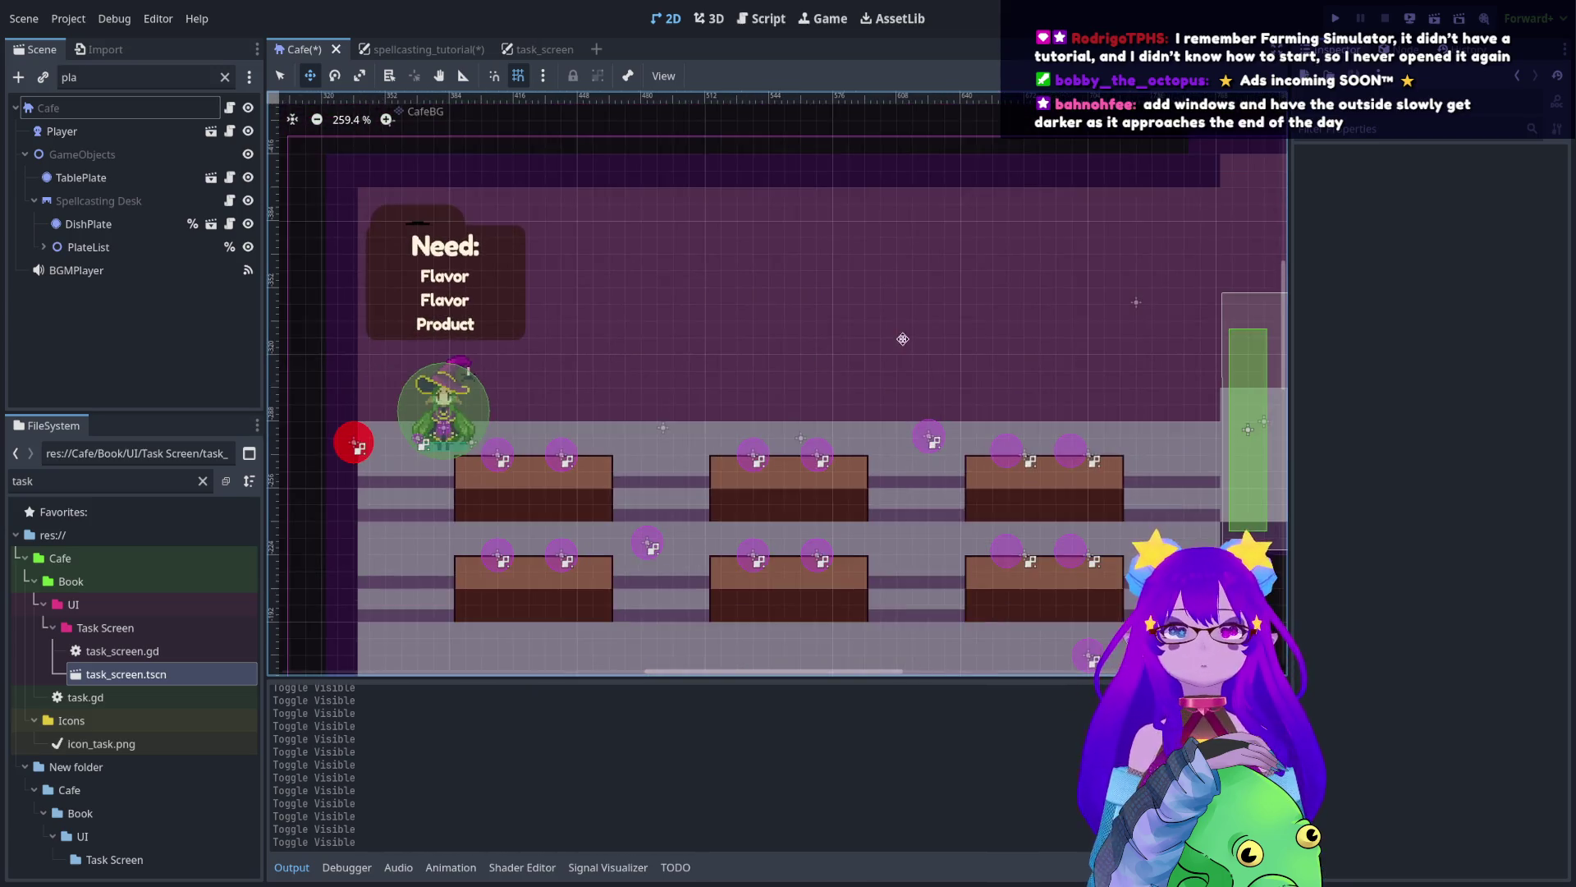
scroll(918, 394, "up", 1)
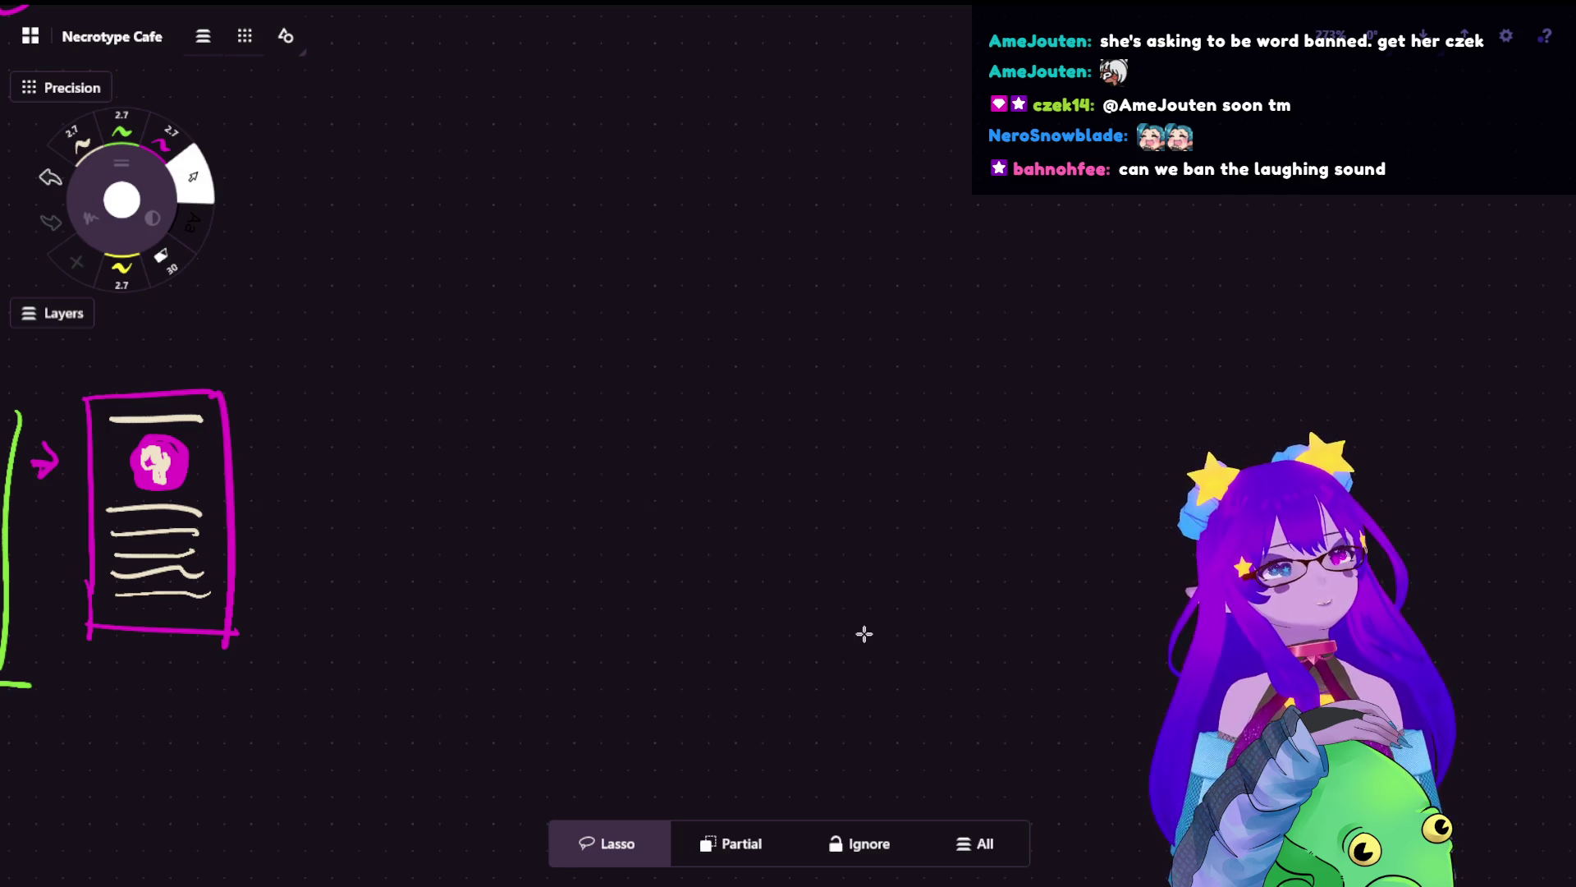
- Paste the cafe game screenshot onto the whiteboard and place it
key("ctrl+v")
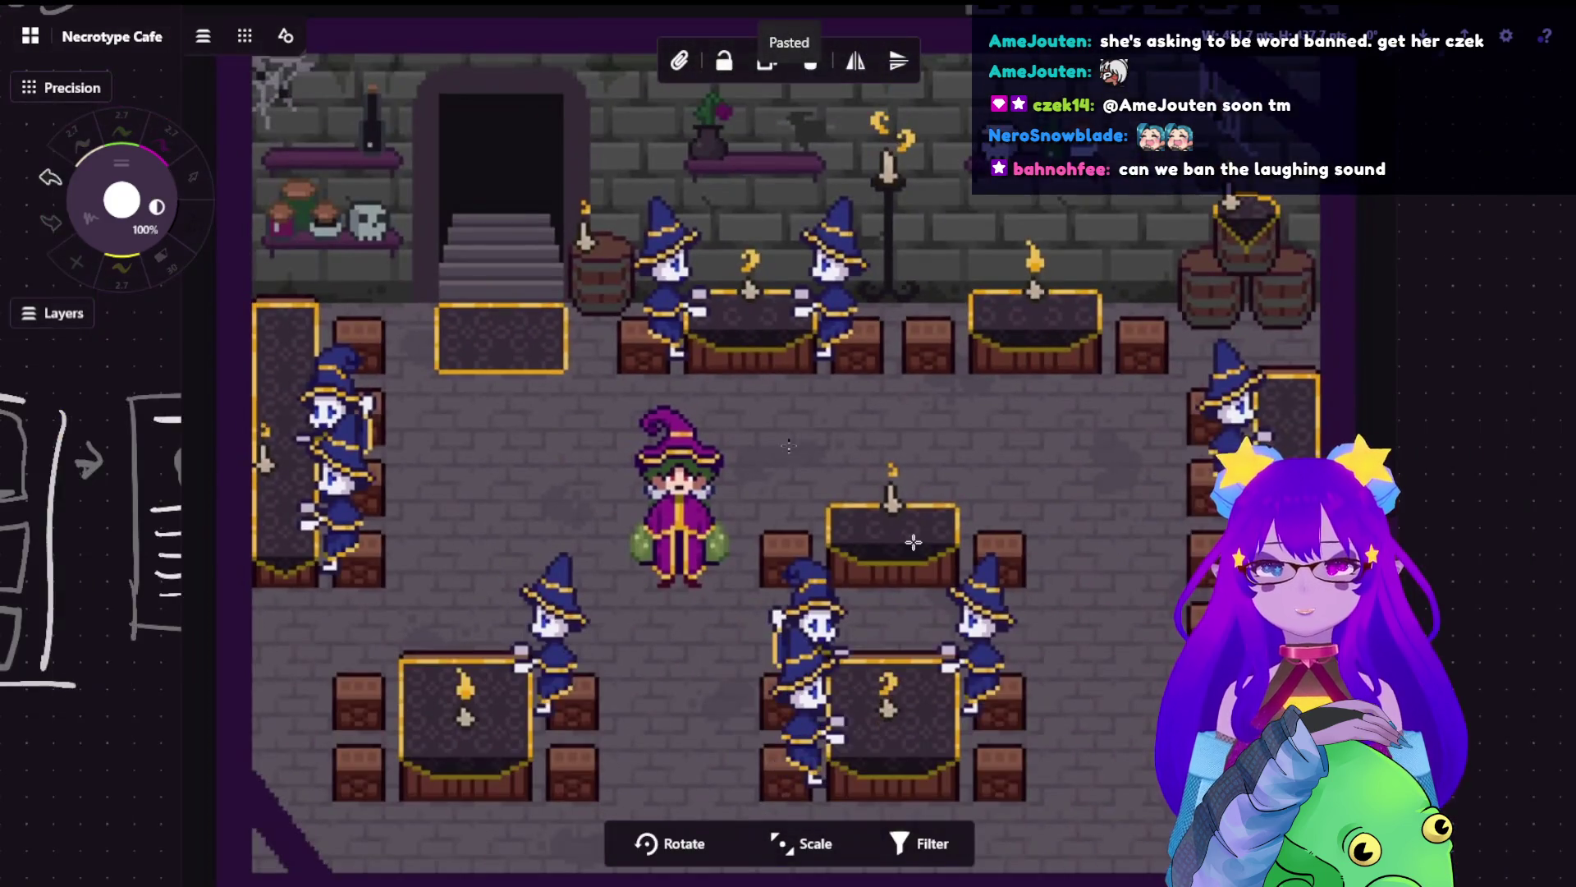
scroll(900, 538, "up", 3)
scroll(912, 535, "up", 2)
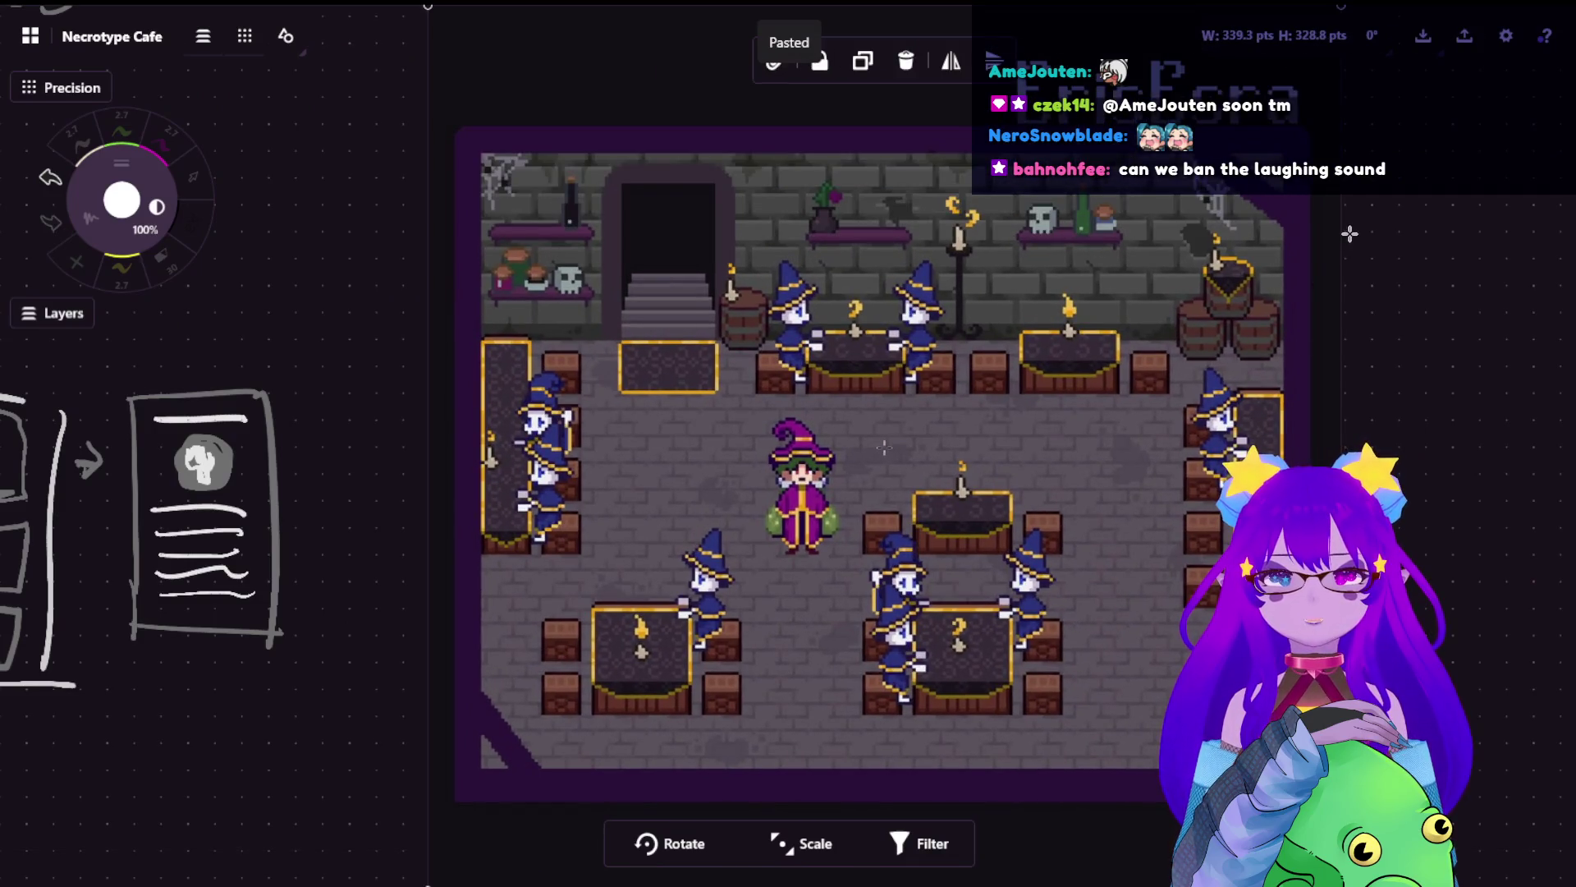
key("Return")
- Zoom in and scroll across the pasted cafe screenshot to inspect its details
scroll(1100, 460, "right", 3)
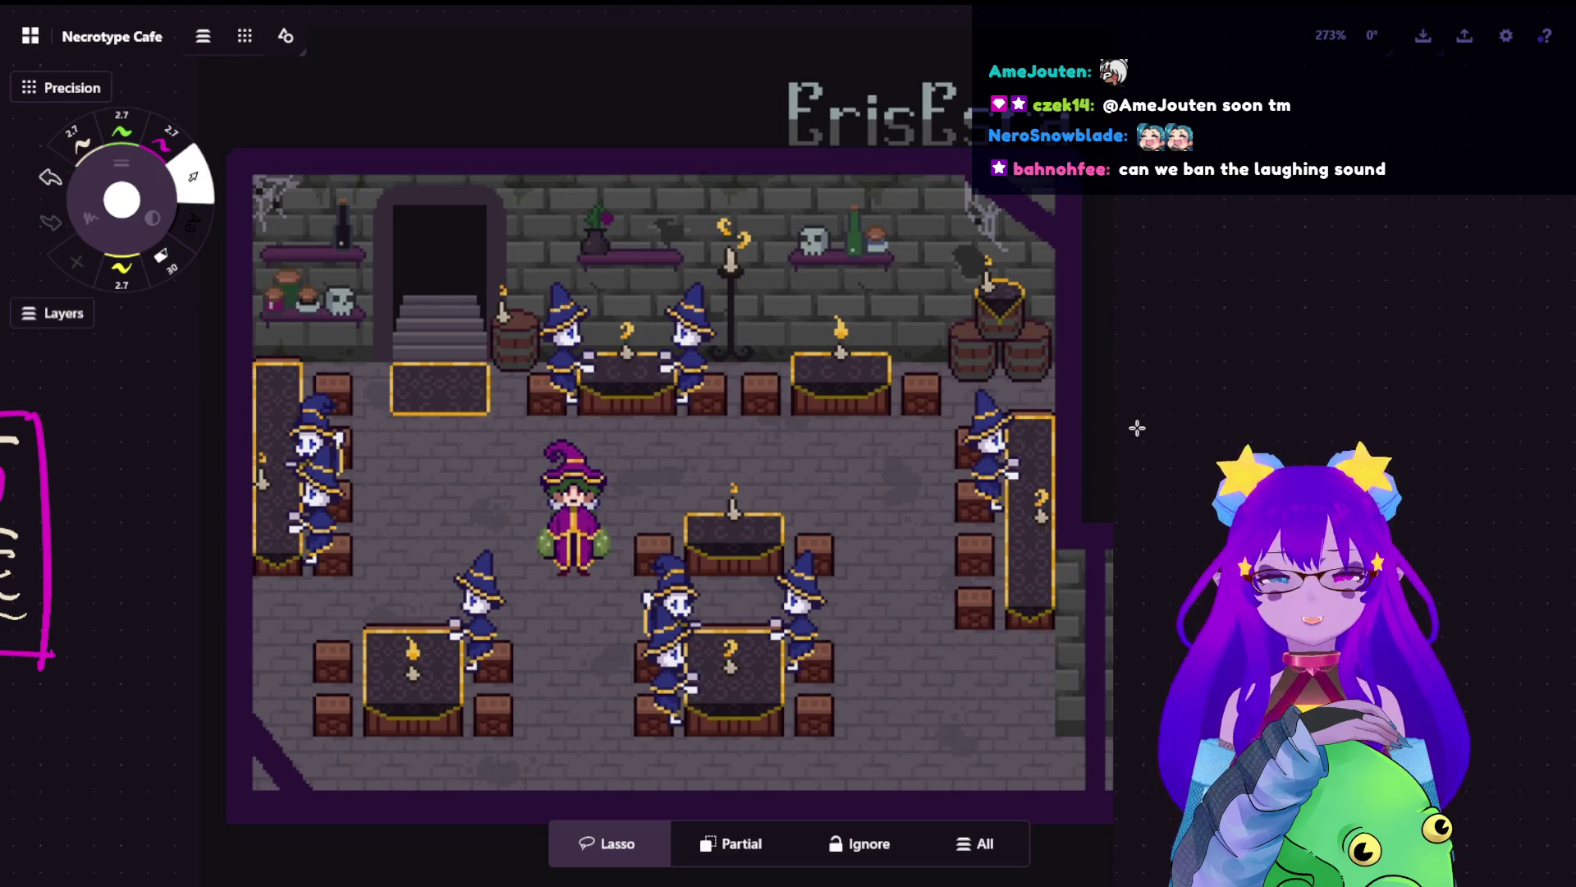
scroll(439, 404, "up", 2)
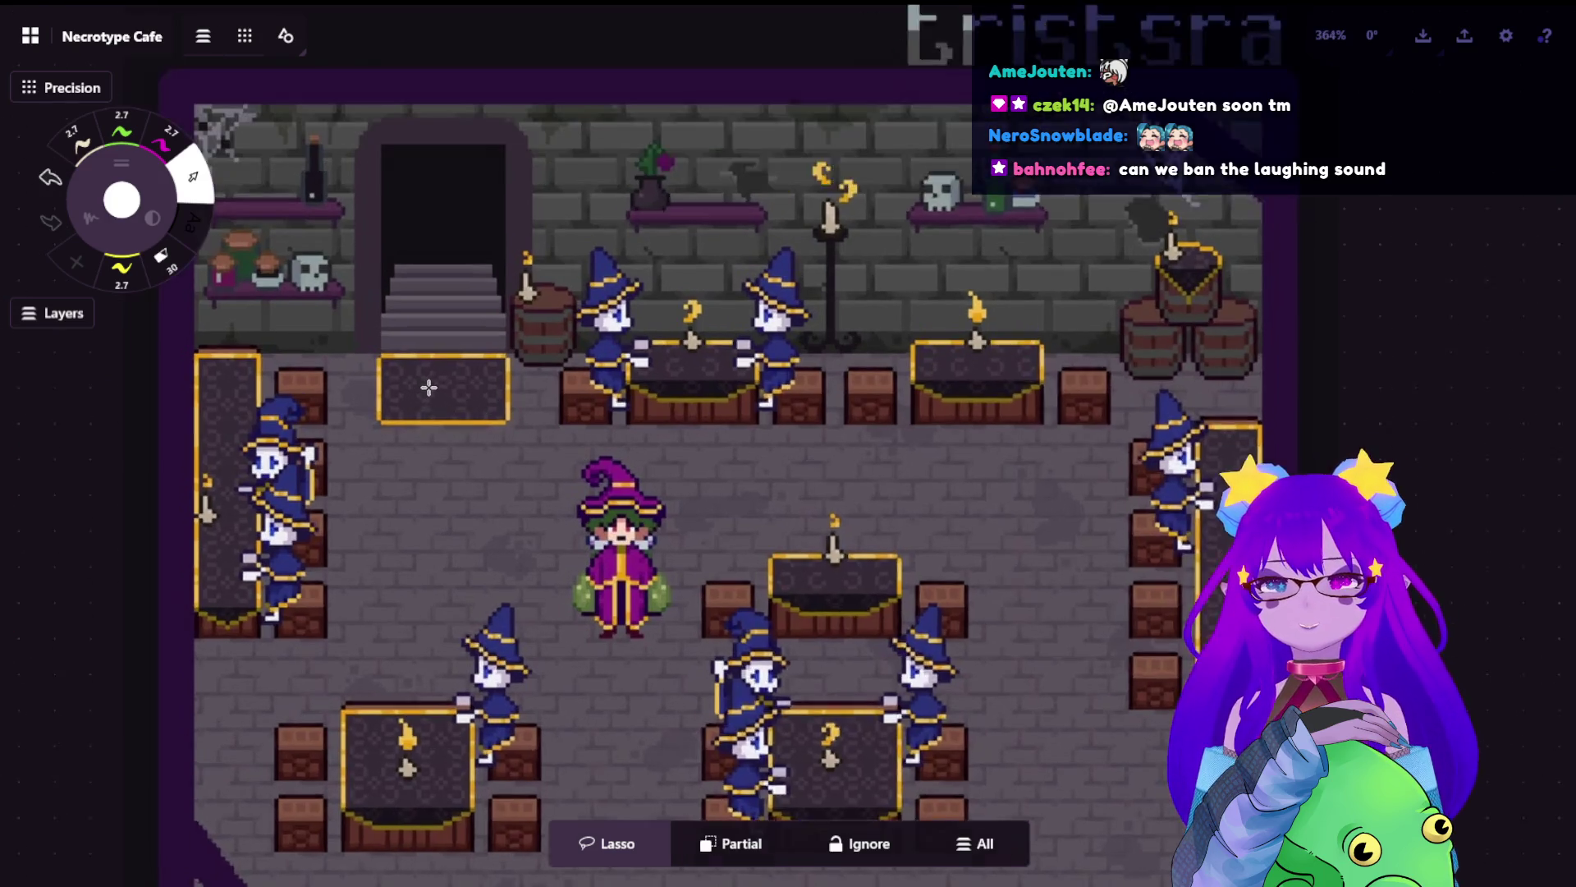
scroll(492, 404, "up", 1)
scroll(616, 405, "up", 1)
scroll(688, 408, "up", 2)
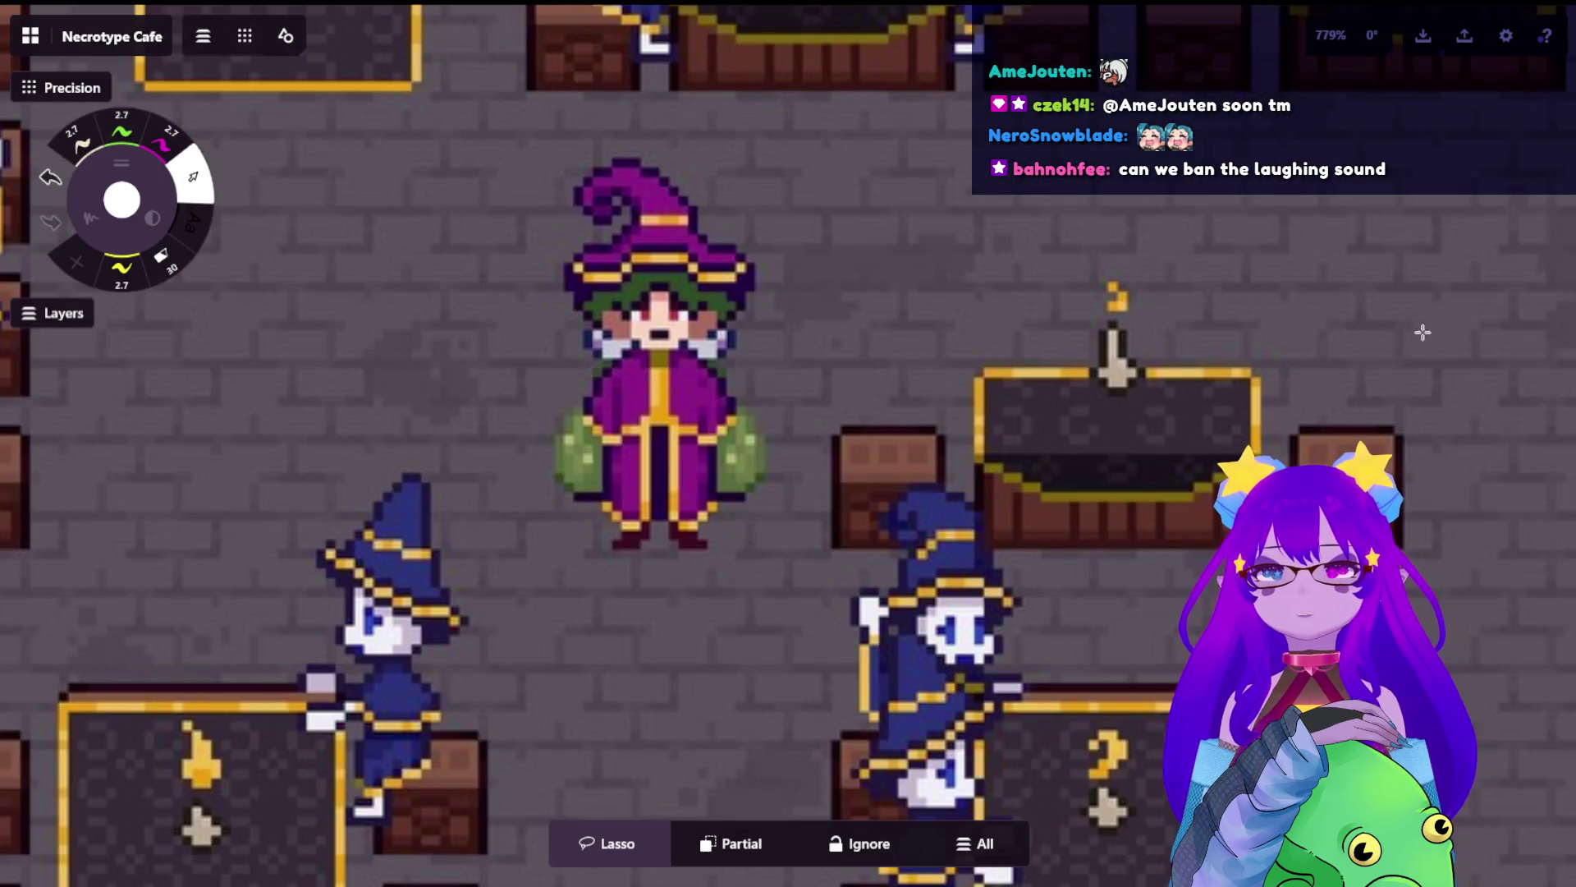
scroll(802, 563, "up", 1)
scroll(804, 562, "down", 3)
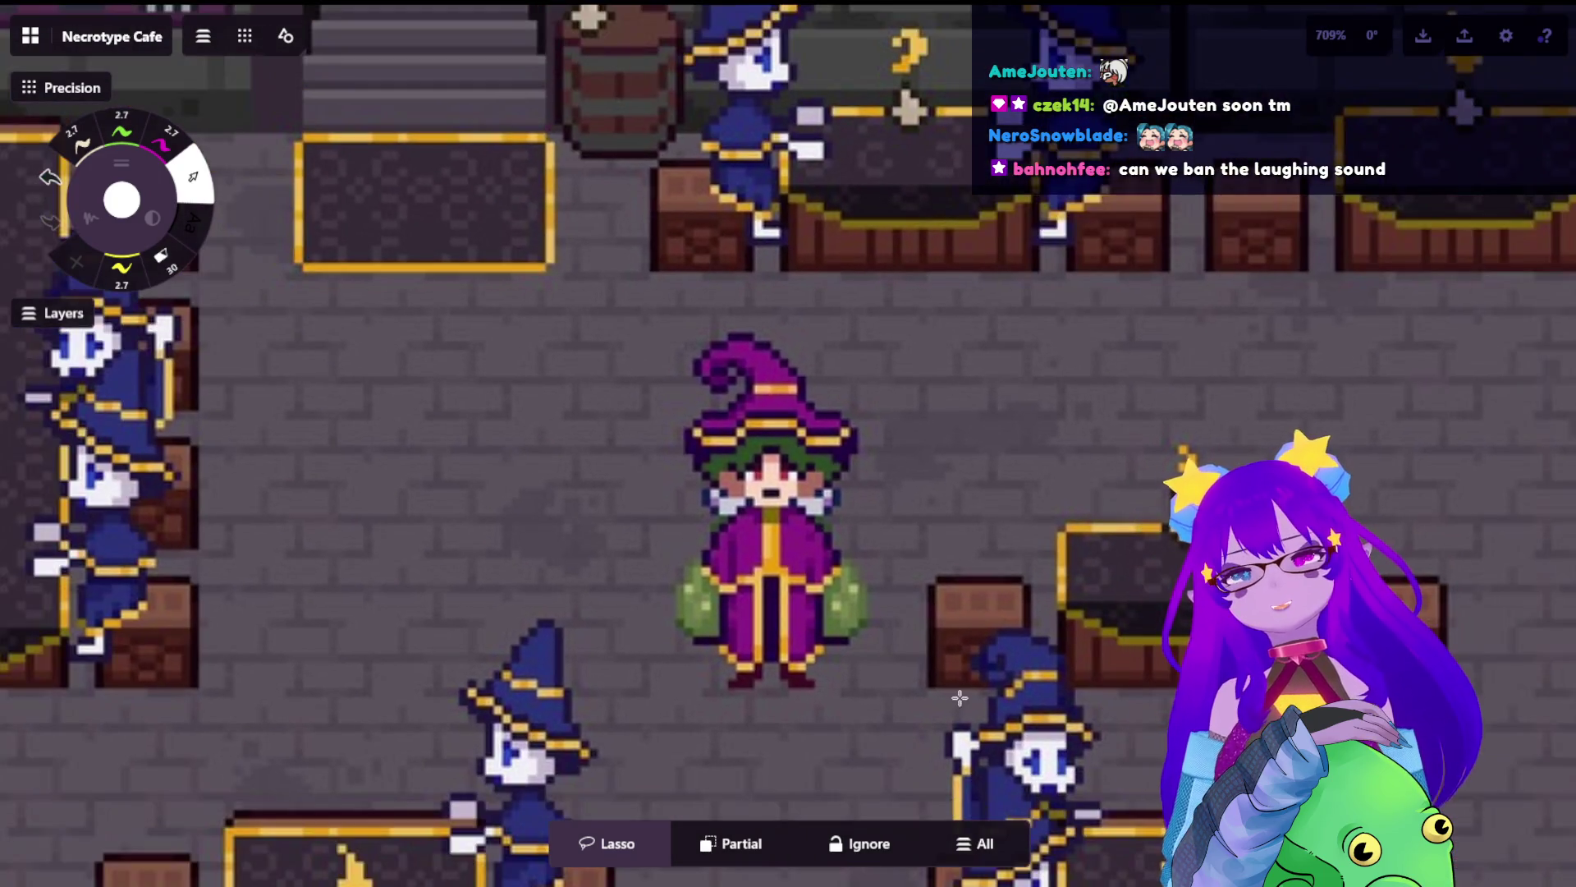
scroll(635, 203, "up", 1)
scroll(1426, 468, "down", 2)
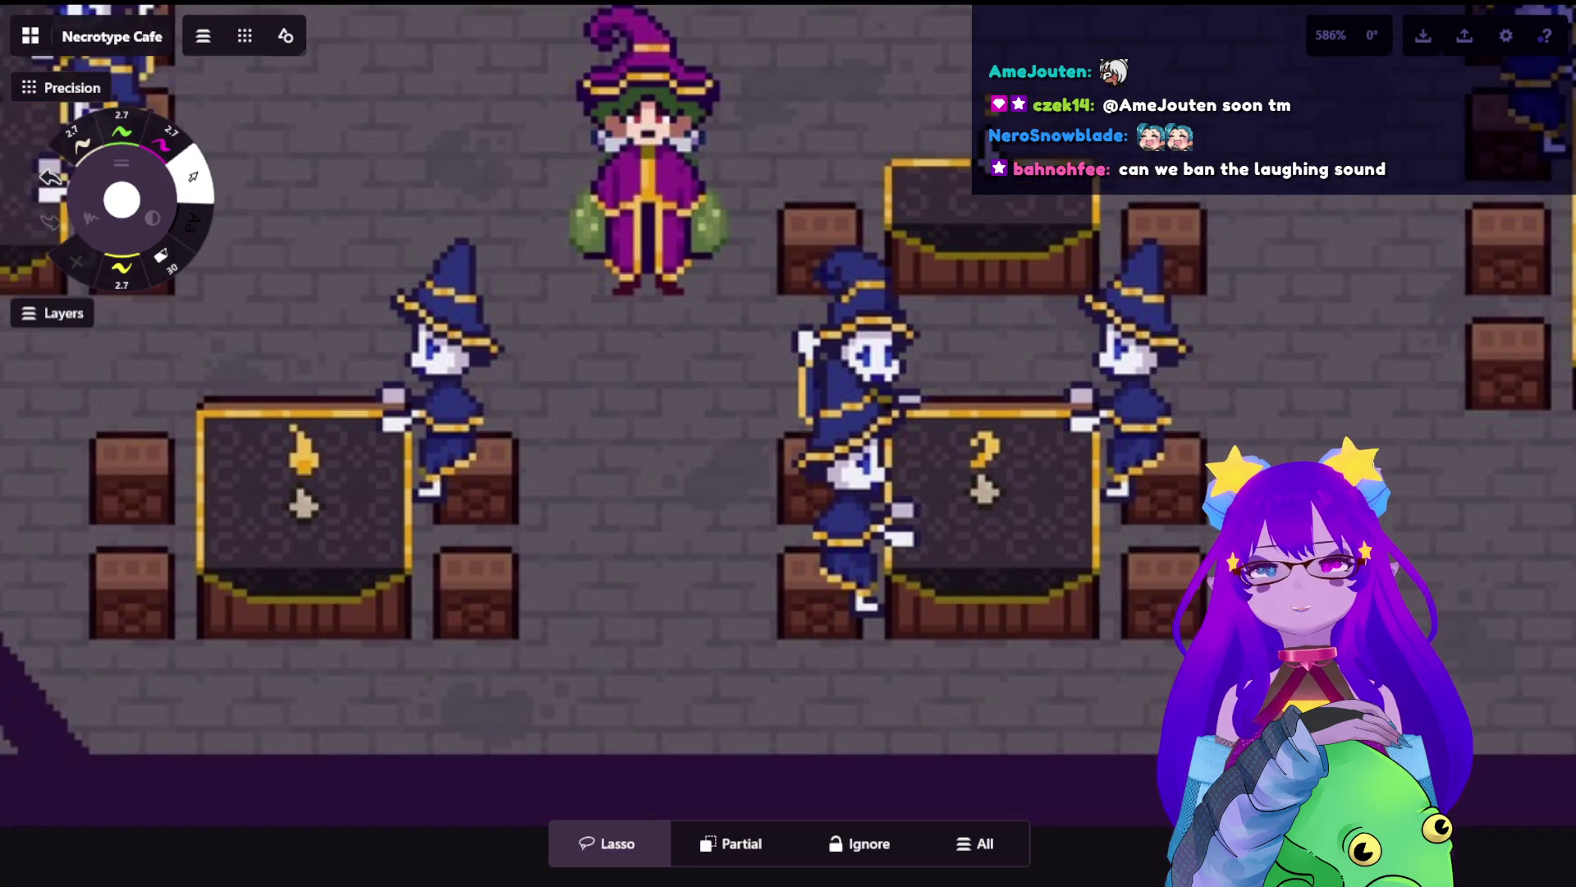
scroll(1265, 353, "right", 6)
scroll(1098, 243, "right", 3)
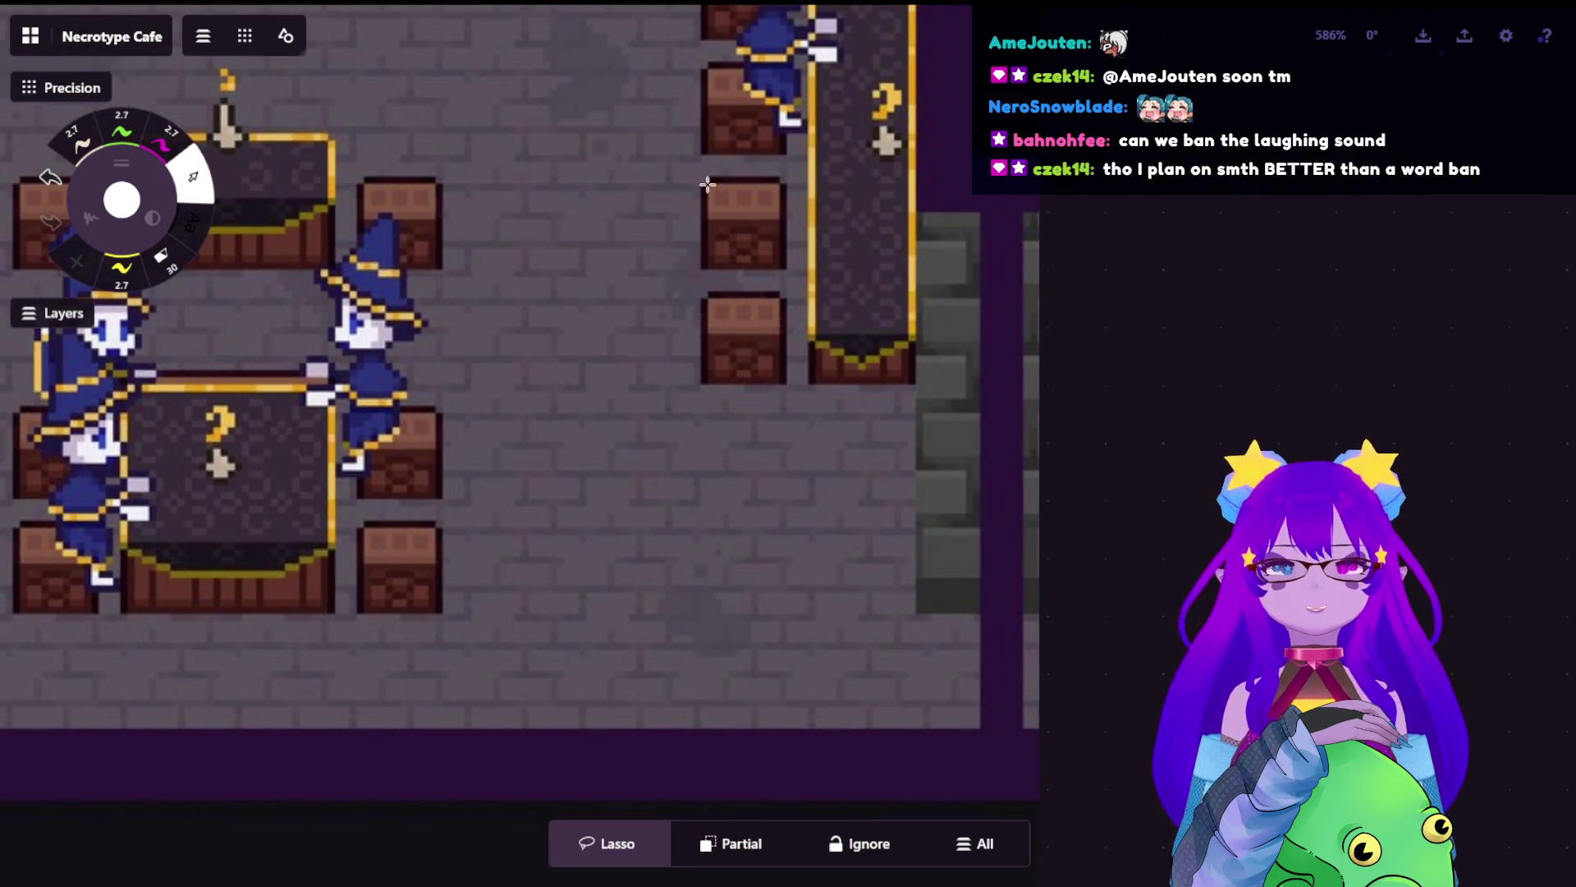
scroll(708, 185, "left", 6)
scroll(1024, 419, "left", 5)
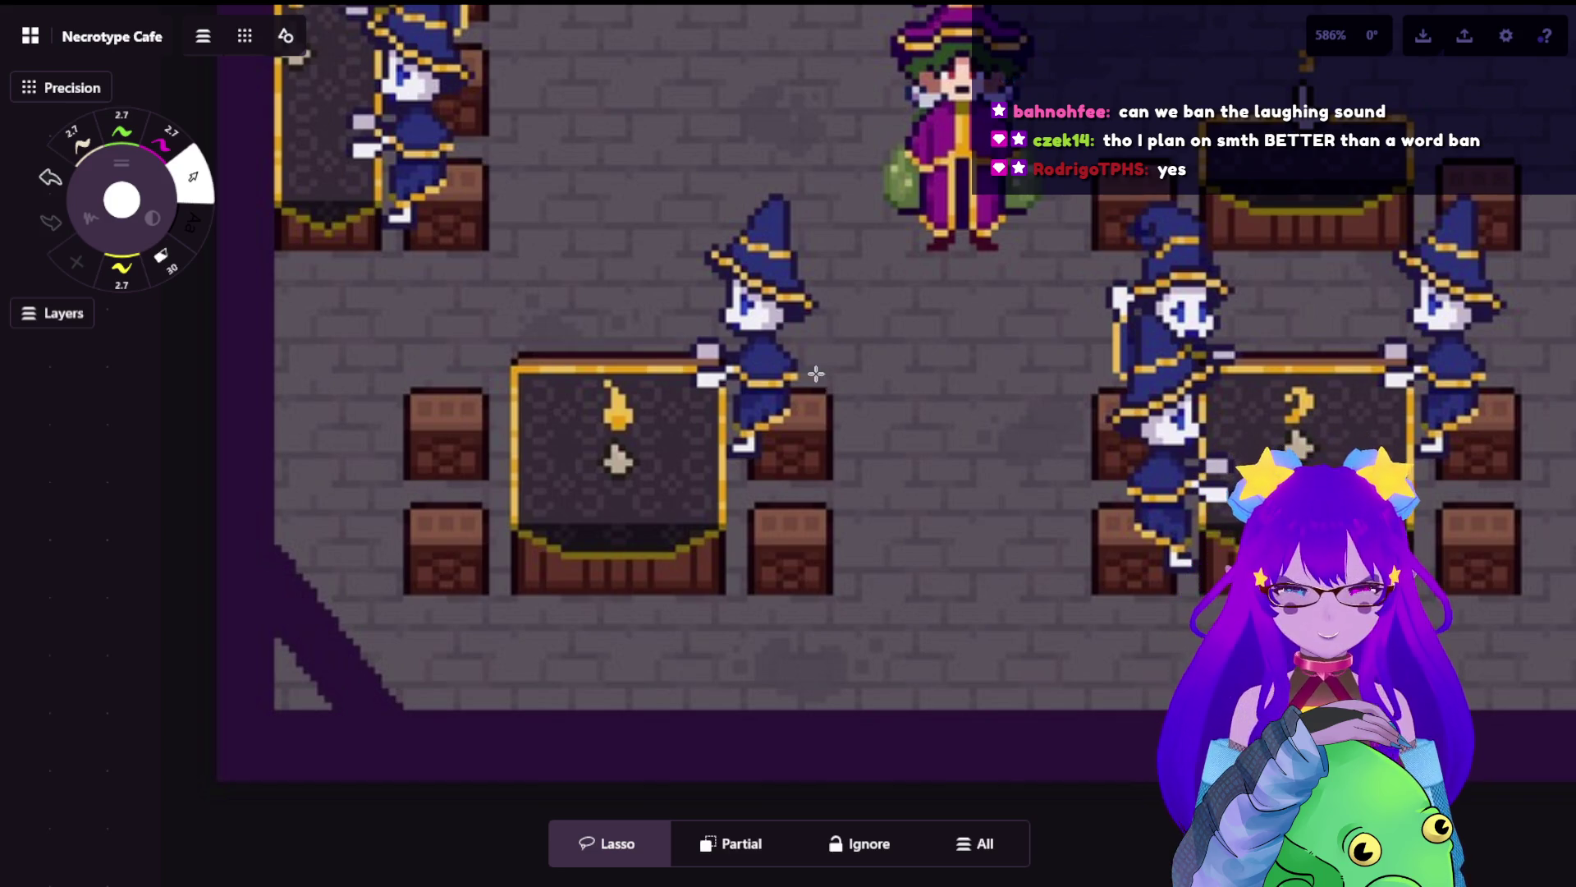
scroll(1102, 330, "down", 3)
scroll(855, 308, "down", 2)
- Pan across the rest of the cafe room in the screenshot, then zoom back out
left_click_drag(854, 309, 879, 364)
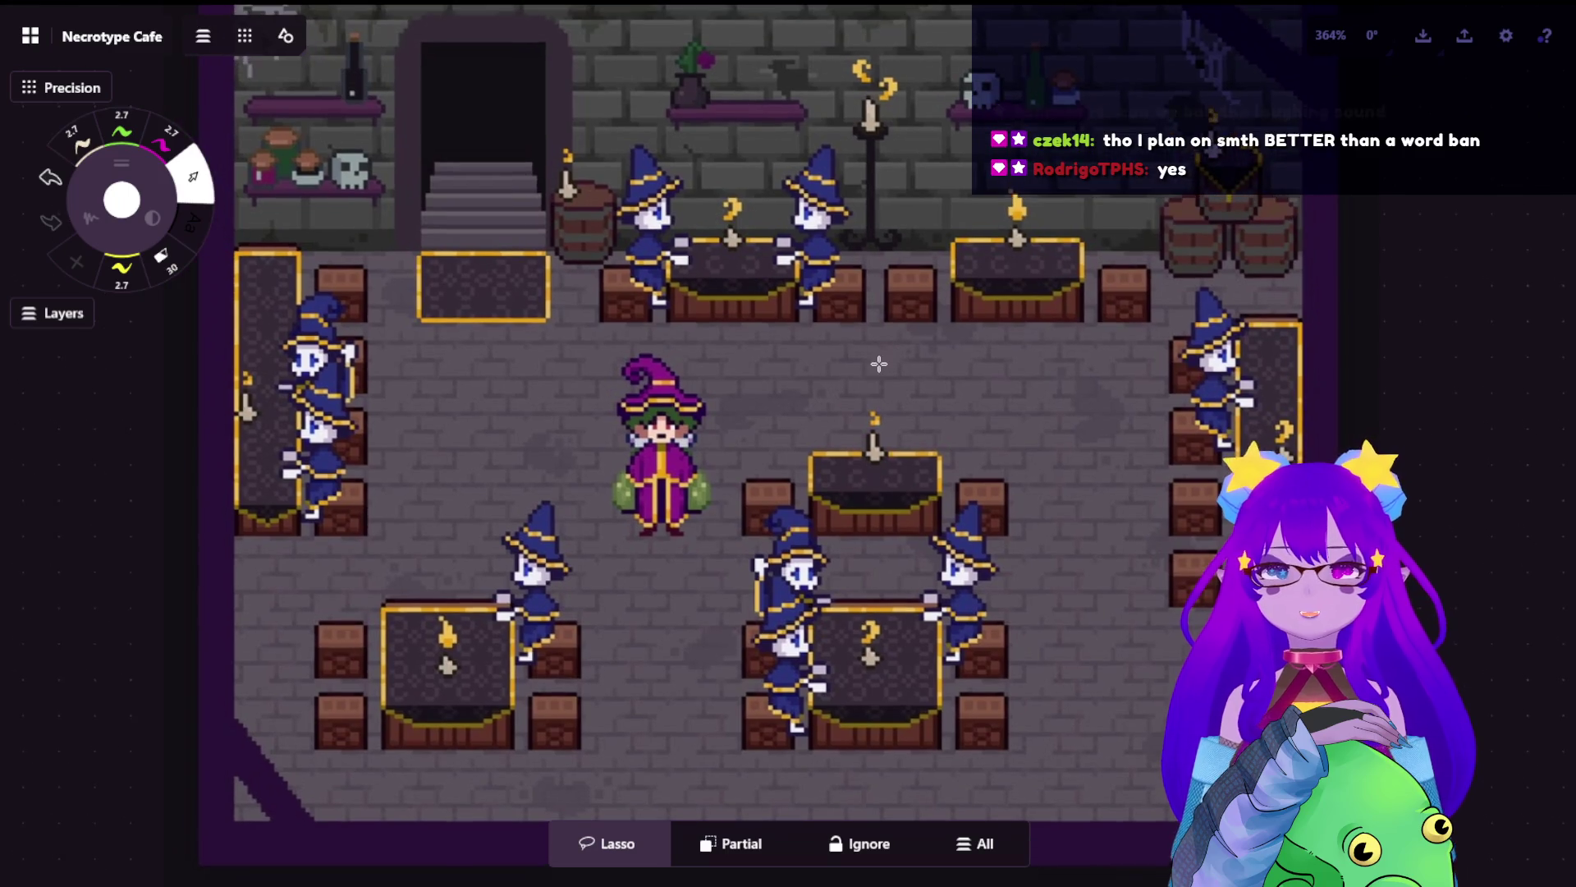
scroll(399, 570, "up", 3)
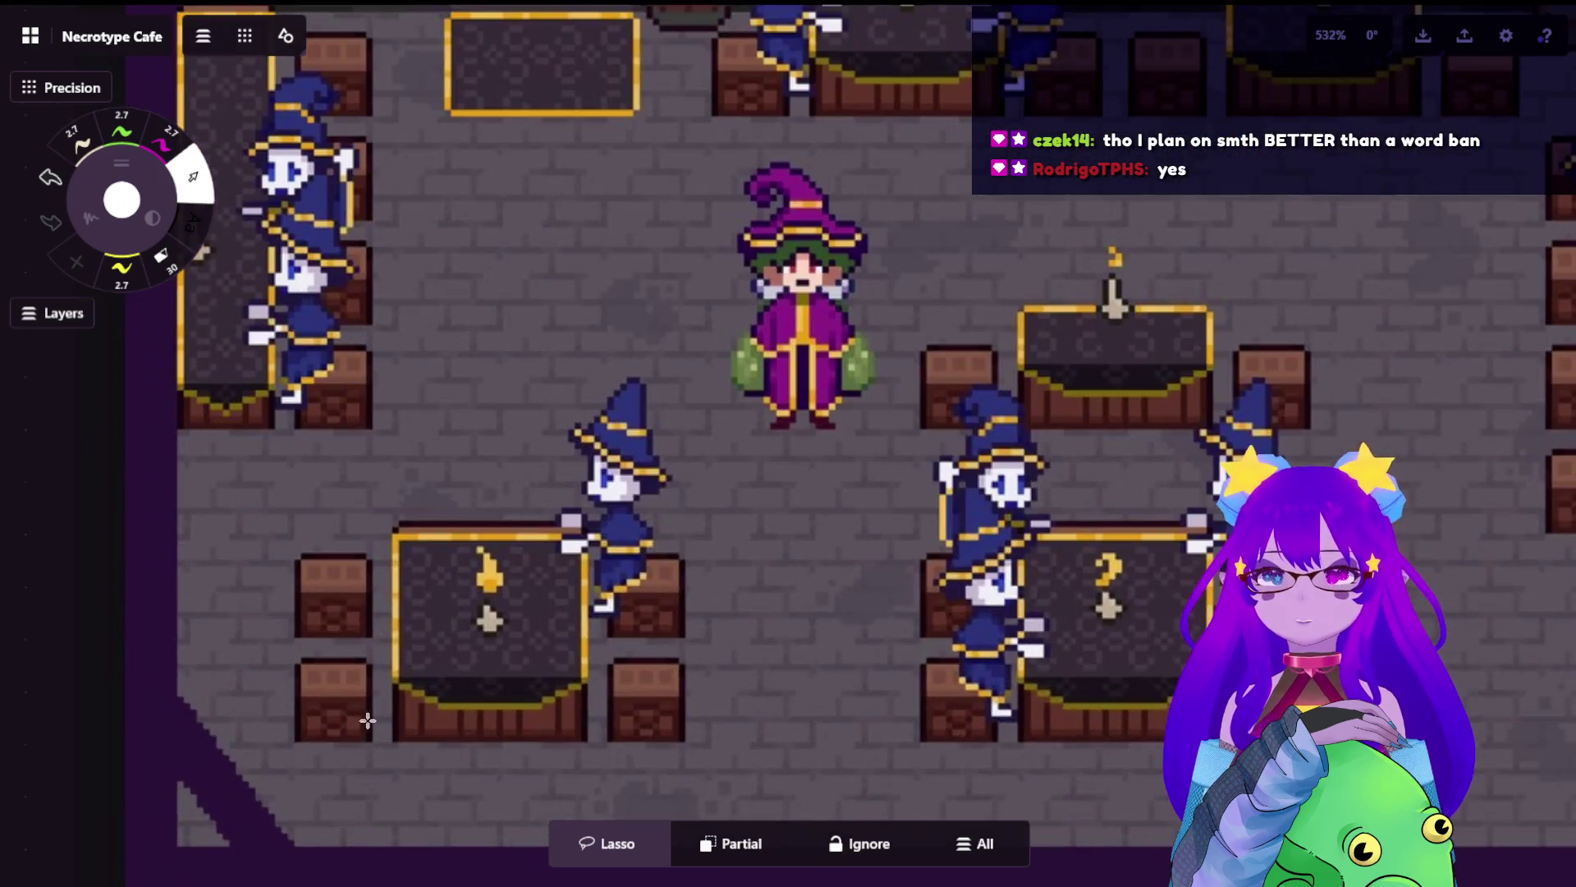
scroll(377, 608, "up", 2)
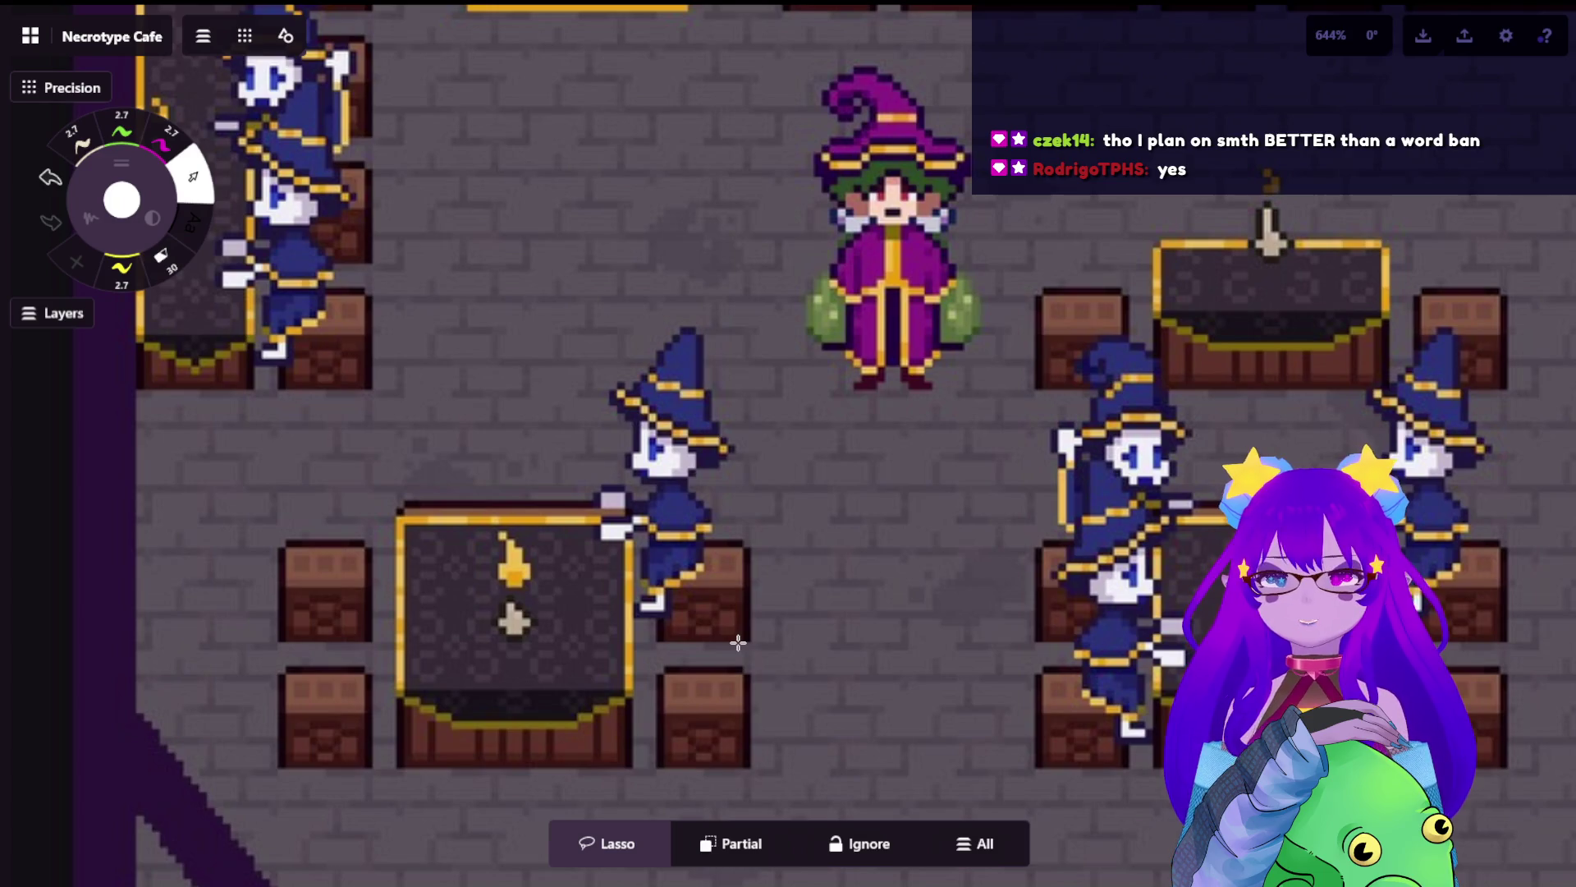
scroll(767, 640, "down", 5)
scroll(1014, 702, "up", 3)
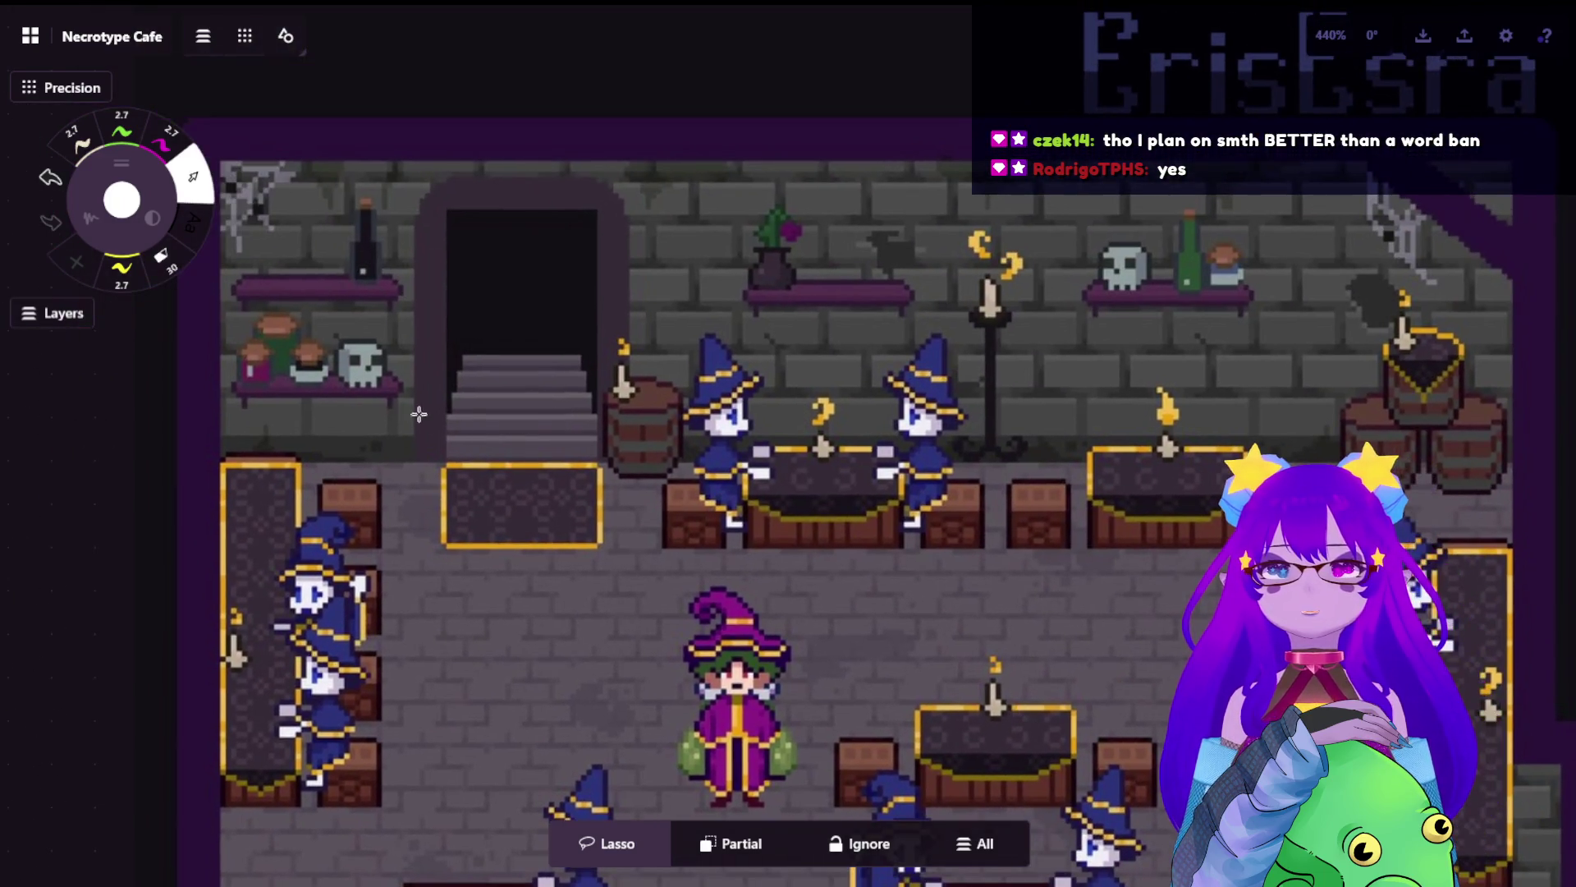
scroll(989, 529, "down", 2)
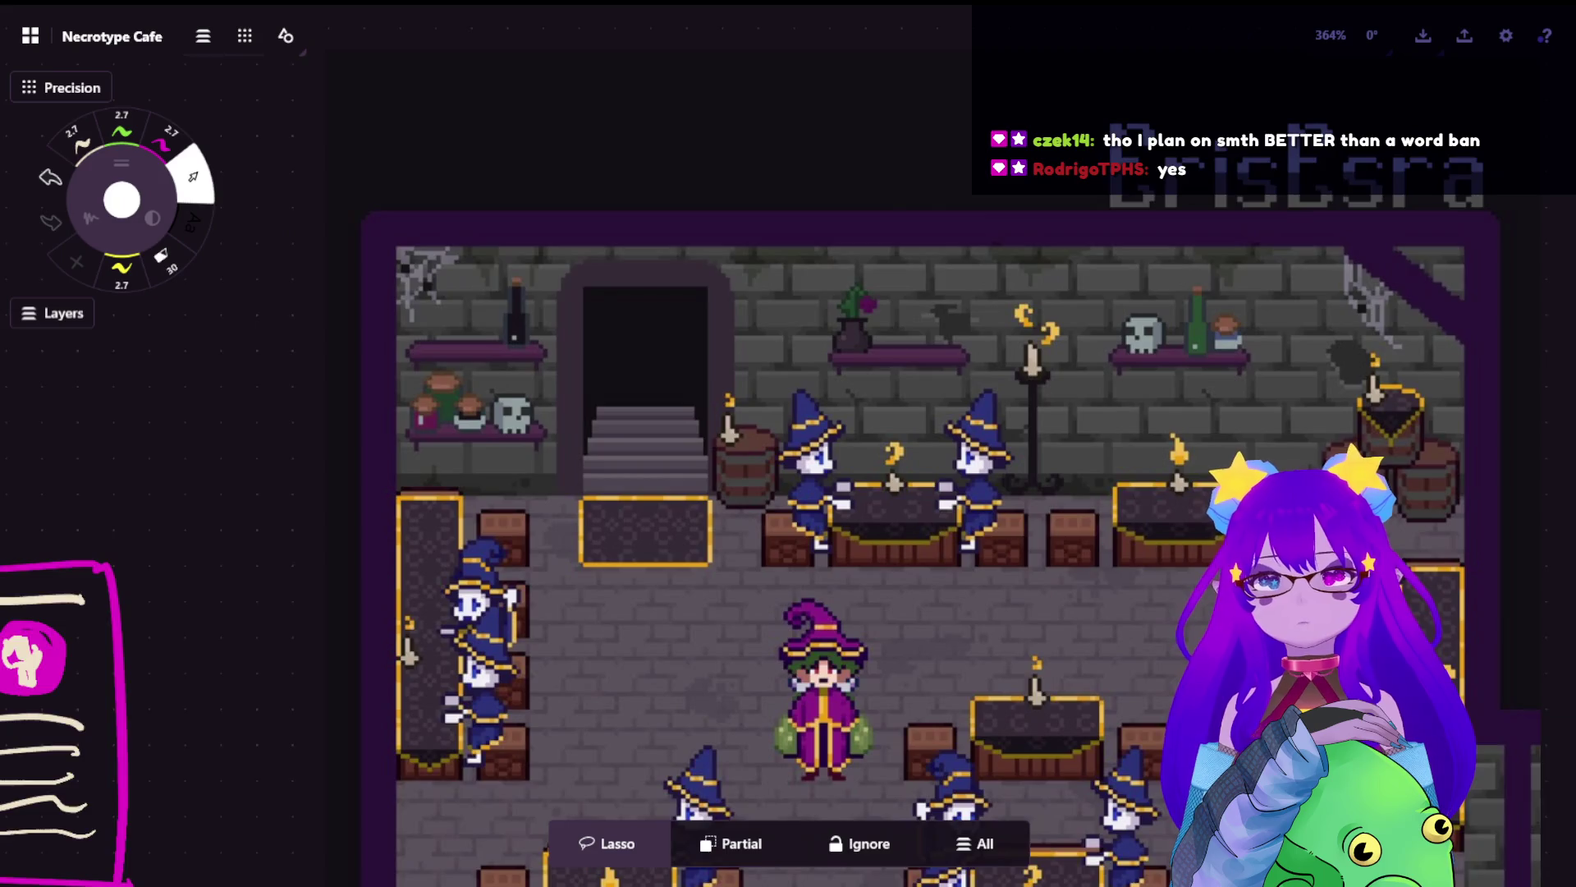
scroll(976, 506, "down", 1)
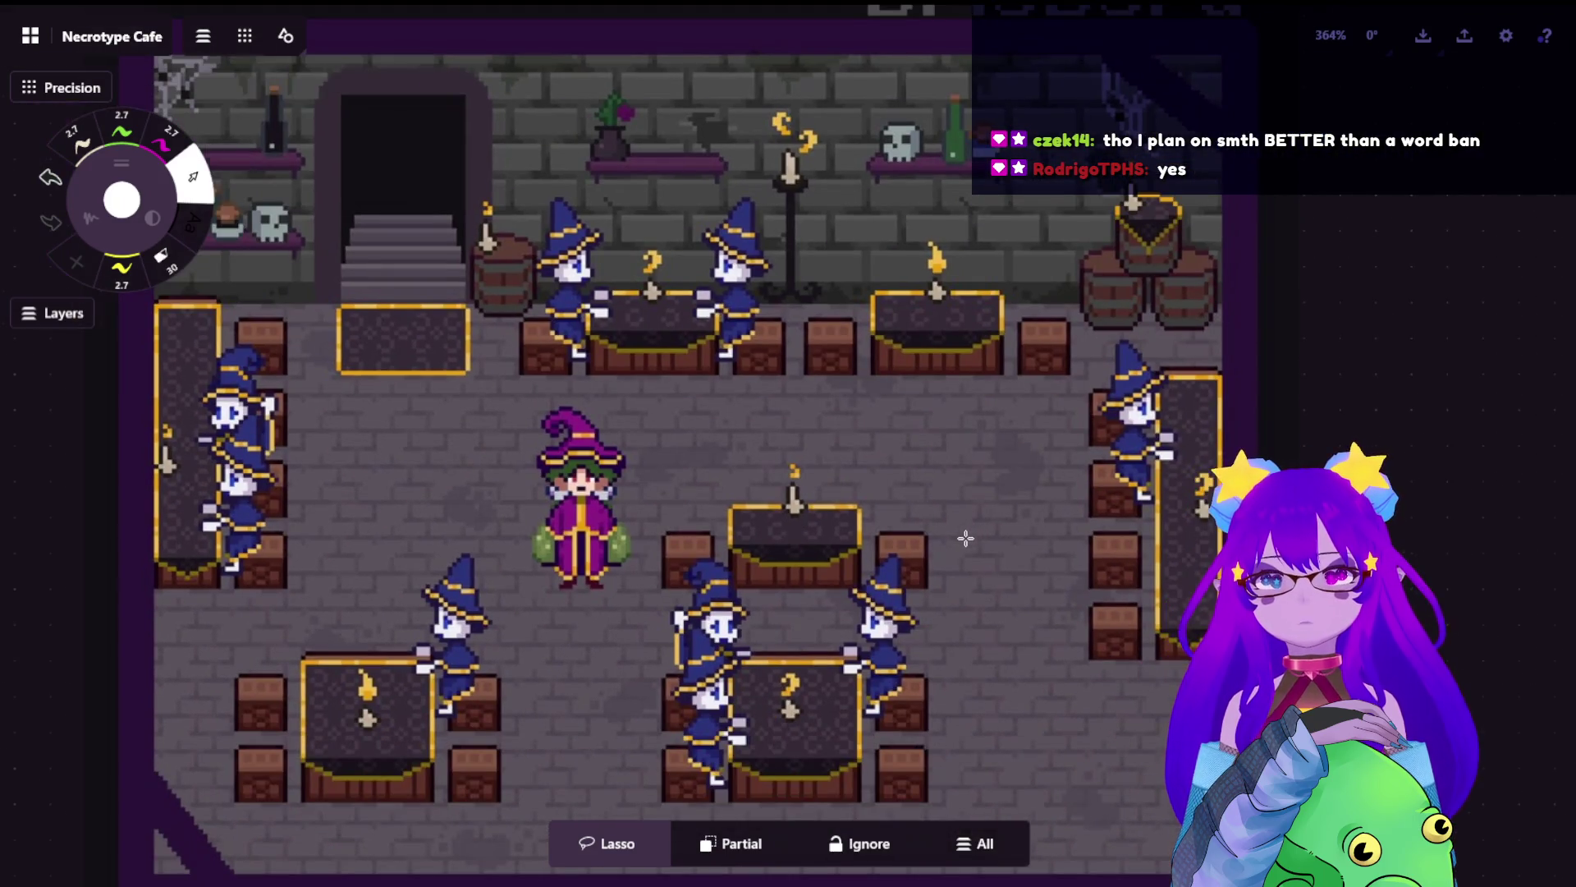
mouse_move(965, 538)
left_mouse_down()
mouse_move(933, 496)
mouse_move(1020, 514)
left_mouse_up()
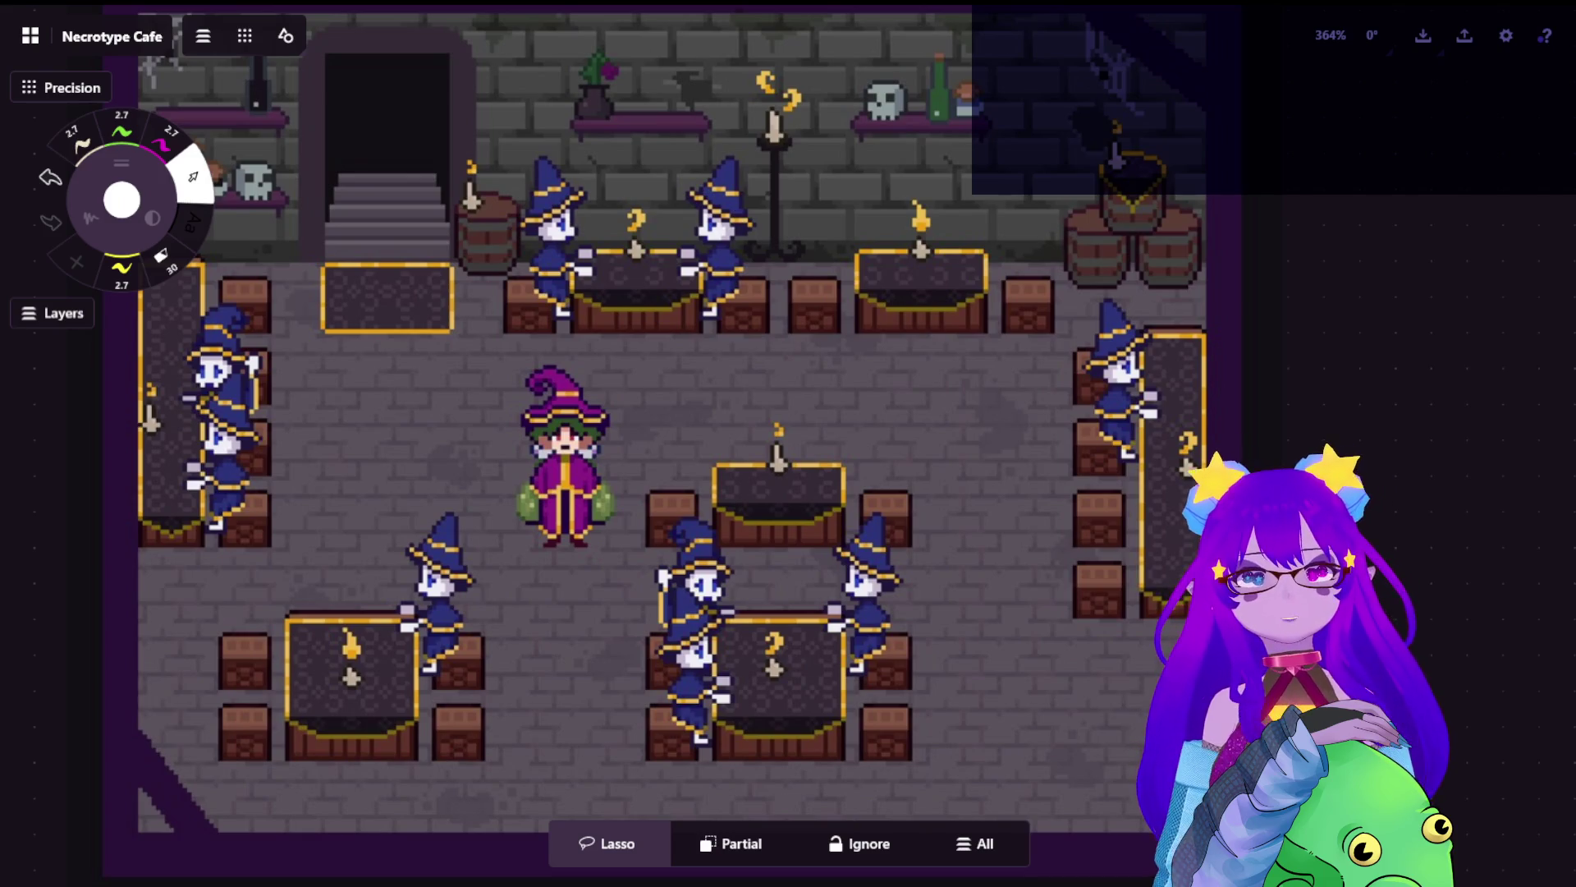
scroll(845, 492, "down", 10)
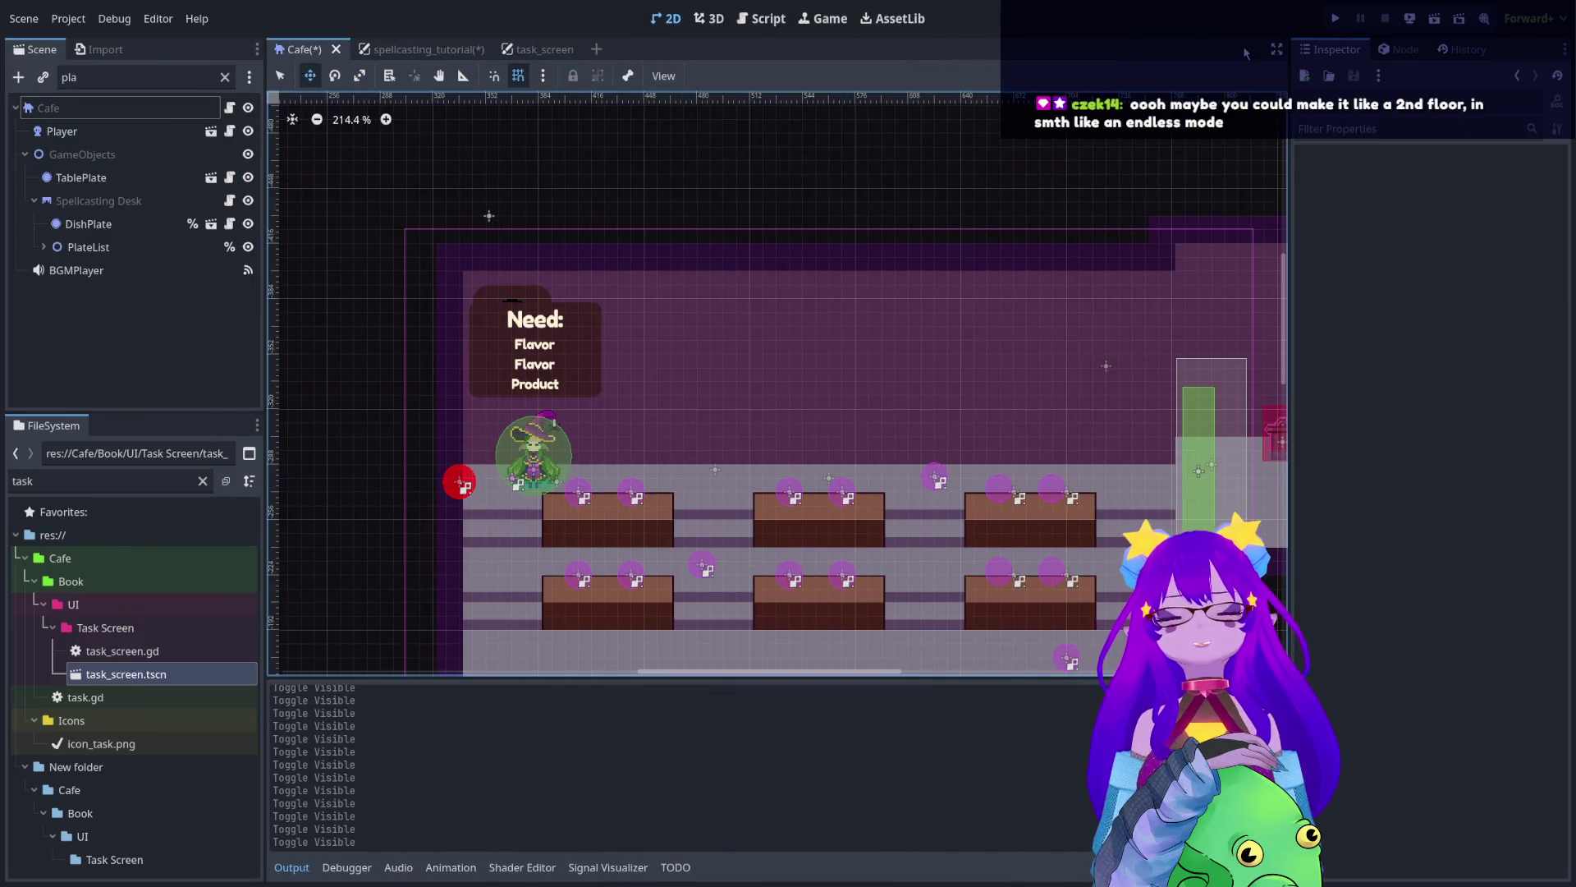
- Pan and zoom the Cafe scene to look over its tables and Need box
scroll(736, 197, "down", 3)
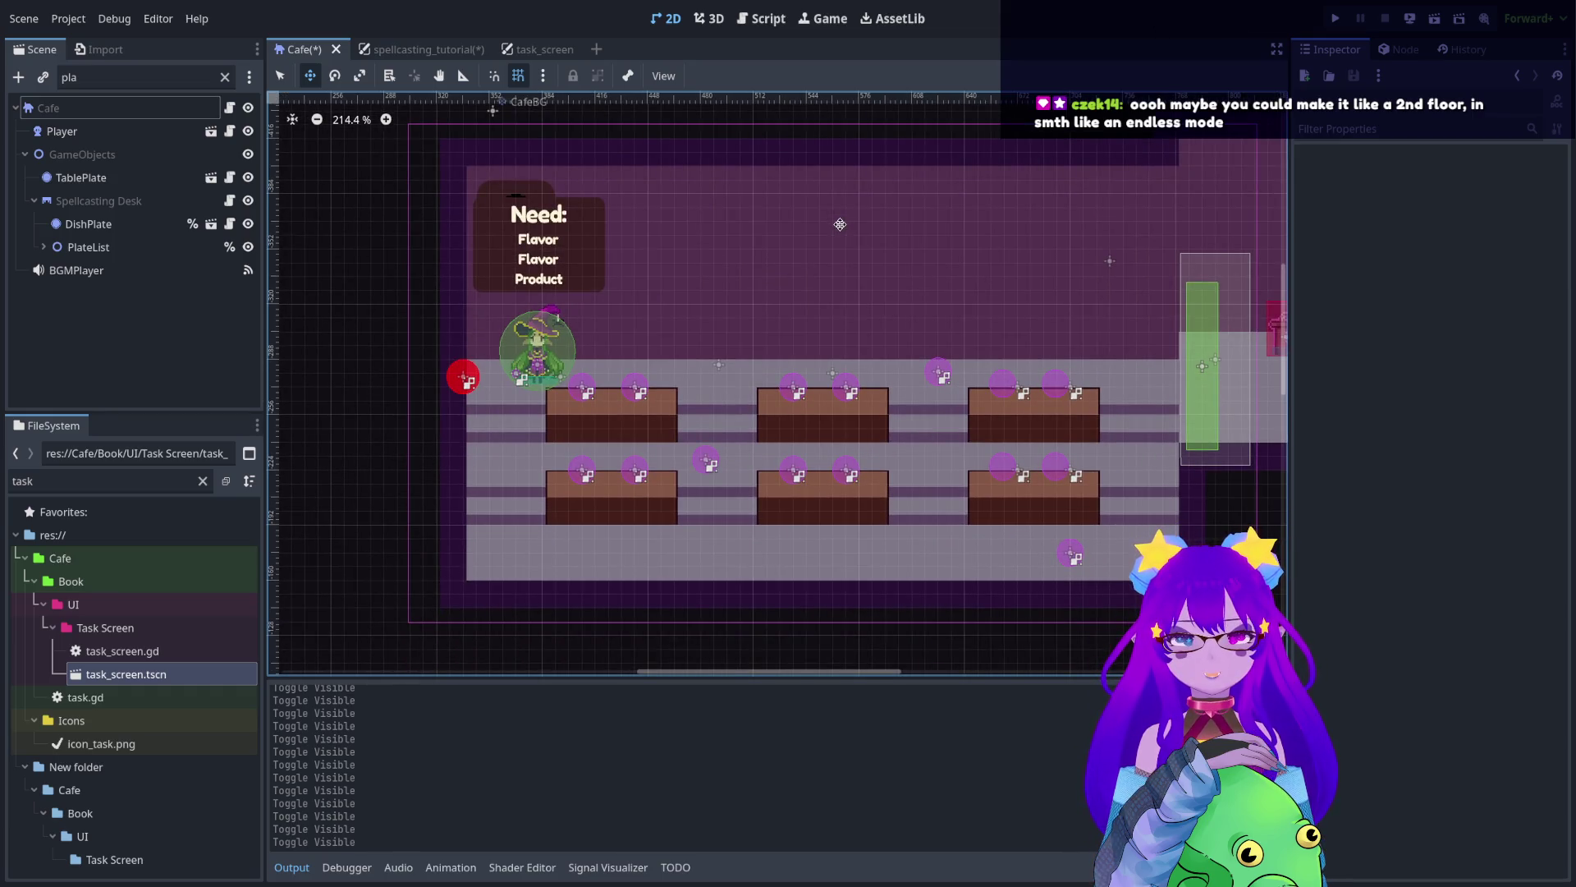
left_click_drag(752, 281, 728, 307)
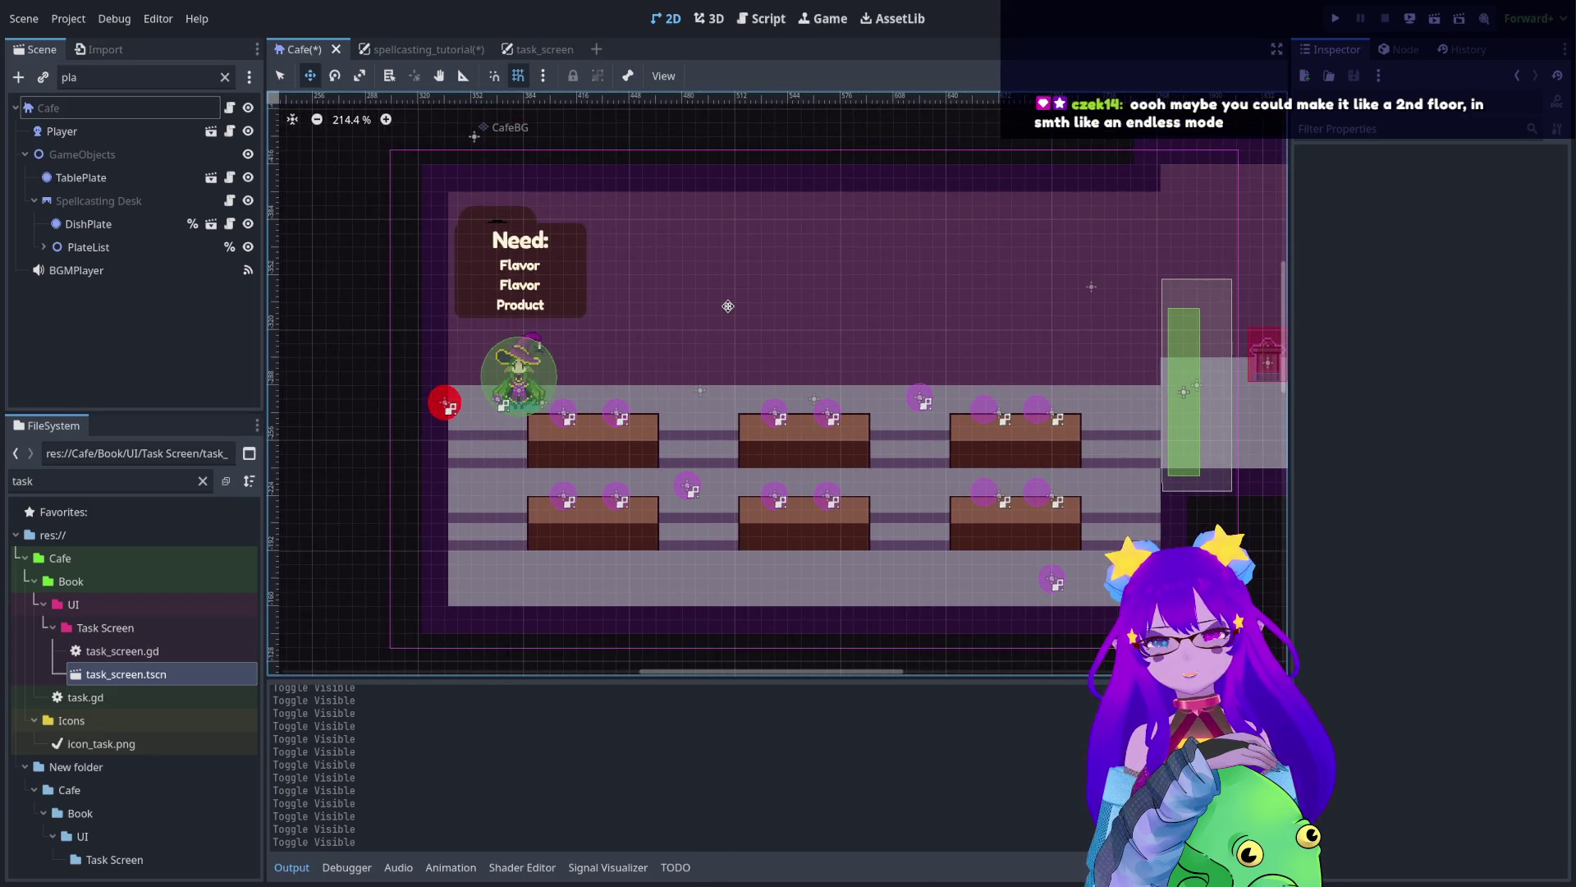
scroll(903, 297, "up", 1)
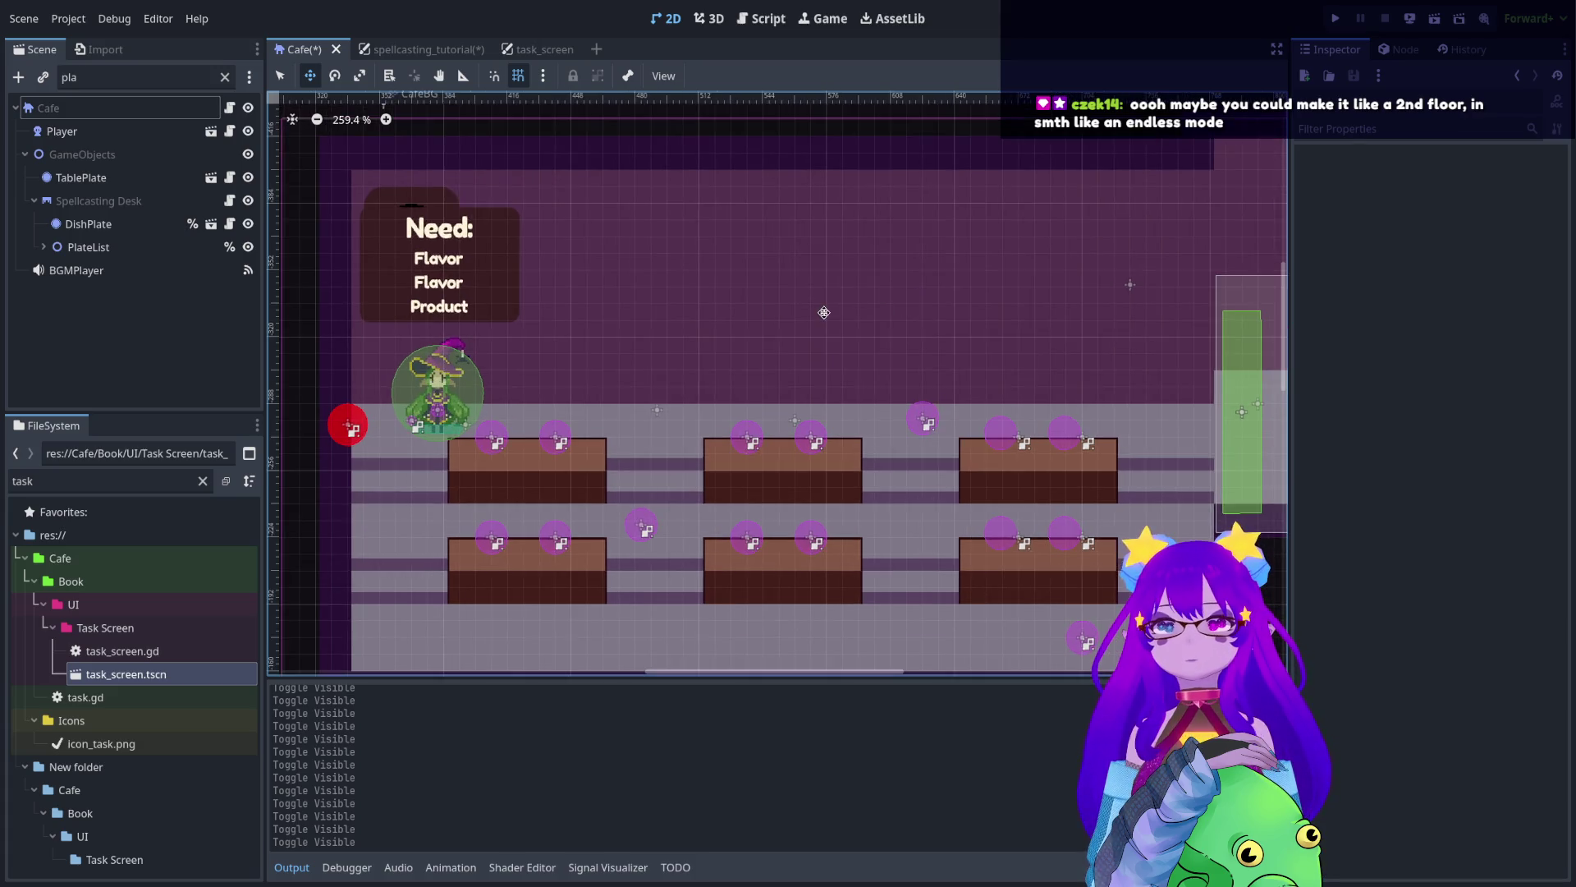
scroll(825, 313, "up", 1)
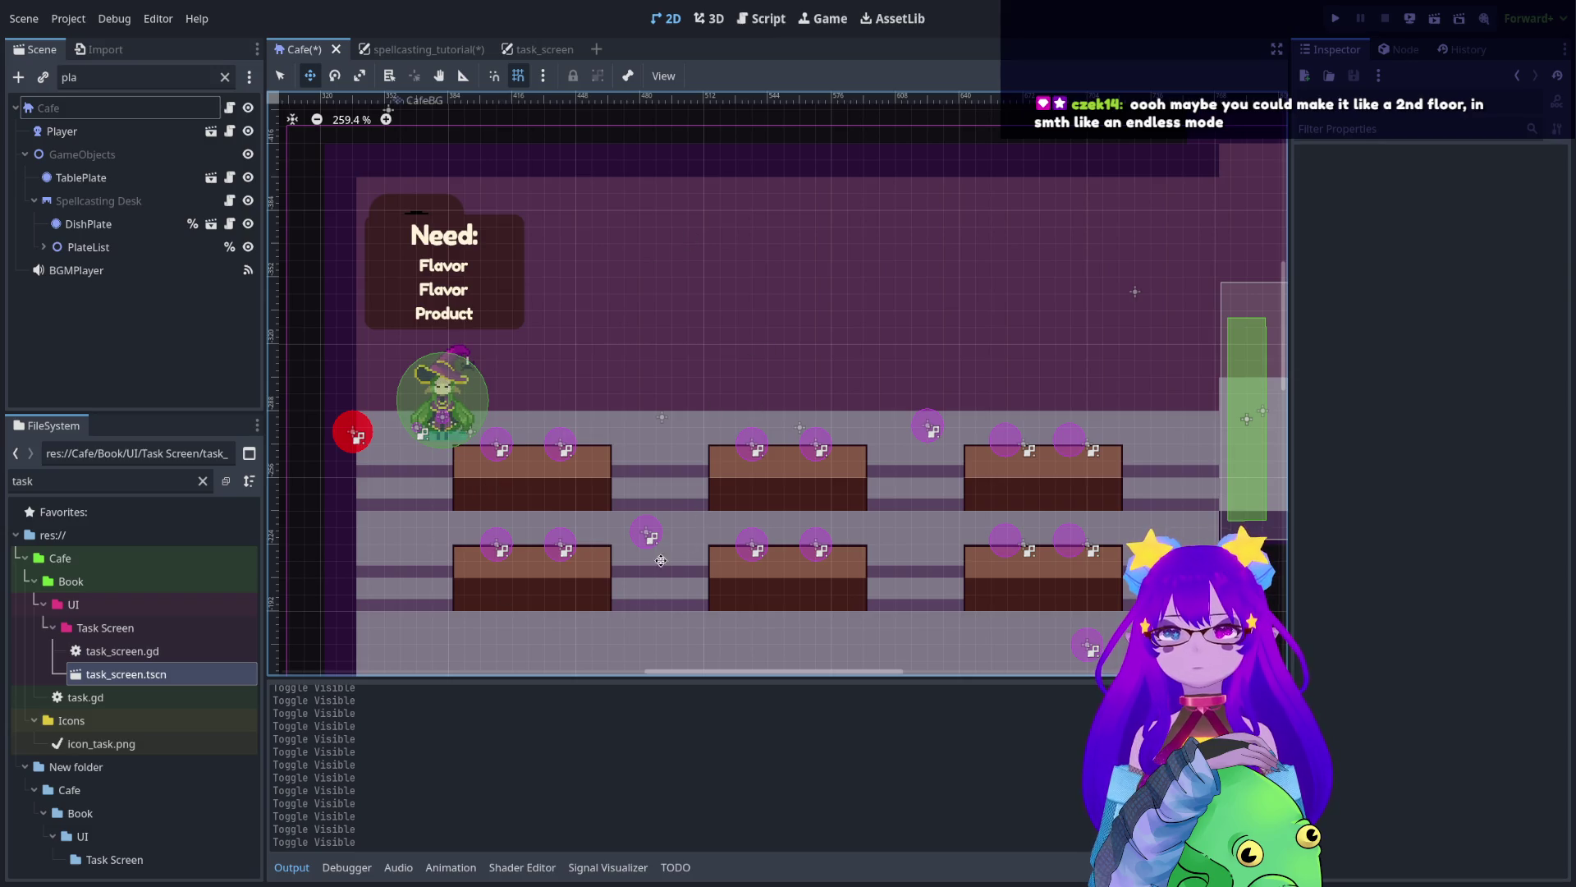
scroll(988, 484, "down", 1)
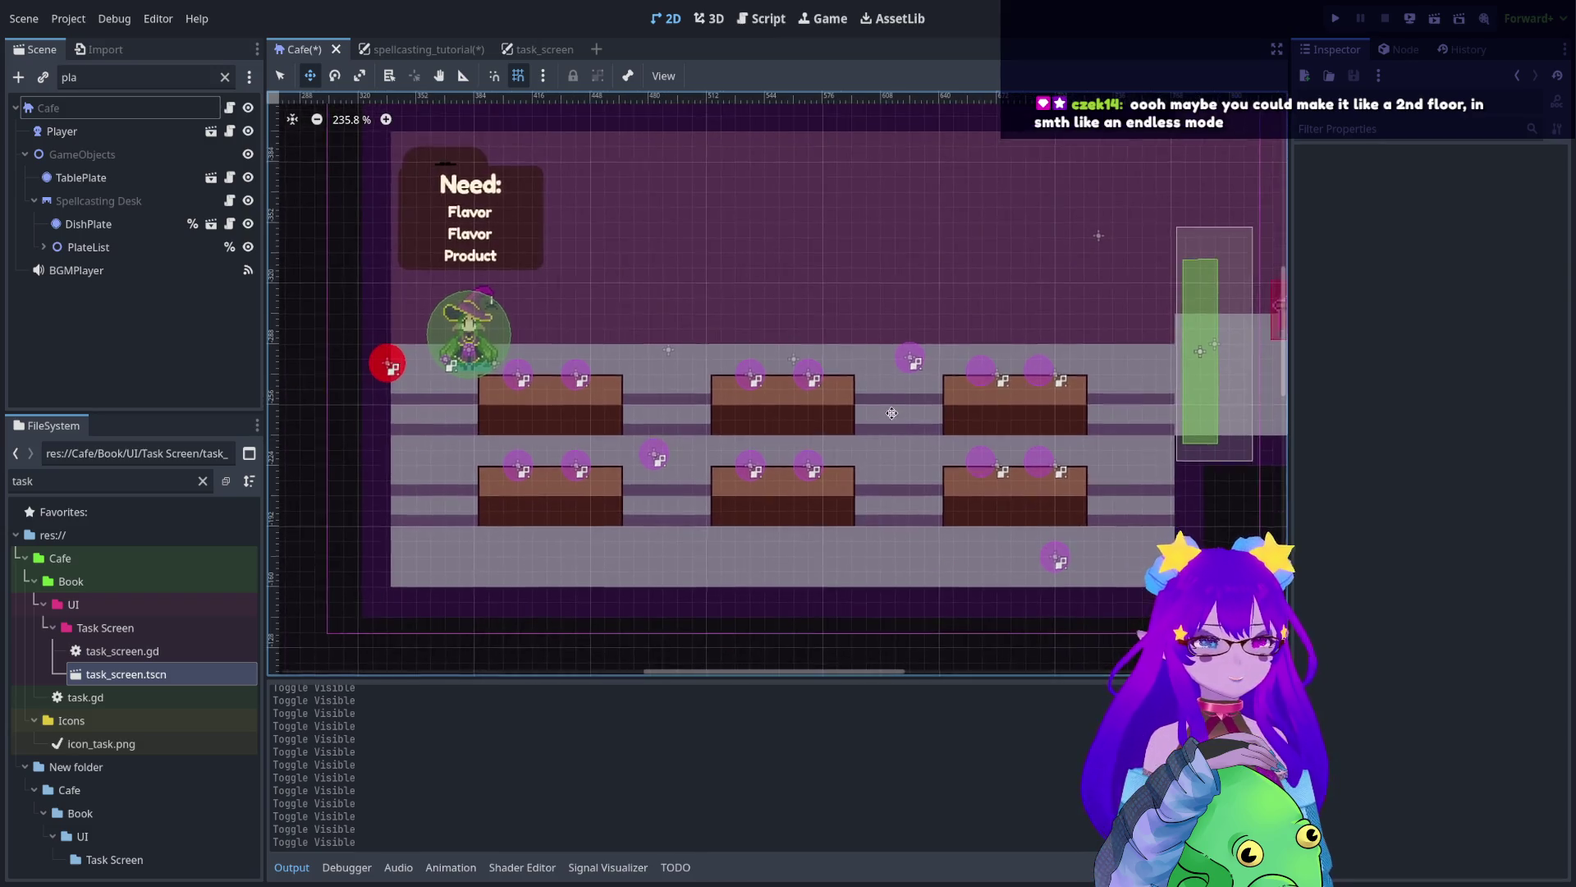
scroll(757, 348, "down", 1)
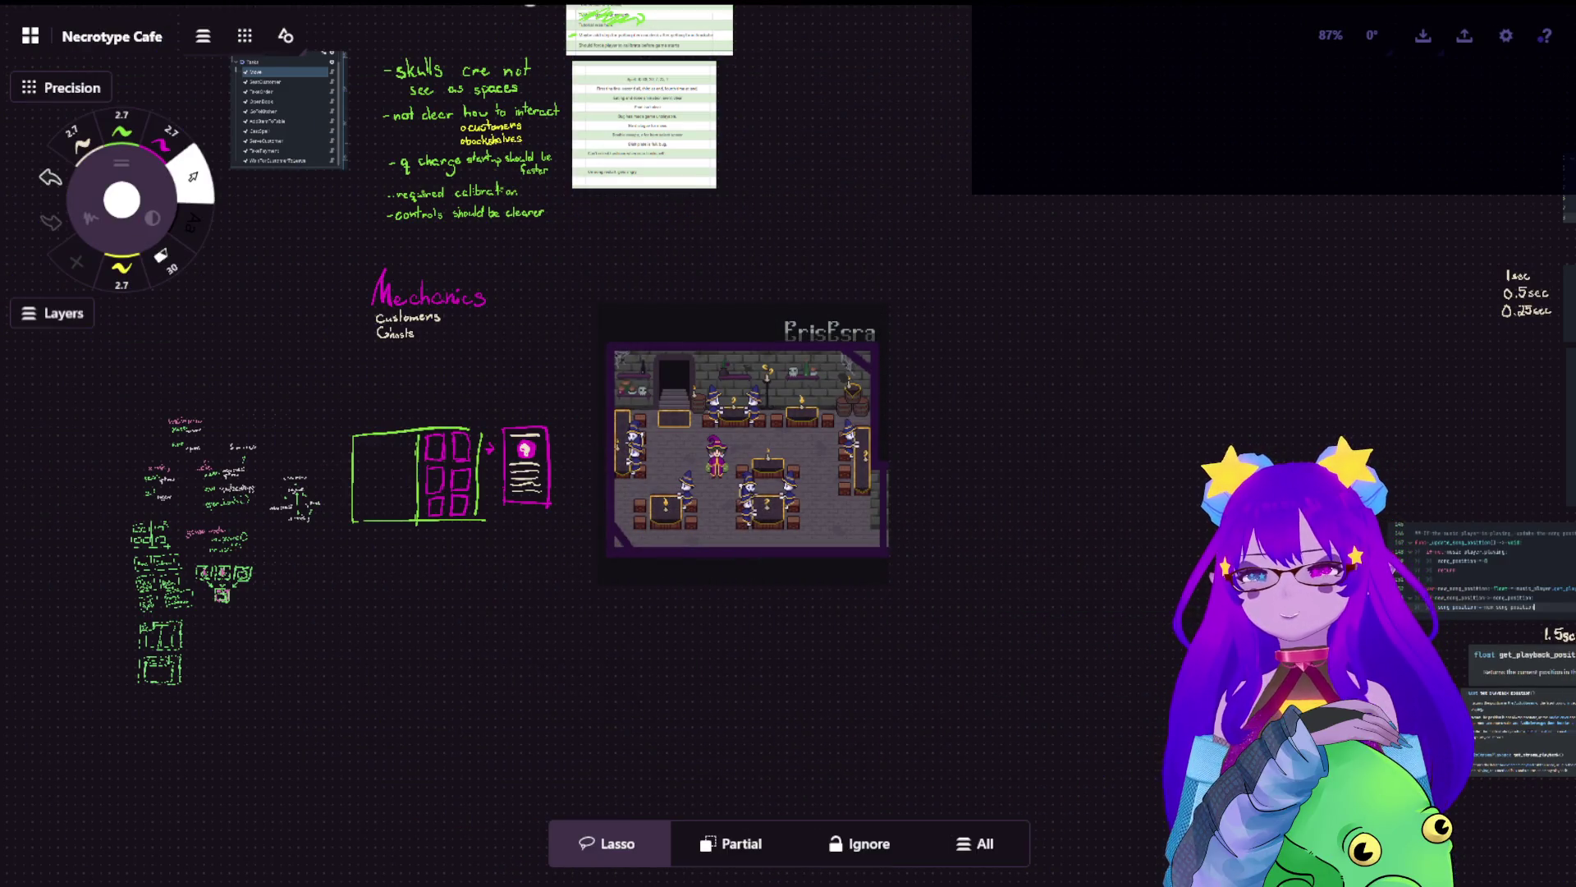
- Zoom and pan around the Necrotype Cafe whiteboard canvas
scroll(792, 386, "up", 2)
scroll(704, 376, "up", 2)
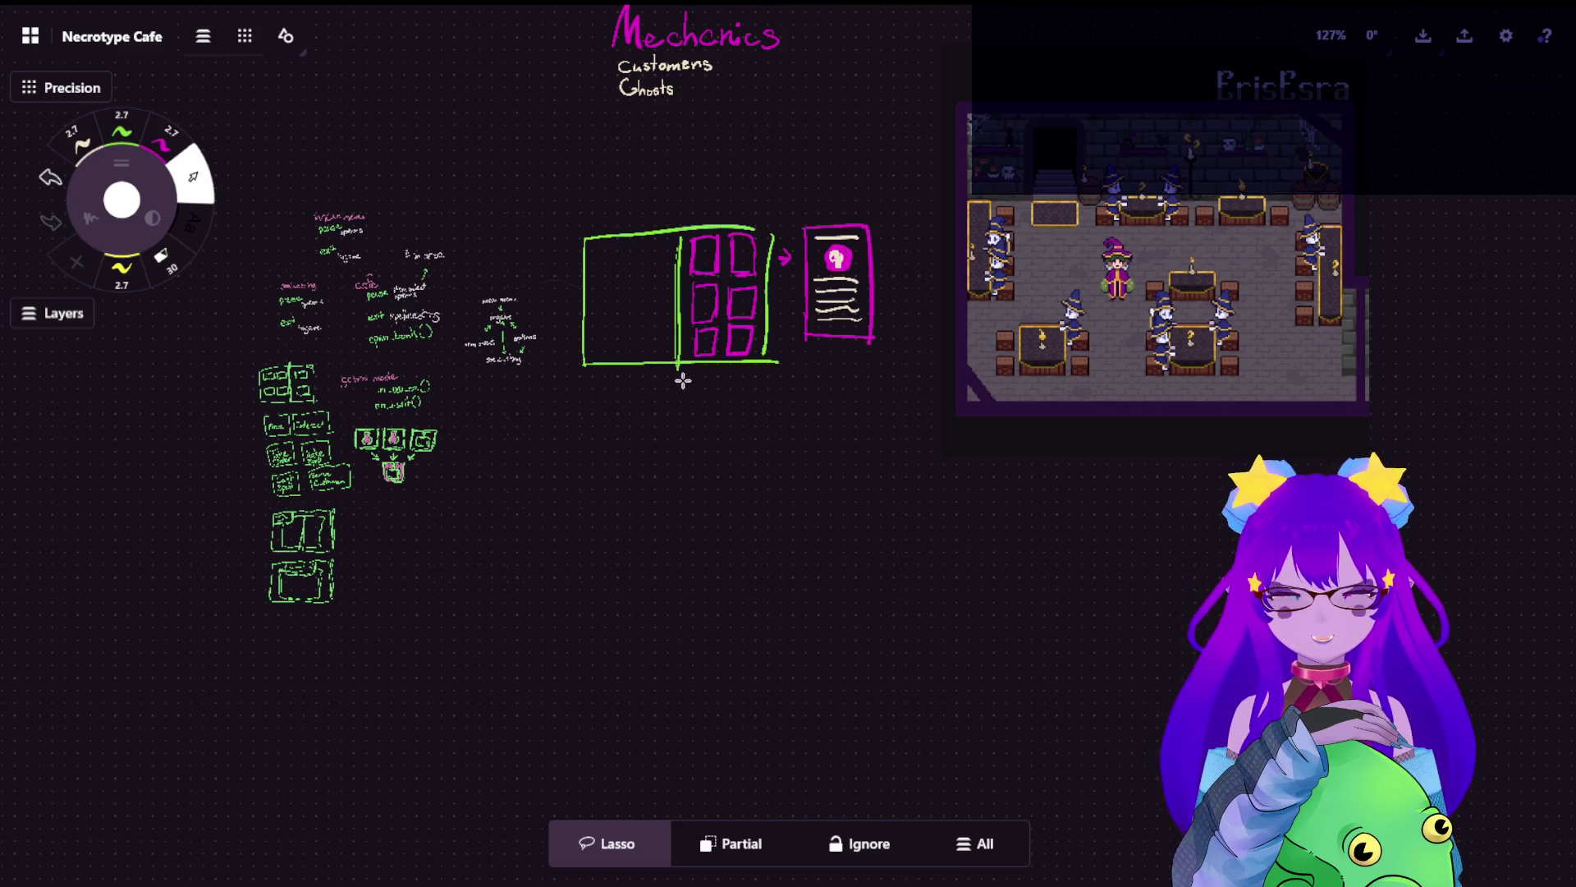
scroll(683, 380, "left", 5)
scroll(685, 367, "up", 6)
scroll(685, 367, "up", 7)
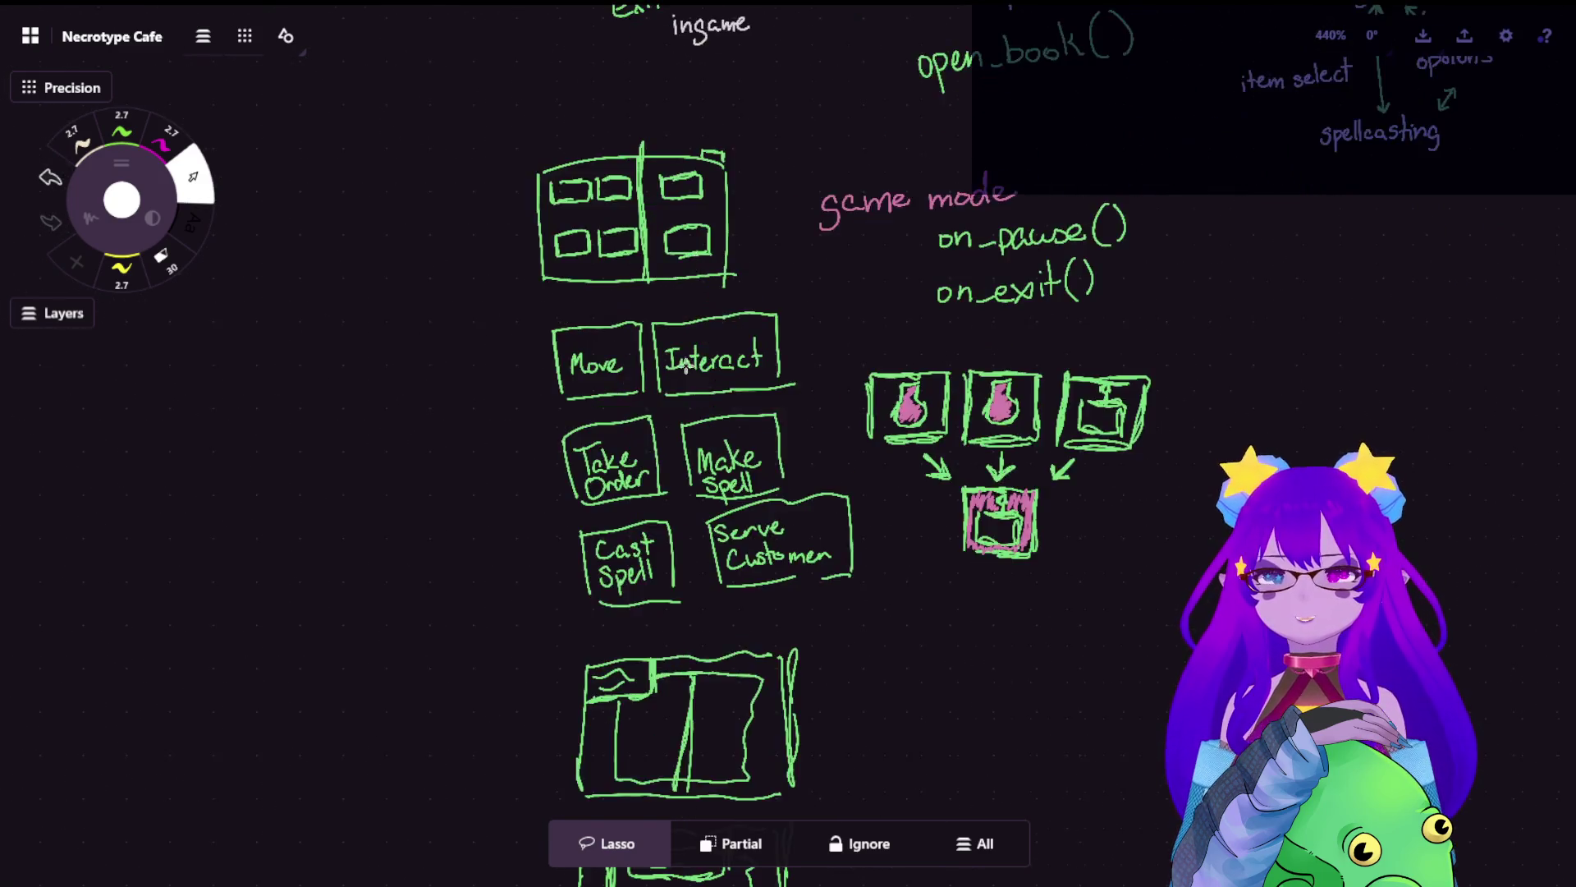
scroll(813, 408, "right", 3)
scroll(511, 452, "up", 5)
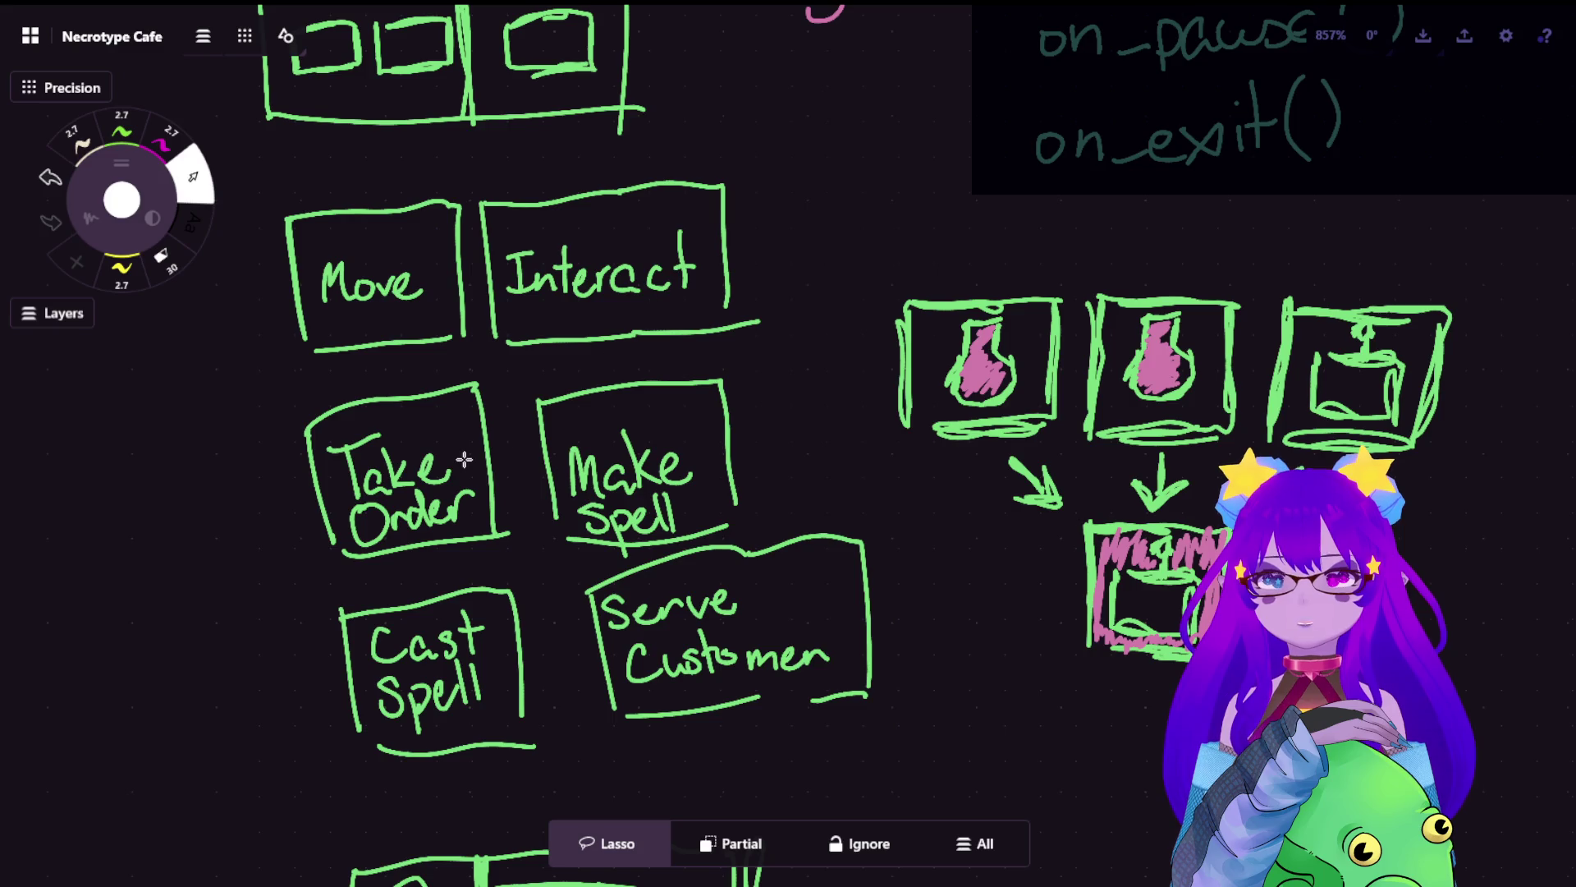
scroll(424, 672, "down", 8)
scroll(816, 637, "down", 3)
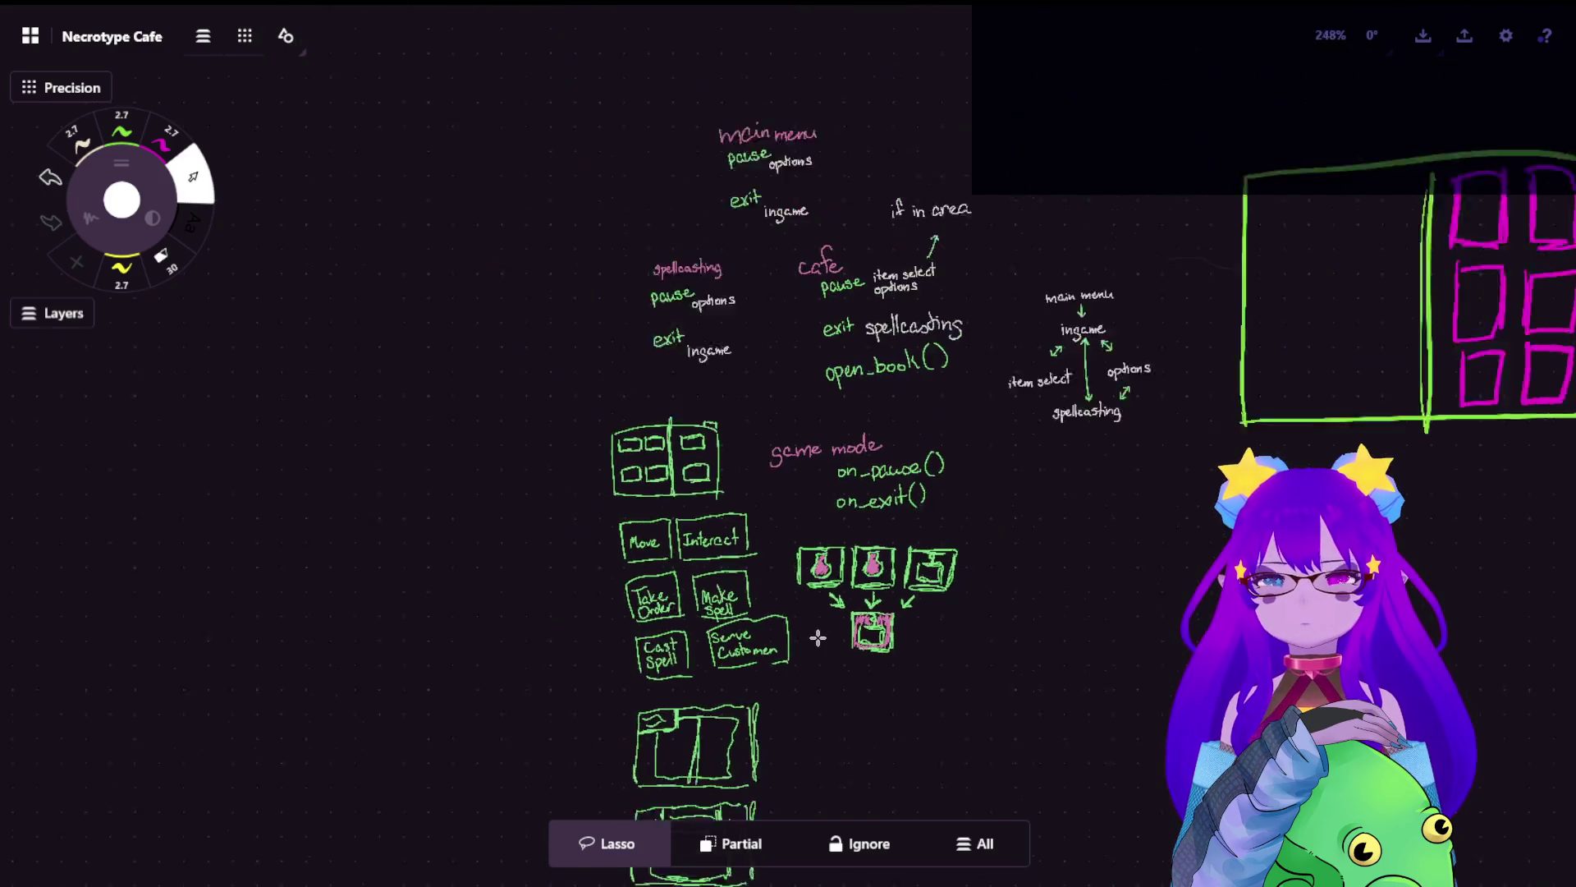
scroll(626, 422, "up", 1)
scroll(456, 185, "up", 4)
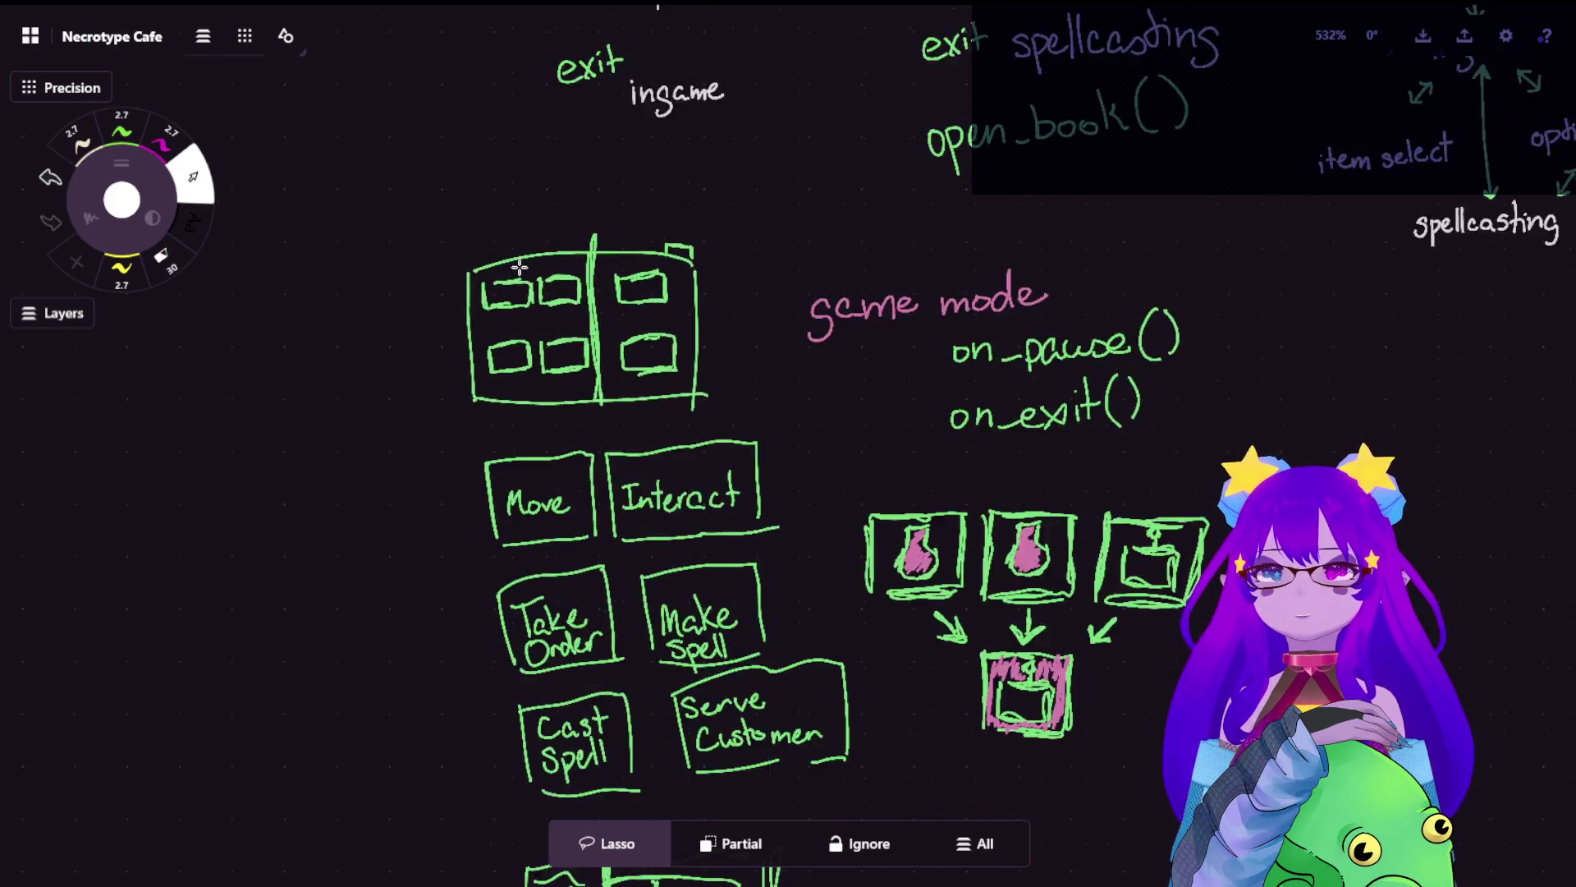
scroll(513, 271, "down", 6)
scroll(659, 457, "right", 3)
scroll(658, 458, "up", 1)
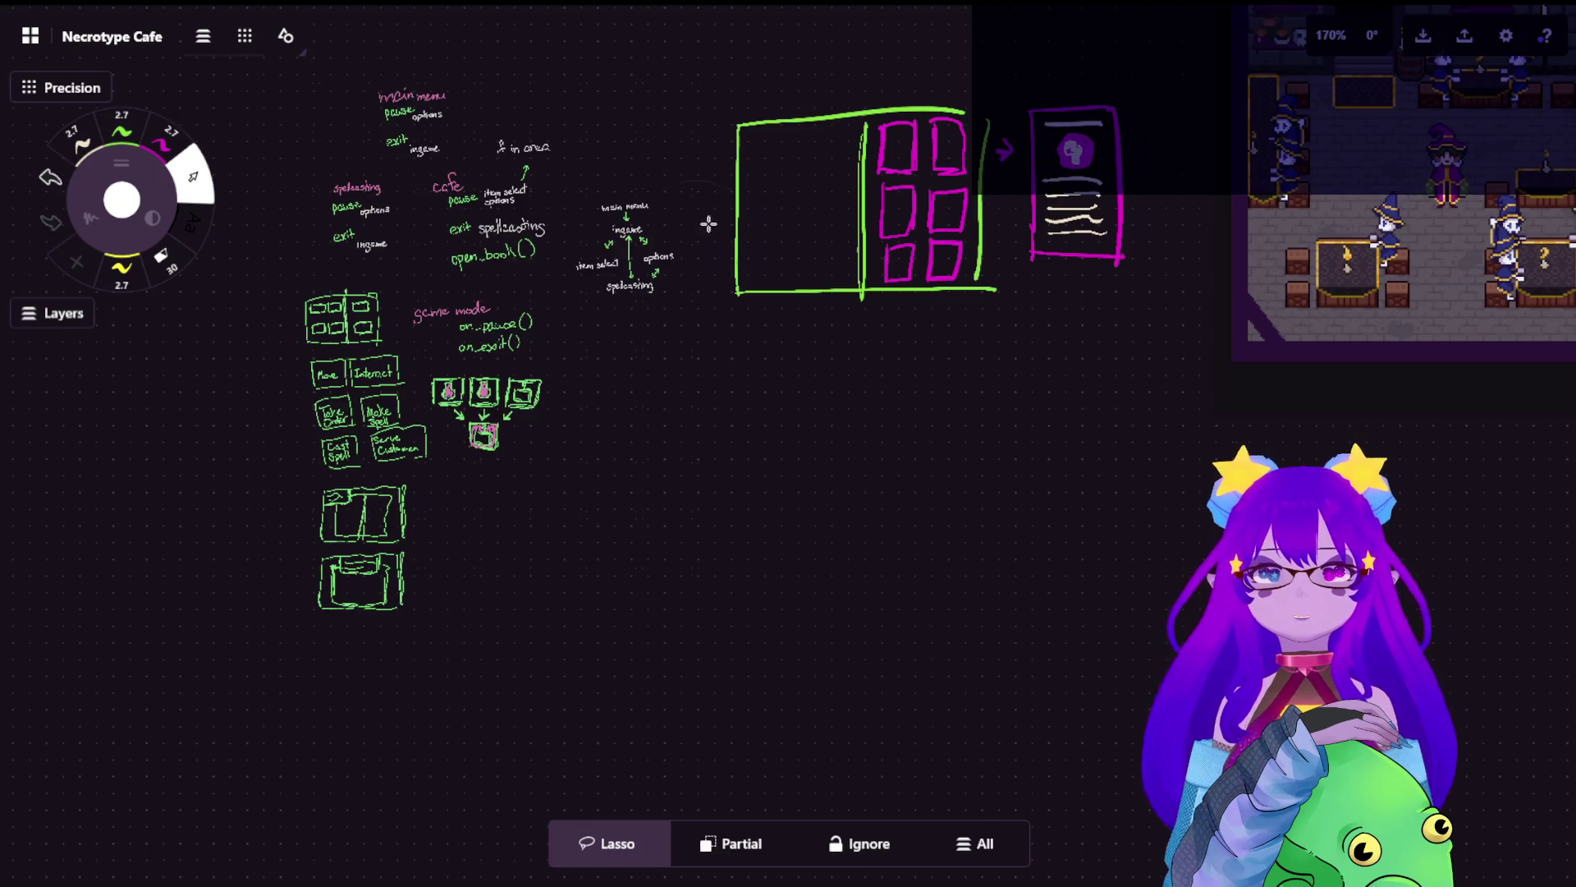
scroll(683, 550, "up", 5)
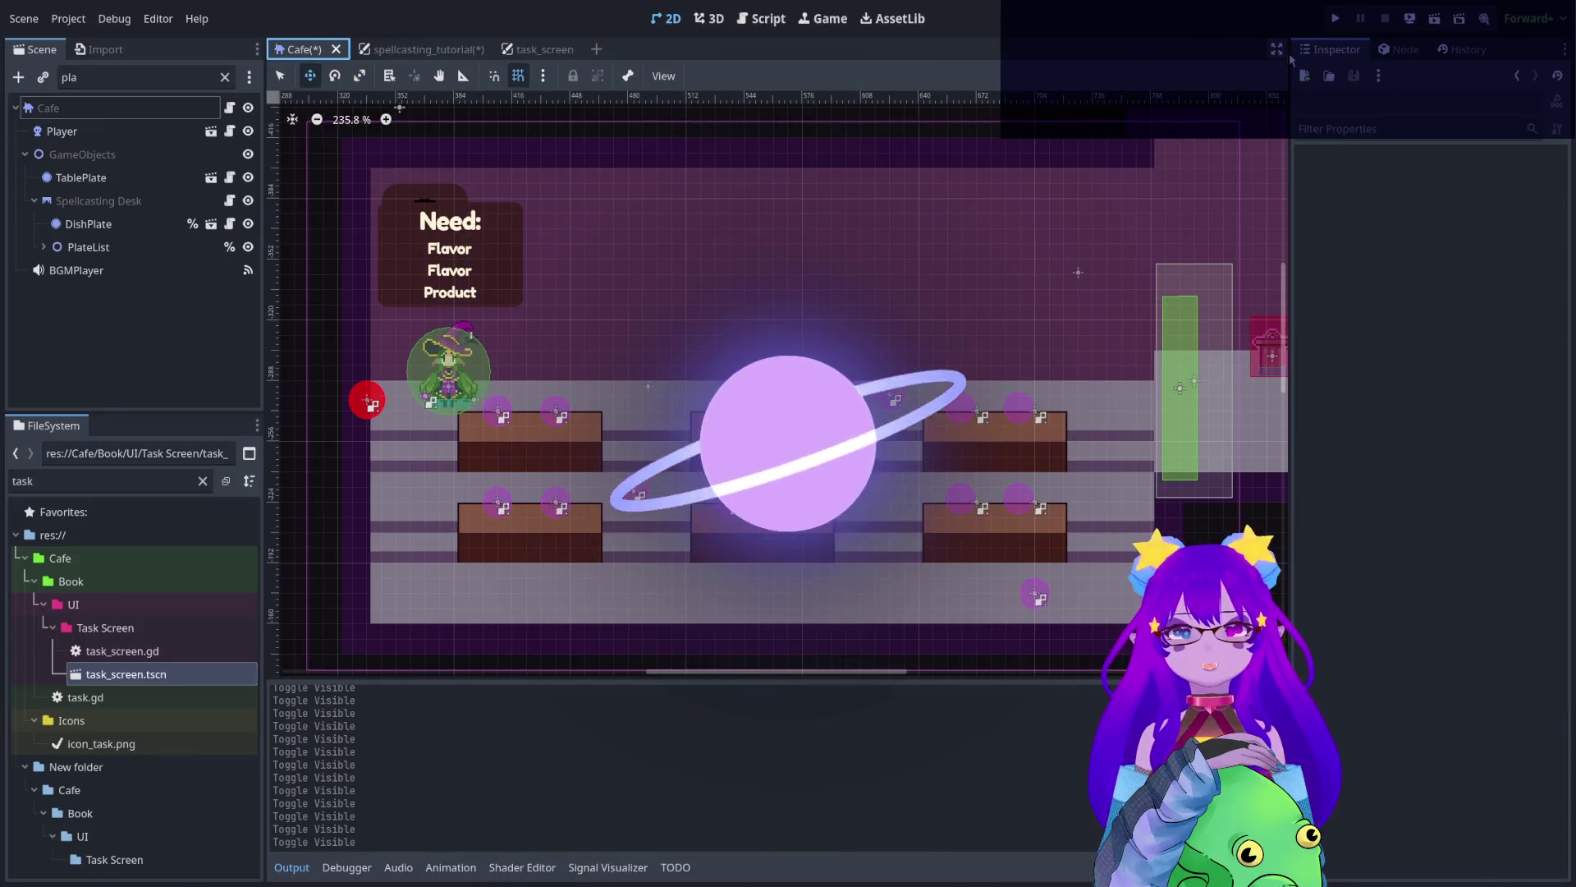
- Save and run the Cafe game, enter a level from the title menu, then stop it
key("ctrl+s")
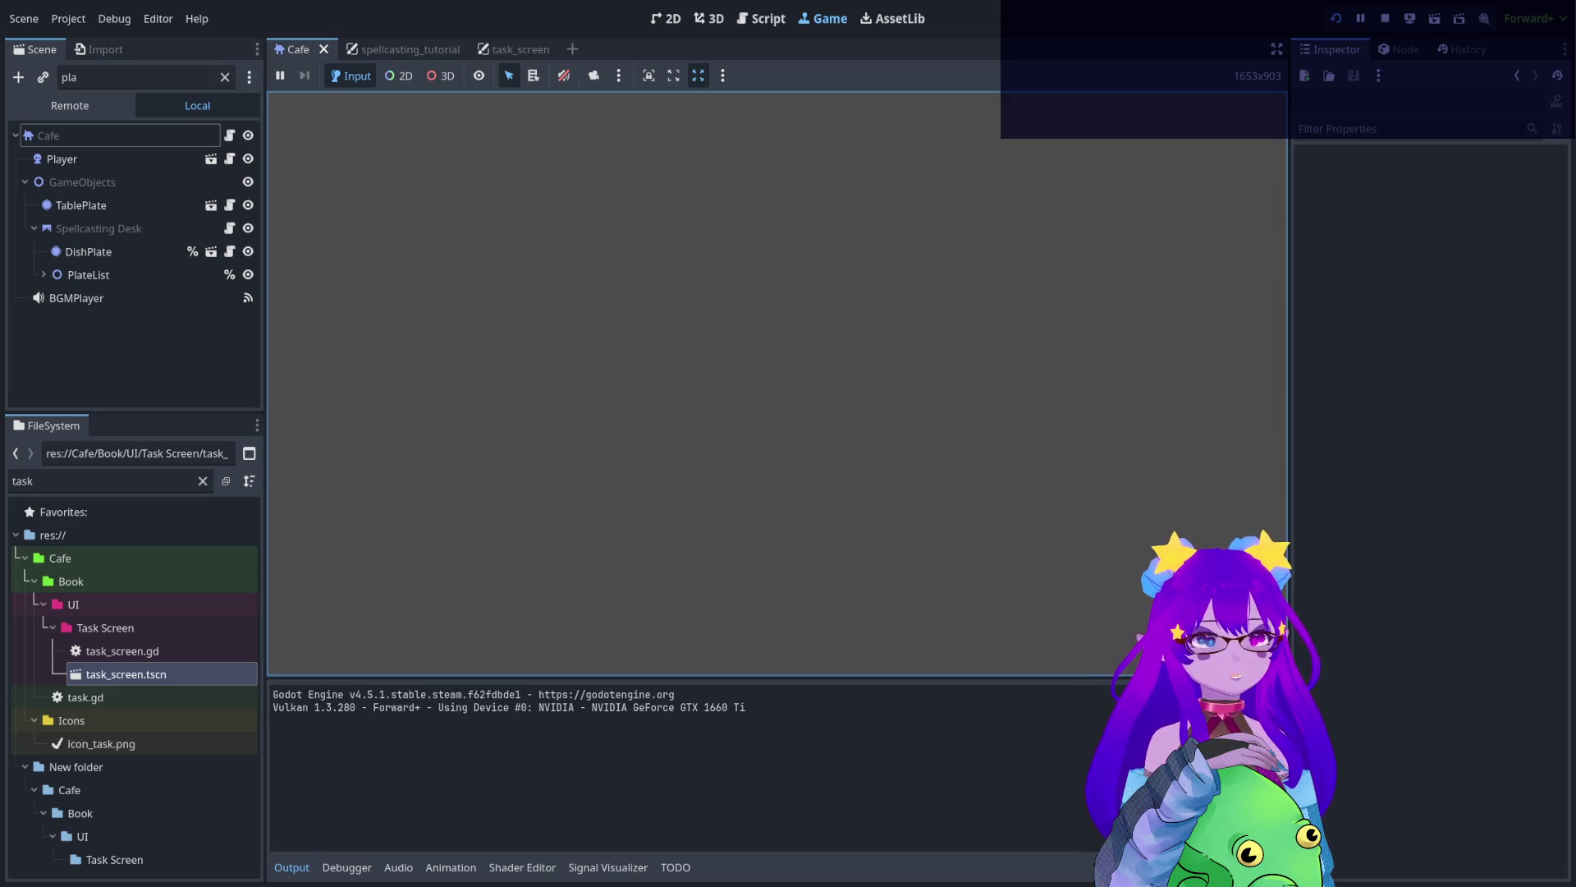
left_click(563, 76)
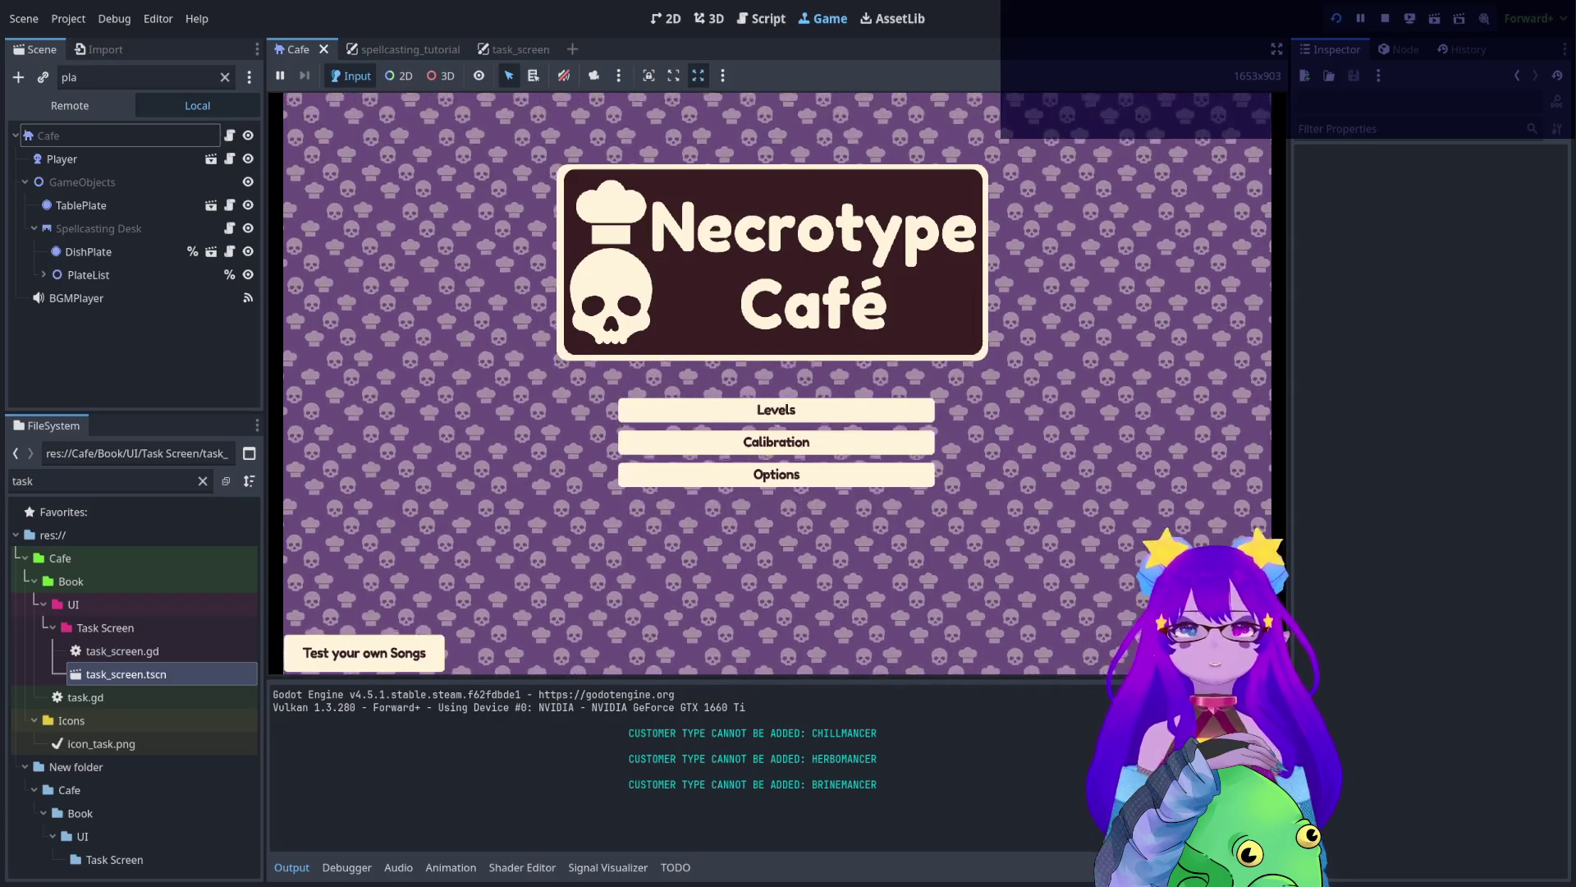
key("Return")
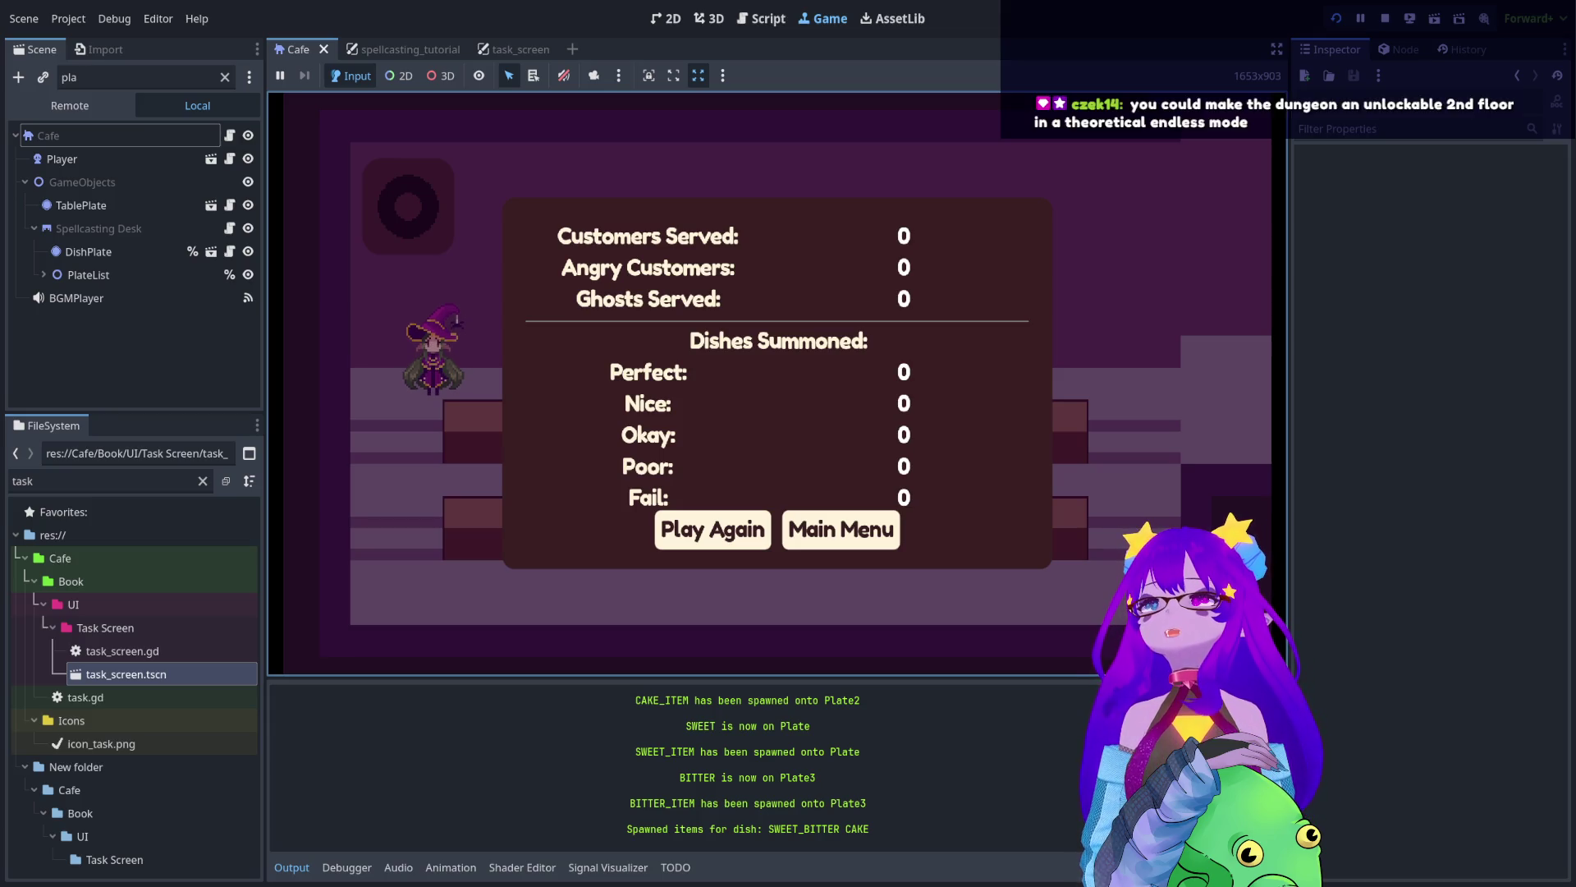
left_click(1385, 18)
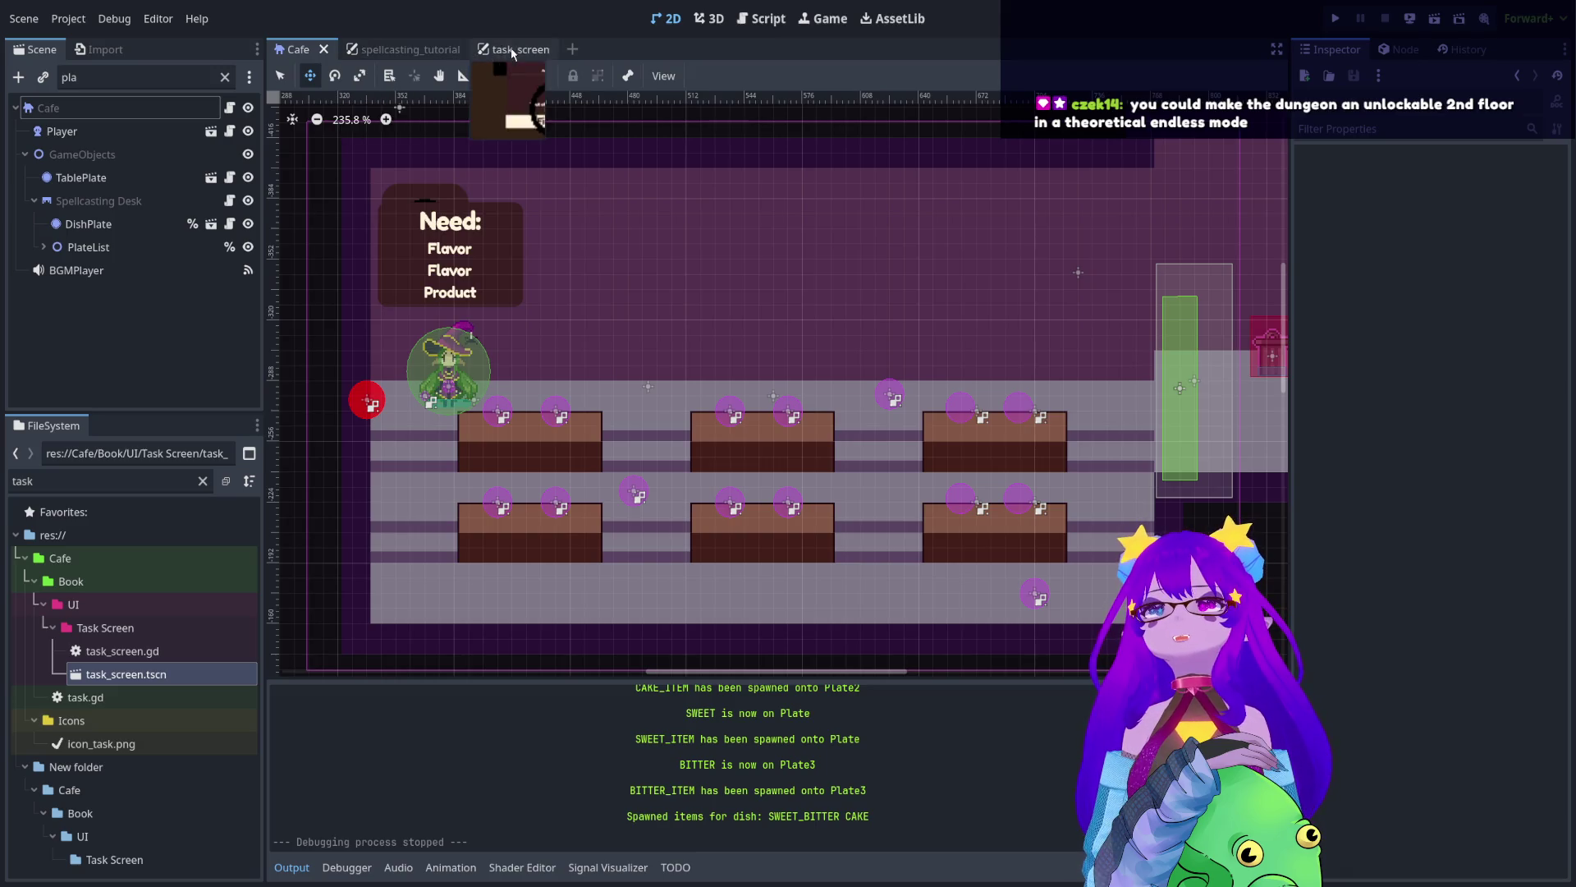
- Search the FileSystem for 'game' and open game over_screen.tscn
double_click(178, 480)
type("game")
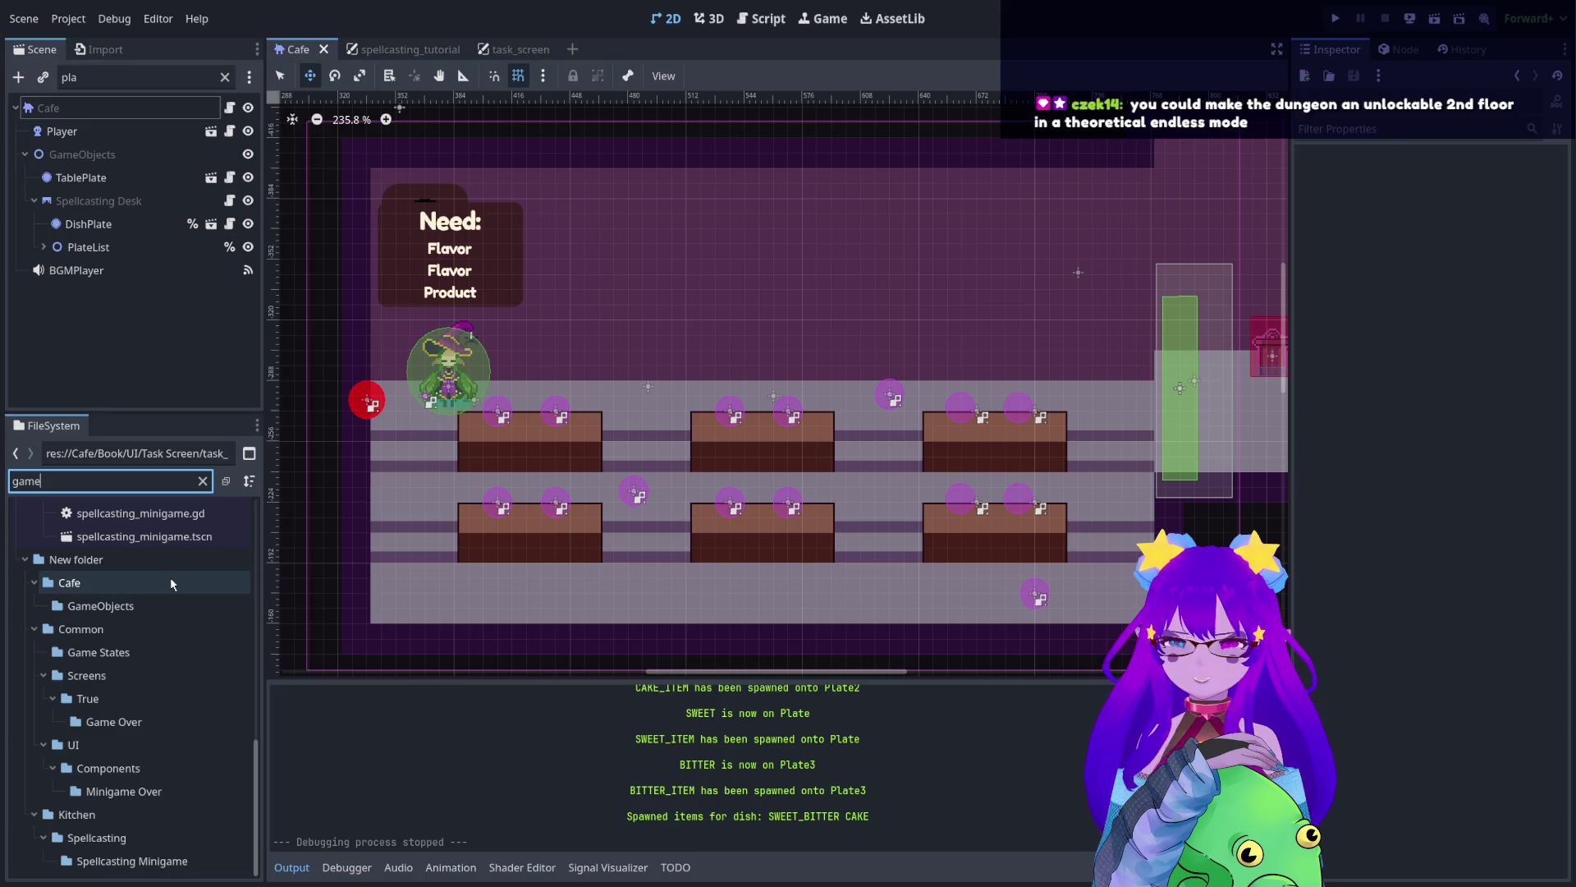
scroll(169, 591, "up", 4)
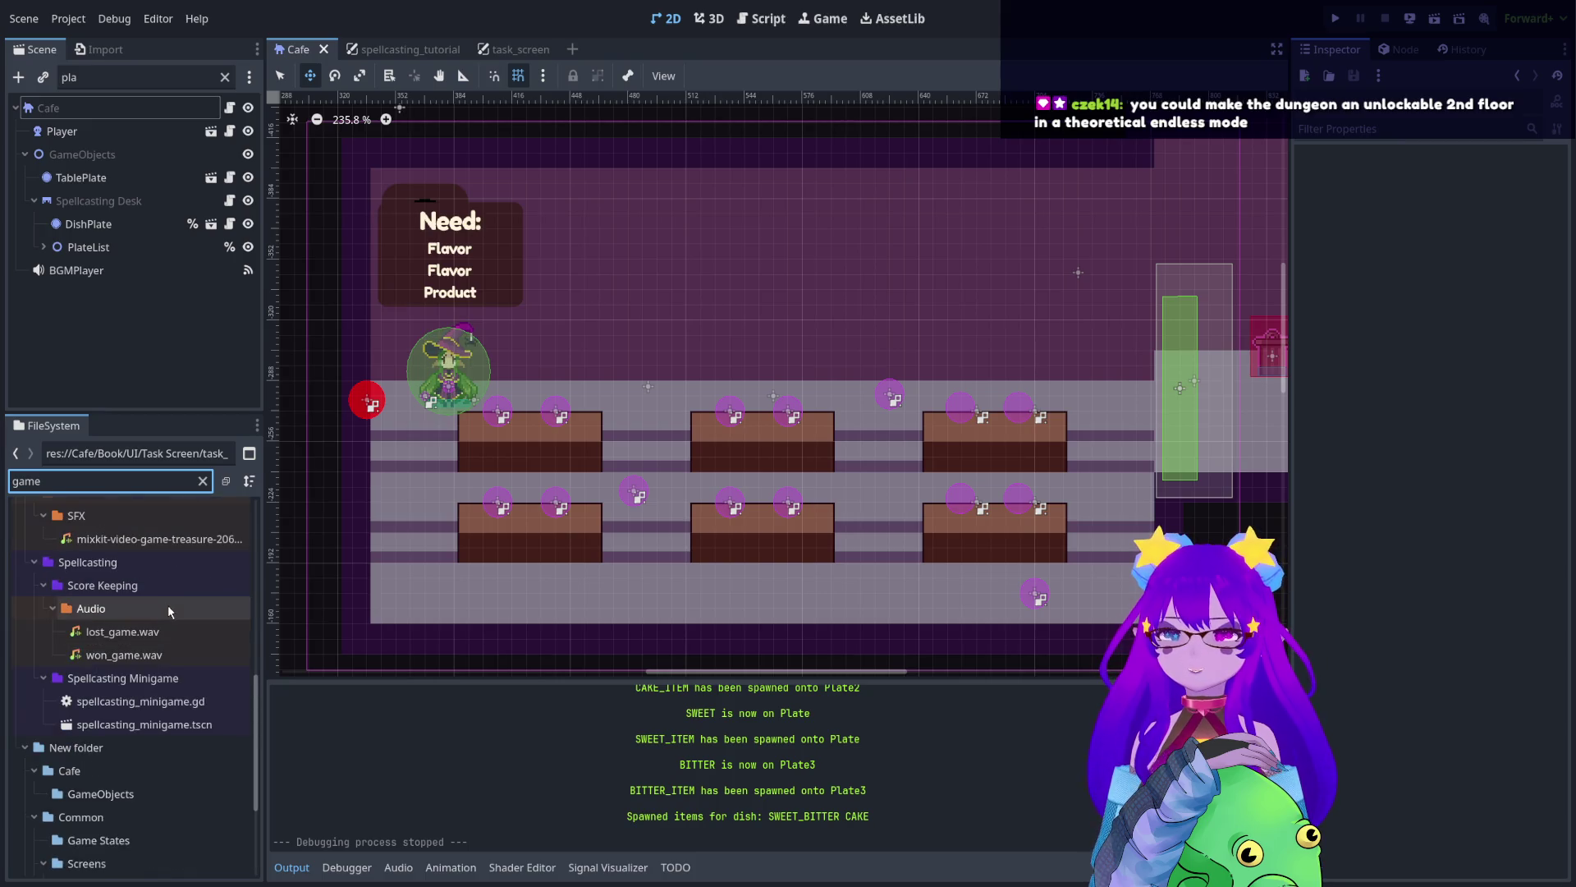
scroll(157, 686, "up", 2)
scroll(156, 656, "up", 3)
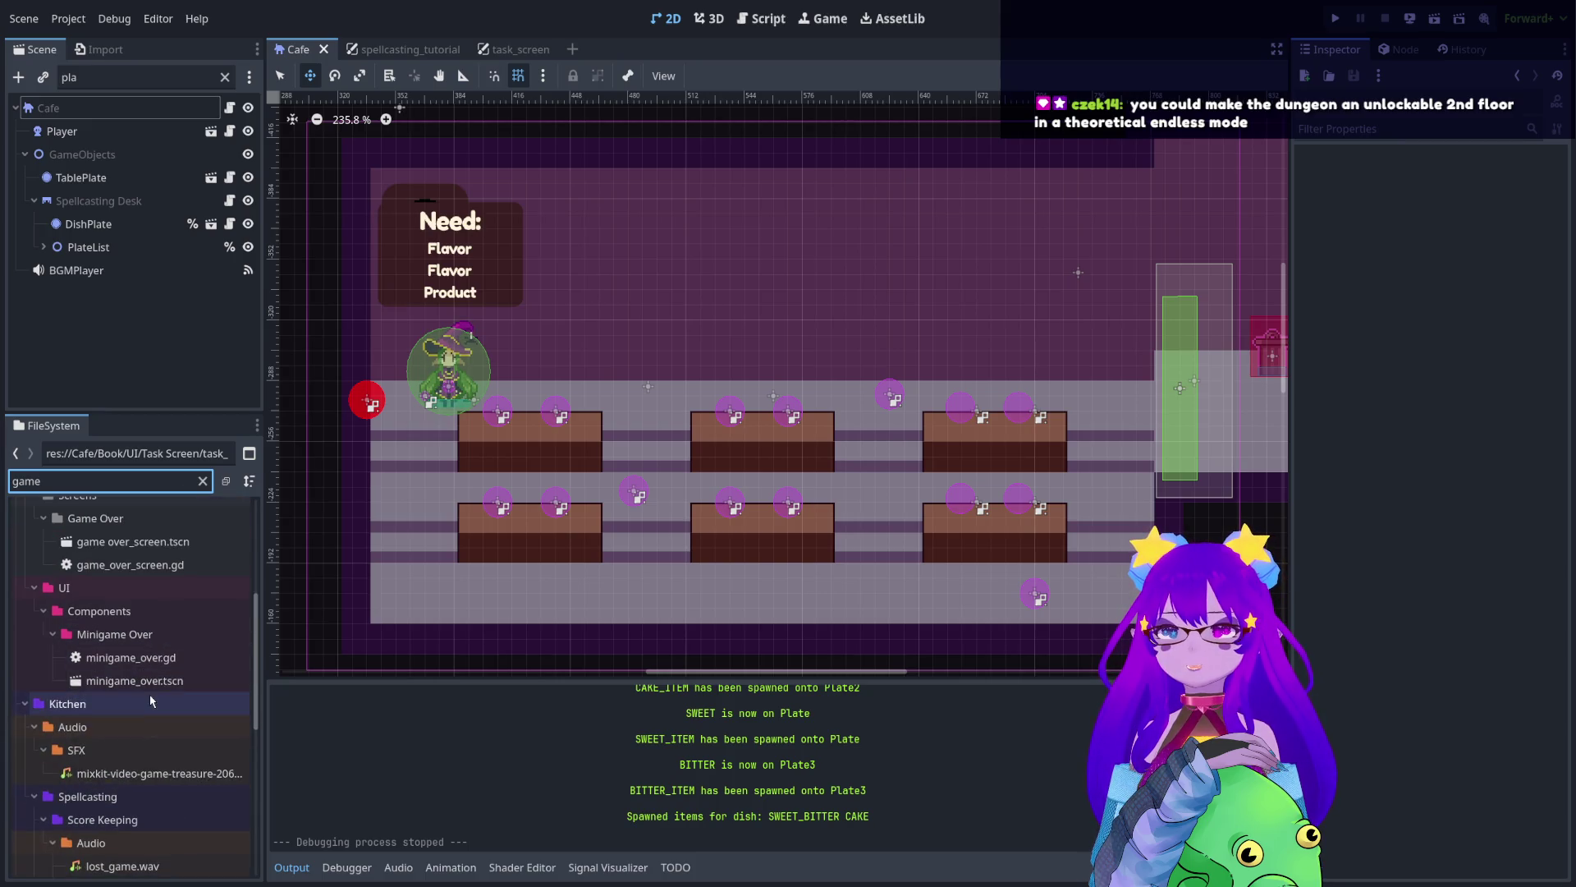
double_click(156, 589)
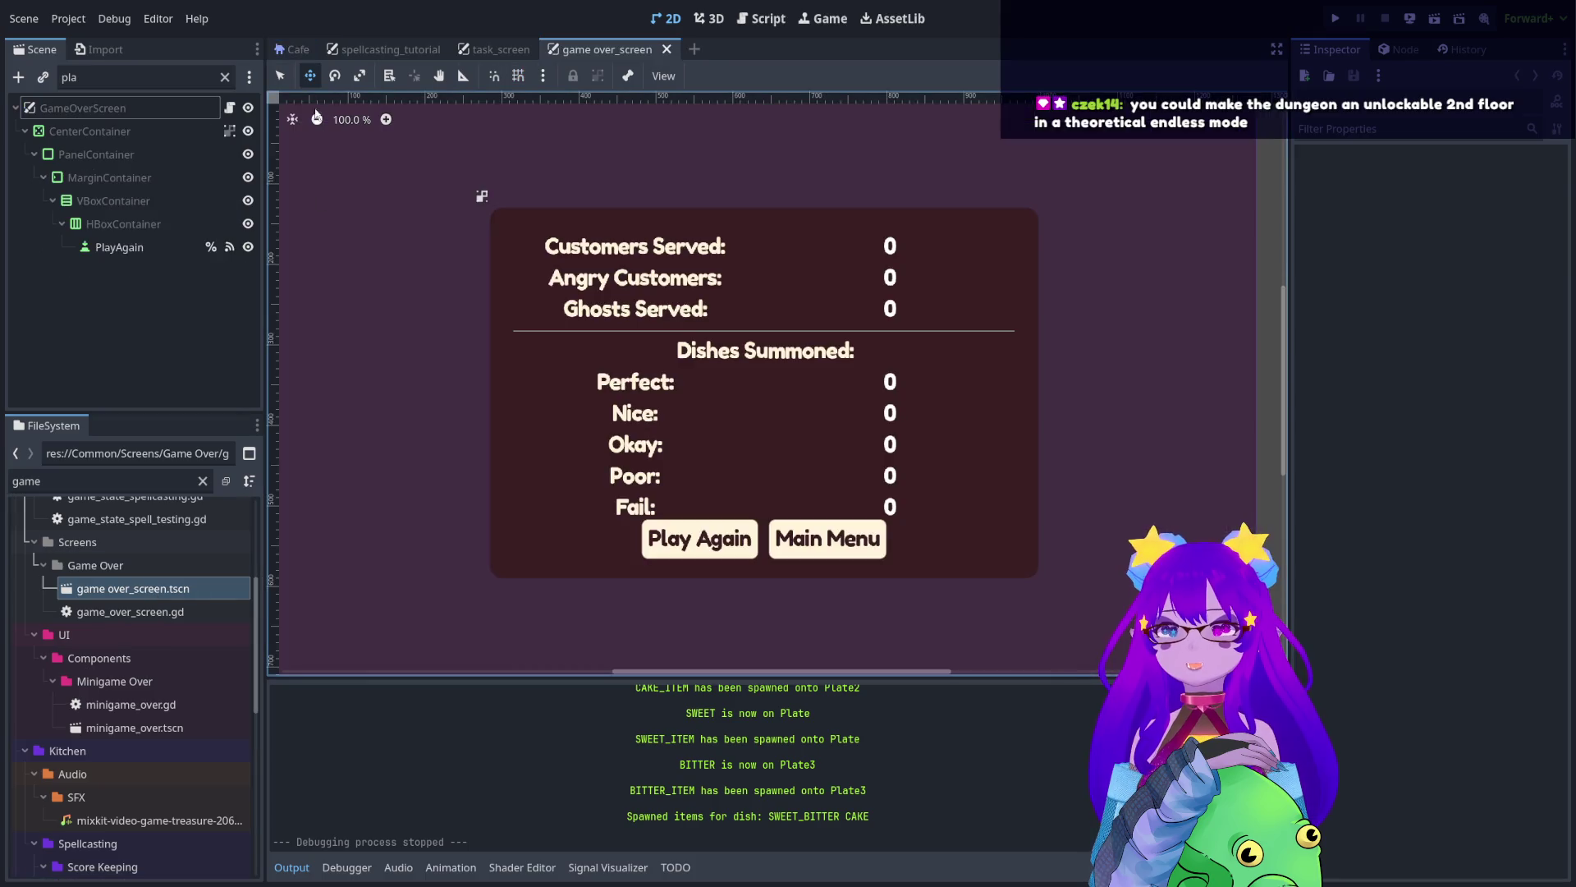
- Hide the GameOverScreen contents, run the game again, then return to the Cafe scene
left_click(249, 109)
left_click(1333, 18)
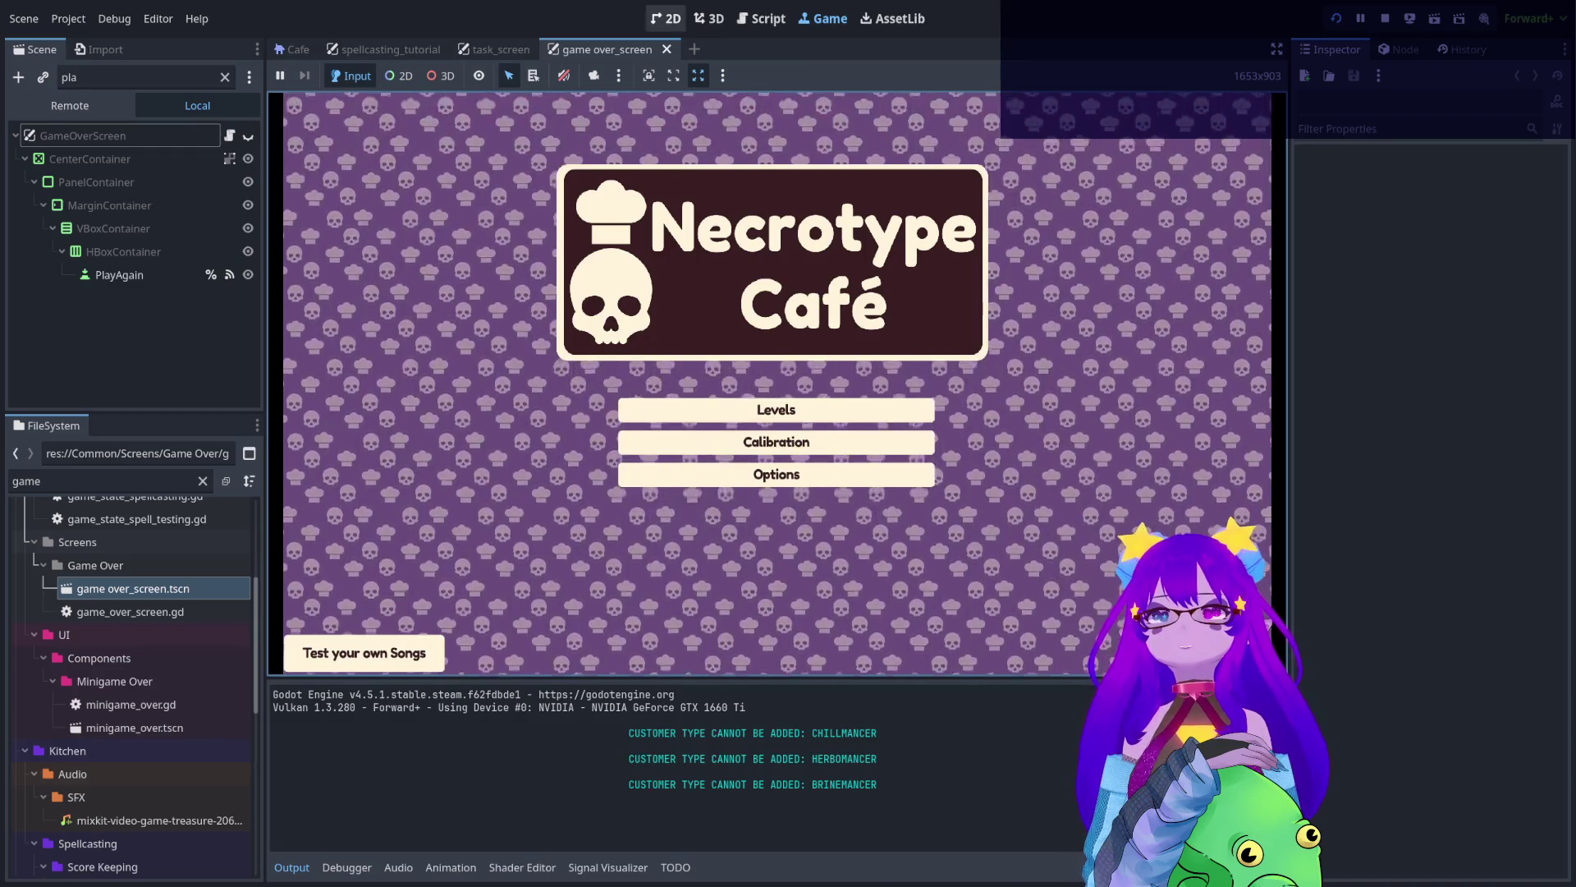
left_click(666, 18)
left_click(312, 50)
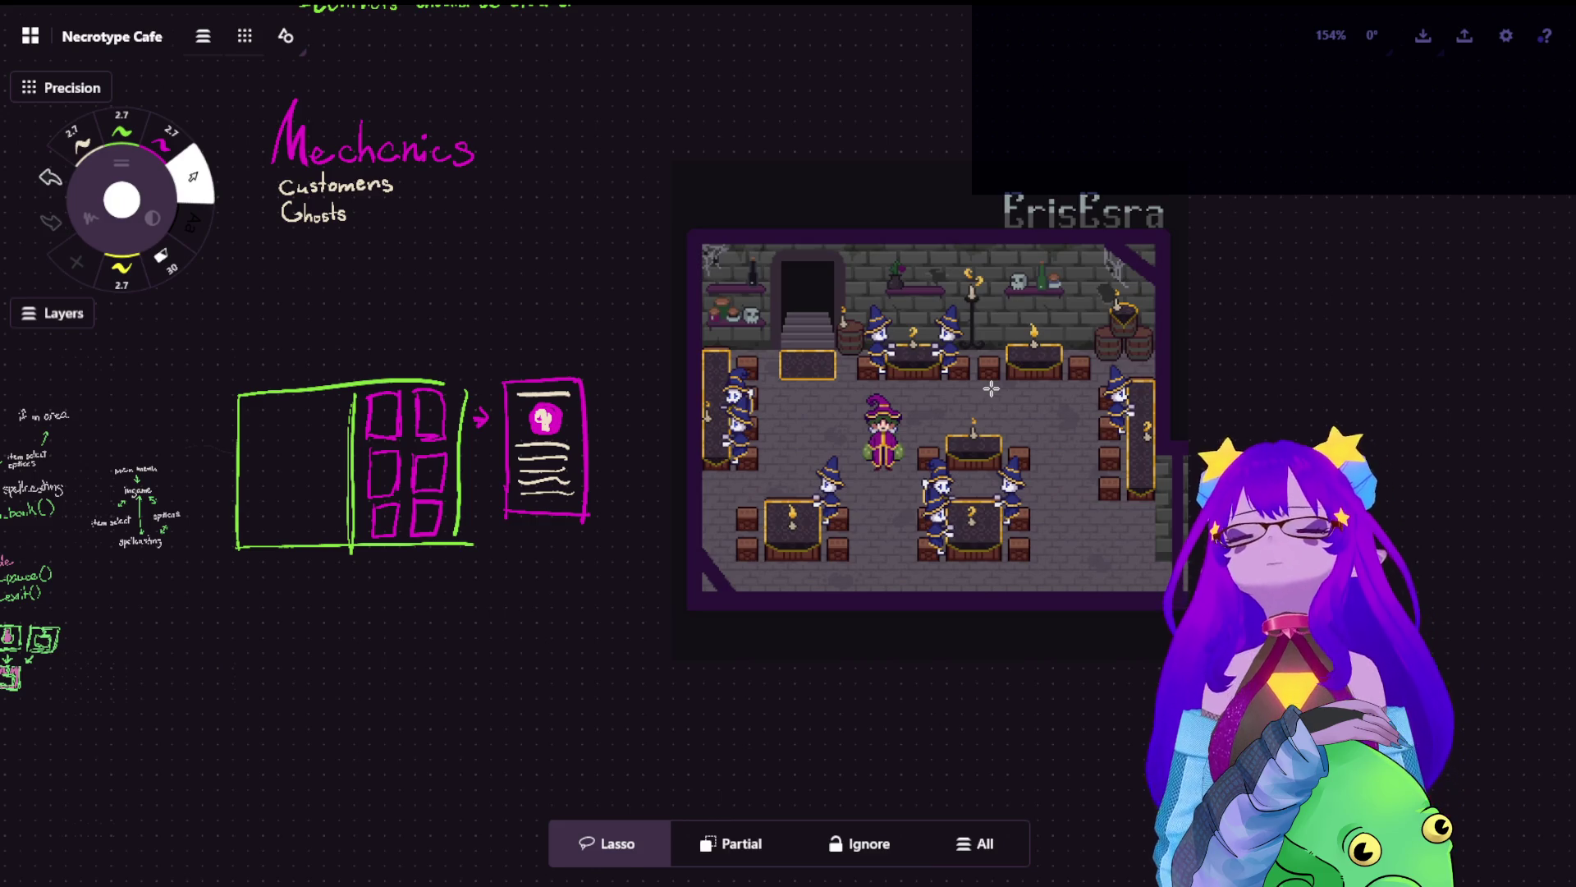
scroll(991, 389, "up", 5)
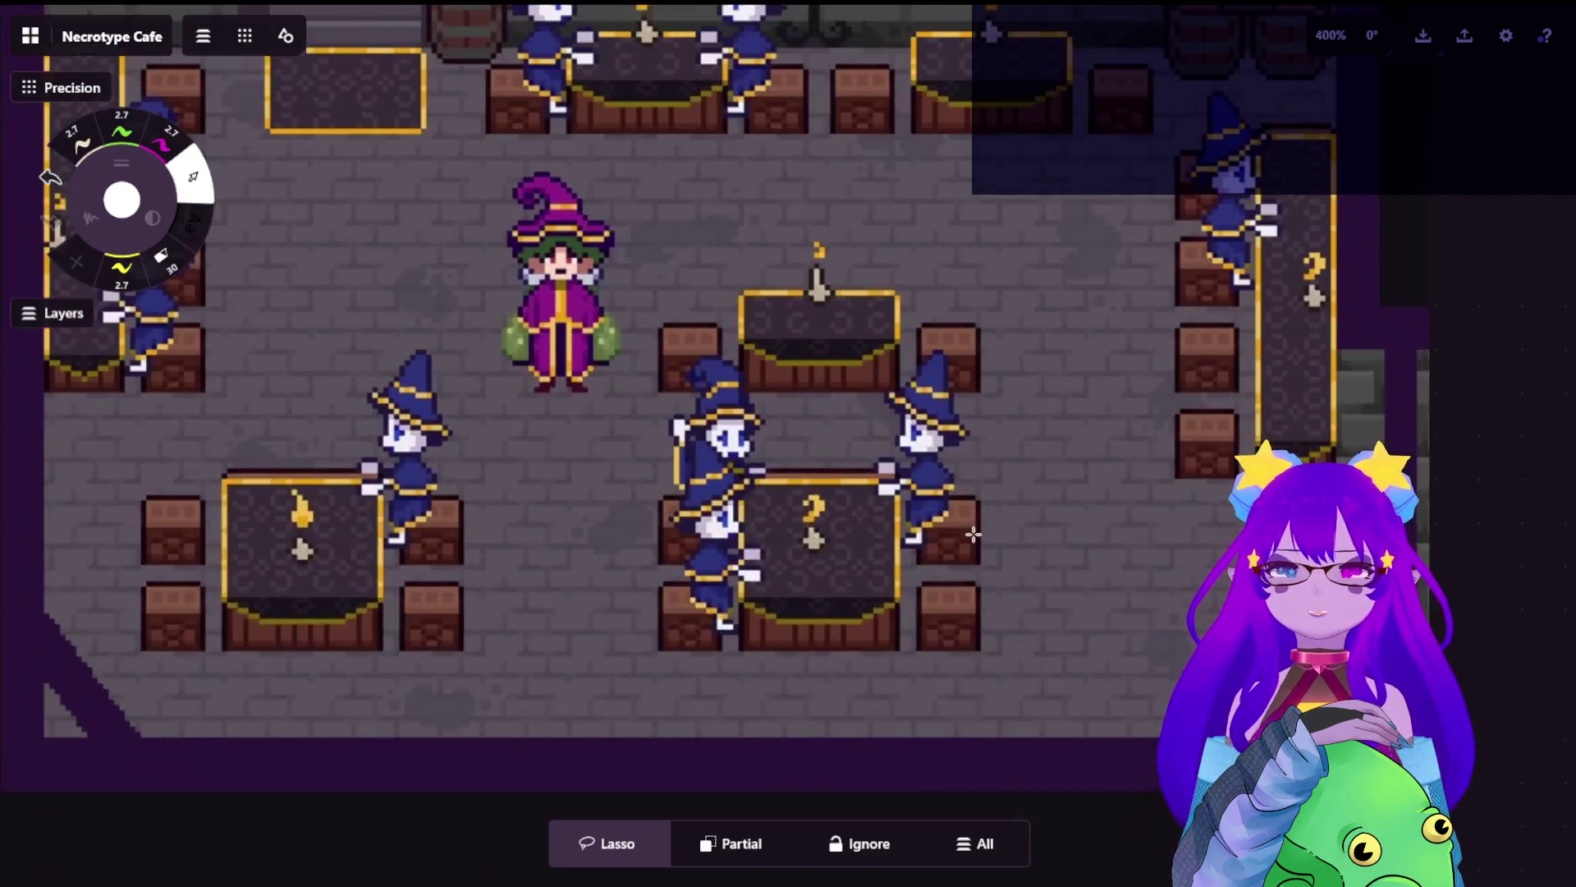
scroll(1067, 394, "up", 3)
scroll(1210, 398, "up", 3)
mouse_move(1210, 398)
left_mouse_down()
mouse_move(1021, 429)
mouse_move(1015, 468)
left_mouse_up()
scroll(1136, 429, "down", 3)
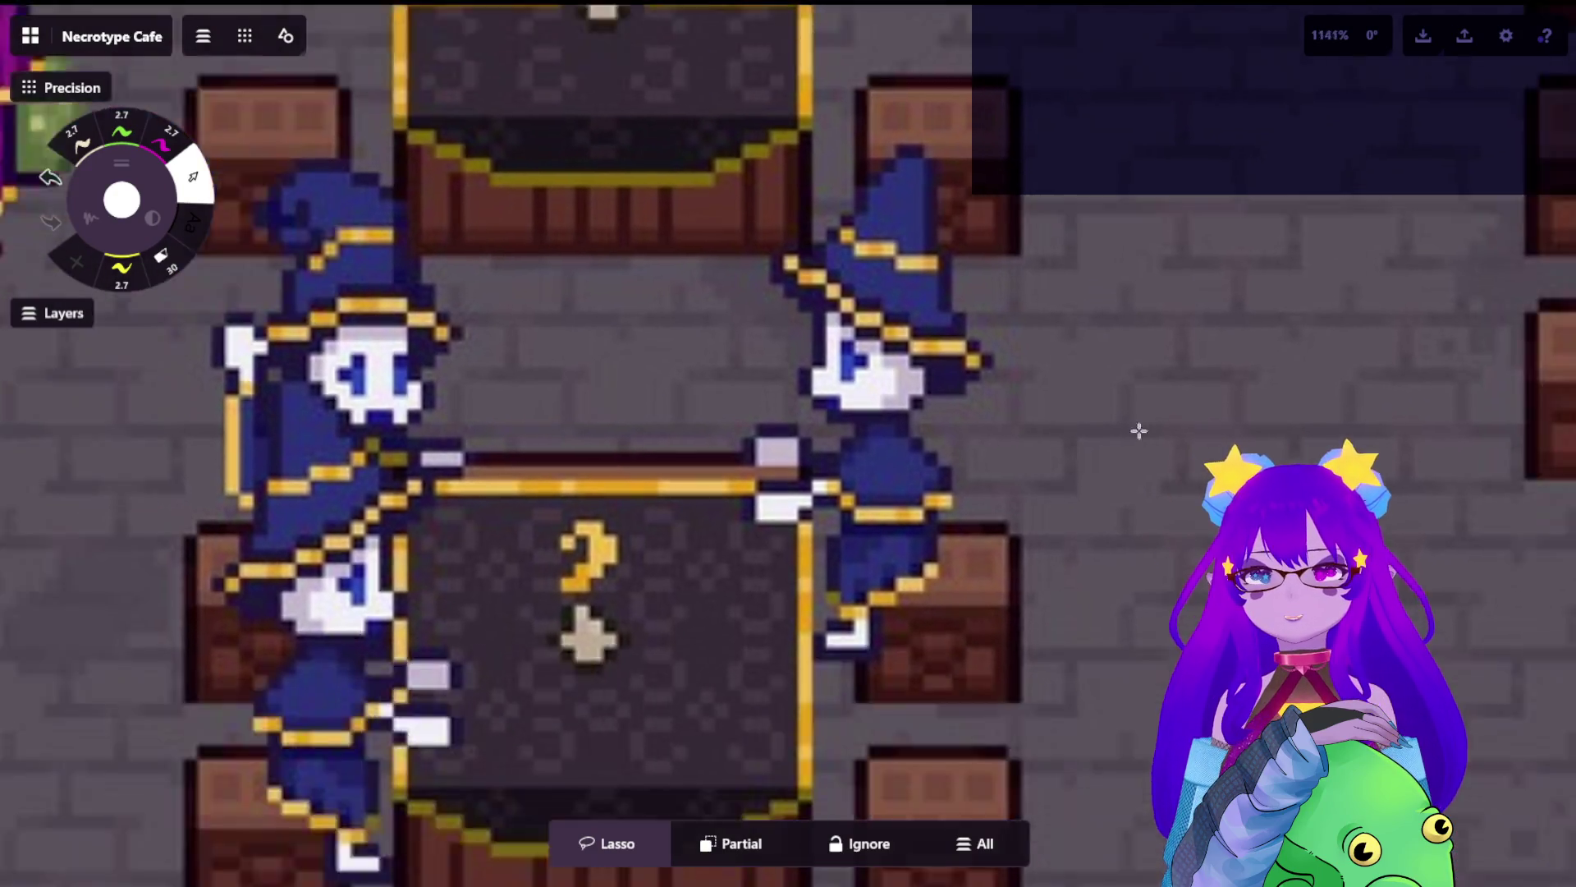
mouse_move(1136, 429)
left_mouse_down()
mouse_move(802, 668)
mouse_move(1053, 267)
left_mouse_up()
scroll(366, 555, "down", 5)
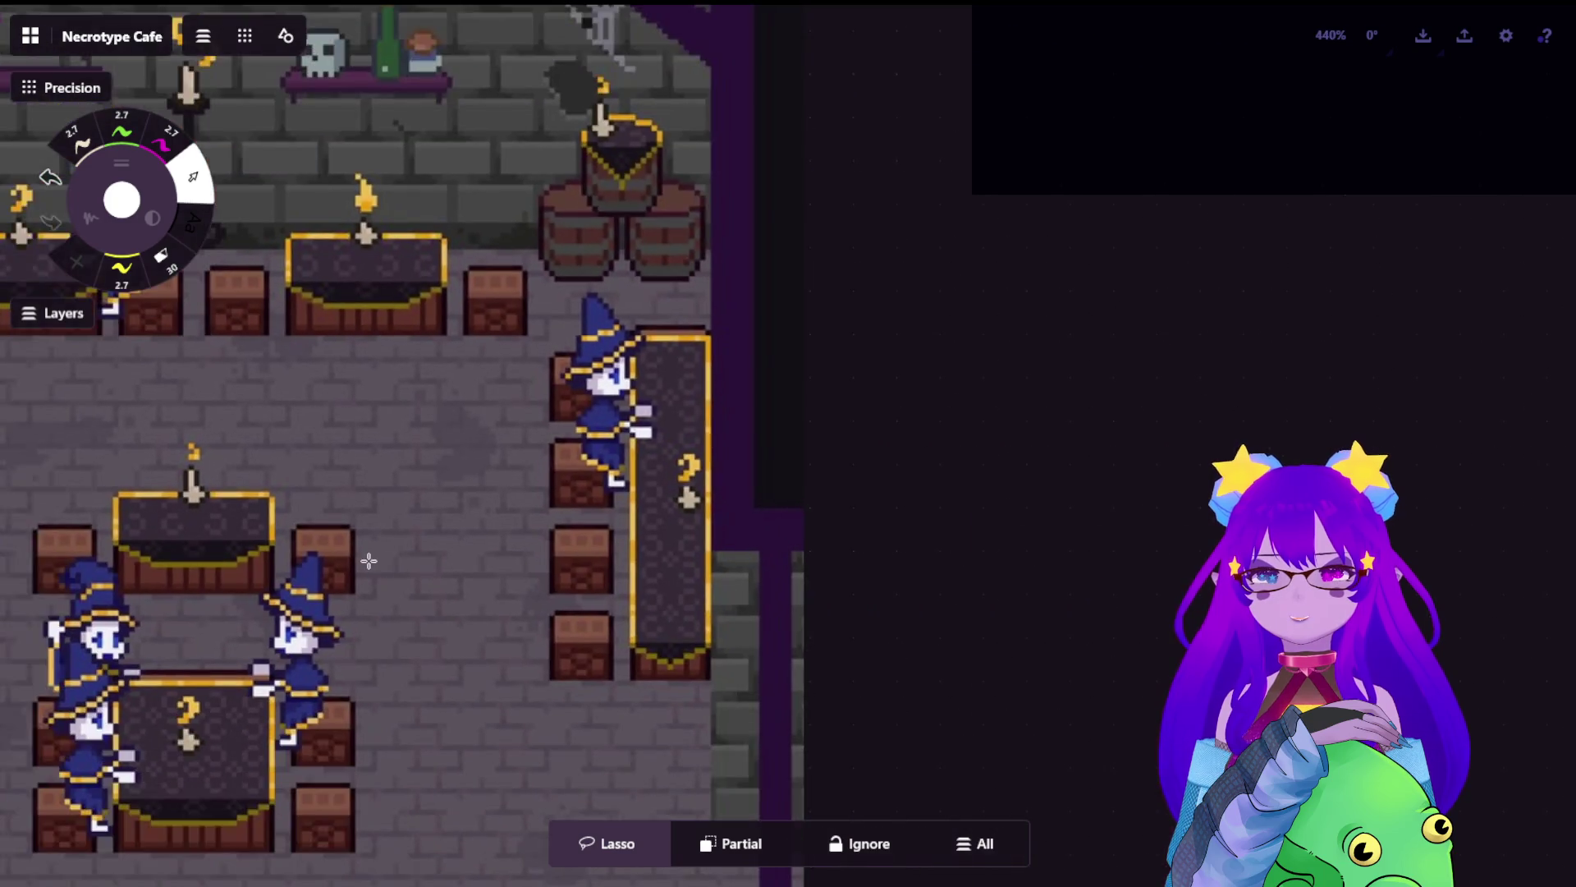
scroll(1530, 397, "up", 3)
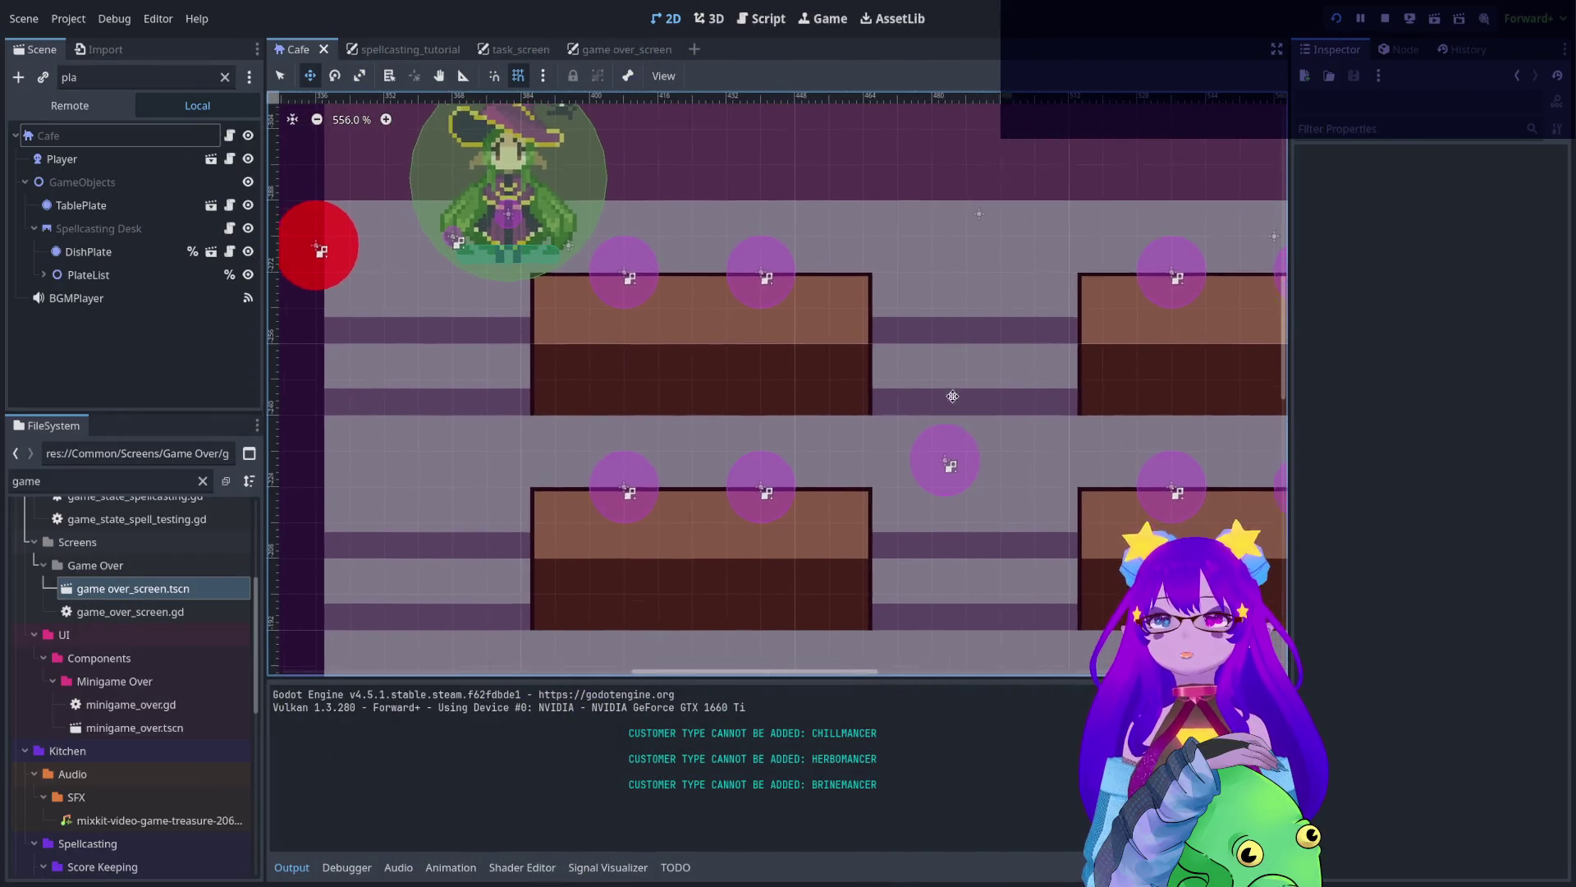
scroll(1016, 449, "down", 2)
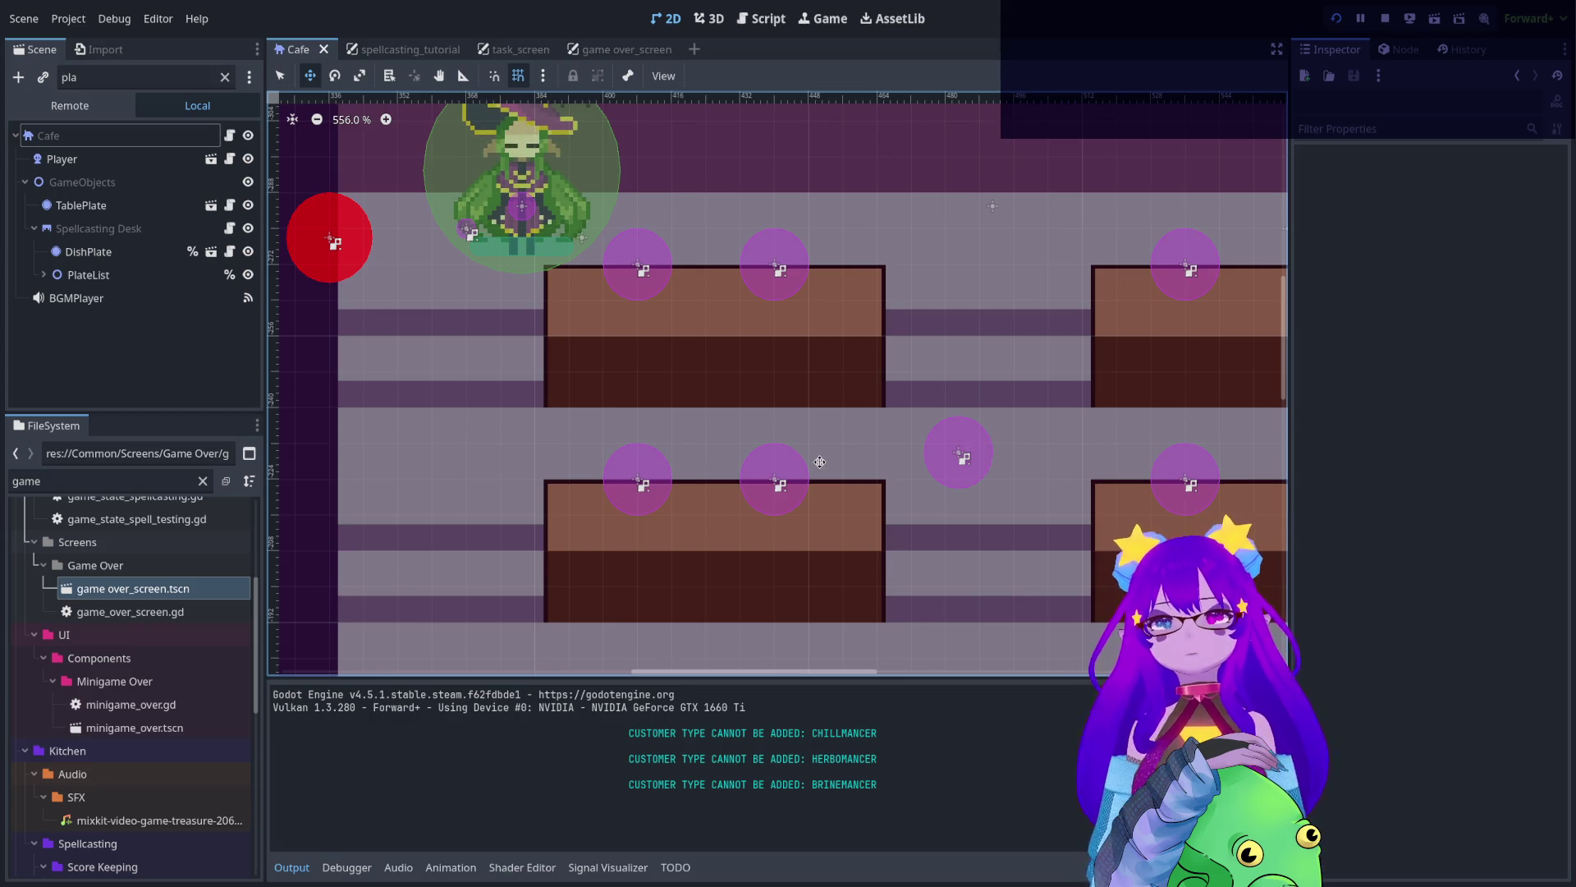
scroll(823, 468, "down", 3)
scroll(823, 492, "down", 3)
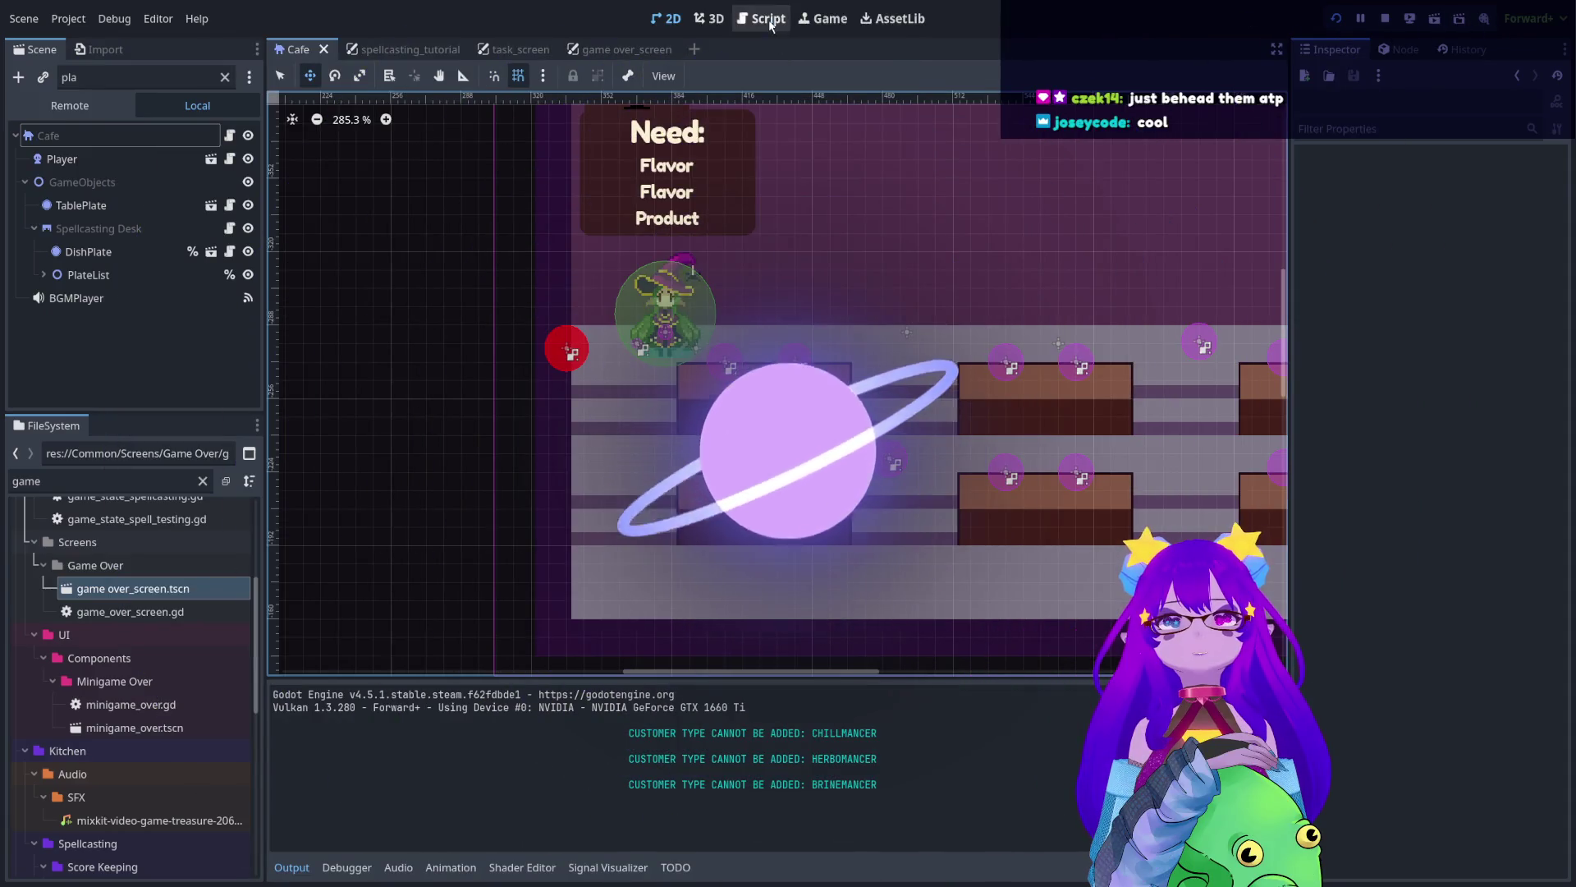
- Show the running game view and toggle the olive tile panel with the E key
left_click(761, 18)
left_click(823, 18)
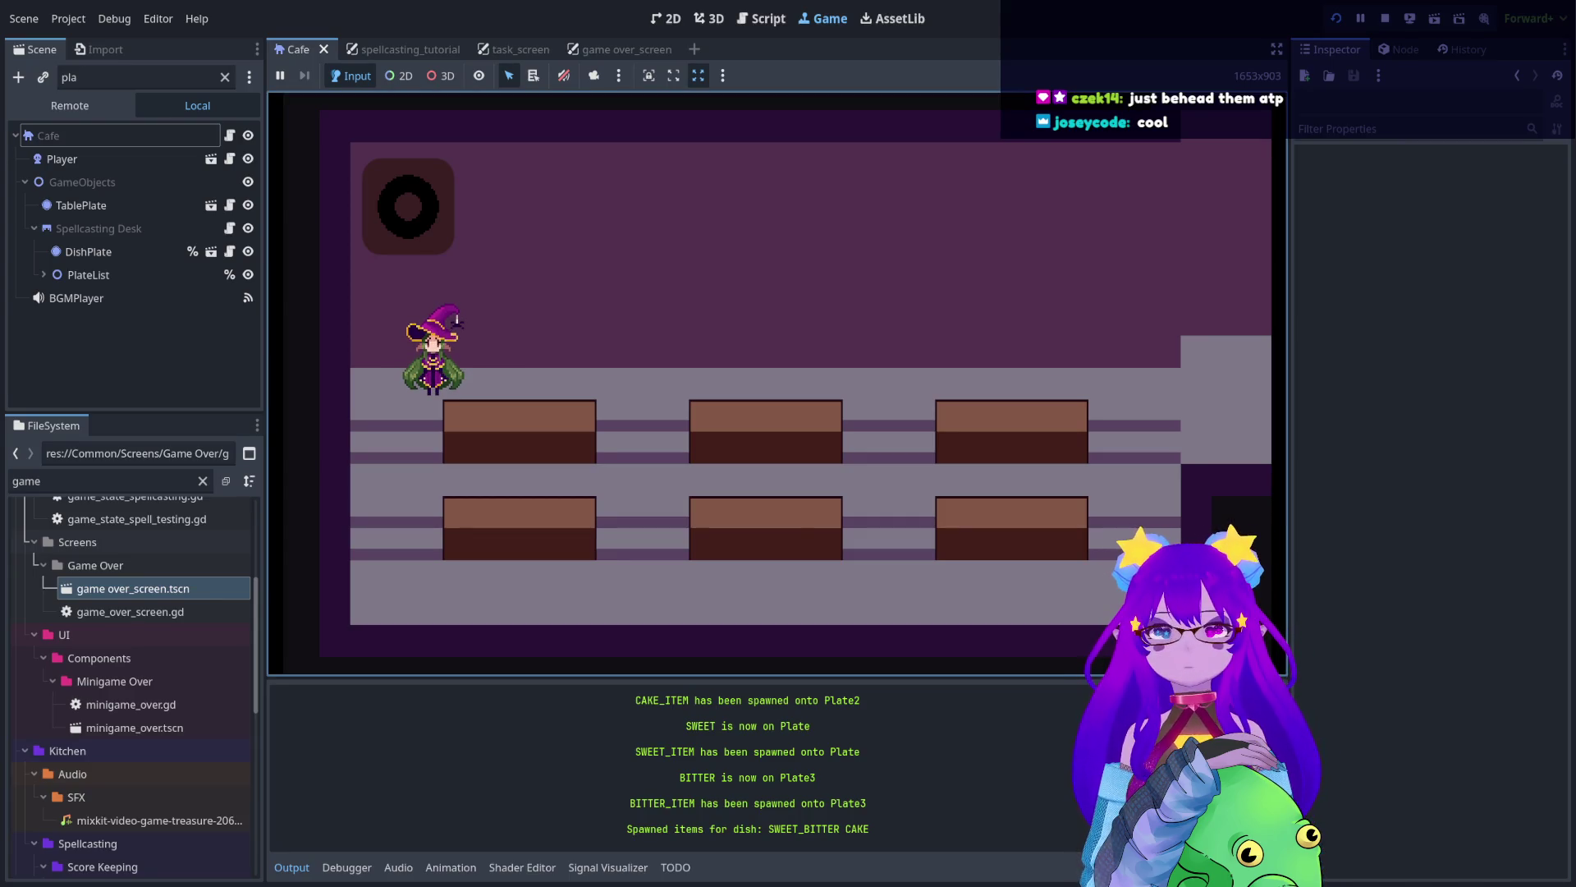
key("e")
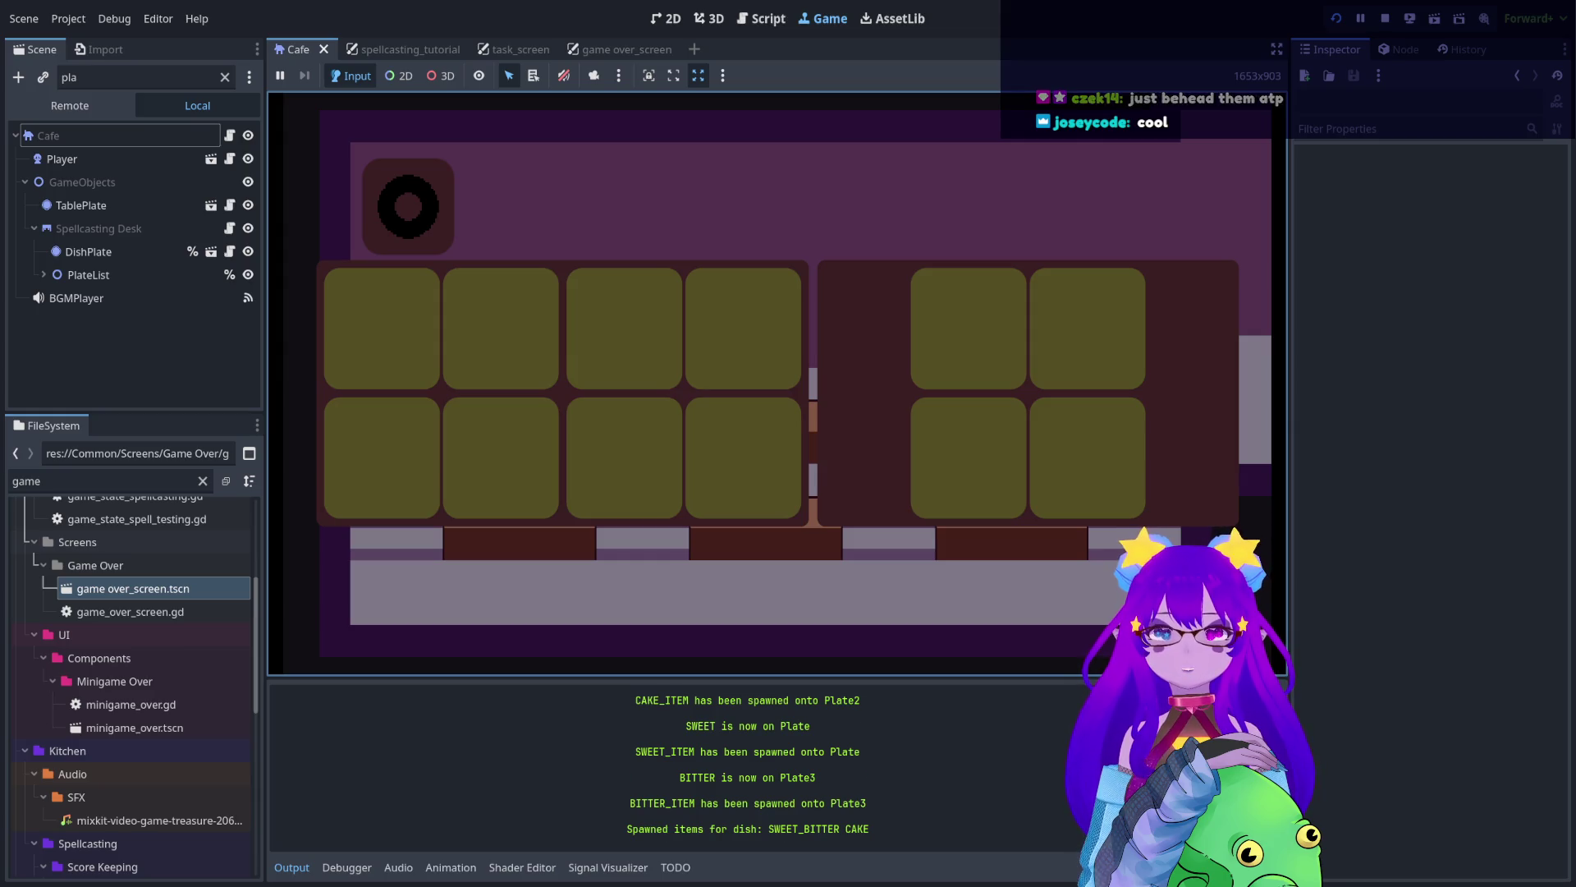
key("e")
key("e")
key("e")
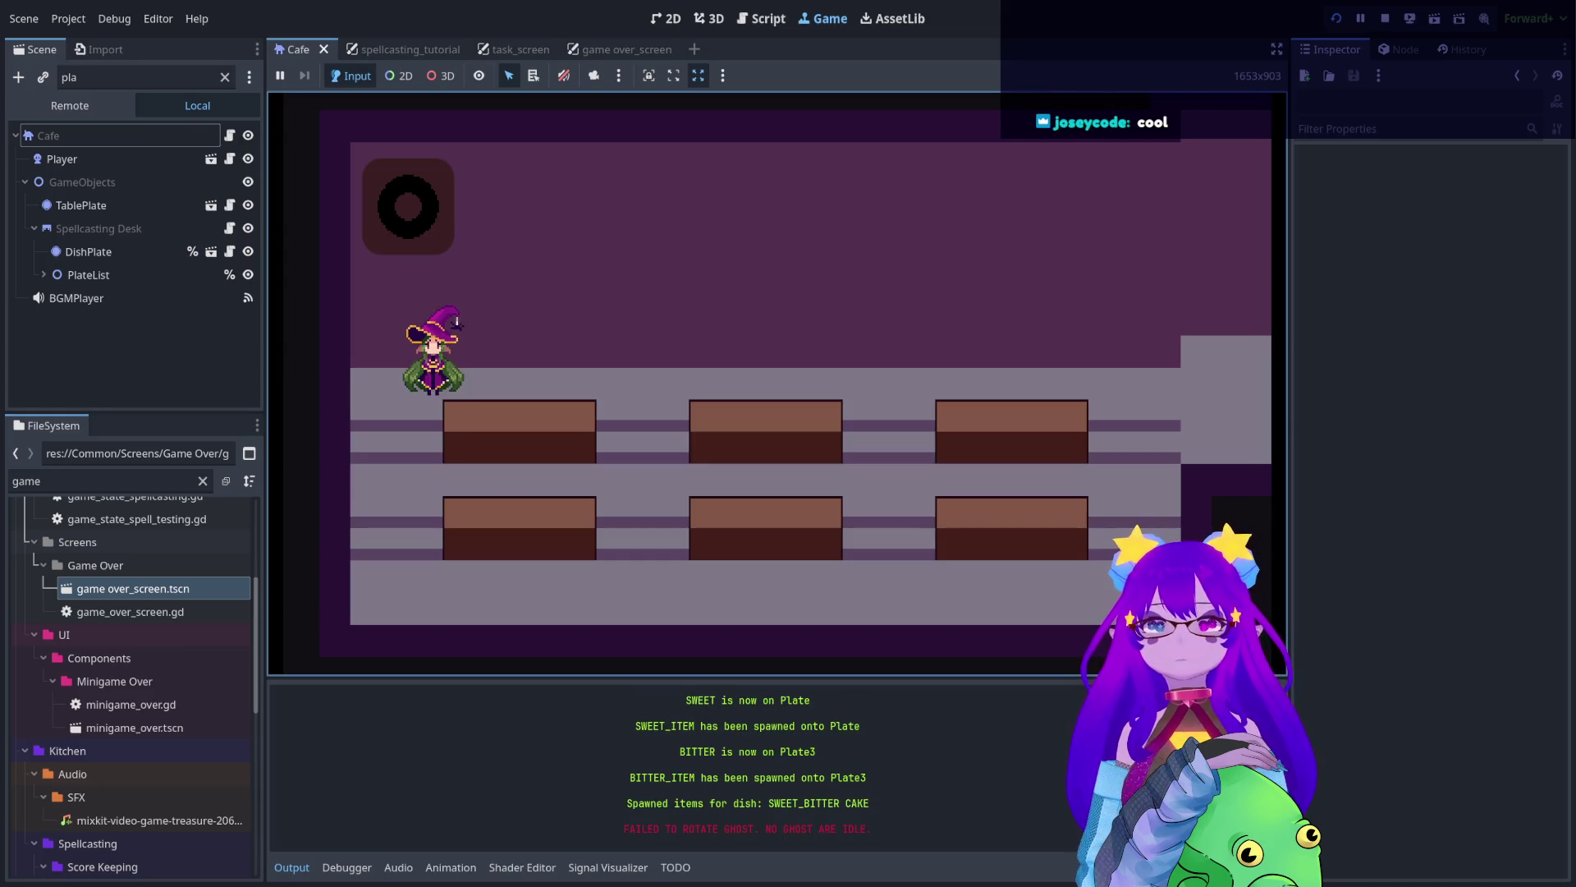
key("e")
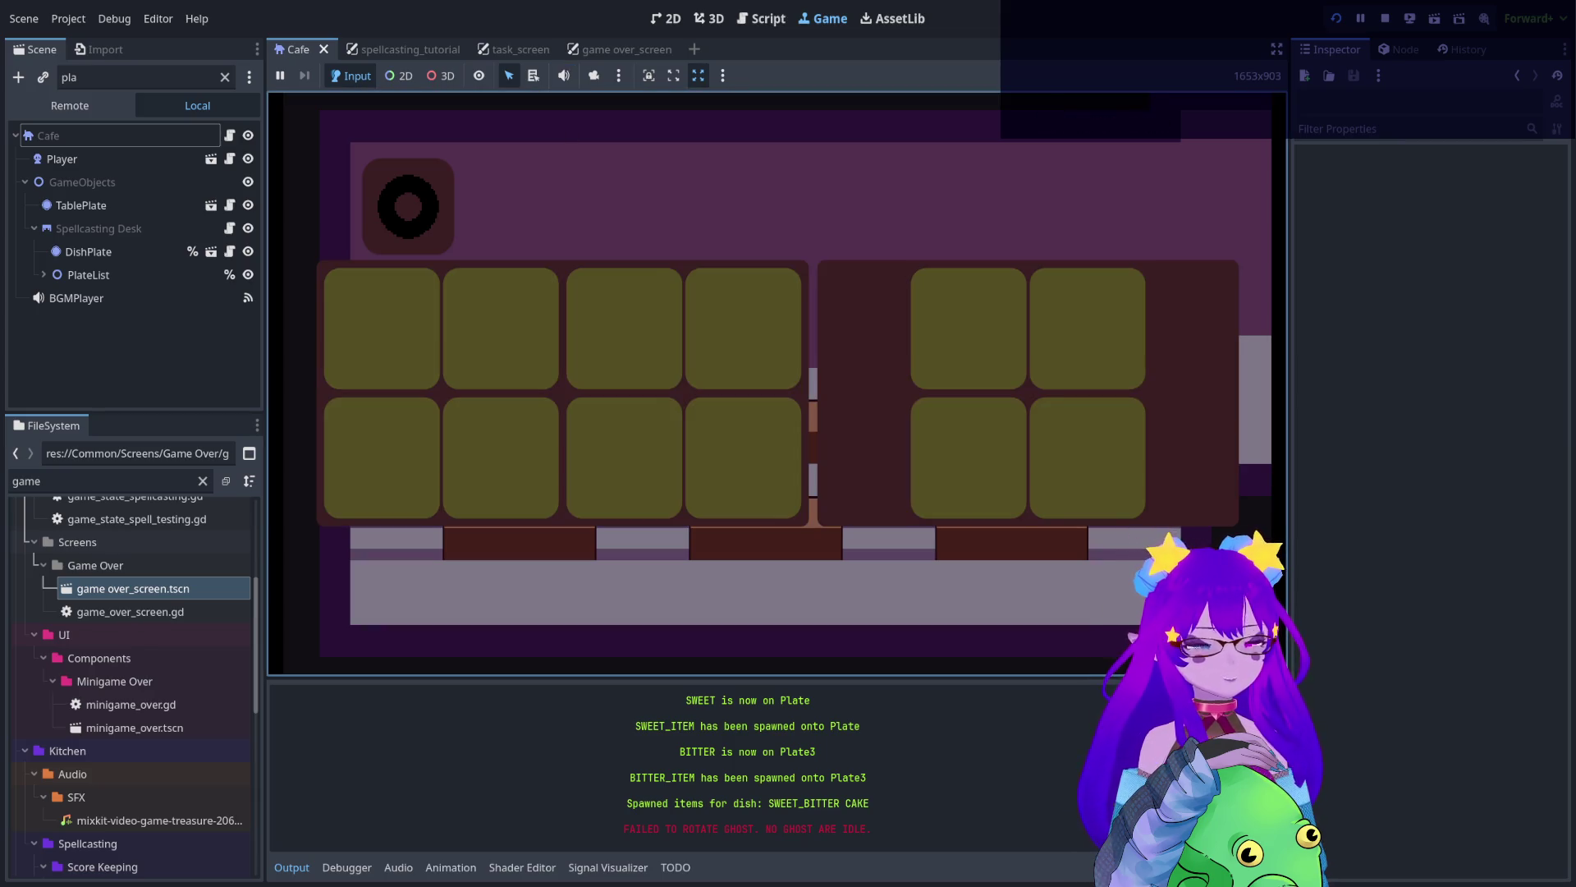
key("e")
- Mute the game's audio and reopen the tile panel
left_click(564, 75)
left_click(577, 140)
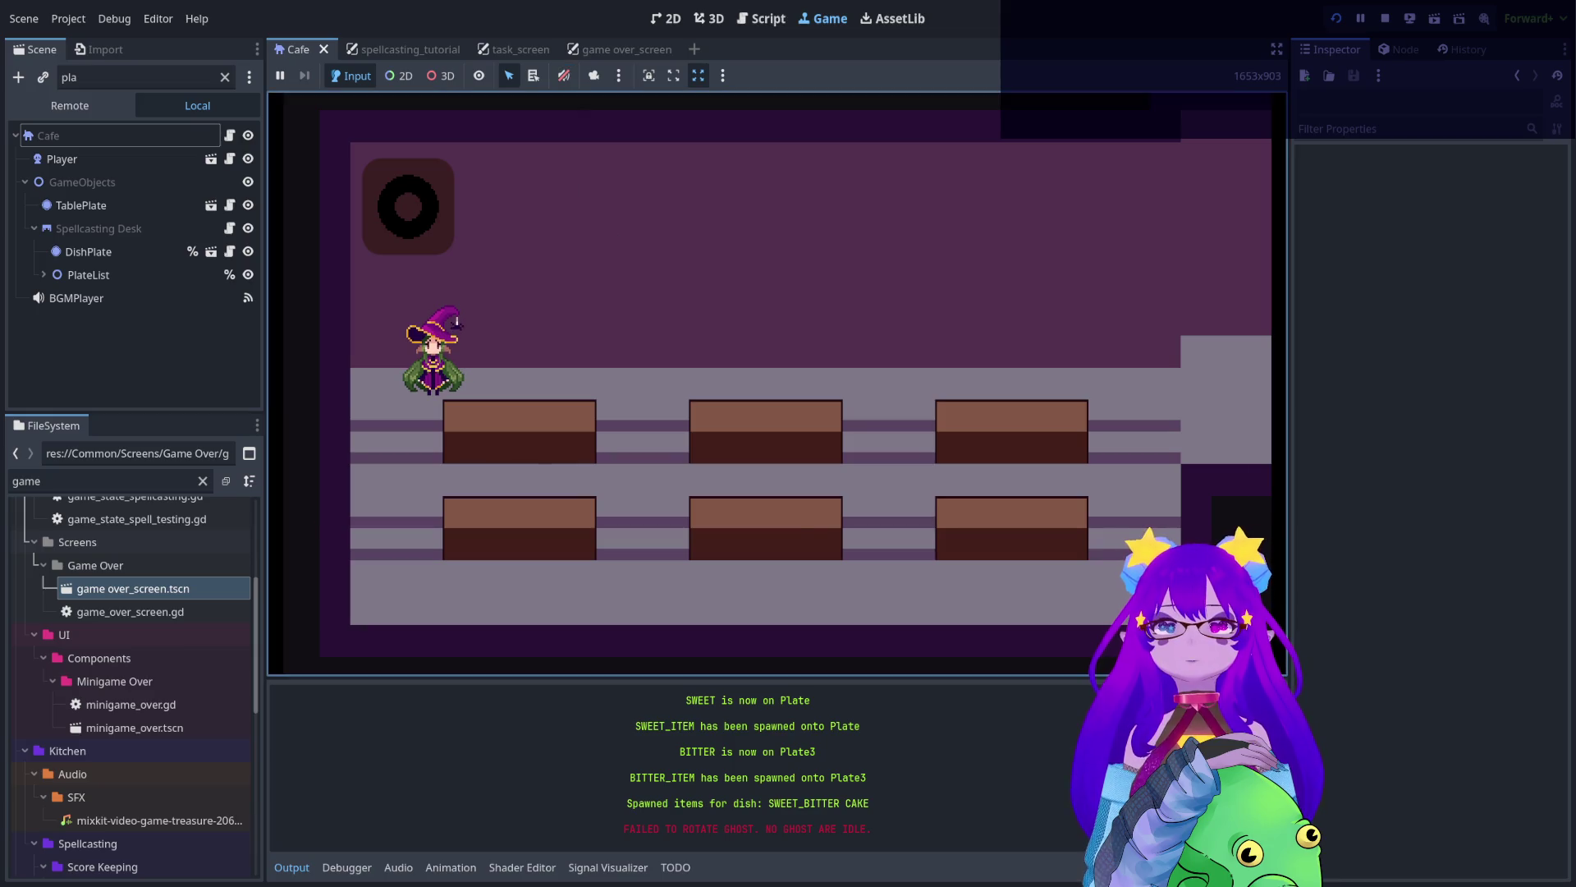
key("e")
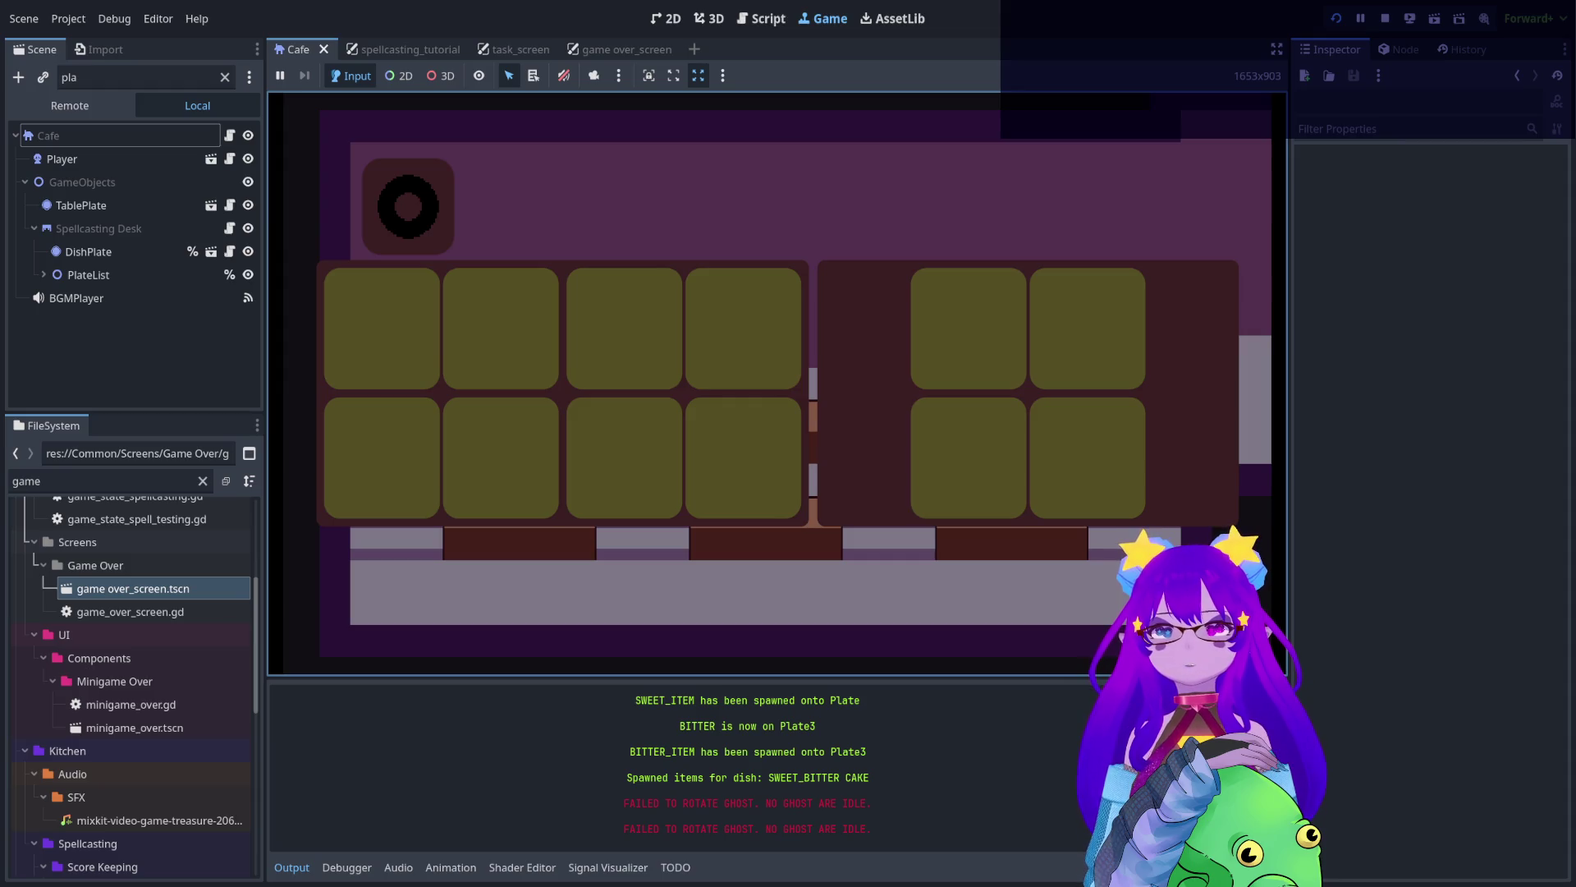
- Run the spawn_dish cheat from the in-game debug console
key("grave")
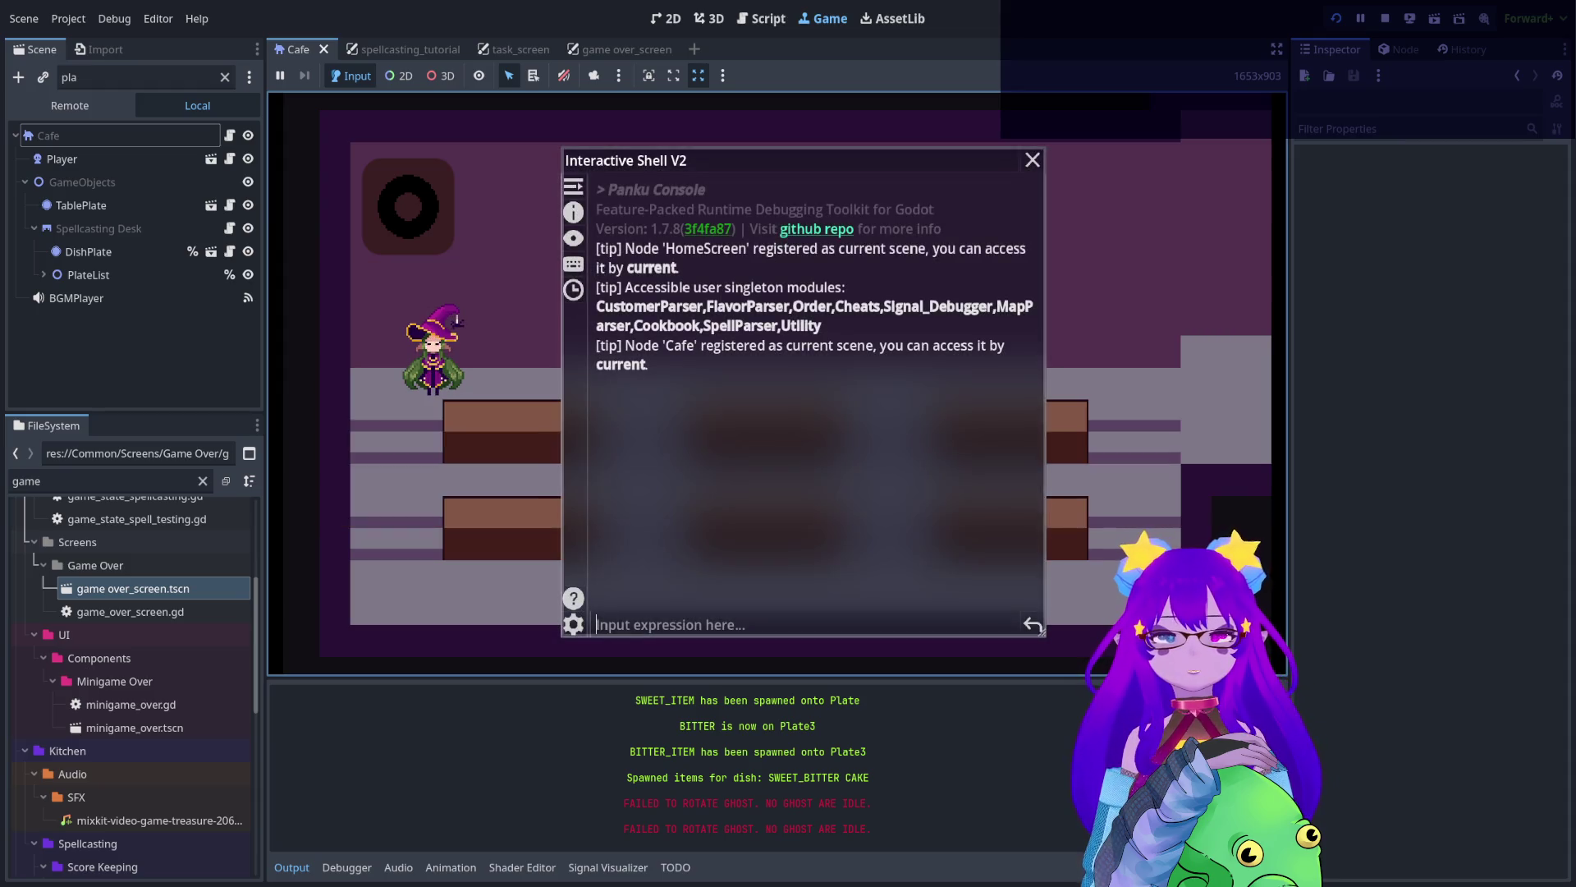
type("spawn")
key("Tab")
key("Tab")
key("Tab")
key("Tab")
key("Tab")
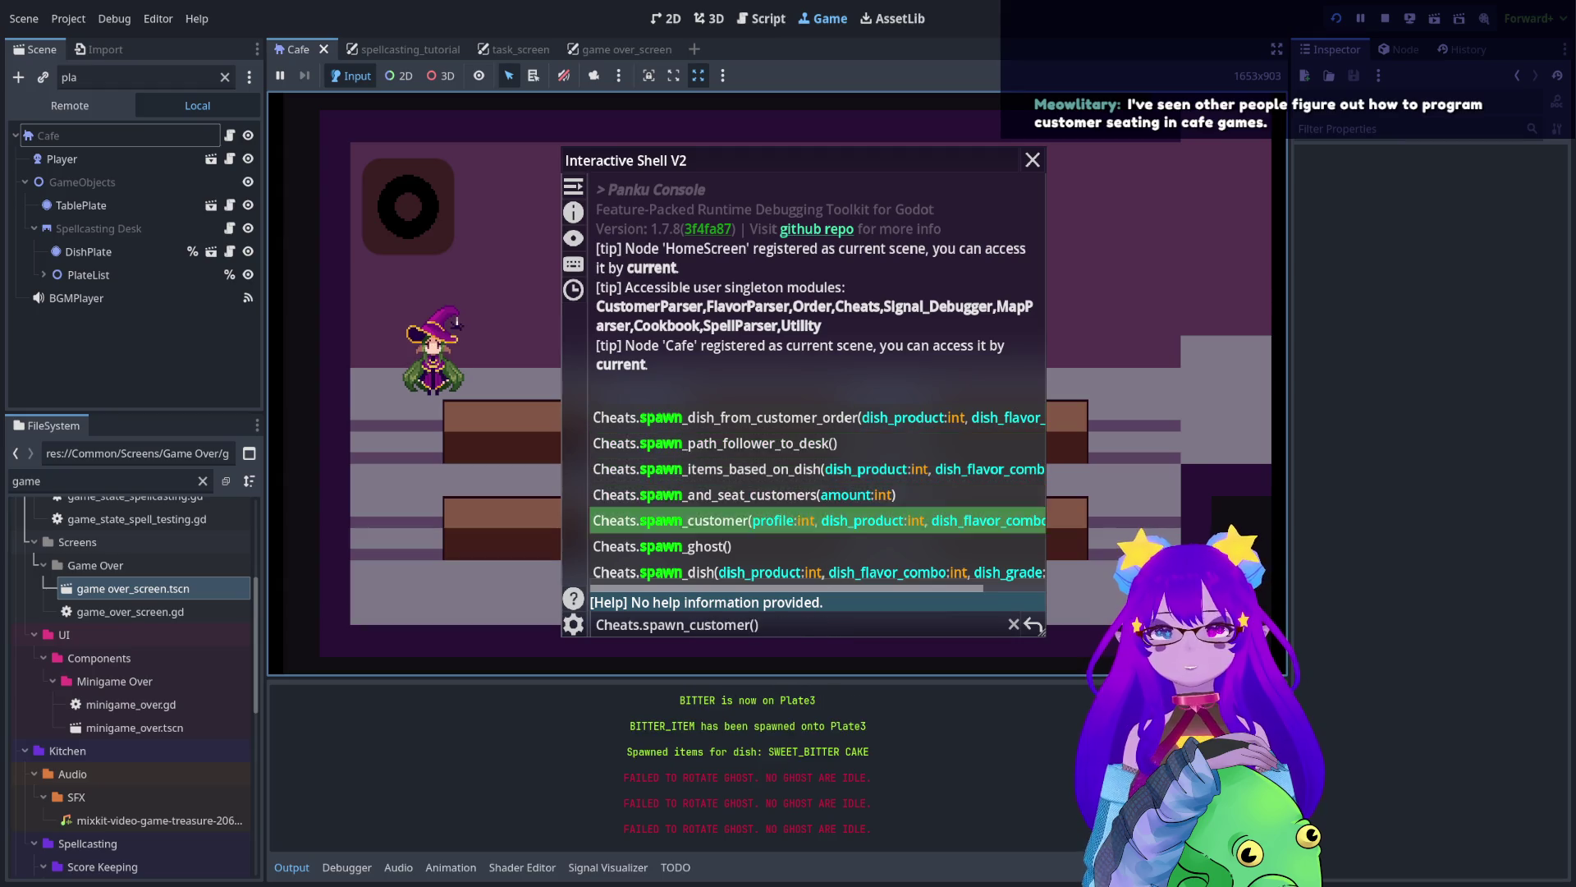
key("Tab")
key("Tab")
key("Return")
key("grave")
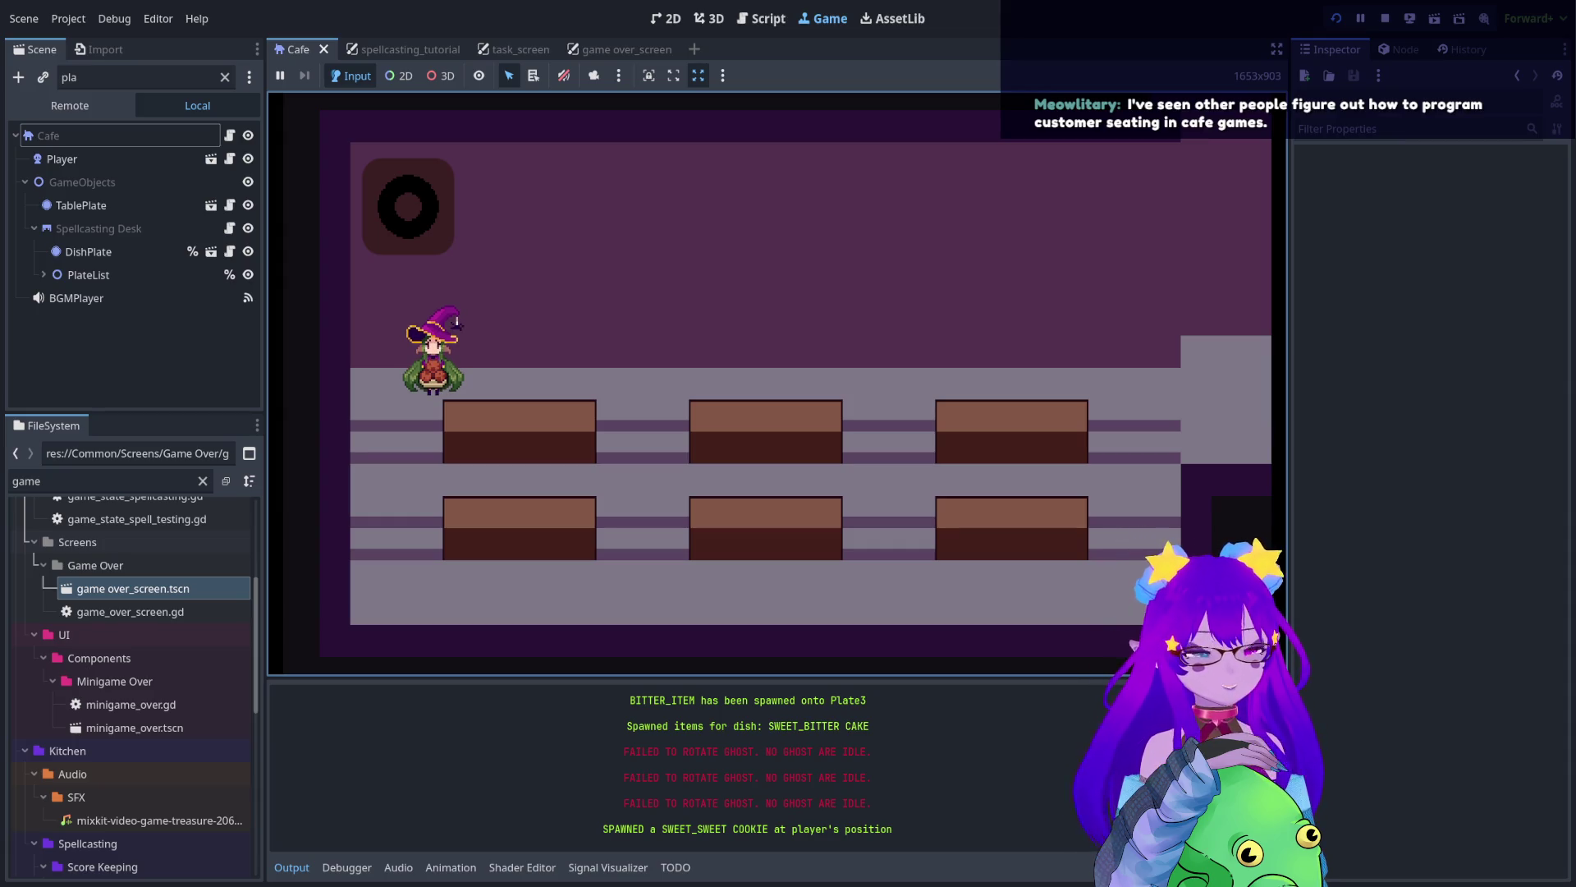
- Run Cheats.spawn_customer() from the console so a new customer walks in
key("grave")
type("spawn")
key("Down")
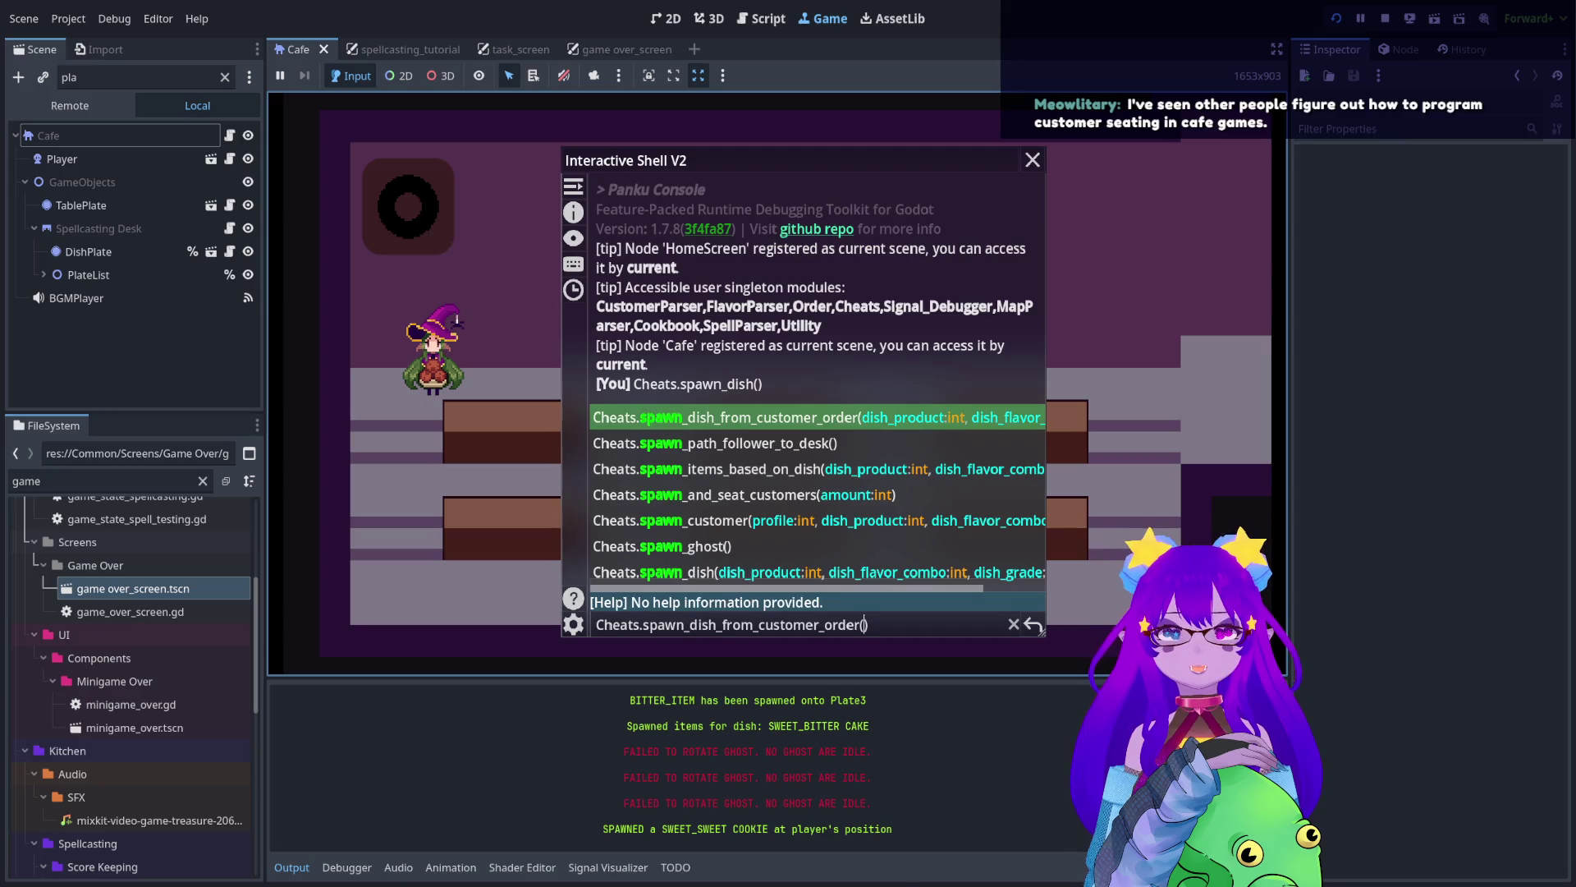
key("Down")
key("Down")
key("Down")
key("Down")
key("Return")
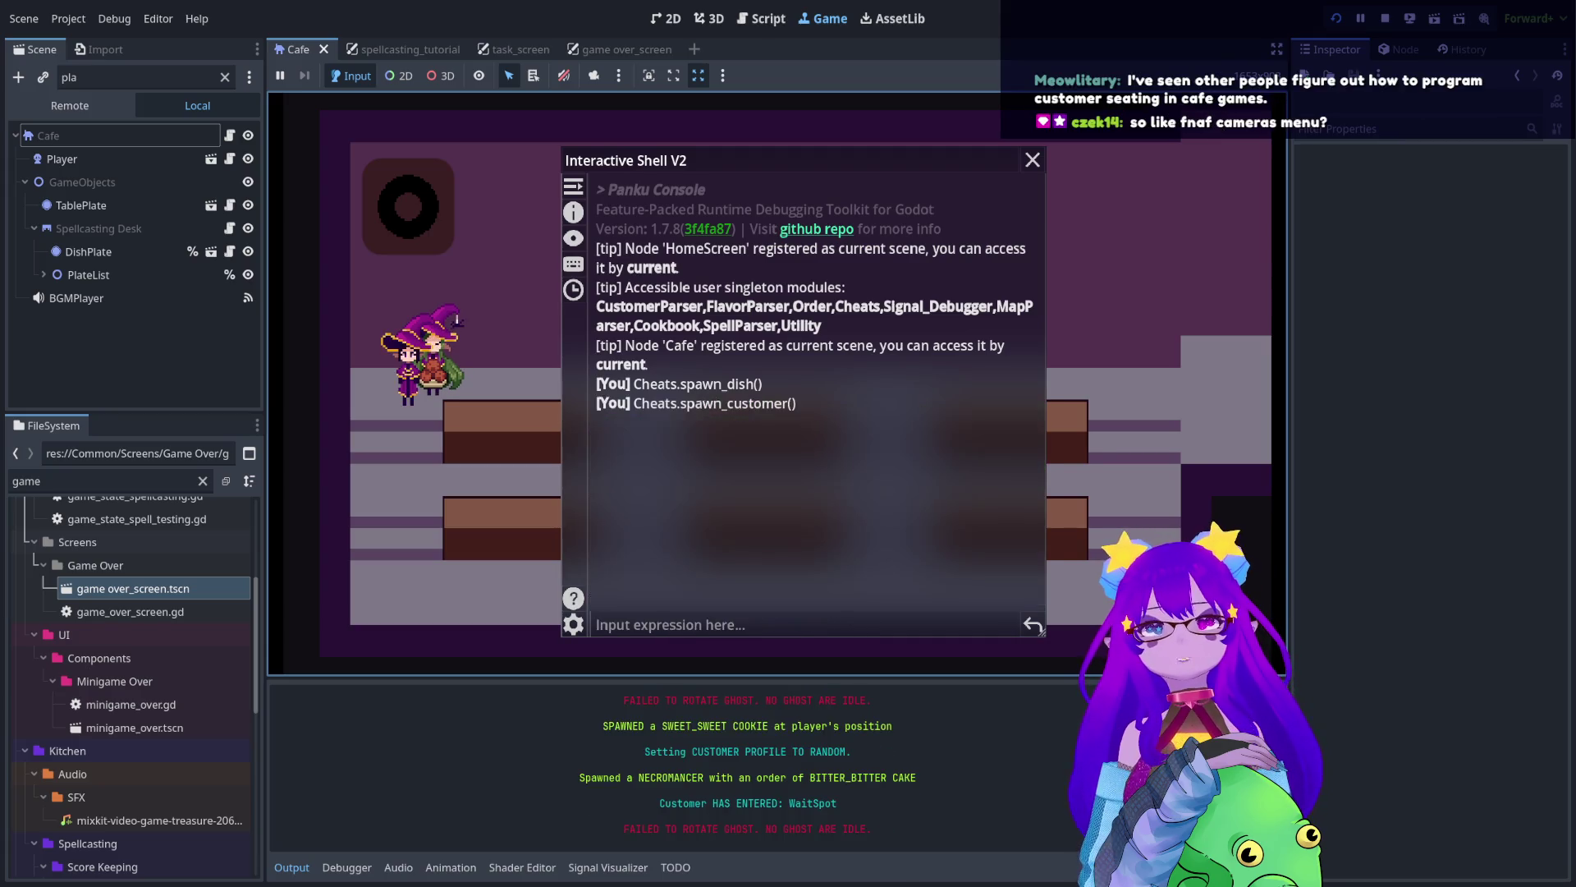
key("grave")
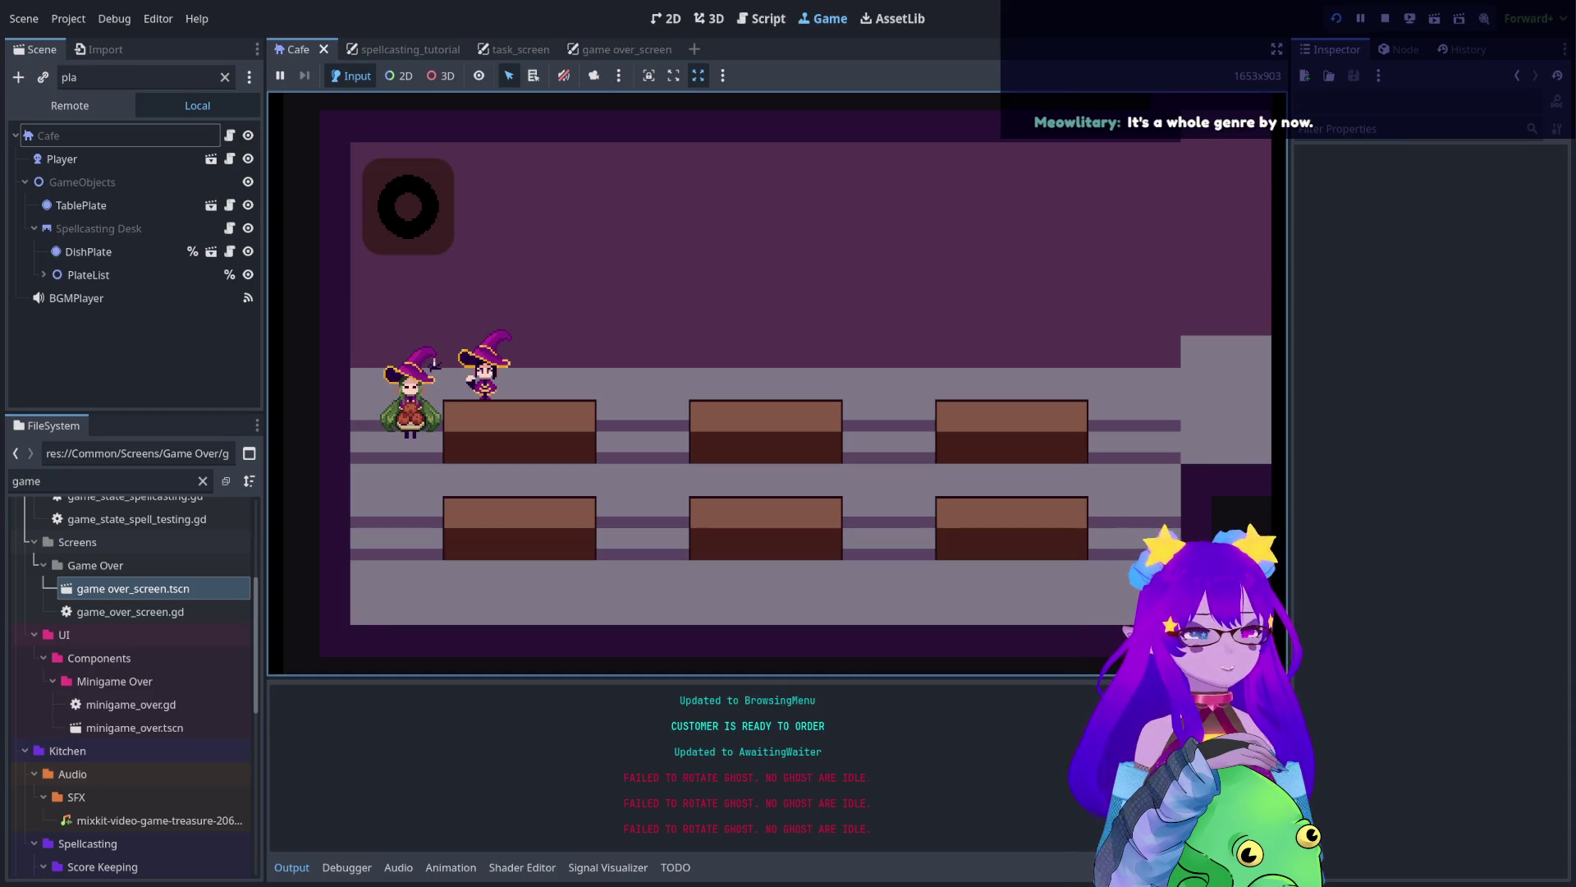
- Walk the green witch to the trash can and dump the held SWEET_SWEET COOKIE
left_click_drag(433, 361, 660, 300)
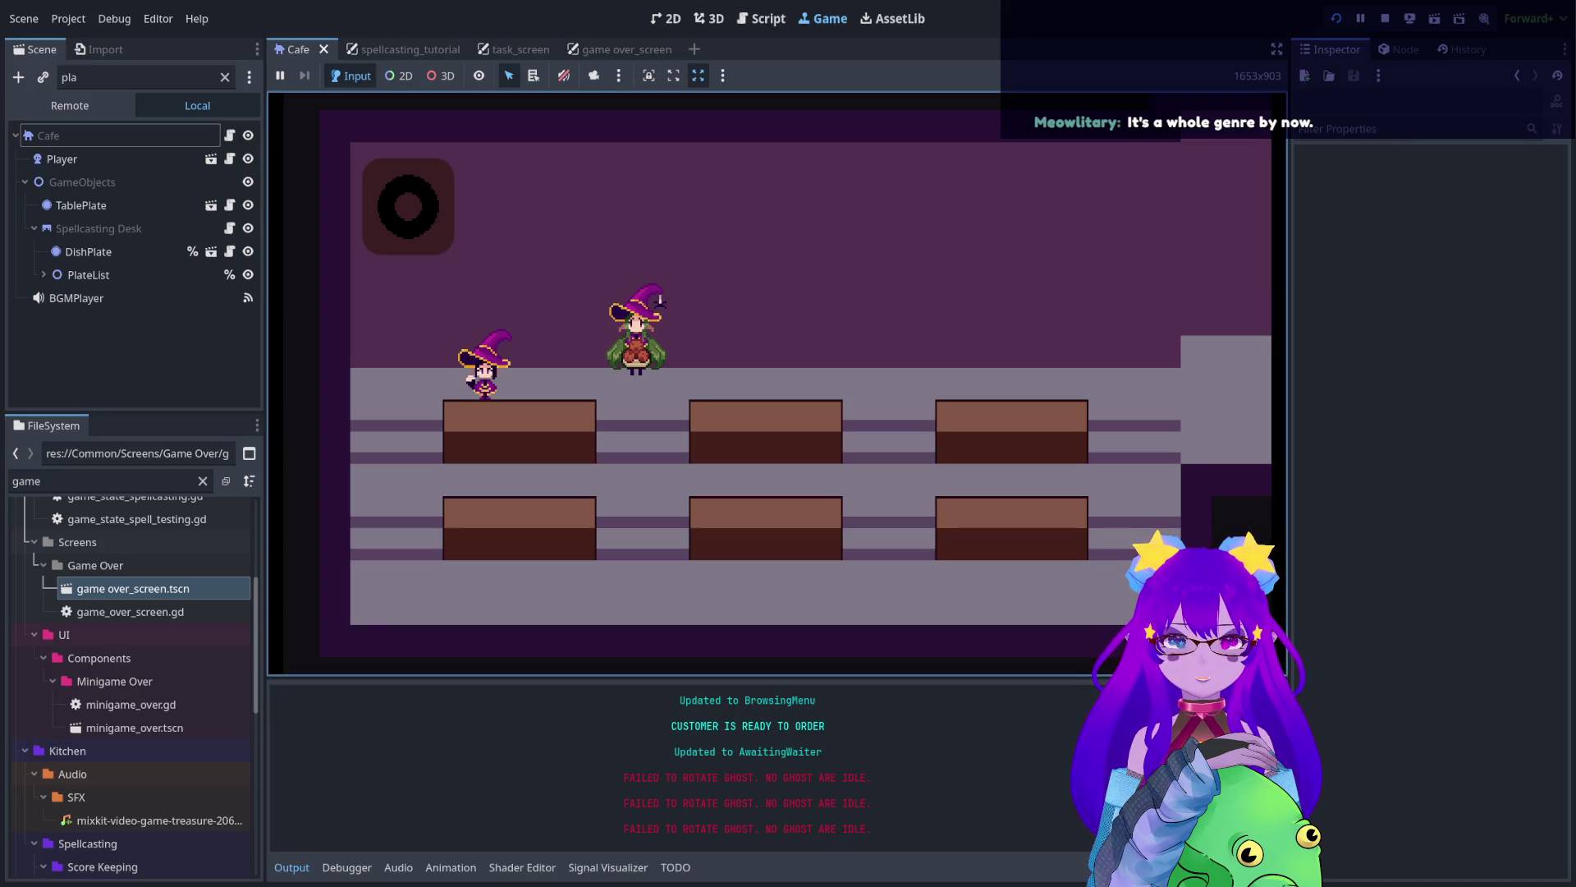
left_click(660, 299)
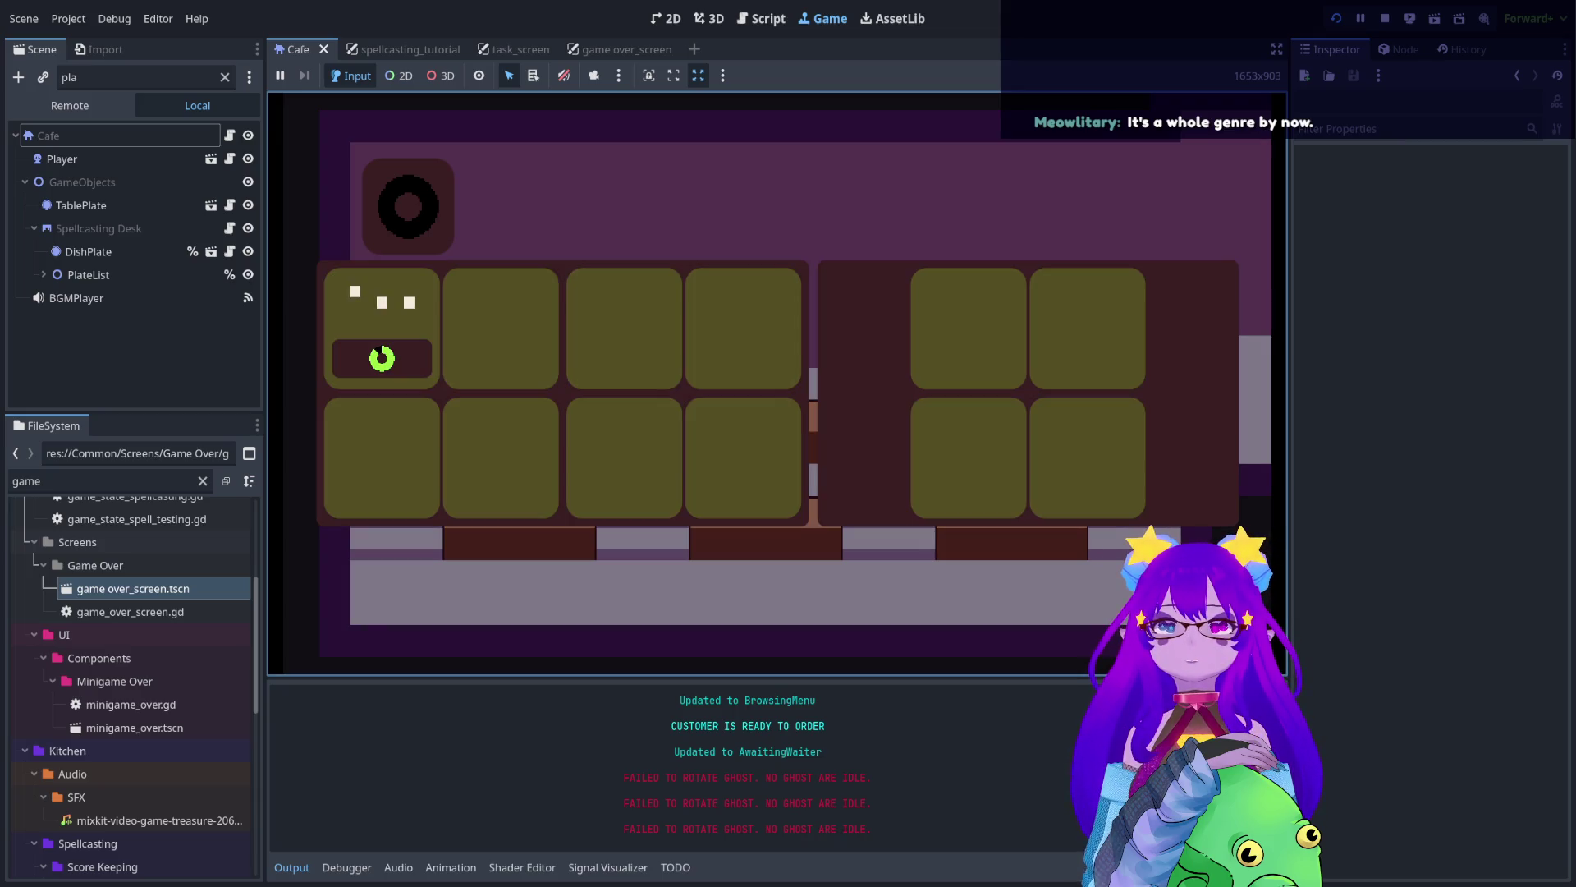
key("Escape")
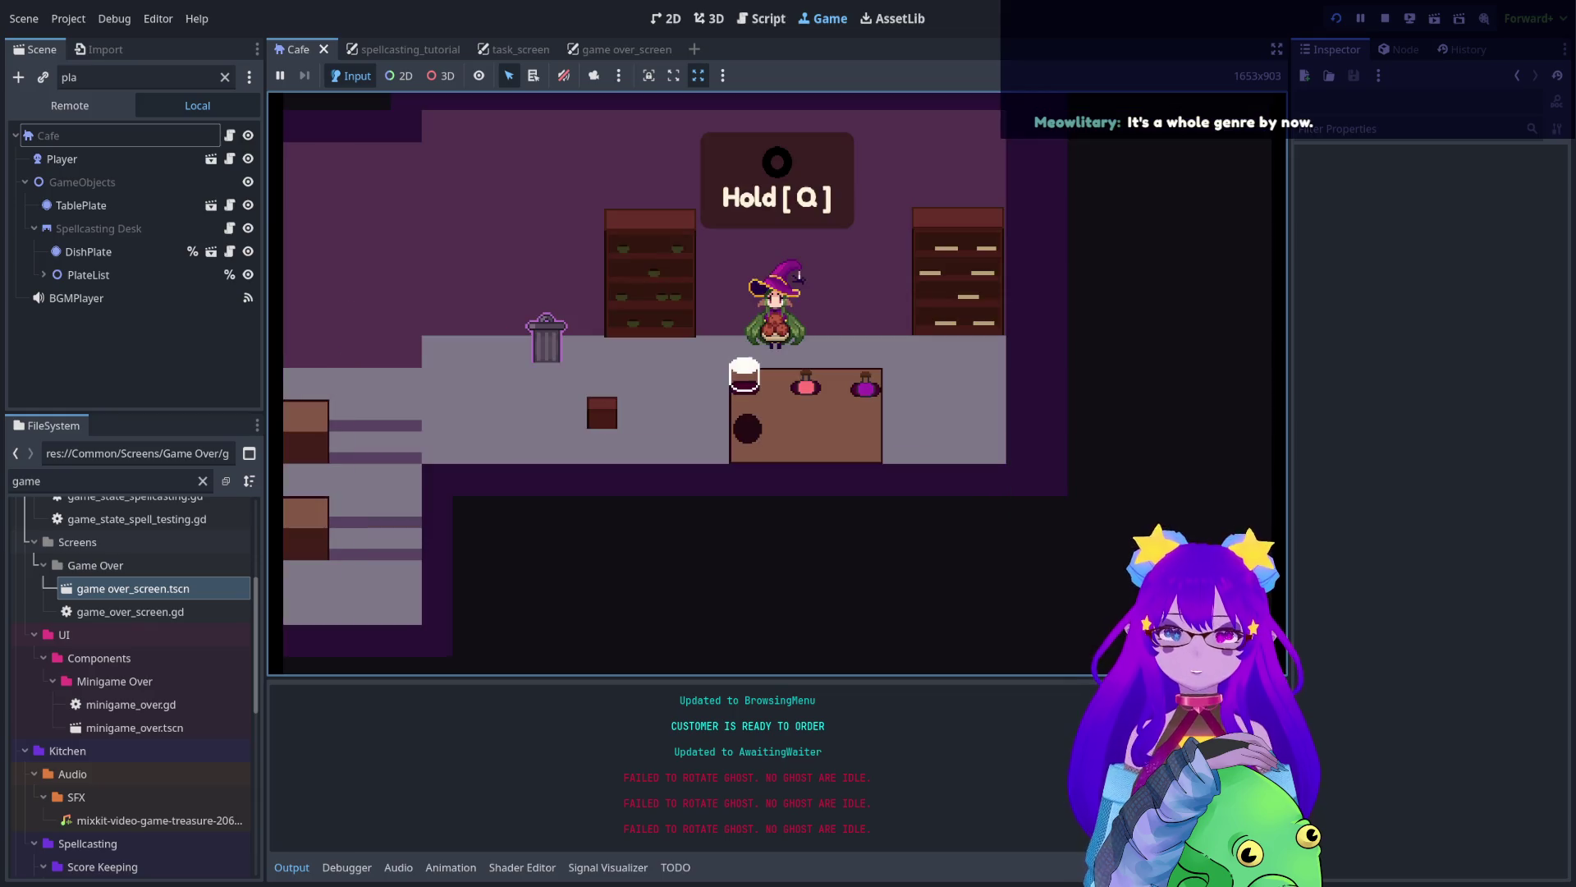
key("Left")
- Walk the witch back down to the lower floor and open the spellcasting grid
key("Left")
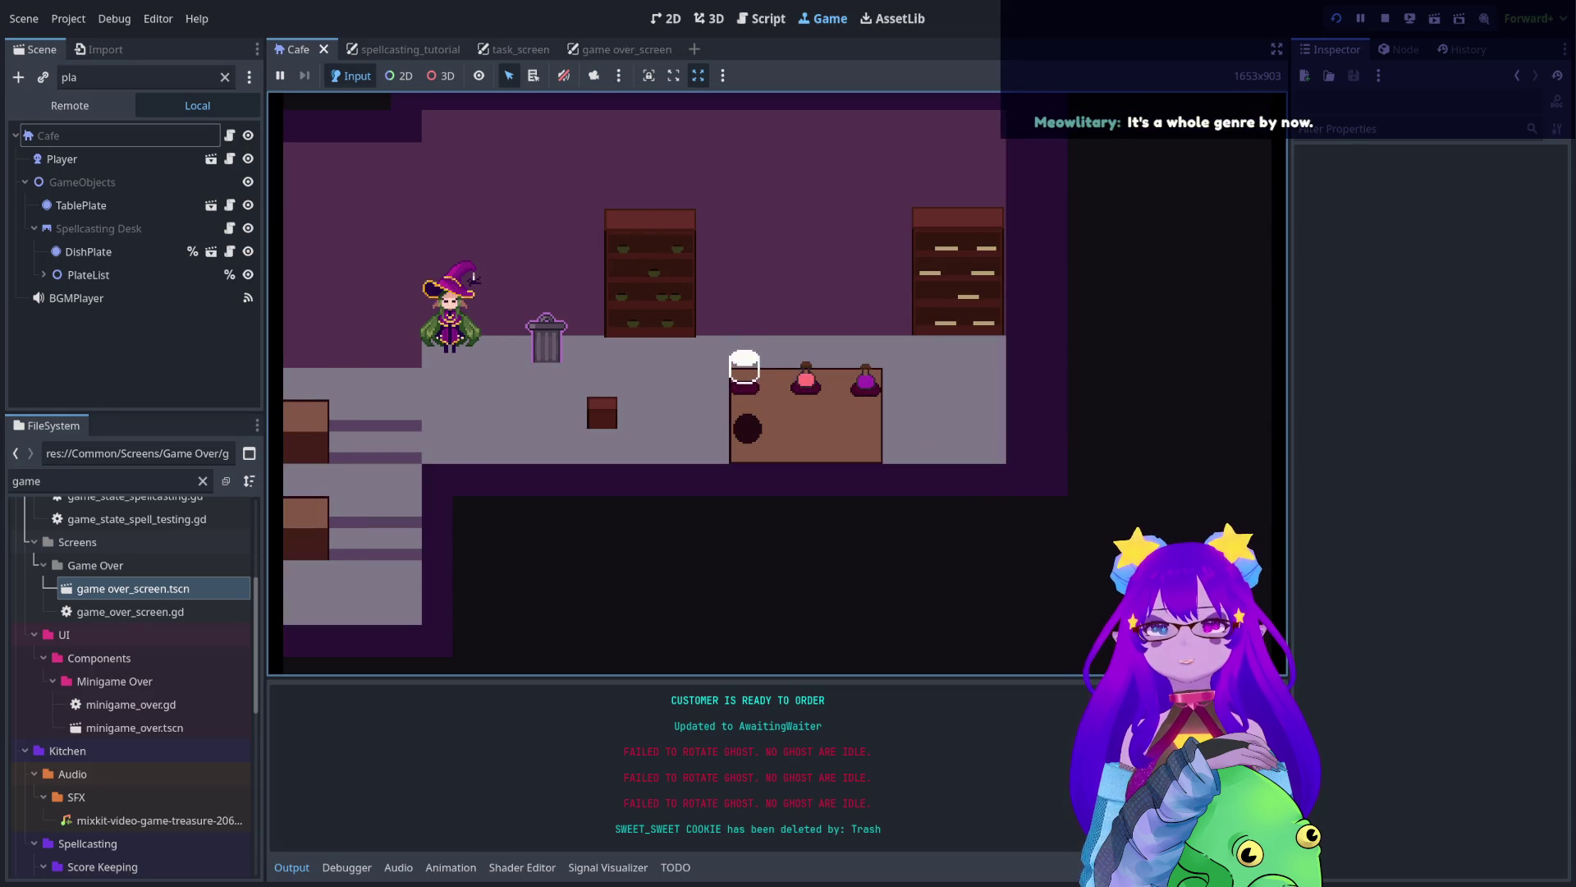
key("Down")
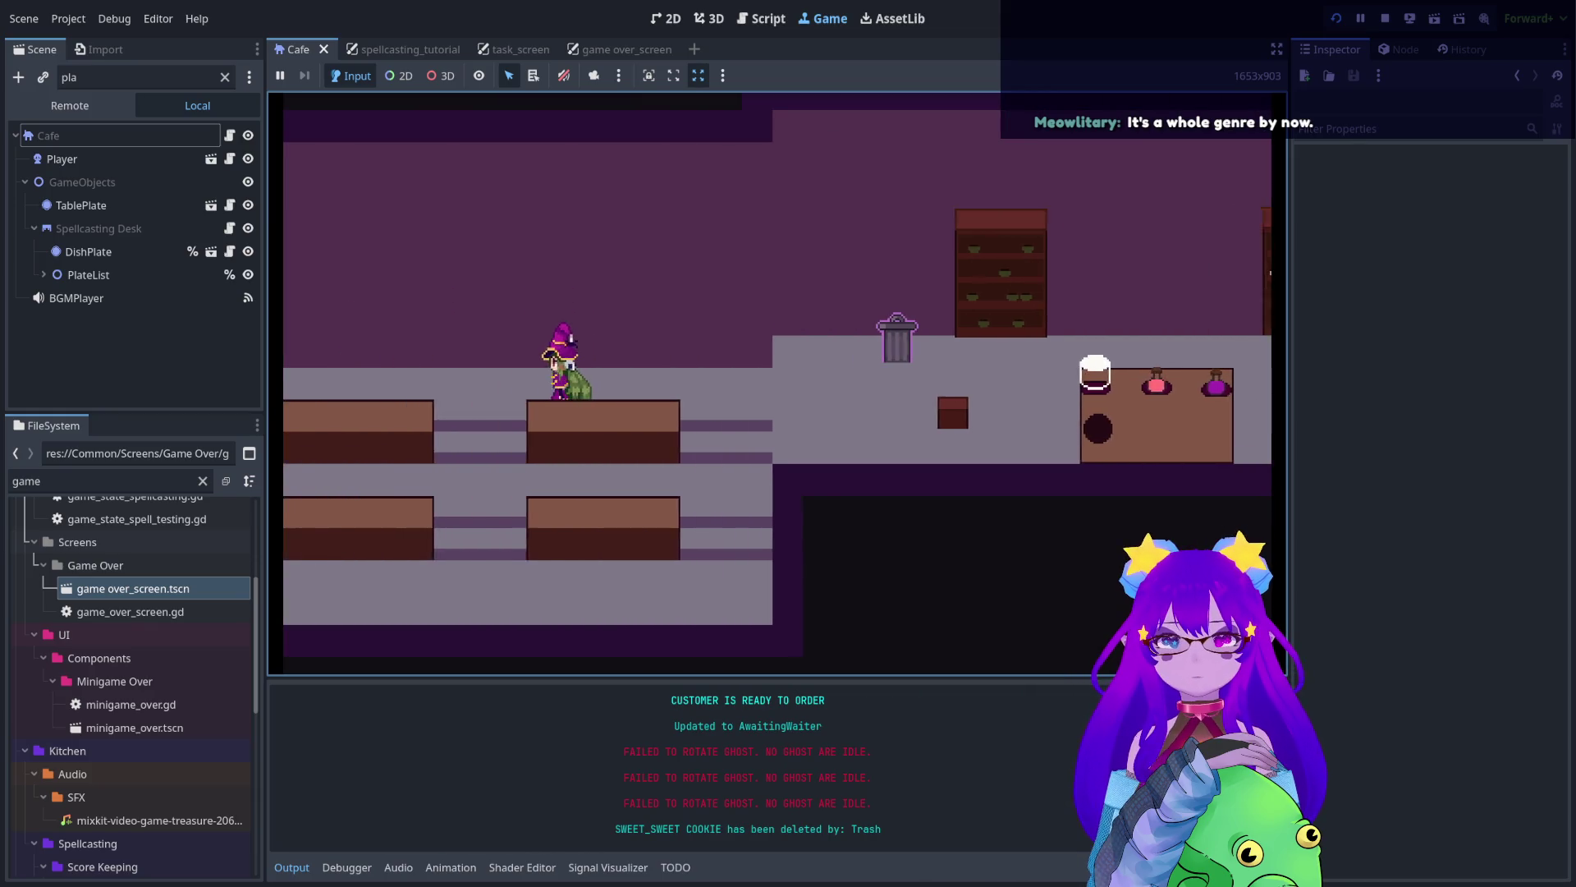
key("Left")
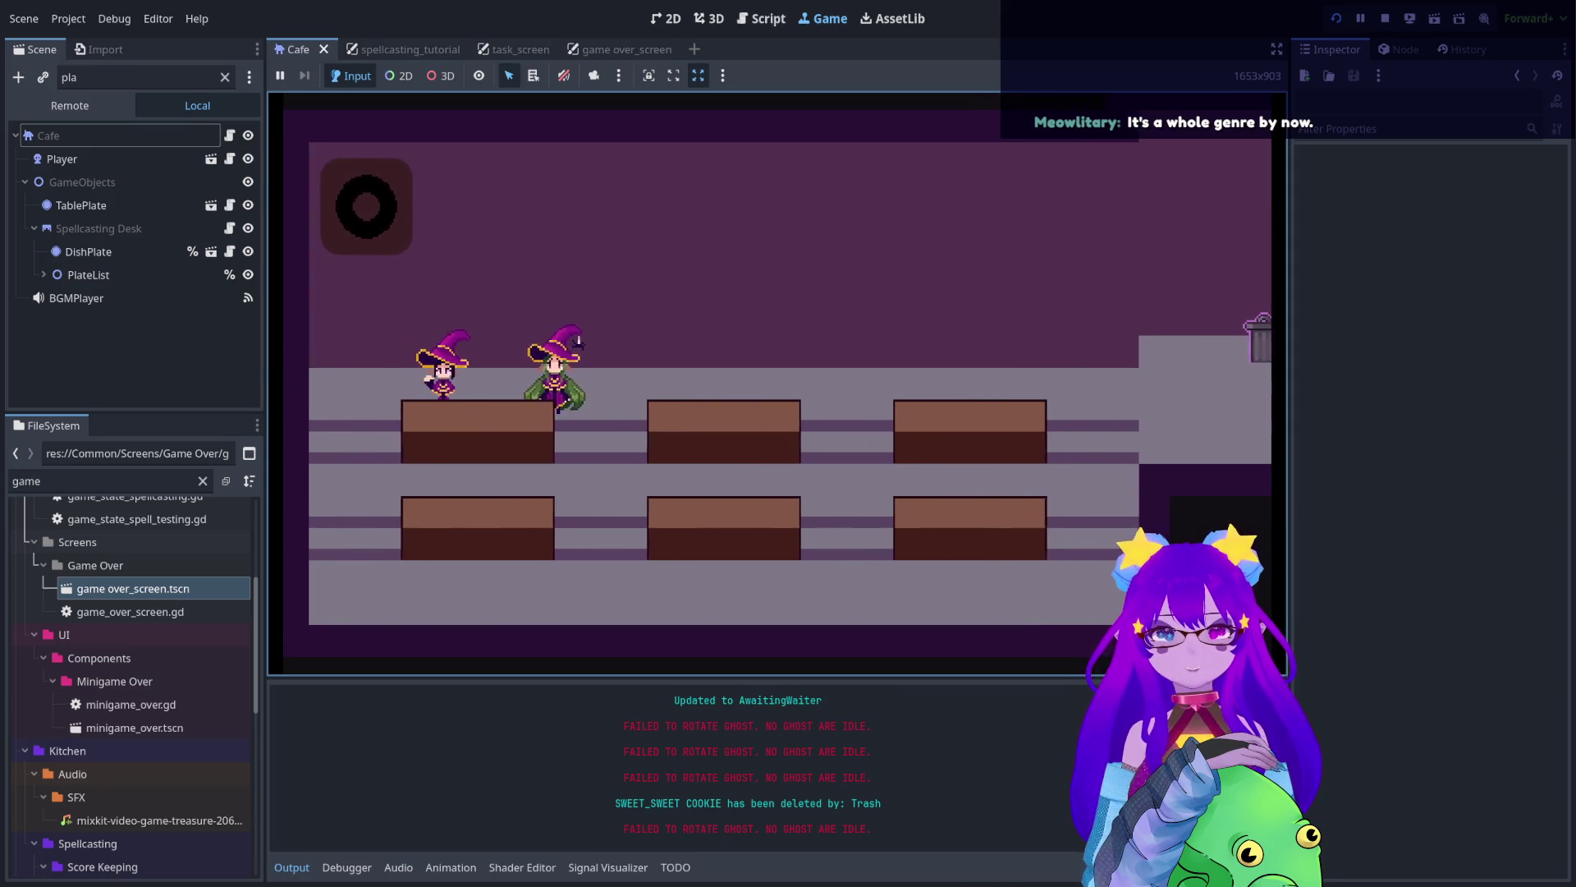
key("e")
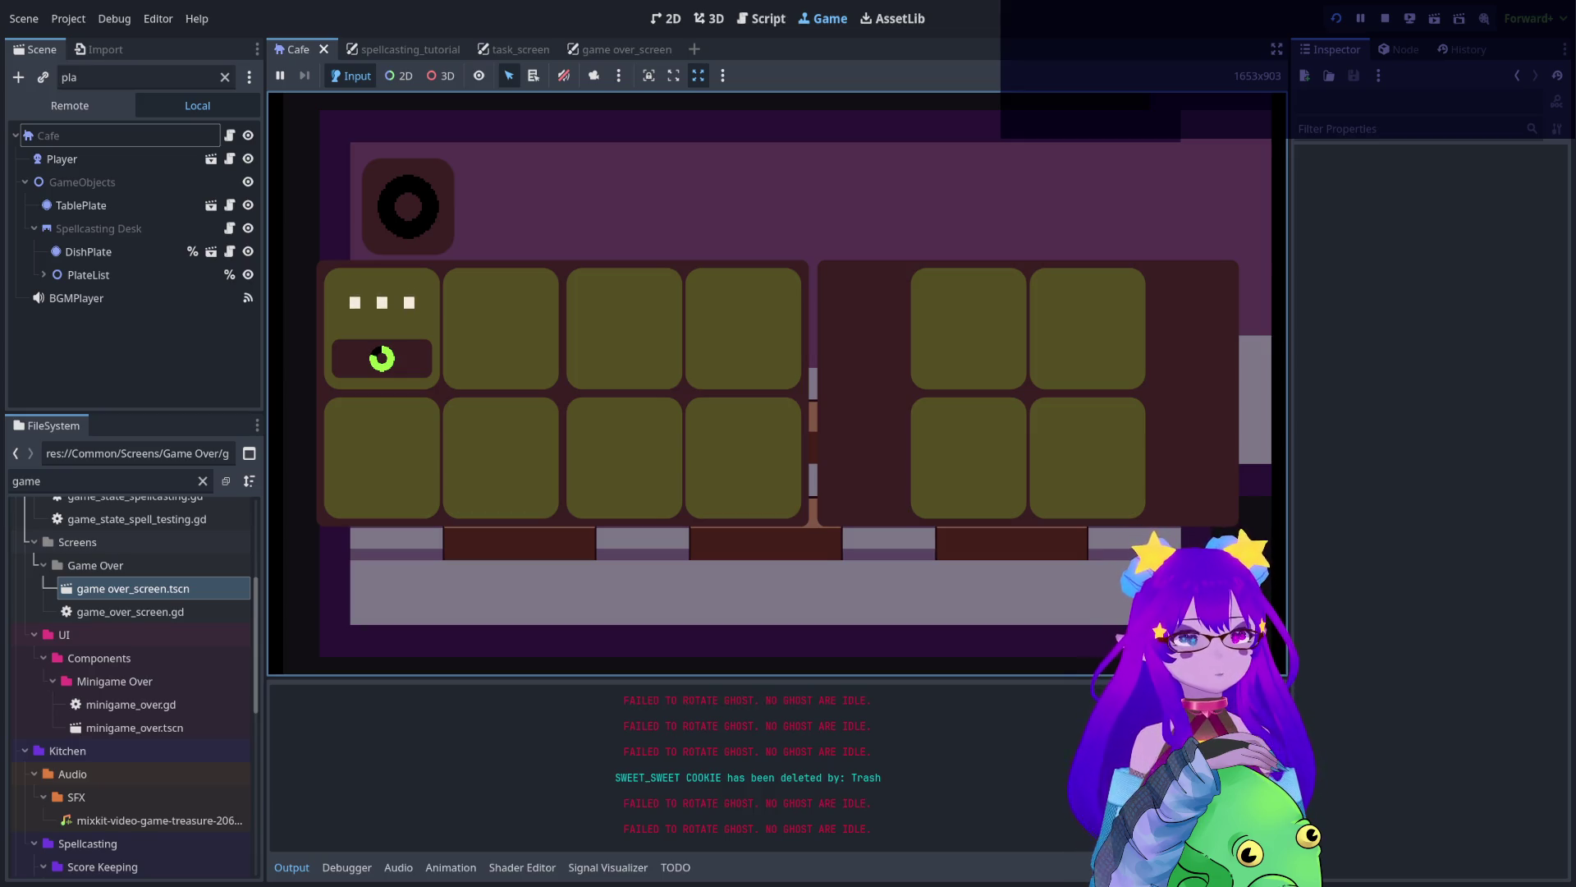
- Toggle the spellcasting grid with E to take the customer's order, then stop the test run
key("Escape")
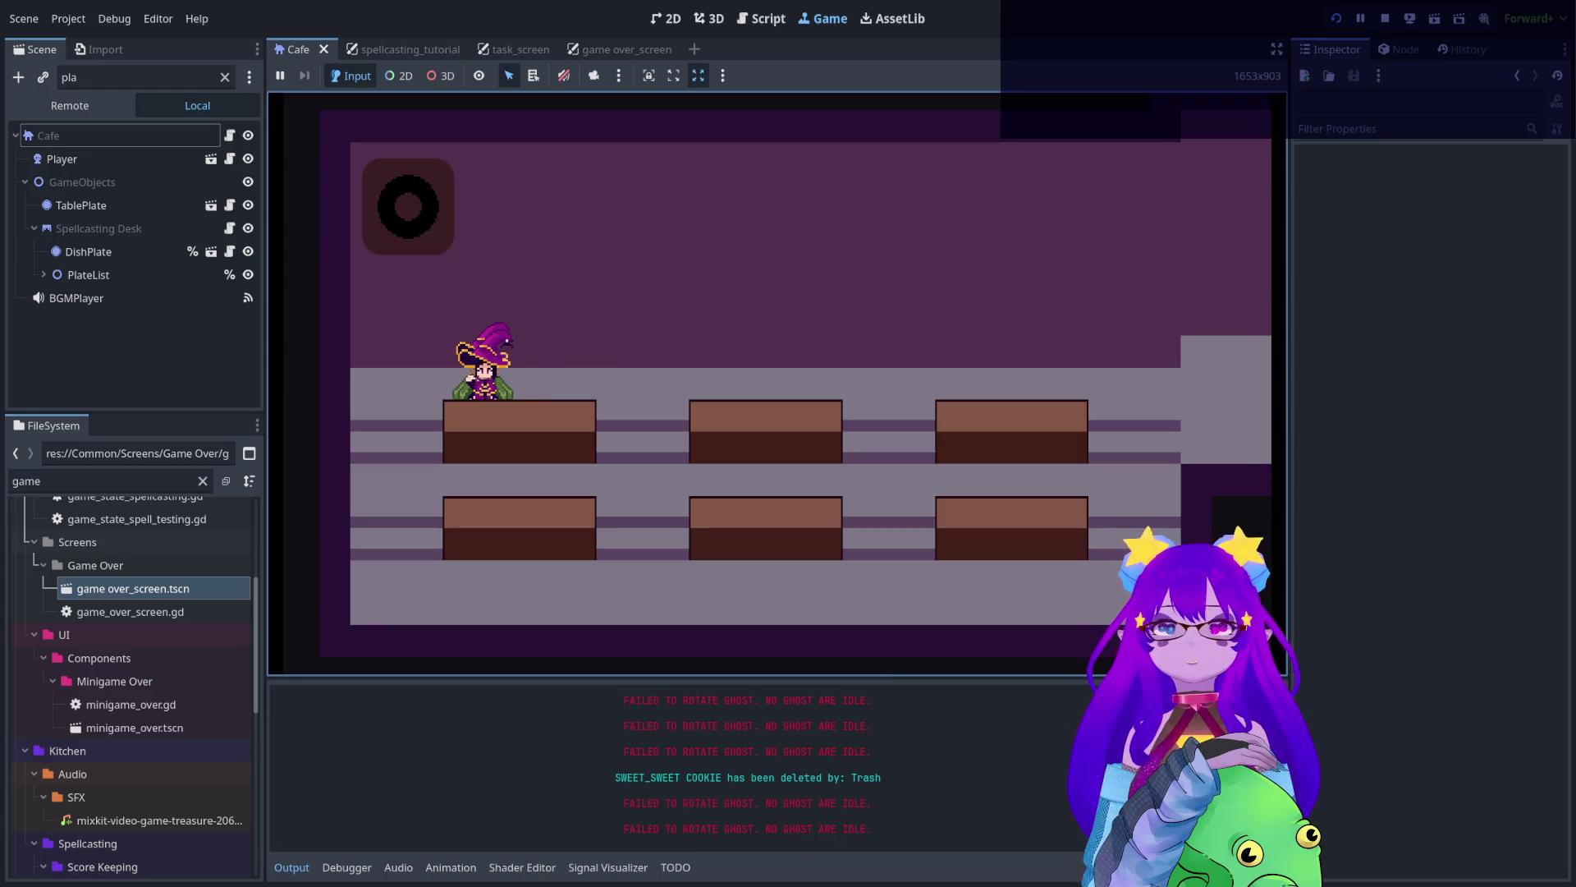
key("e")
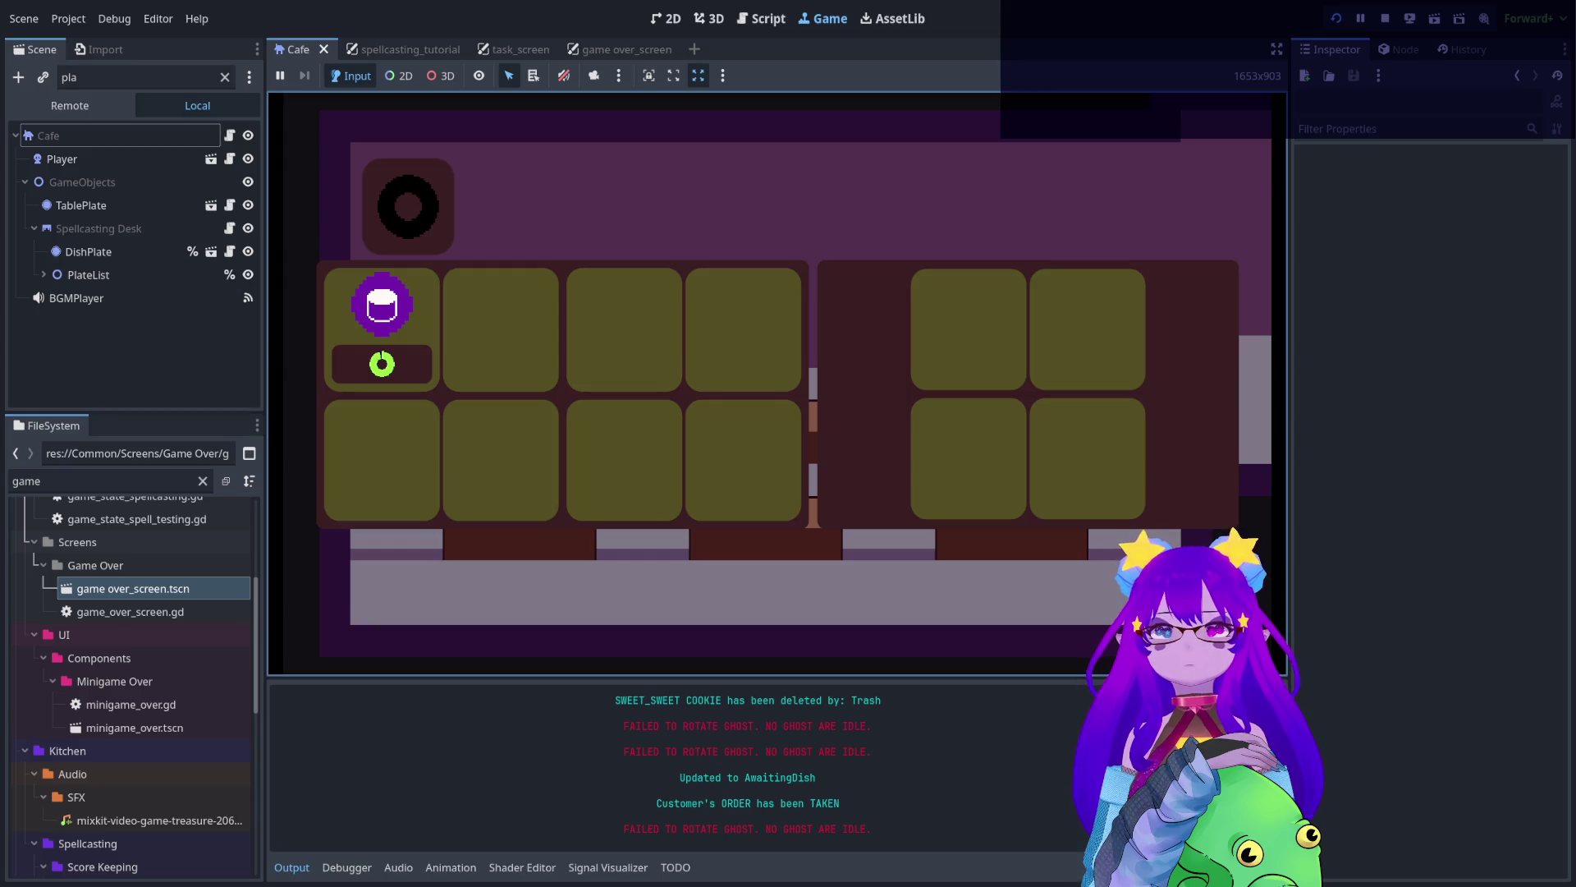
key("e")
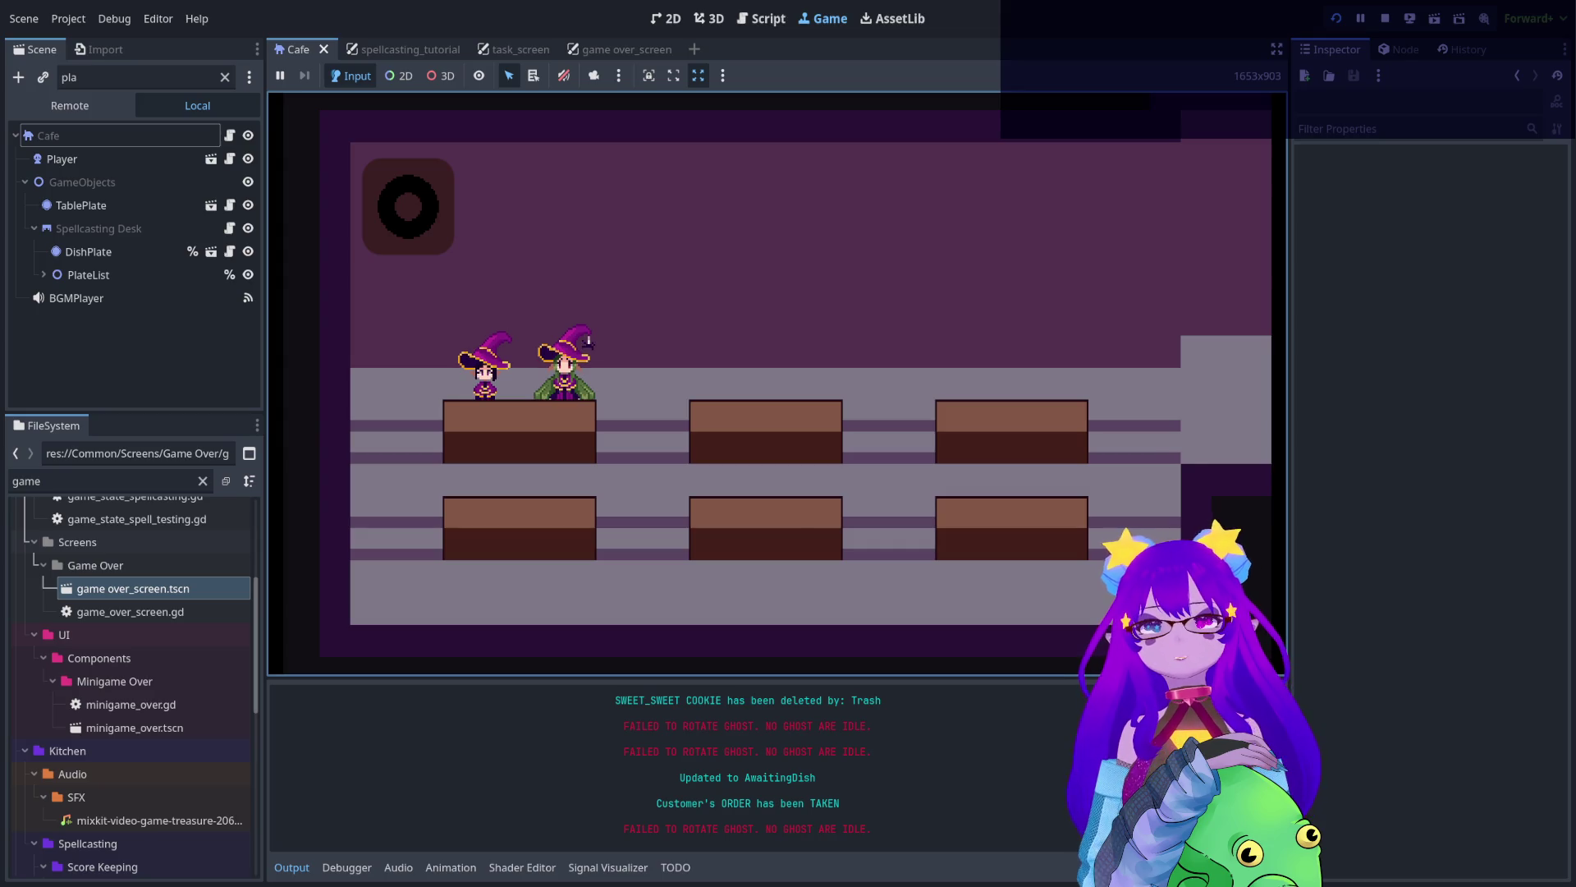
key("e")
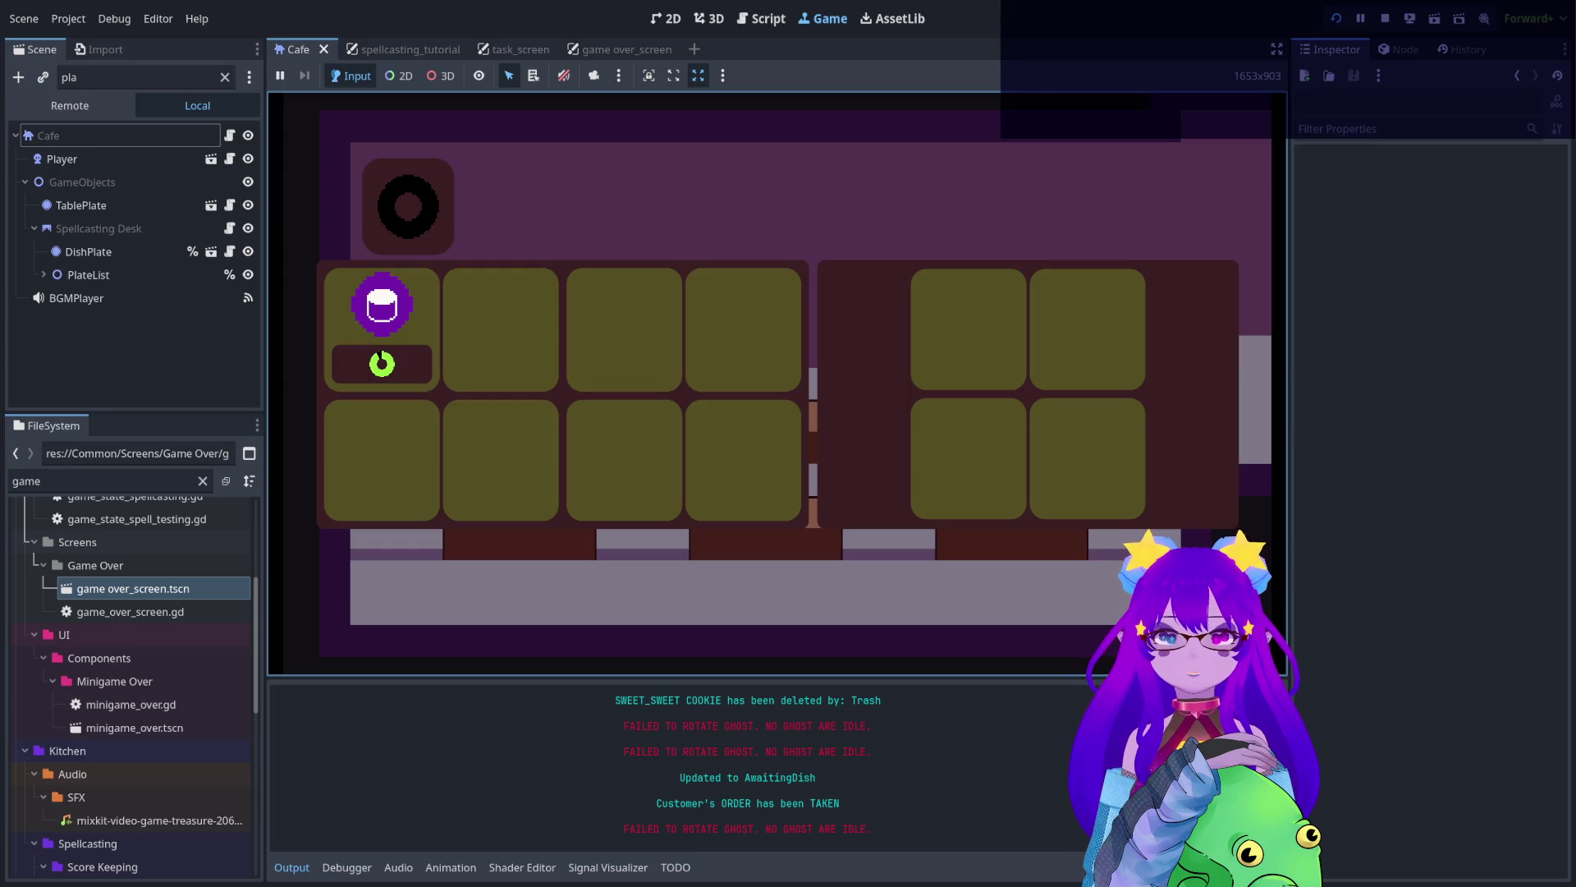
key("r")
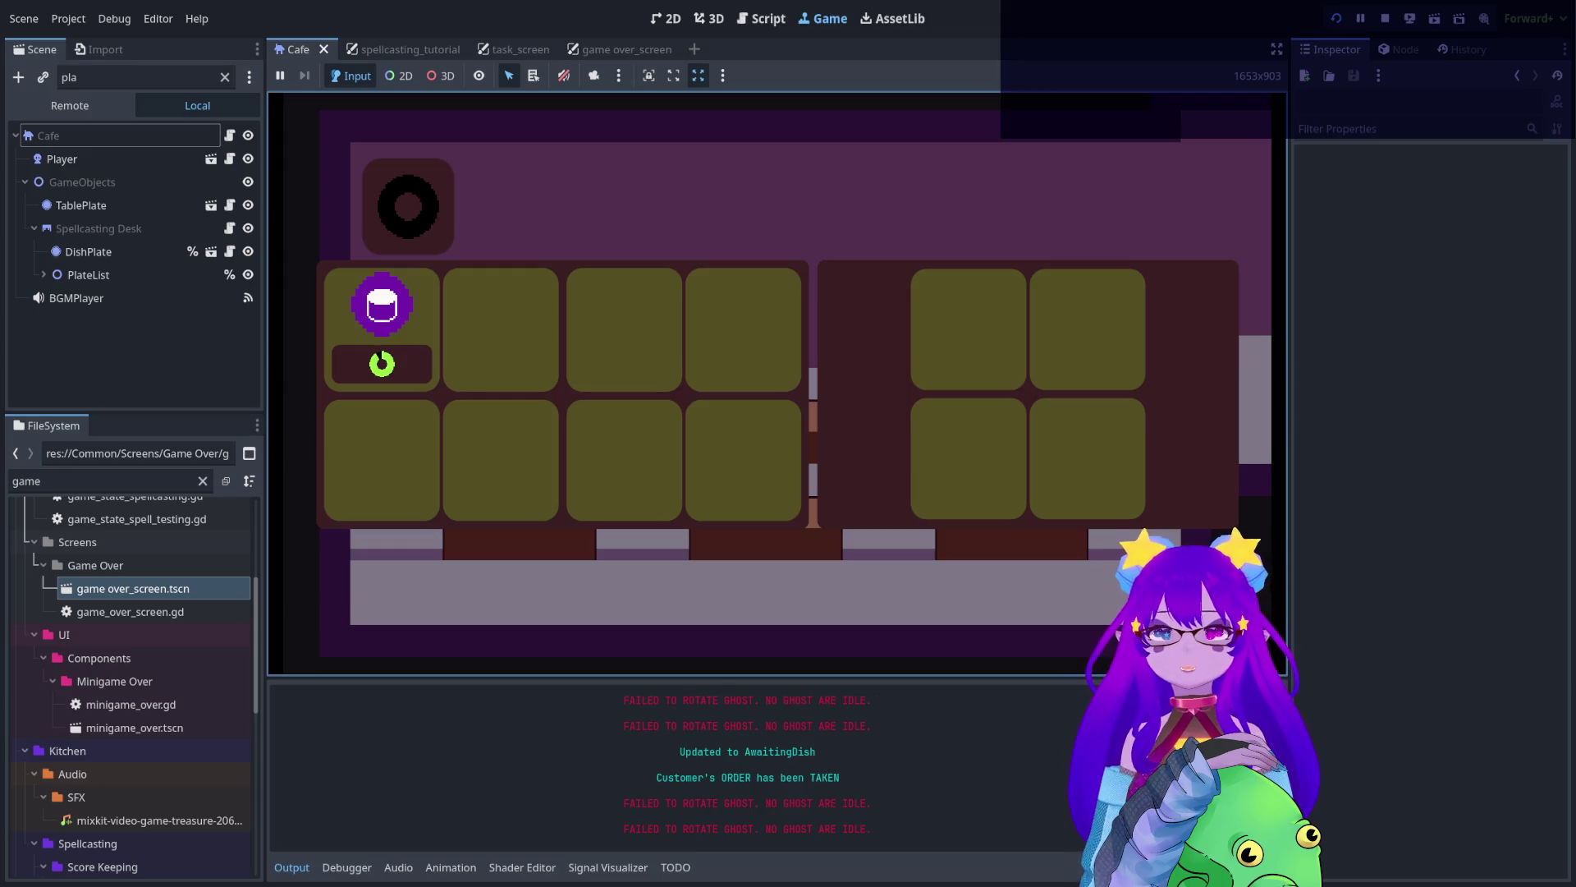
key("e")
key("e")
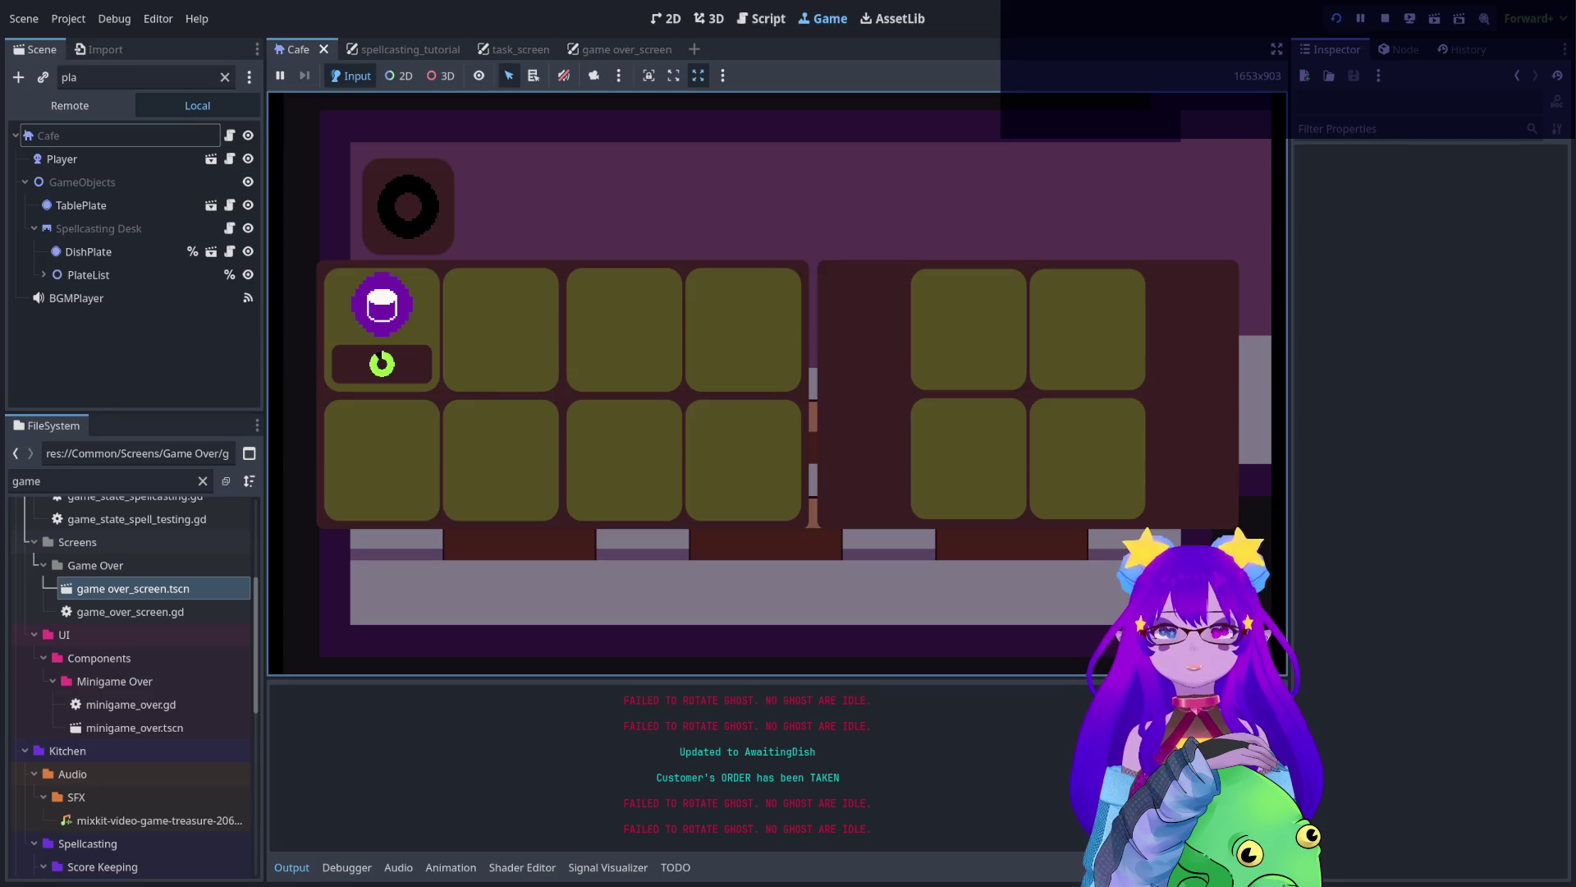
key("e")
key("e")
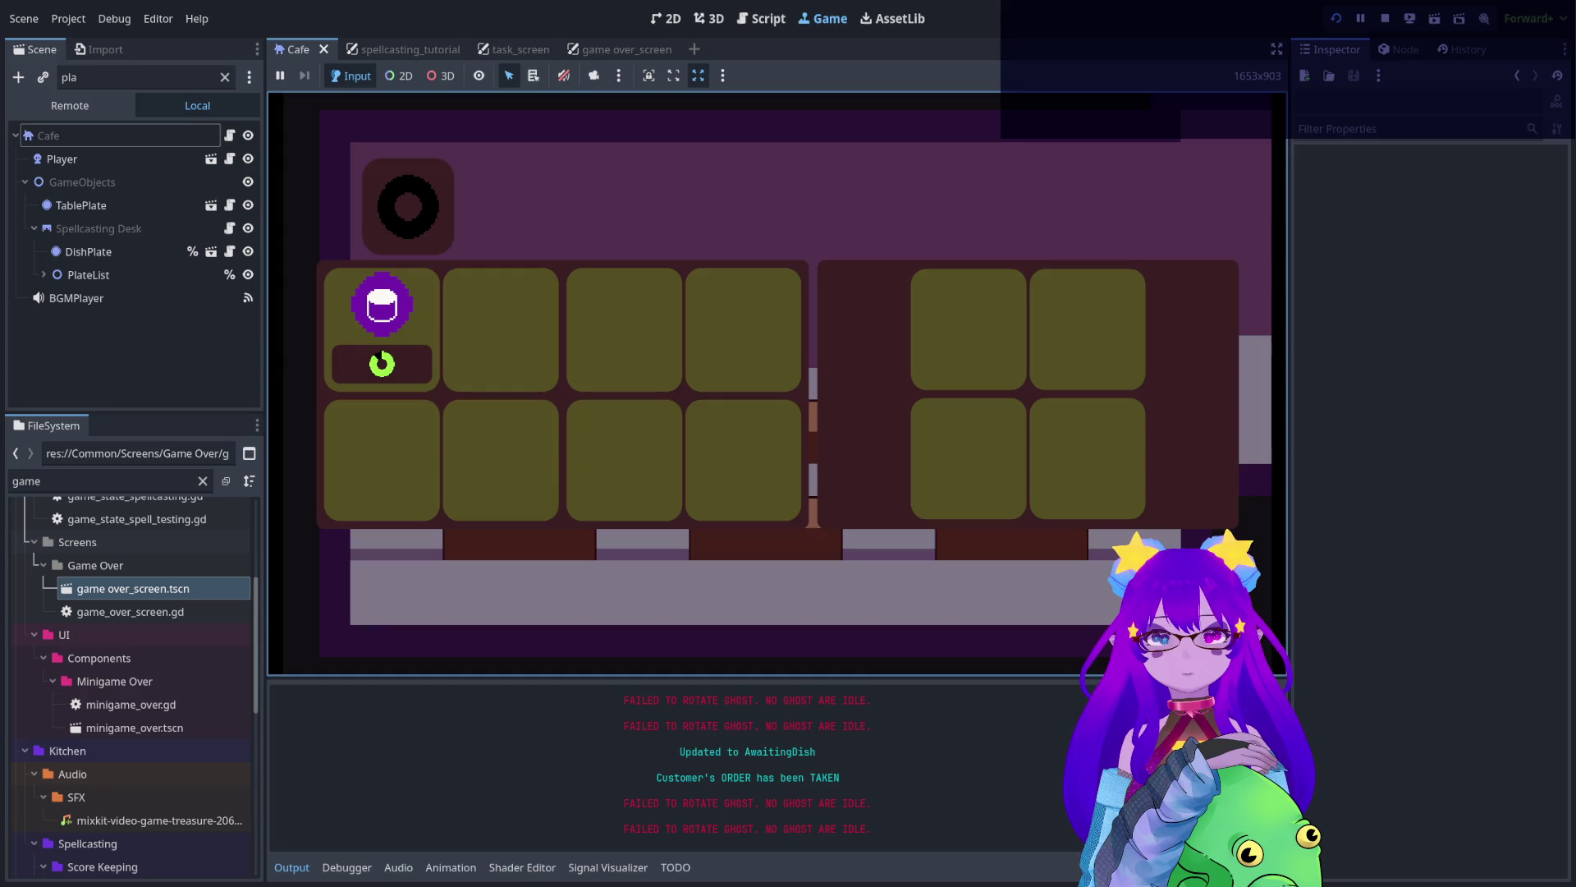
key("e")
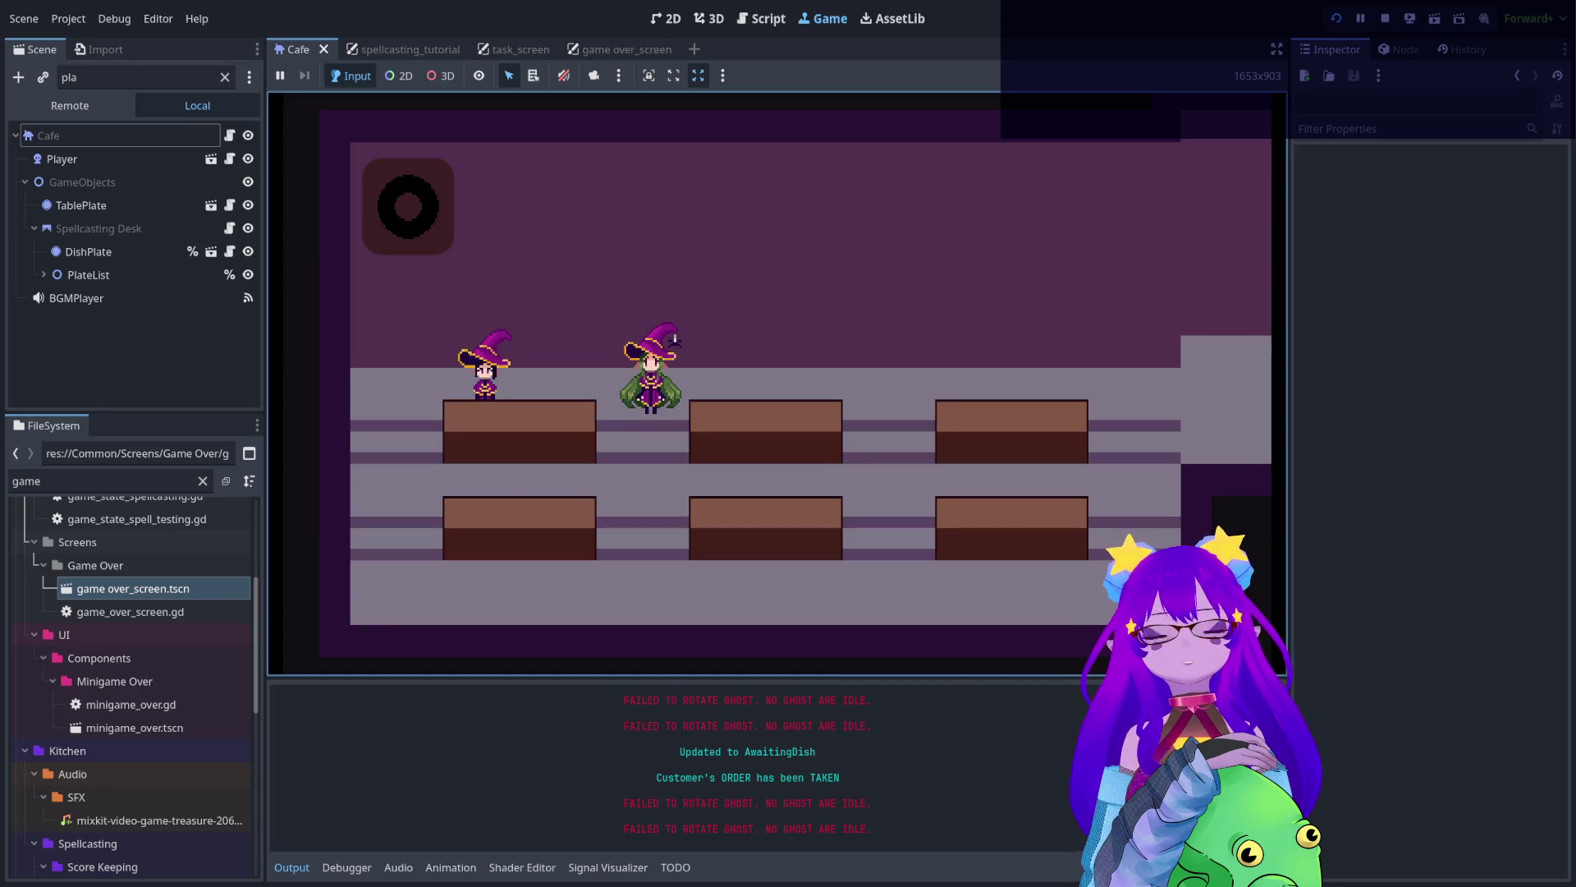
left_click(1385, 18)
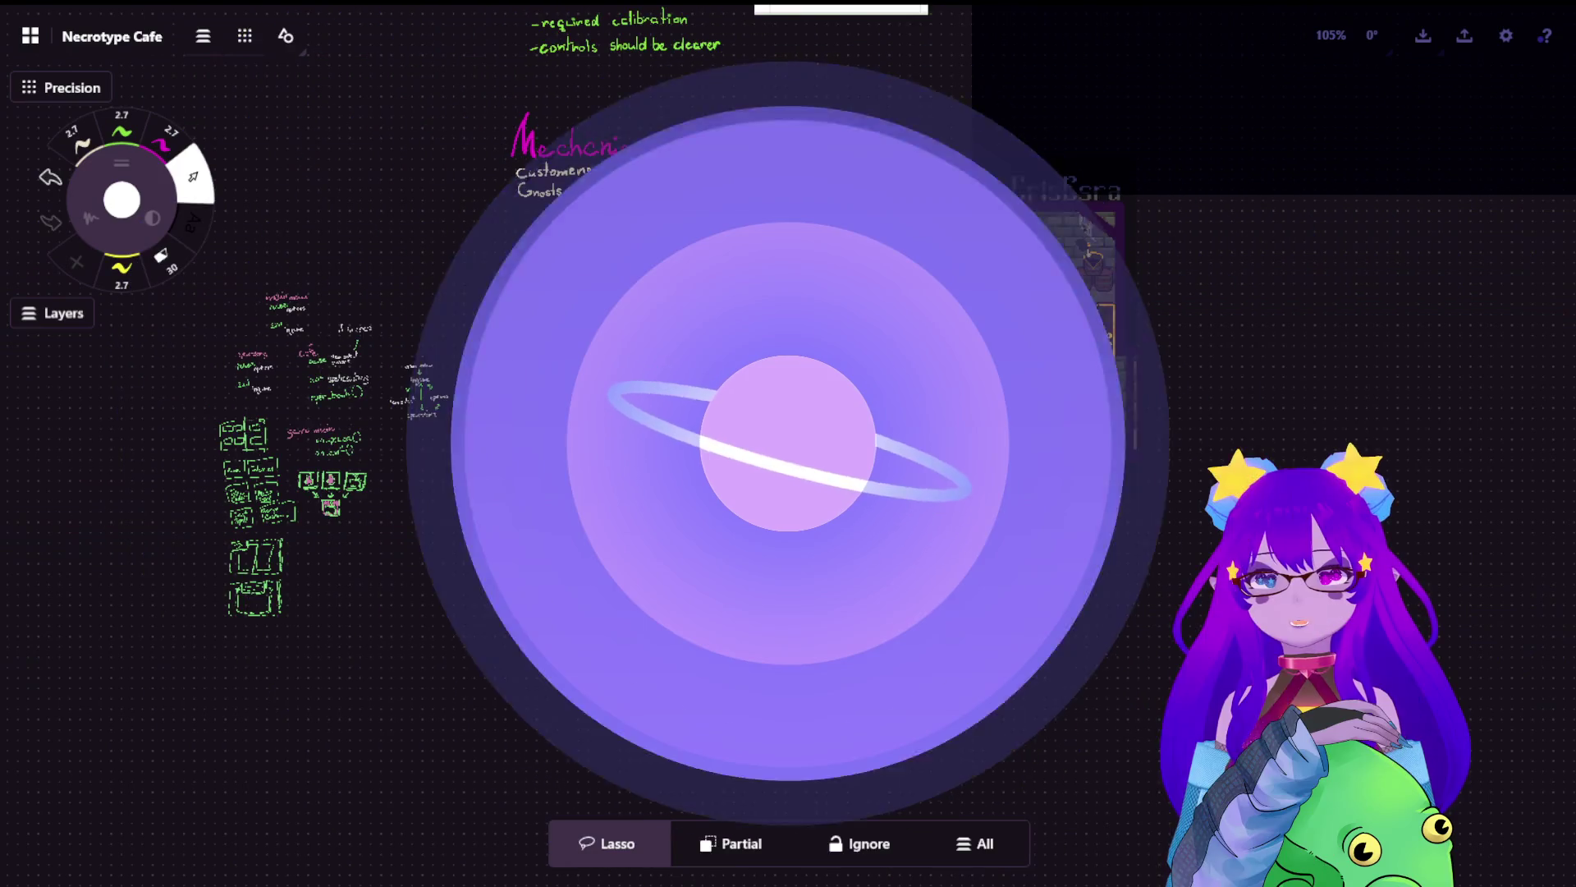
- Zoom and pan the Concepts canvas onto the green-and-magenta recipe-book menu sketch
scroll(609, 348, "up", 5)
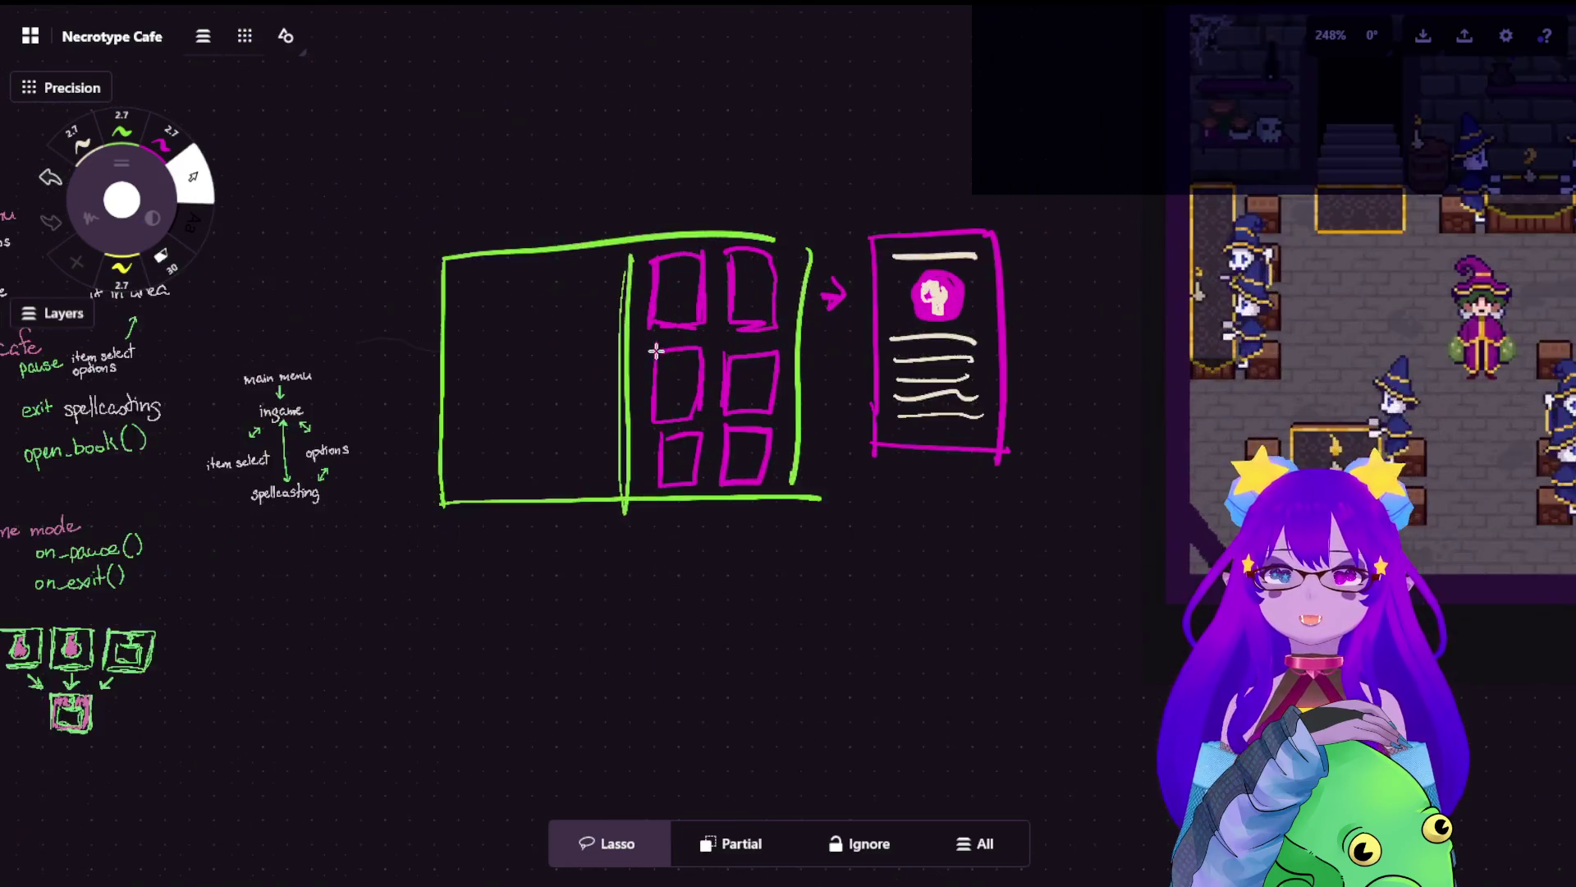
scroll(658, 349, "up", 3)
scroll(723, 363, "up", 2)
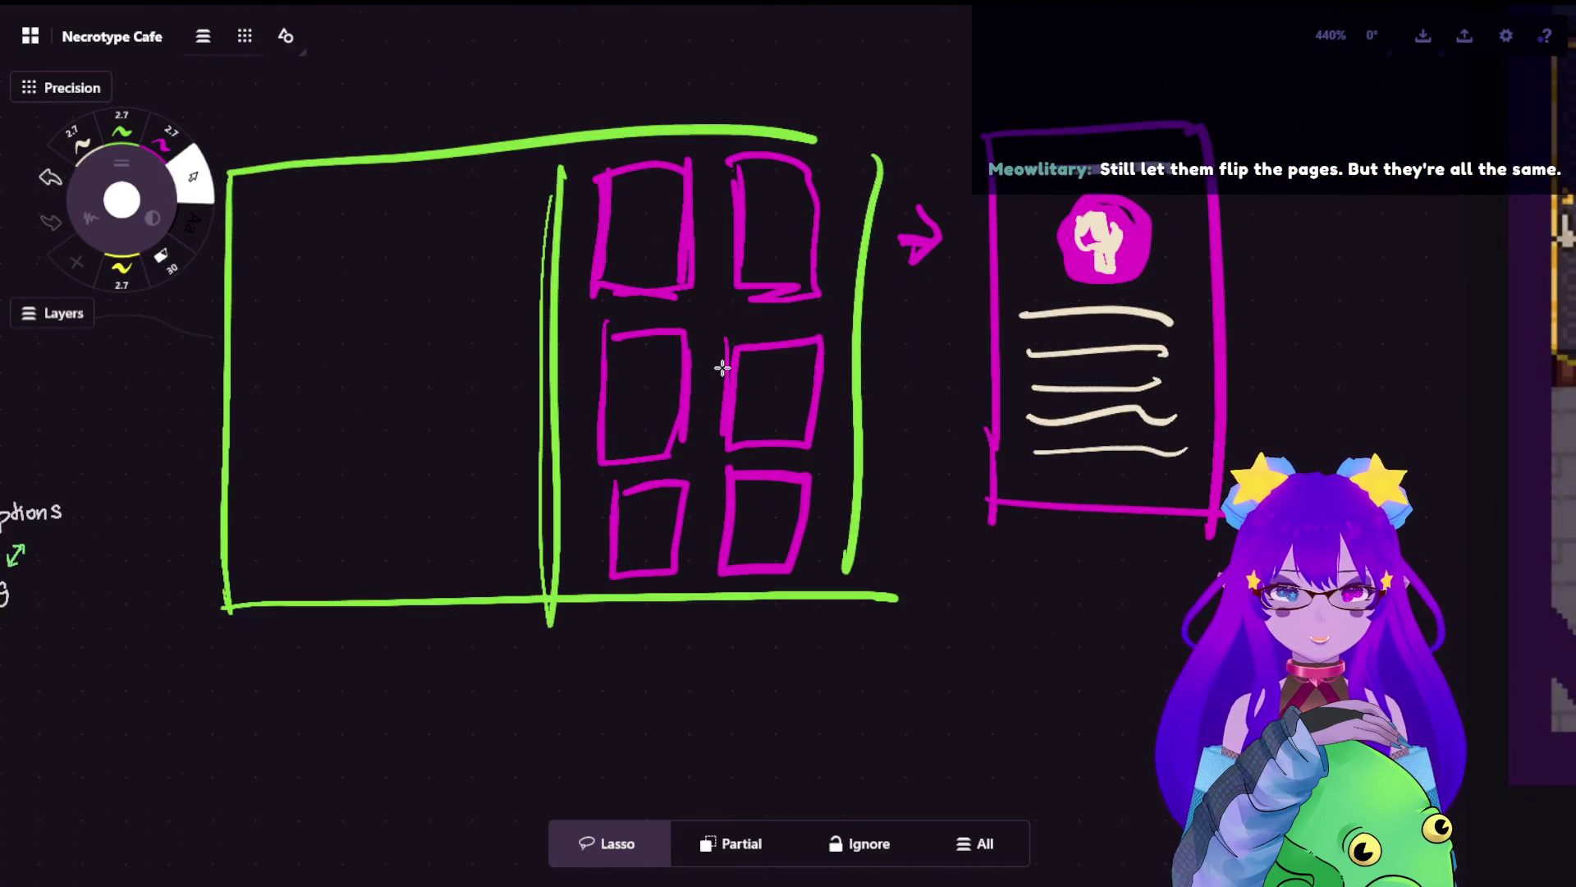
scroll(722, 357, "down", 1)
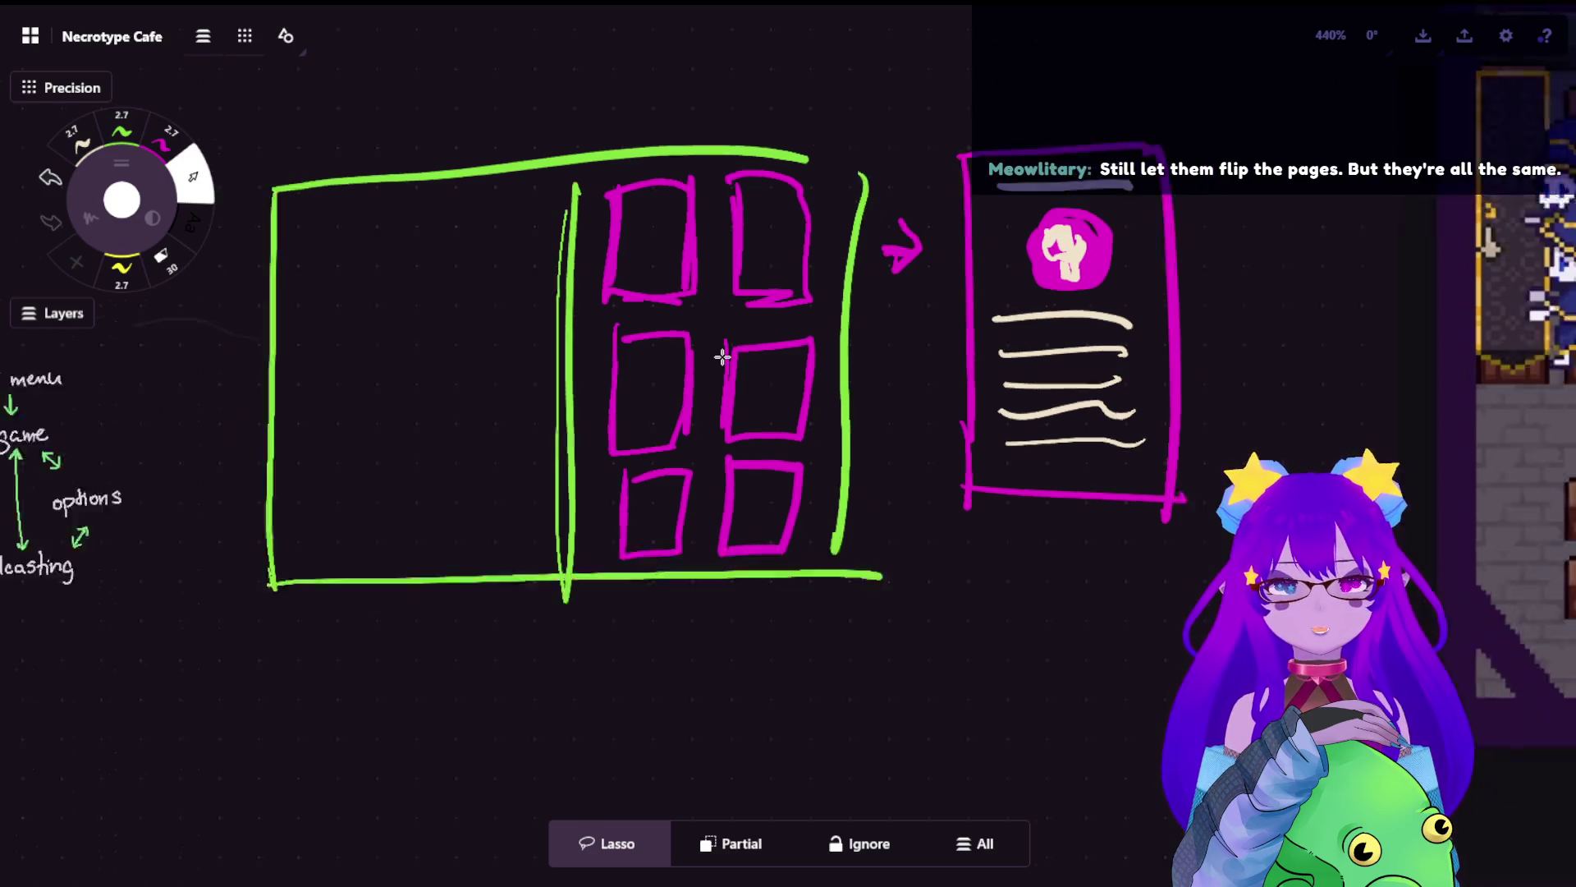
scroll(727, 348, "down", 2)
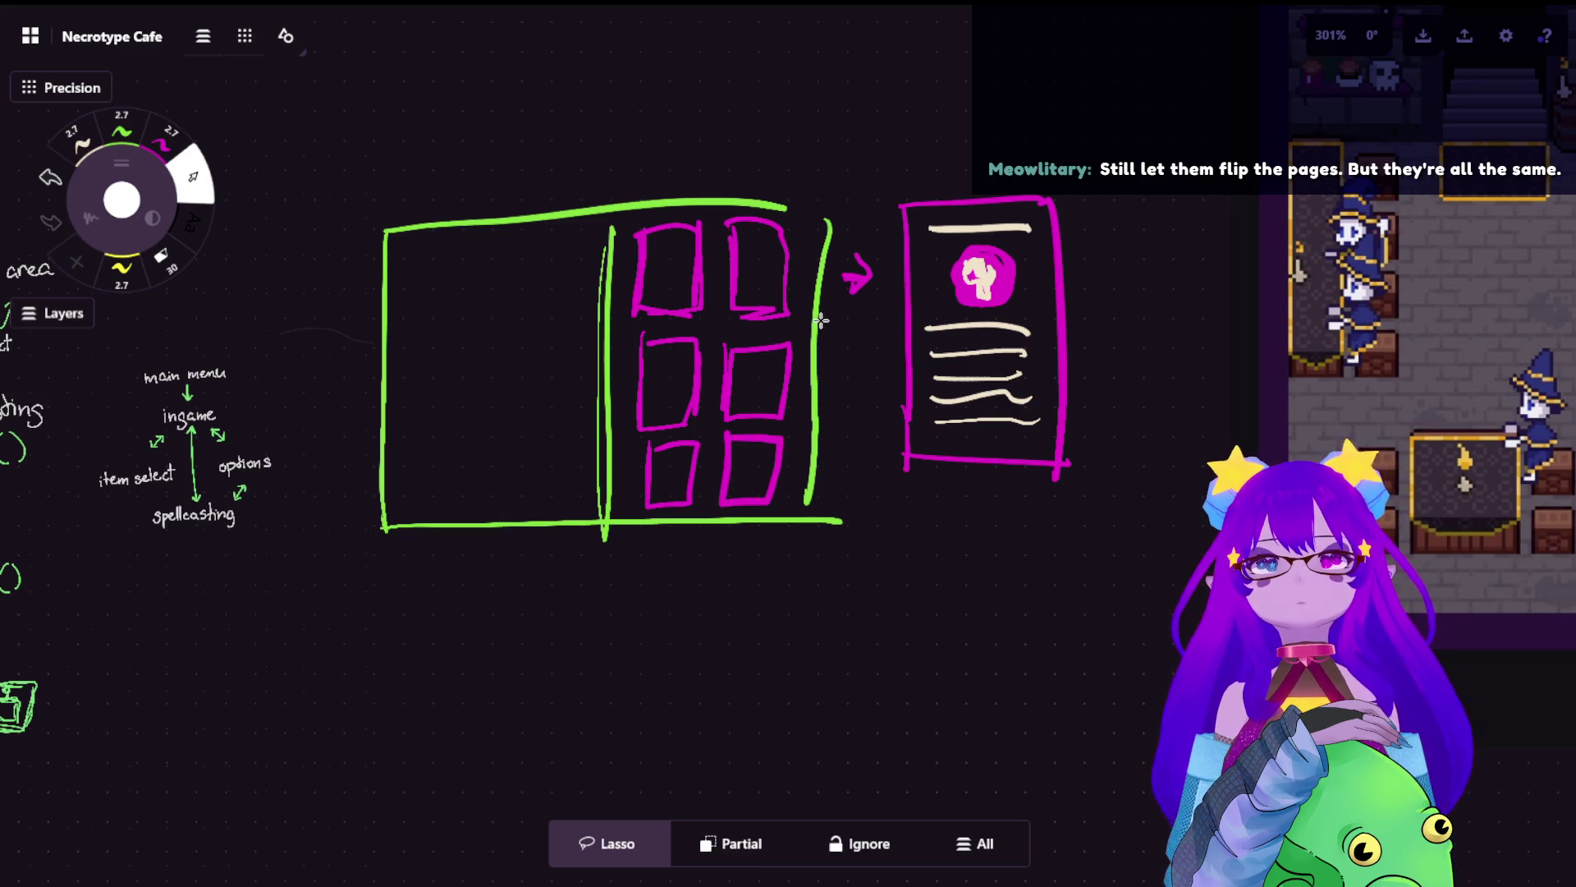
scroll(788, 345, "left", 1)
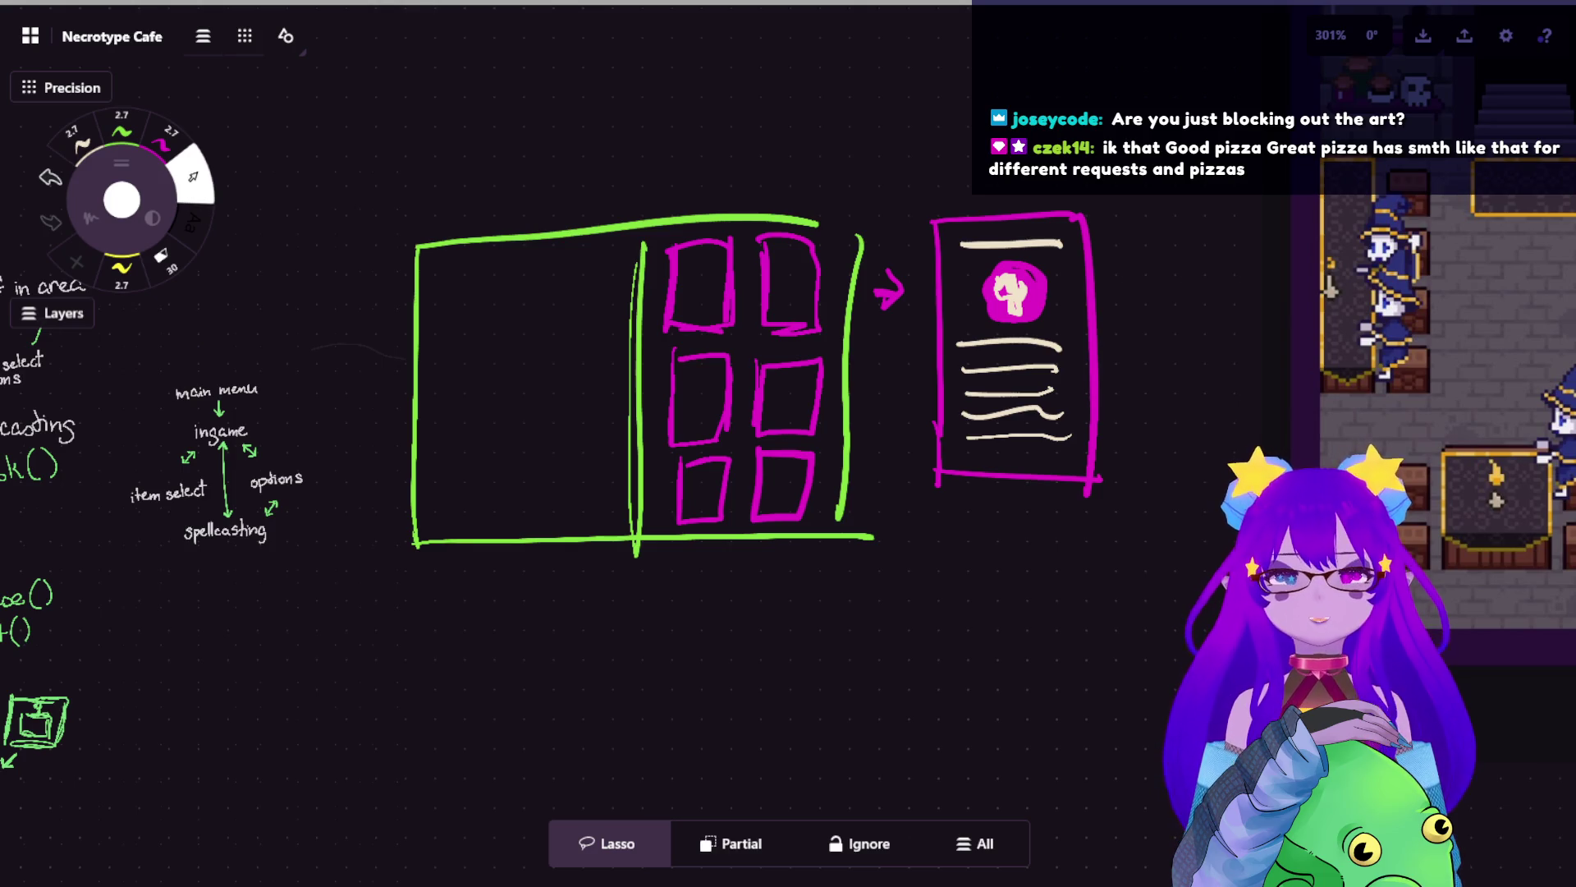
scroll(953, 284, "up", 2)
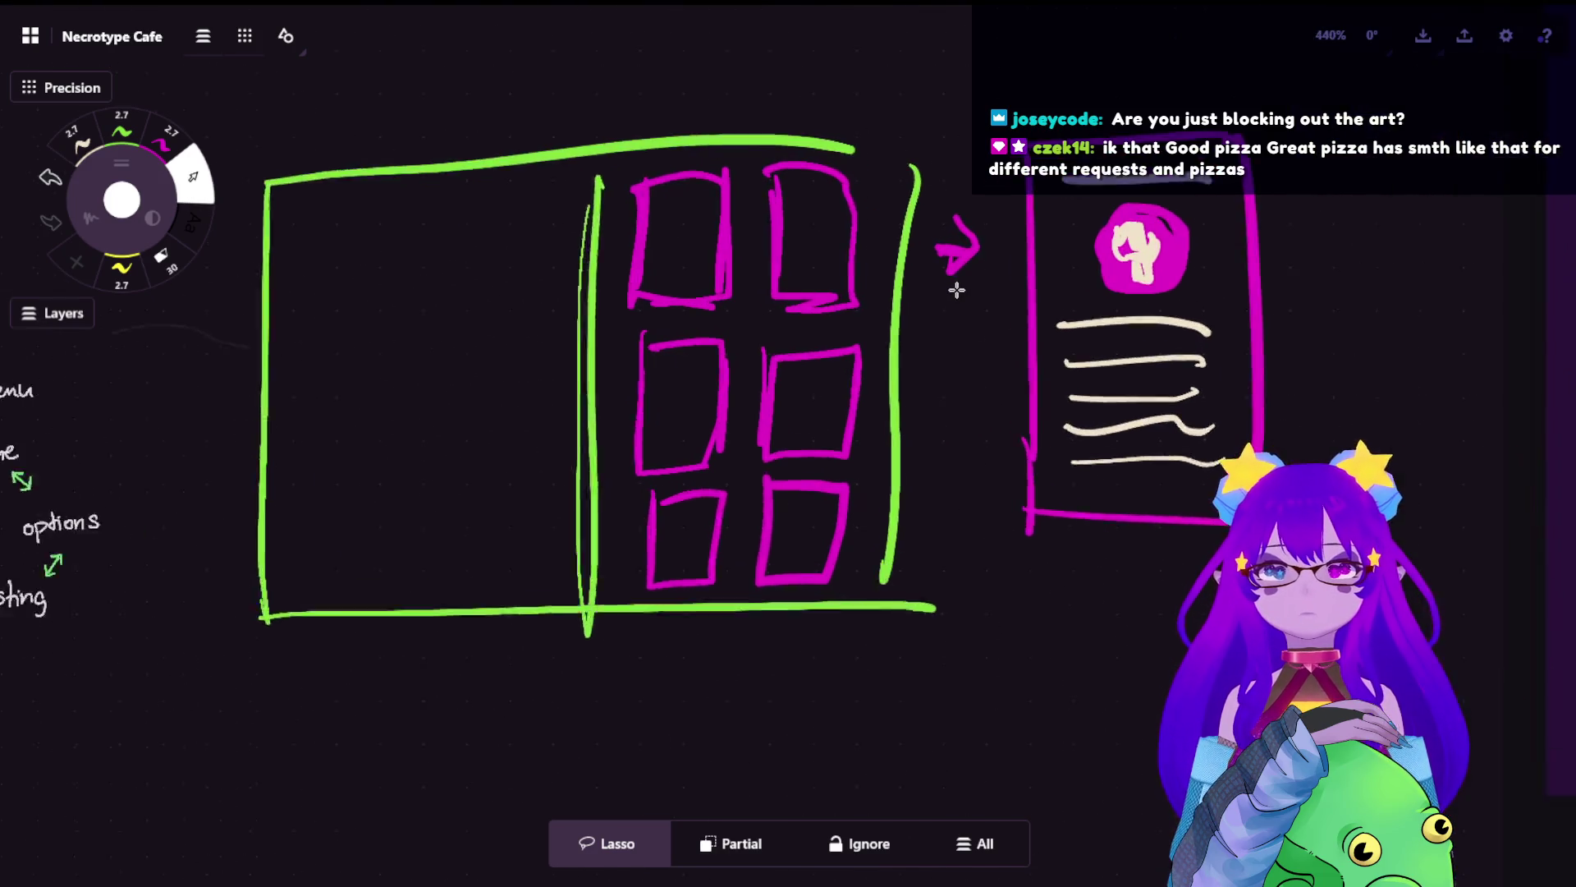
scroll(944, 288, "up", 1)
scroll(944, 328, "up", 1)
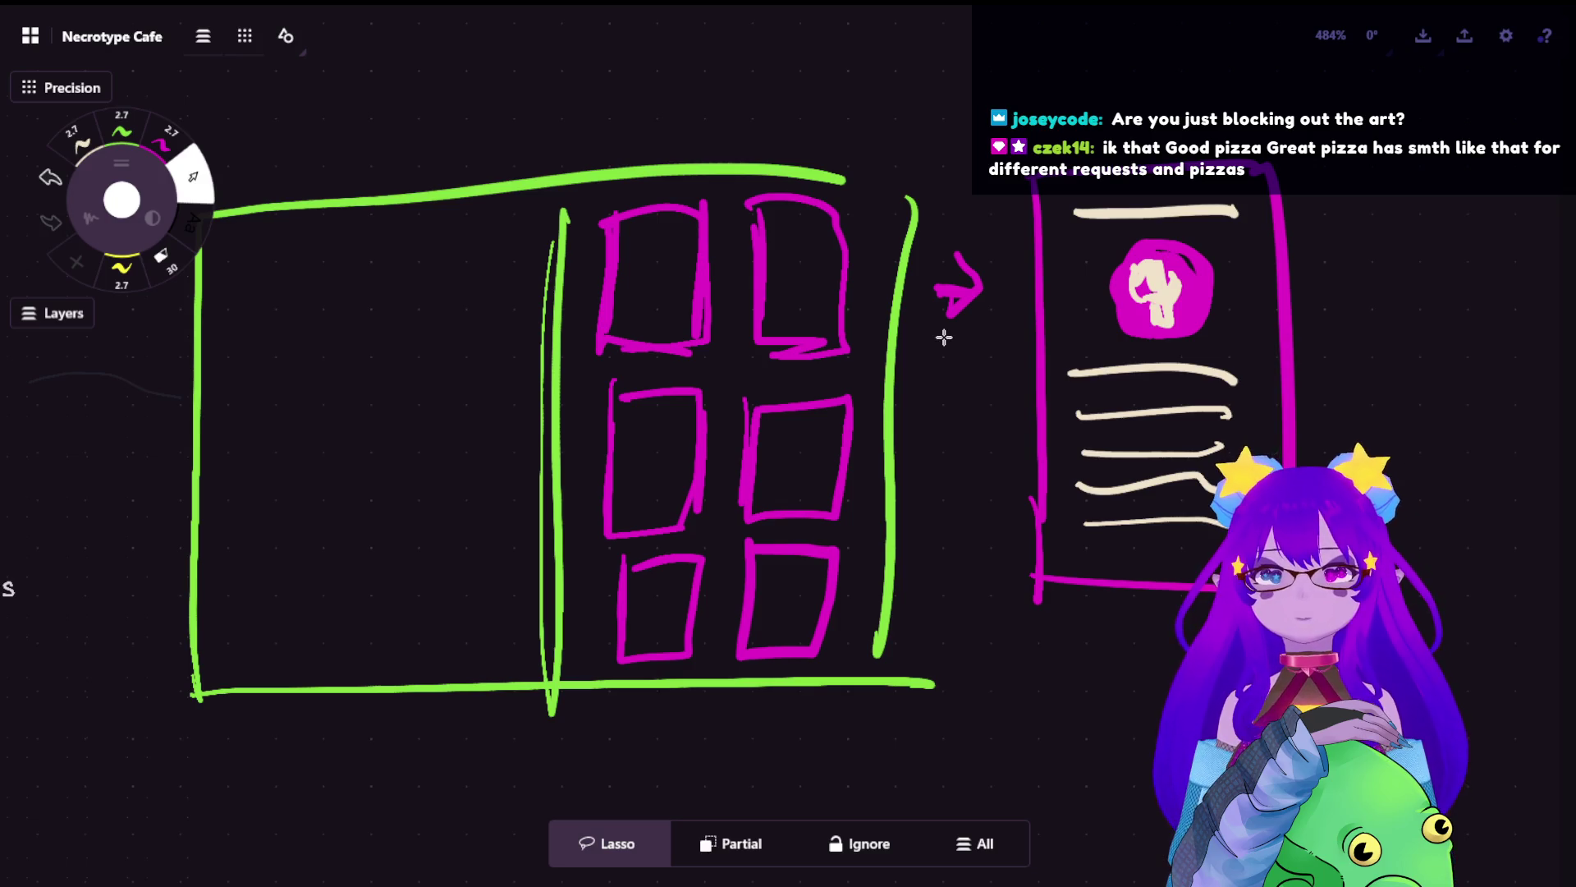
scroll(944, 335, "down", 1)
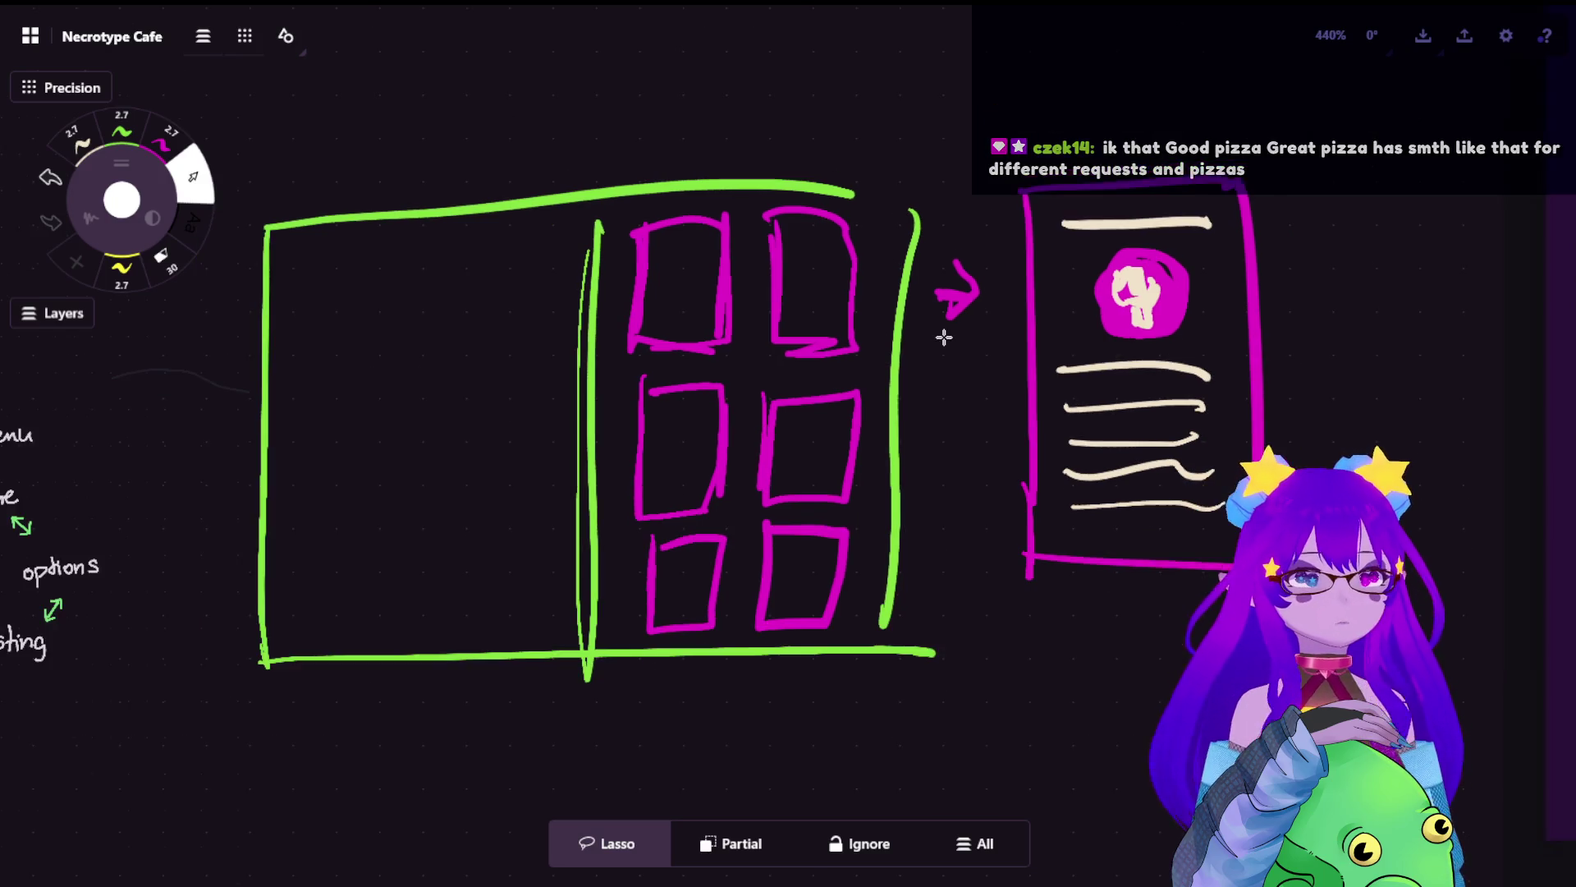
scroll(919, 365, "down", 1)
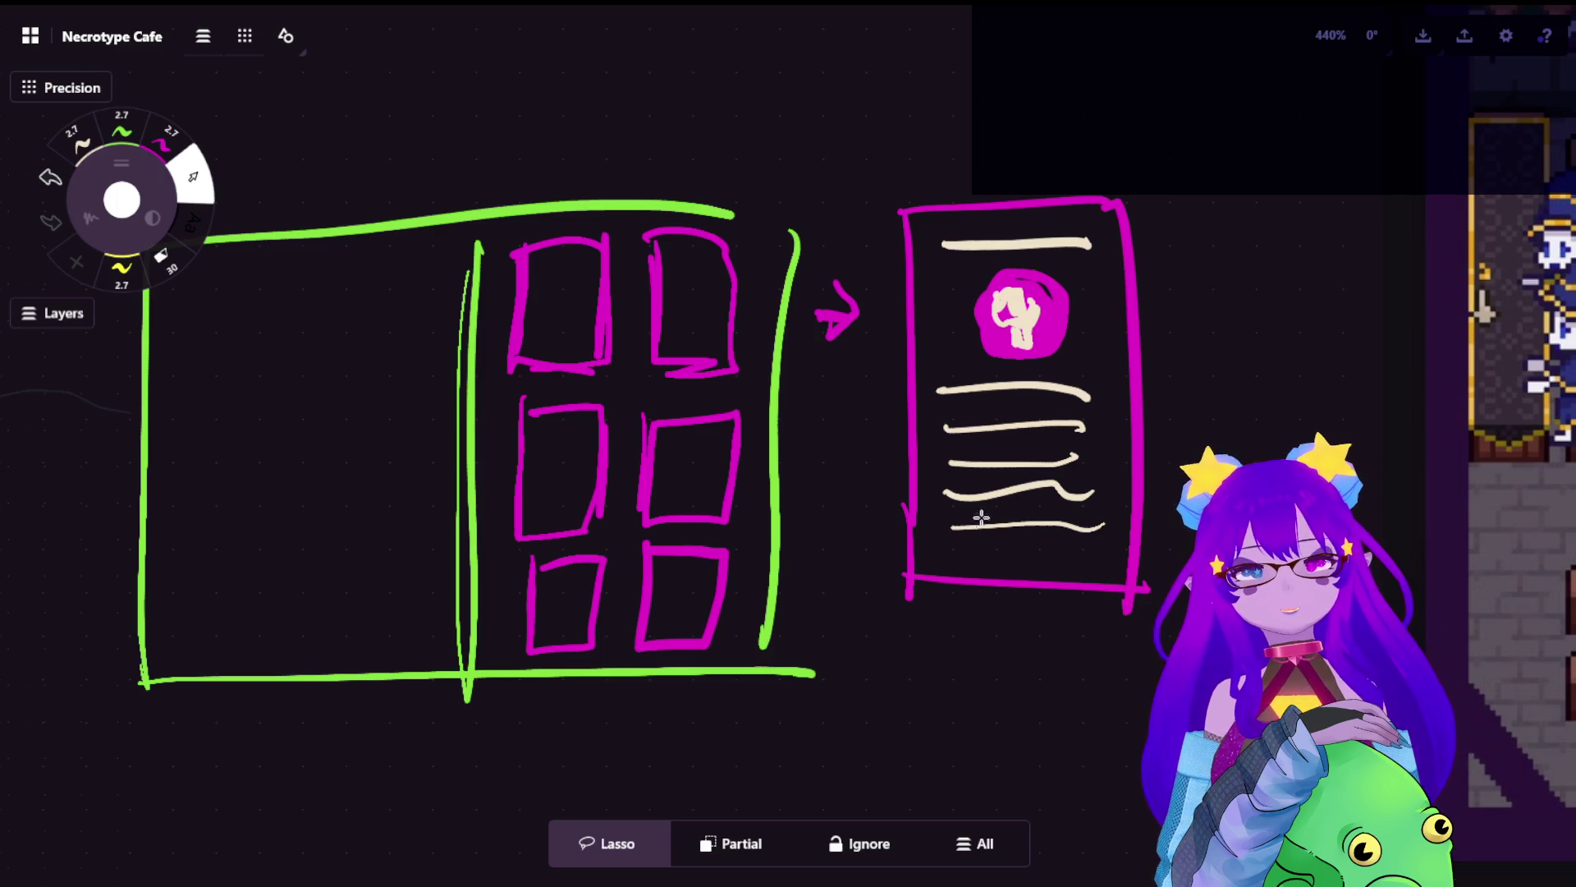
scroll(962, 533, "down", 2)
scroll(961, 533, "down", 2)
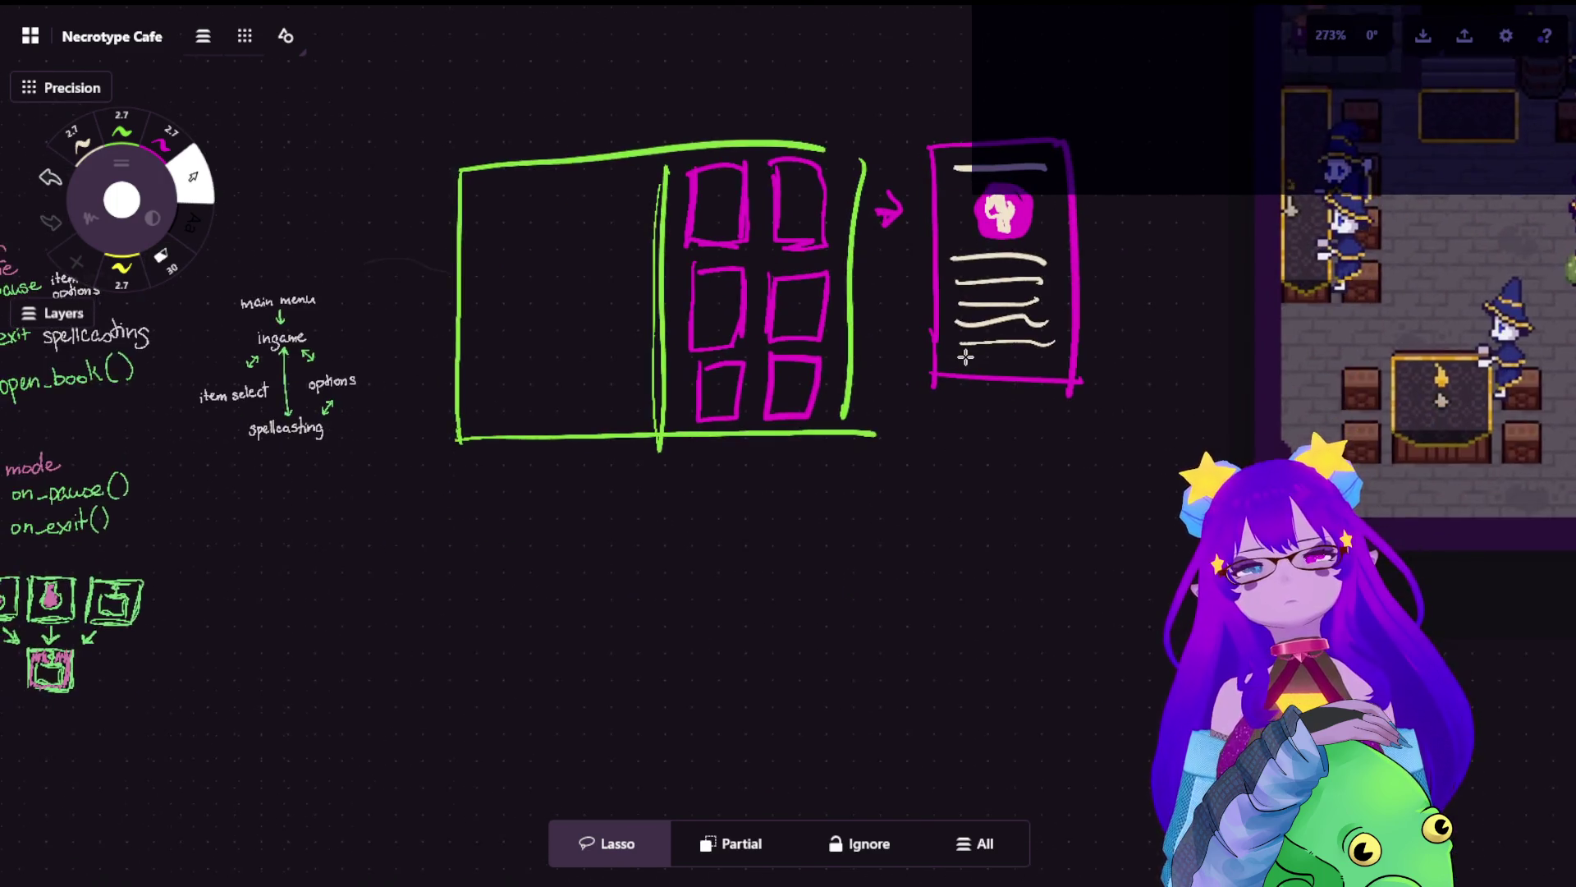
scroll(965, 357, "up", 2)
left_click_drag(975, 353, 990, 353)
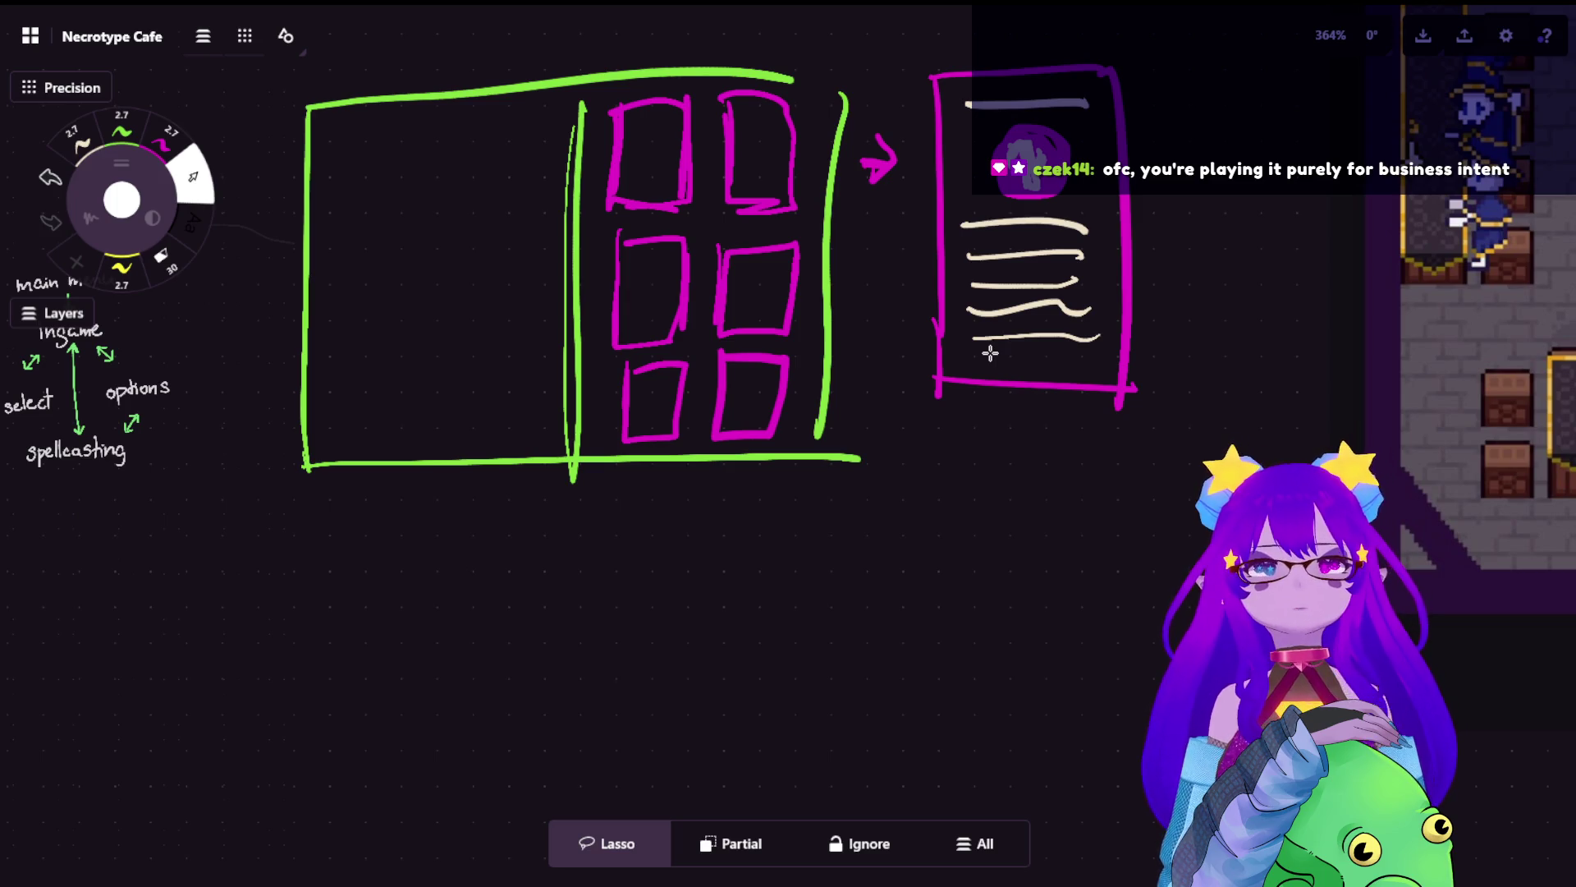
- Pick the green 2.7 pt pen and move the view below the menu sketches
left_click(164, 143)
left_click(122, 129)
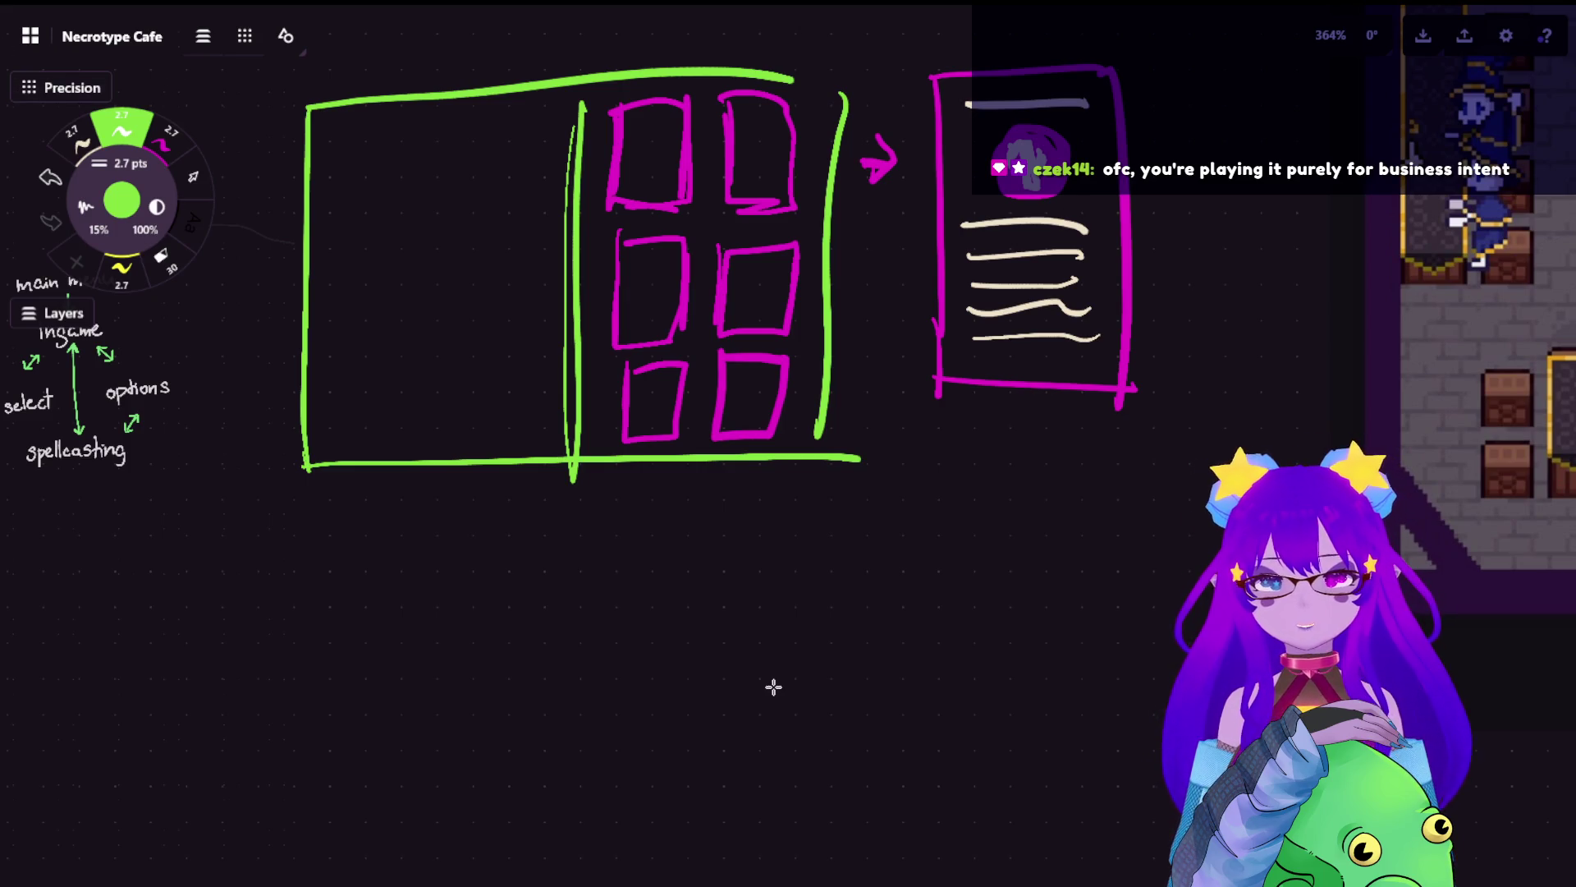
scroll(1075, 506, "down", 3)
scroll(1044, 244, "up", 3)
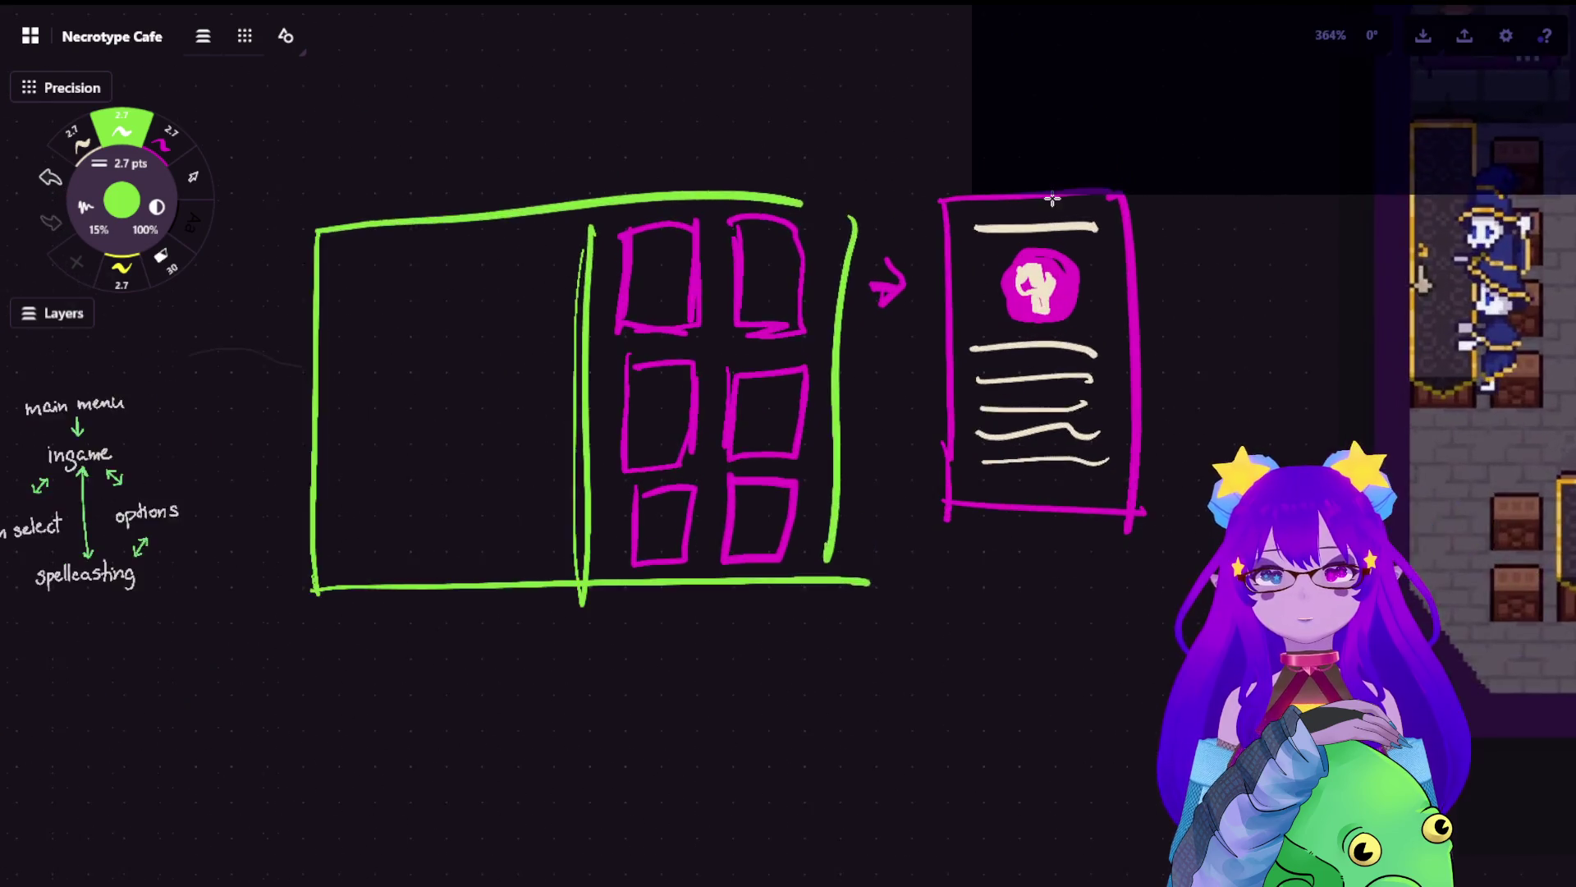
scroll(1038, 227, "up", 3)
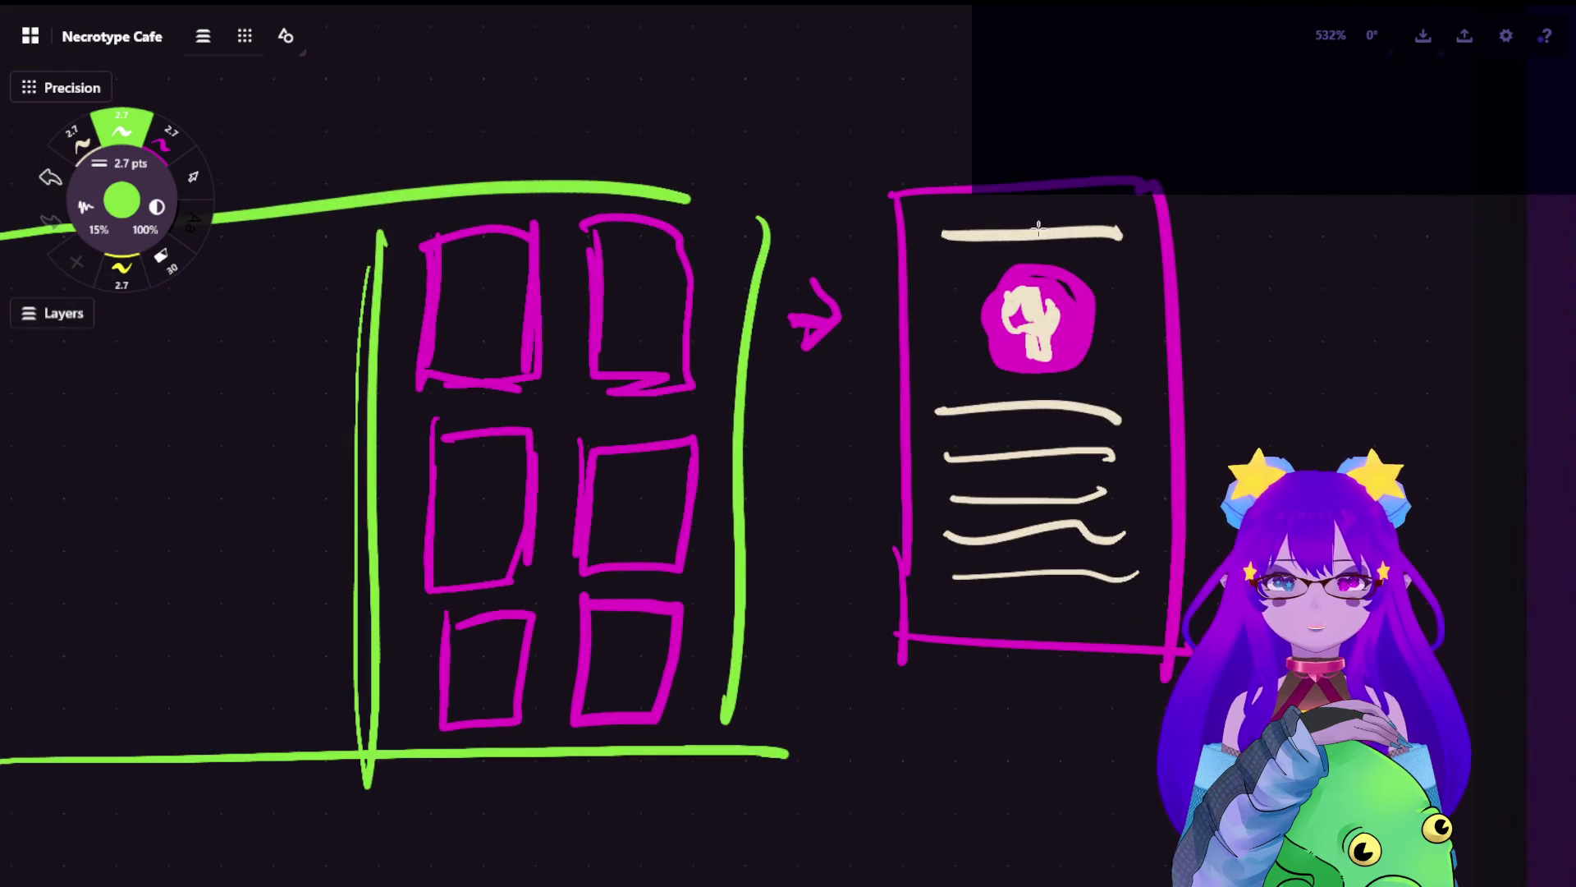
scroll(1039, 228, "down", 5)
left_click_drag(838, 679, 728, 306)
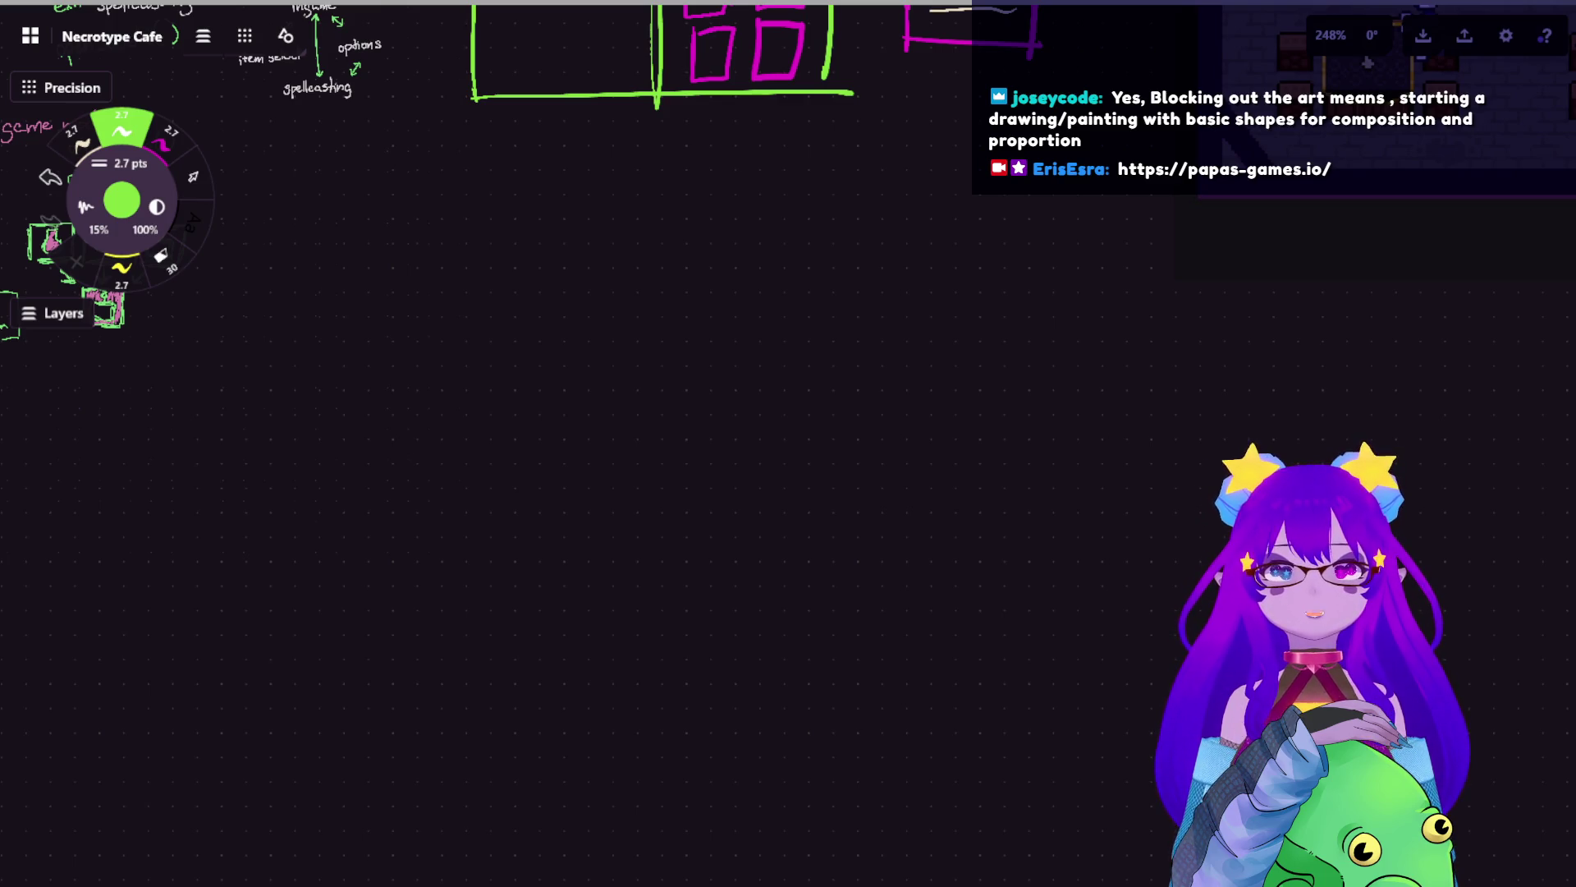
scroll(830, 435, "down", 3)
scroll(831, 435, "up", 5)
scroll(830, 435, "up", 5)
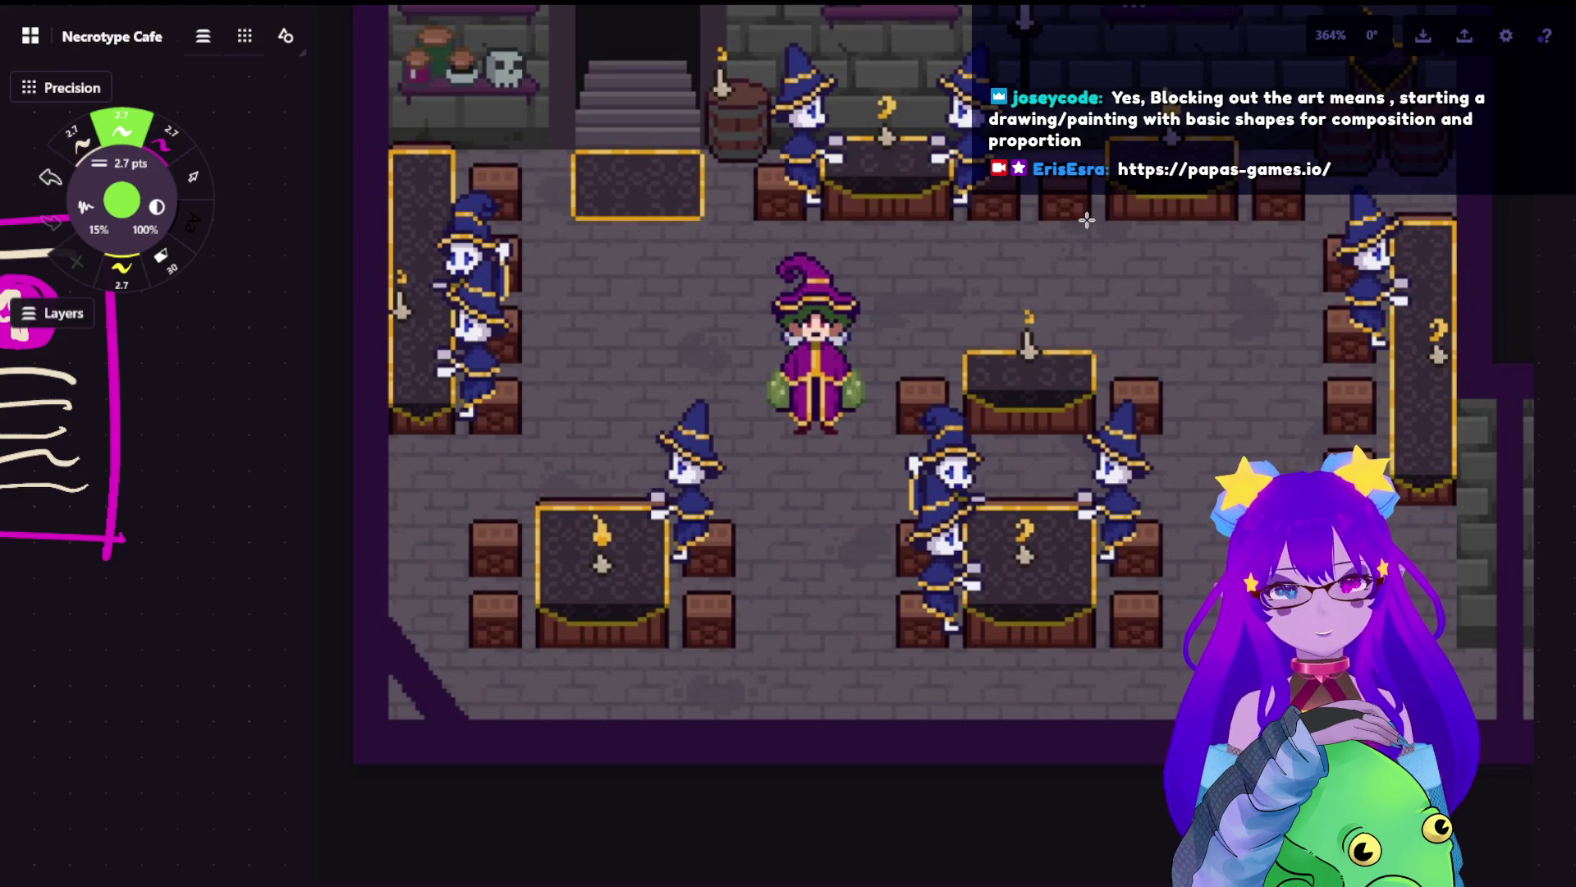
scroll(933, 286, "down", 2)
scroll(933, 286, "down", 3)
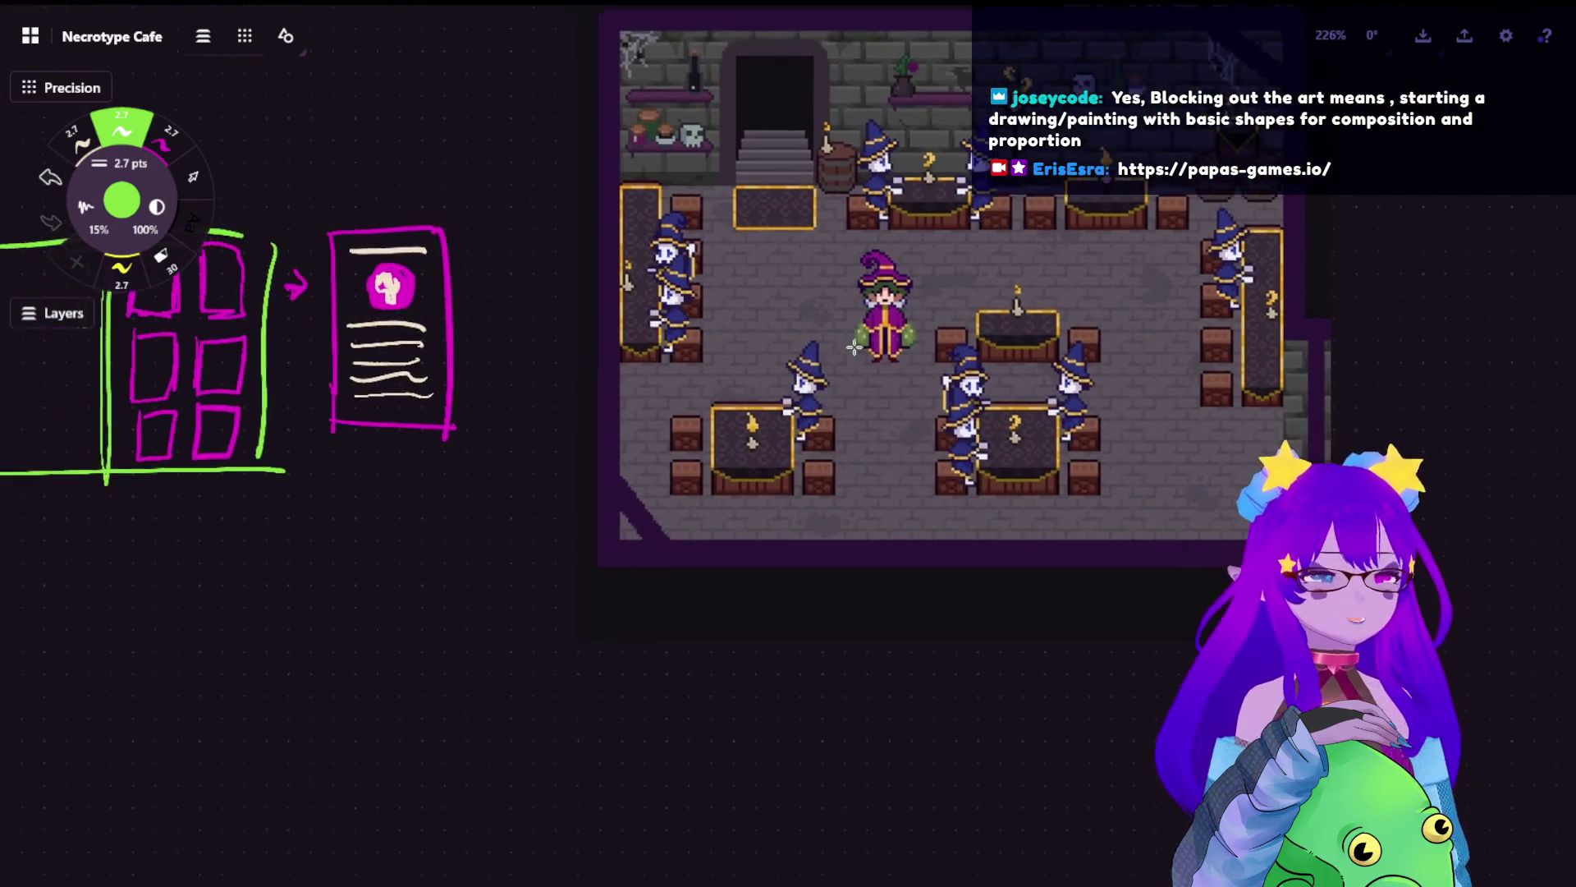
scroll(492, 598, "left", 5)
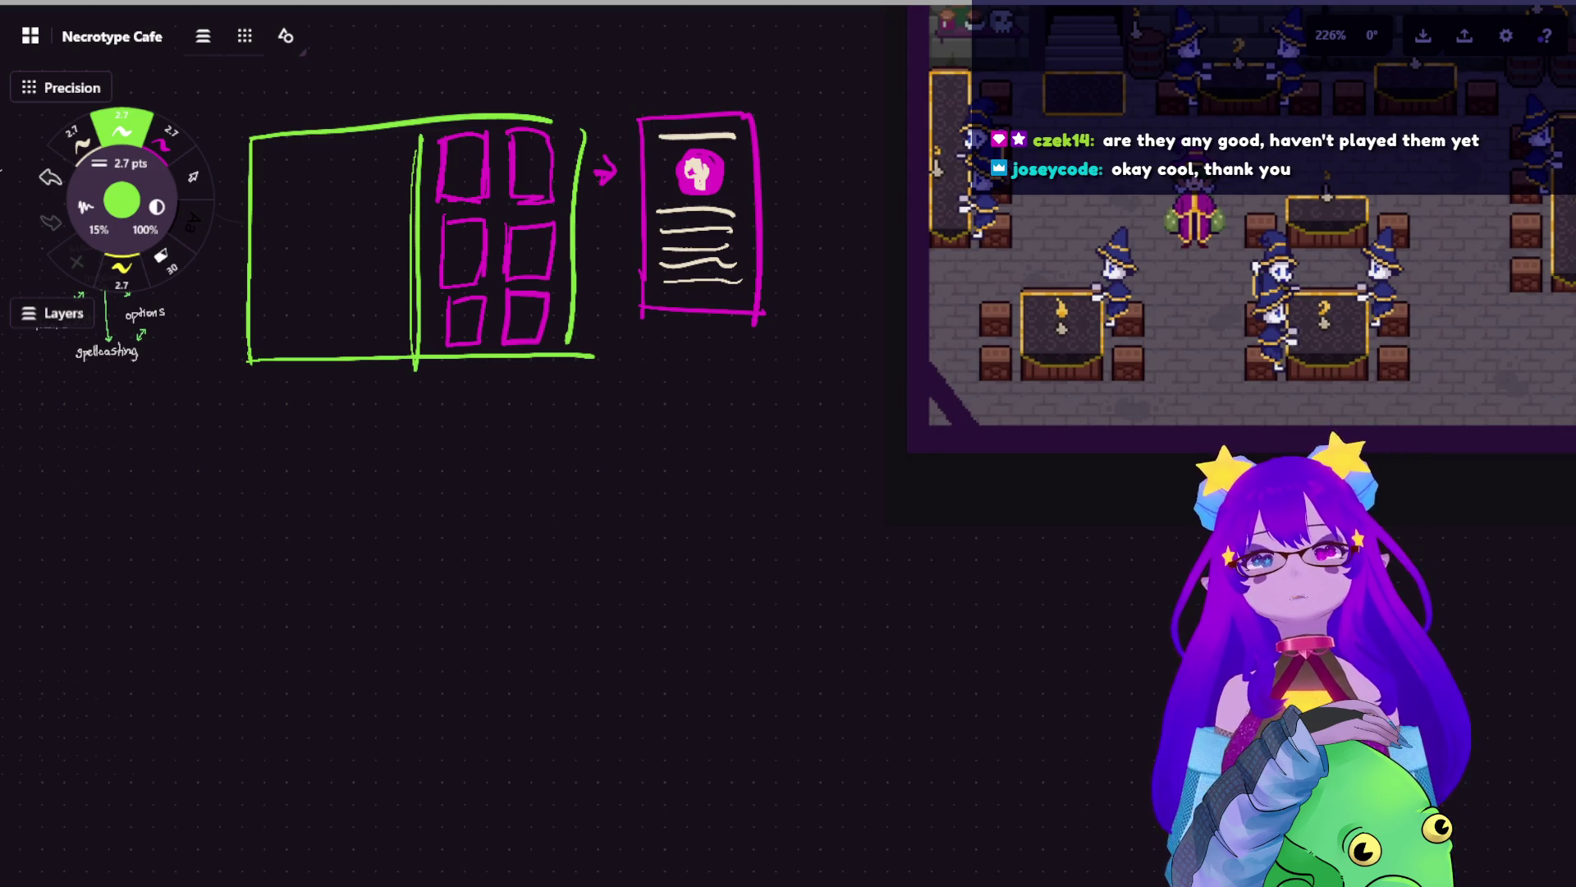
mouse_move(1032, 402)
left_mouse_down()
mouse_move(964, 280)
mouse_move(896, 225)
left_mouse_up()
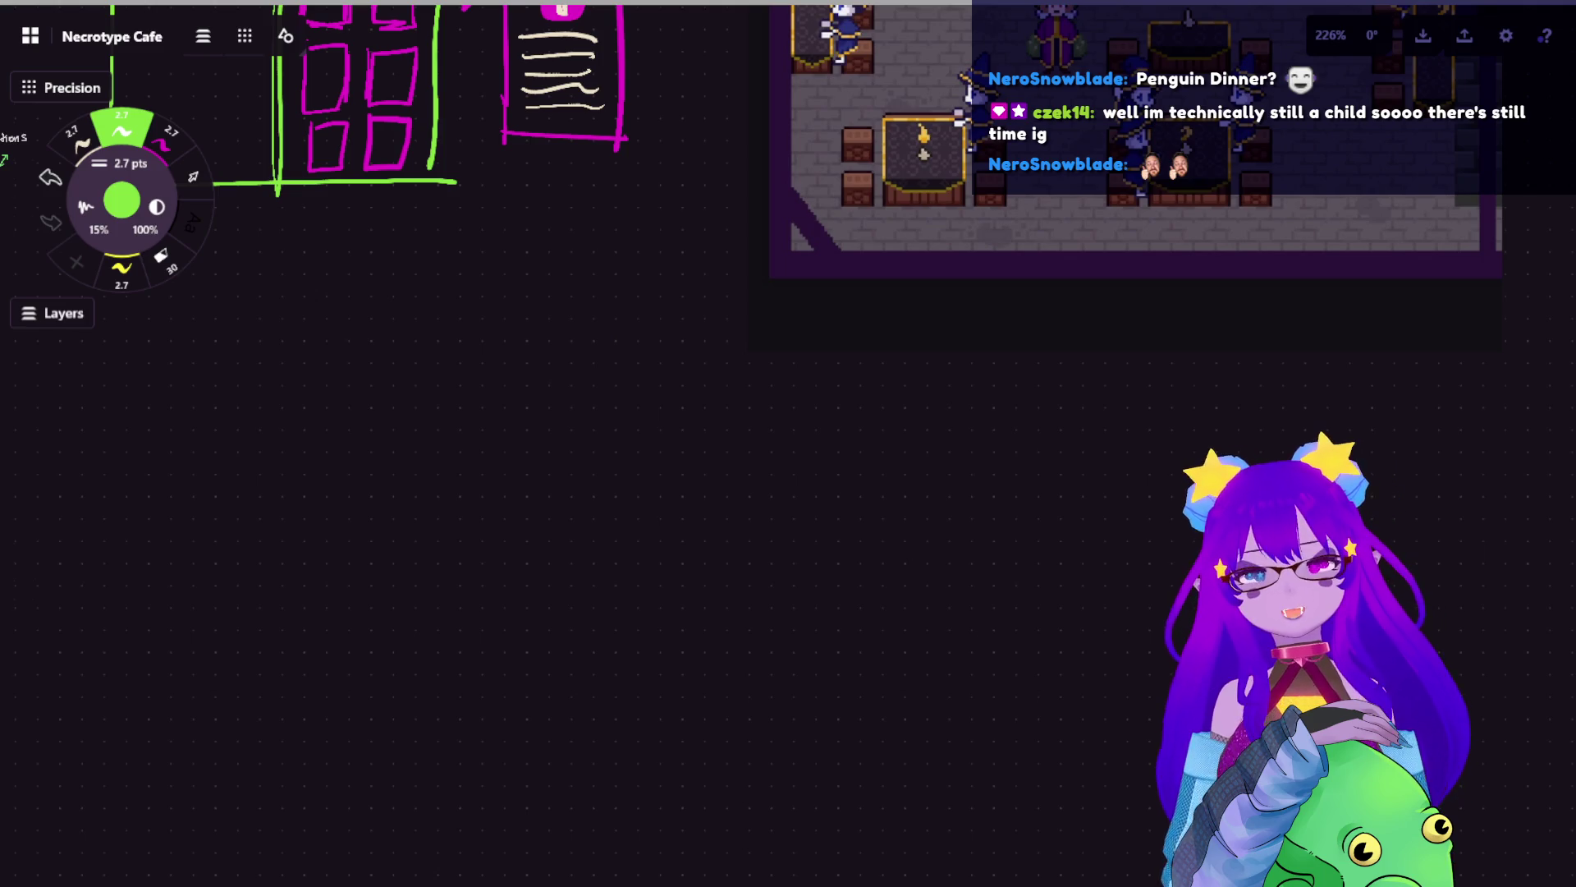
scroll(704, 503, "down", 3)
scroll(703, 503, "down", 3)
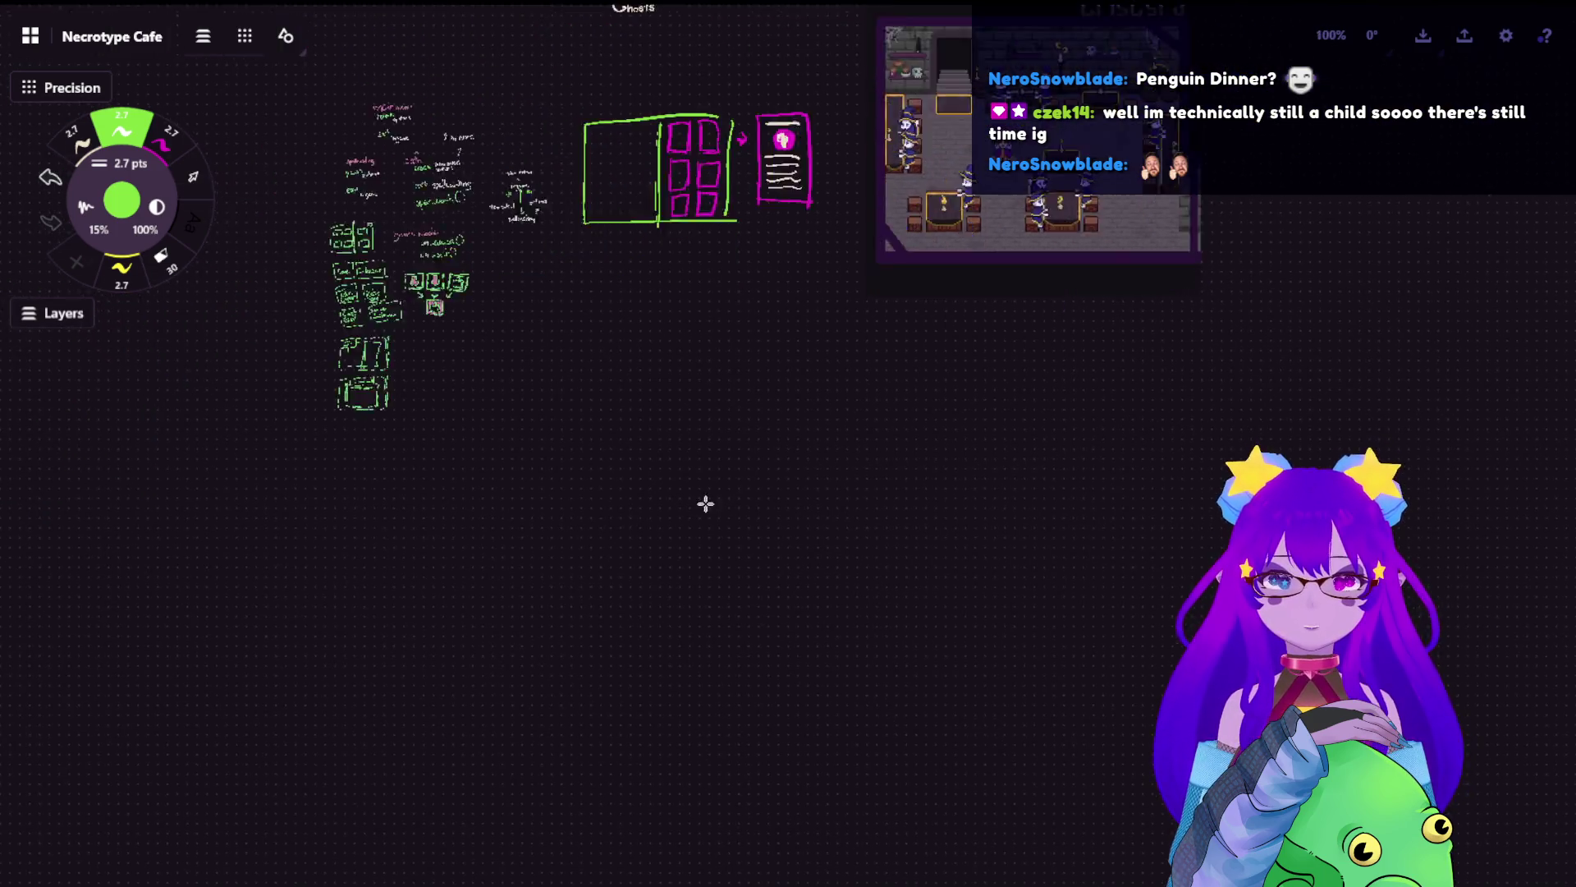
scroll(977, 301, "up", 3)
scroll(746, 126, "up", 3)
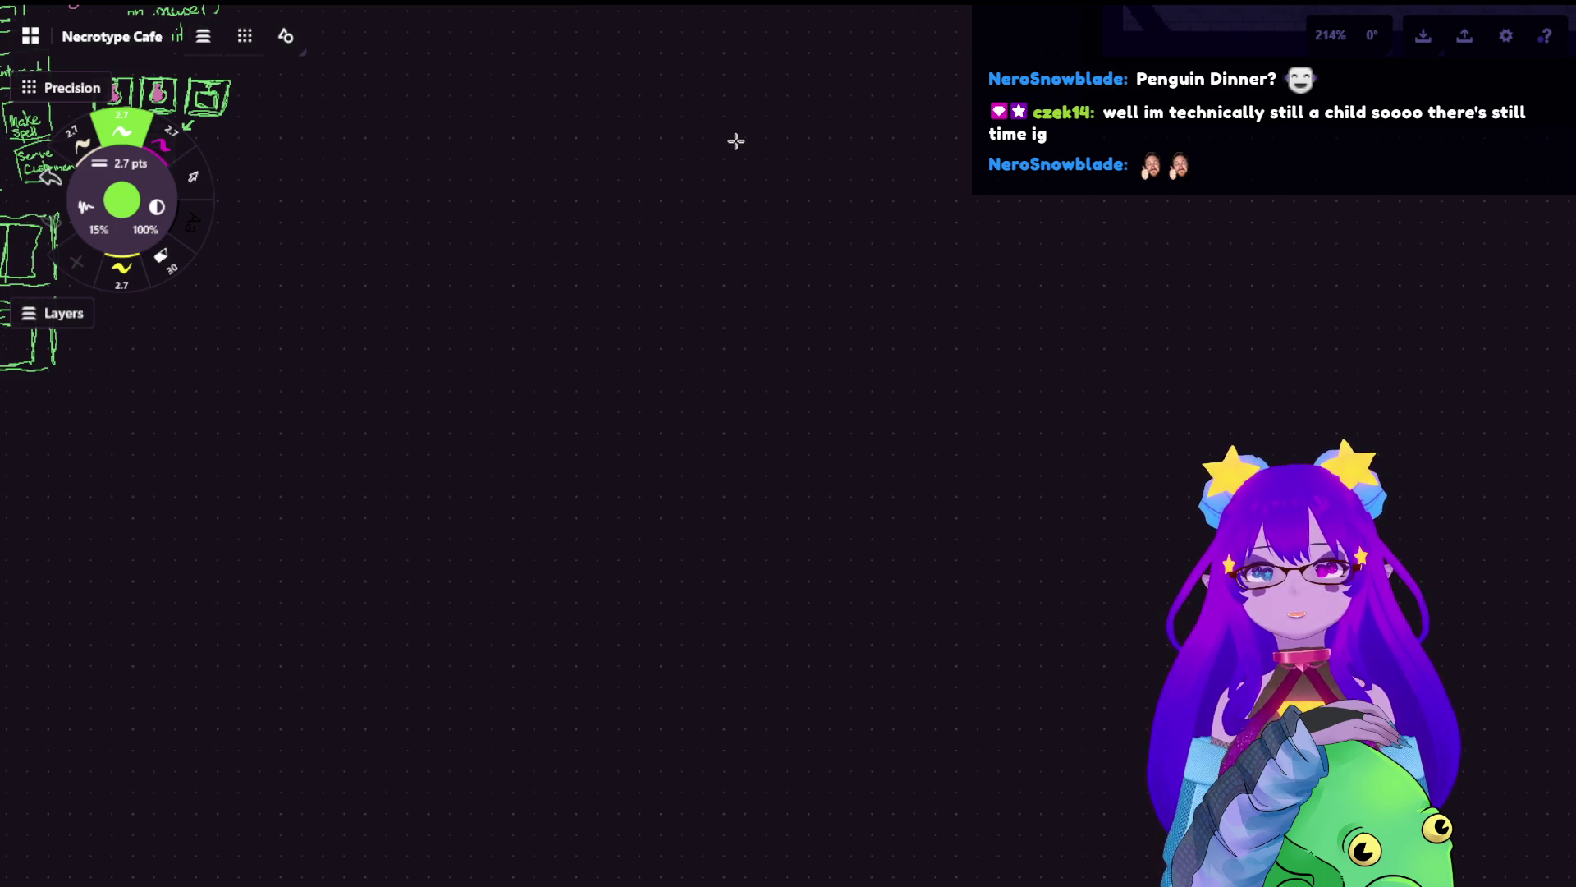
scroll(714, 287, "down", 5)
scroll(624, 262, "up", 3)
mouse_move(632, 281)
left_mouse_down()
mouse_move(701, 353)
mouse_move(599, 500)
left_mouse_up()
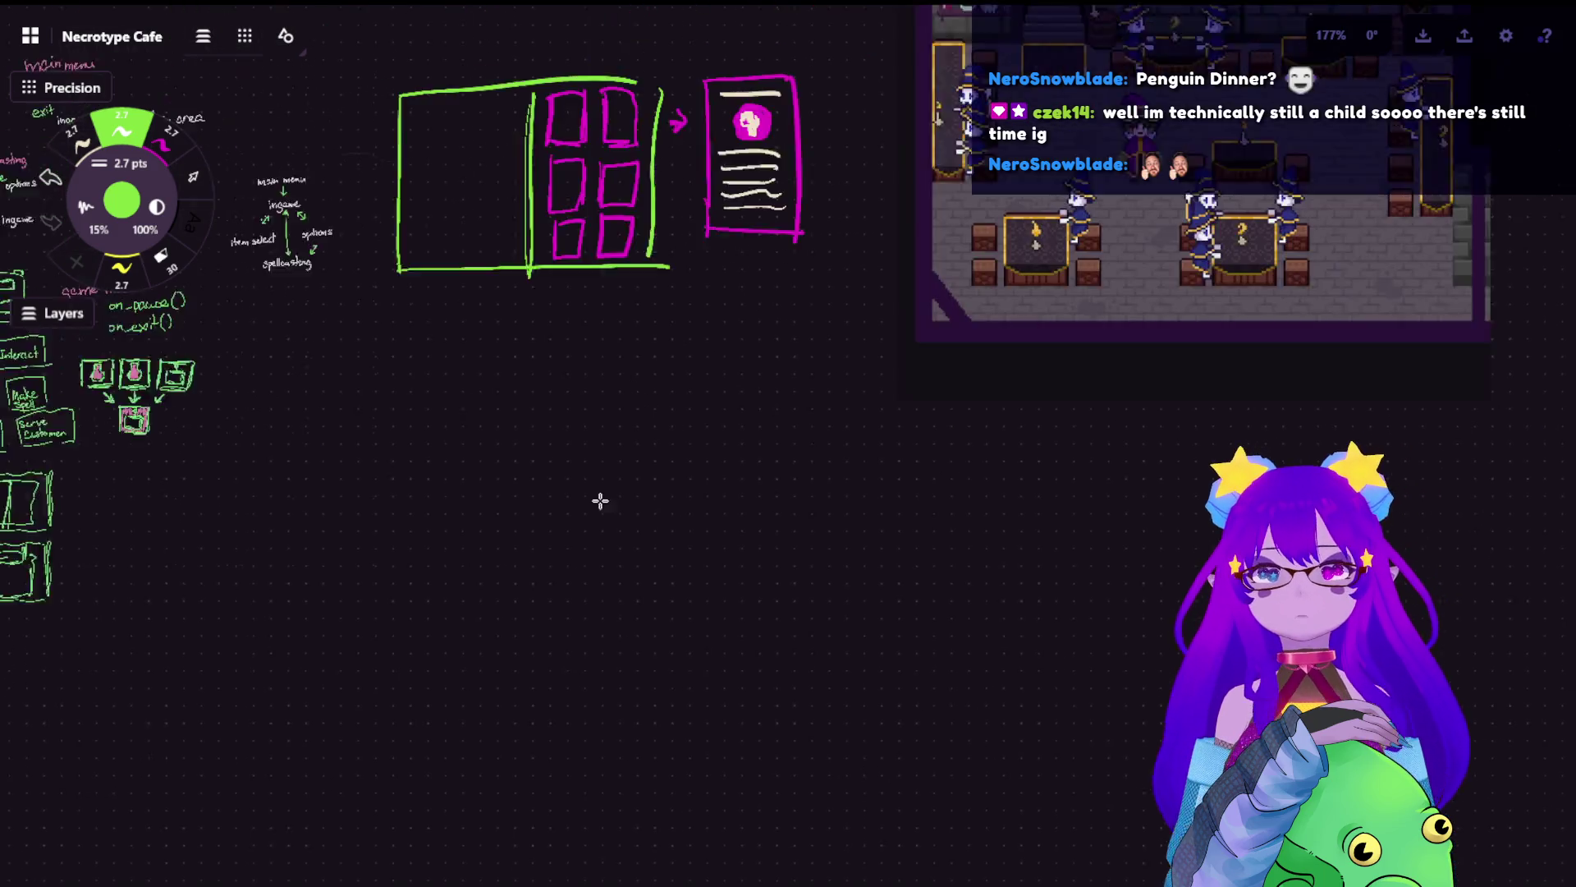
scroll(852, 186, "up", 2)
left_click_drag(632, 599, 711, 257)
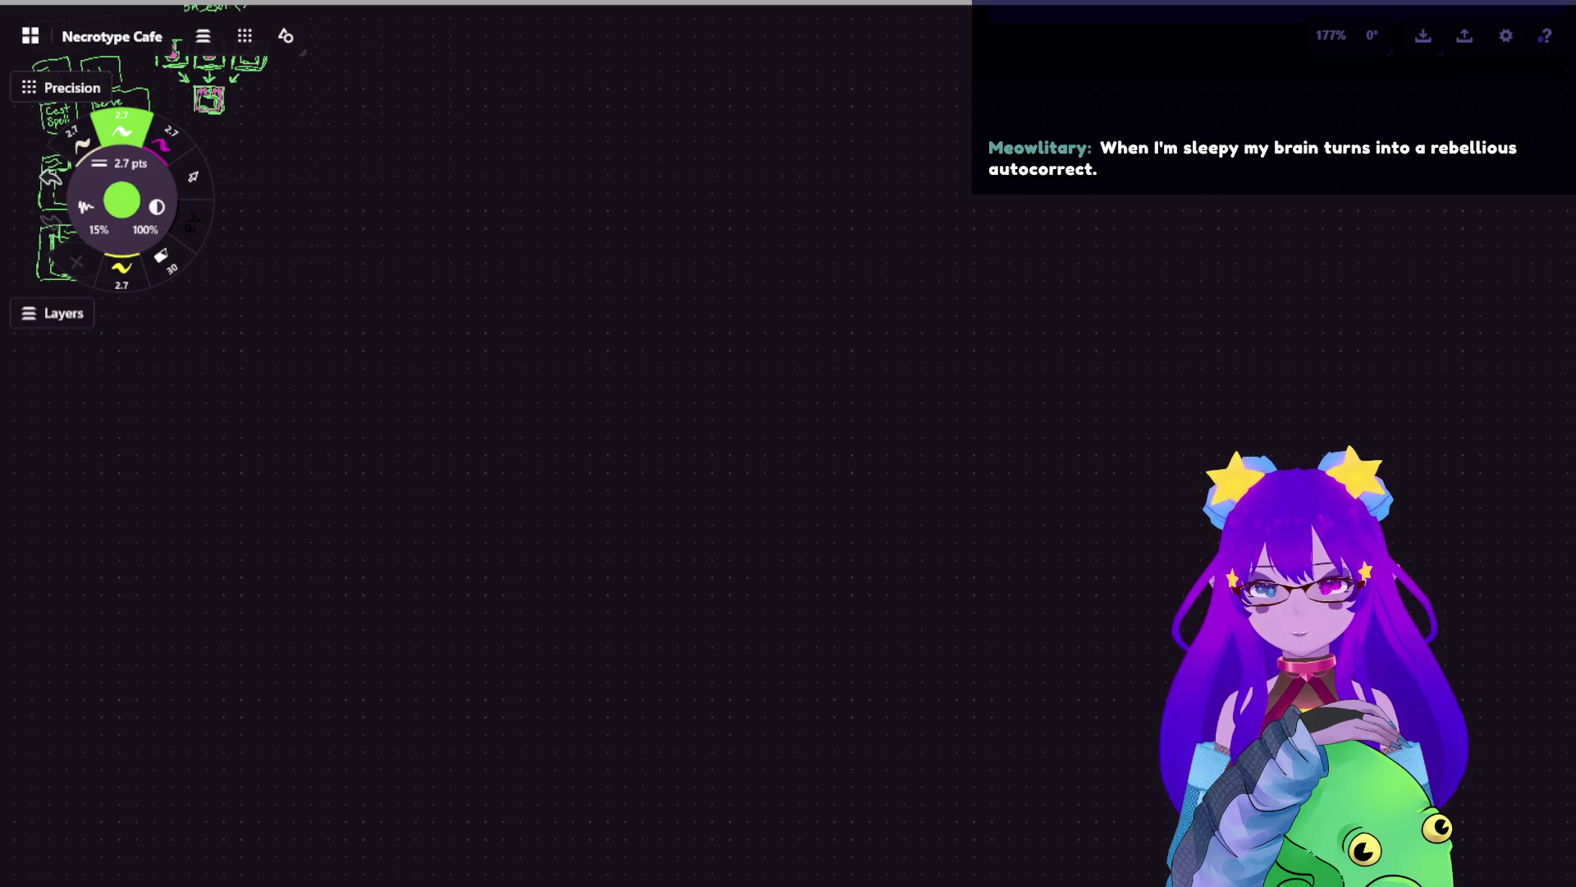
scroll(527, 405, "up", 5)
scroll(616, 518, "up", 5)
scroll(785, 405, "up", 5)
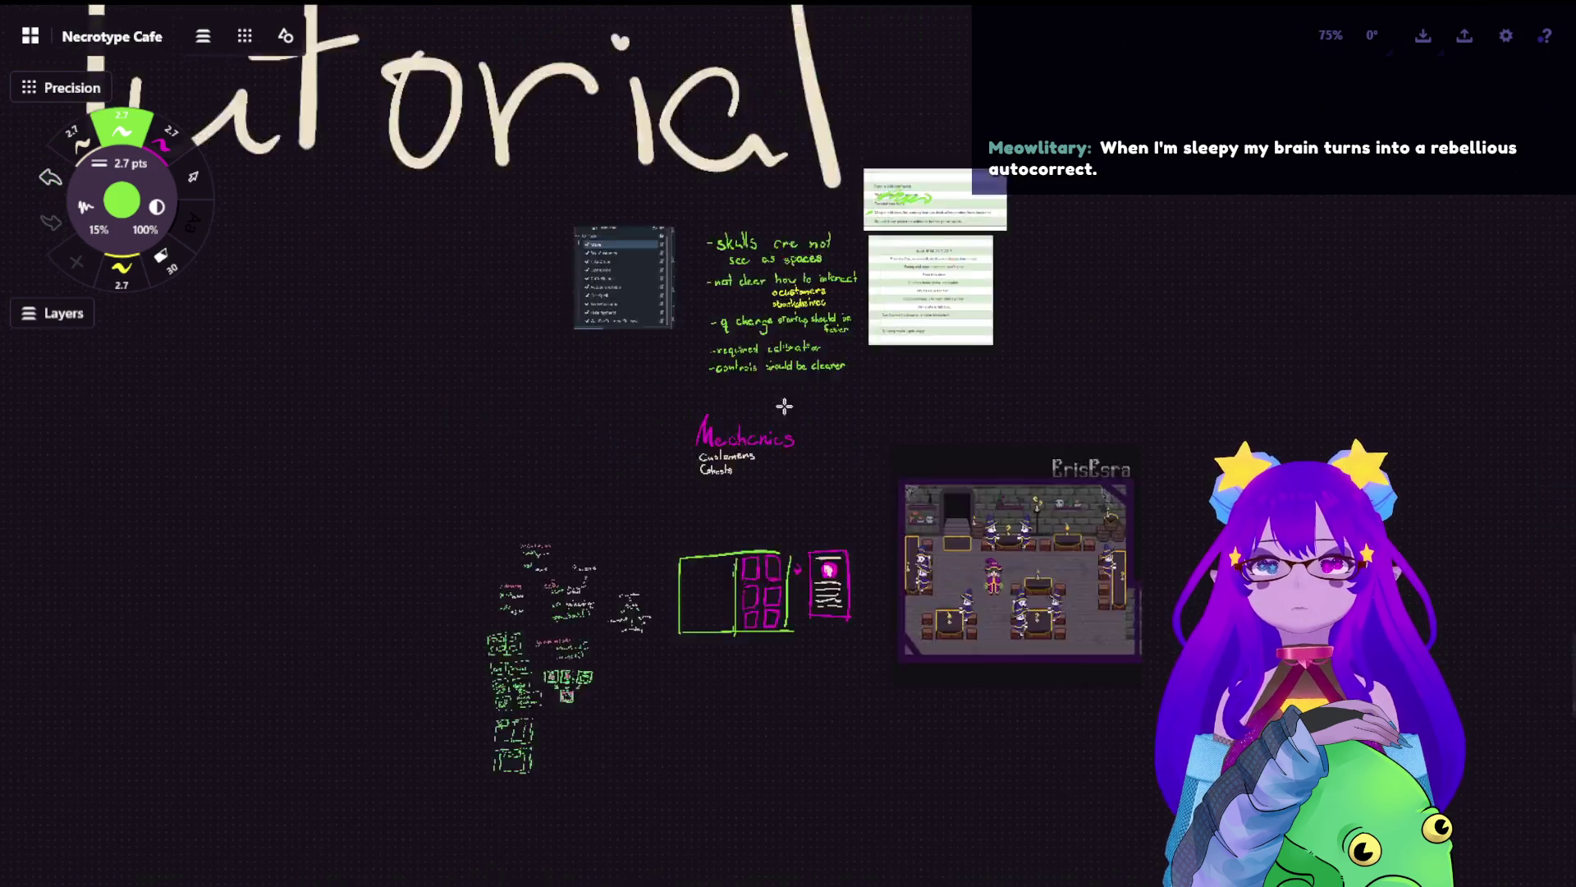
scroll(785, 405, "down", 2)
scroll(785, 405, "up", 3)
scroll(785, 405, "up", 2)
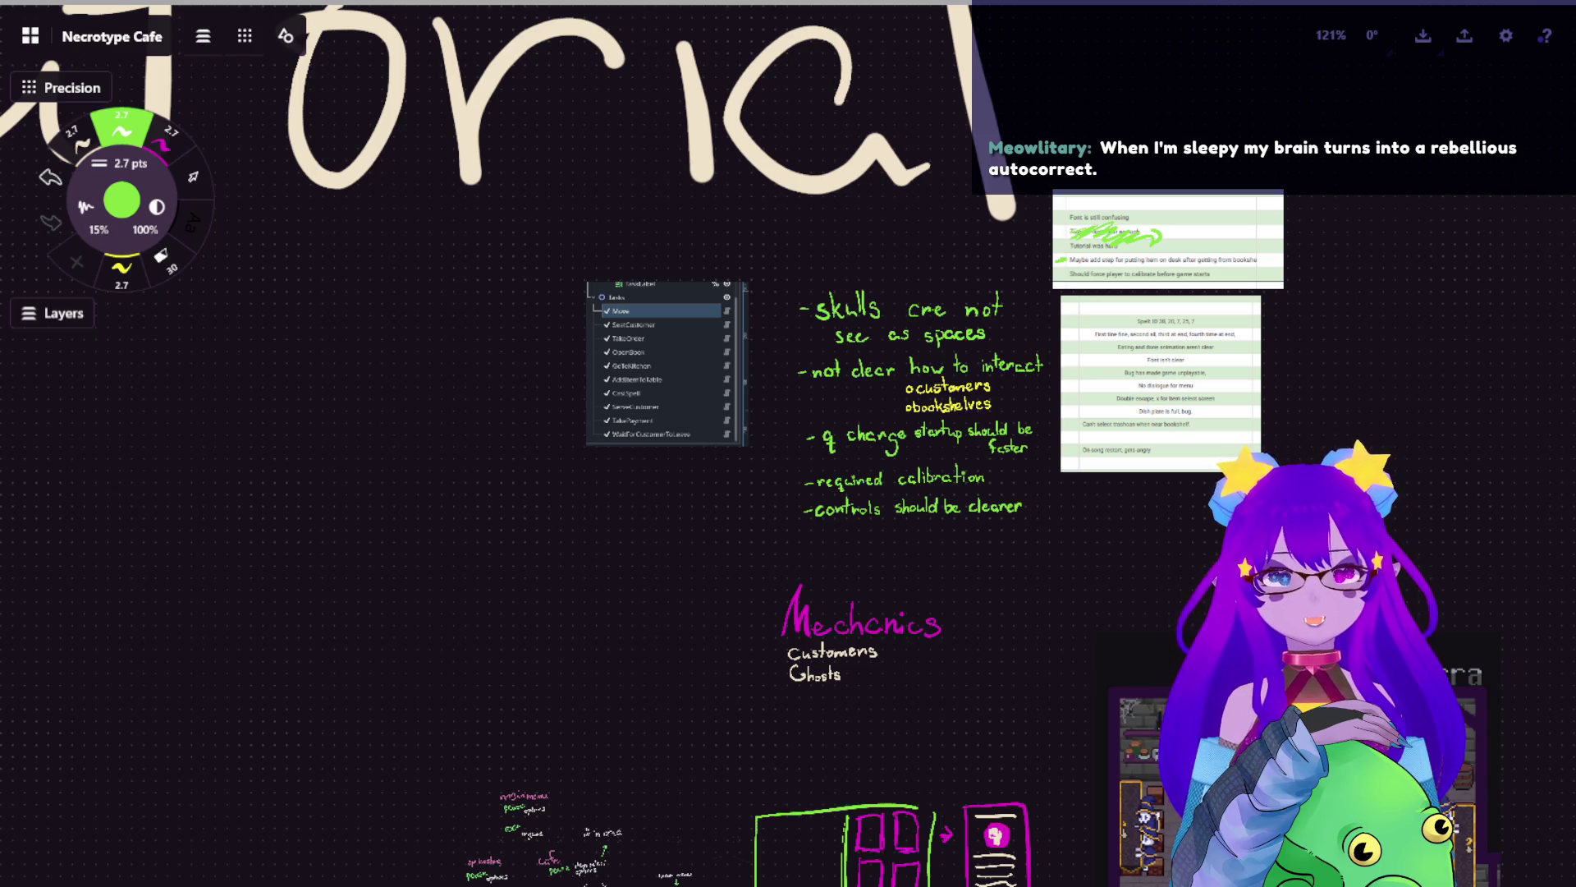
- Paste the one-time tutorial popup chat screenshot and position it above the menu mockup
scroll(985, 598, "down", 5)
key("ctrl+v")
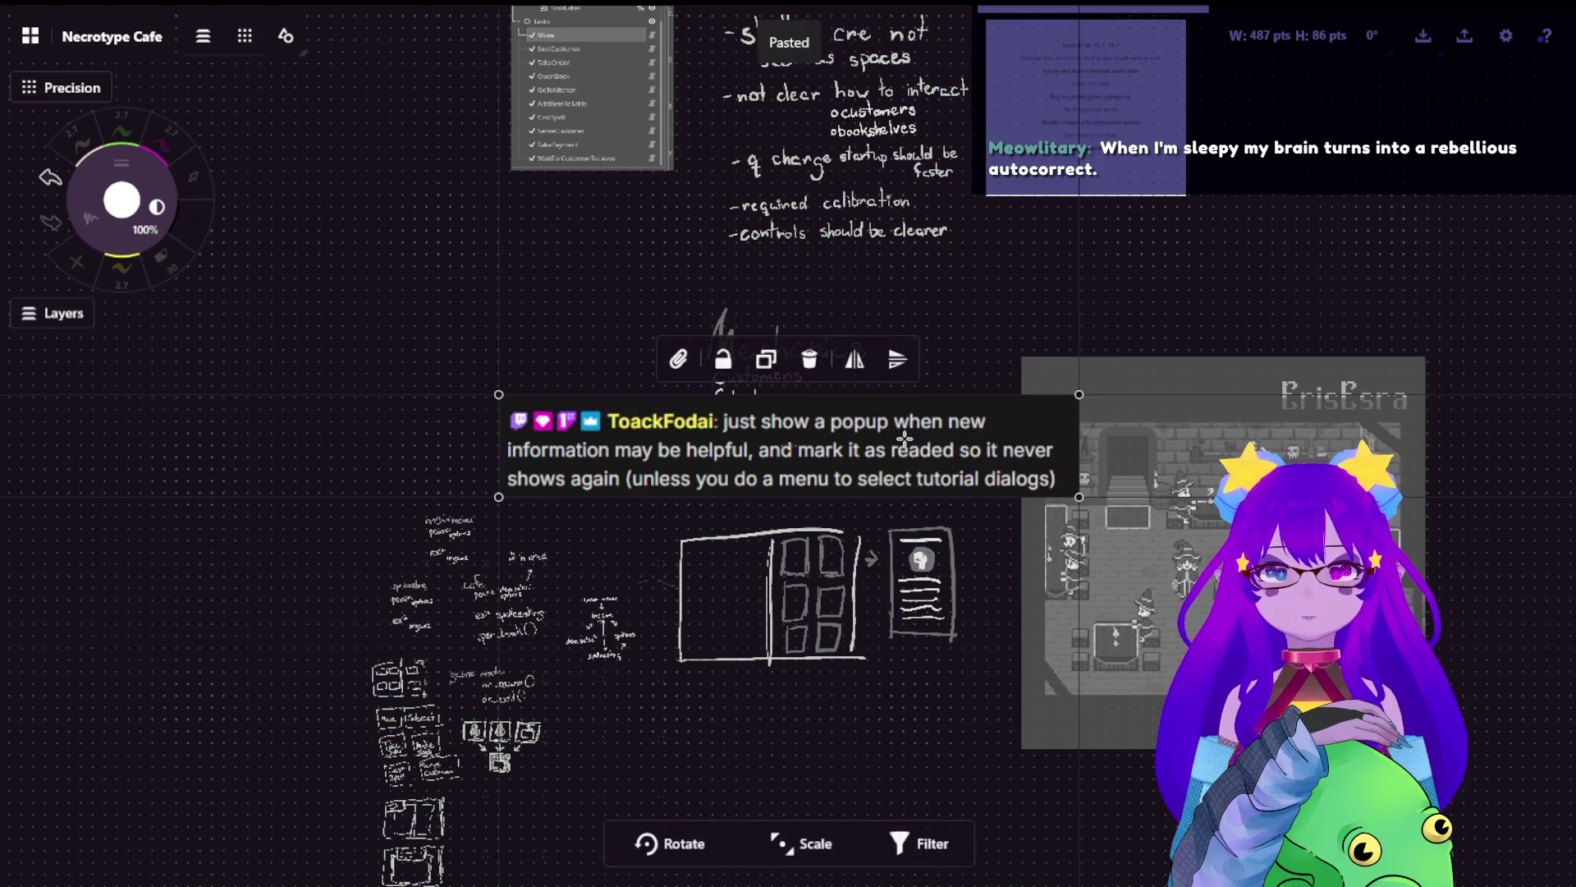
left_click_drag(921, 470, 957, 498)
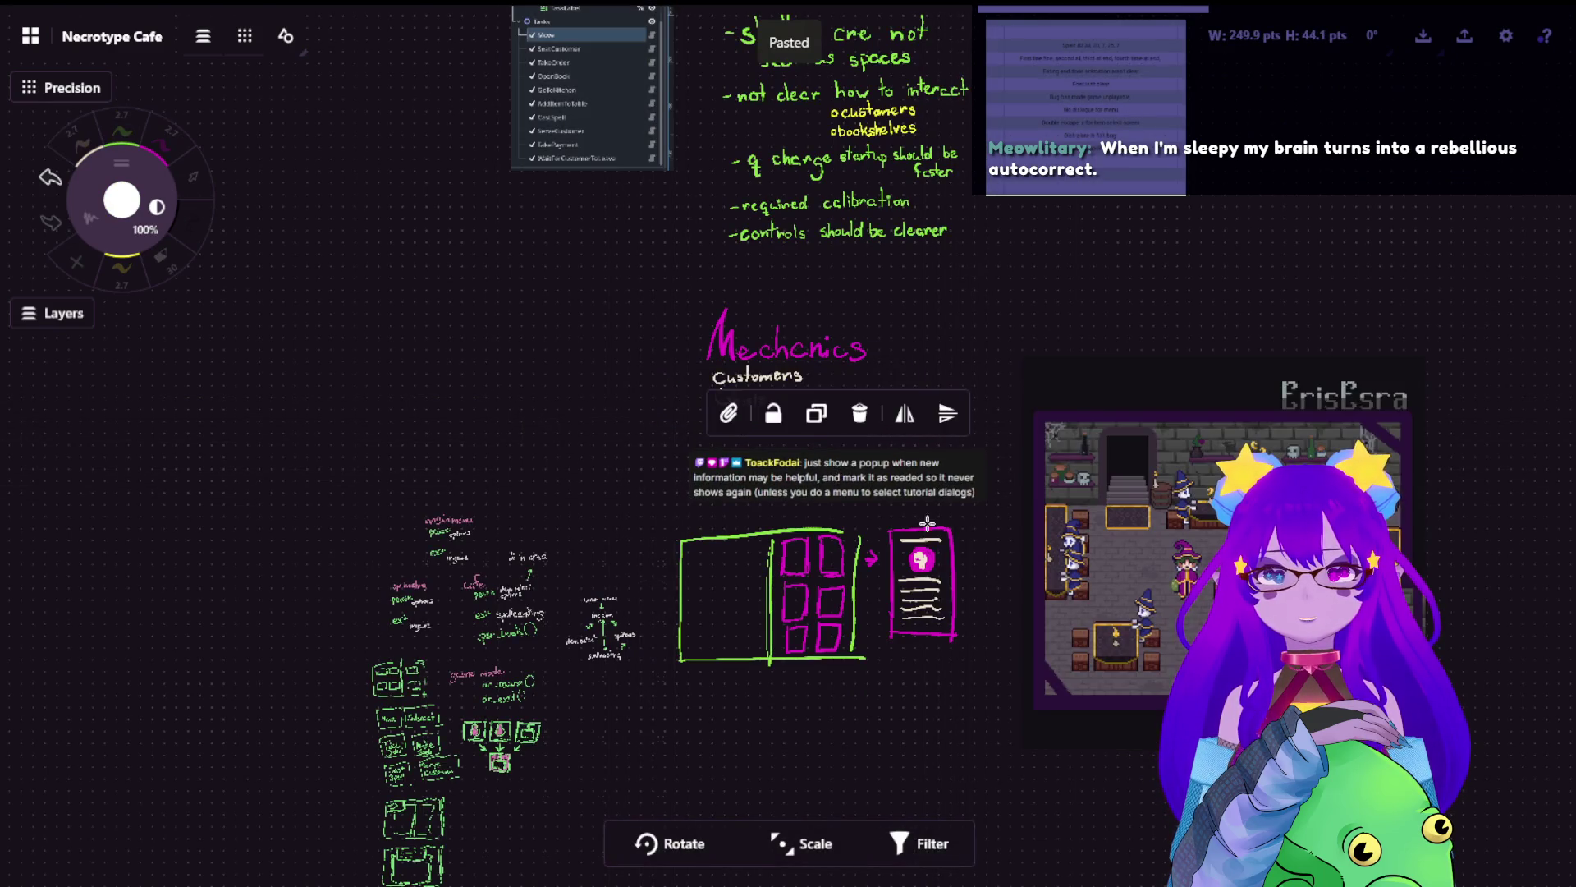
scroll(986, 413, "down", 1)
scroll(986, 413, "down", 2)
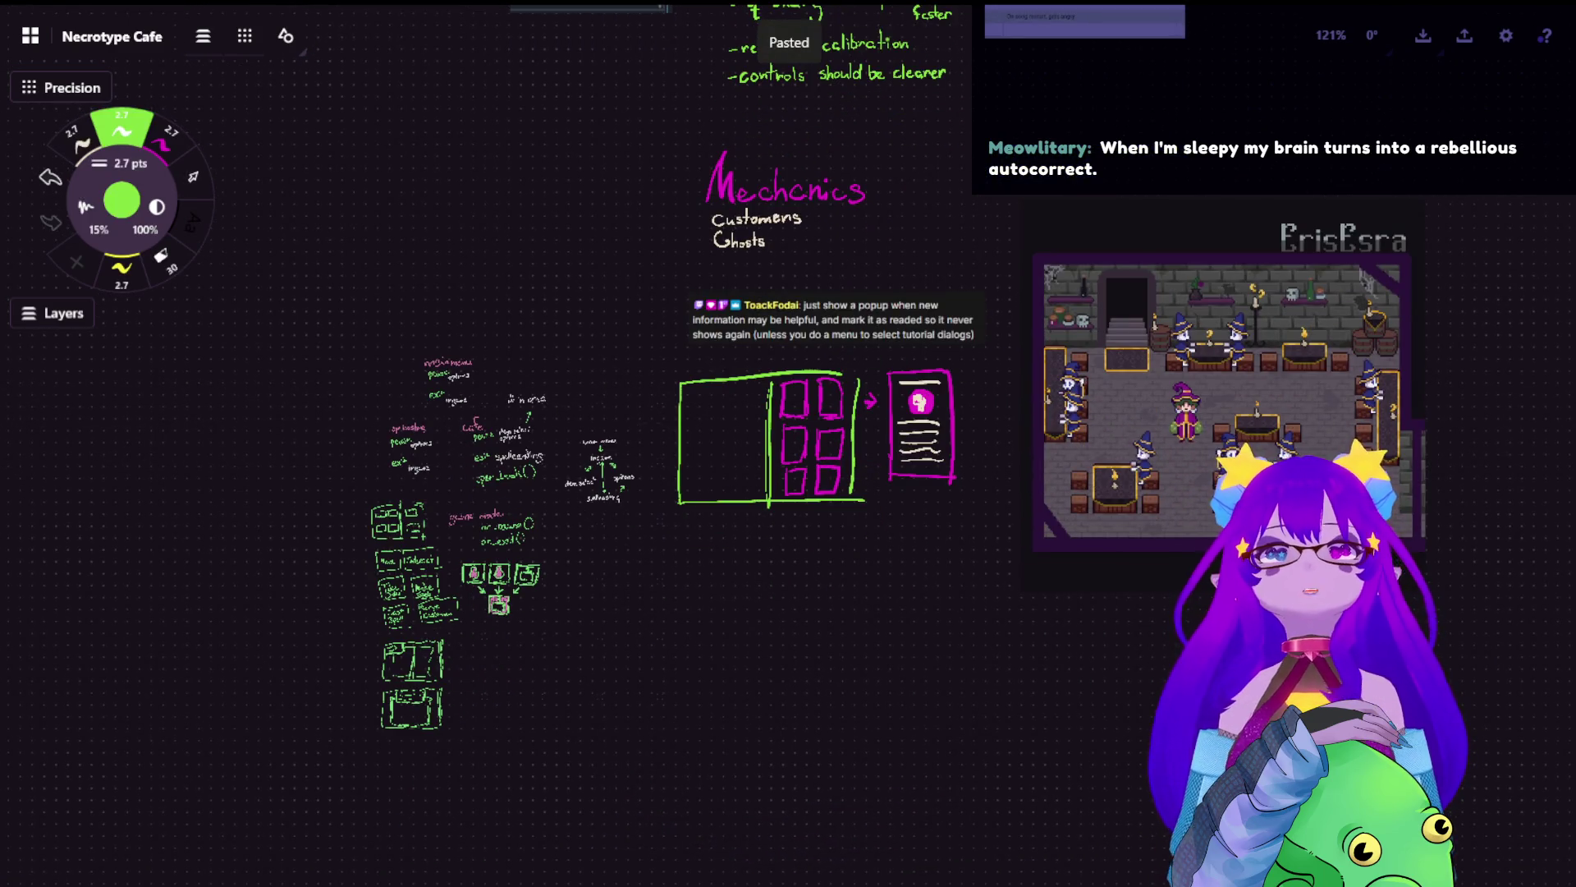